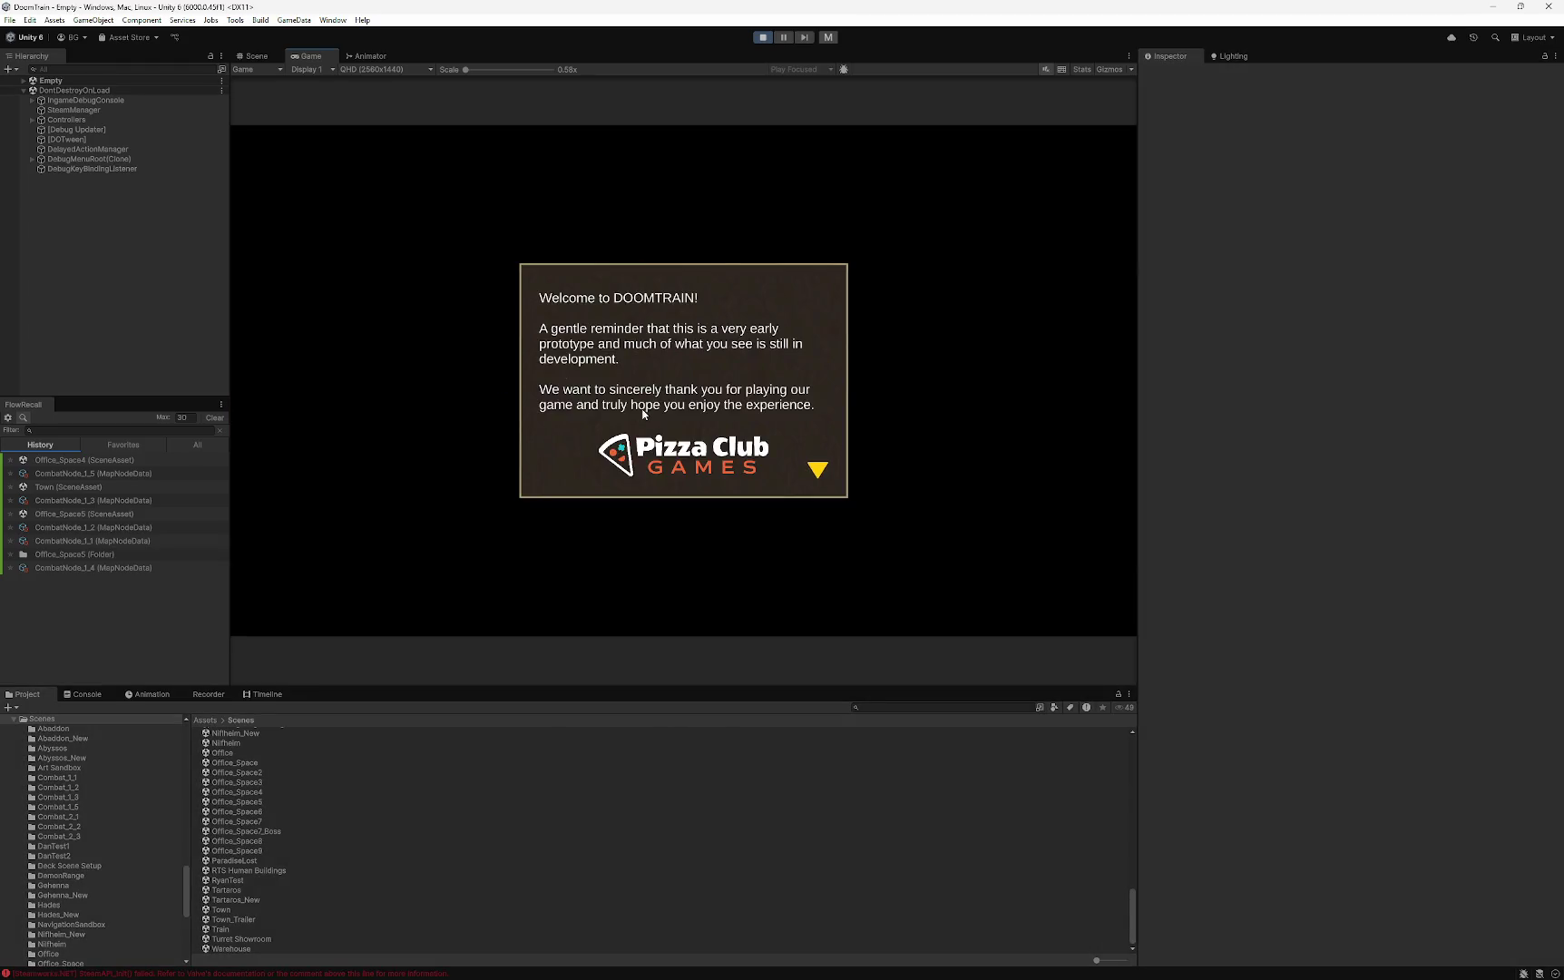
- Dismiss the welcome message and load the gameSave_1-26 13-57 save
click(642, 414)
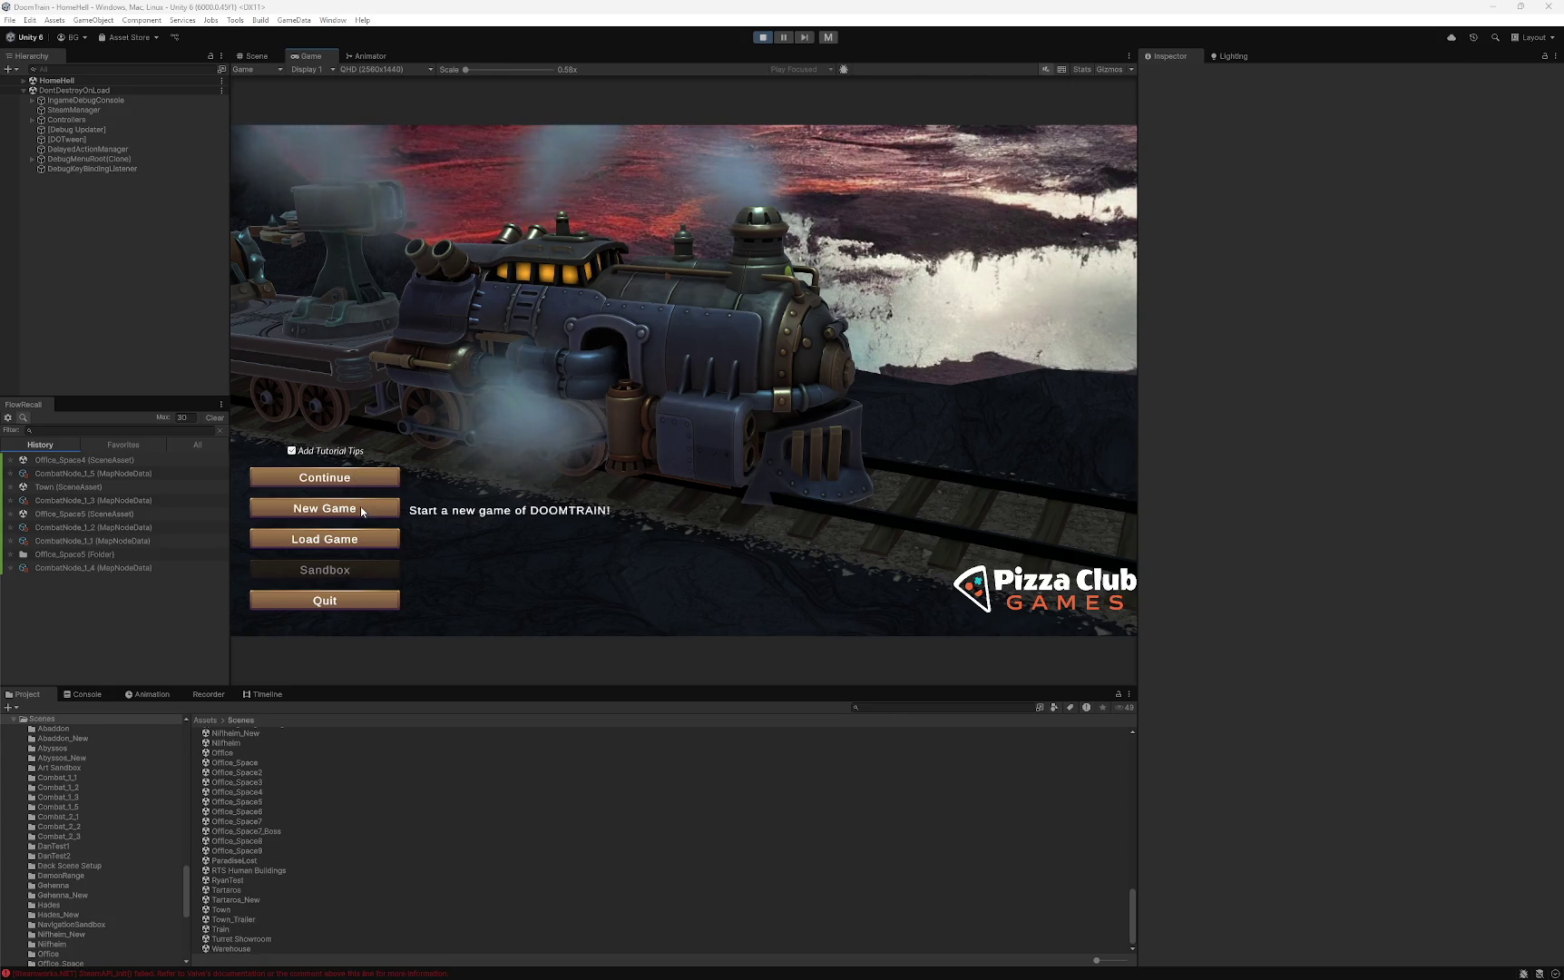
click(360, 534)
scroll(725, 299, down, 5)
scroll(727, 344, down, 2)
click(726, 398)
click(820, 557)
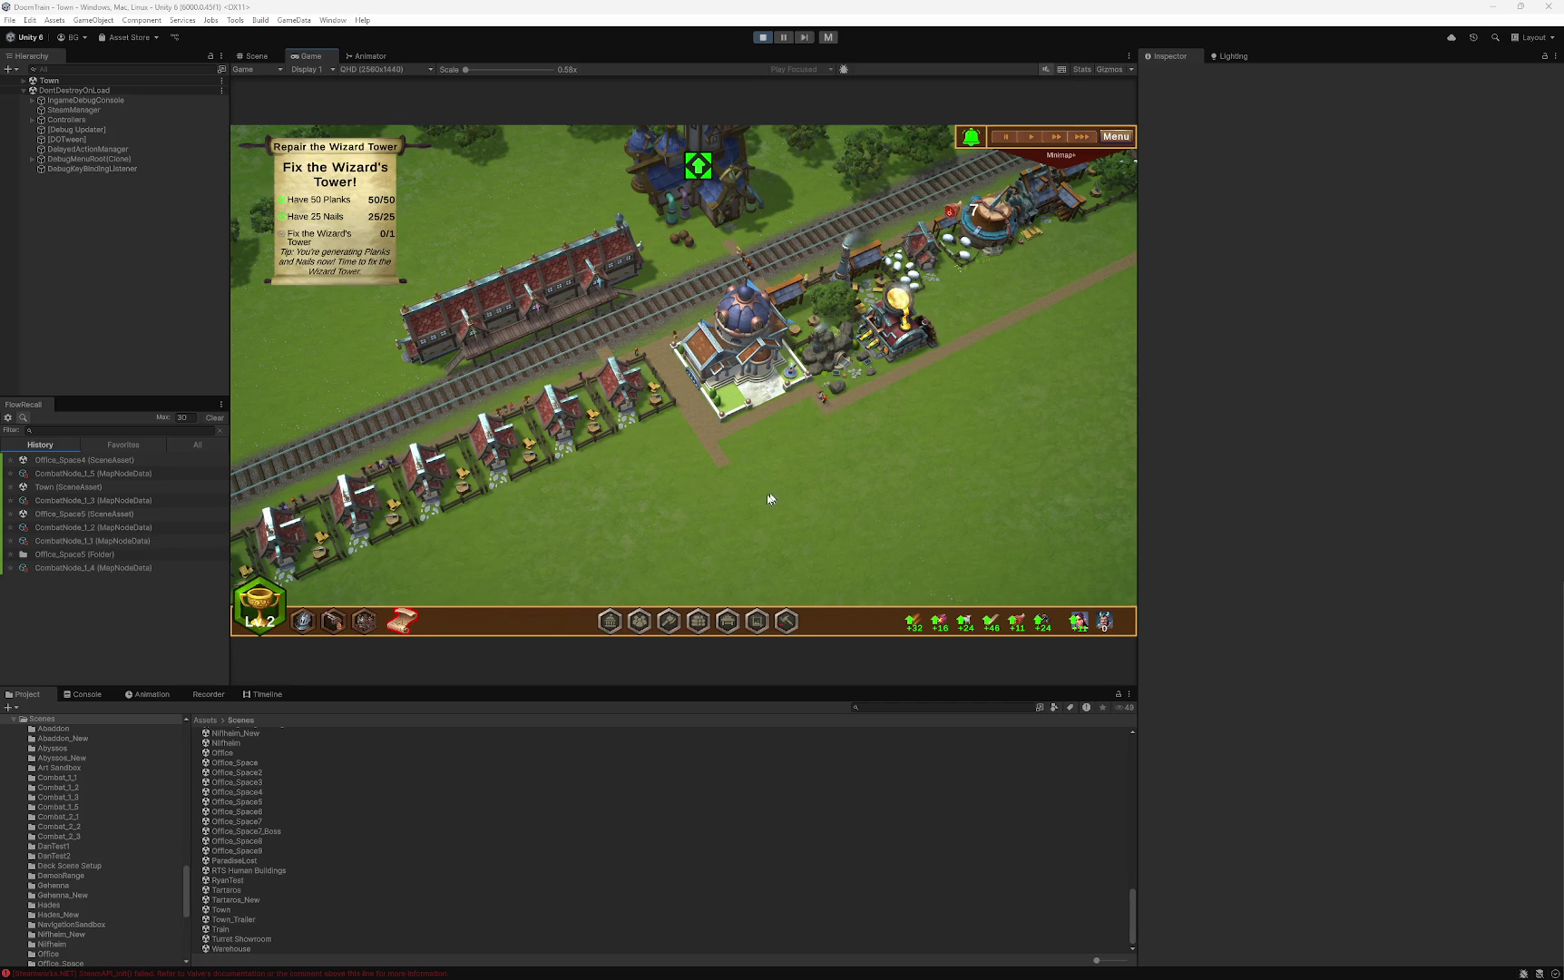
- Upgrade the Wizard Tower so the quest becomes 'Activate the Train!'
scroll(646, 507, down, 3)
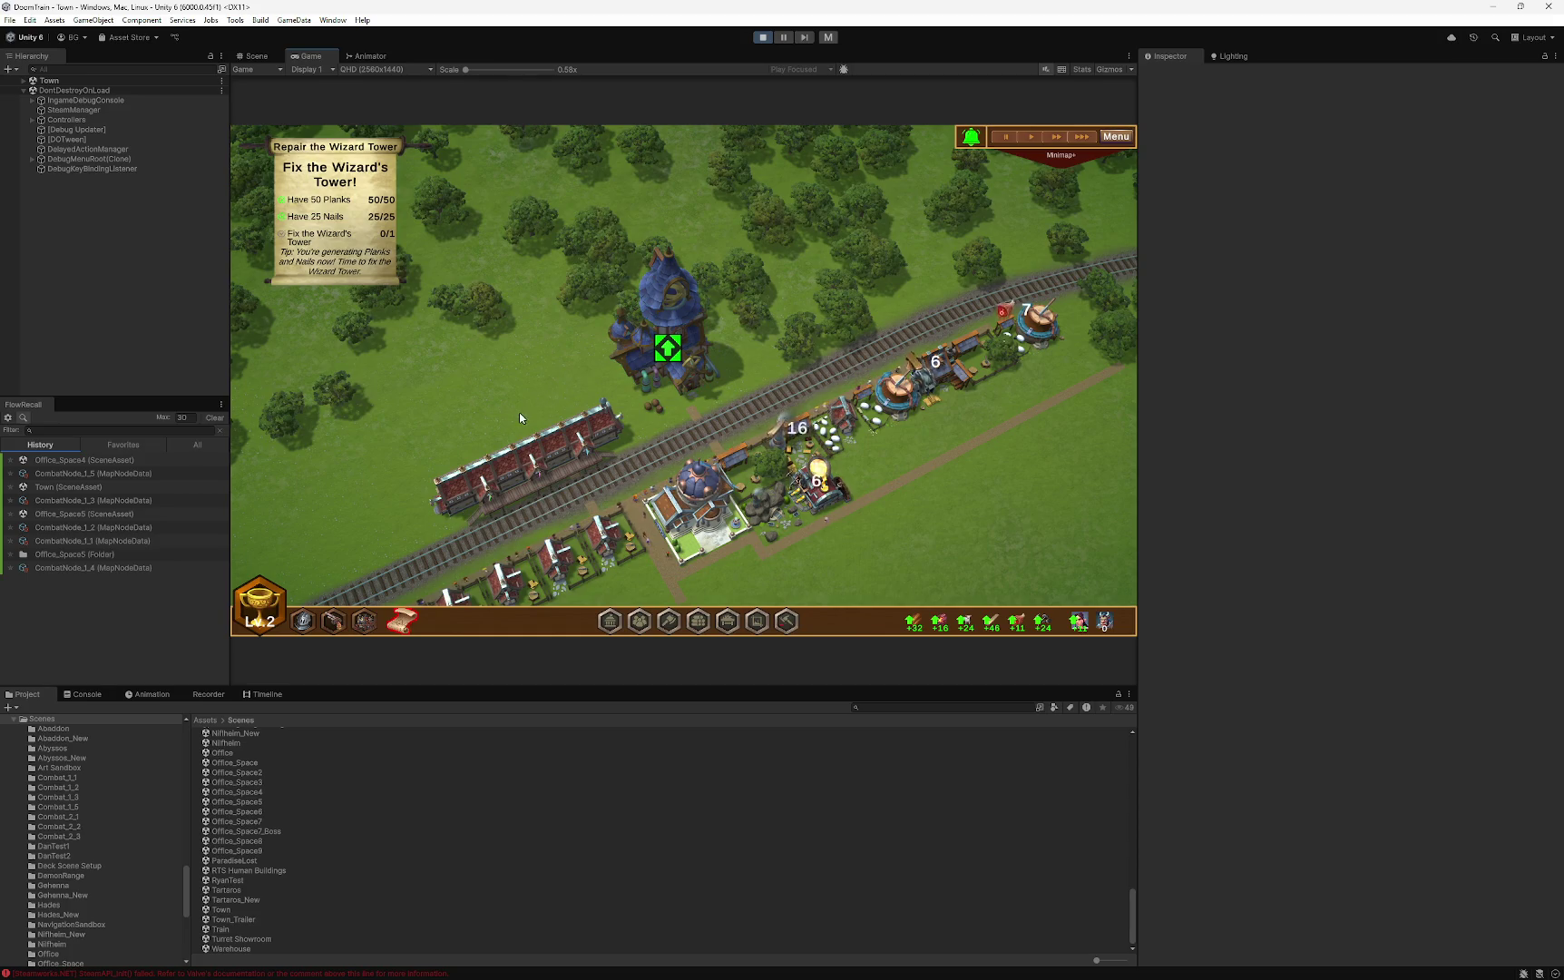
drag(481, 413, 567, 291)
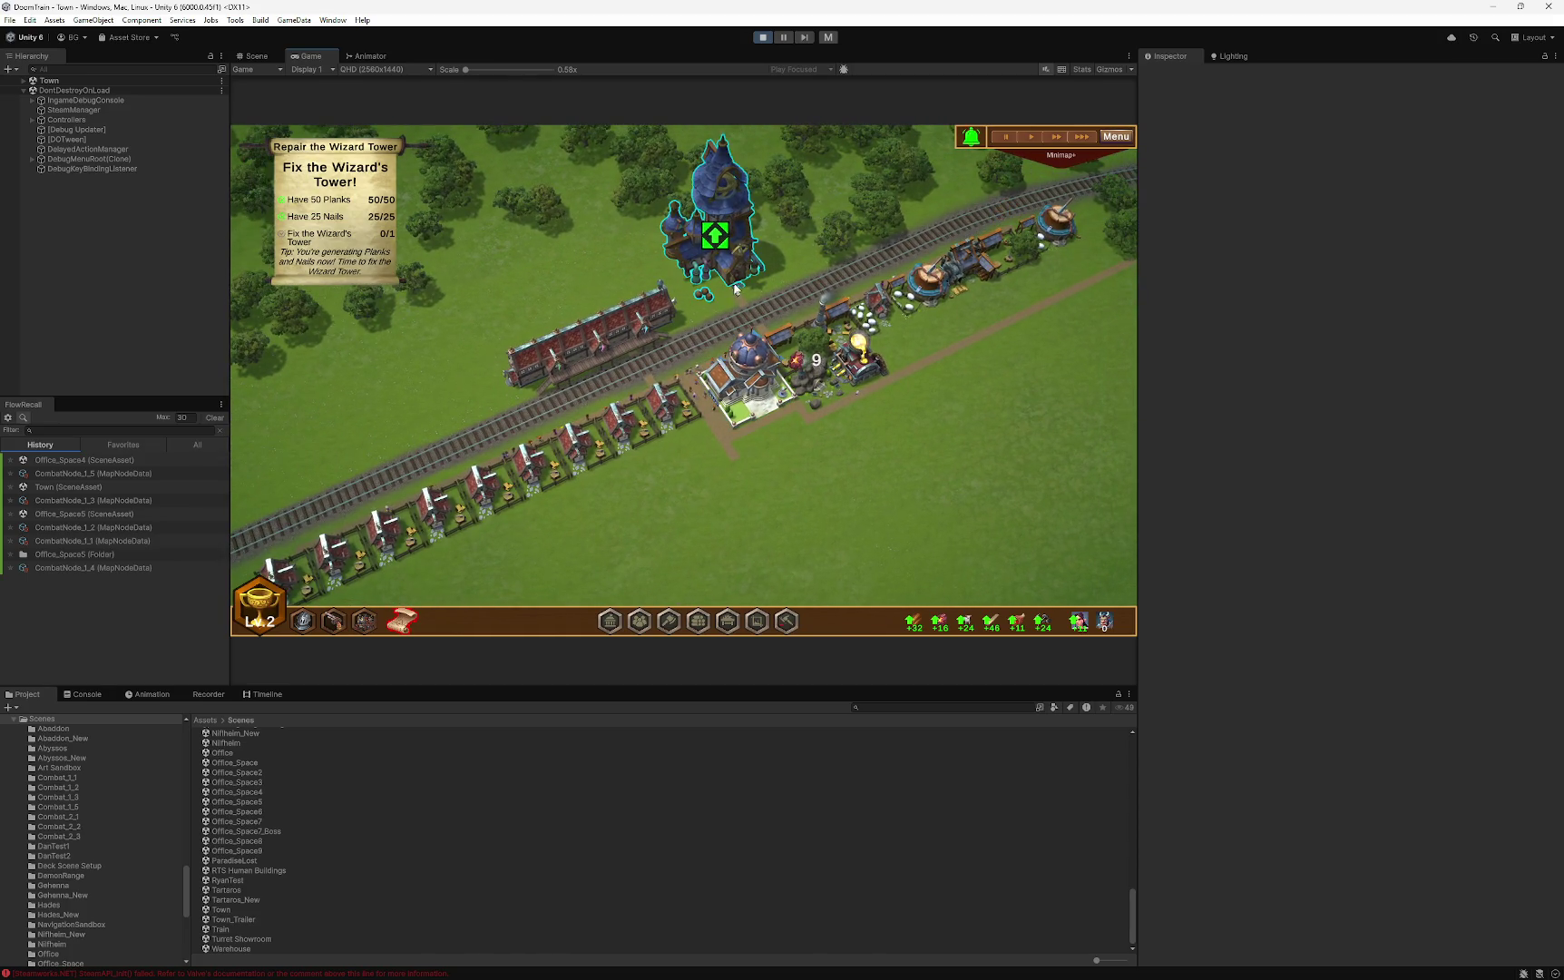
click(730, 232)
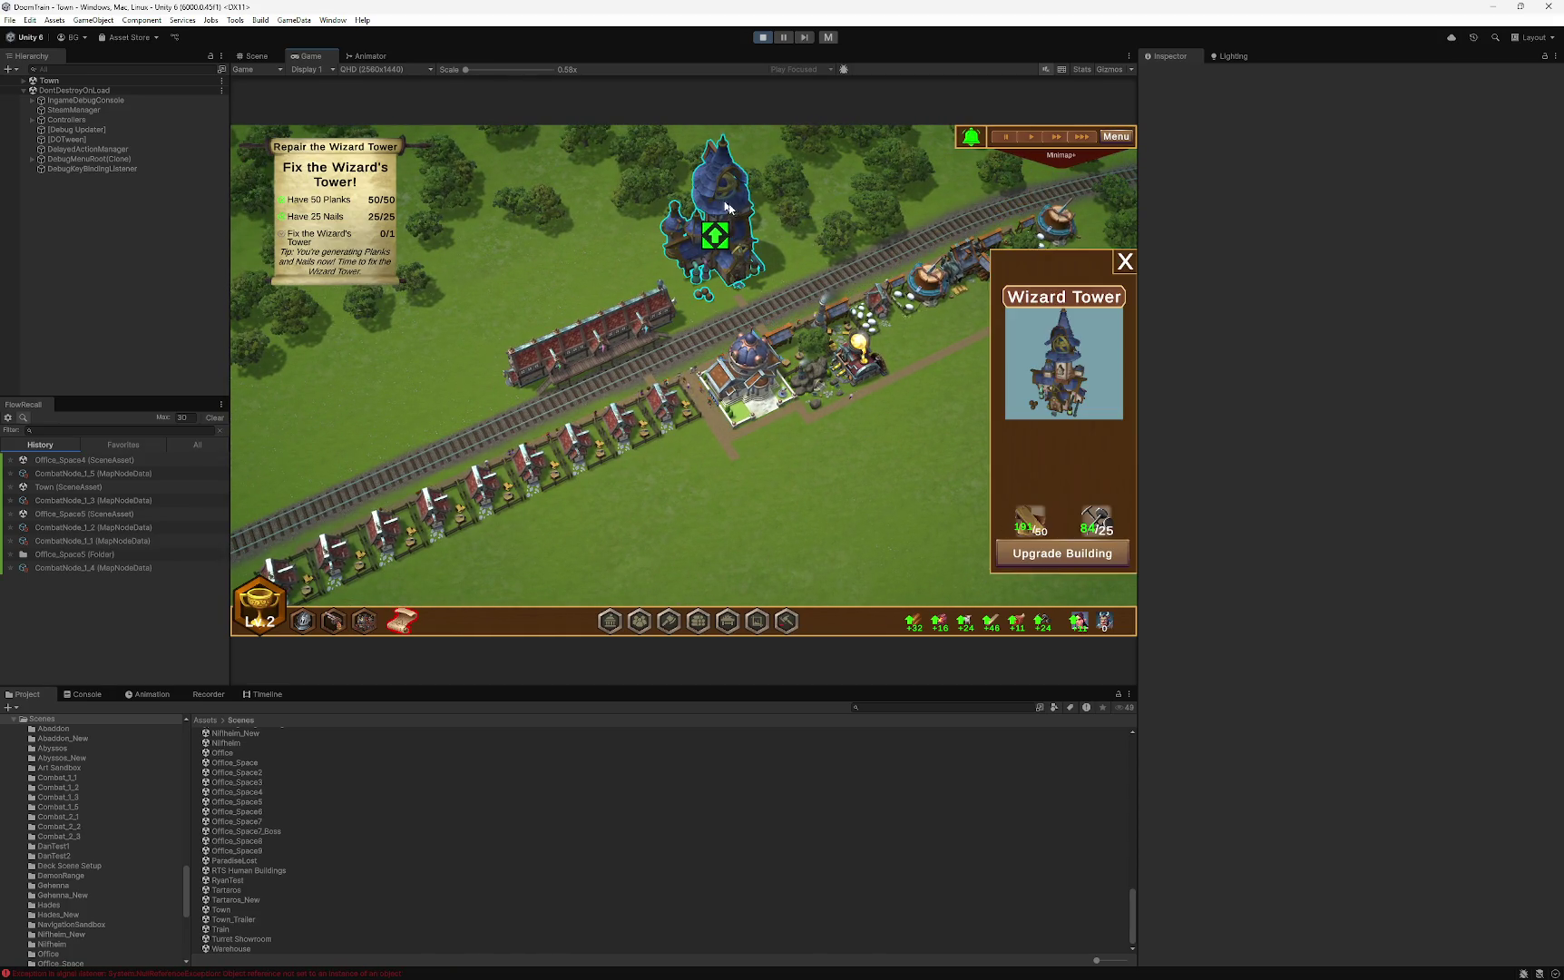
click(1077, 555)
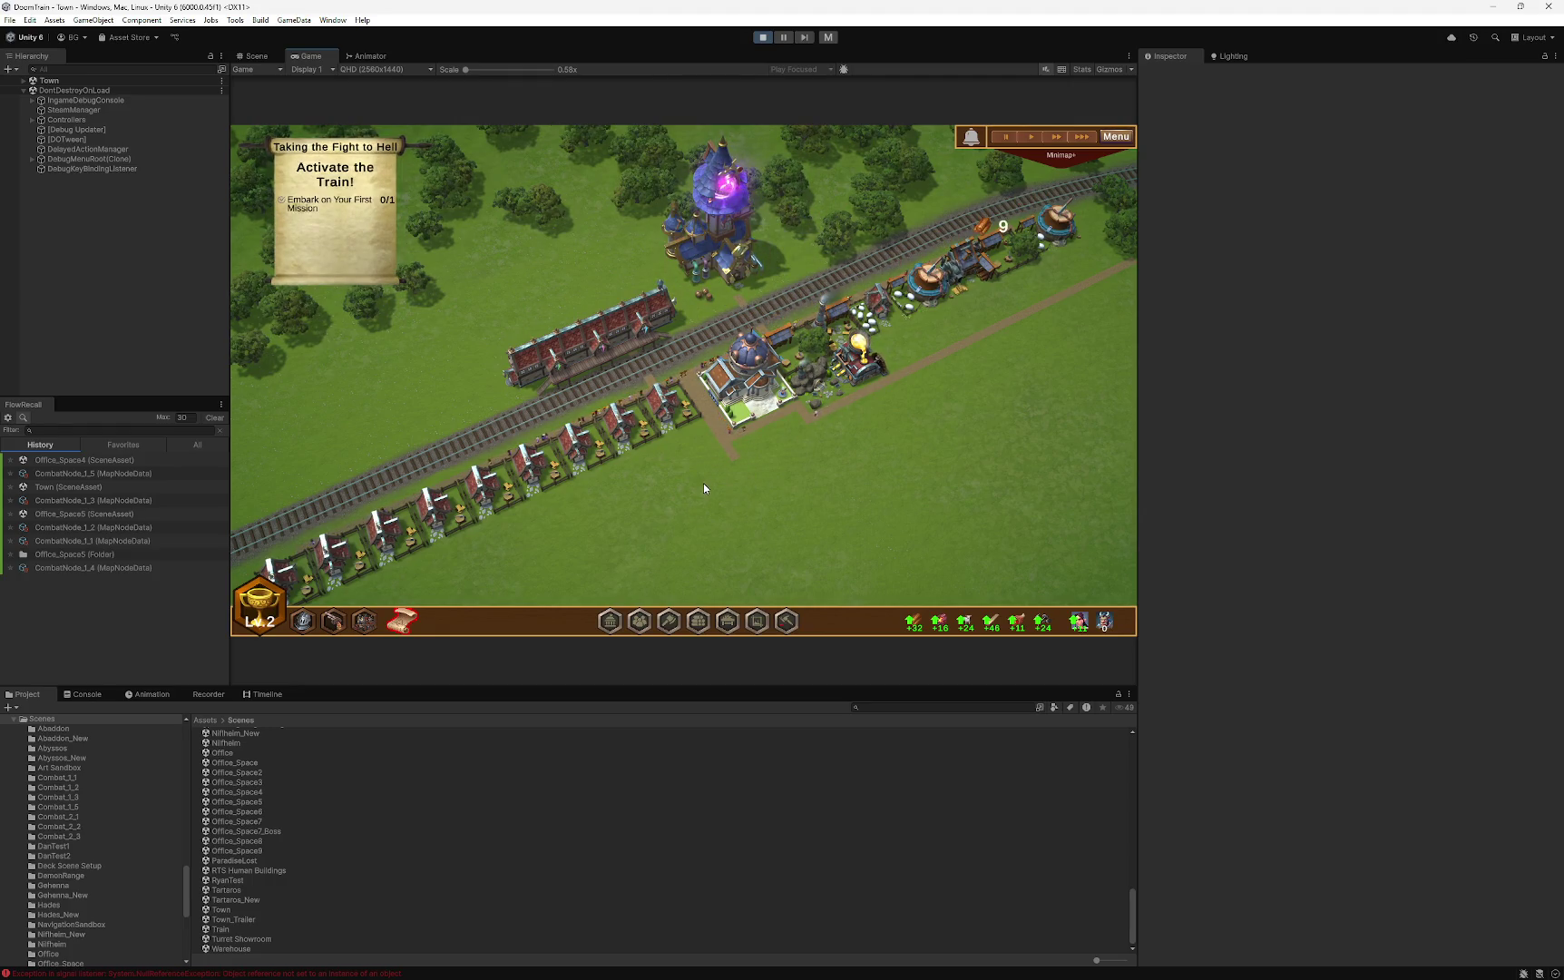
- Exit the running game from the in-game menu
drag(704, 481, 854, 446)
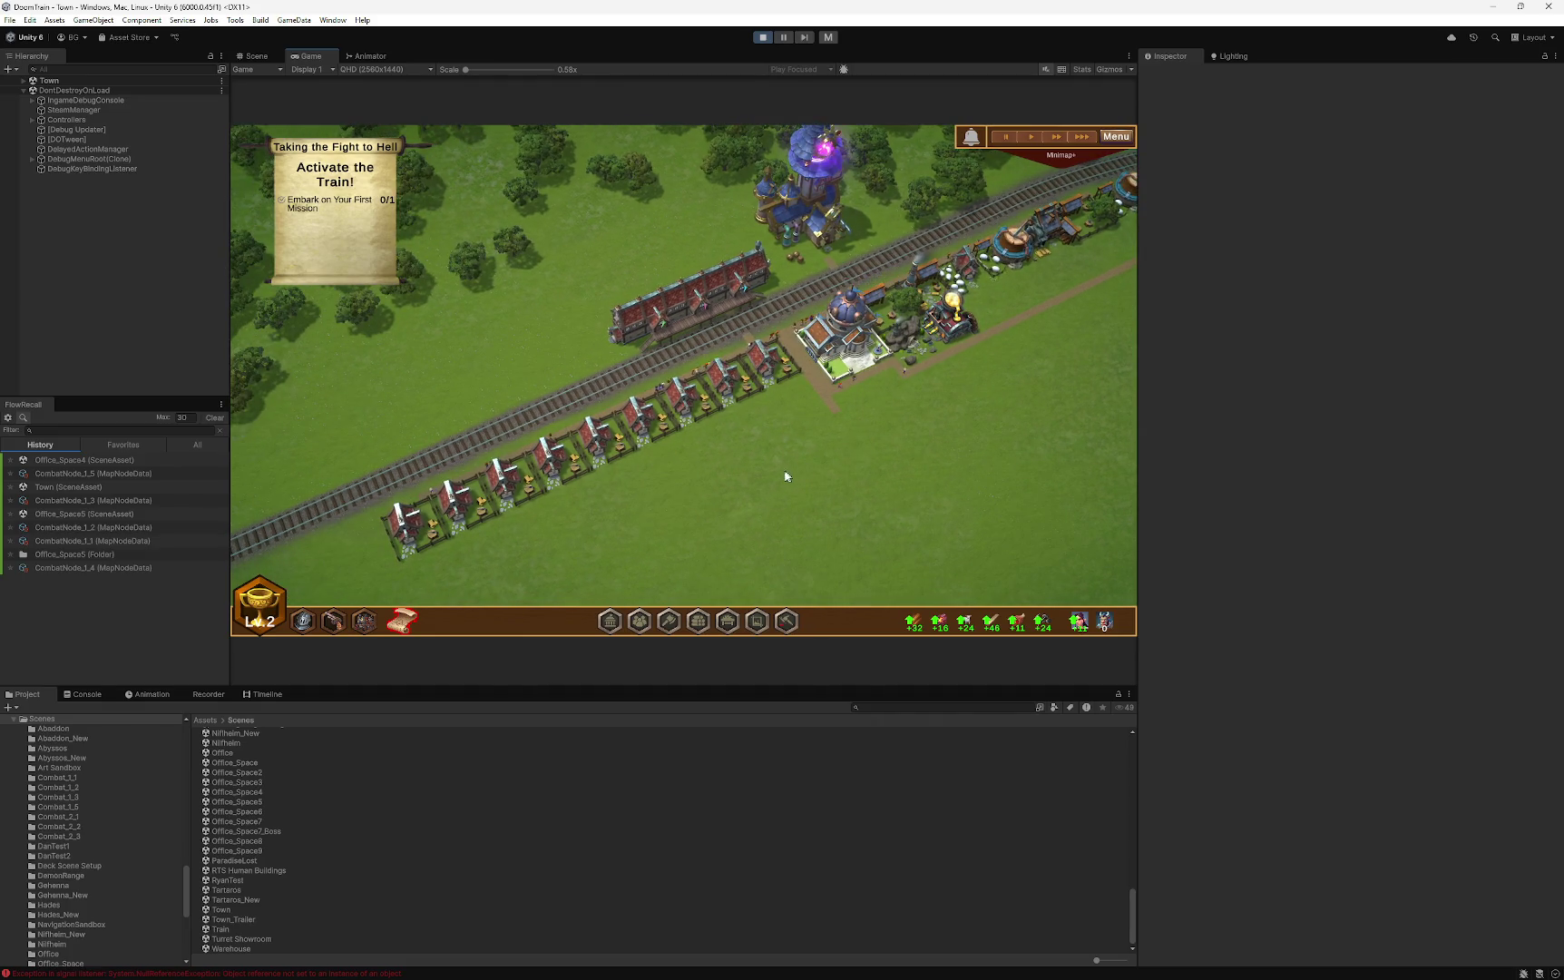
click(1115, 141)
click(692, 496)
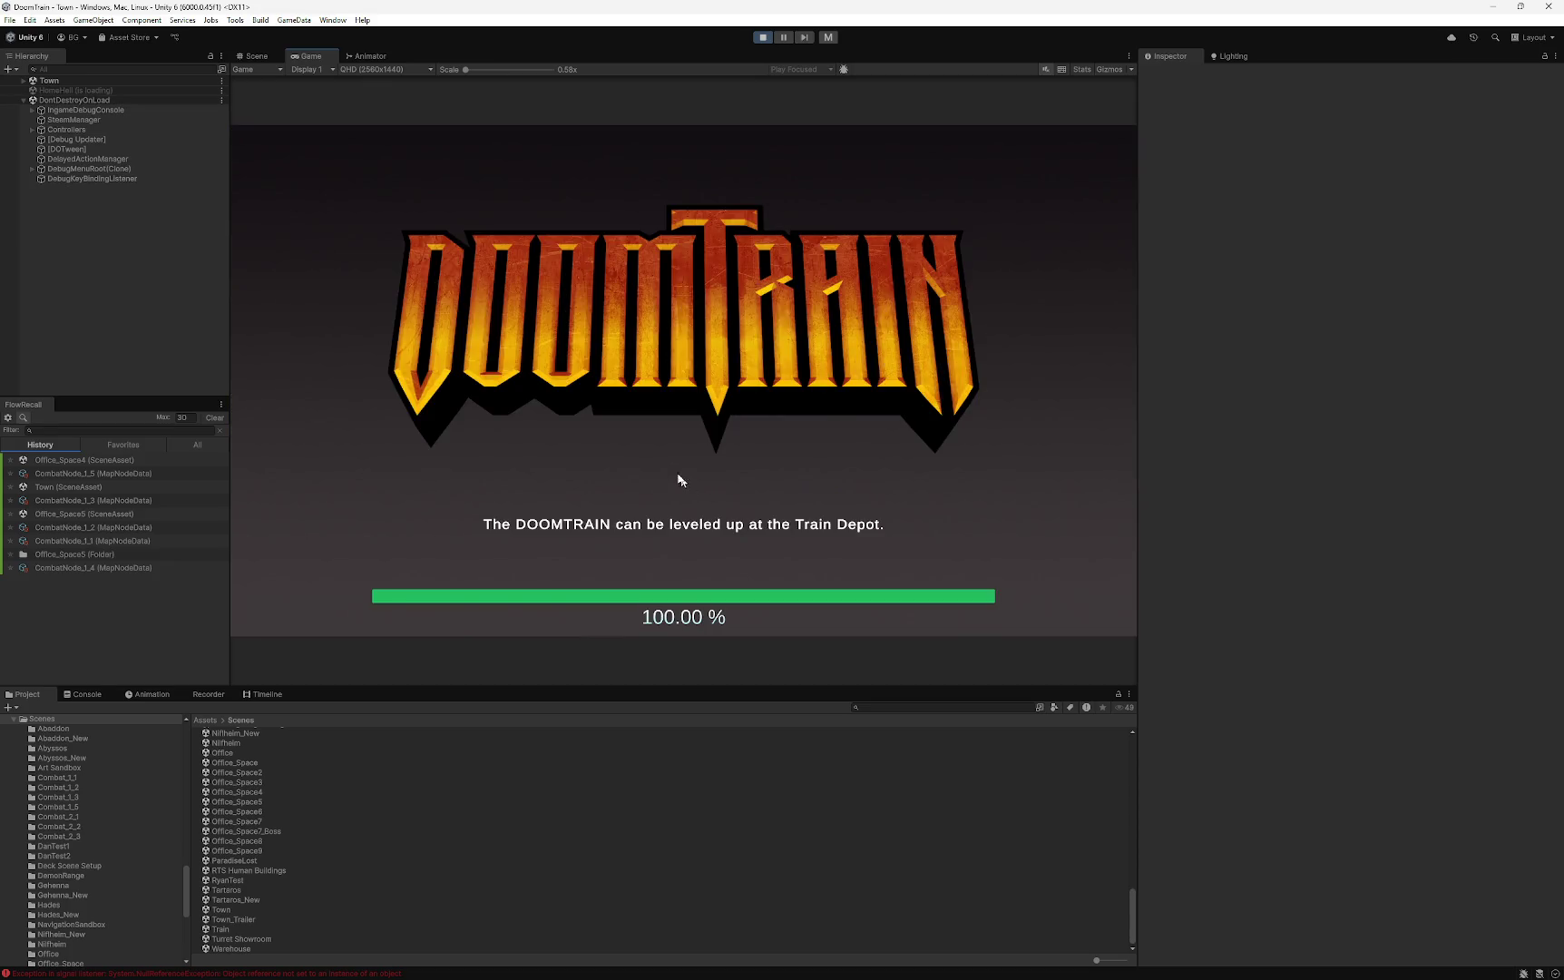
- Turn off the debug options ignoring city unlocks, mission requirements, mission unlocks and turret restrictions
click(265, 223)
click(428, 299)
click(427, 366)
click(427, 432)
click(426, 498)
- Turn off Skip Narratives and Skip Train Intros, then start a new game past the wizard's letter
scroll(426, 408, down, 3)
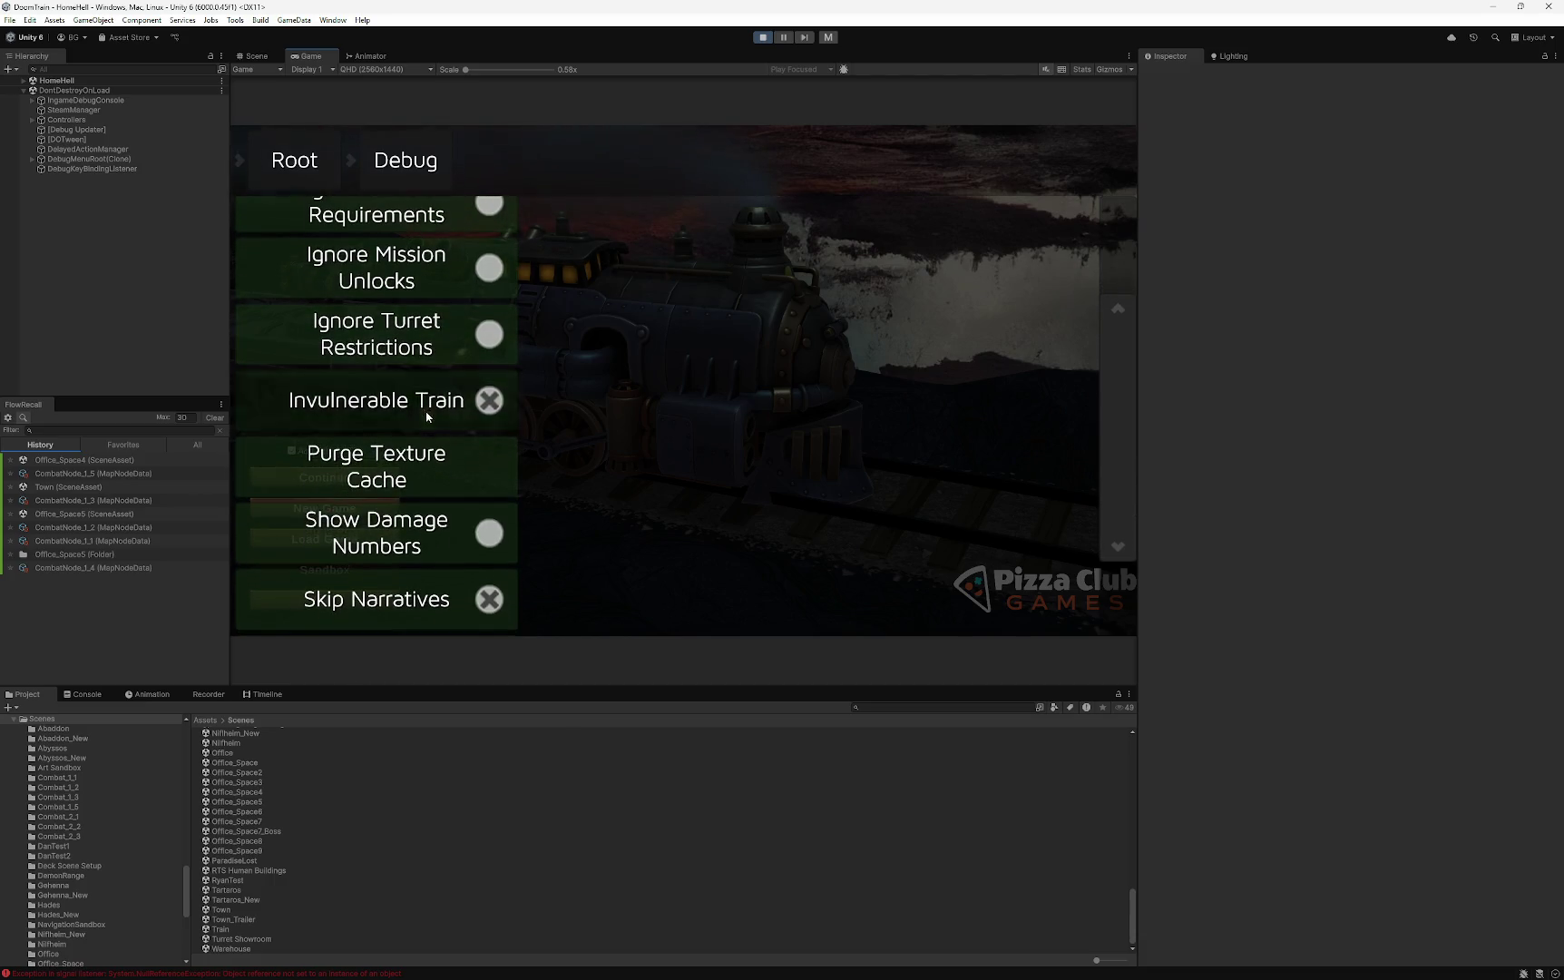
click(416, 598)
scroll(435, 399, down, 2)
click(435, 535)
key(Escape)
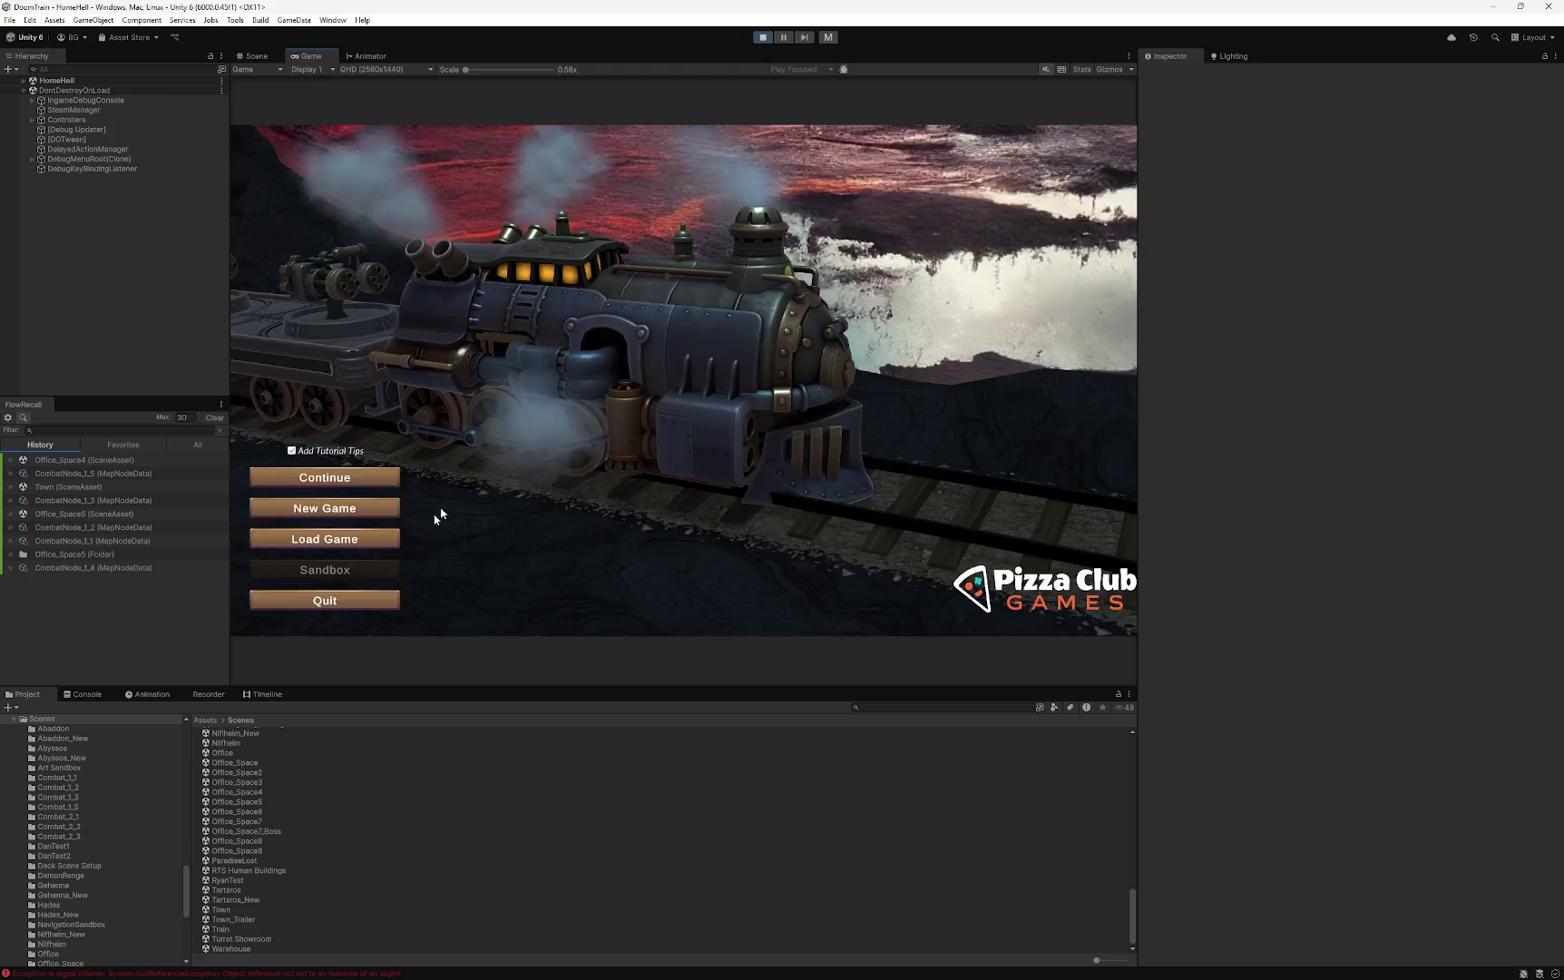
click(370, 511)
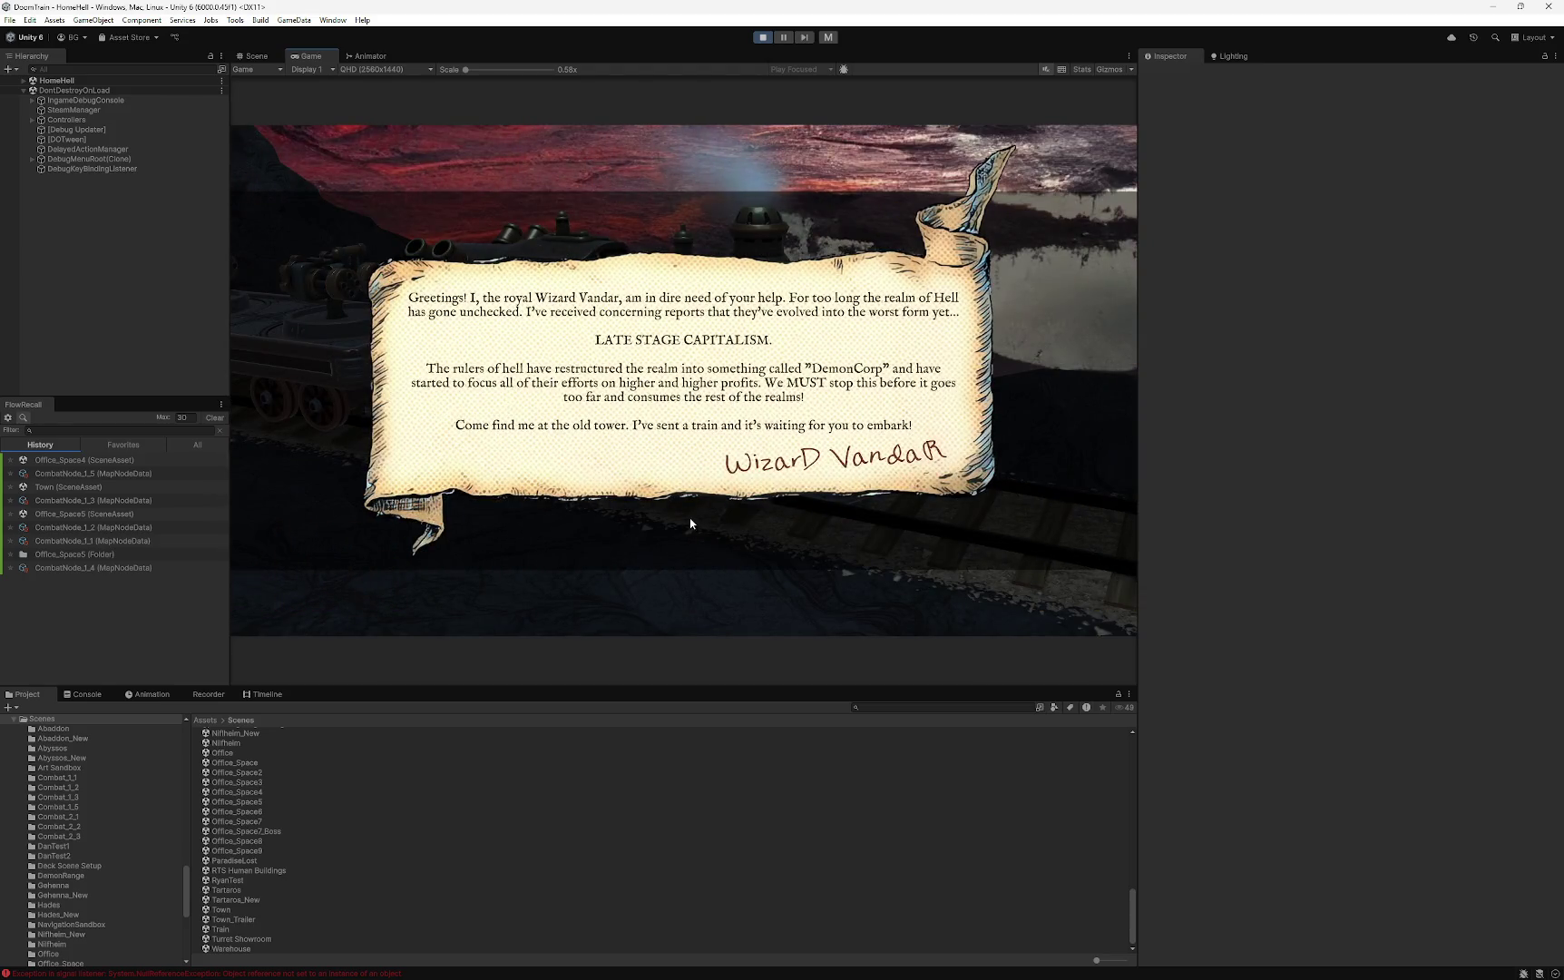
click(678, 577)
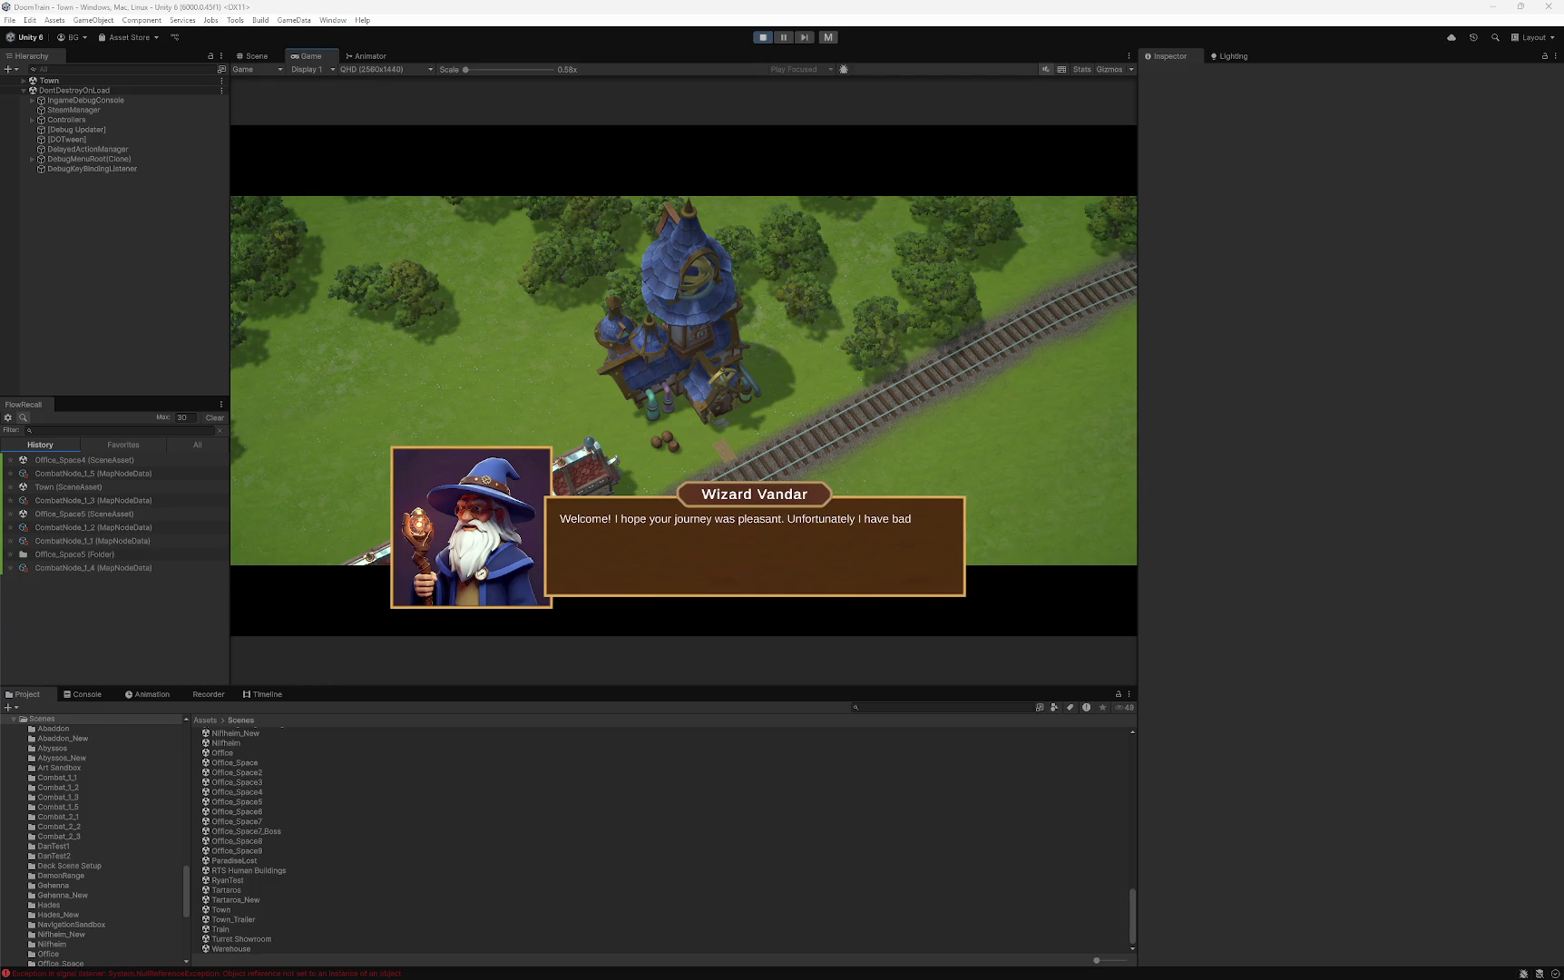
- Finish Wizard Vandar's dialogue and the quest scroll tip, then exit to the main menu
click(651, 497)
click(663, 444)
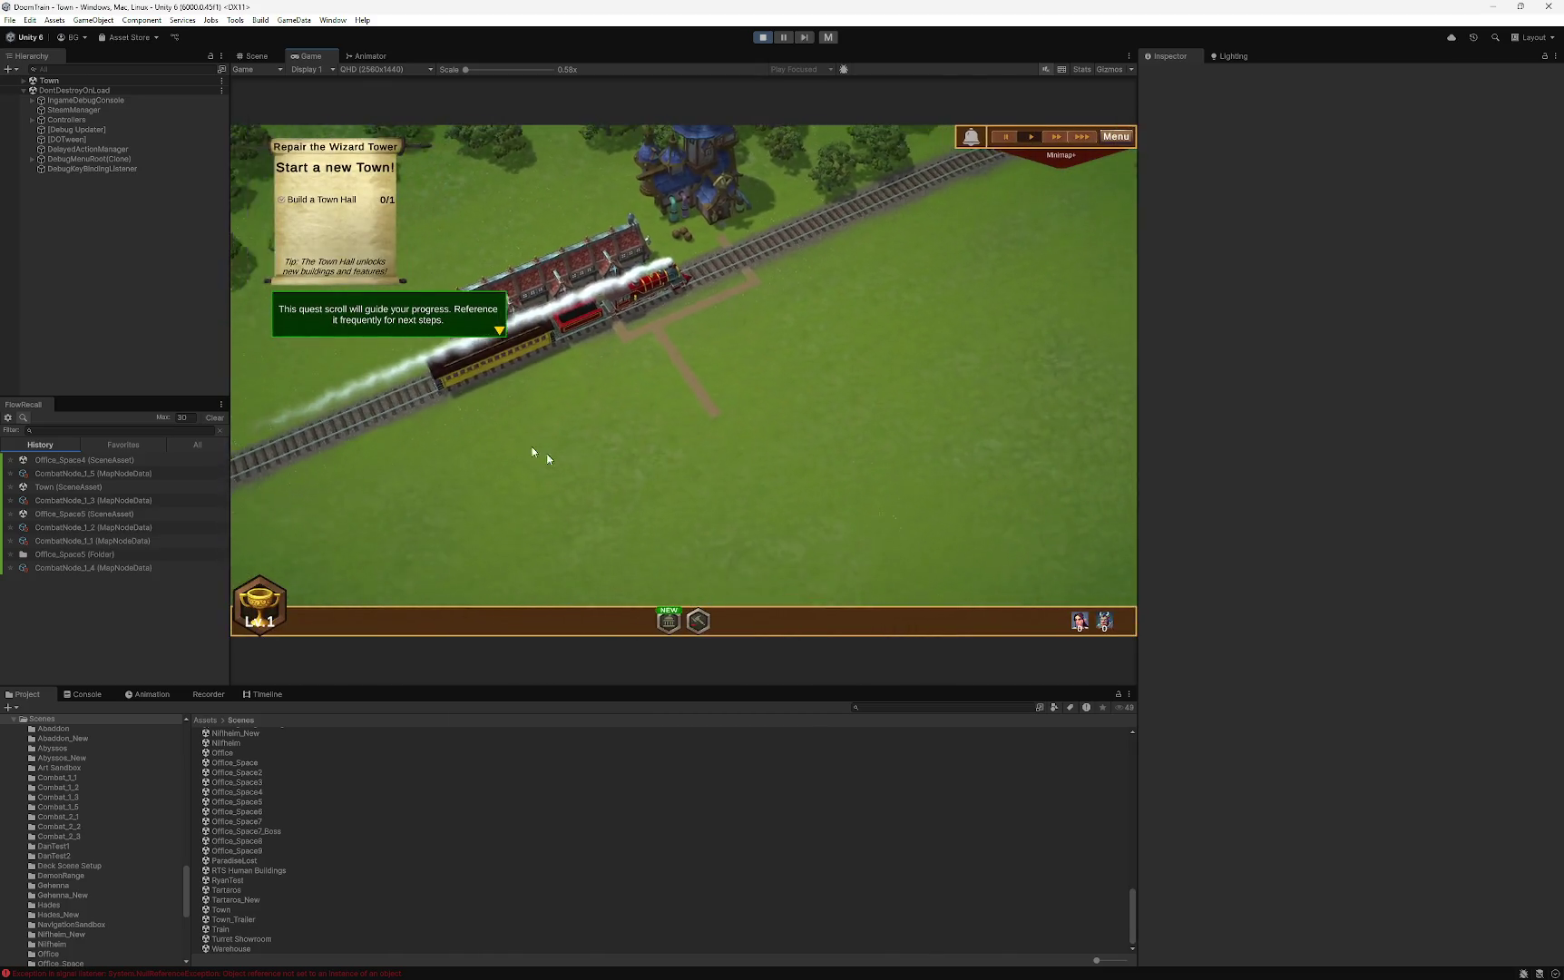
click(569, 467)
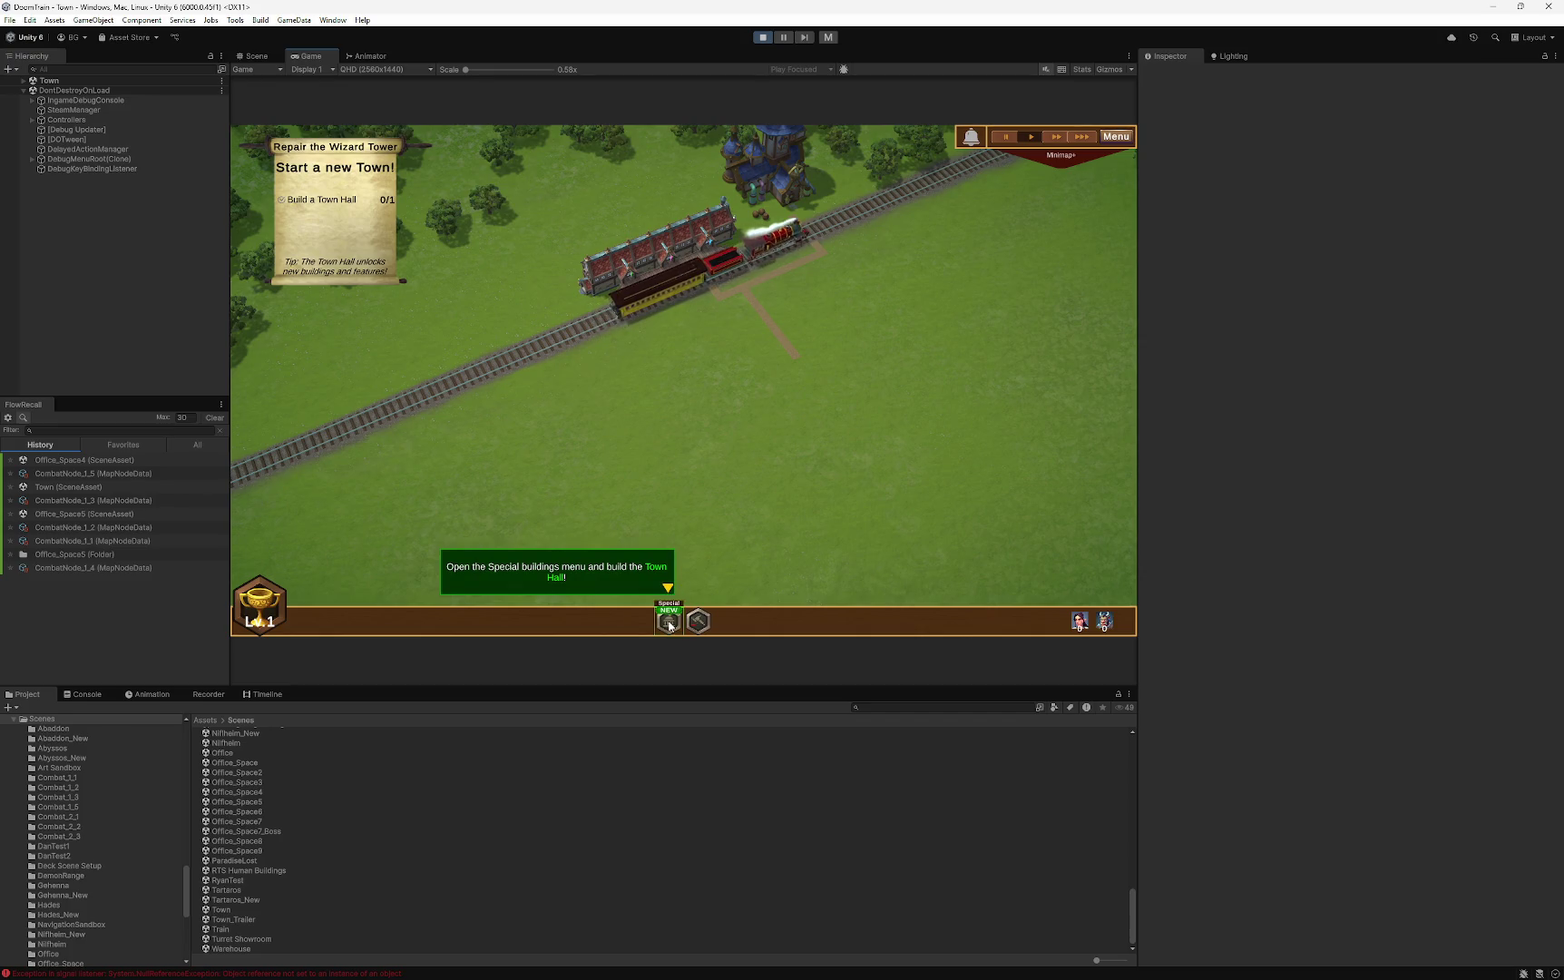
click(1115, 137)
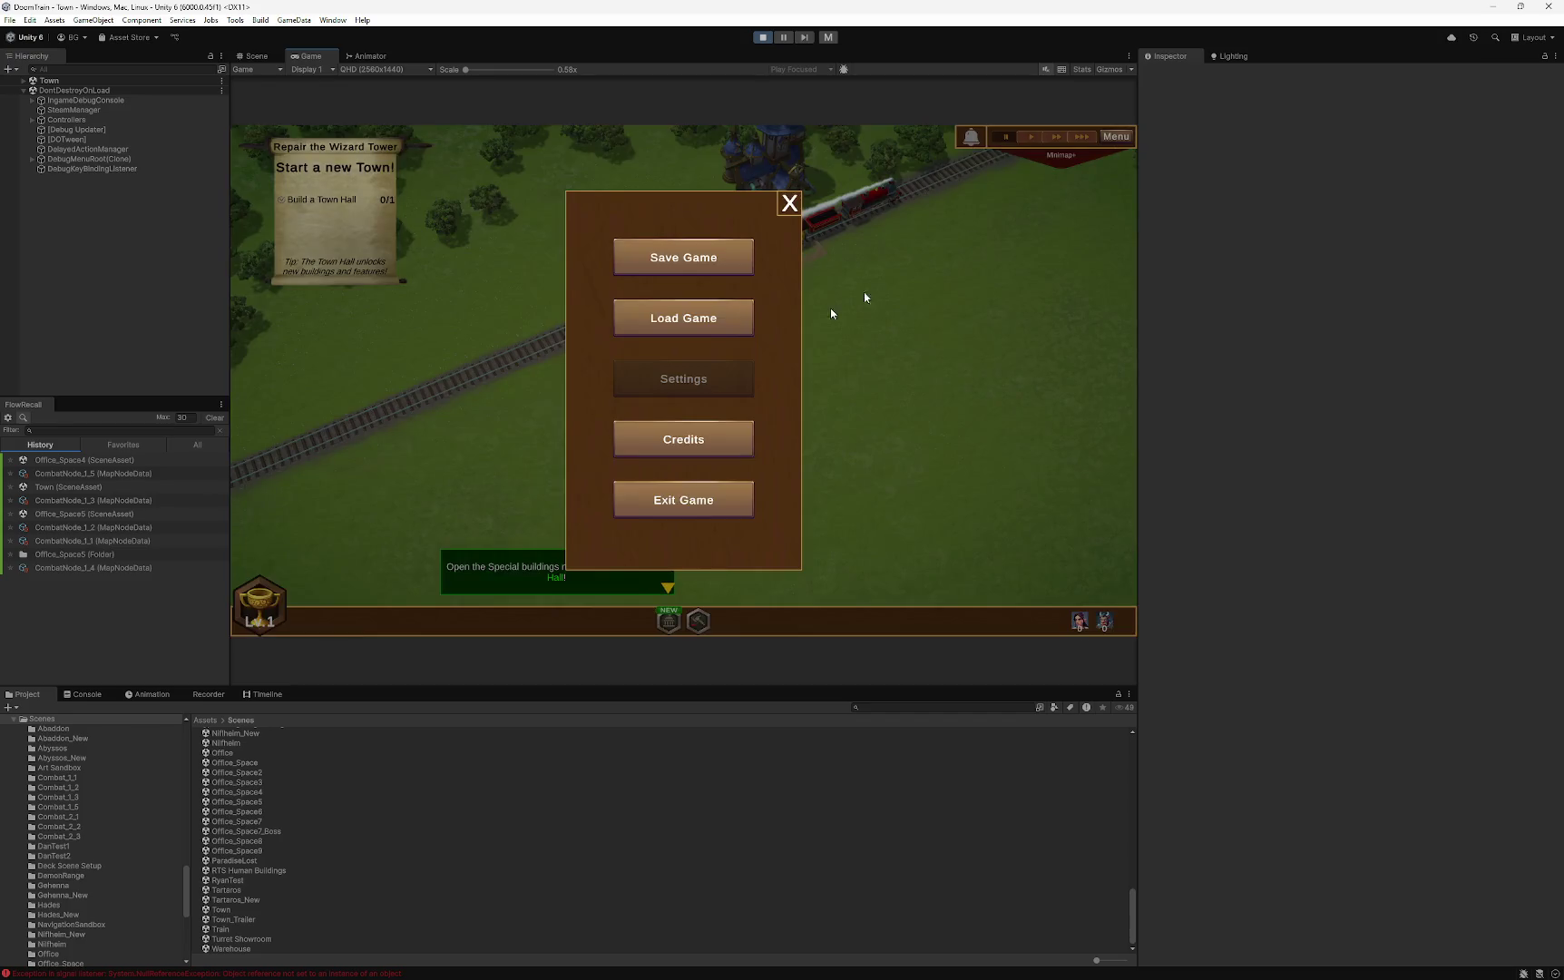
click(673, 500)
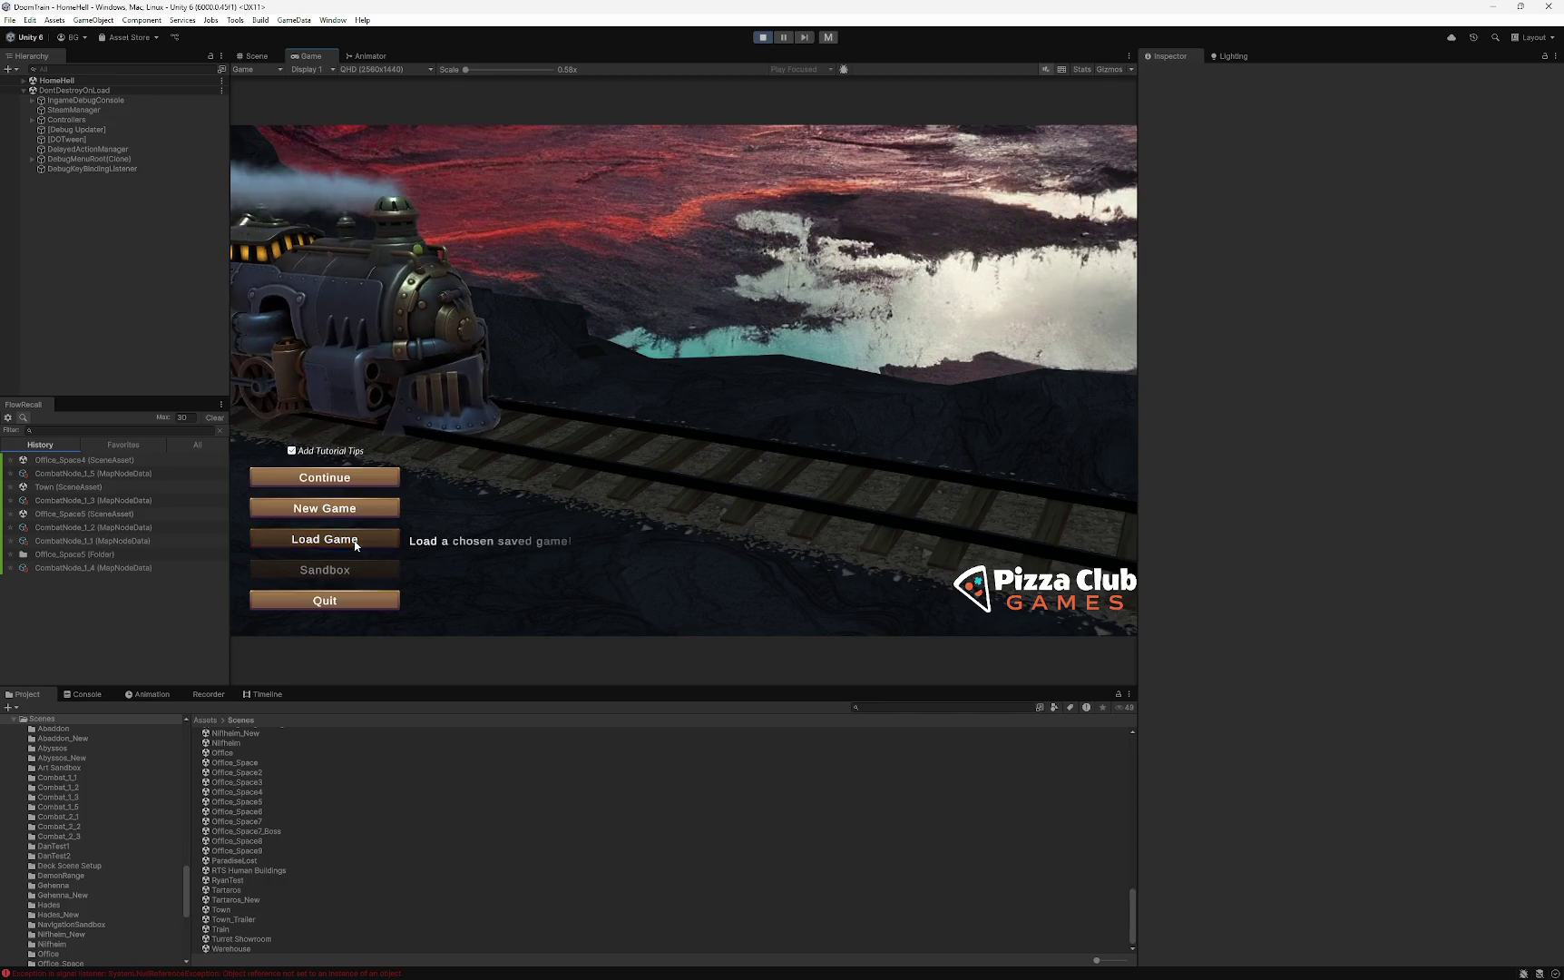
- Load the gameSave_1-26 13-57 save again and select the Wizard Tower
click(336, 539)
scroll(656, 458, down, 1)
scroll(667, 435, up, 1)
click(673, 412)
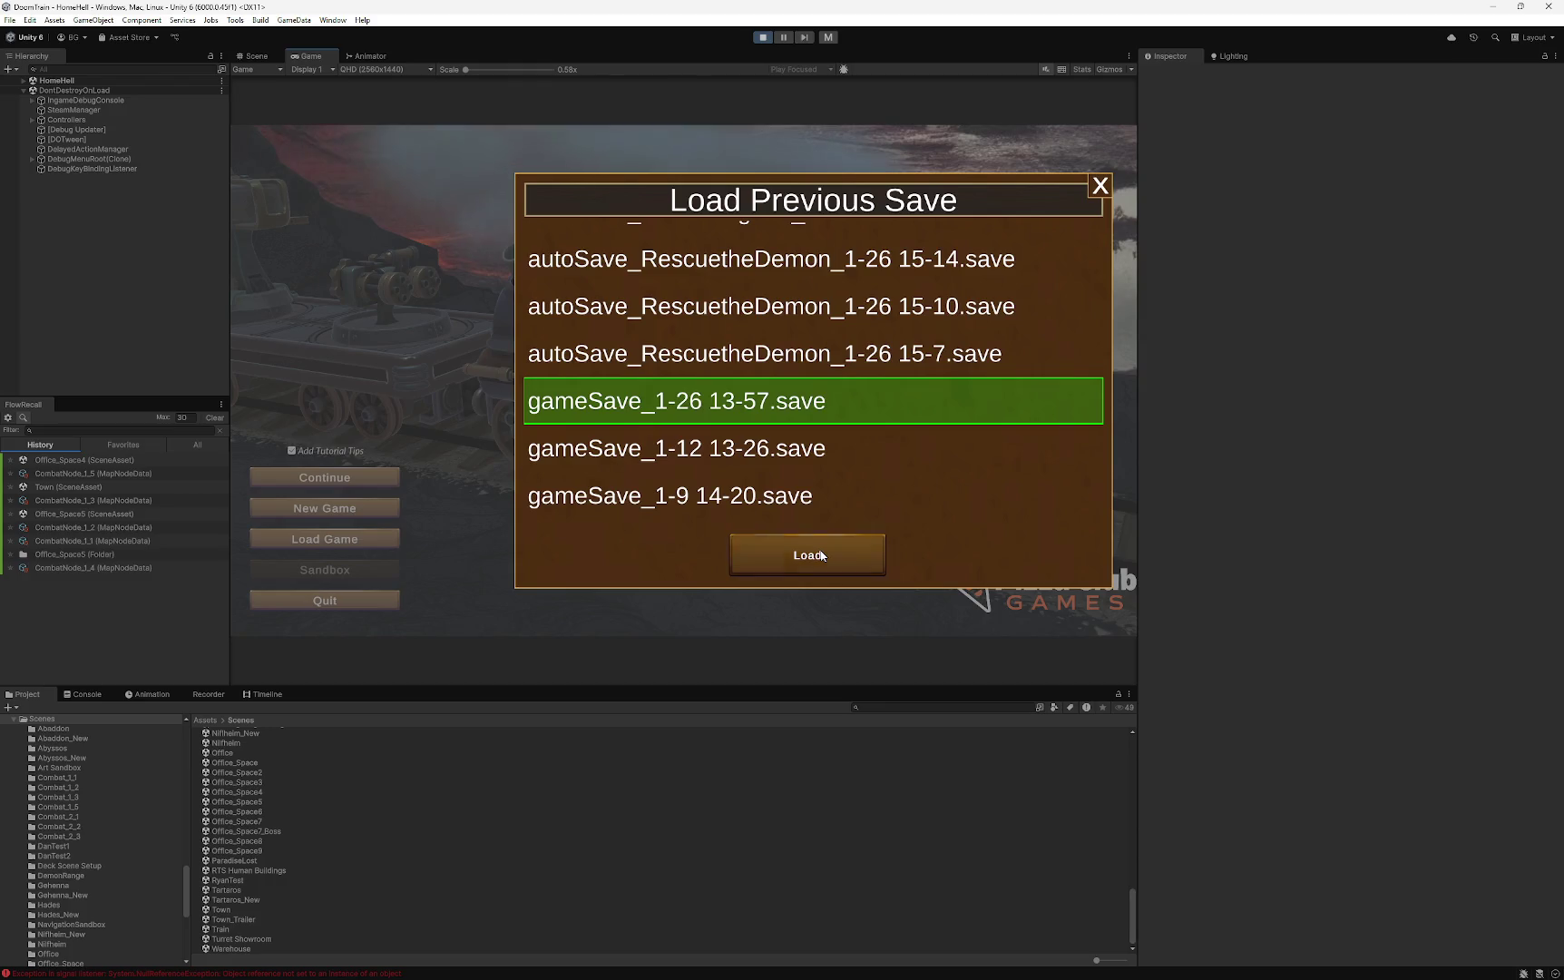
click(821, 556)
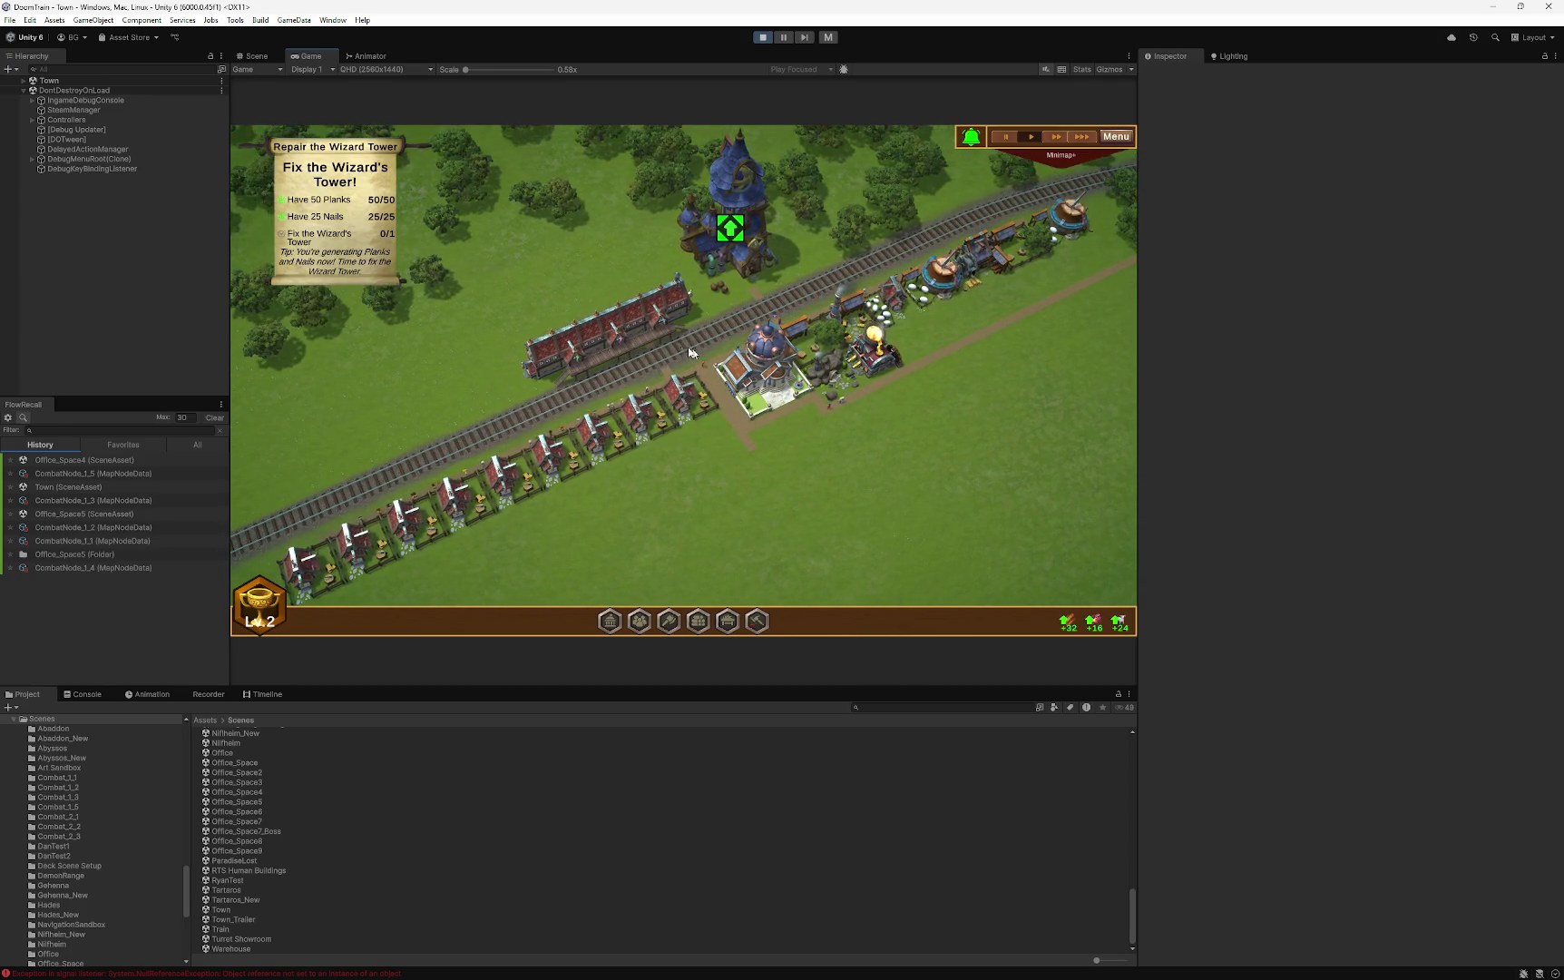
click(736, 259)
- Upgrade the Wizard Tower and advance Vandar's dialogue until the DOOMTRAIN reaches Office_Space3
click(1068, 555)
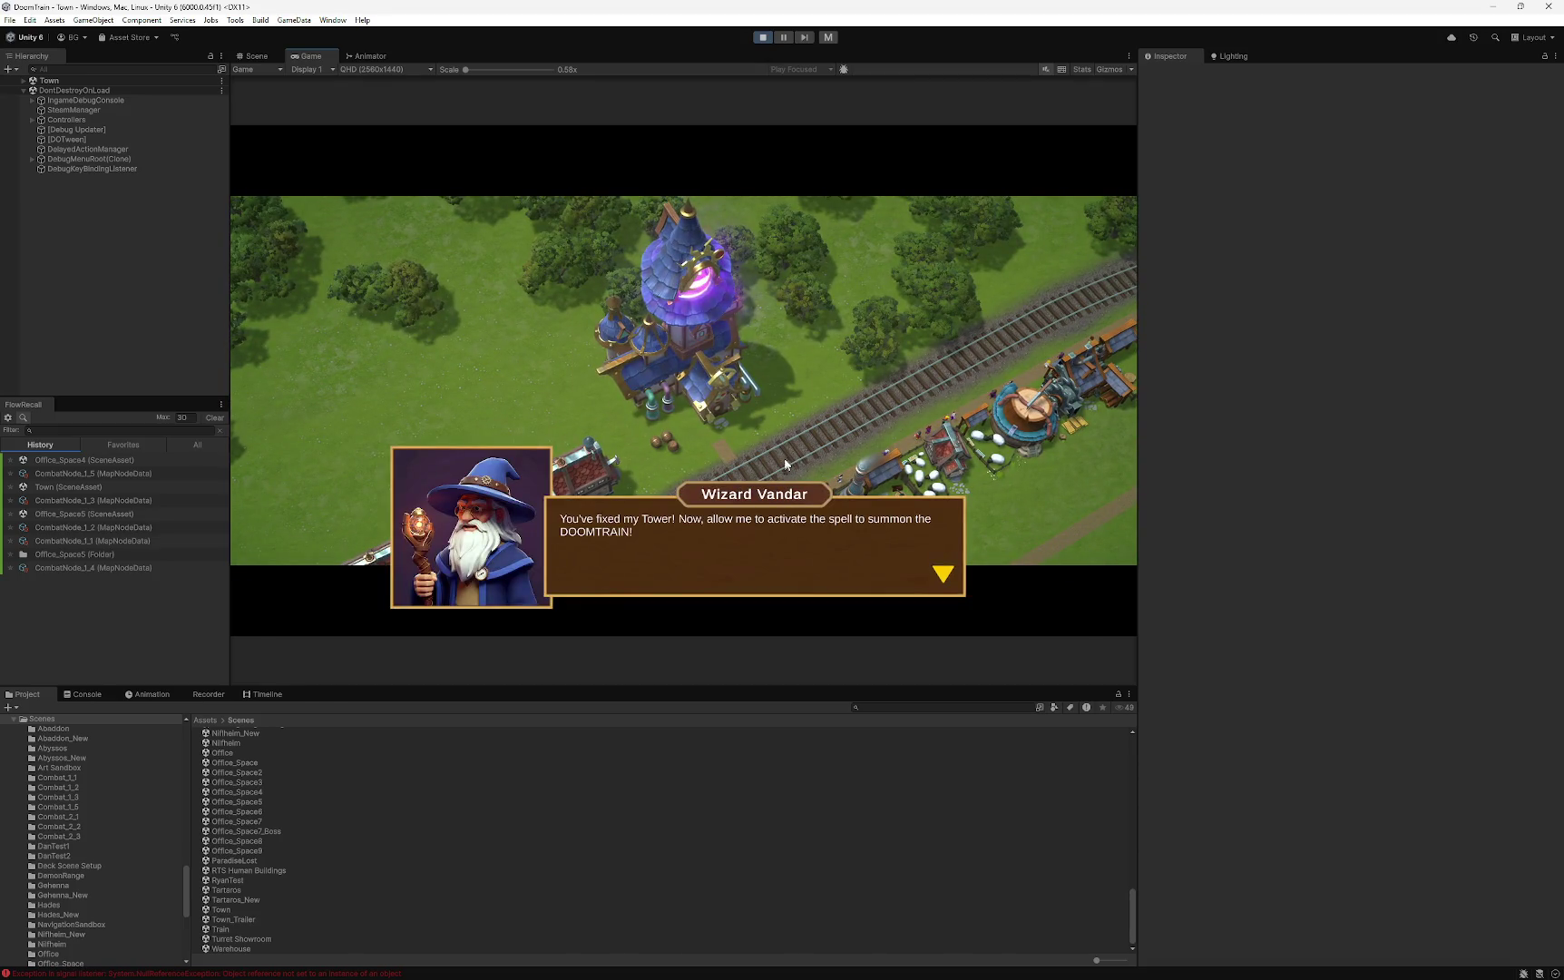
click(787, 455)
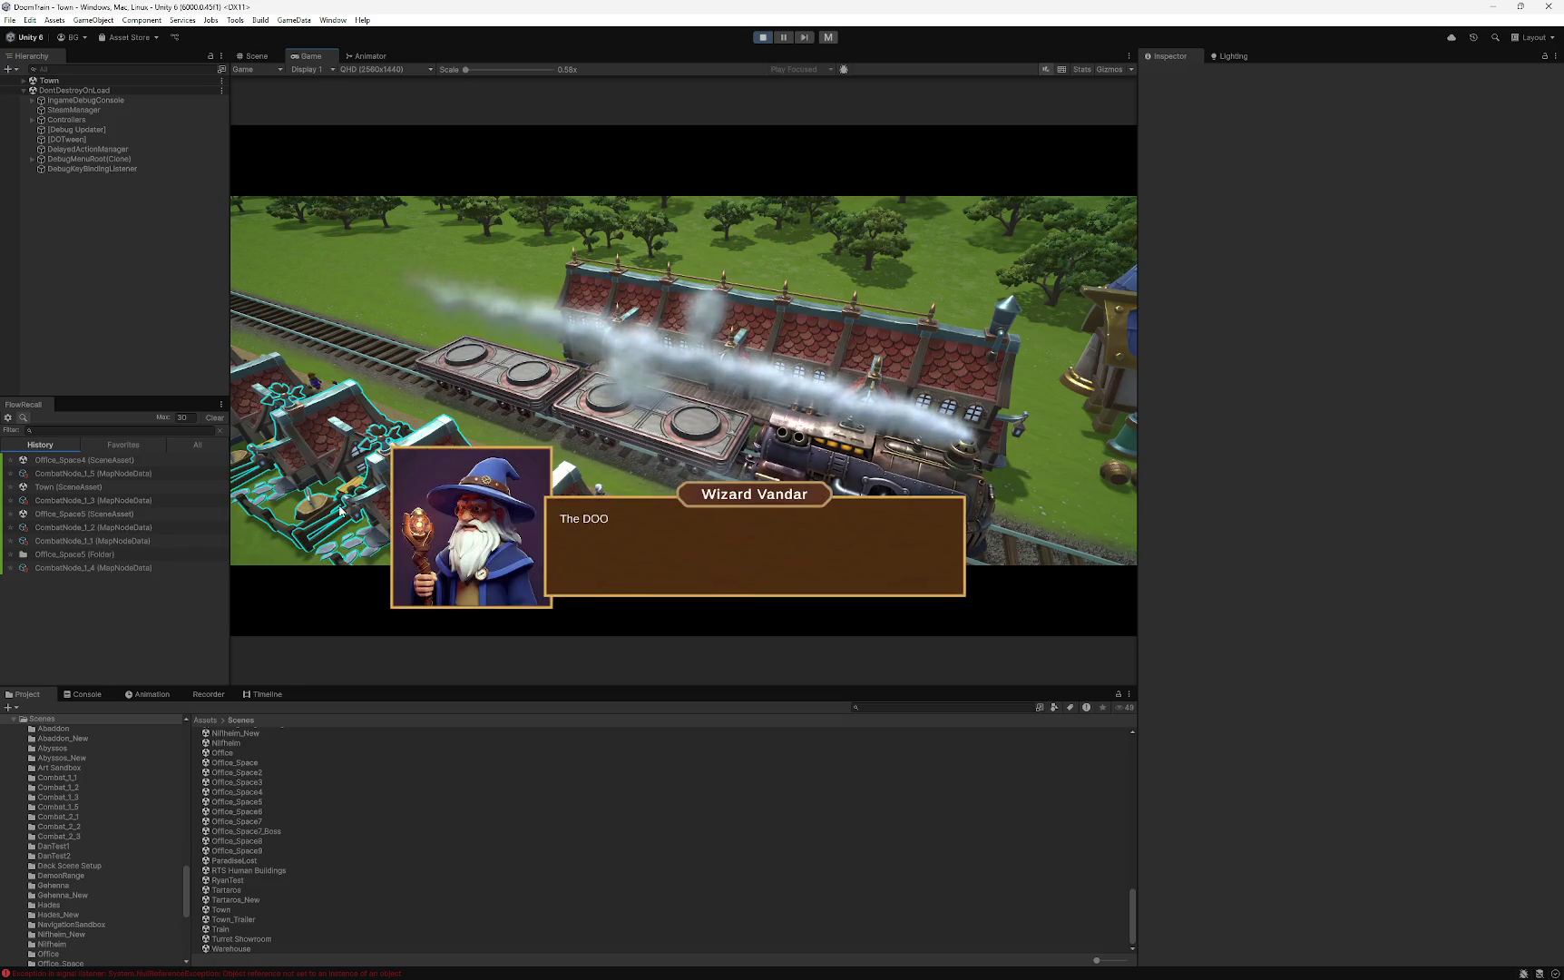
click(715, 558)
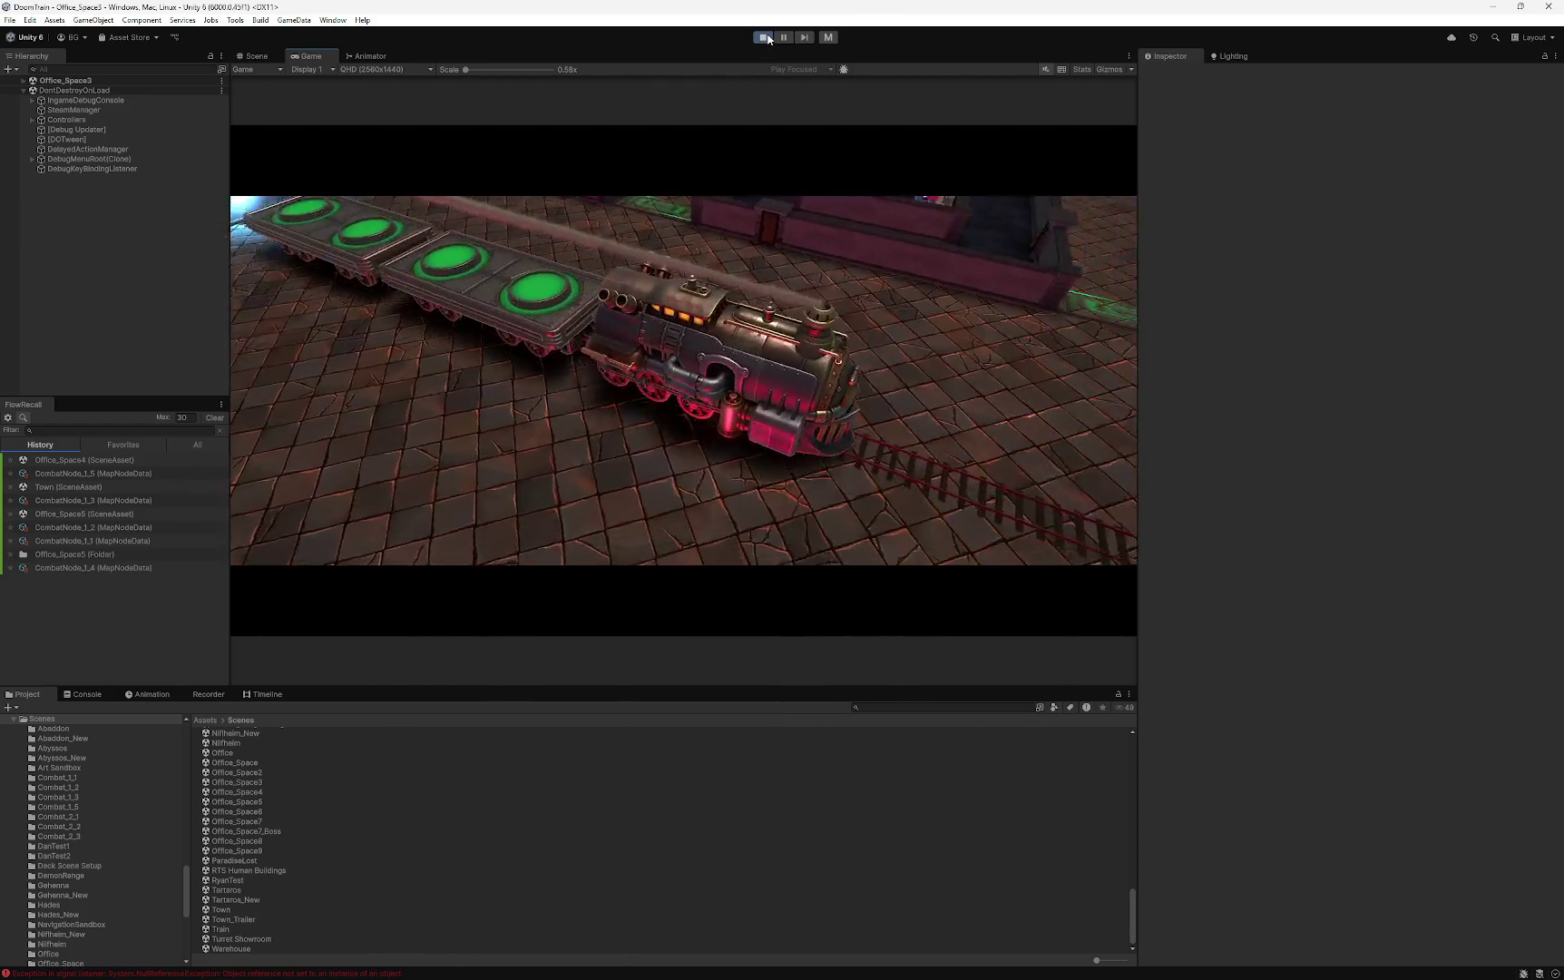
- Stop play mode to return to editing the Main scene
click(769, 39)
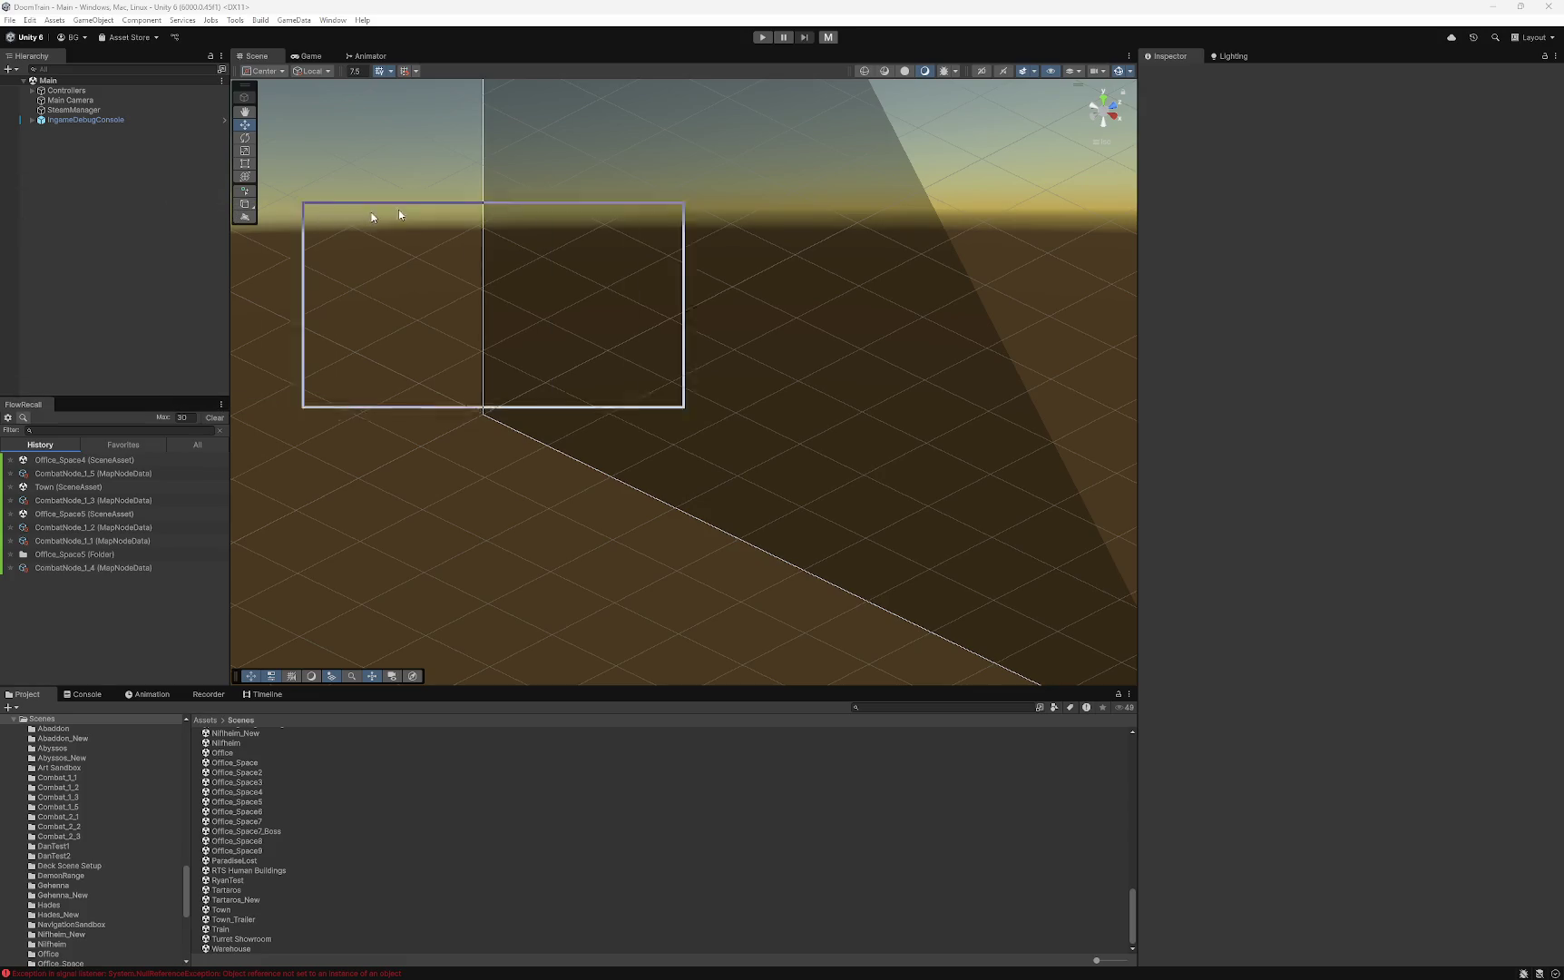
- Enlarge the Get Revision dialog for Smoke Donut OLD.prefab to read its full path
drag(722, 396, 971, 575)
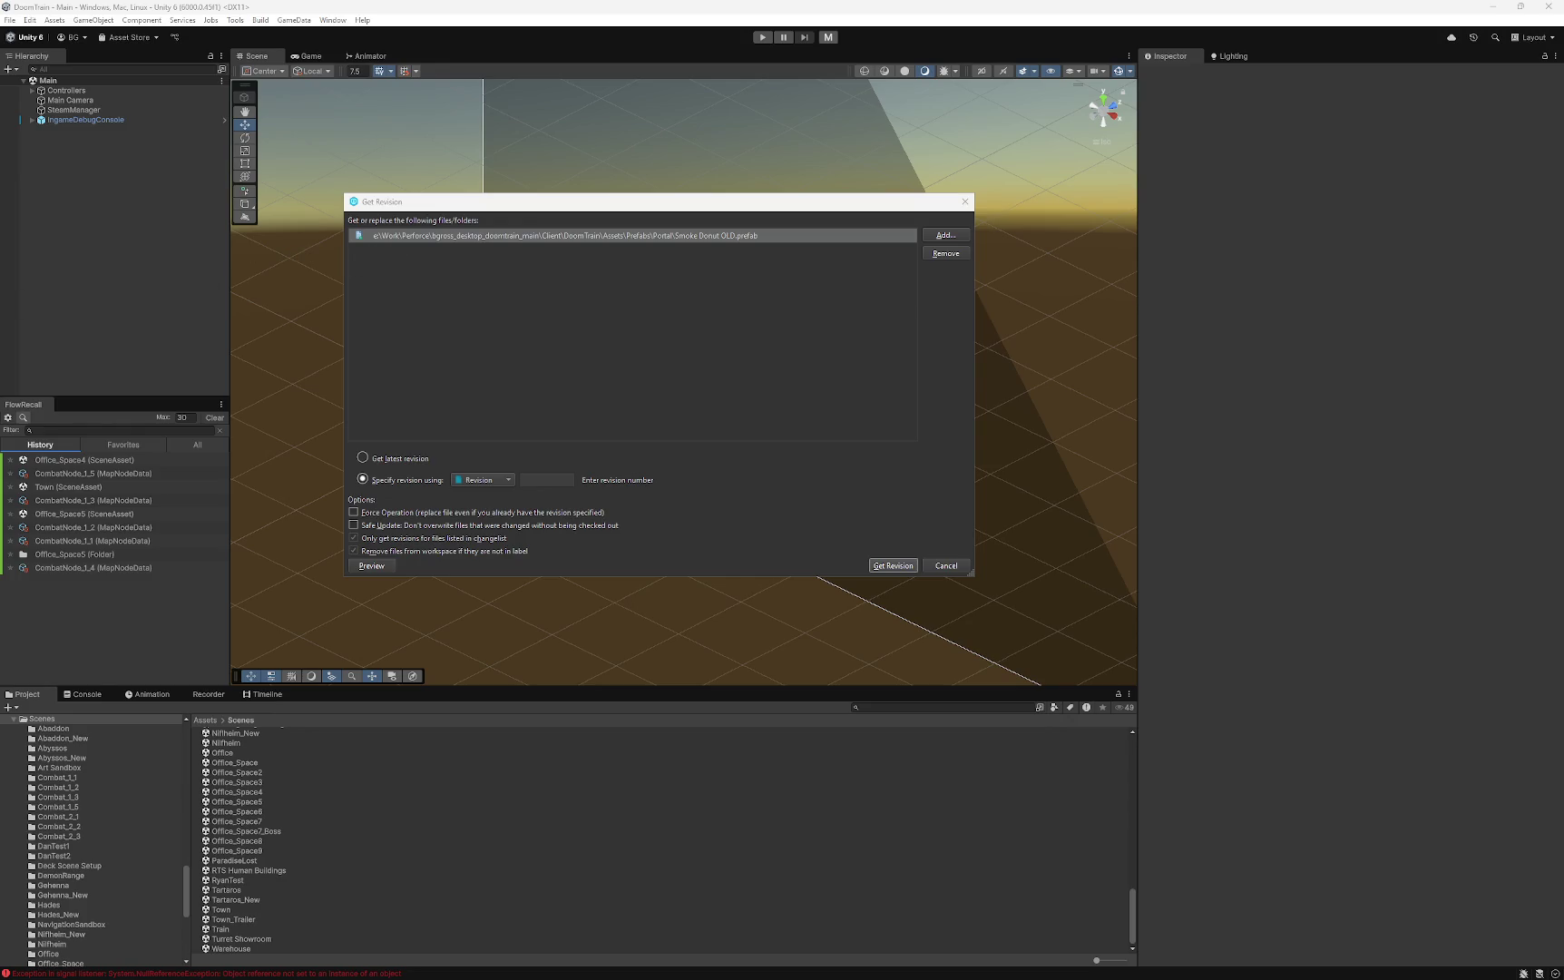
- Get revision 13 of the Smoke Donut prefab from Perforce
click(964, 201)
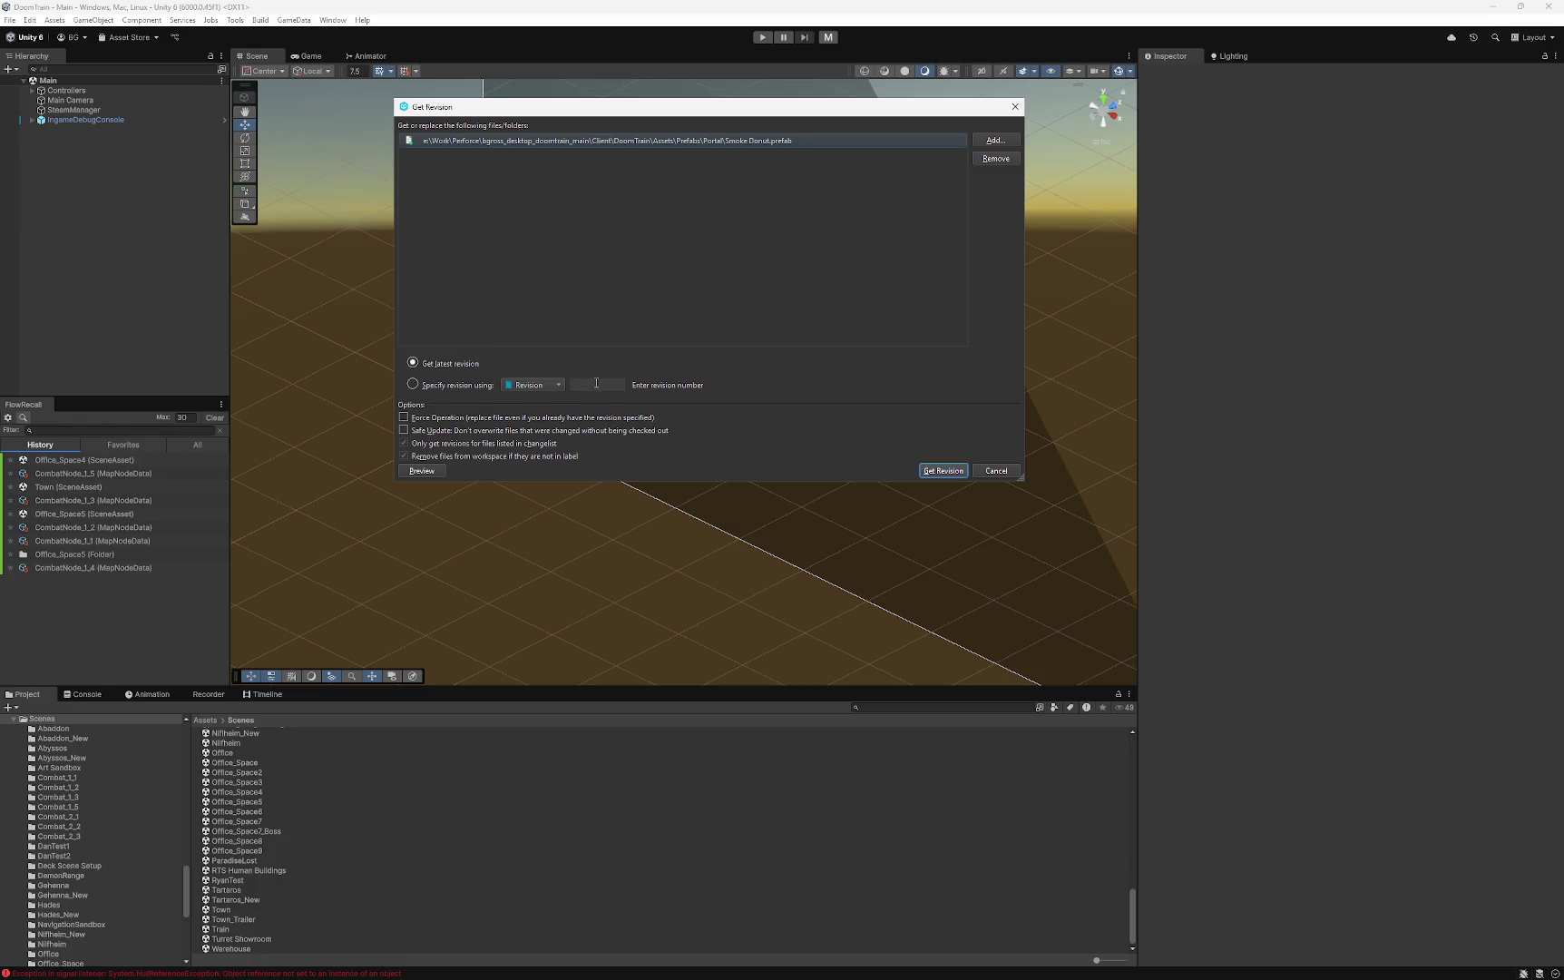
click(598, 384)
text(13)
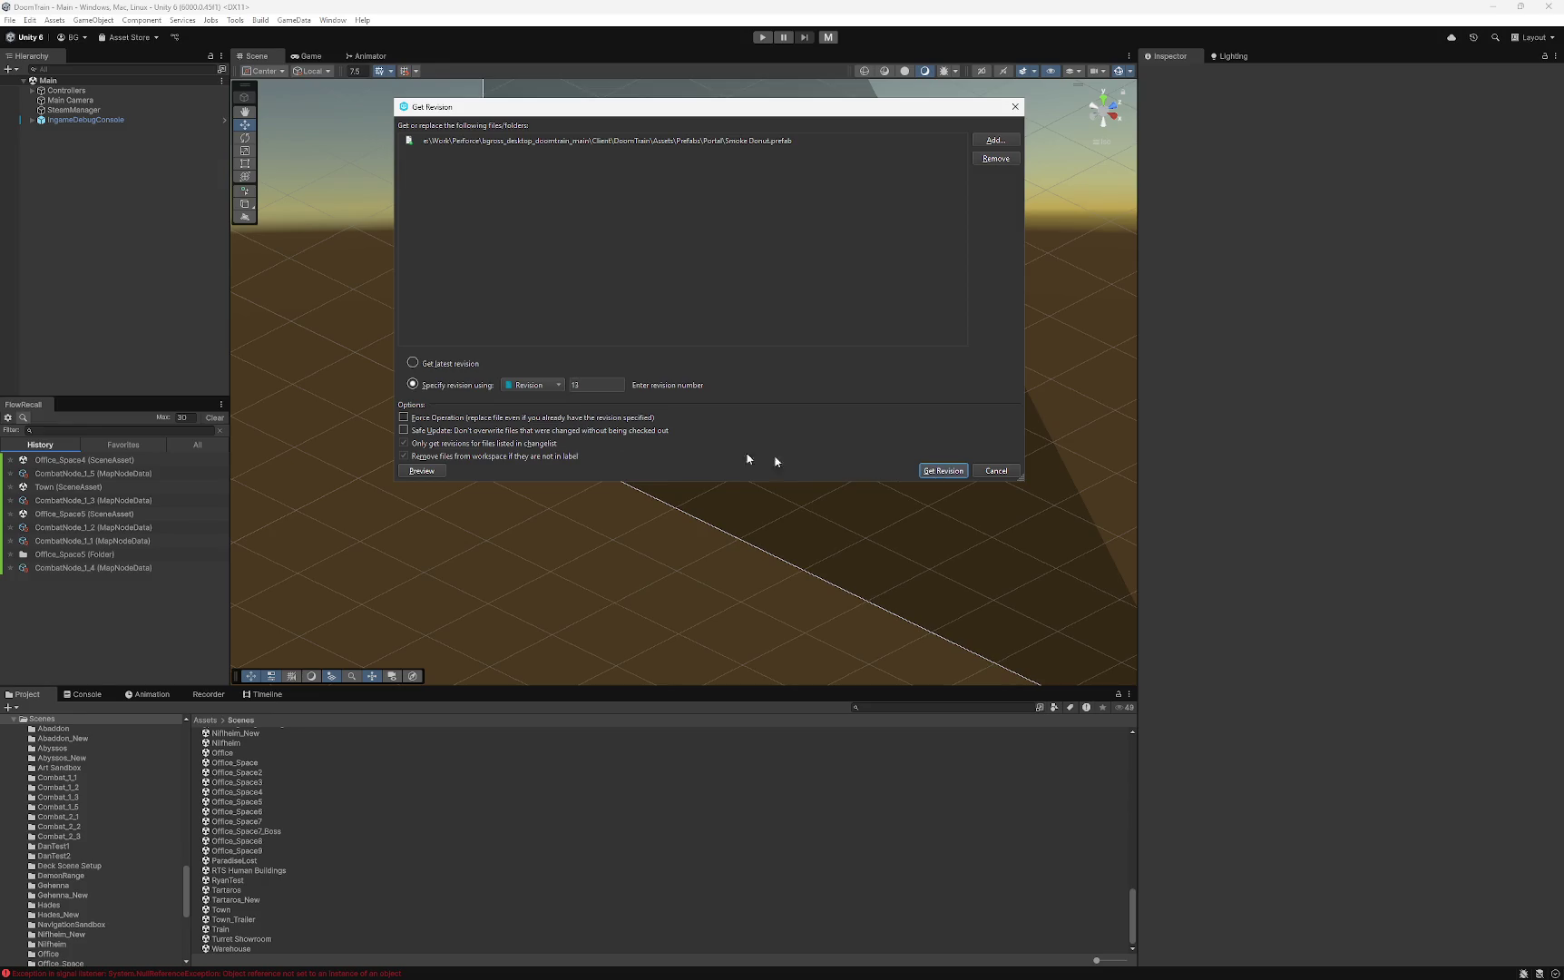
click(942, 471)
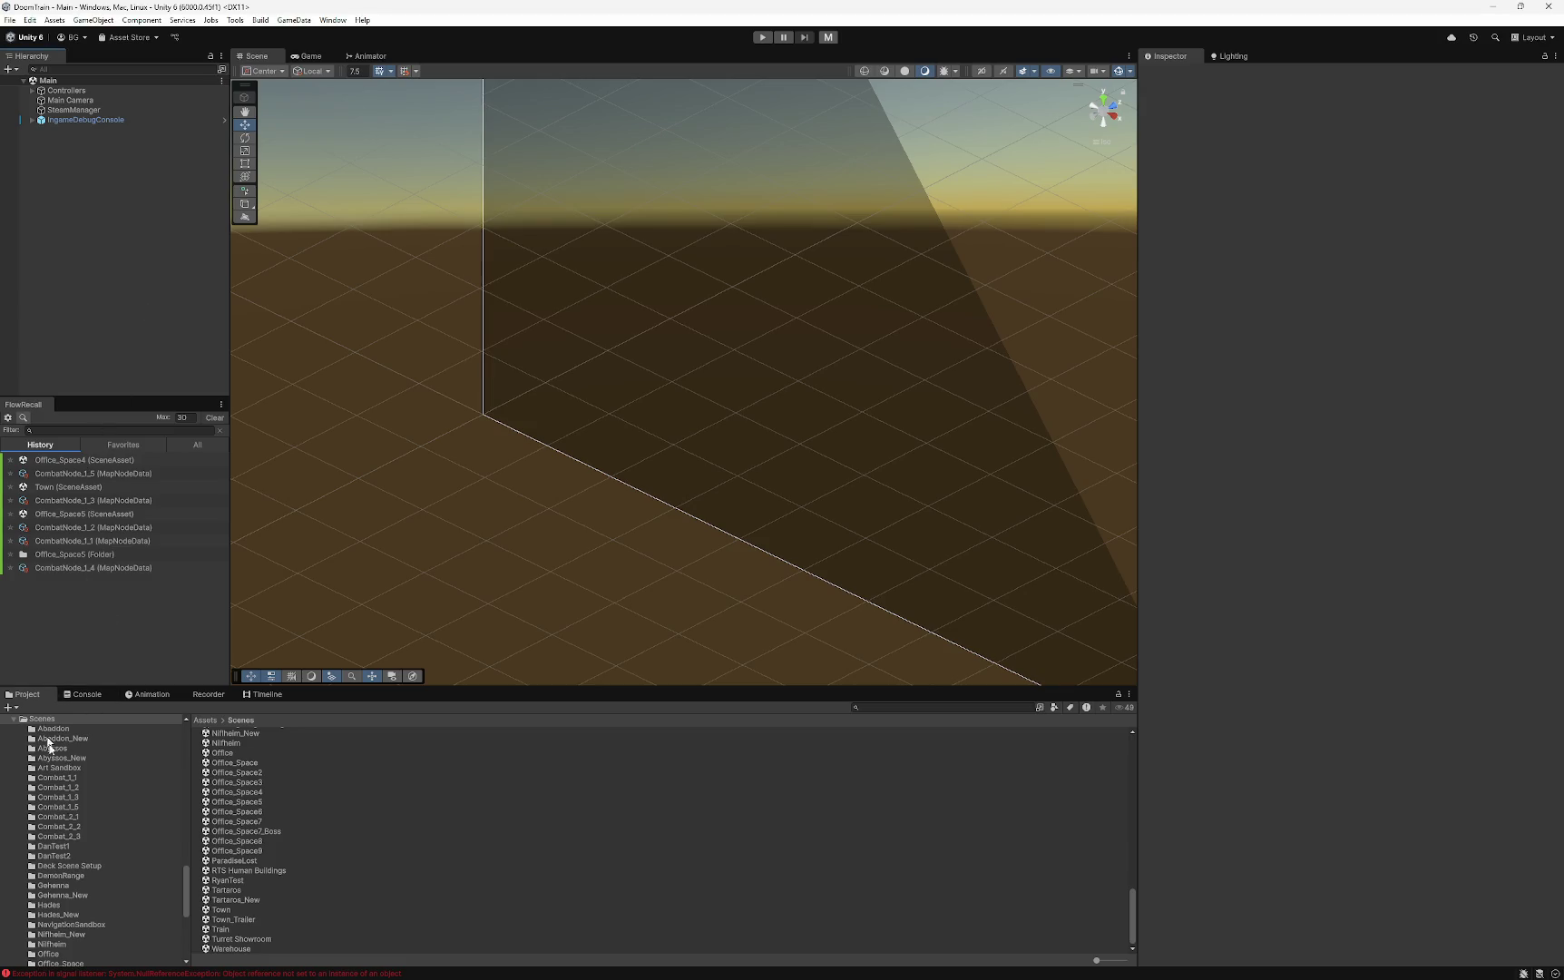
- Open the Prefabs/Portal folder and compare the Smoke Donut and Smoke Donut OLD prefab settings
scroll(100, 868, down, 5)
scroll(90, 861, up, 10)
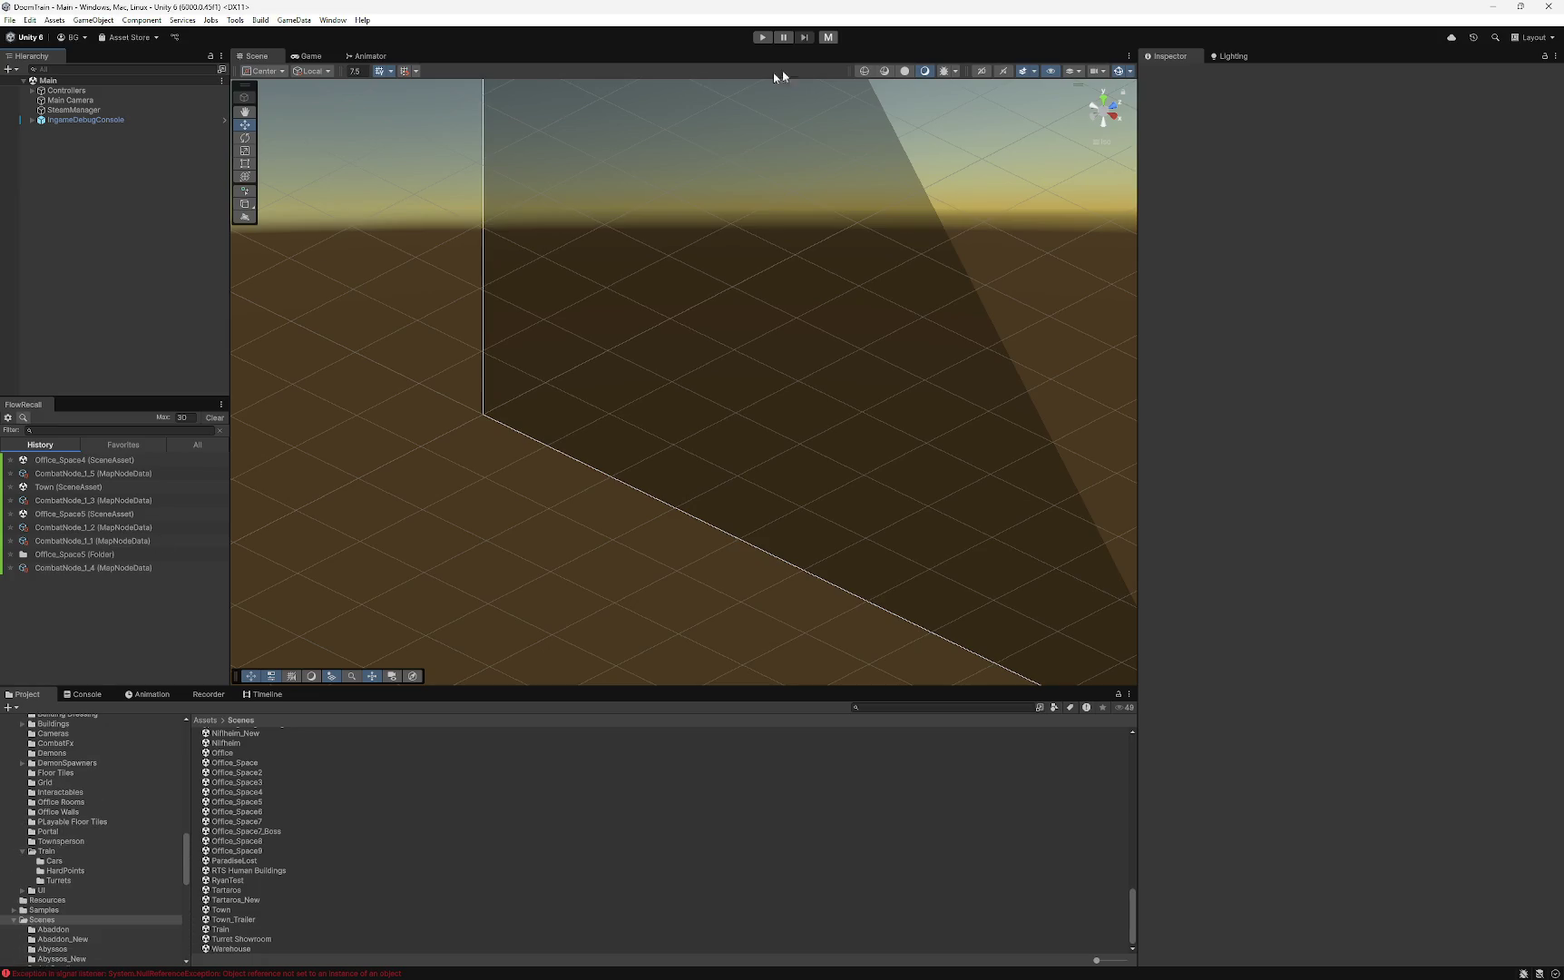
scroll(63, 810, up, 4)
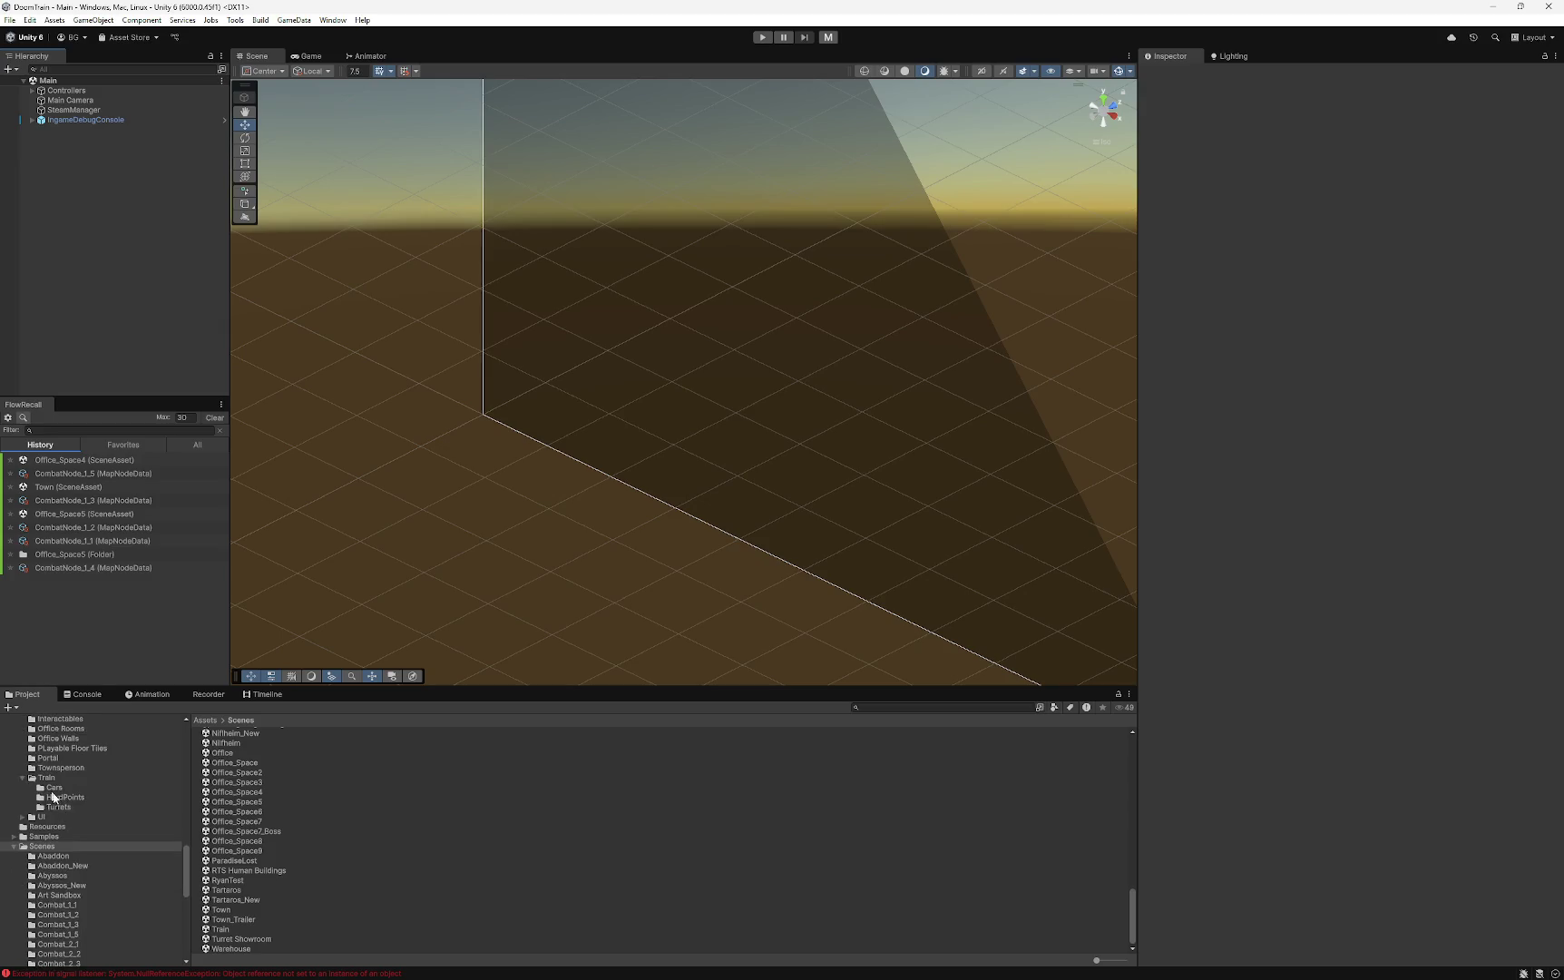
click(31, 778)
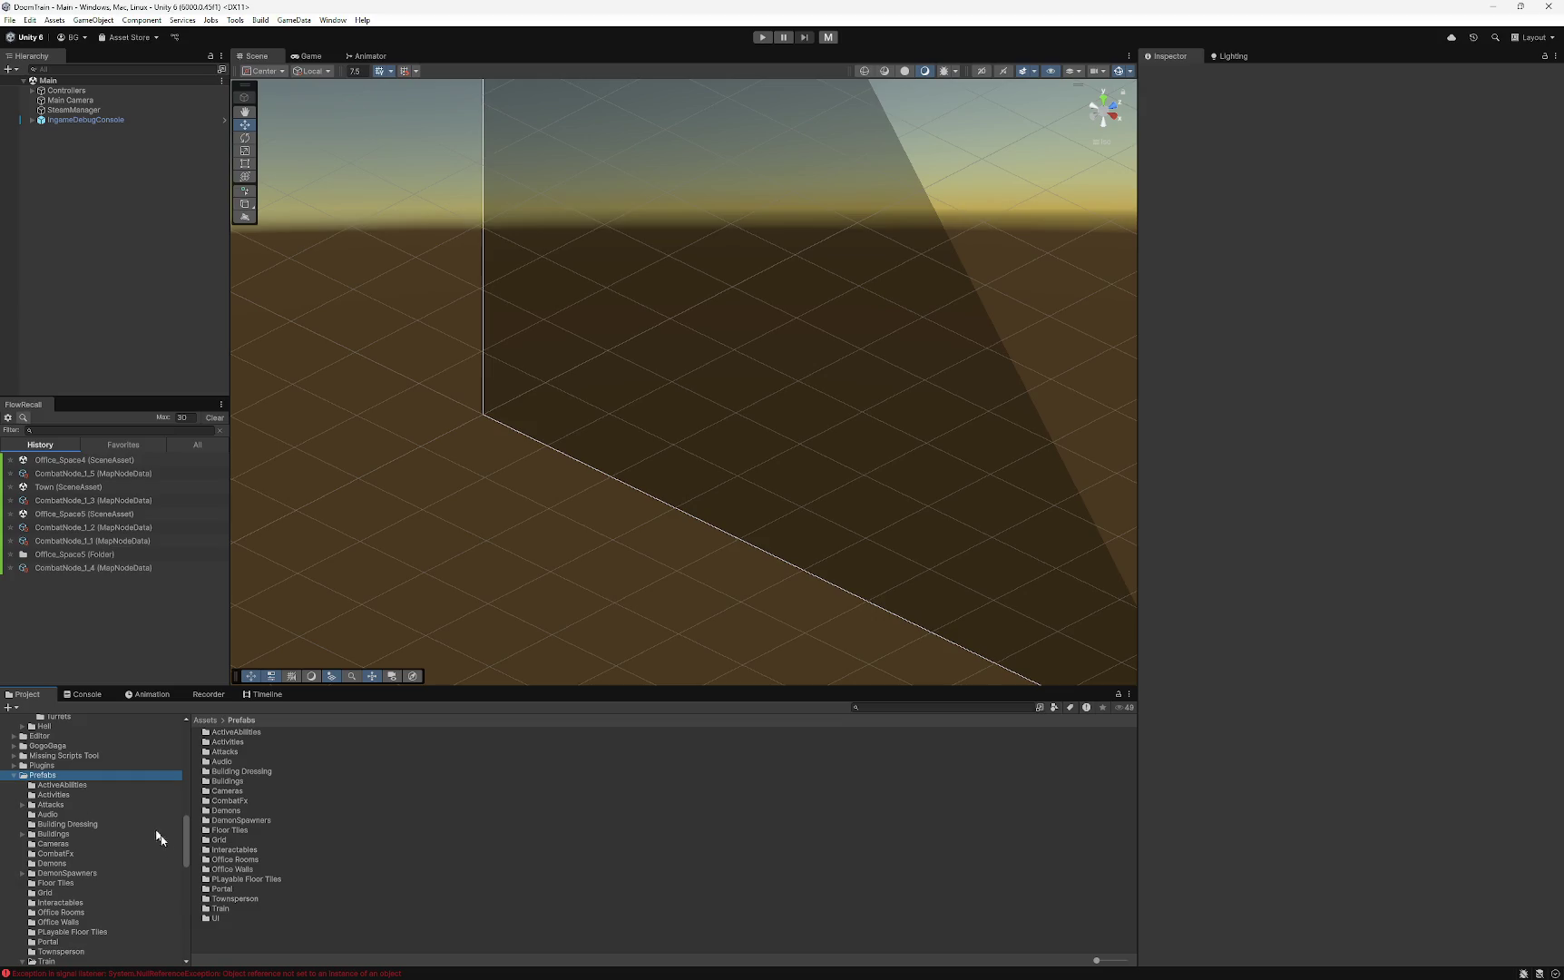
click(230, 889)
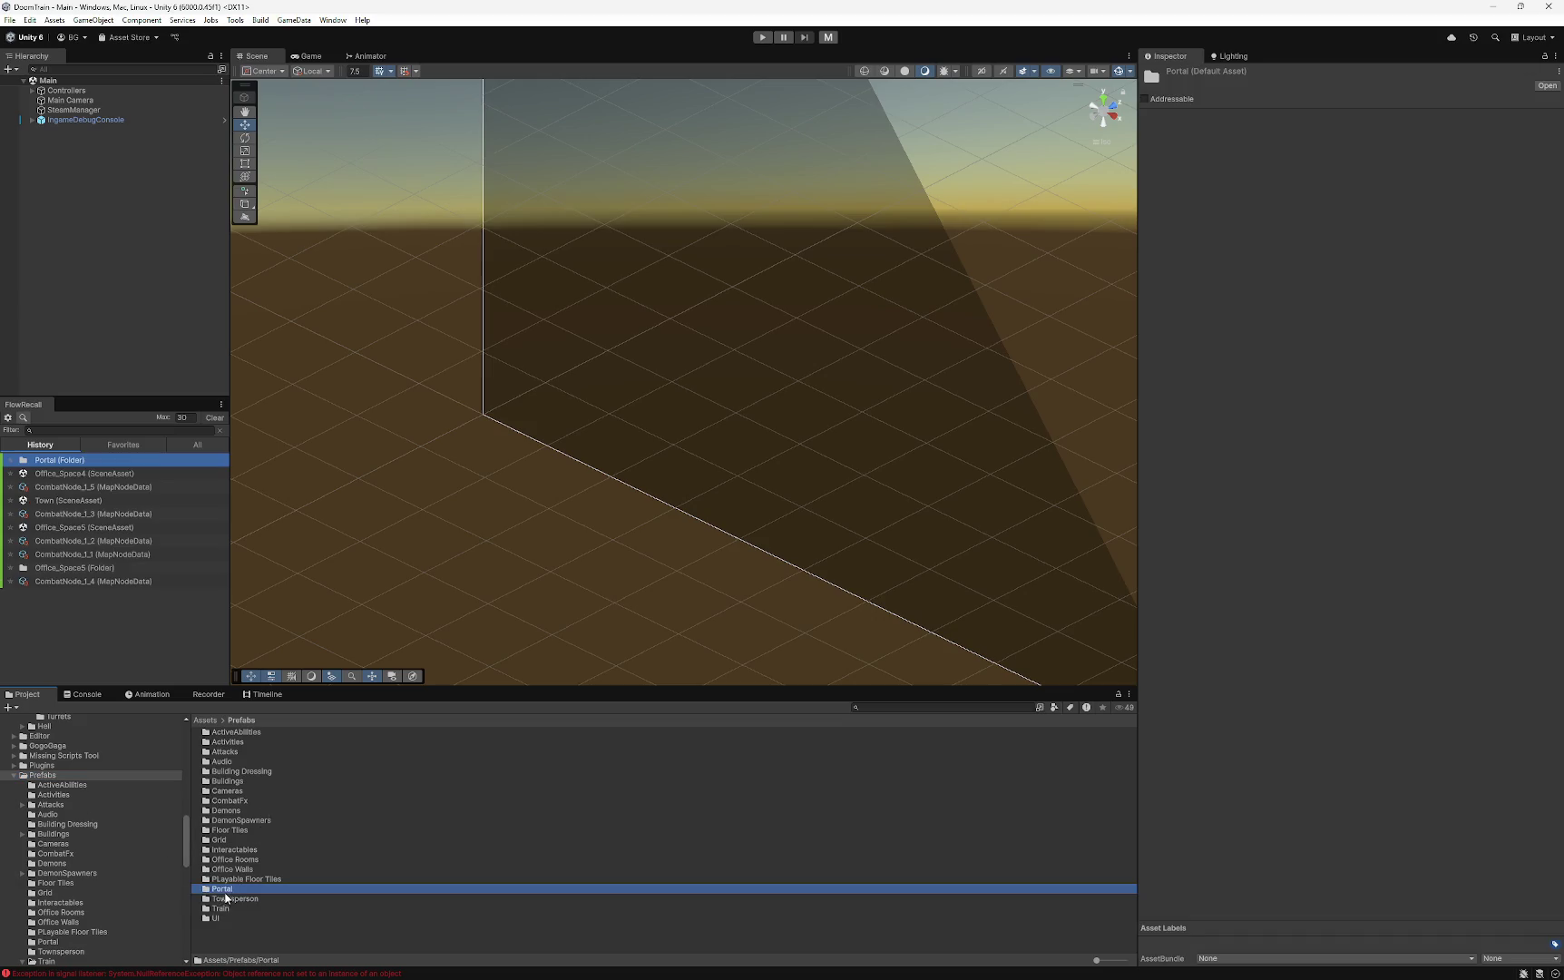
double_click(230, 890)
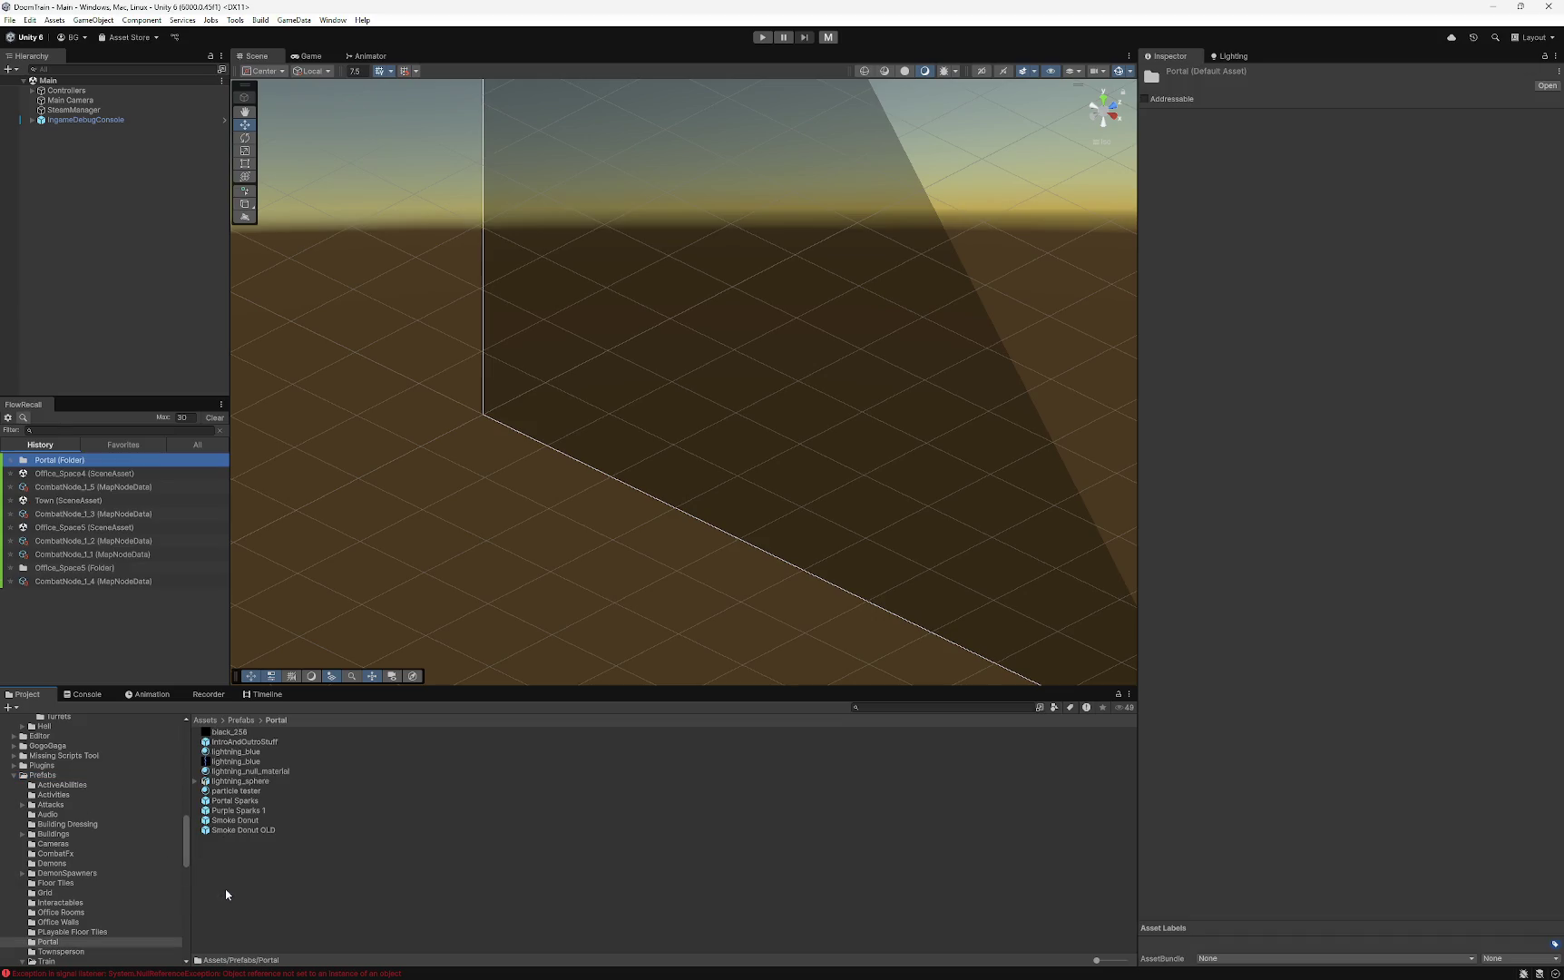
click(231, 820)
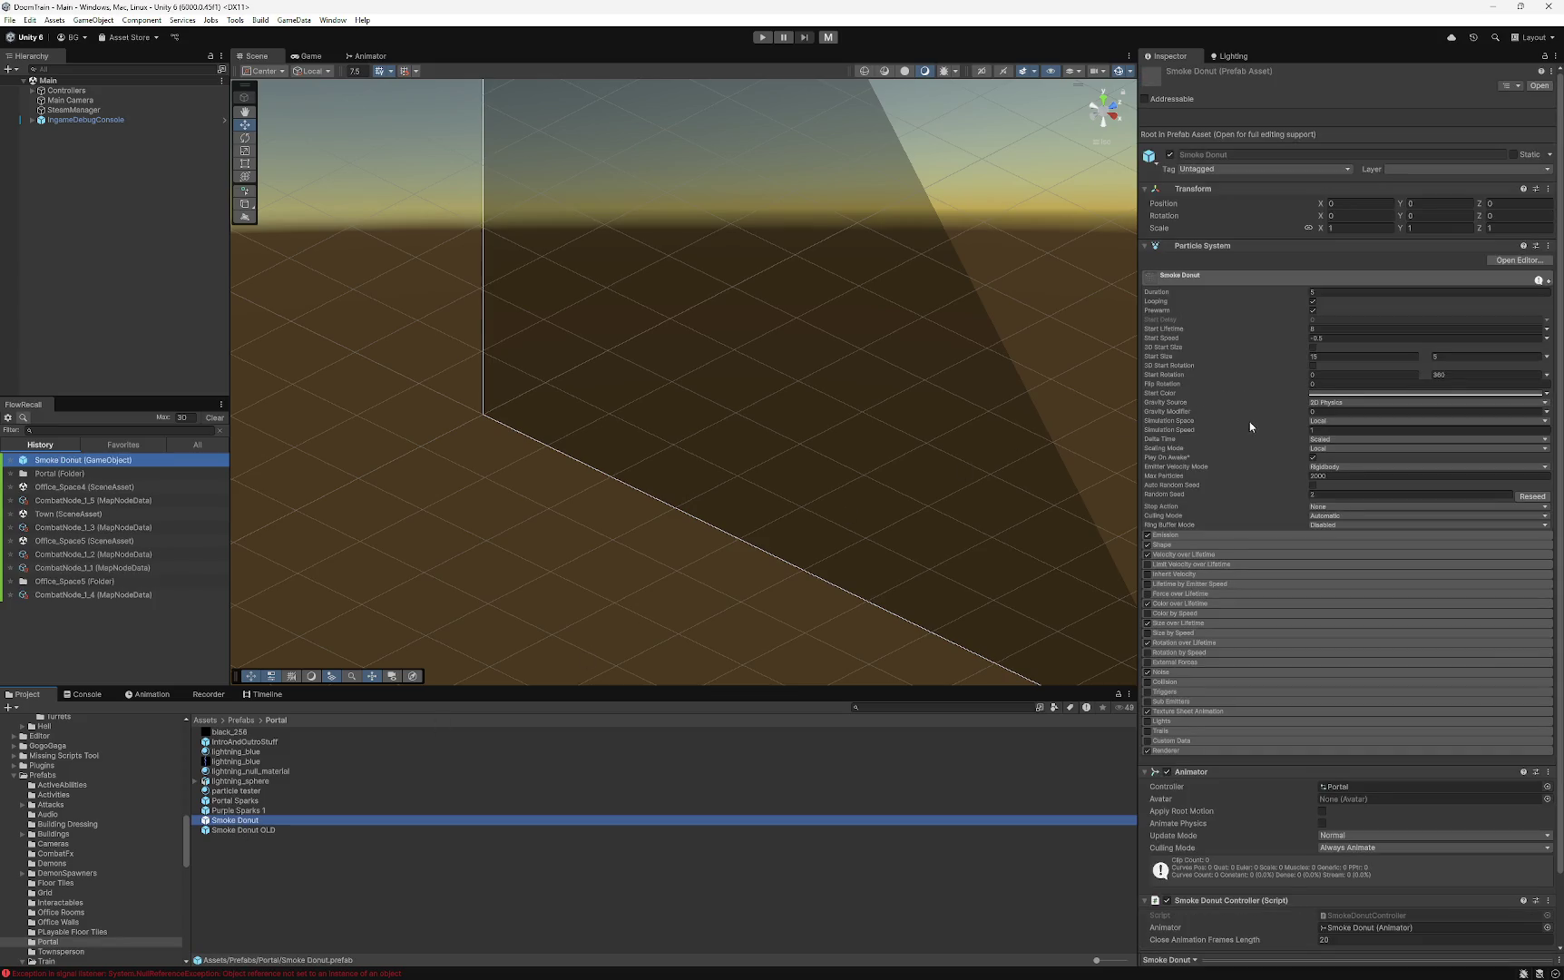
click(253, 829)
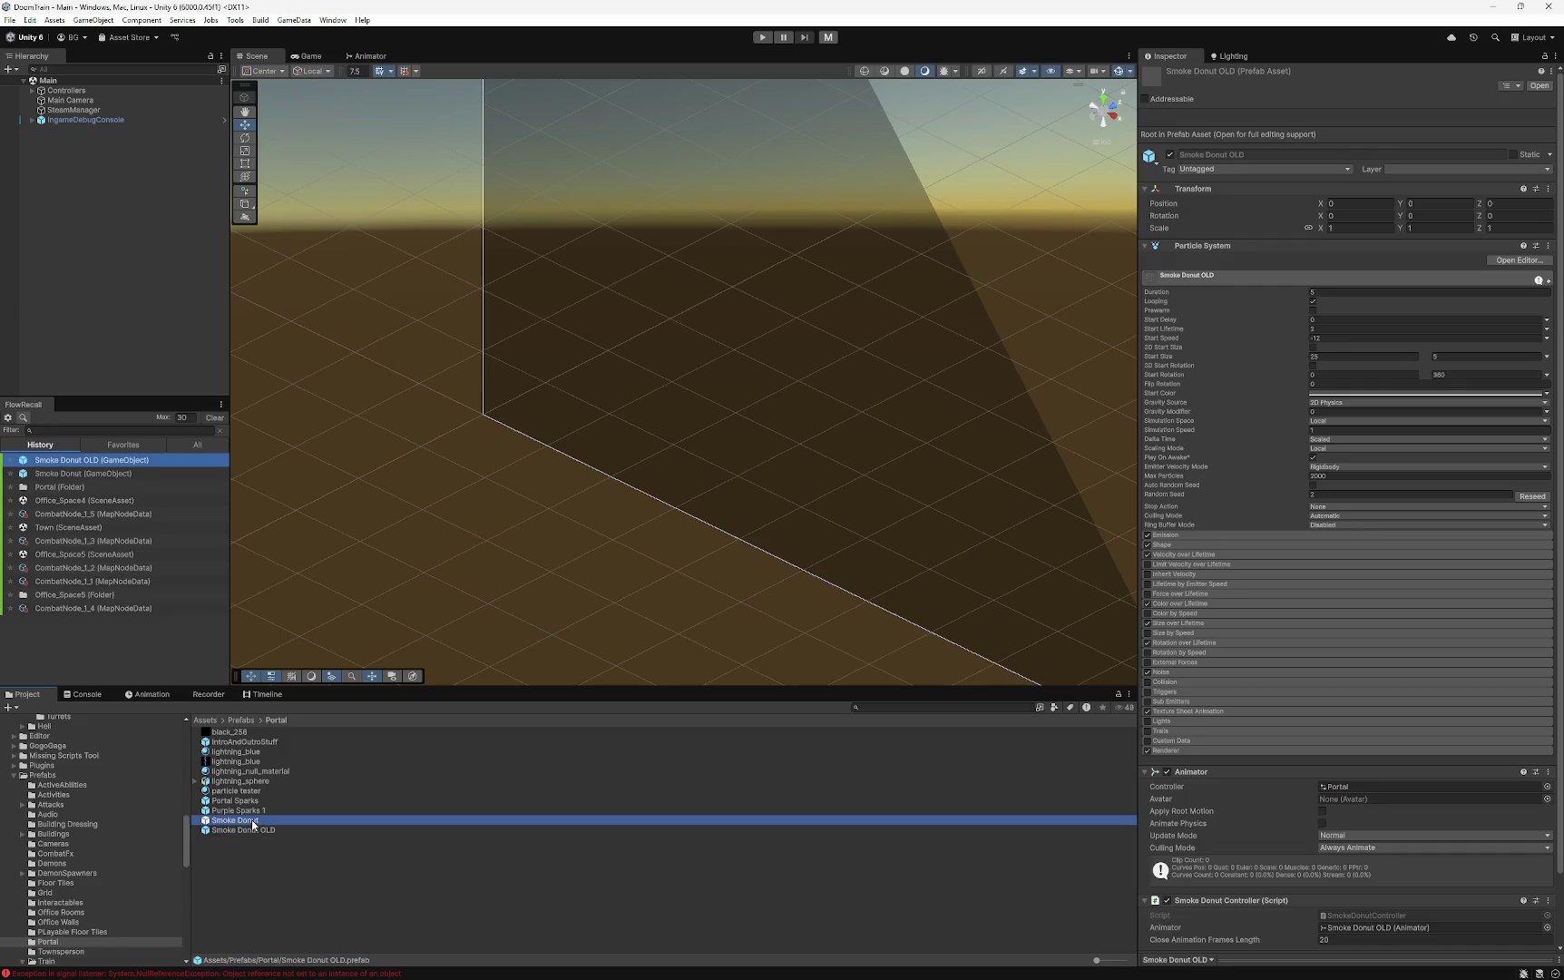
click(256, 820)
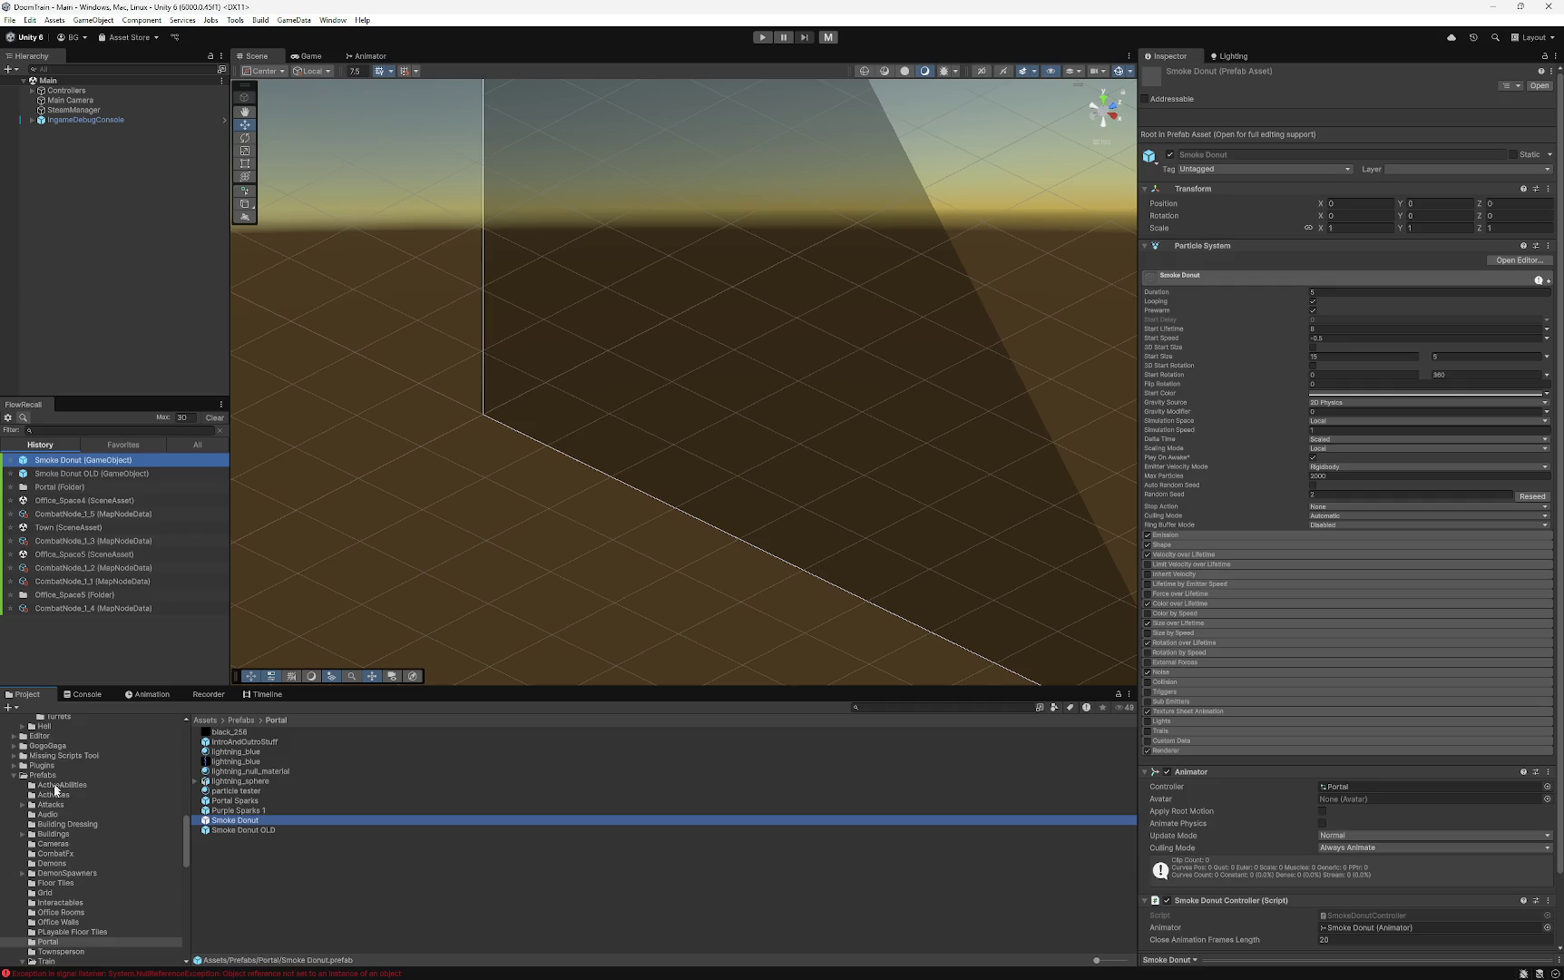
- Open the project's Scenes folder in the Project window
scroll(55, 854, down, 10)
scroll(45, 854, down, 10)
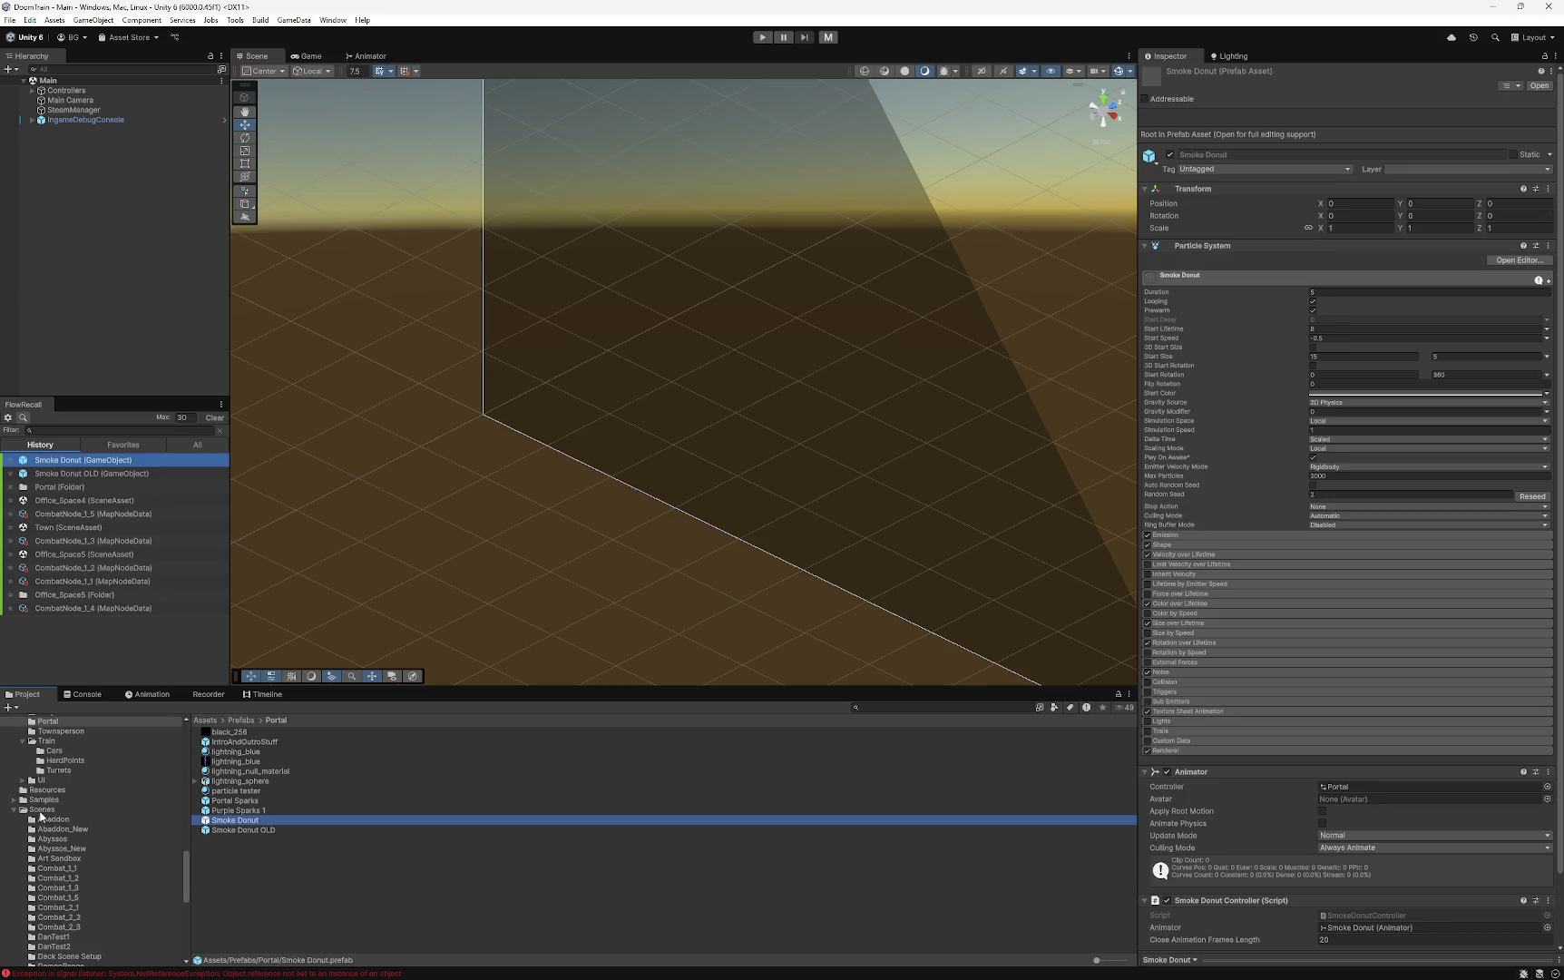
click(40, 810)
scroll(244, 901, down, 10)
- Open the Town scene from Assets/Scenes and expand IntroAndOutroStuff to list the Smoke Donut portals
scroll(244, 901, down, 3)
click(223, 911)
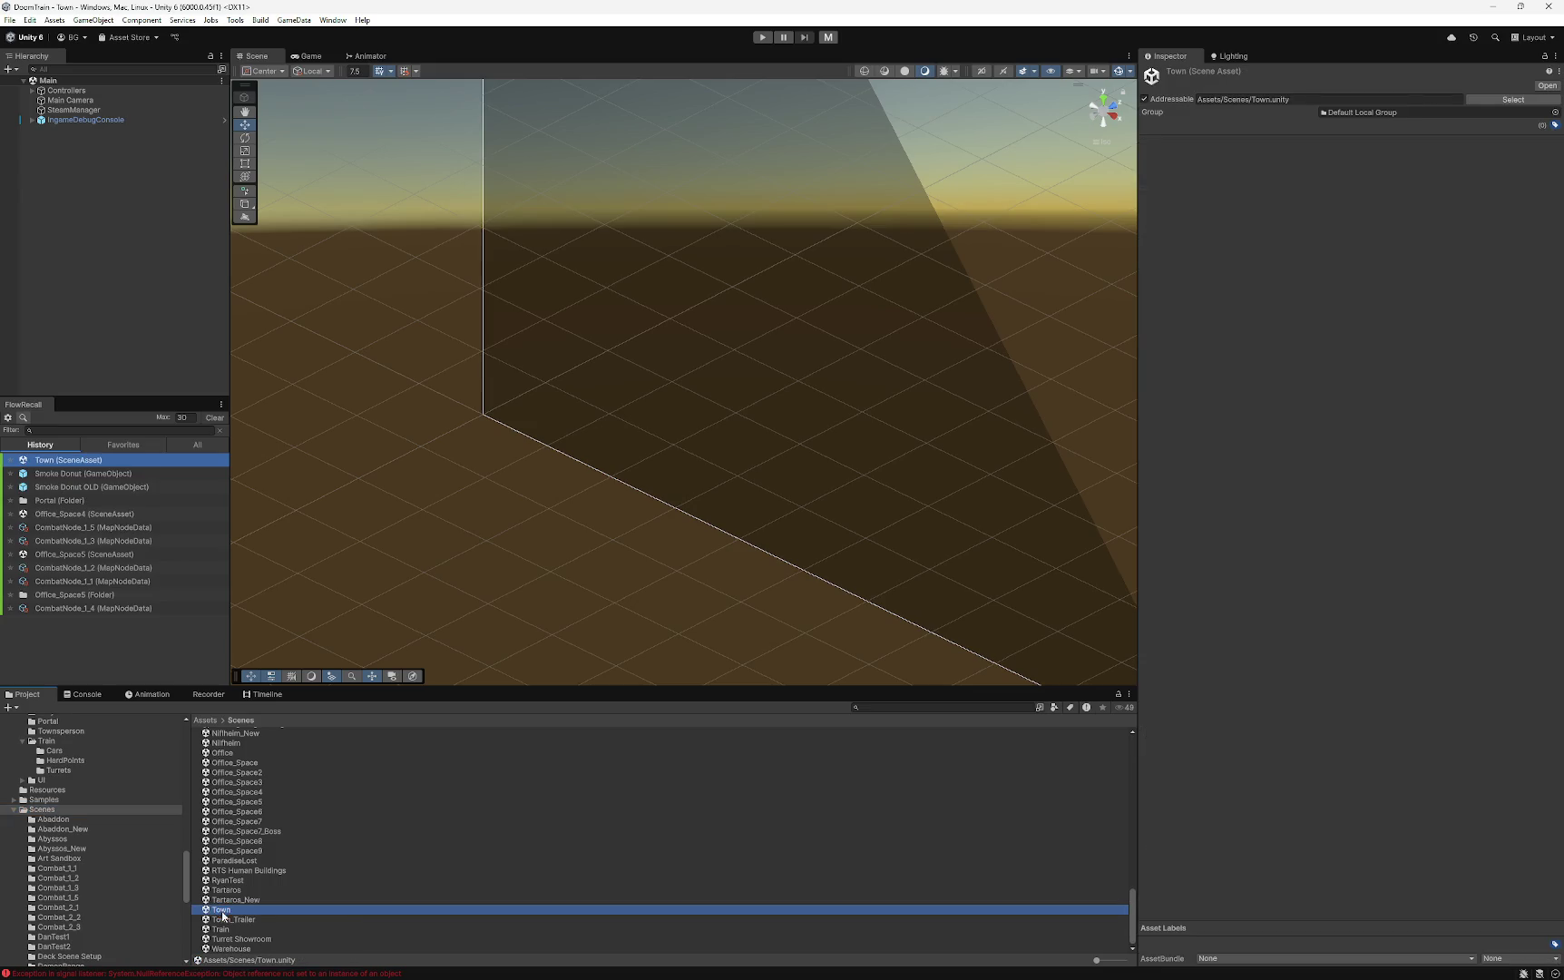
double_click(222, 911)
click(33, 189)
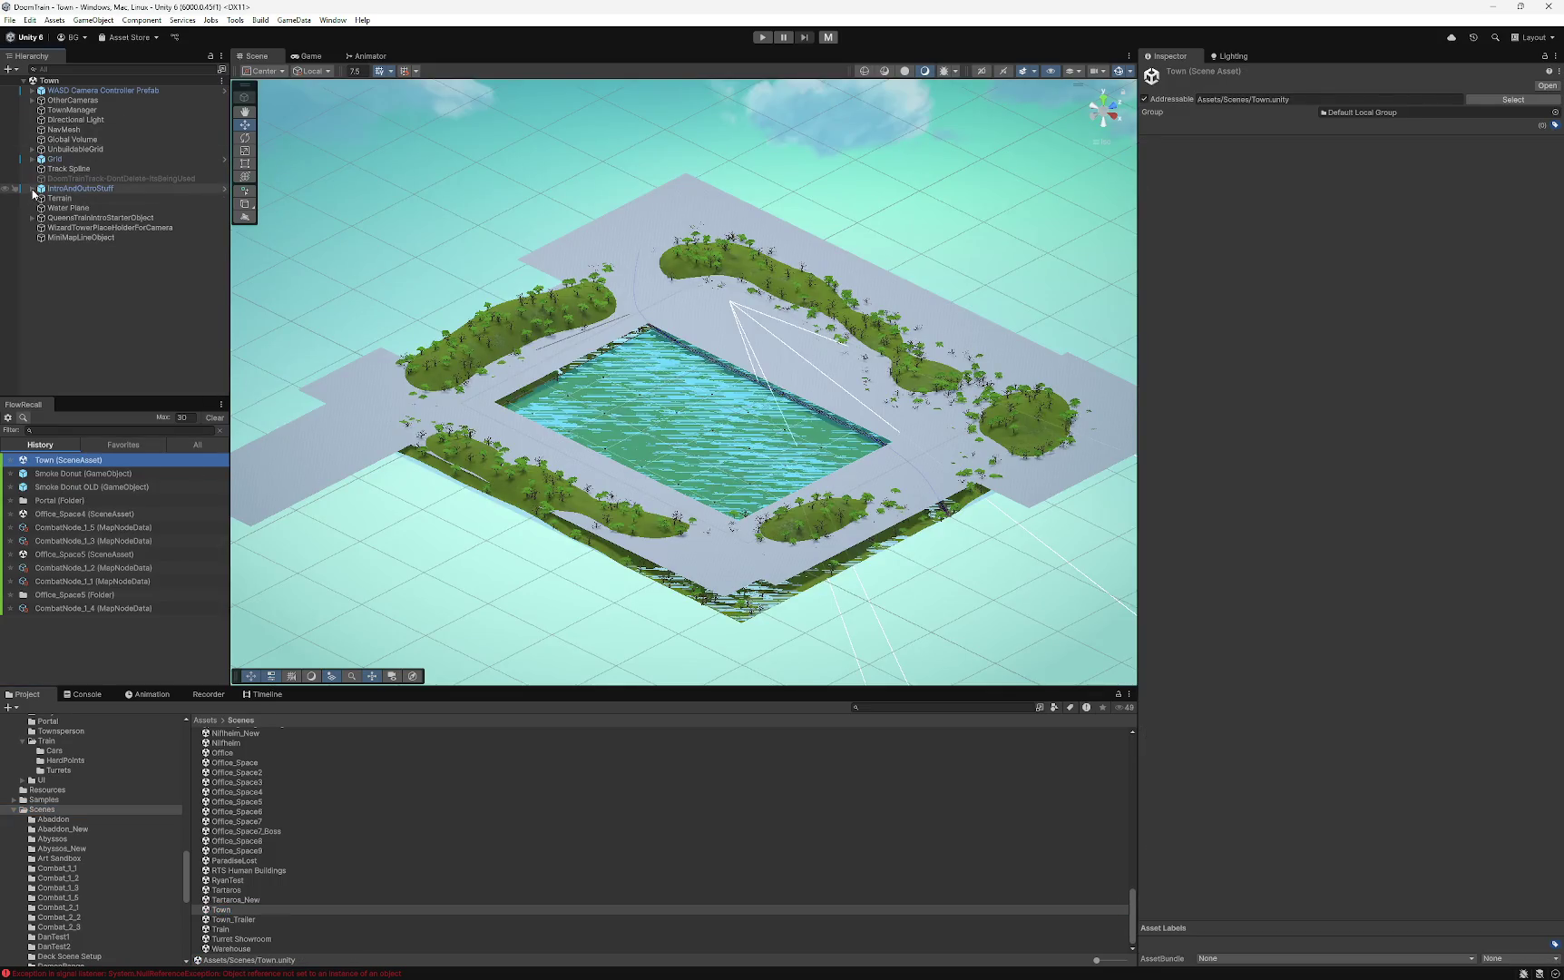
click(80, 191)
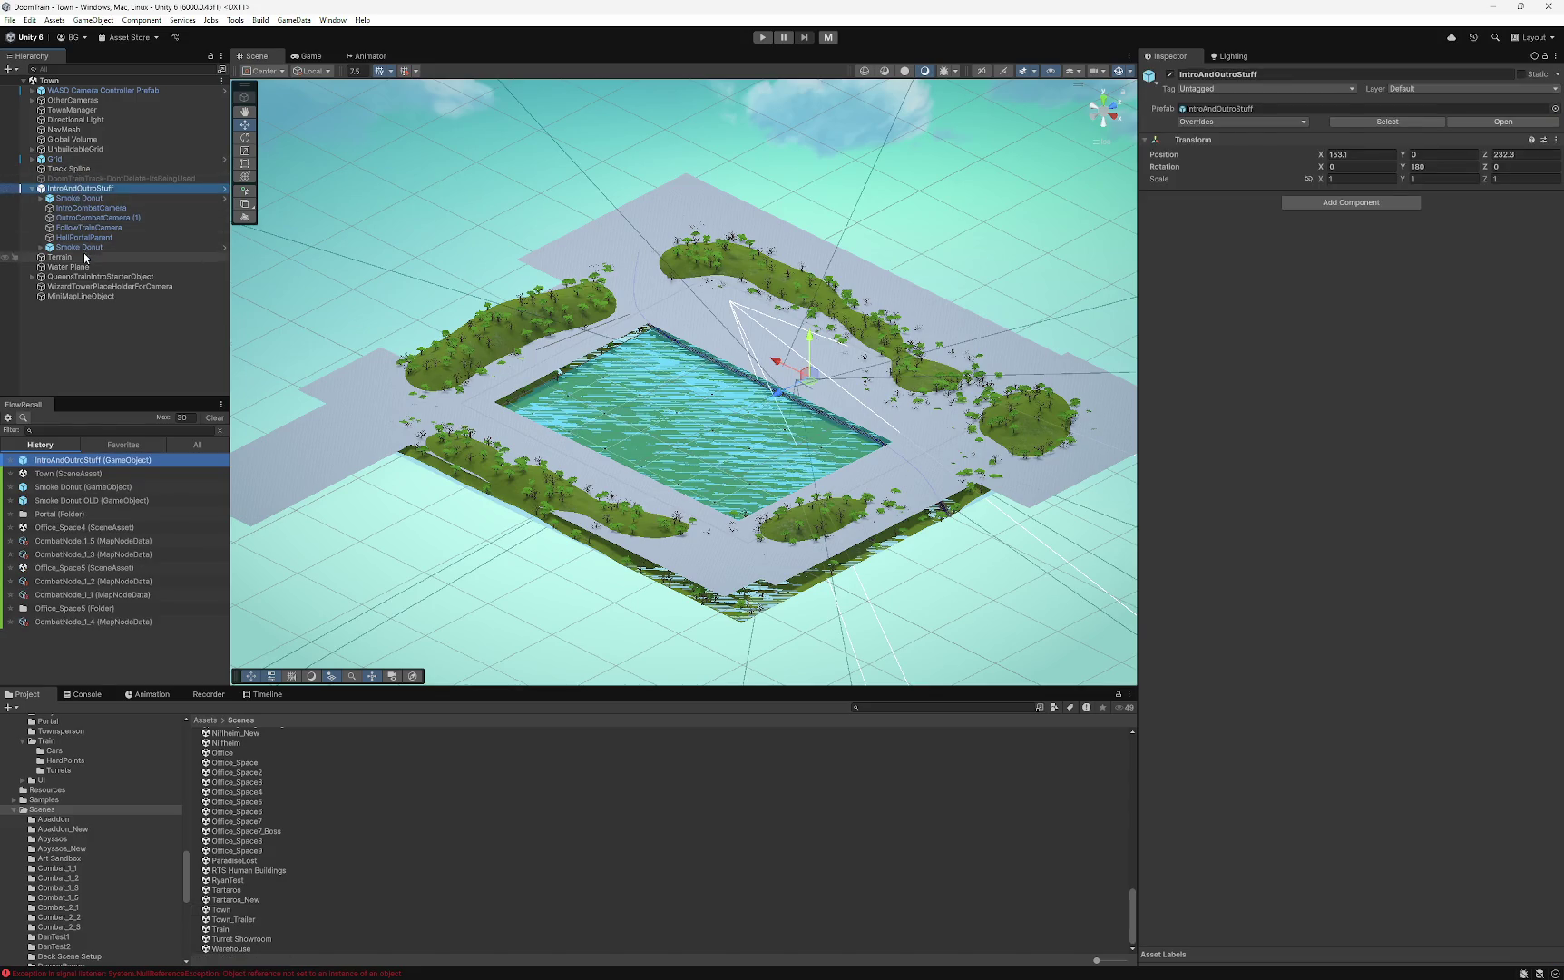
click(73, 110)
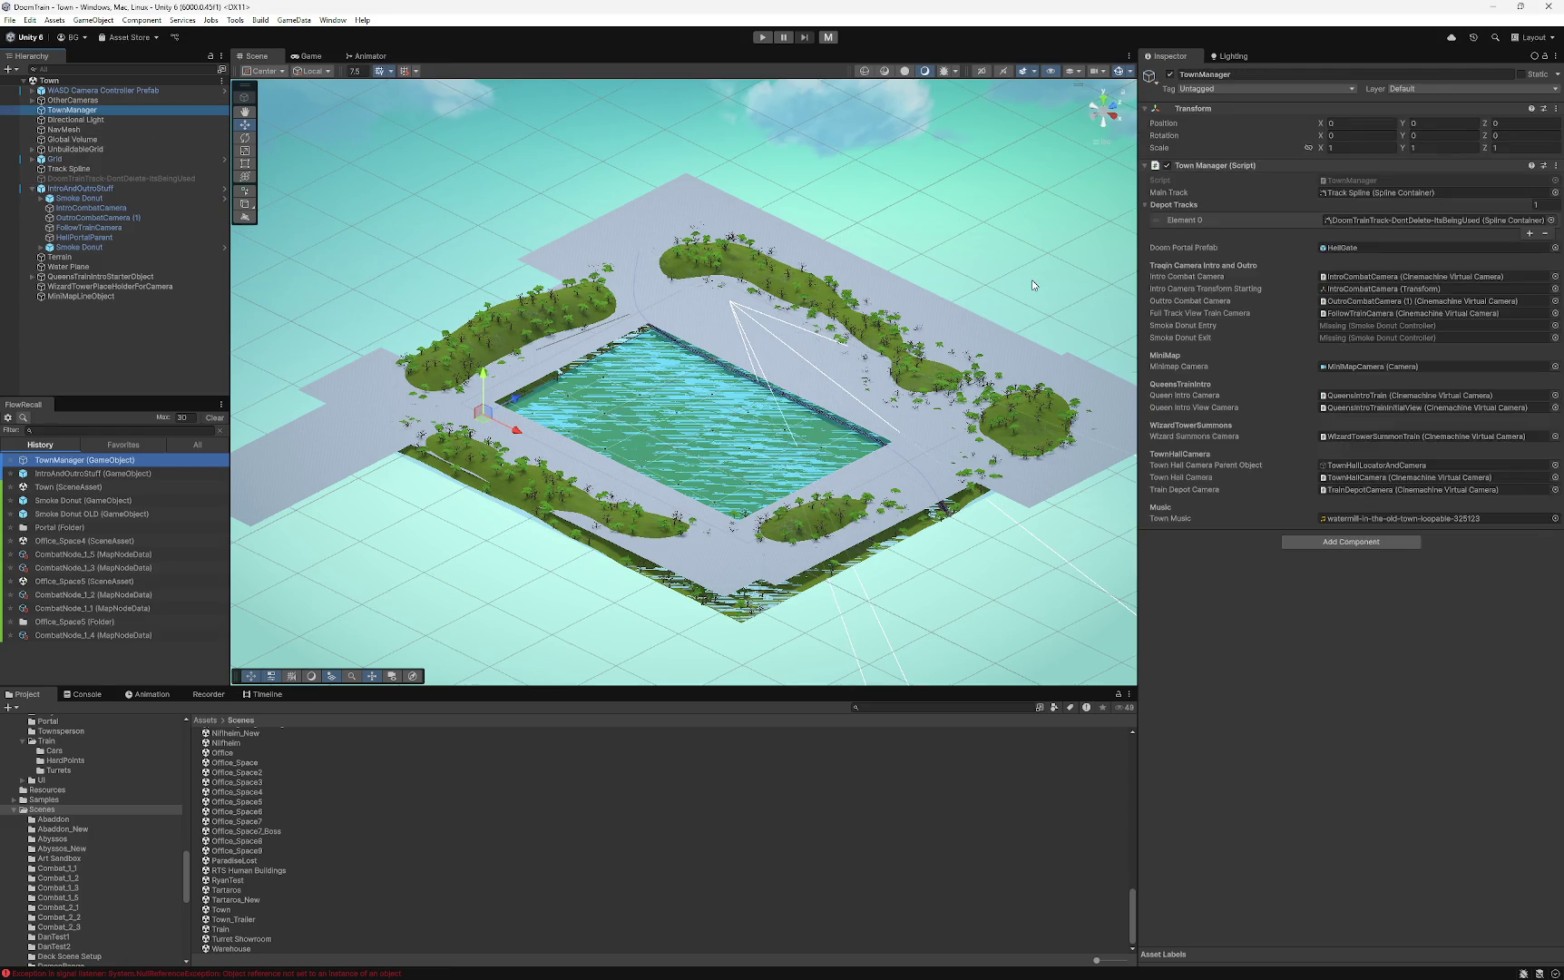
click(82, 199)
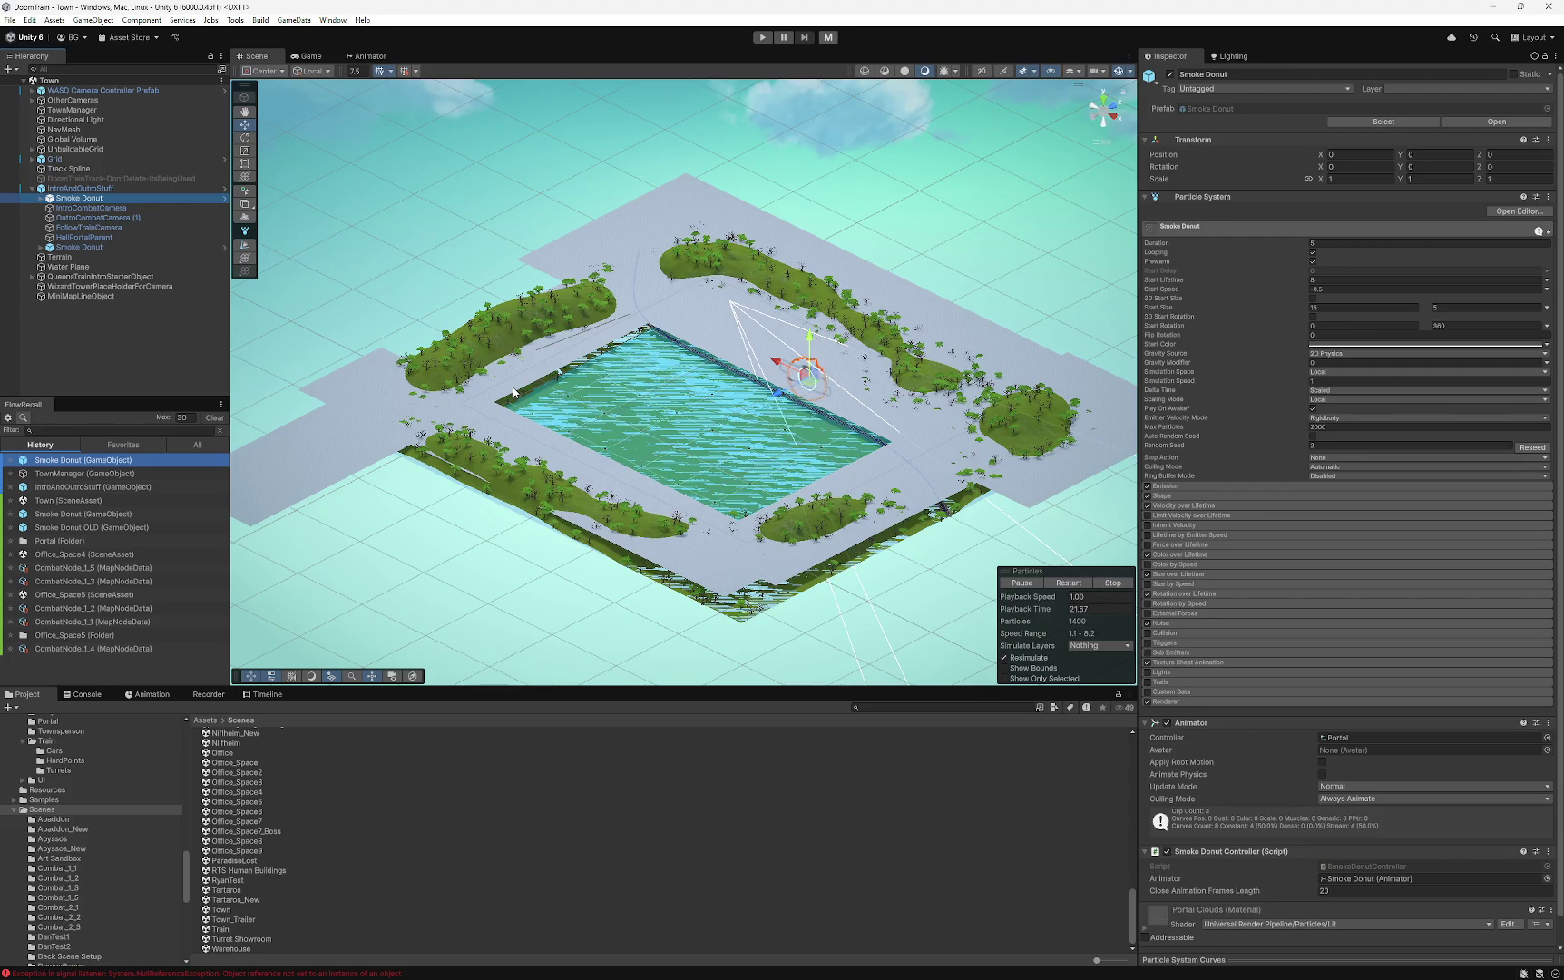
scroll(1254, 780, down, 1)
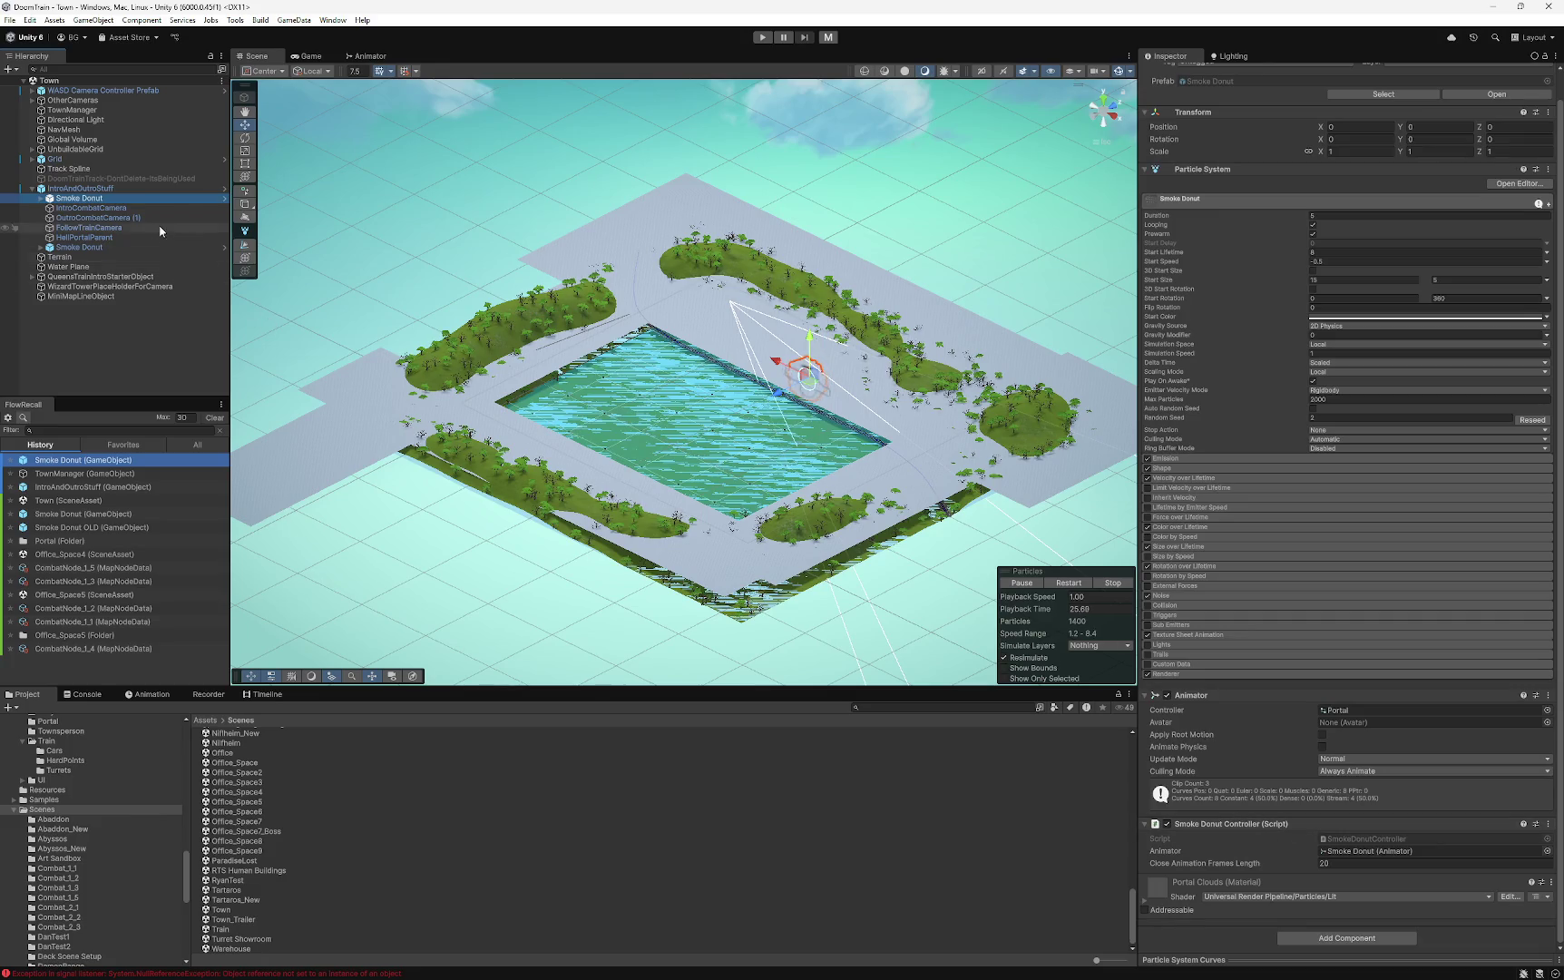
click(99, 247)
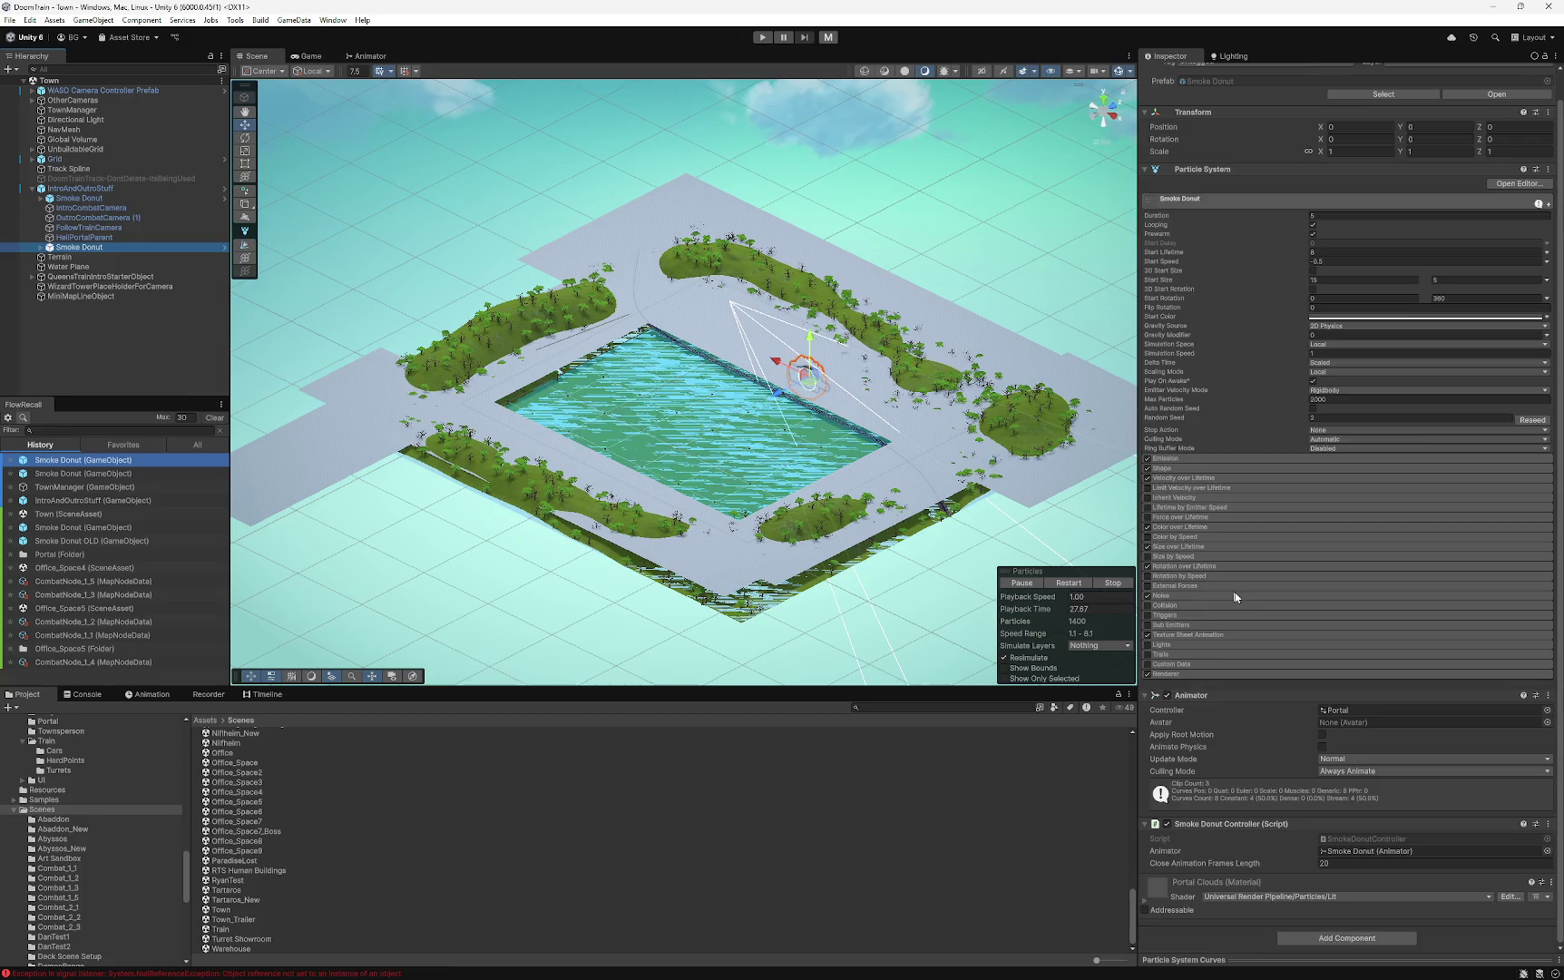
scroll(1233, 592, up, 1)
click(1110, 115)
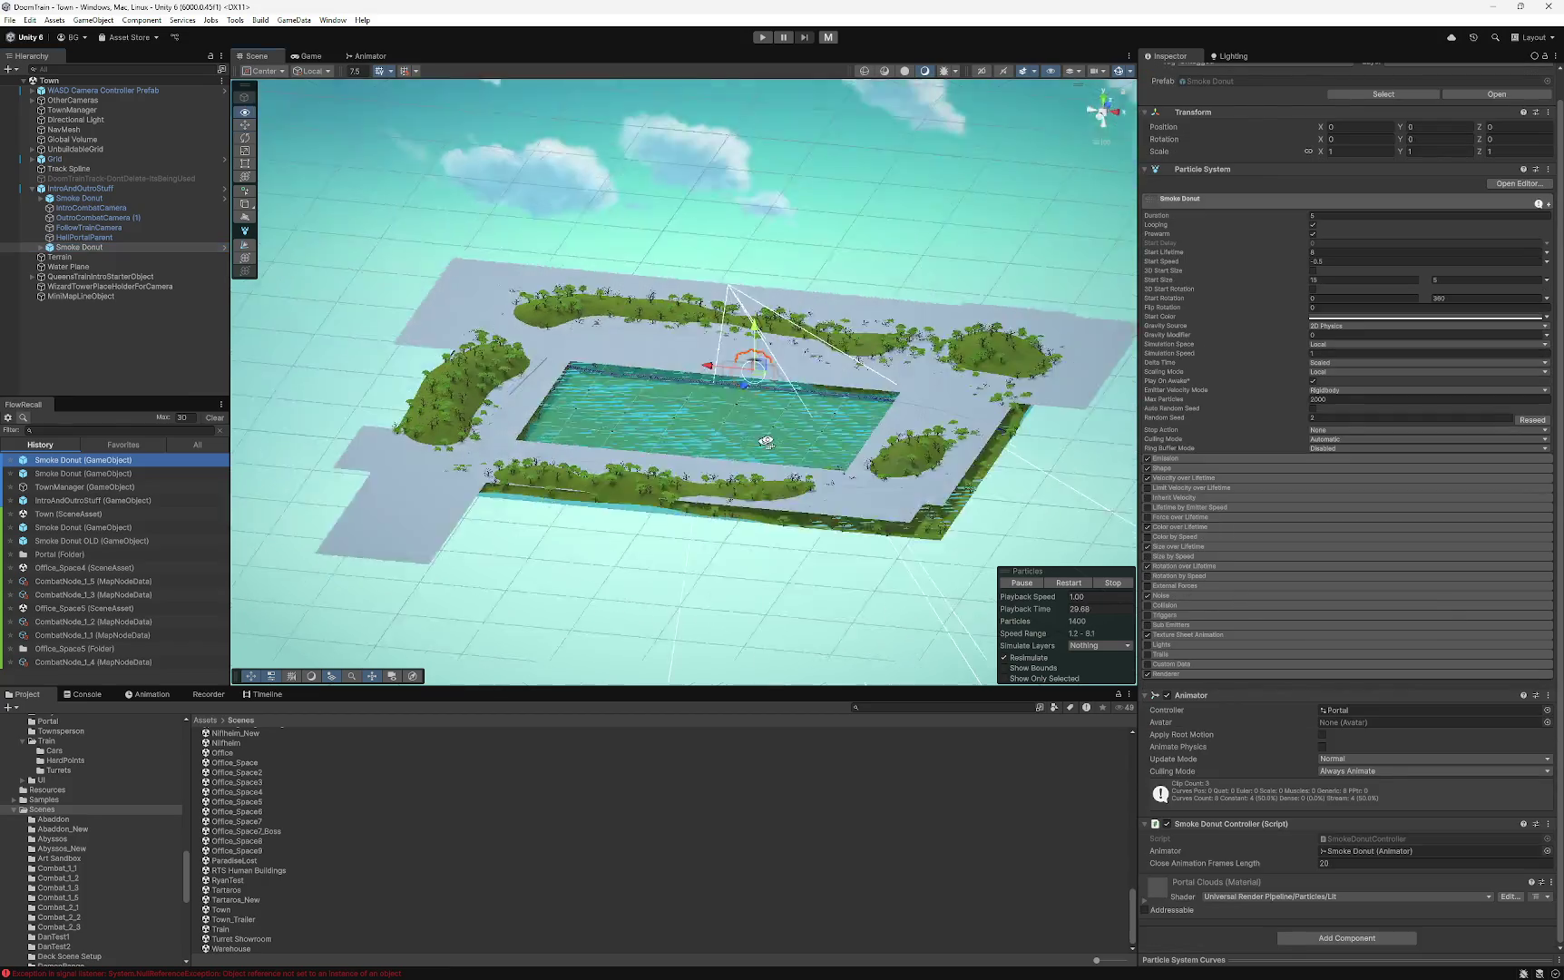
key(f)
mouse_move(768, 436)
mouse_down()
mouse_move(598, 396)
mouse_move(463, 251)
mouse_move(426, 370)
mouse_up()
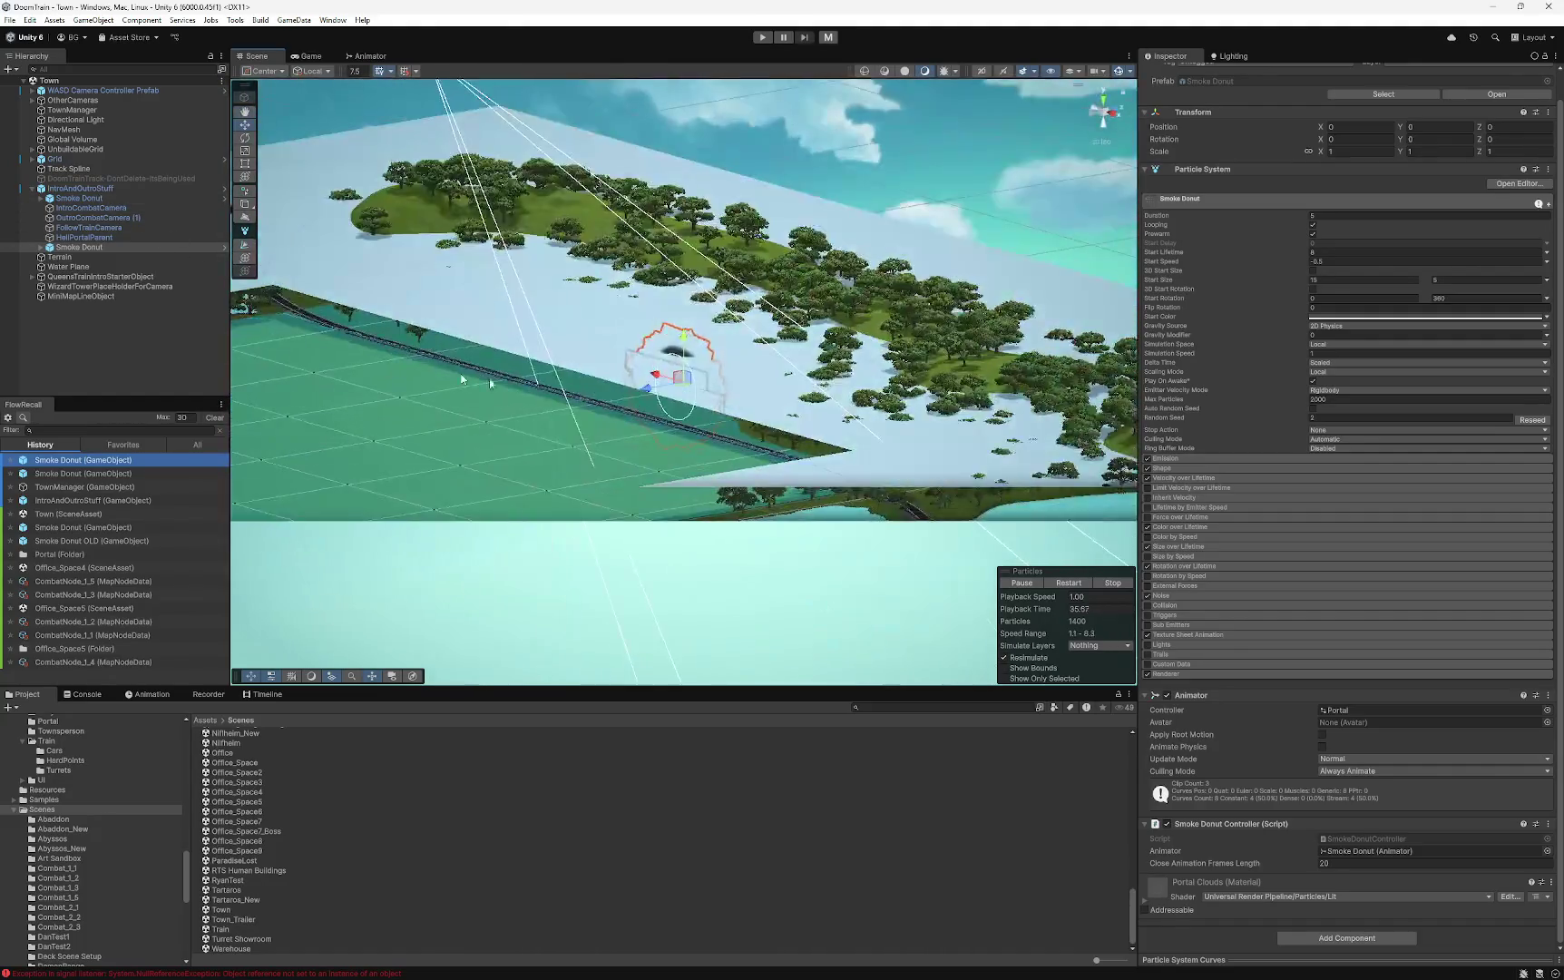
scroll(426, 370, down, 5)
scroll(687, 366, up, 2)
click(132, 196)
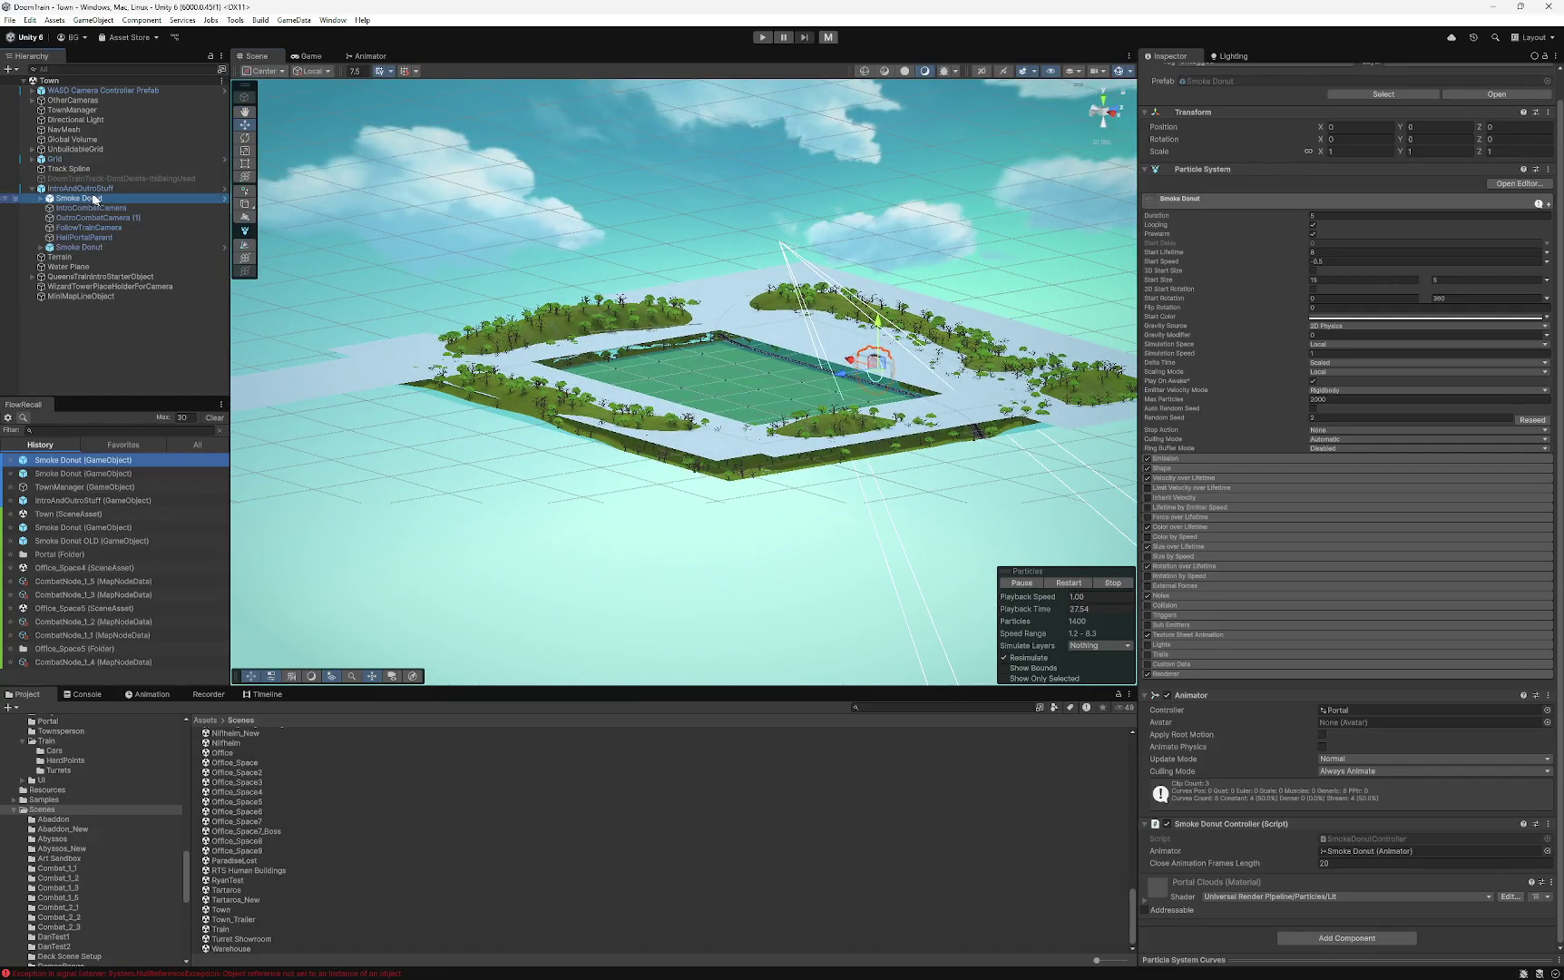
key(f)
mouse_move(682, 325)
mouse_down()
mouse_move(671, 408)
mouse_move(662, 363)
mouse_move(654, 411)
mouse_move(635, 400)
mouse_up()
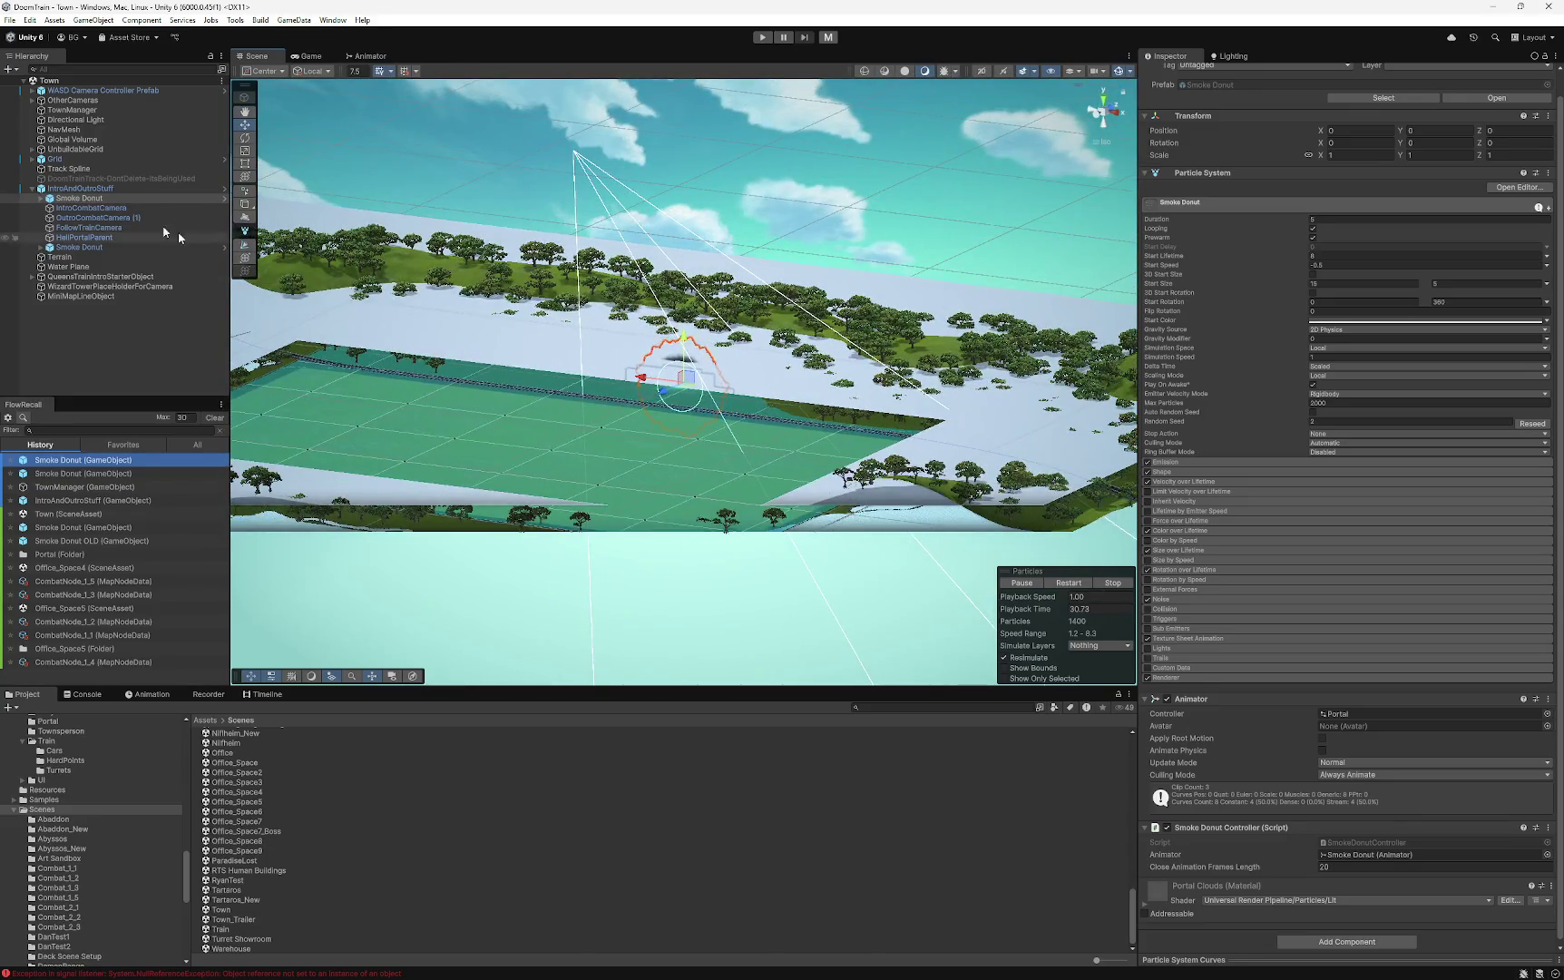
click(83, 187)
mouse_move(508, 363)
mouse_down()
mouse_move(433, 366)
mouse_move(481, 340)
mouse_up()
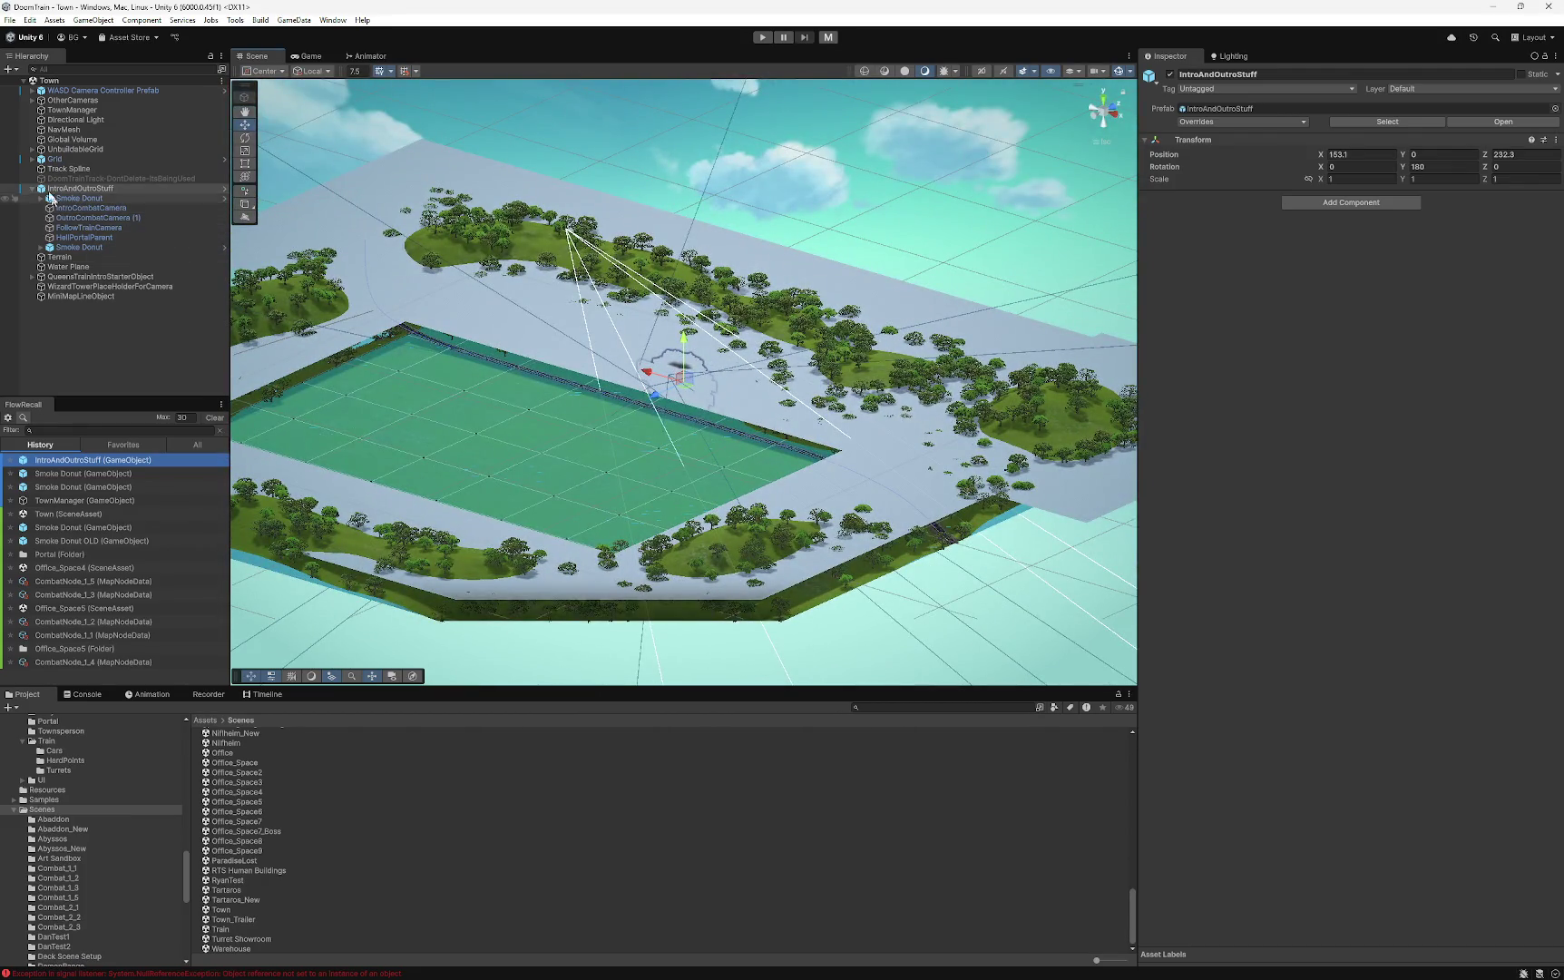
- Move the first Smoke Donut portal toward the track, to about X 32.1
click(57, 197)
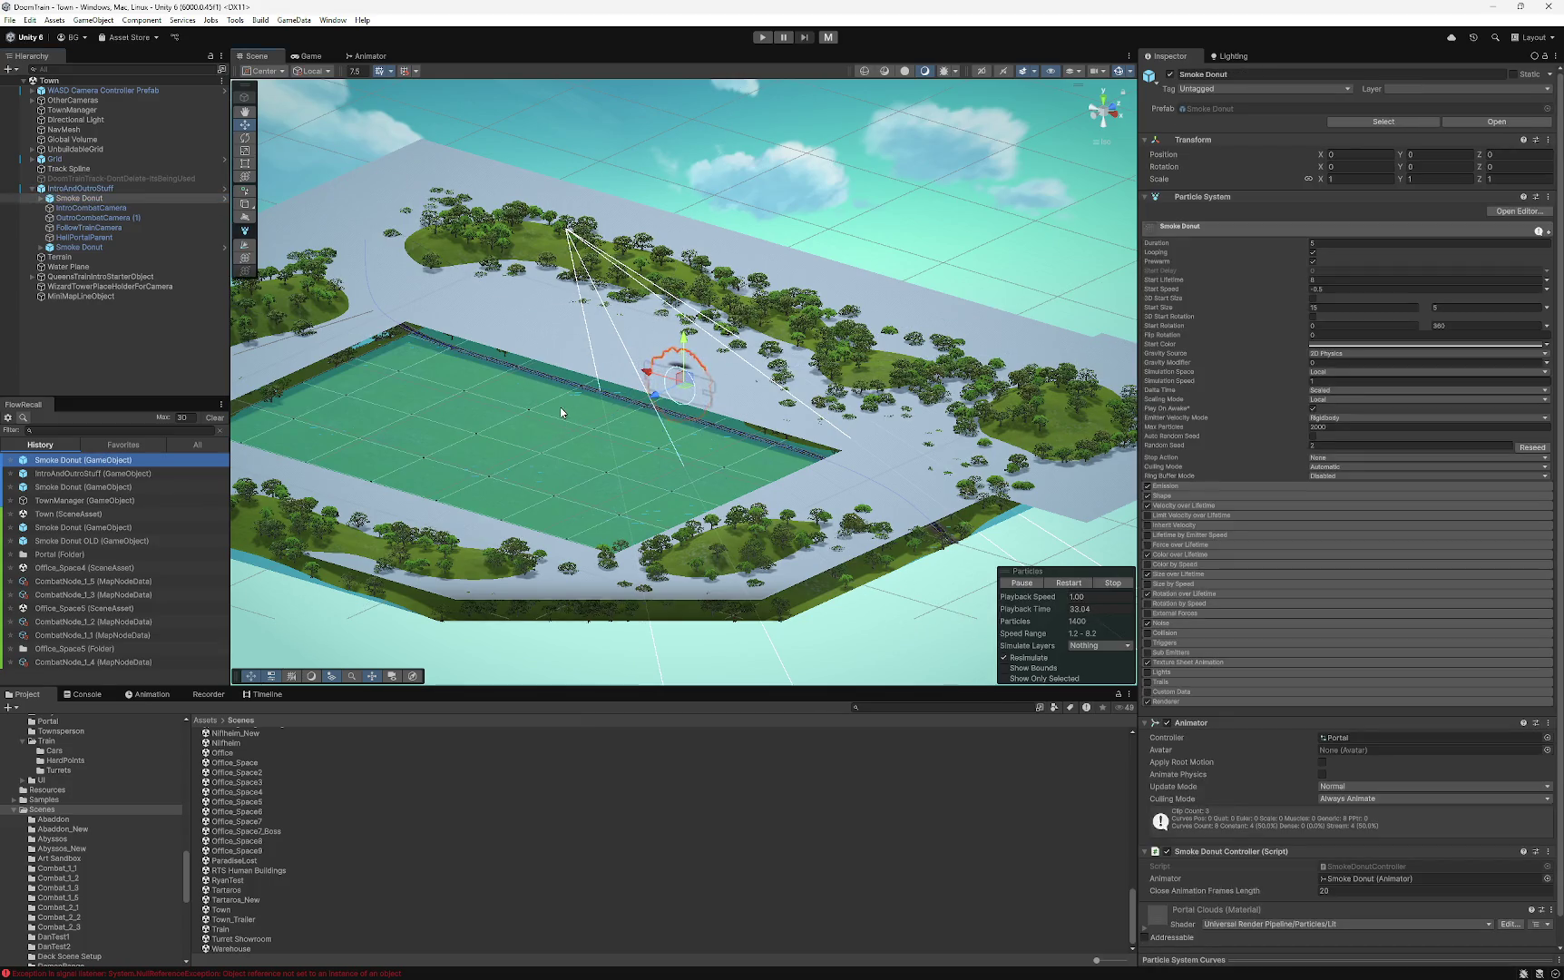
key(f)
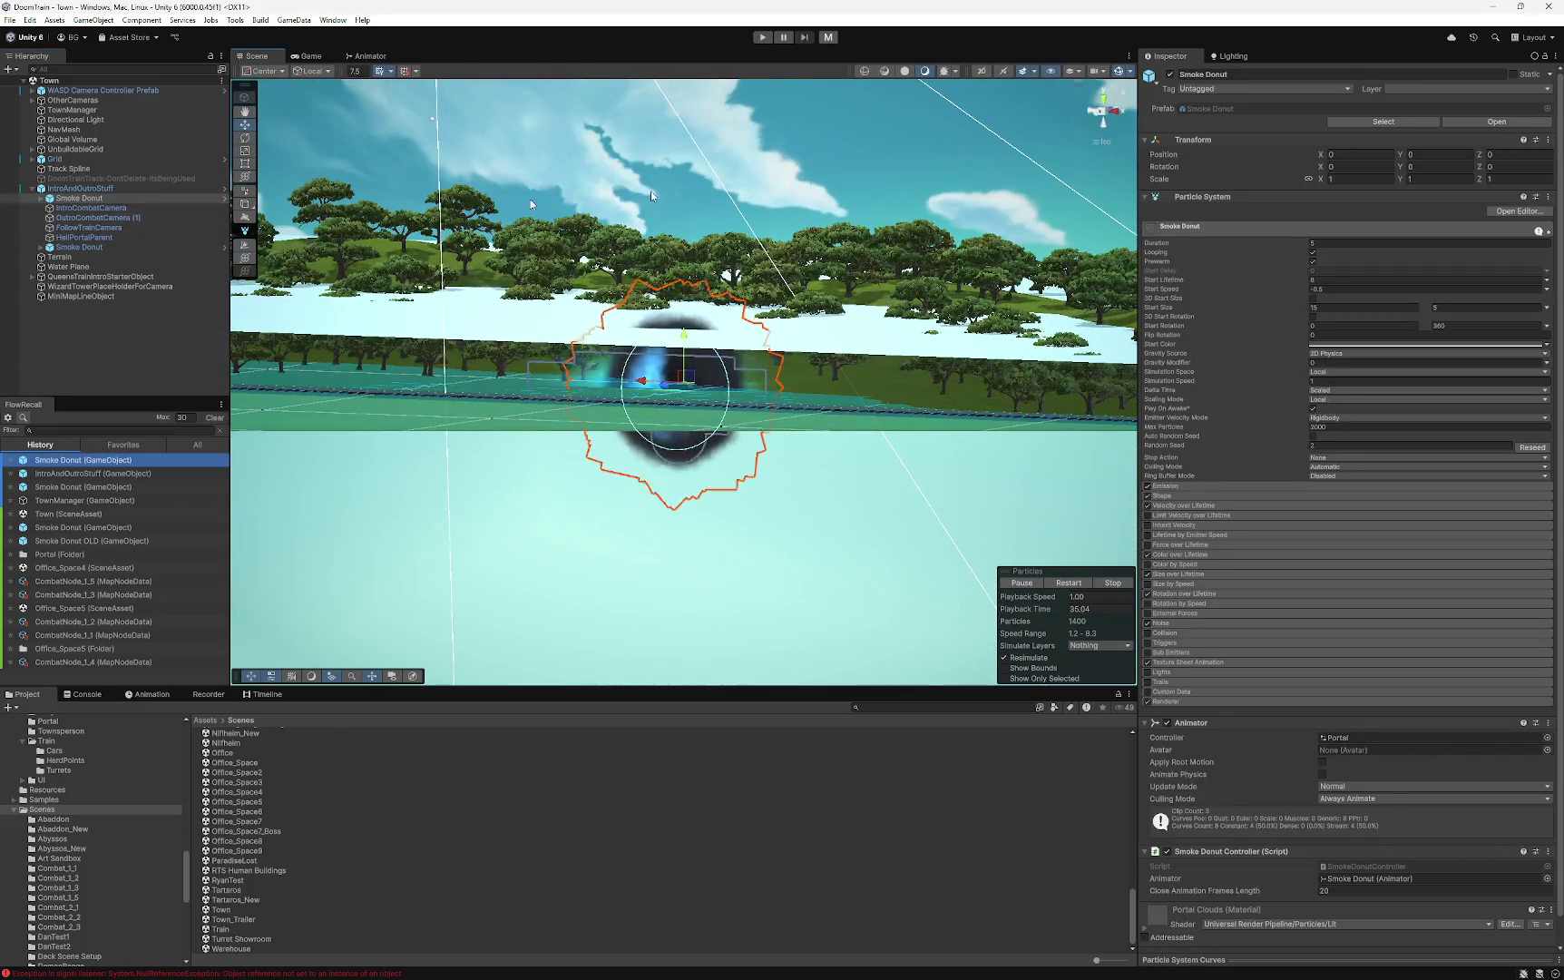
mouse_move(531, 204)
mouse_down()
mouse_move(689, 410)
mouse_move(500, 473)
mouse_move(607, 446)
mouse_up()
key(e)
key(w)
key(f)
mouse_move(686, 410)
mouse_down()
mouse_move(685, 455)
mouse_move(789, 516)
mouse_move(869, 446)
mouse_move(907, 384)
mouse_move(843, 288)
mouse_up()
mouse_move(671, 393)
mouse_down()
mouse_move(821, 393)
mouse_move(576, 395)
mouse_move(739, 405)
mouse_move(593, 401)
mouse_move(674, 422)
mouse_move(578, 416)
mouse_up()
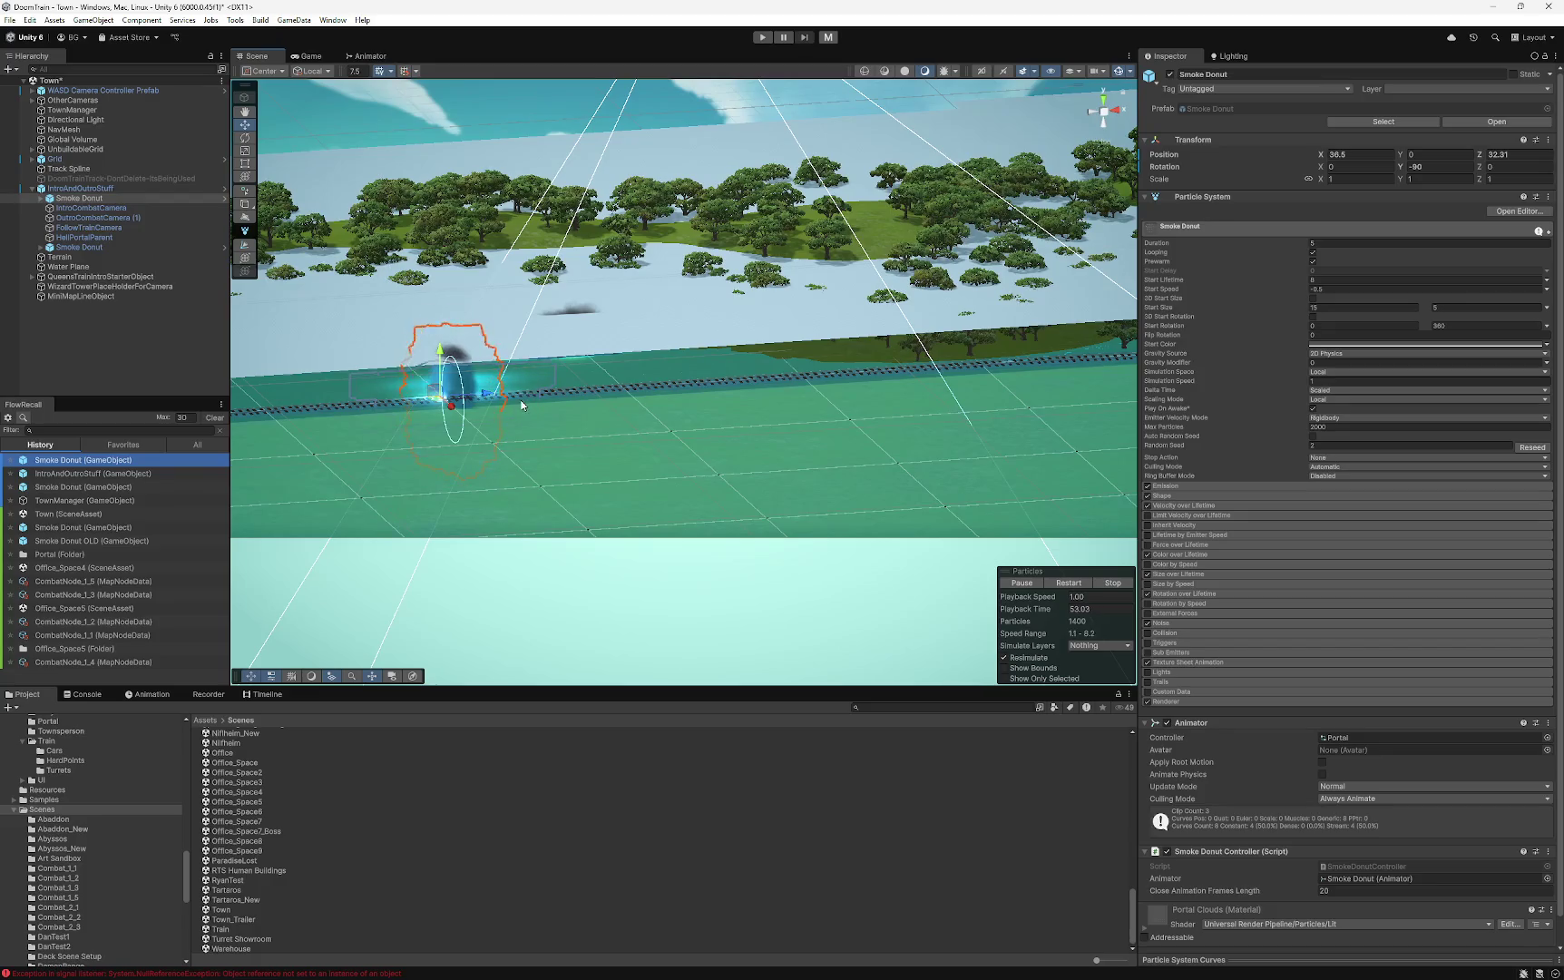
mouse_move(483, 393)
mouse_down()
mouse_move(572, 428)
mouse_move(626, 426)
mouse_up()
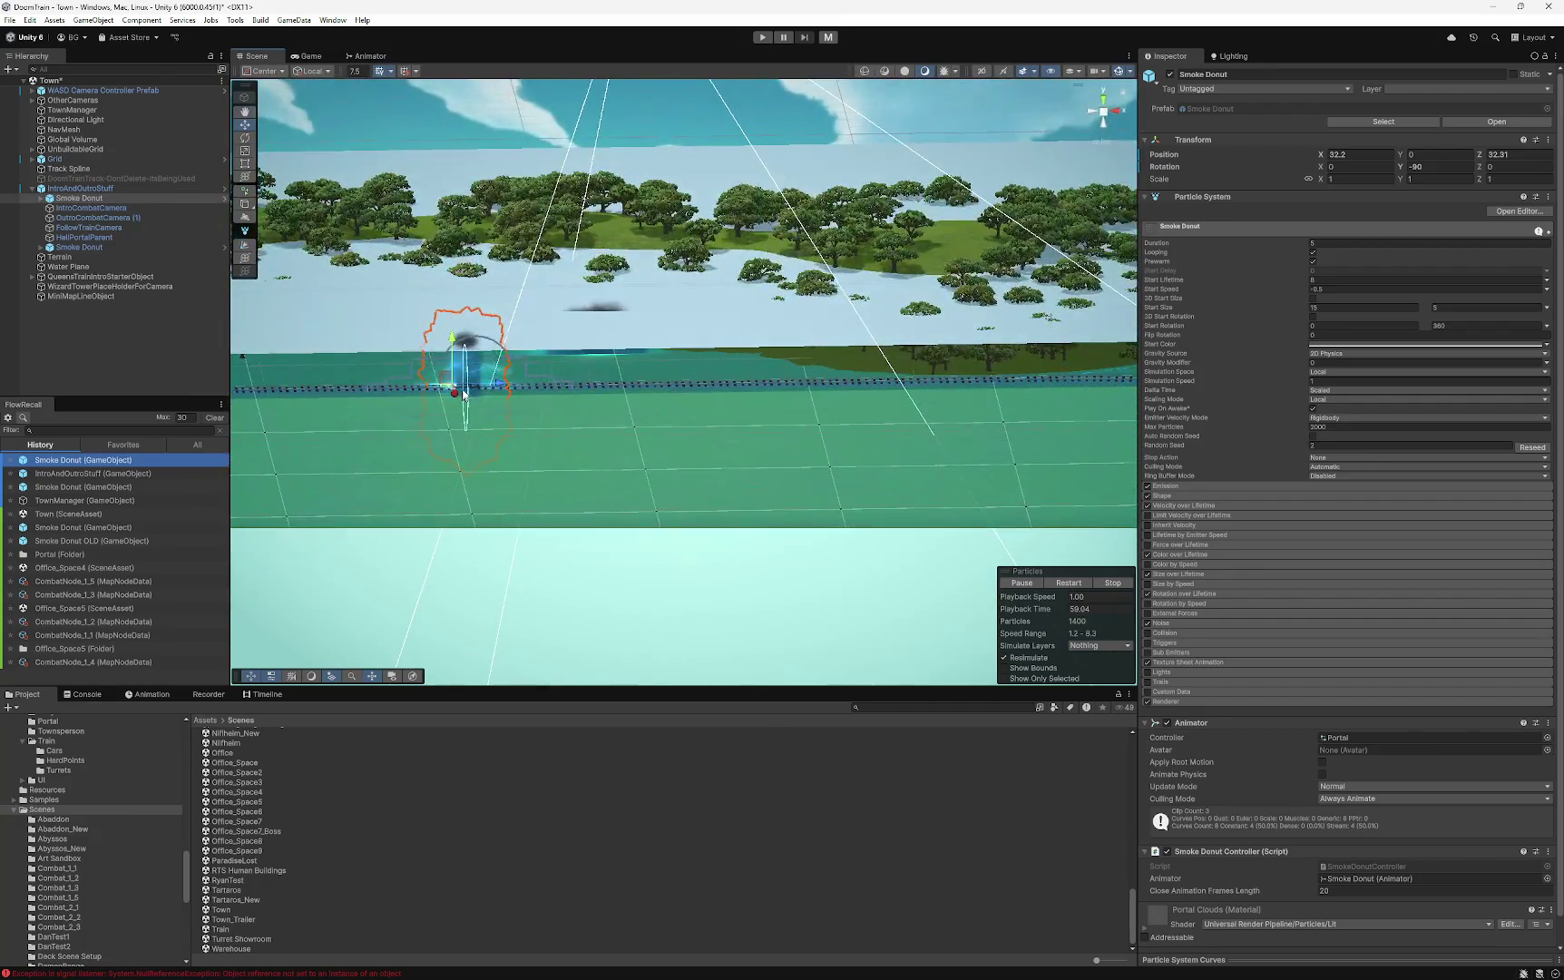
drag(490, 386, 403, 388)
- Place the second Smoke Donut on the green field, turn it 90°, and save the Town scene
click(121, 246)
key(f)
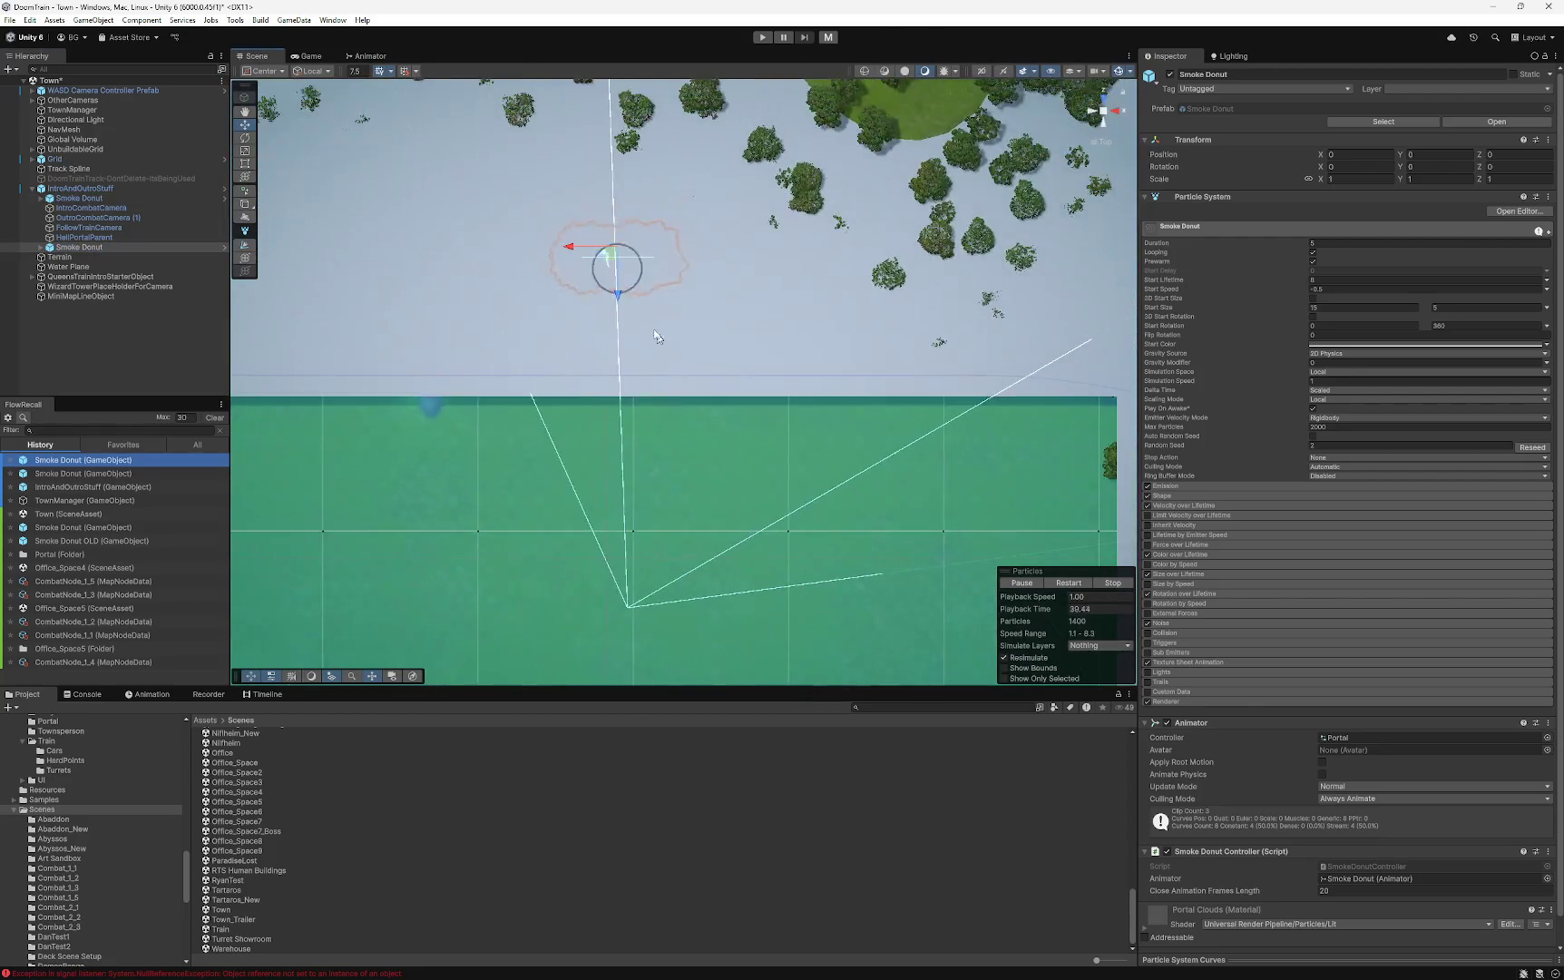
drag(616, 295, 608, 425)
key(e)
drag(666, 375, 830, 399)
key(w)
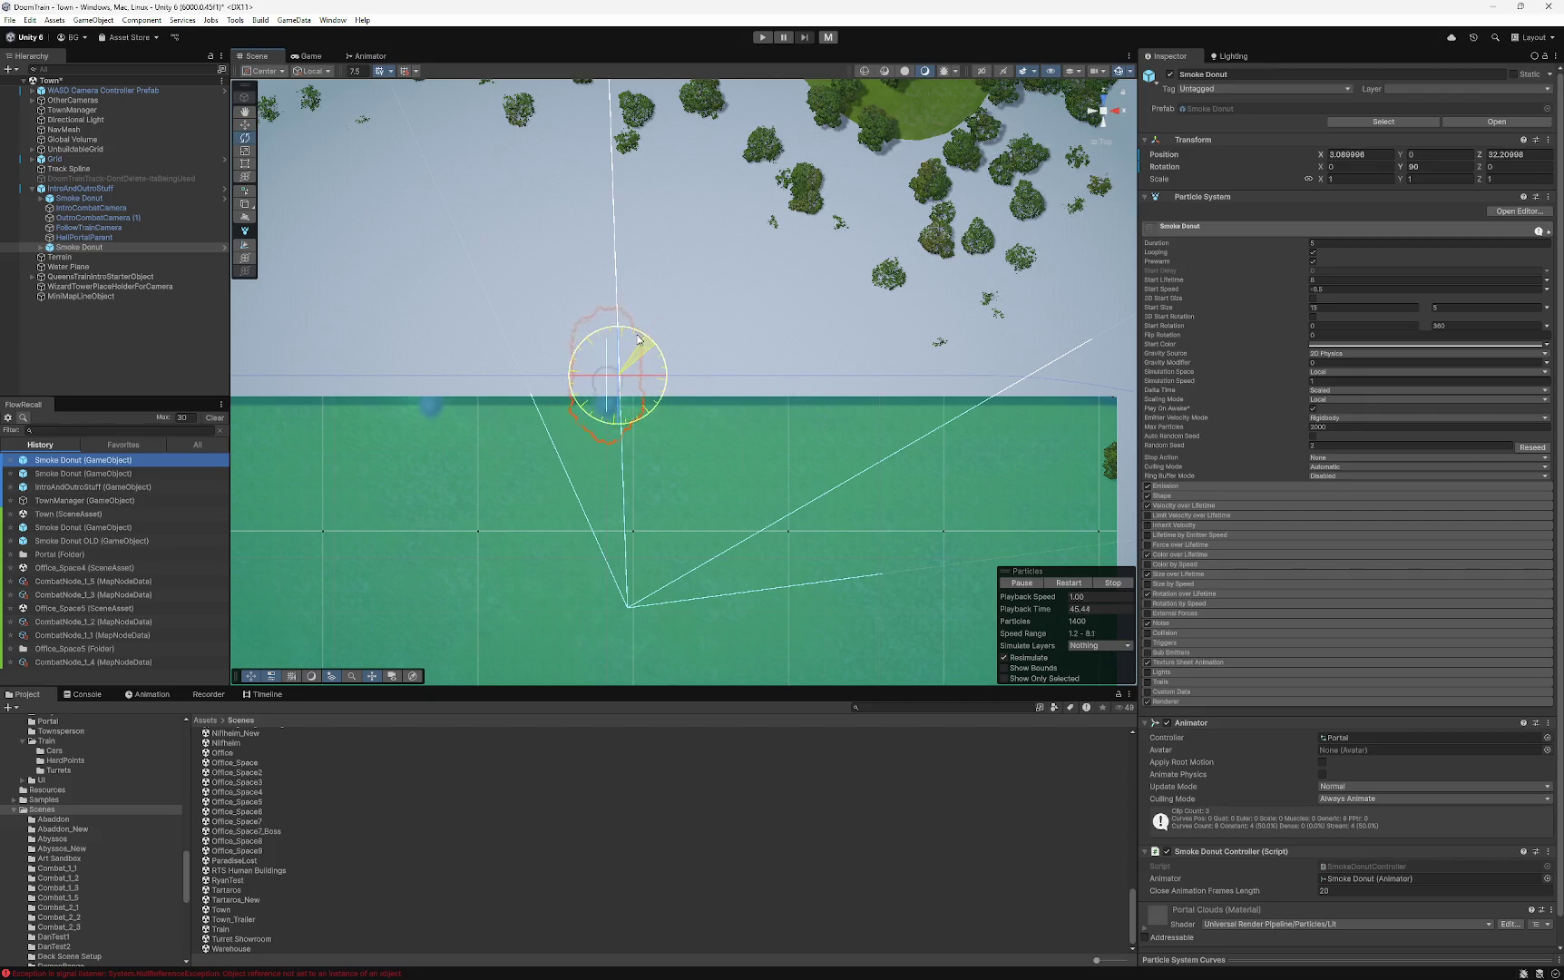
key(f)
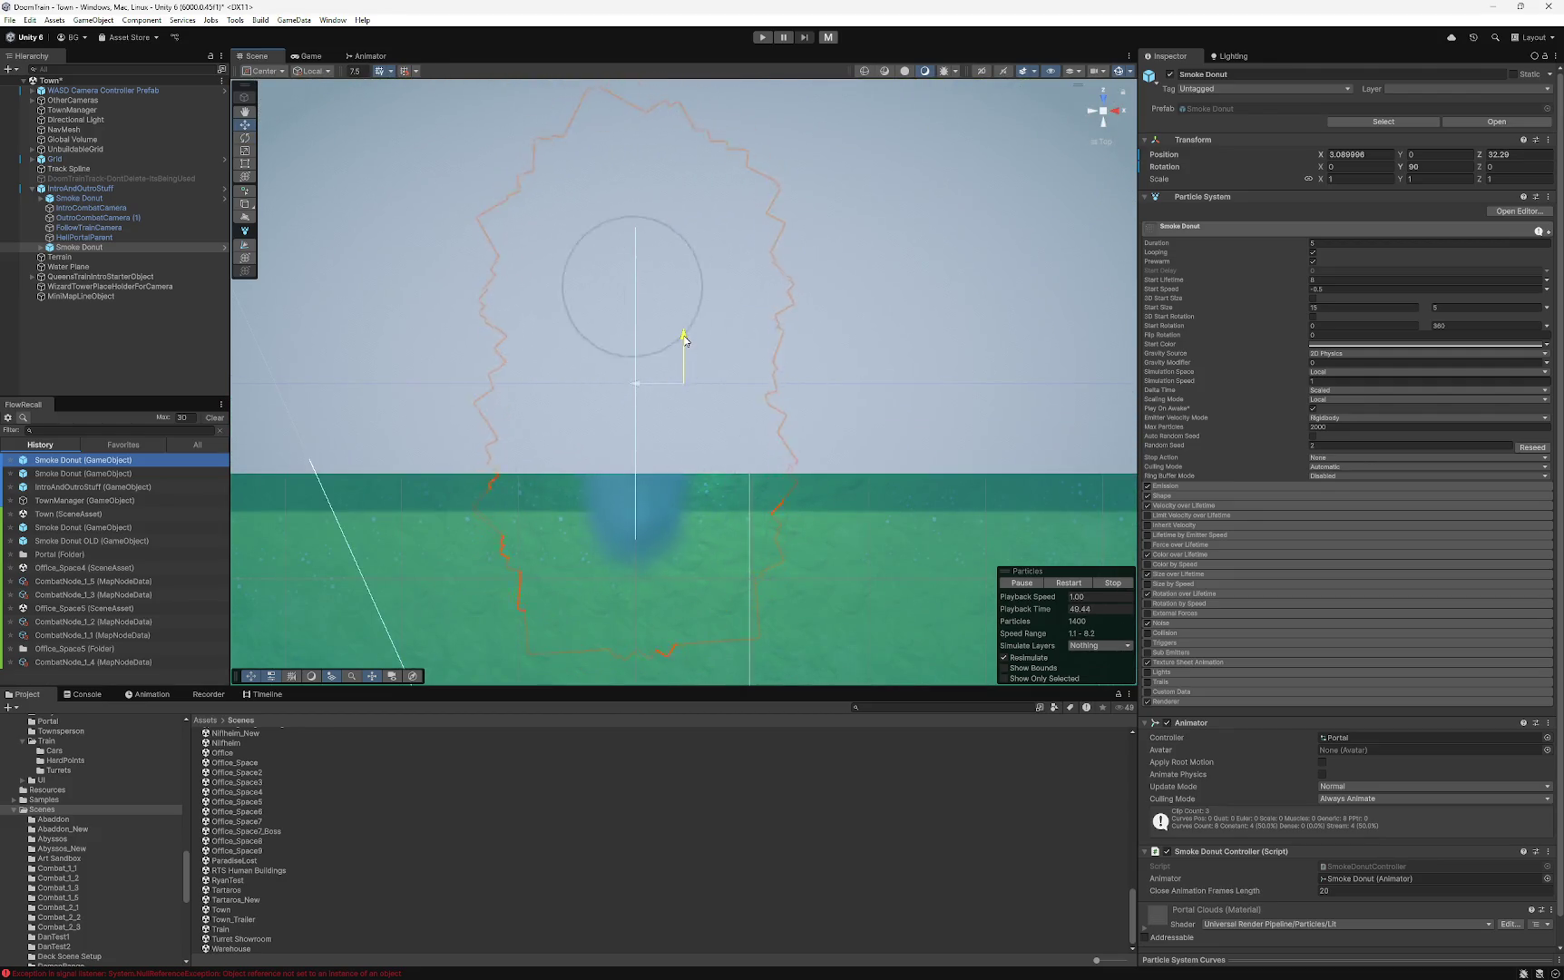
drag(635, 385, 868, 390)
scroll(868, 391, down, 5)
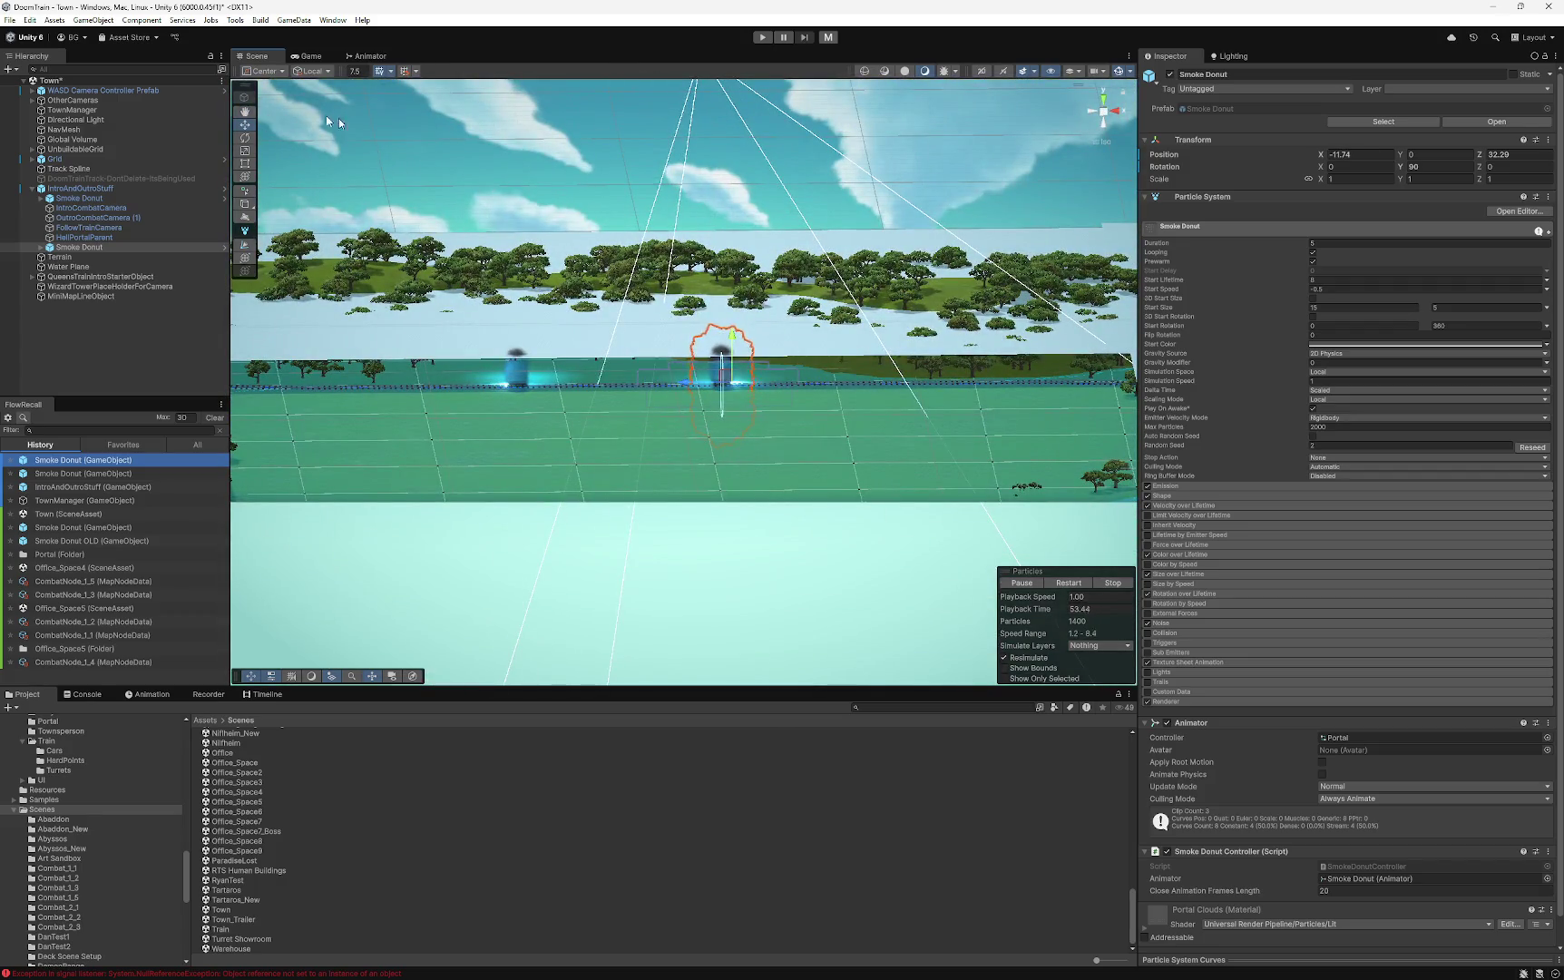
key(ctrl+s)
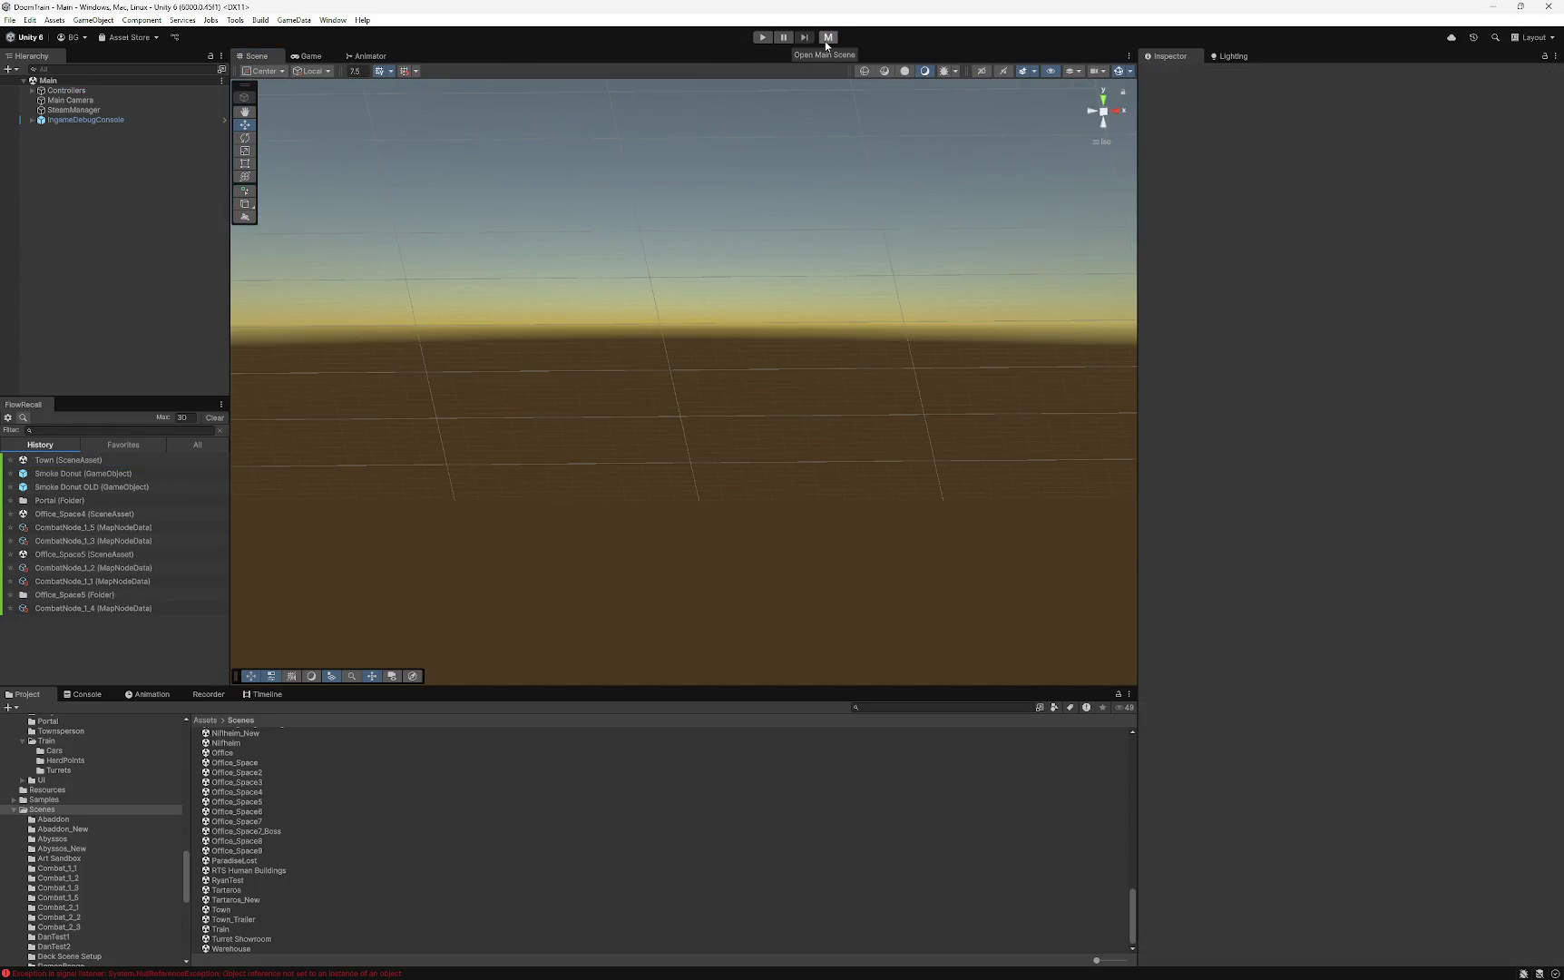
- Play the game and load the gameSave_1-26 13-57 save
click(762, 38)
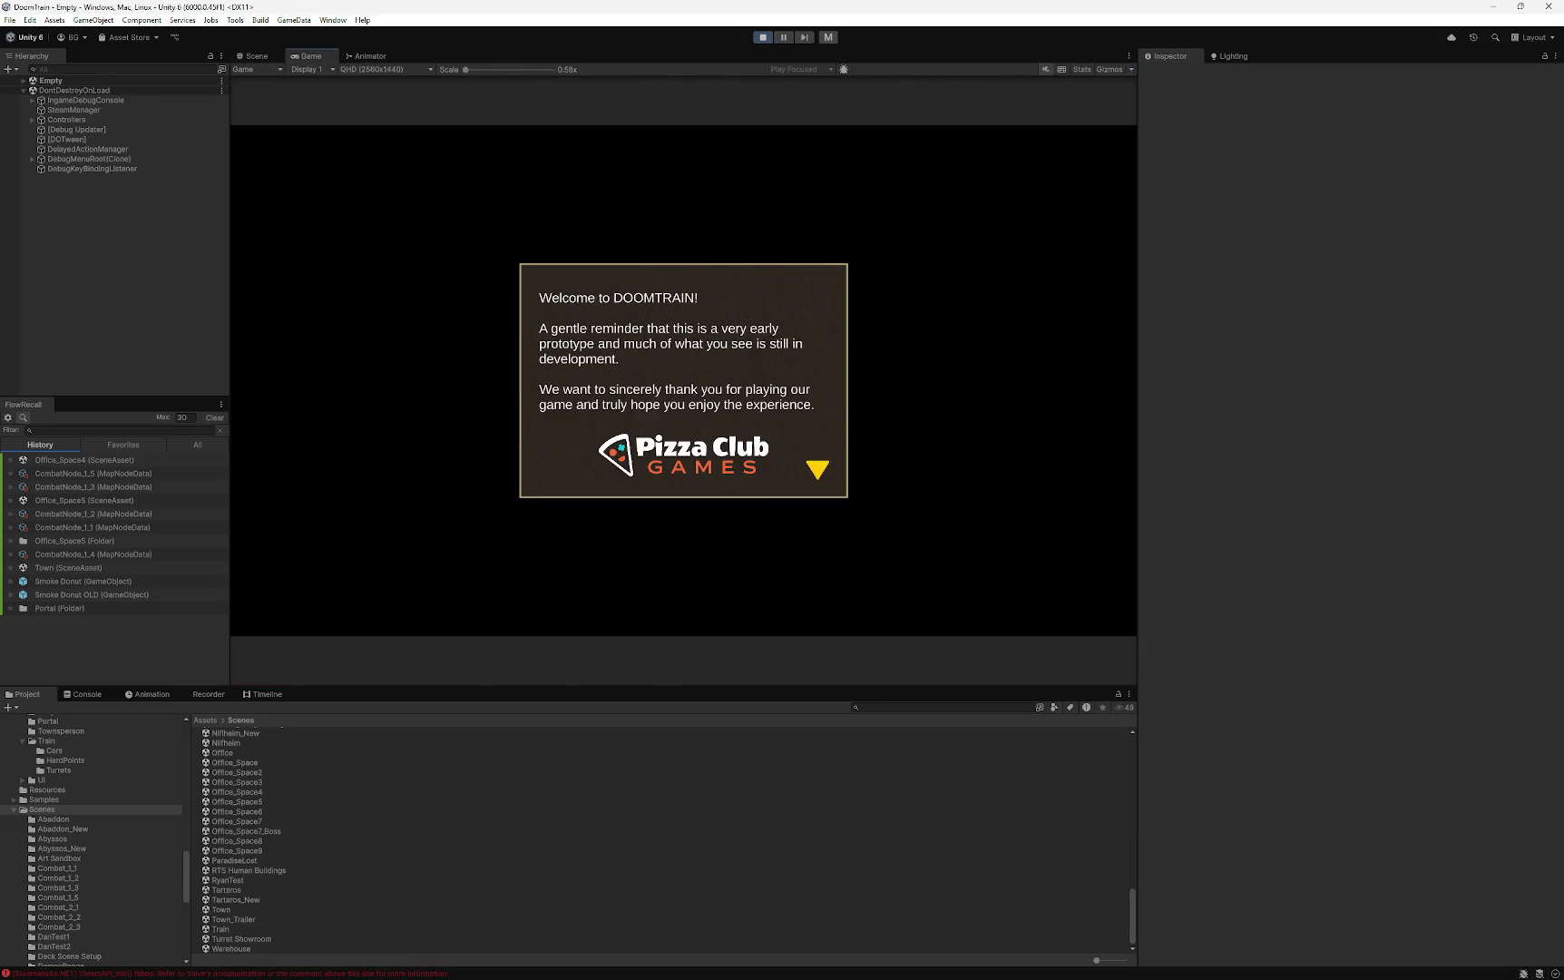
click(556, 381)
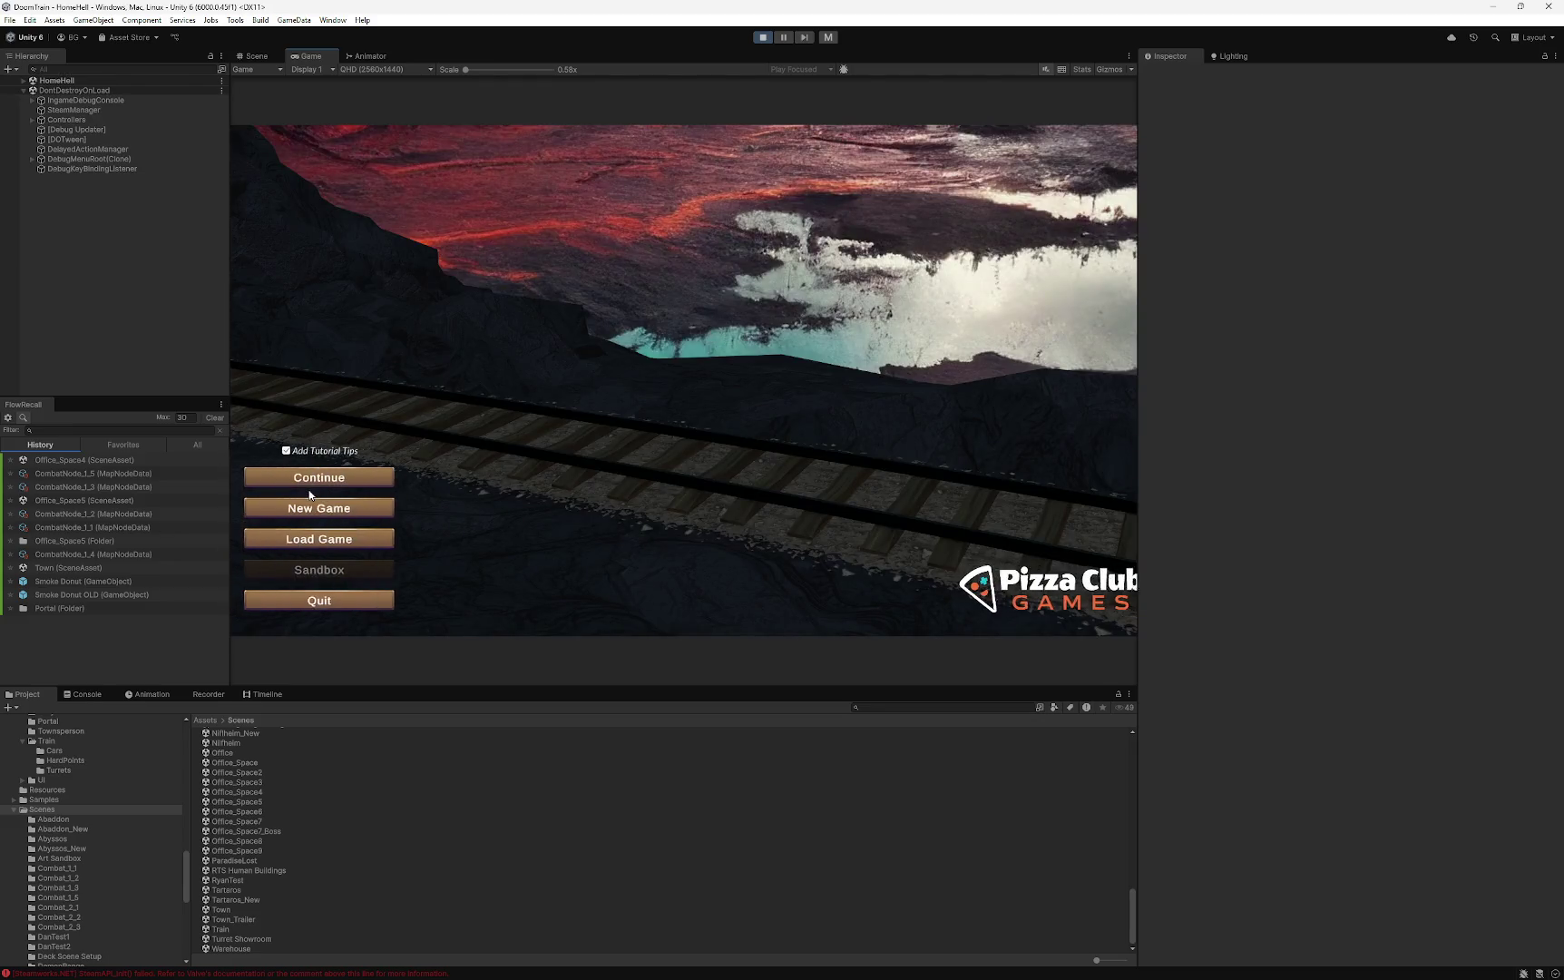
click(319, 539)
scroll(744, 321, down, 7)
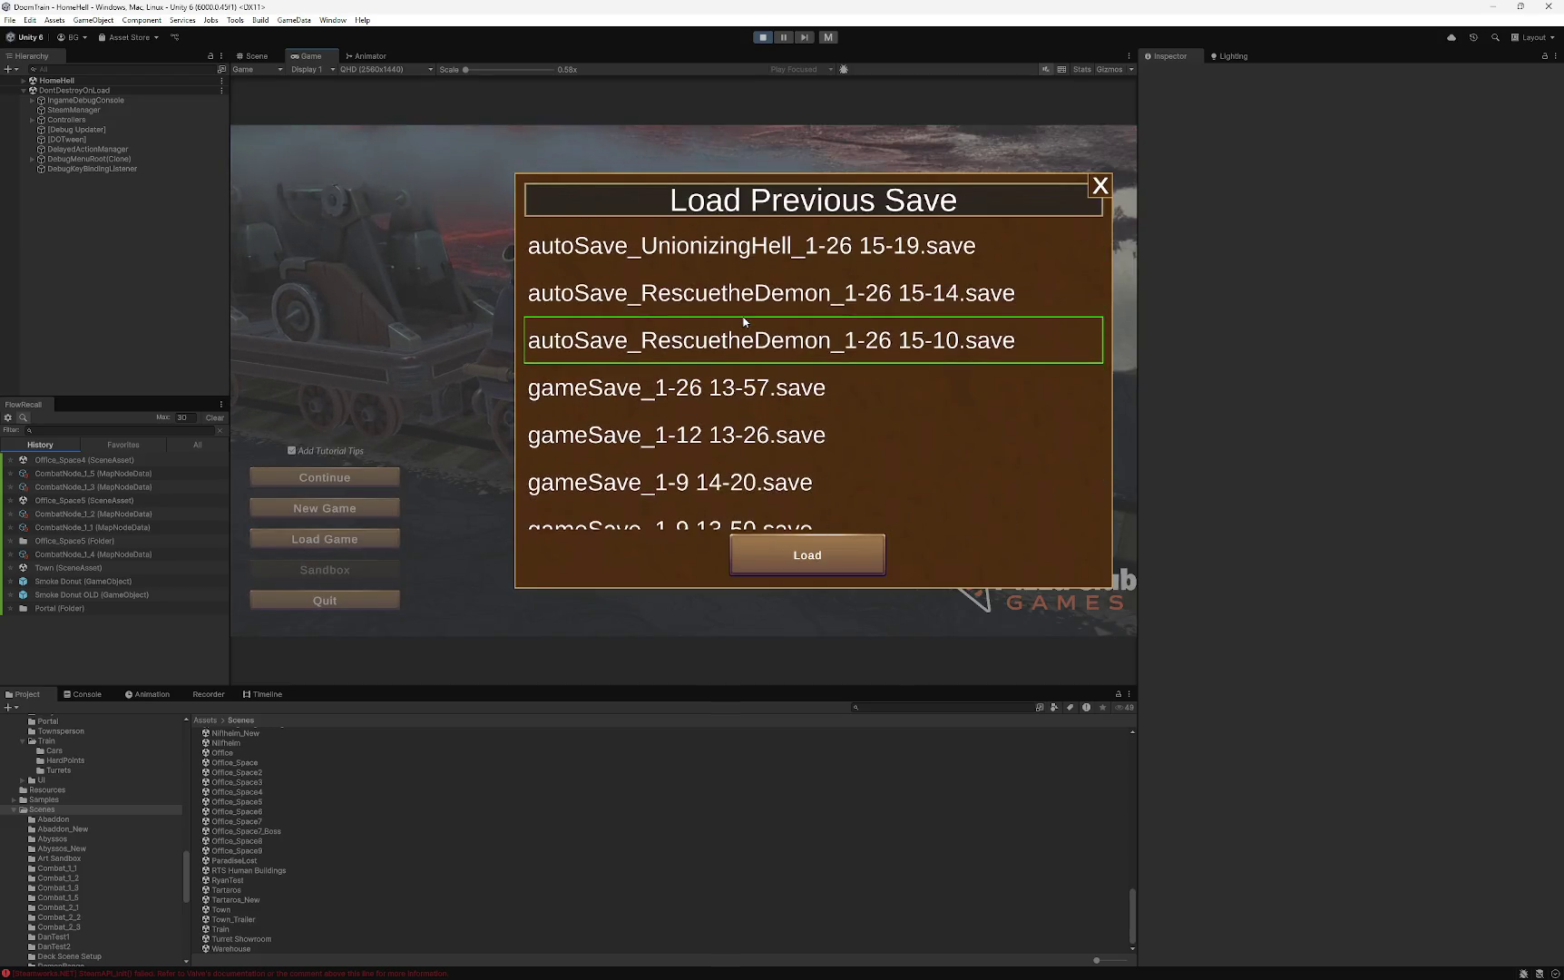
click(707, 388)
click(822, 566)
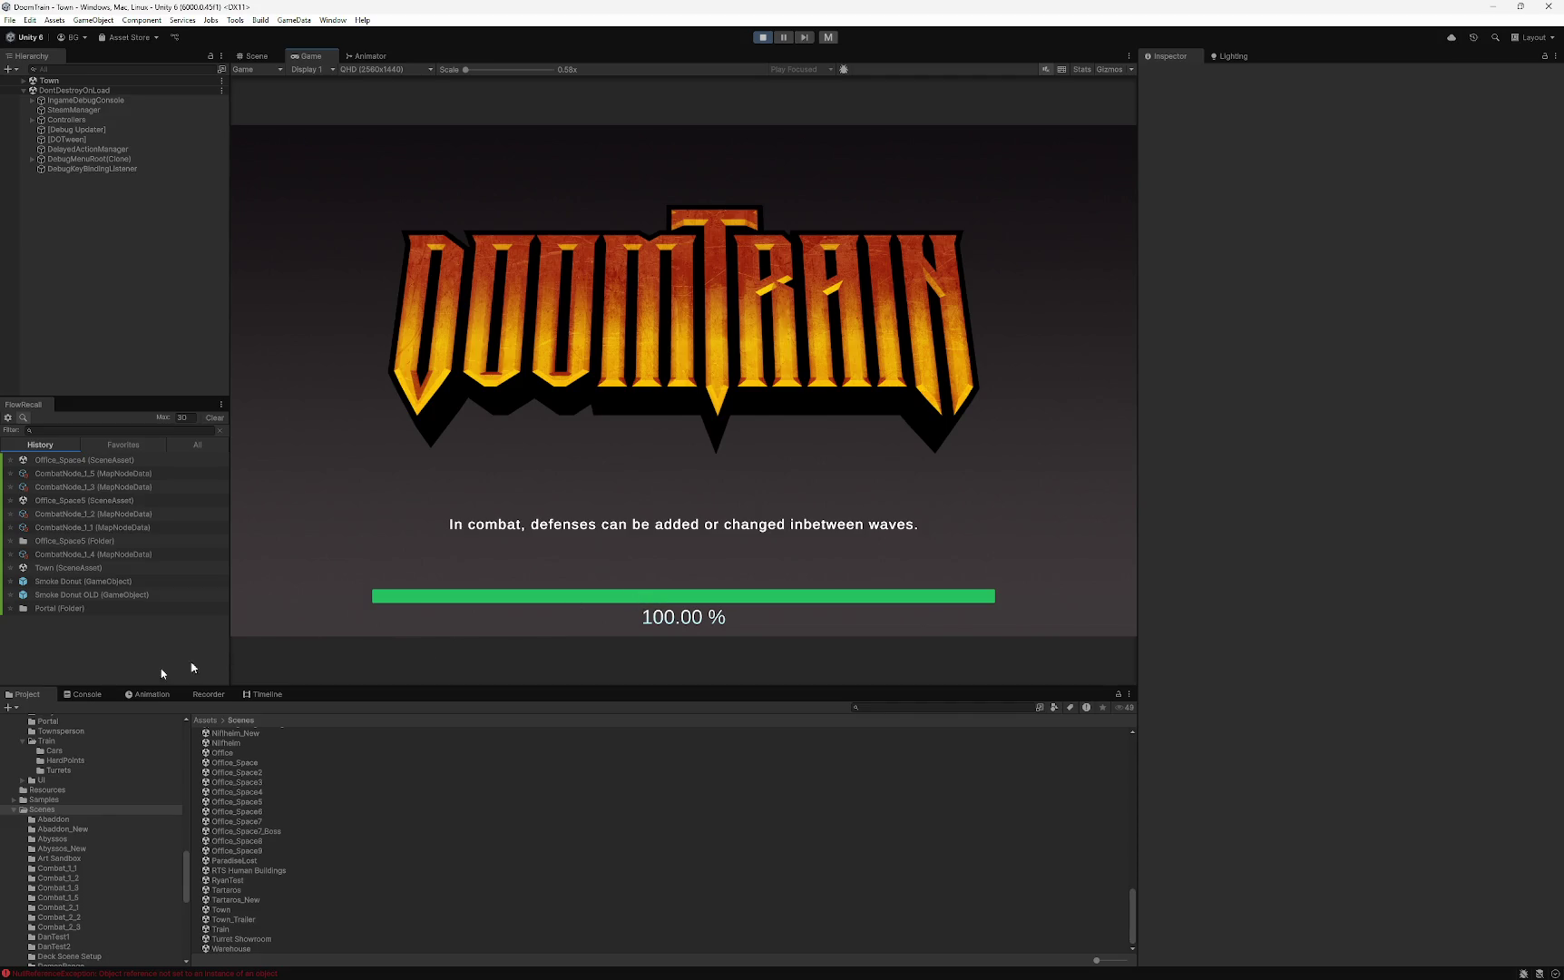
- Check the Console for errors, show the Scenes folder, and stop Play mode
click(86, 694)
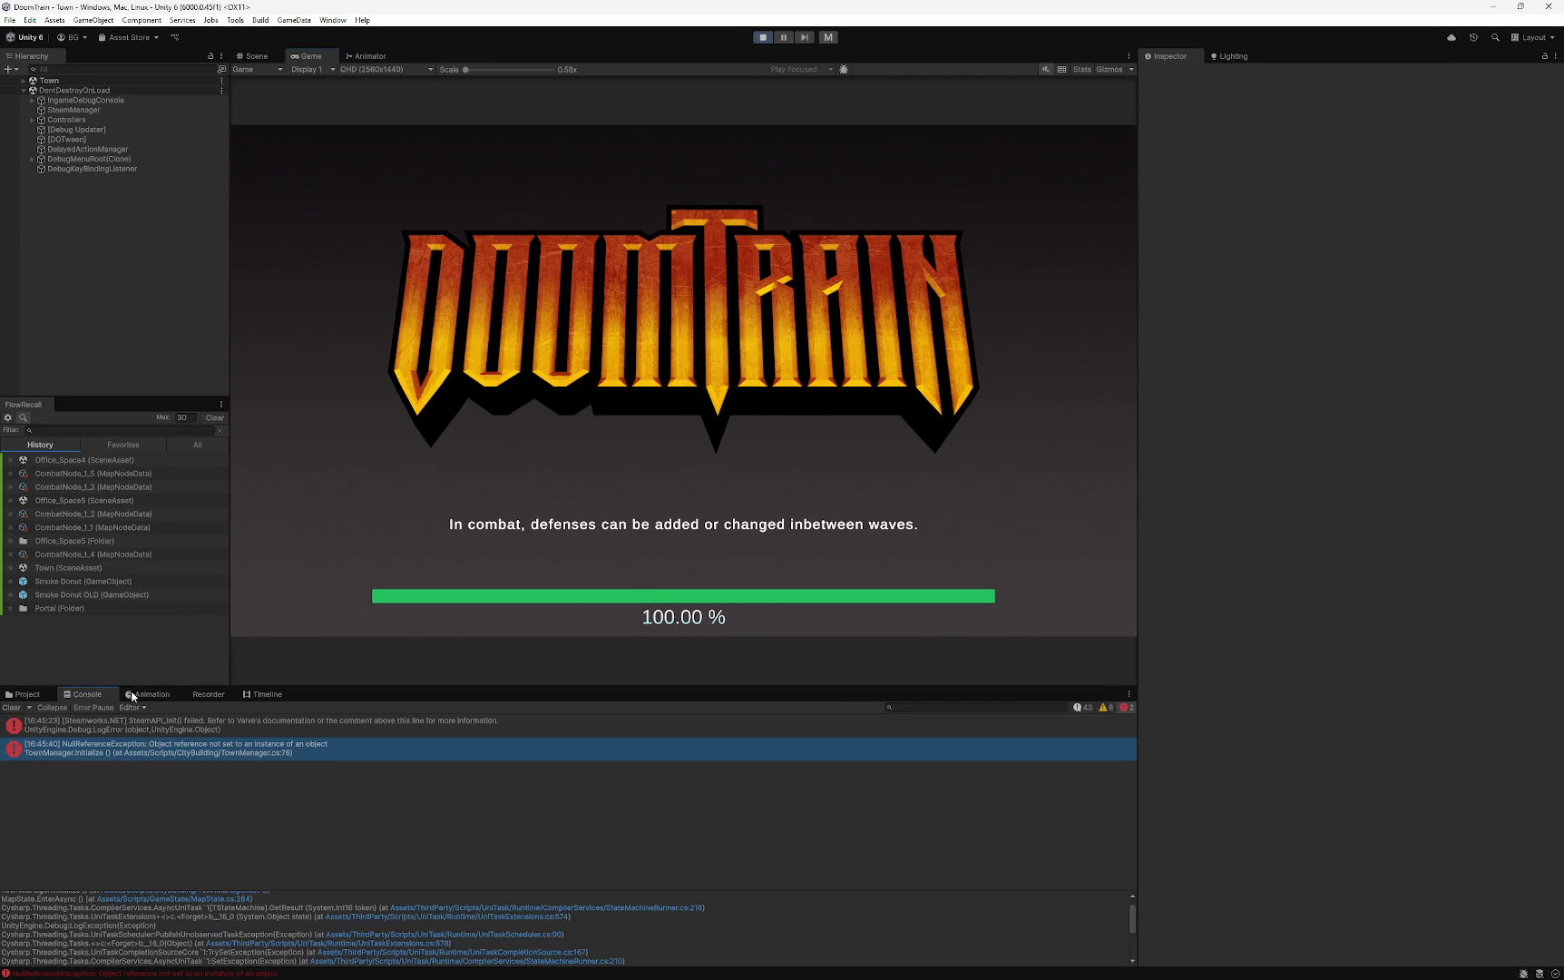
scroll(218, 932, up, 1)
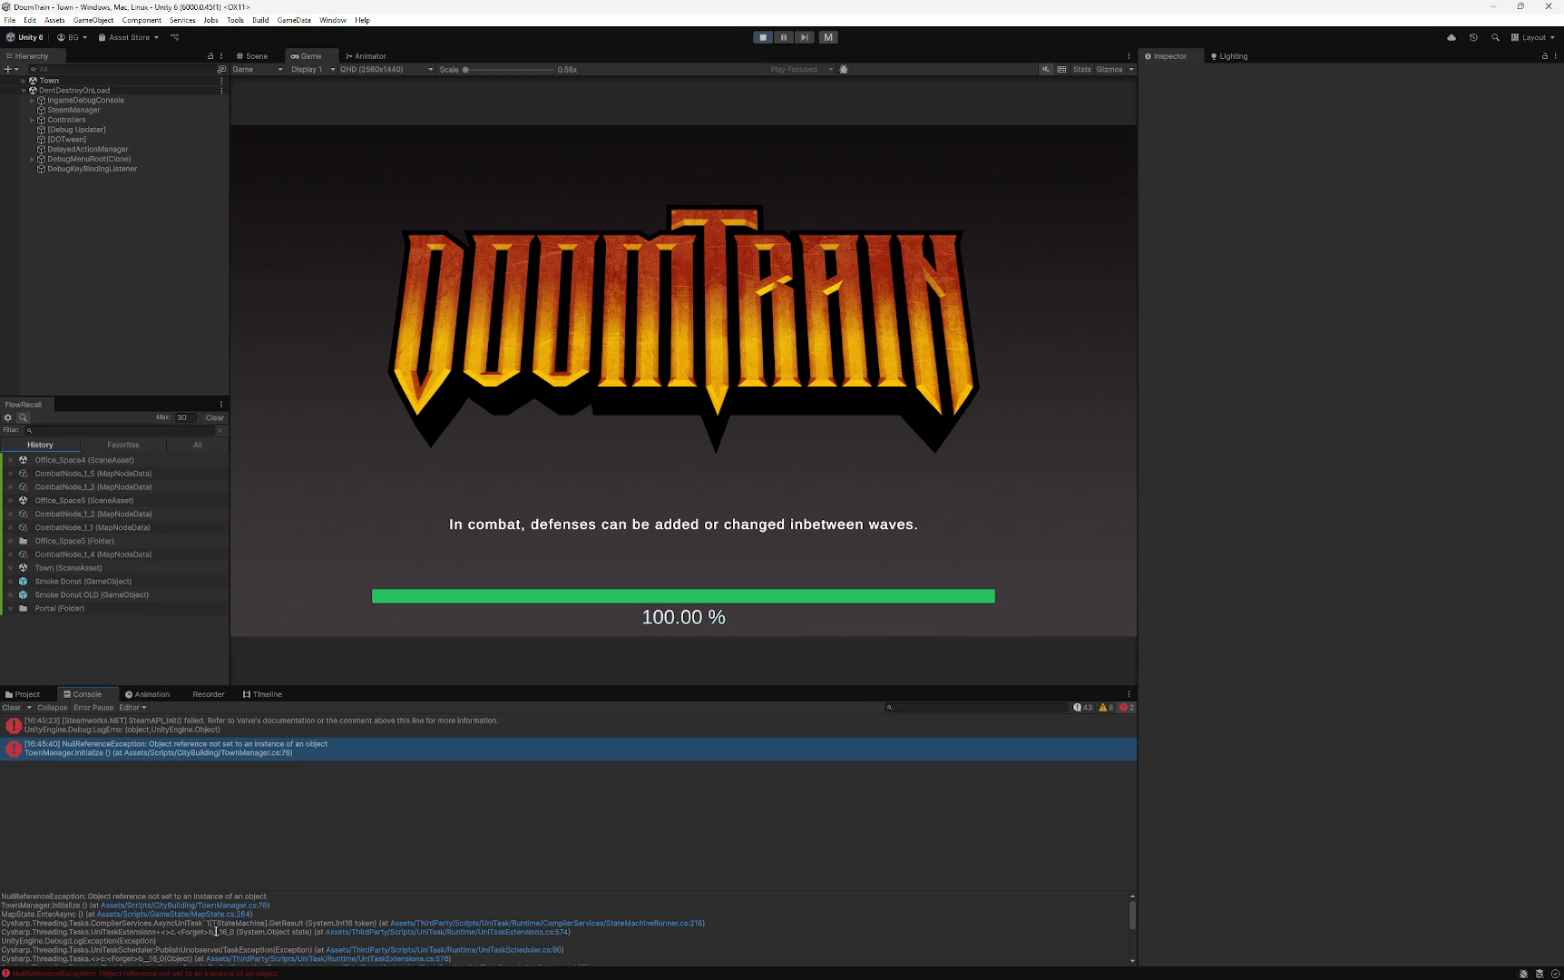
click(26, 694)
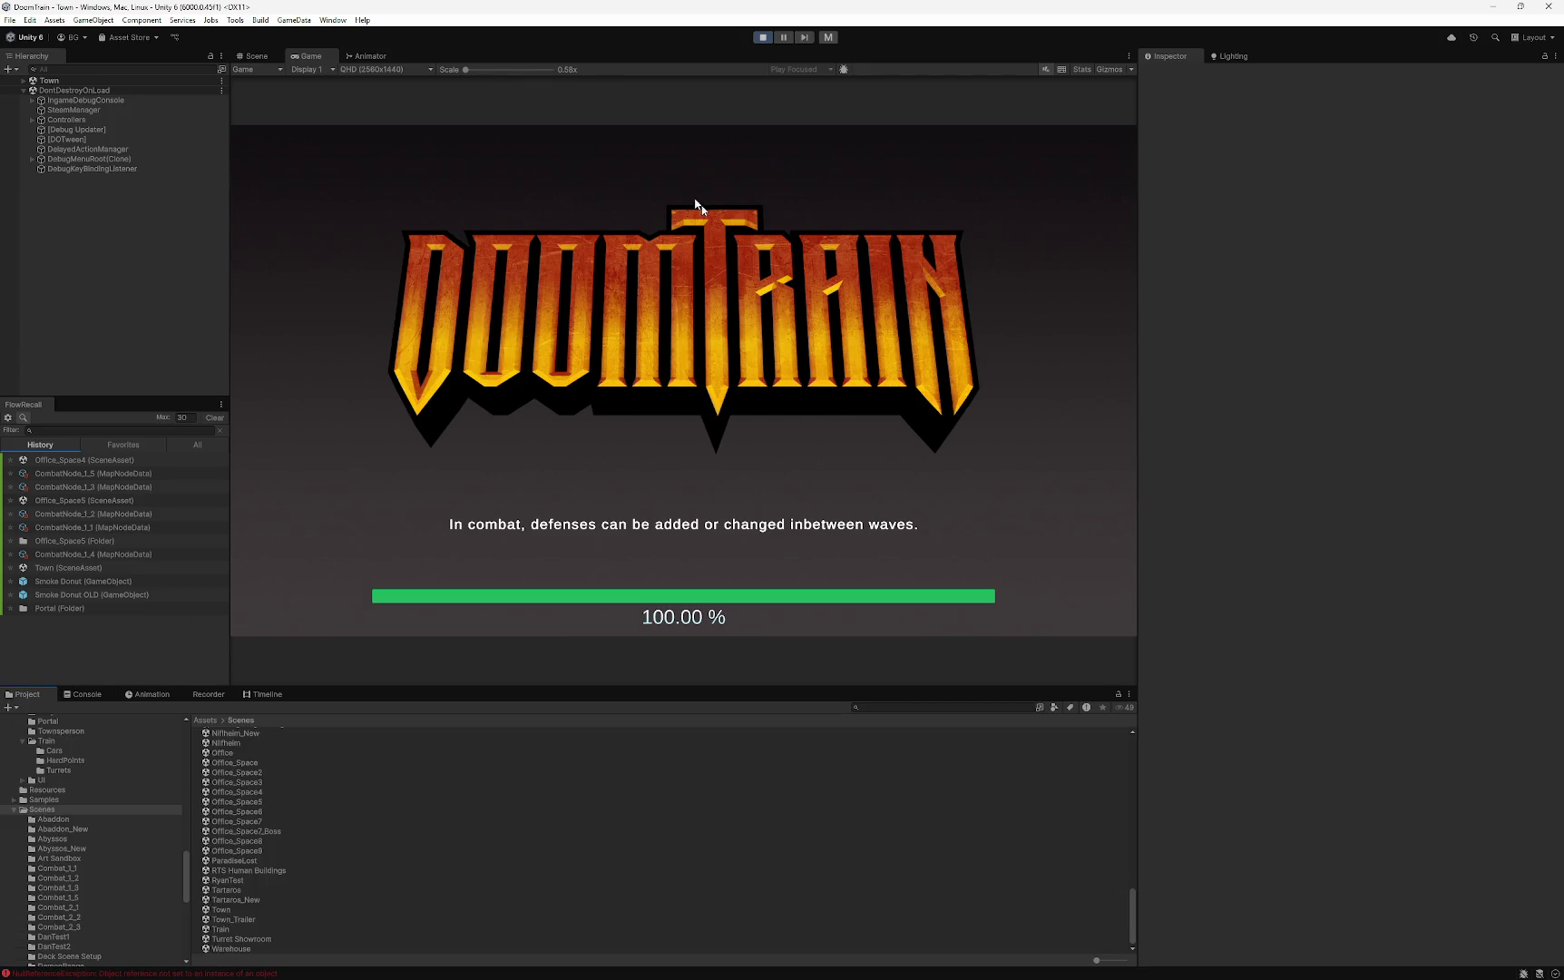
click(766, 39)
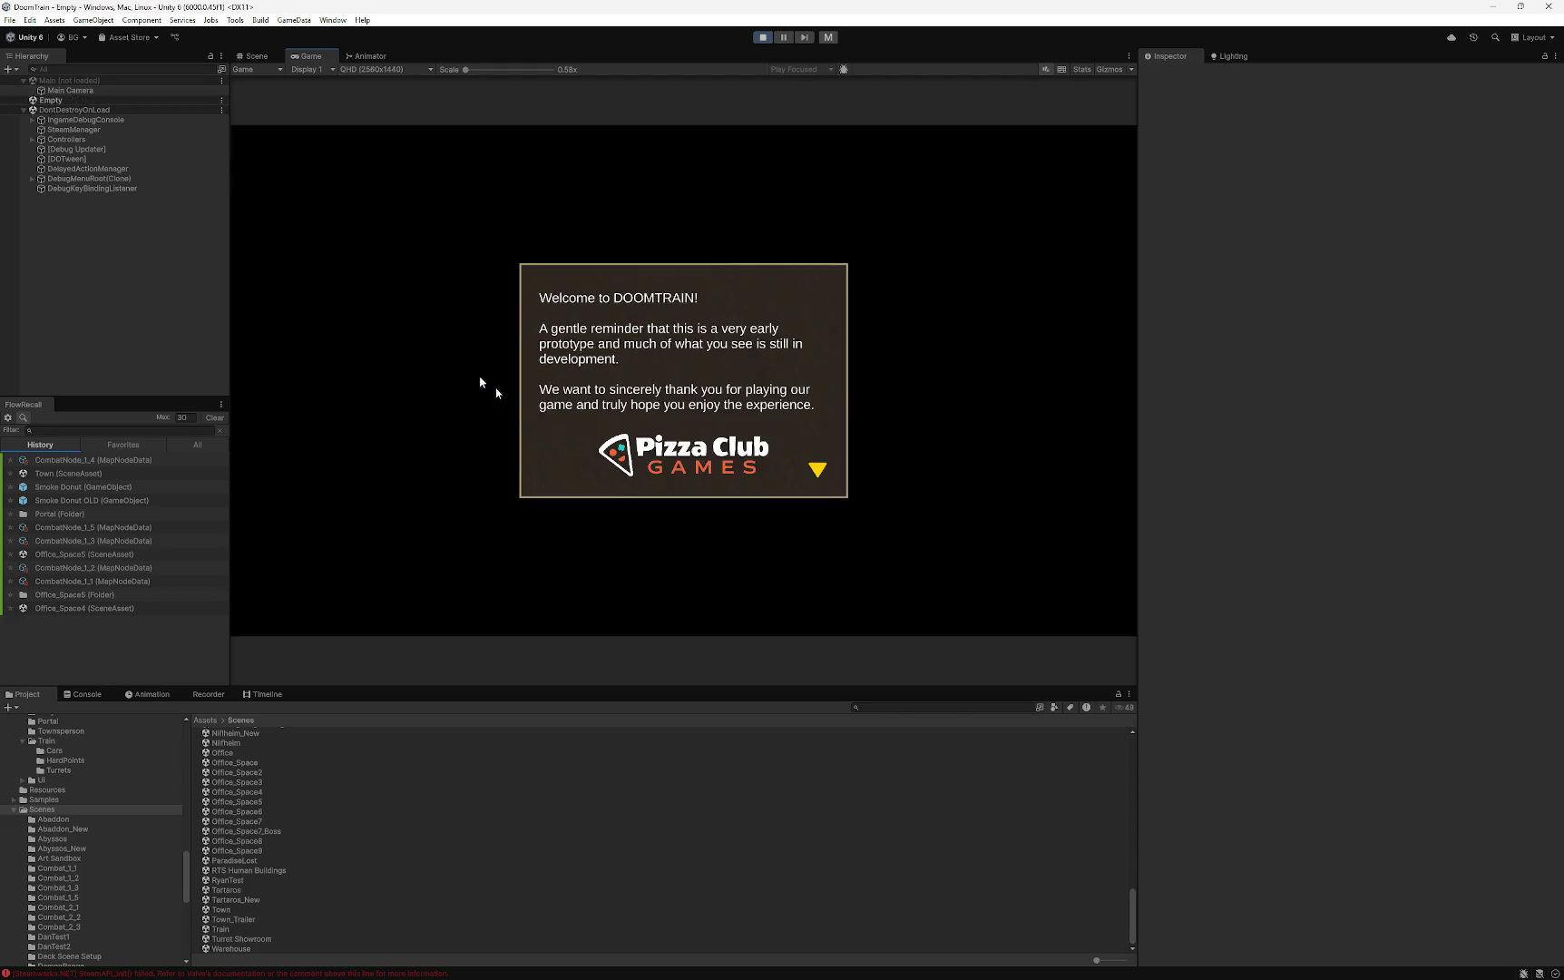
- Start a New Game, closing the welcome message, intro letter and debug options
click(630, 437)
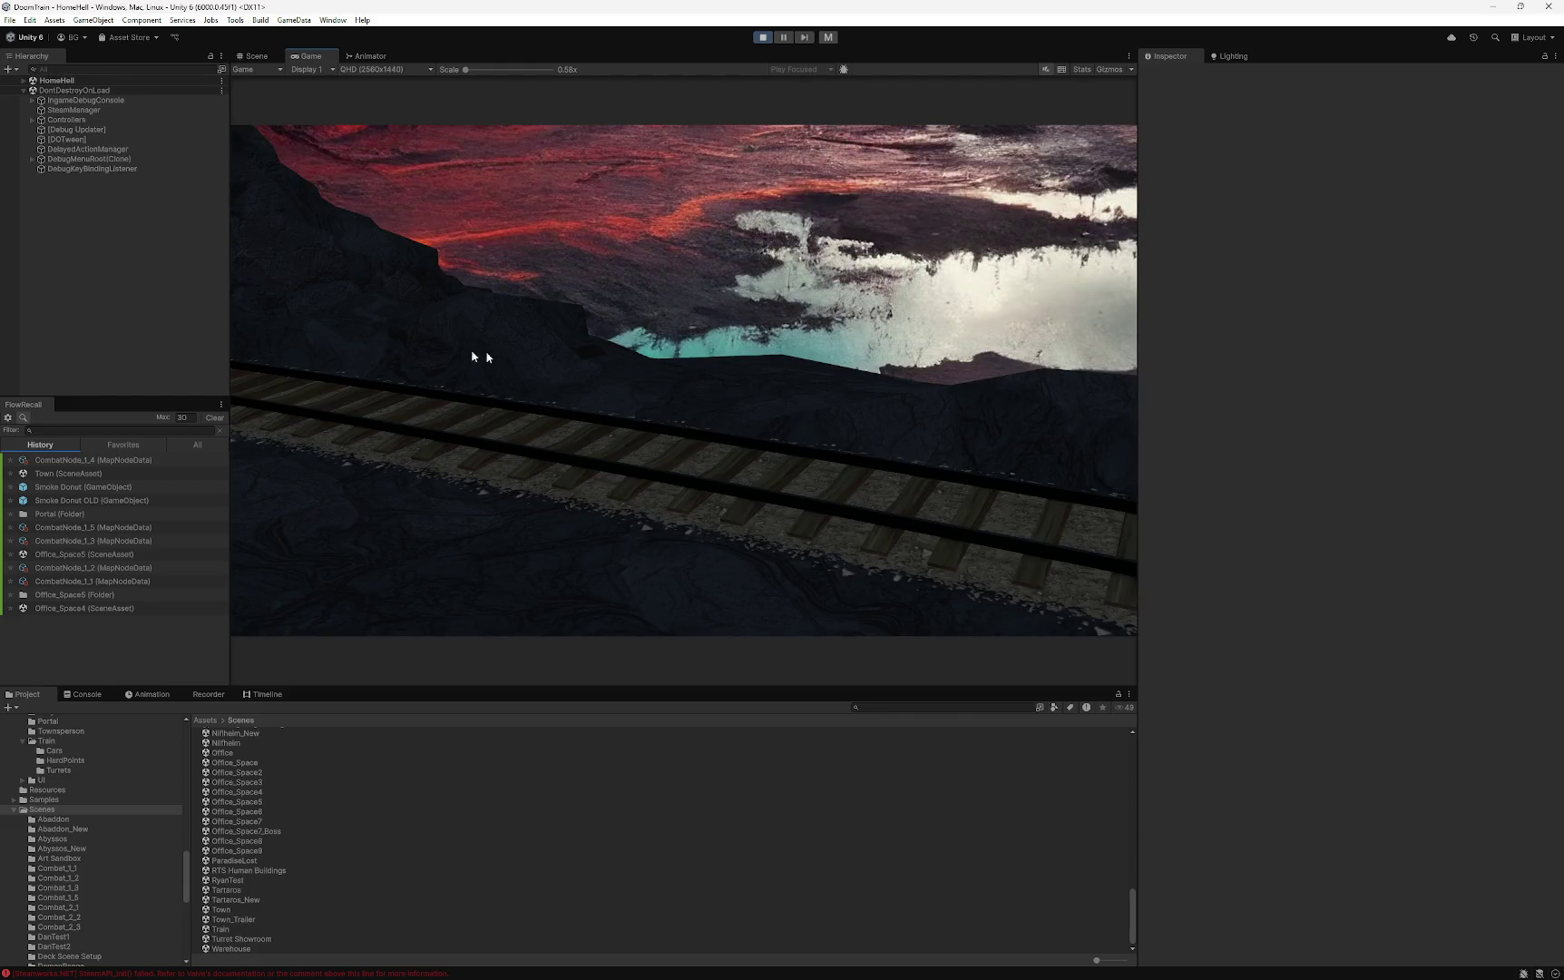
click(345, 511)
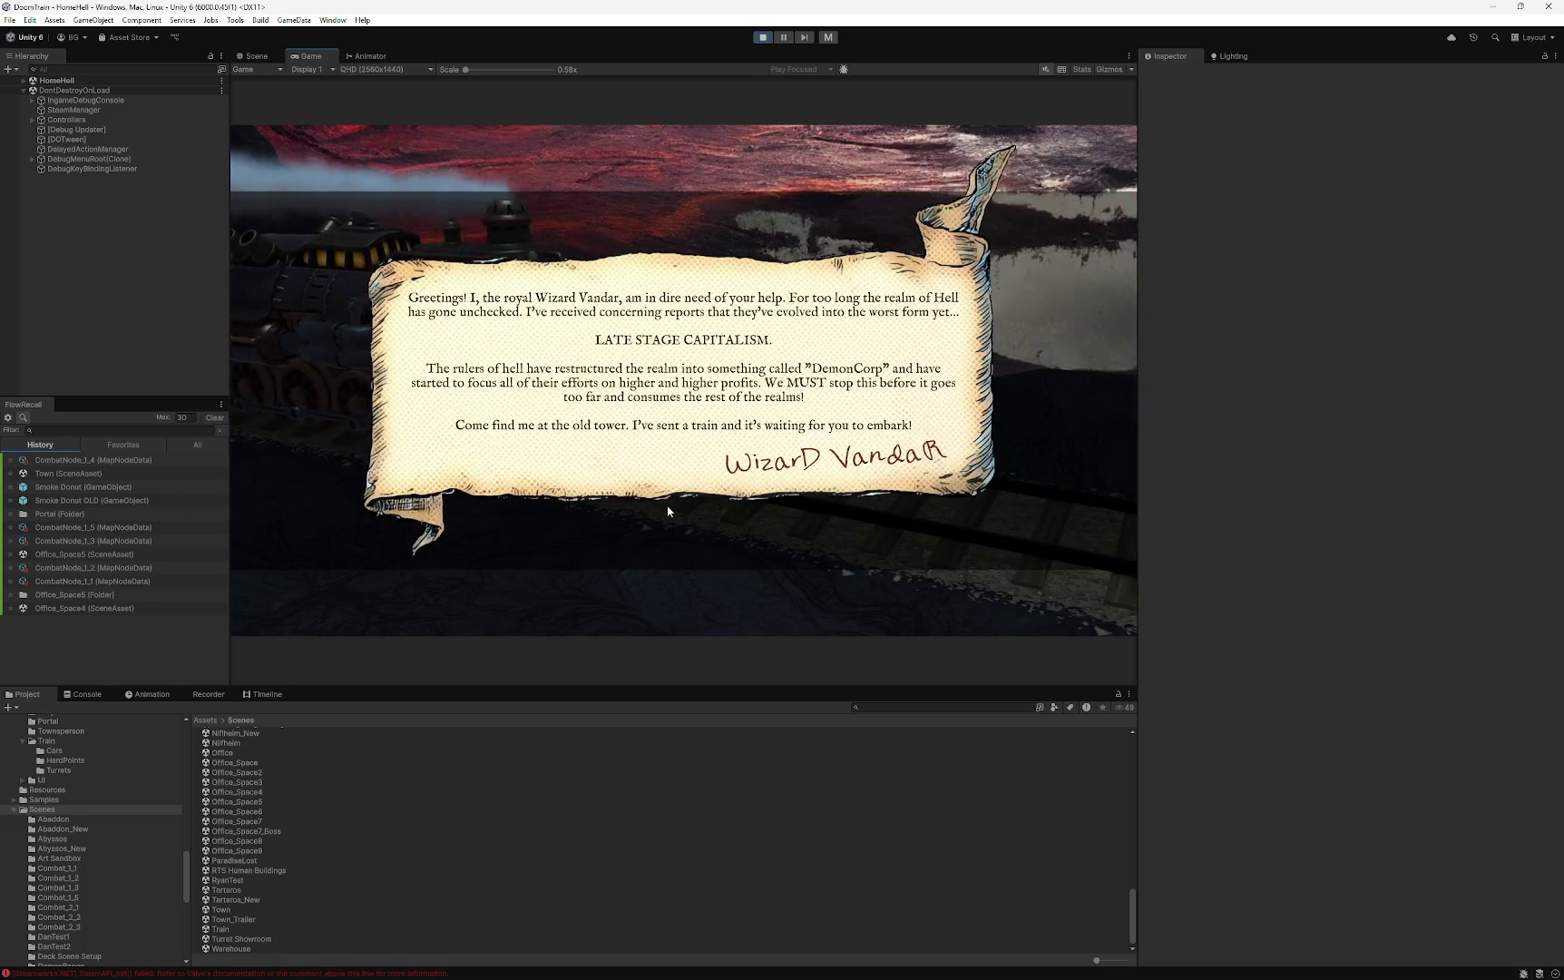
click(662, 536)
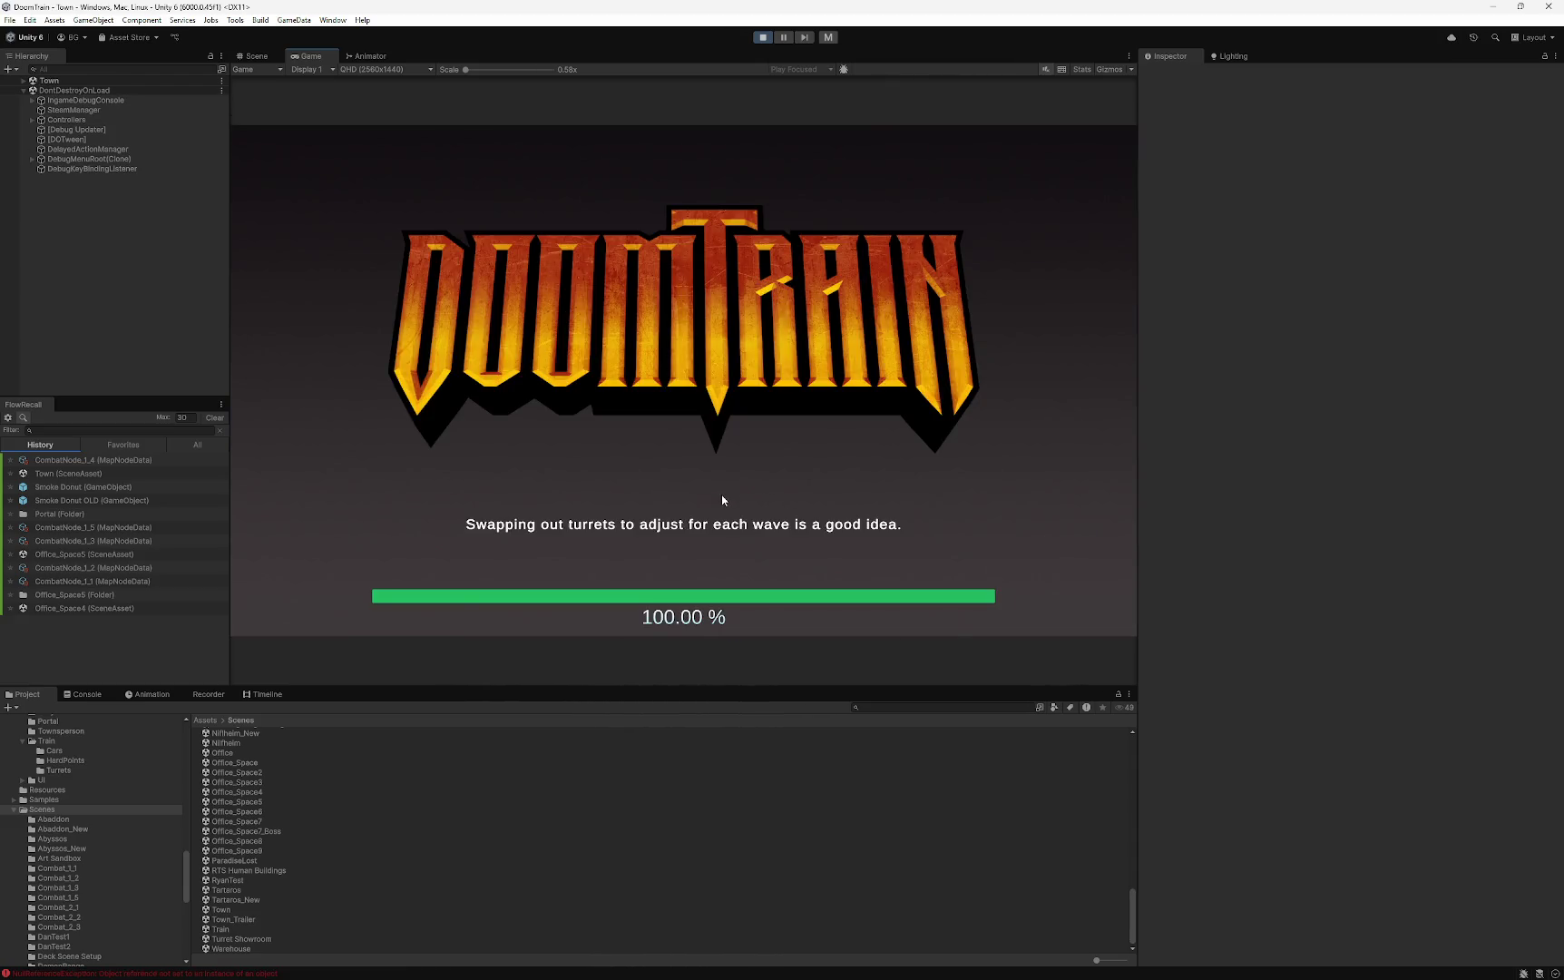
click(322, 234)
click(760, 504)
- Expand the TownManager NullReferenceException stack trace in the Console, then stop Play mode
click(134, 974)
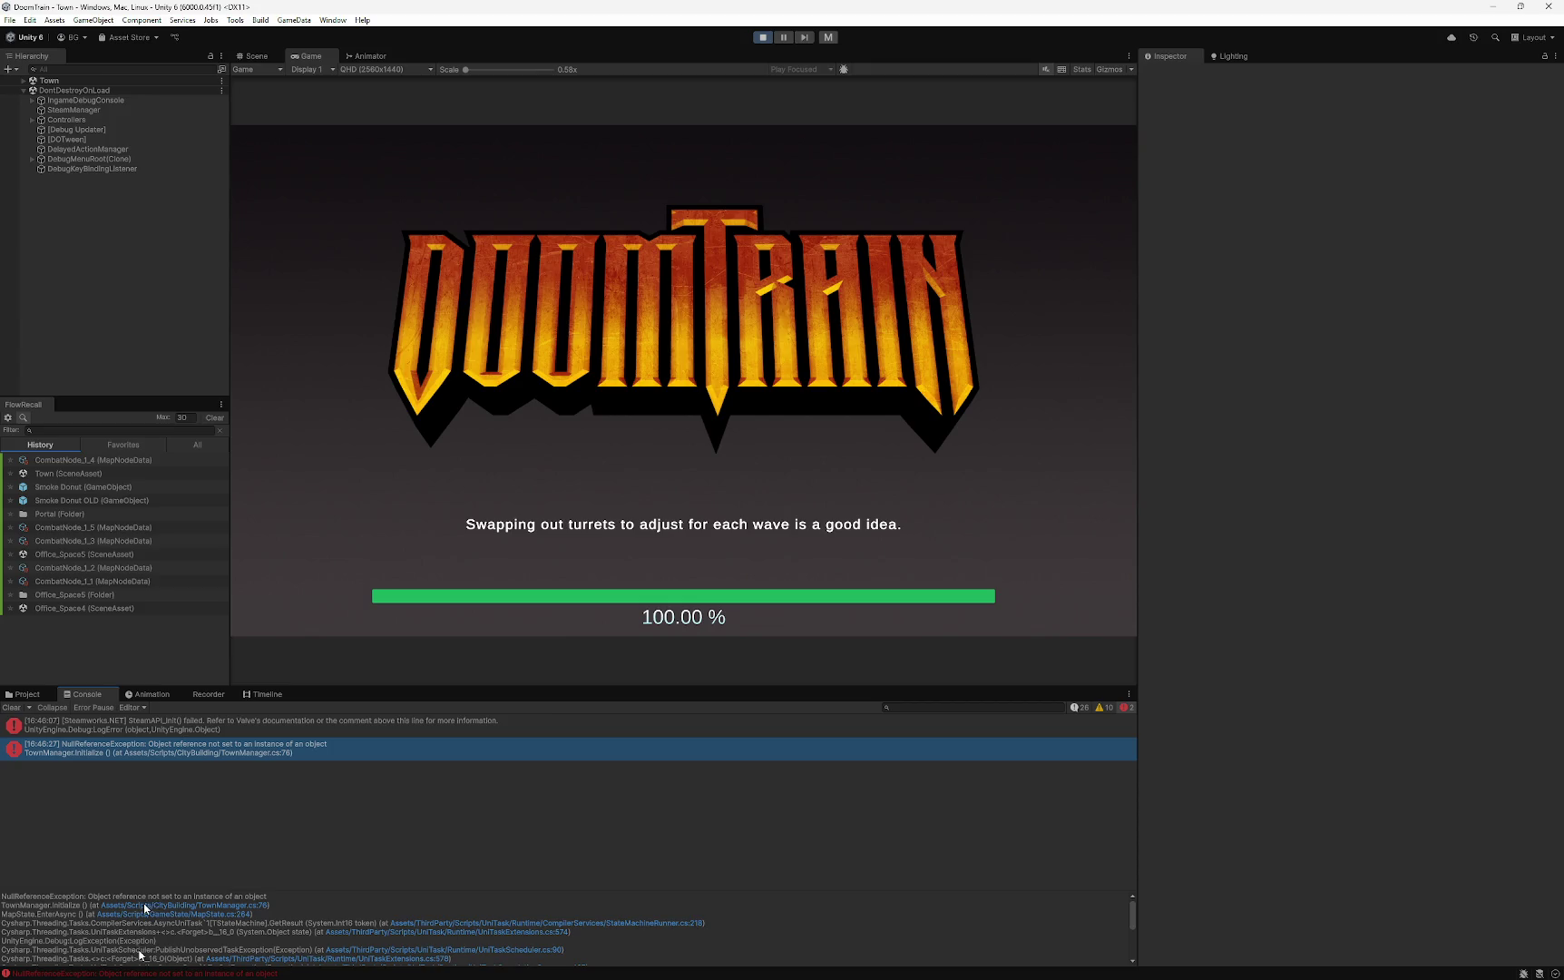
scroll(401, 893, down, 1)
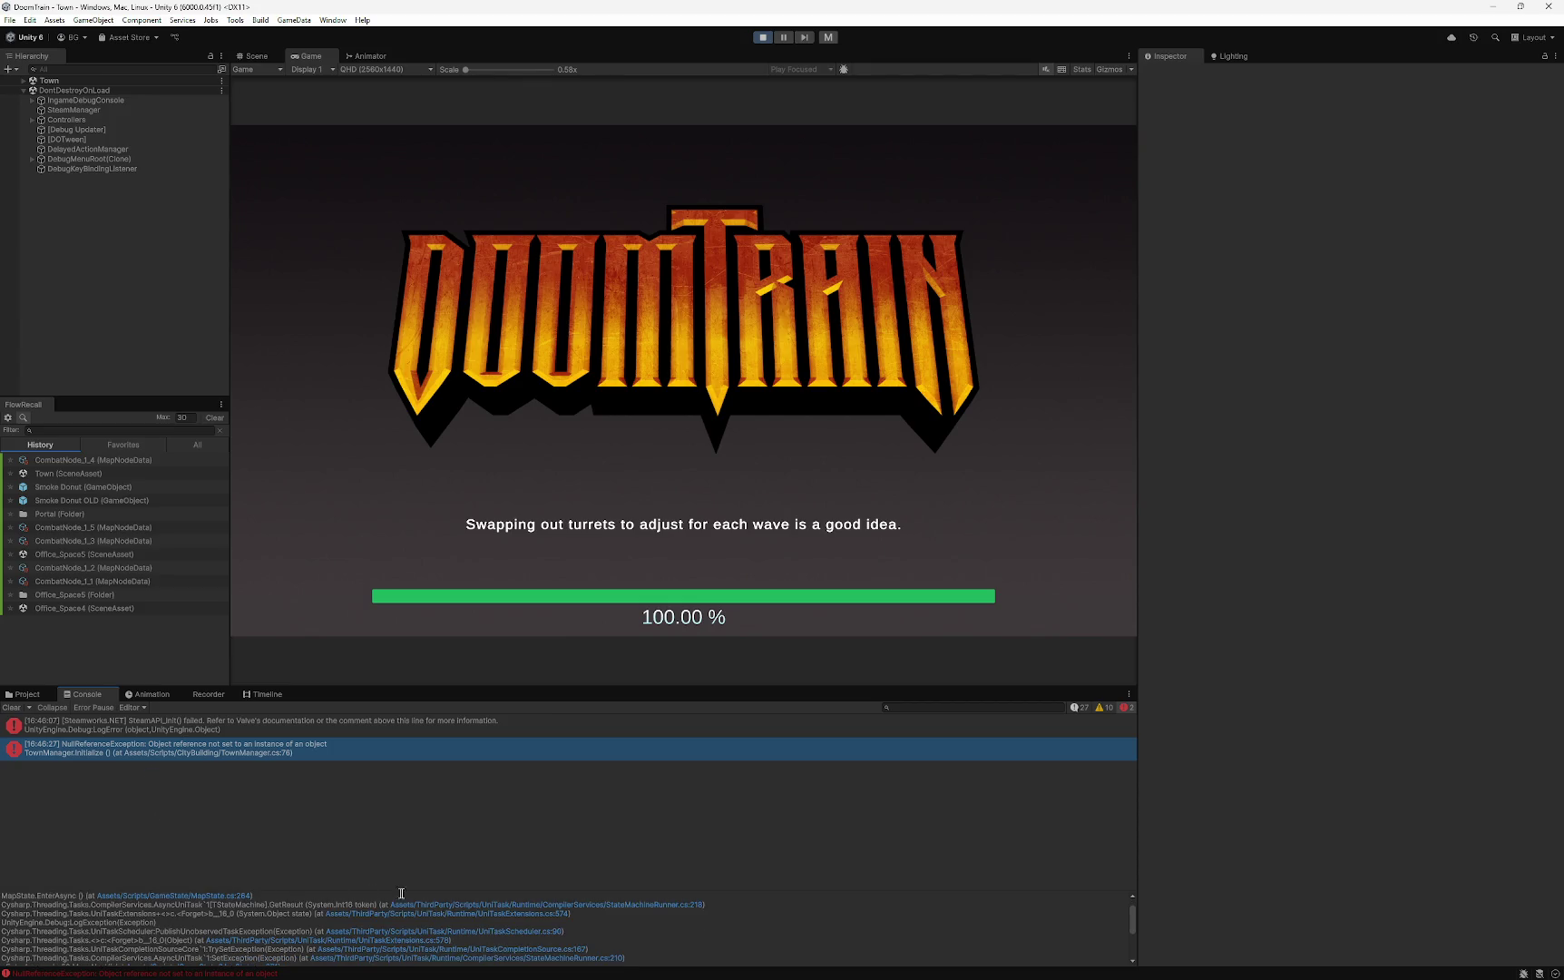
mouse_move(417, 885)
mouse_down()
mouse_move(423, 869)
mouse_move(330, 879)
mouse_up()
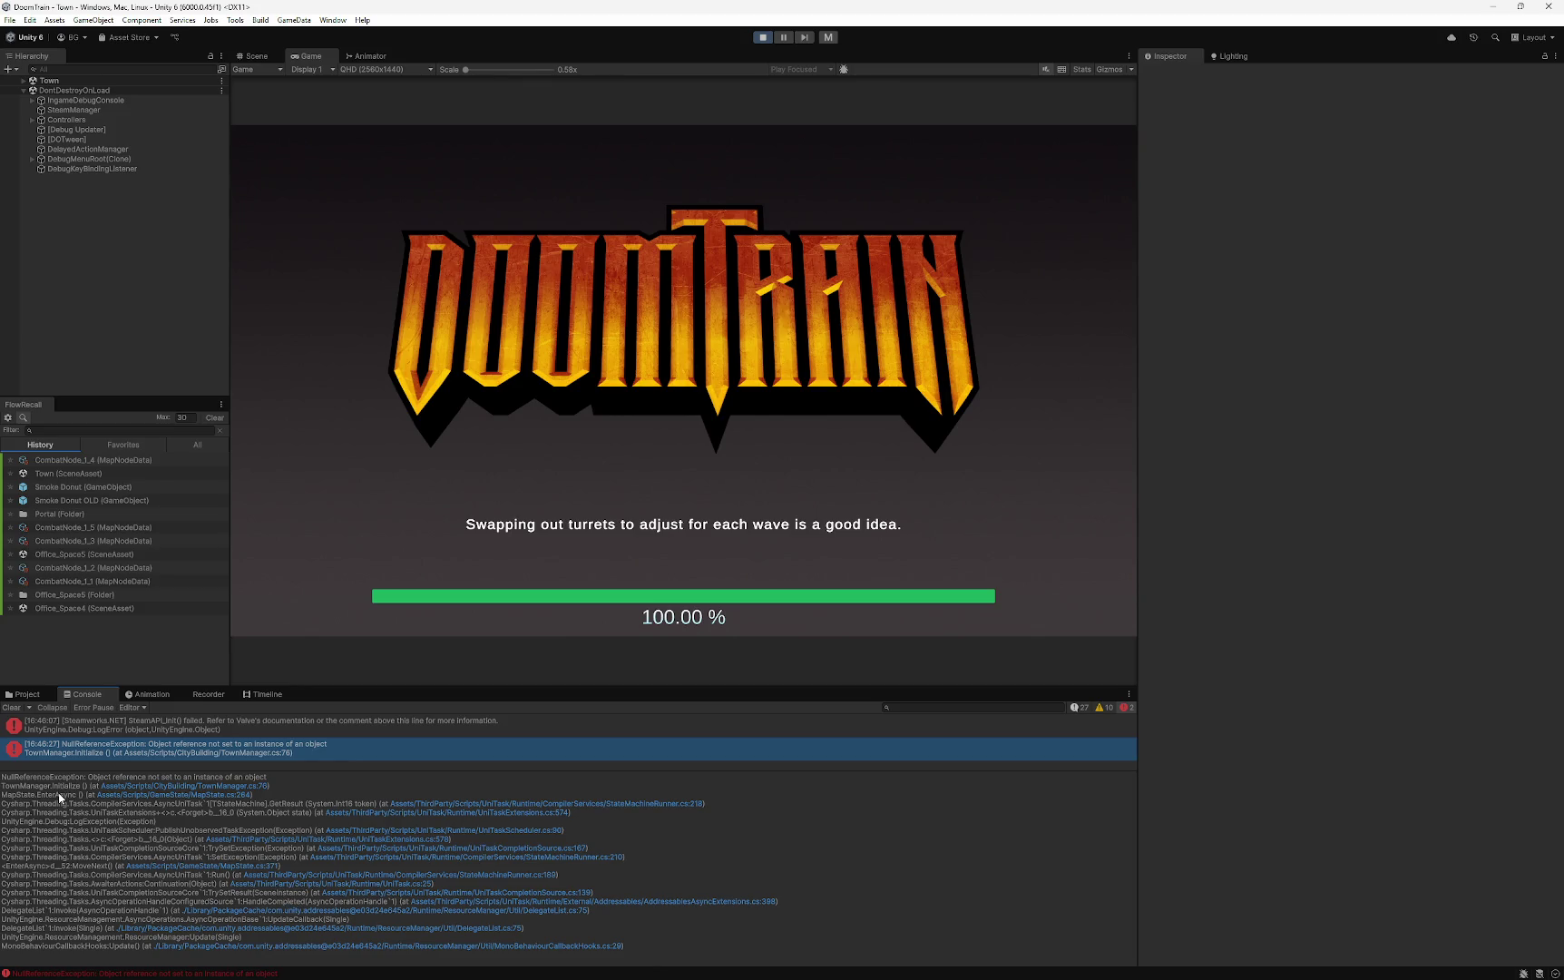
click(763, 38)
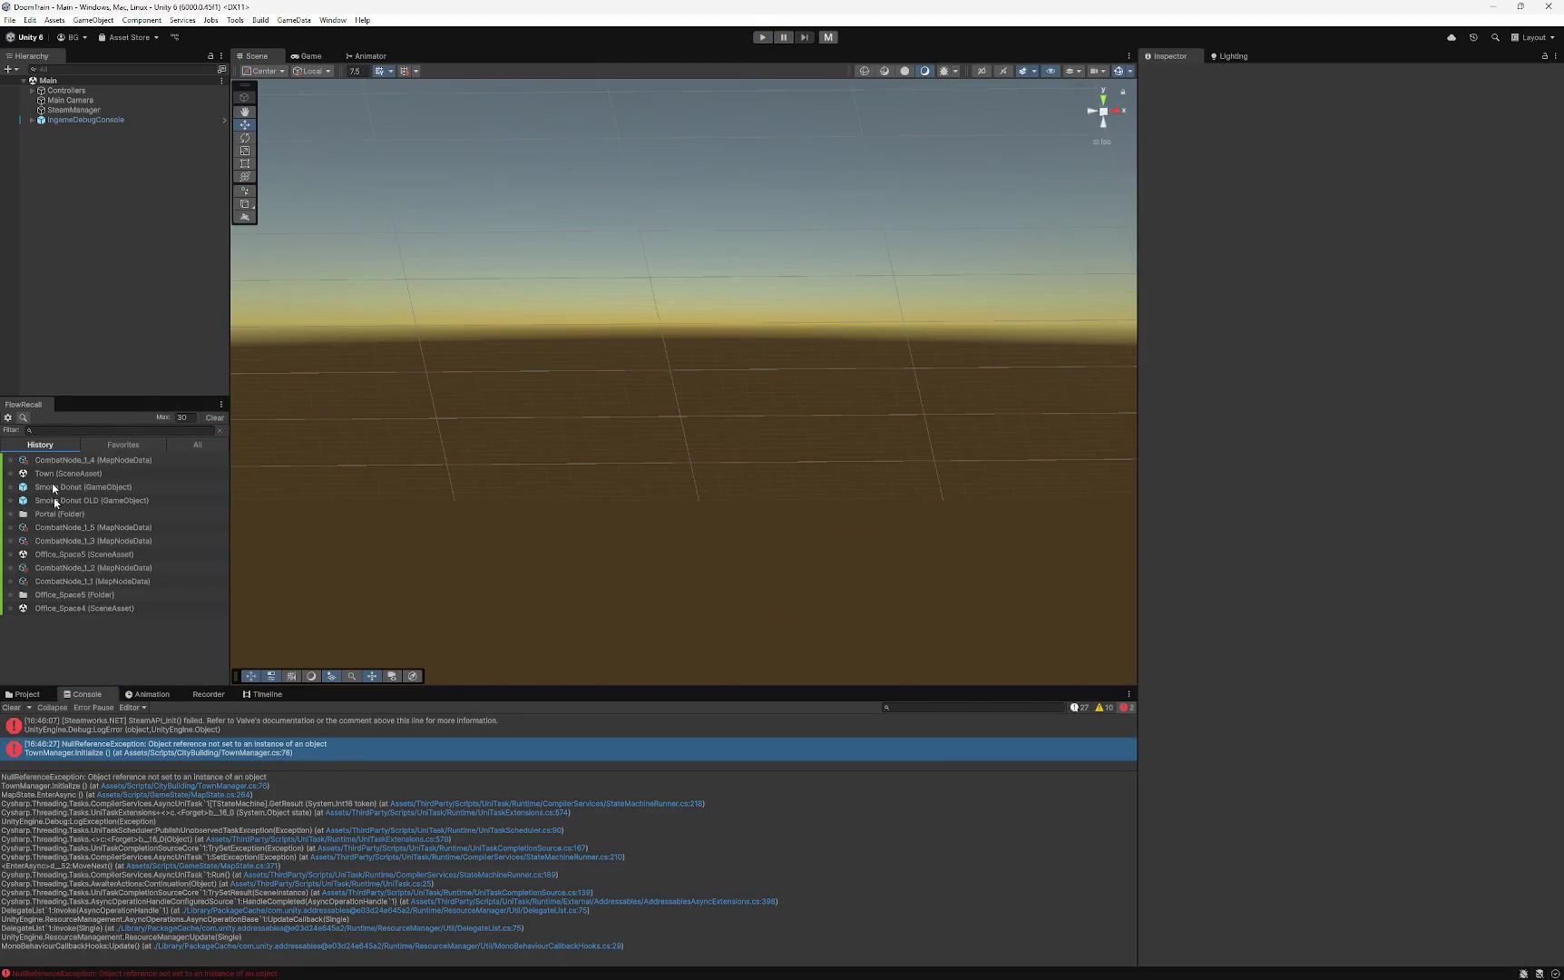
- Open the Town scene from the Scenes folder
click(26, 695)
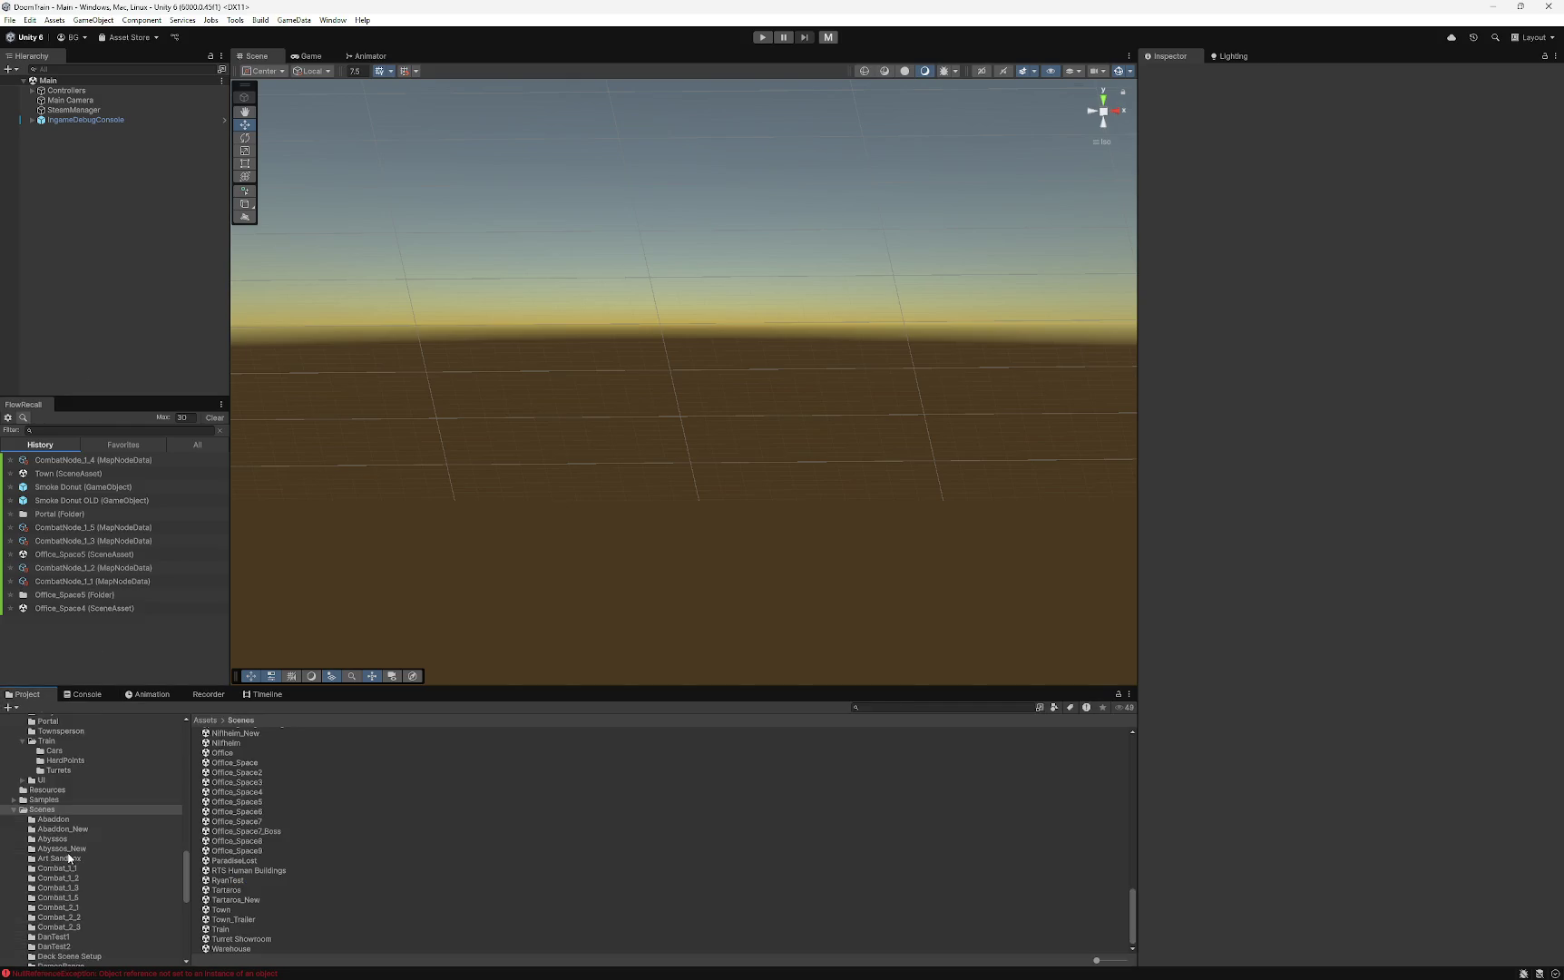
scroll(61, 858, down, 2)
click(232, 911)
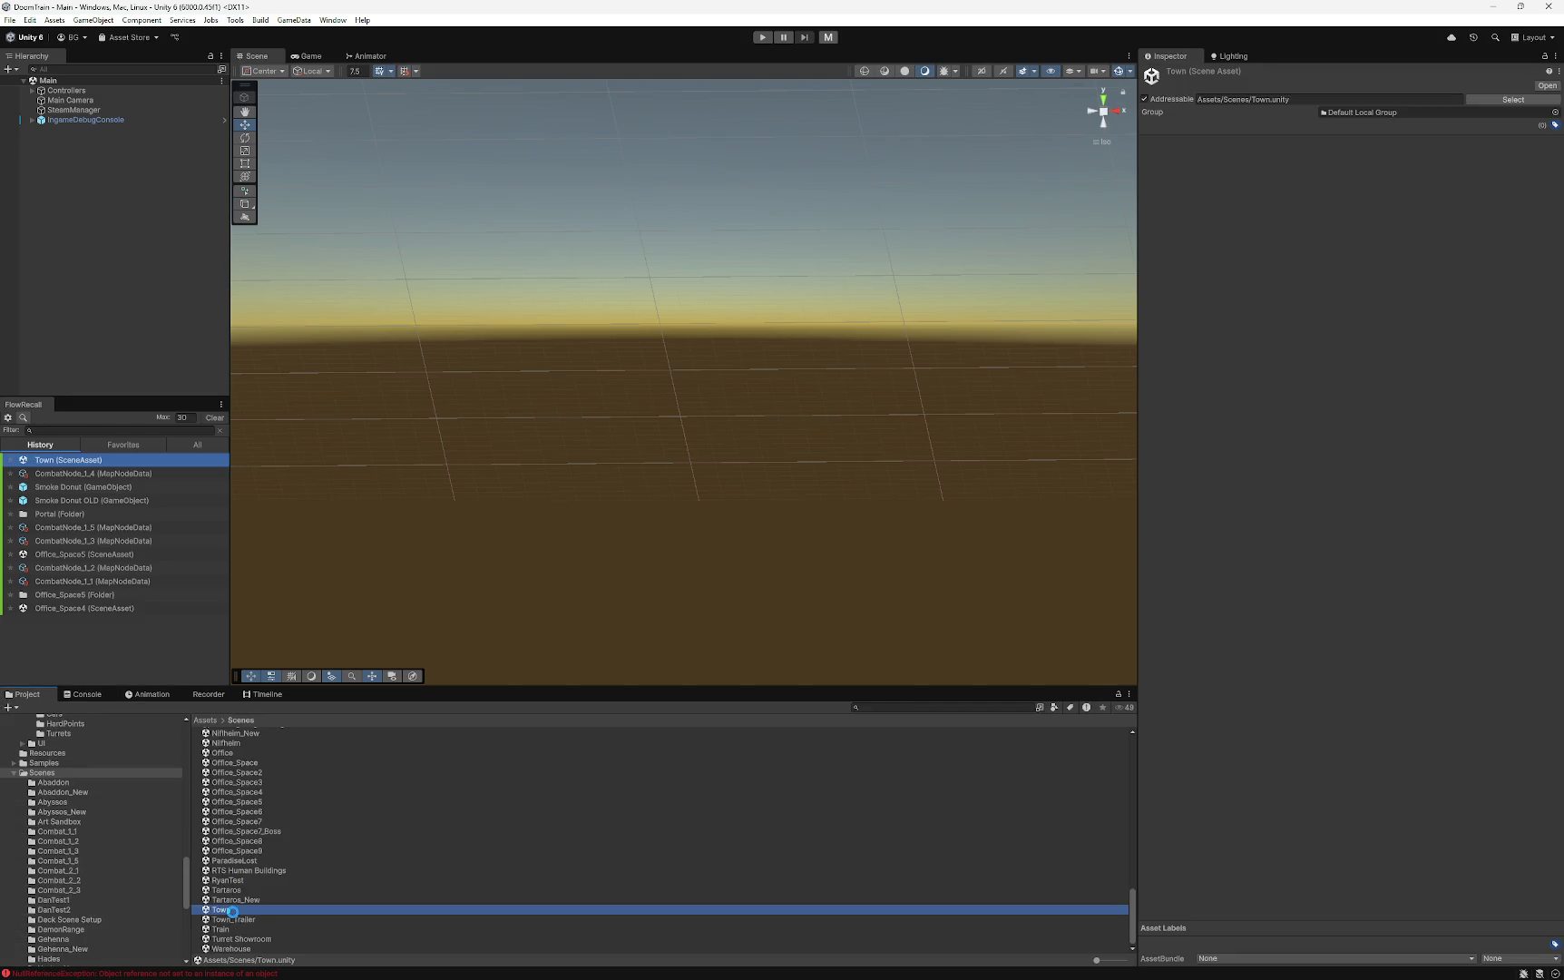
double_click(232, 911)
- Set Smoke Donut as TownManager's Smoke Donut Entry and Exit, save, and enter Play mode
click(72, 110)
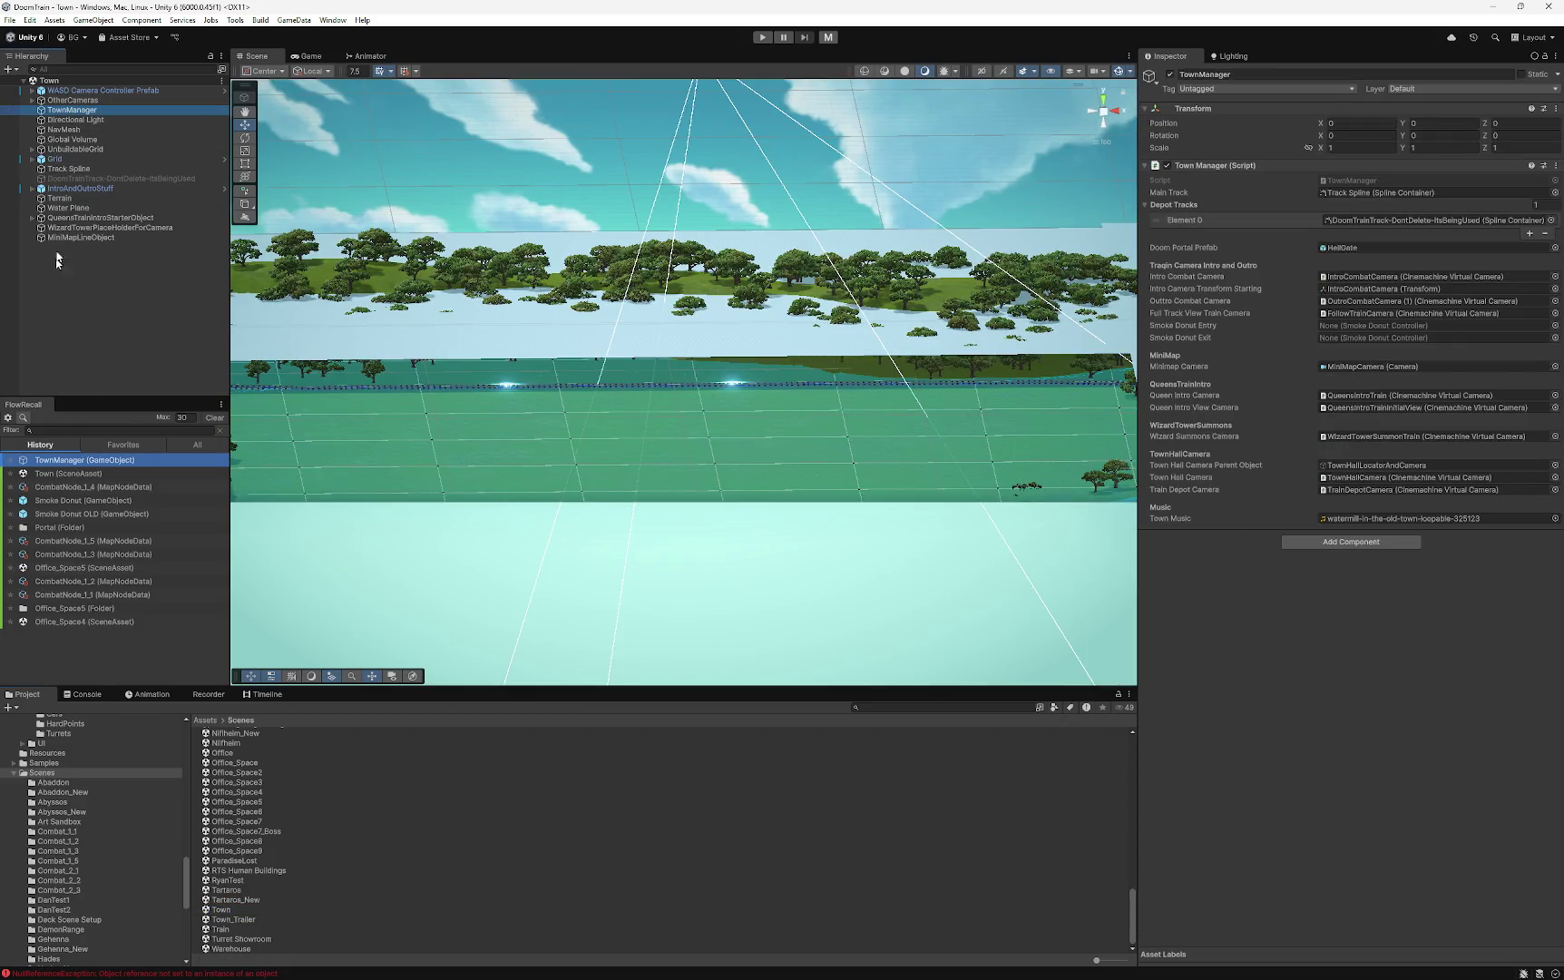
click(32, 188)
click(79, 198)
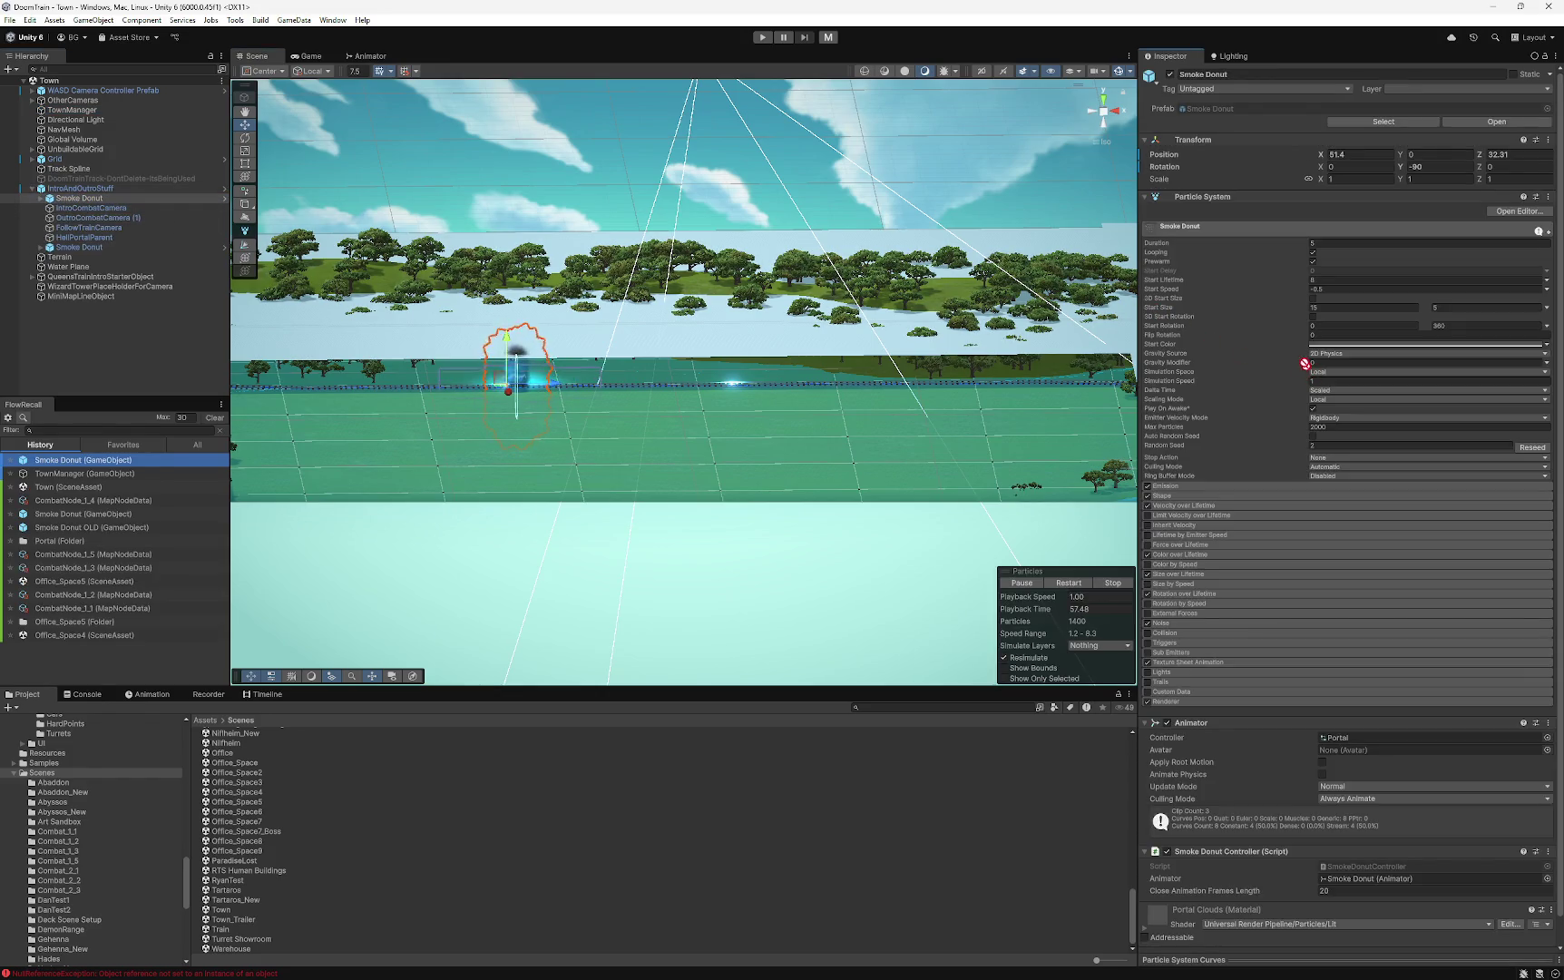
click(86, 109)
mouse_move(105, 207)
mouse_down()
mouse_move(1297, 287)
mouse_move(1361, 325)
mouse_up()
drag(80, 247, 1013, 357)
drag(1353, 345, 1353, 337)
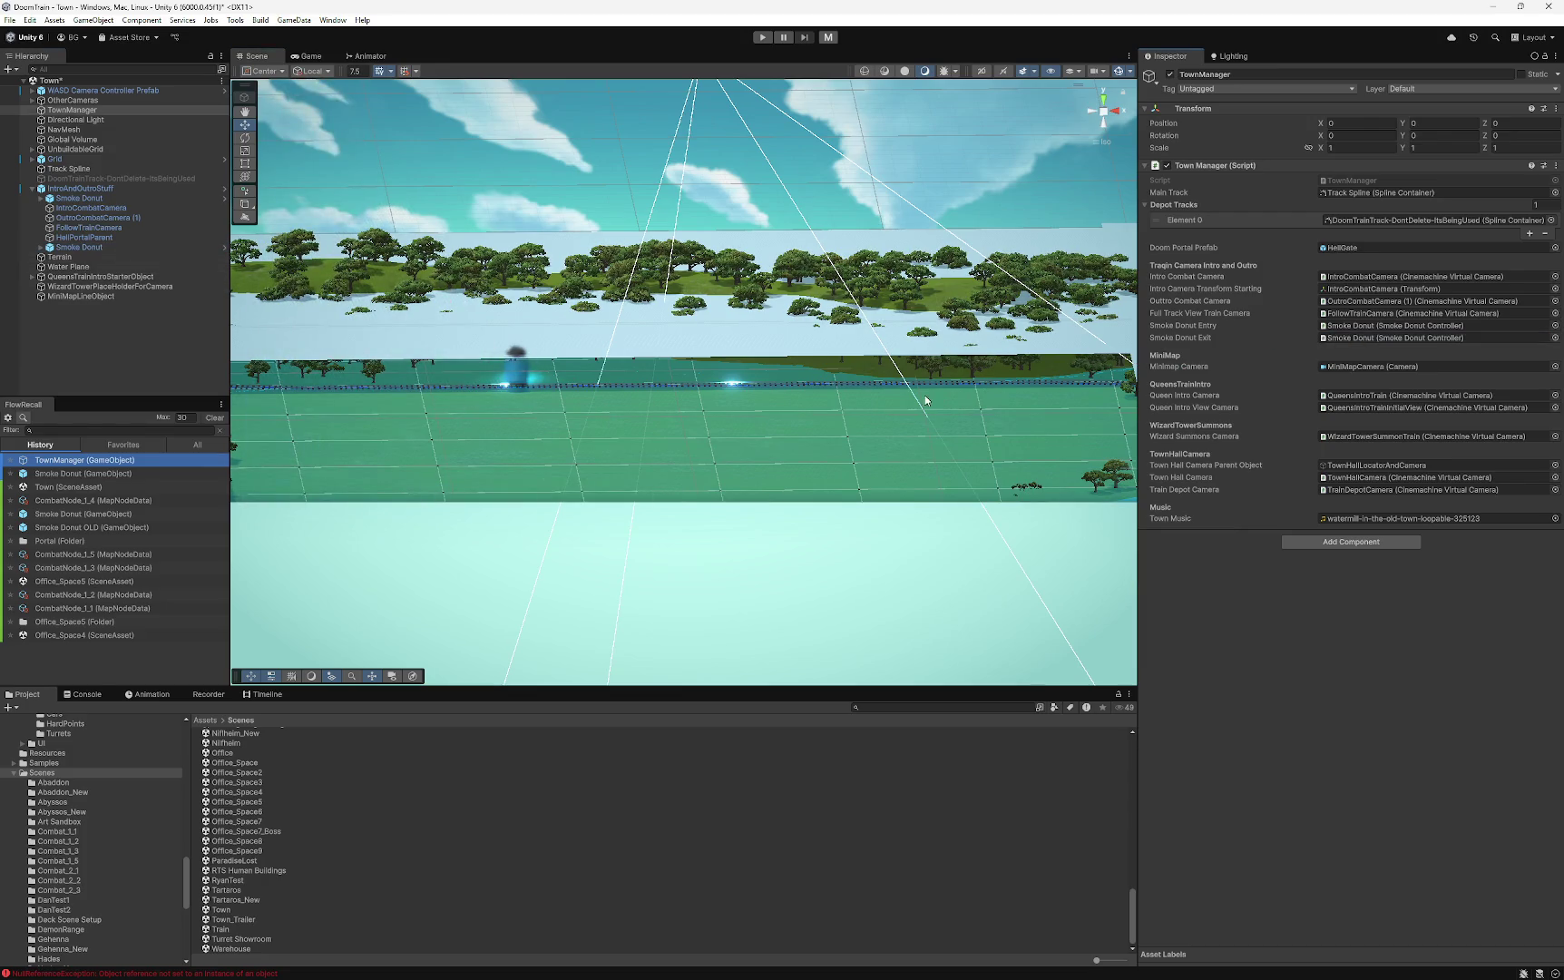
key(ctrl+s)
click(823, 37)
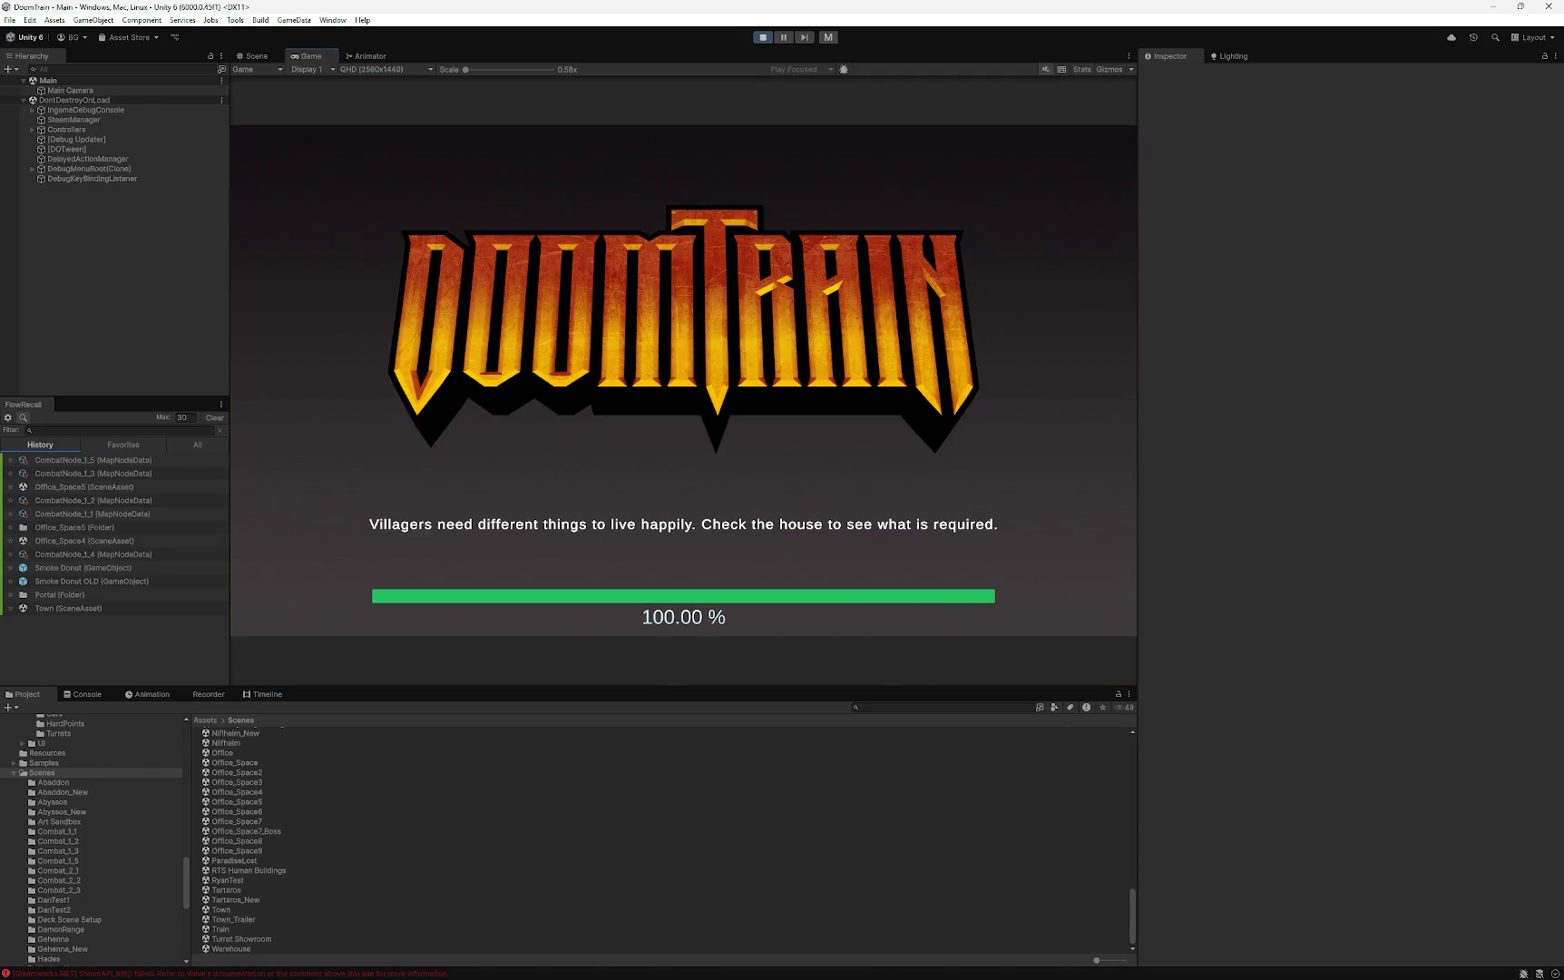
- Load the gameSave_1-26 13-57 save from the welcome screen
click(778, 382)
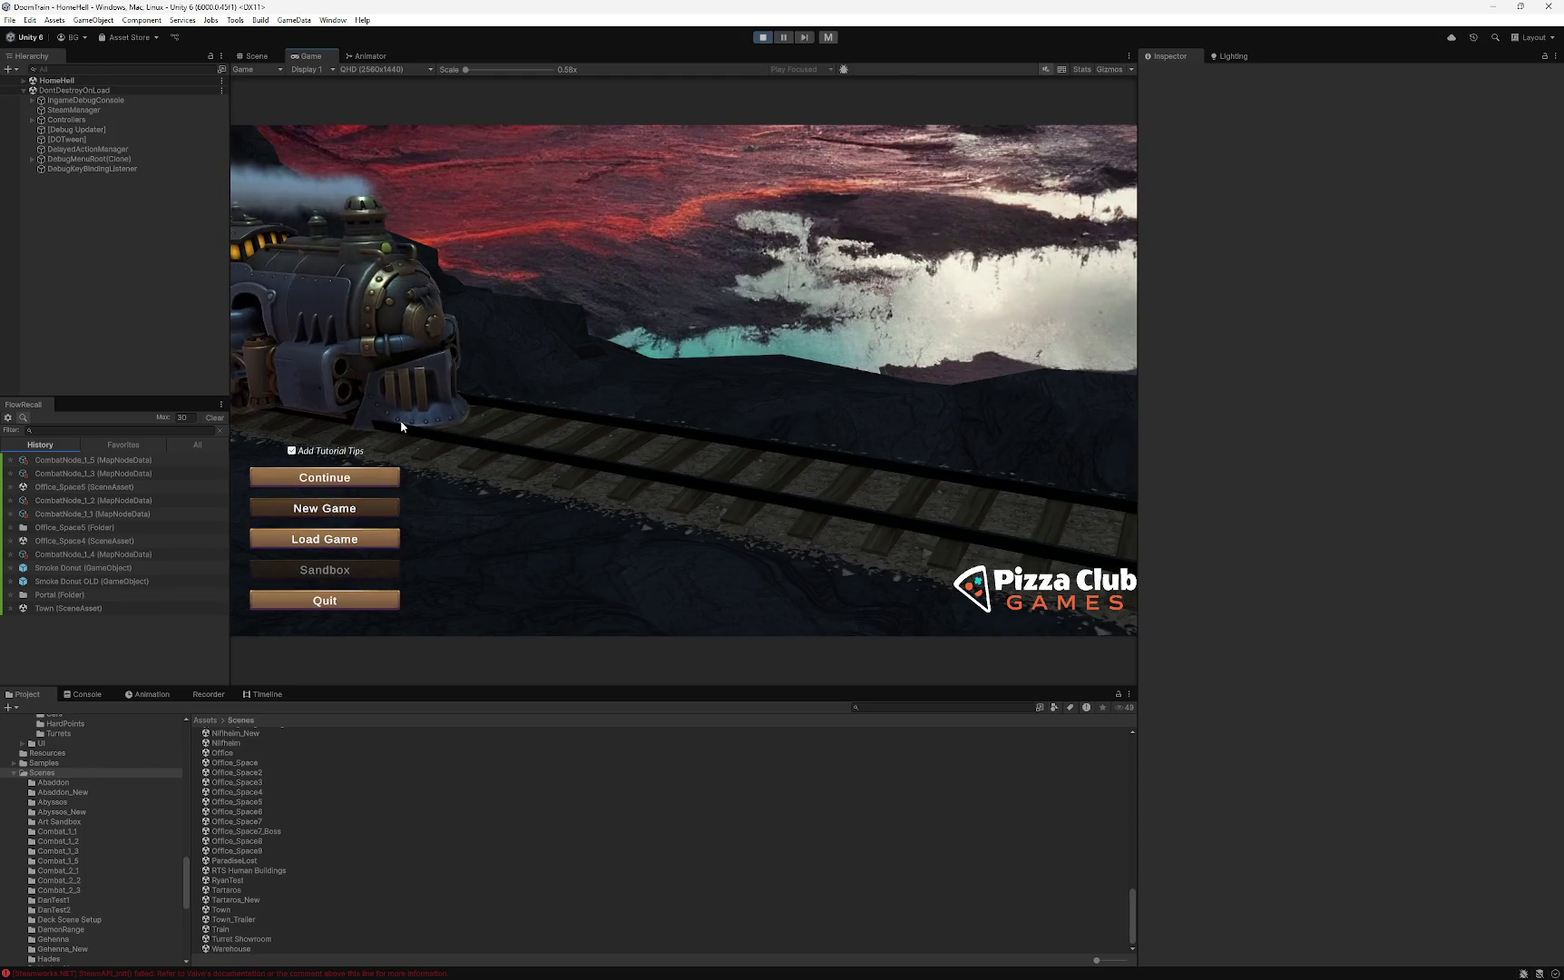
click(355, 543)
scroll(708, 362, down, 1)
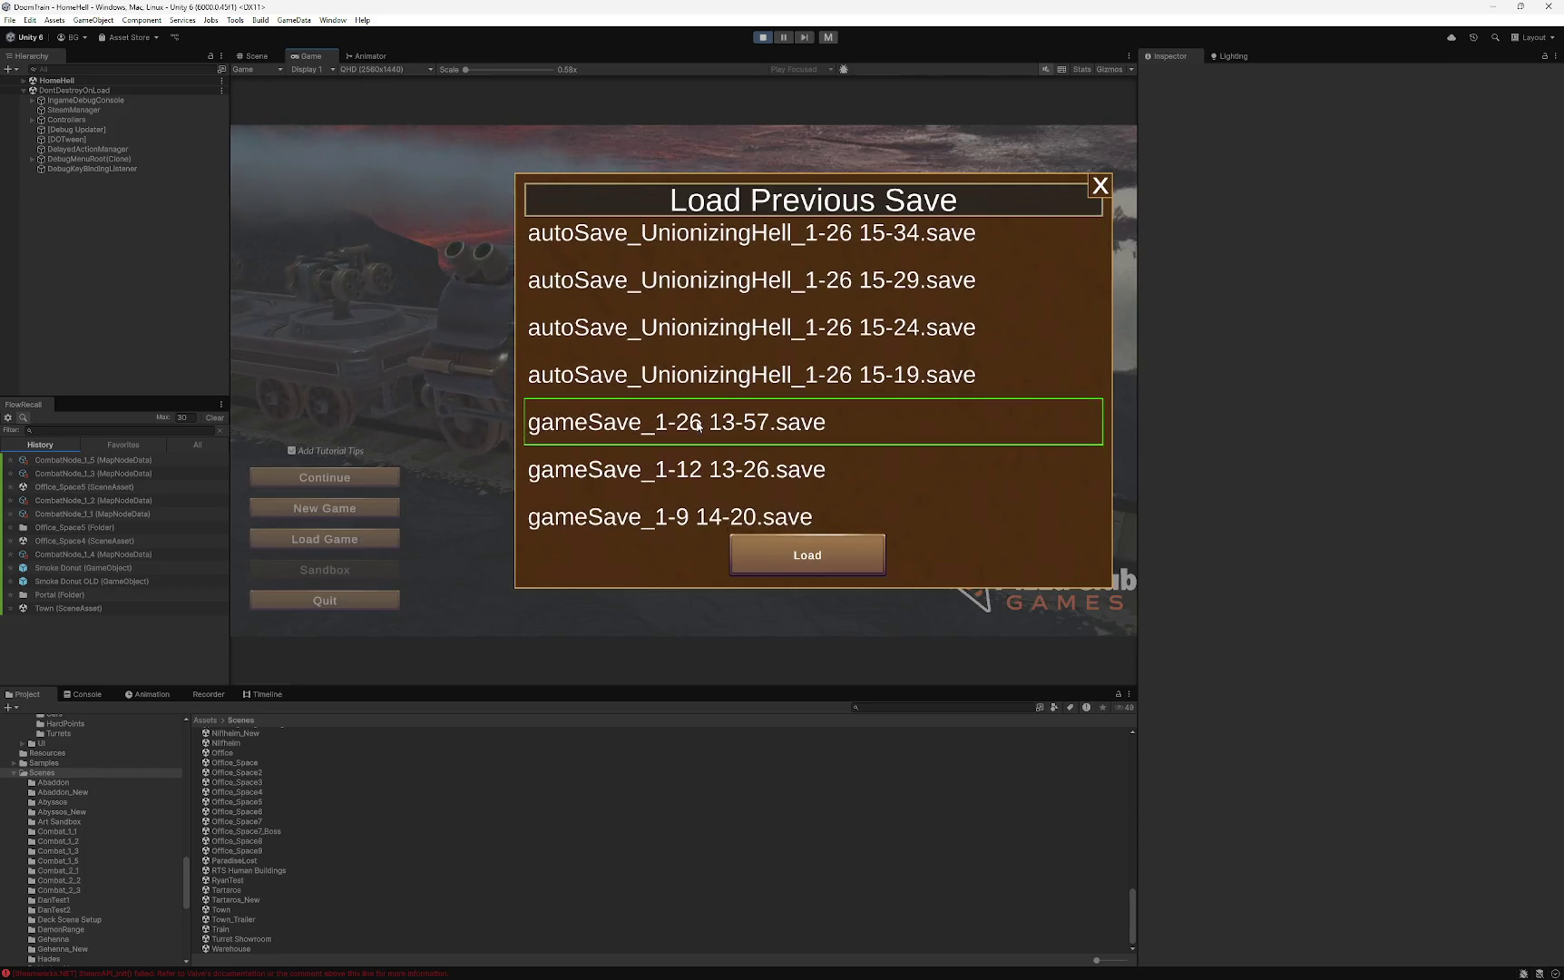
click(717, 422)
click(778, 567)
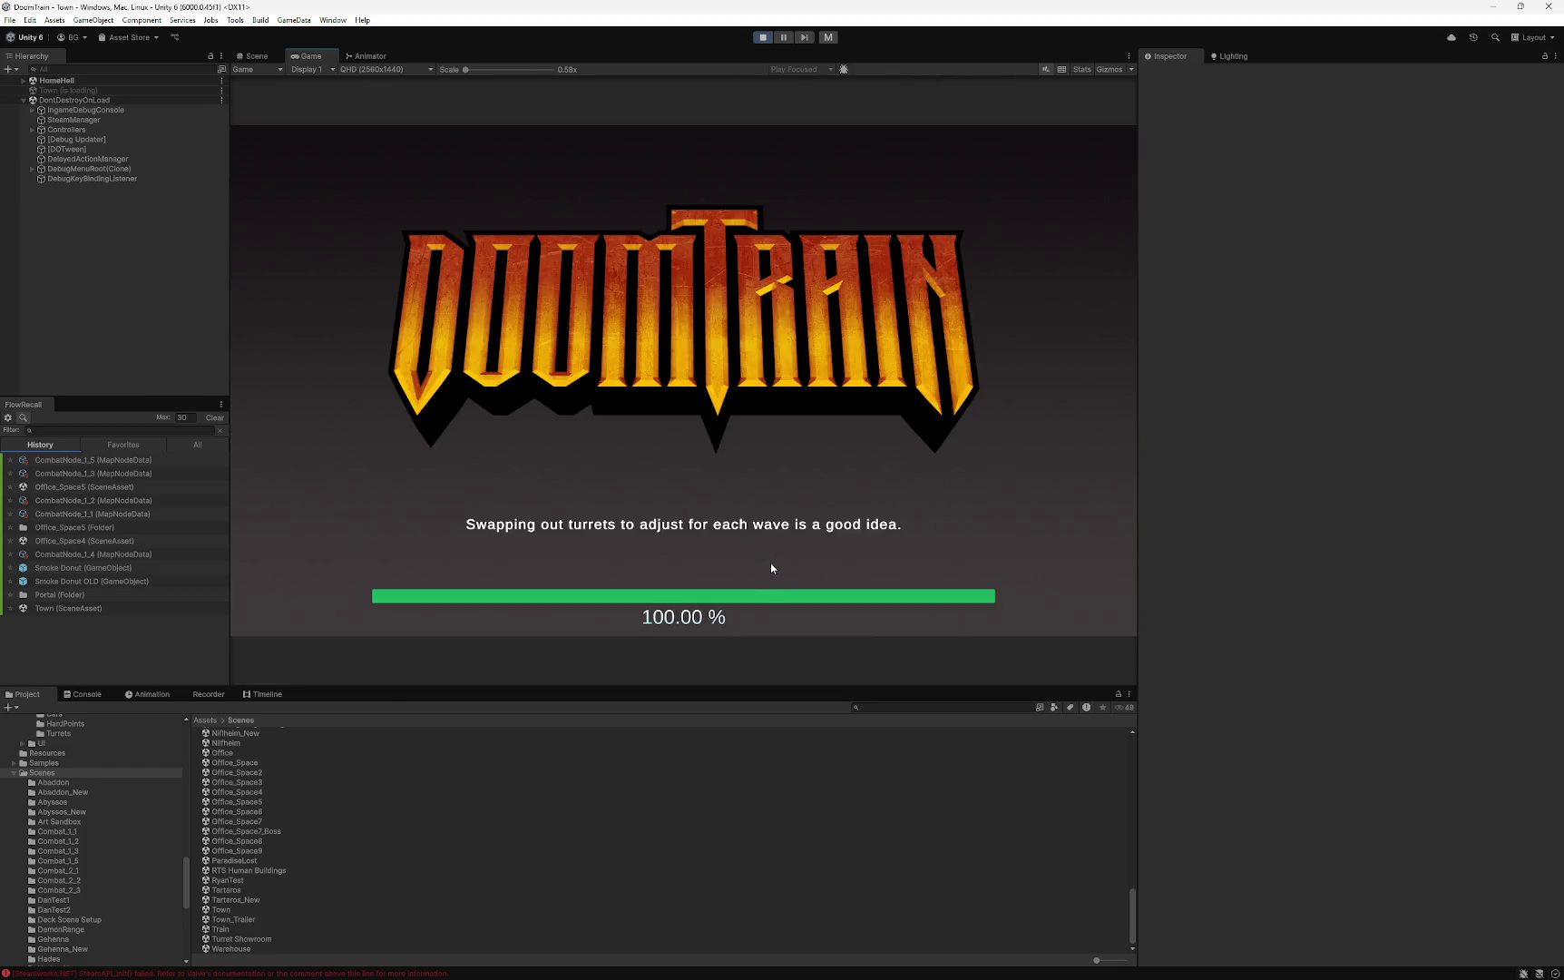
- Pan the game camera to bring the Wizard Tower into view
scroll(860, 503, down, 5)
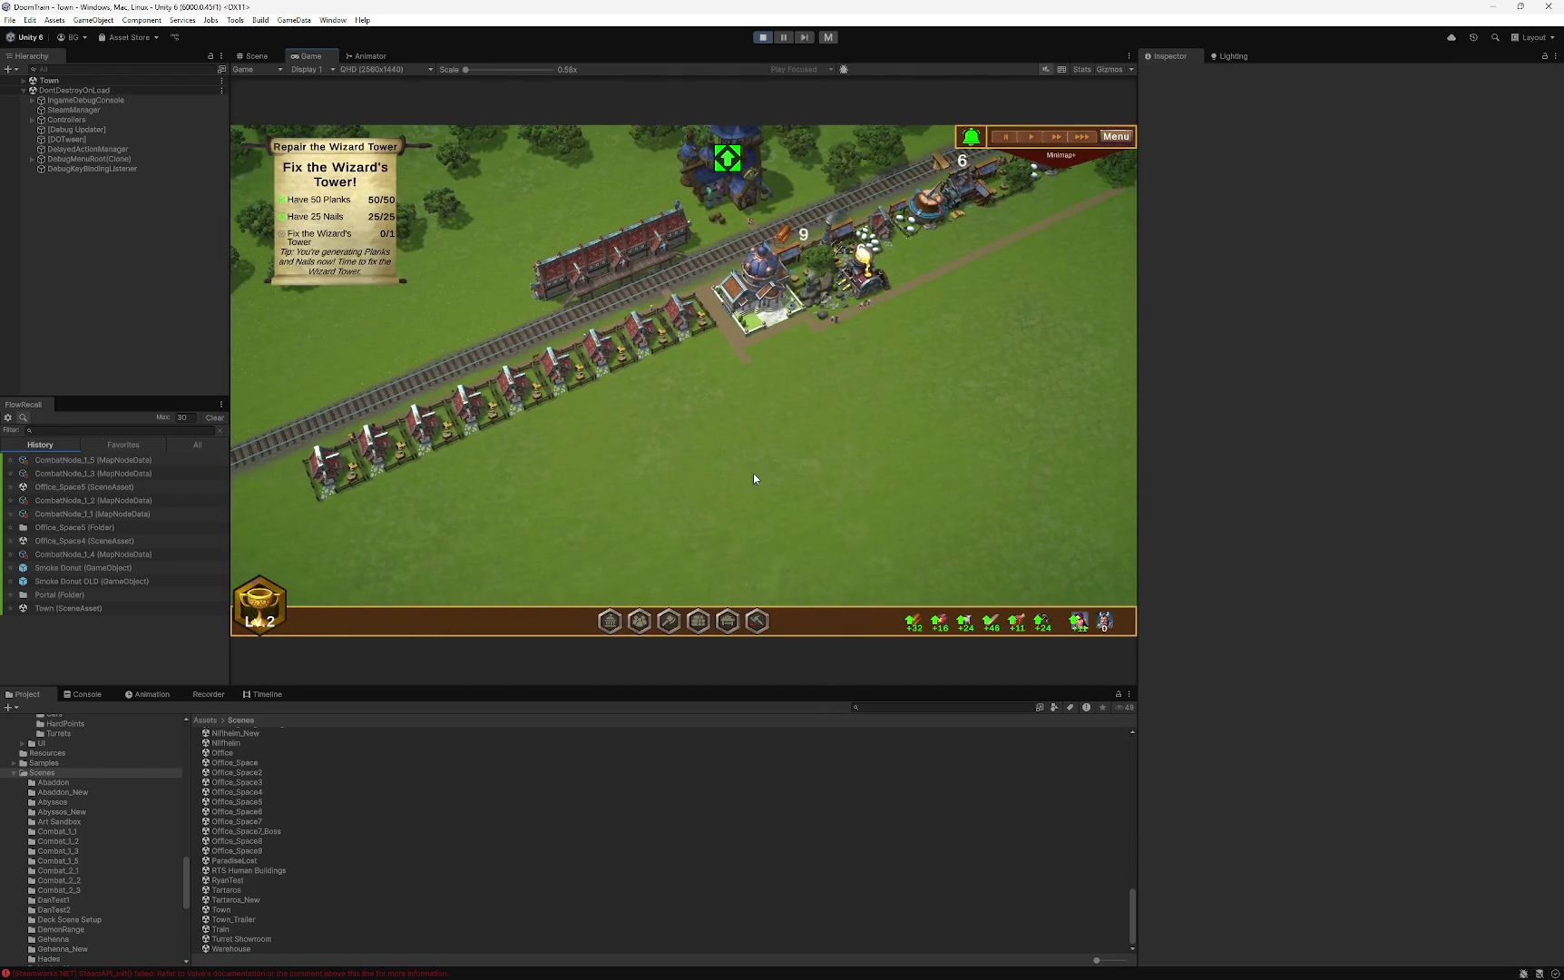
scroll(790, 522, up, 3)
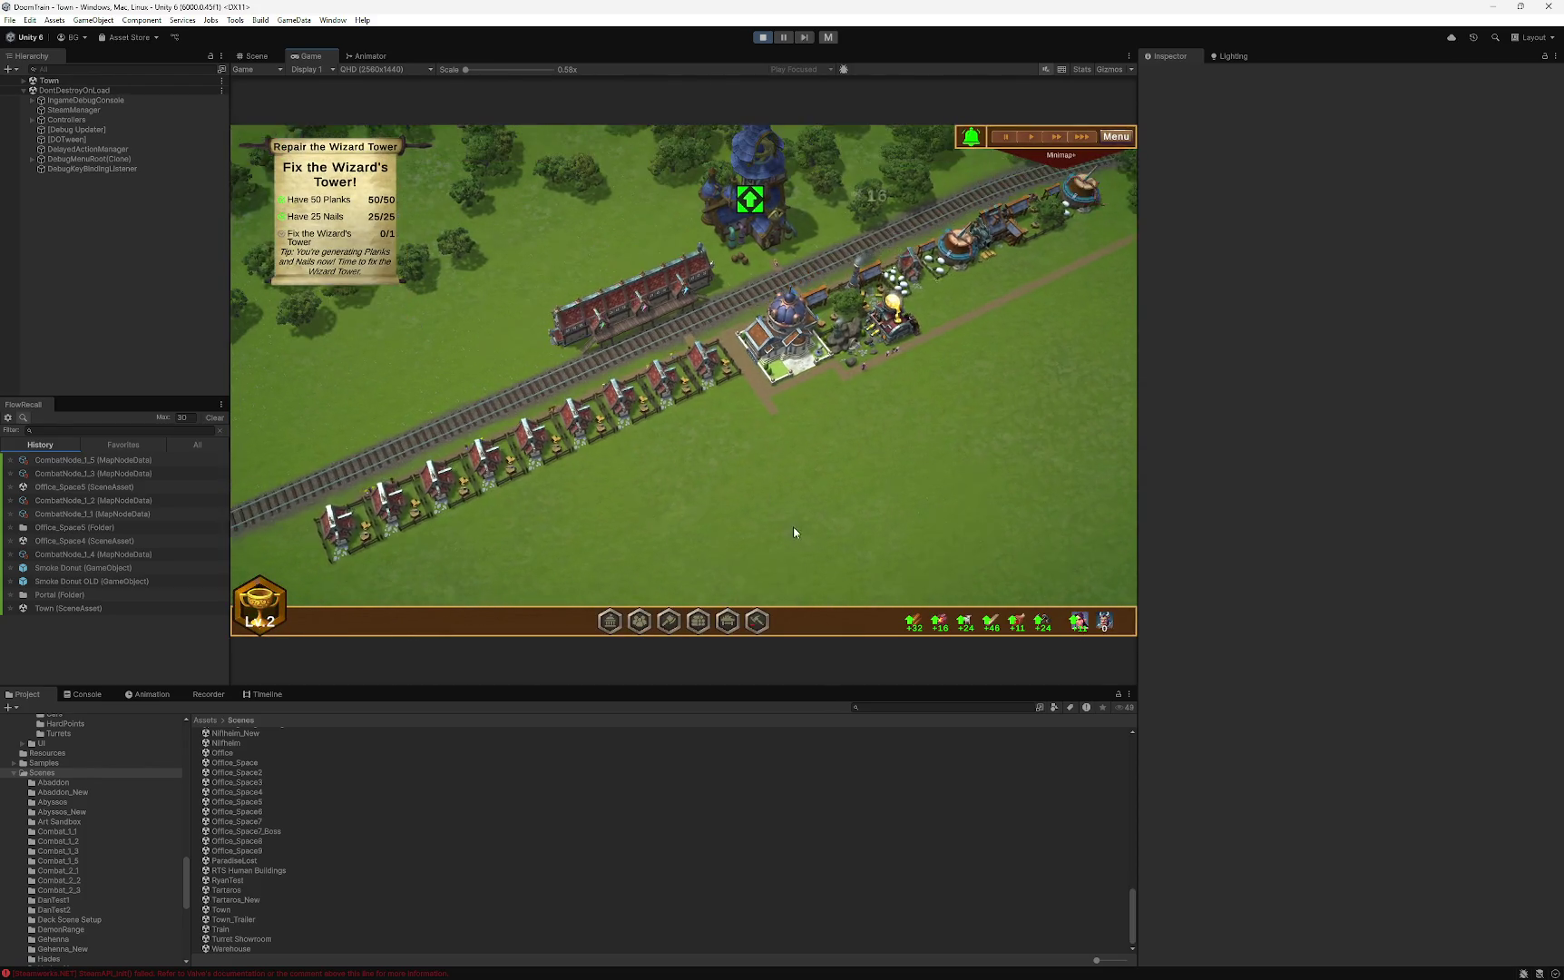
scroll(750, 418, down, 2)
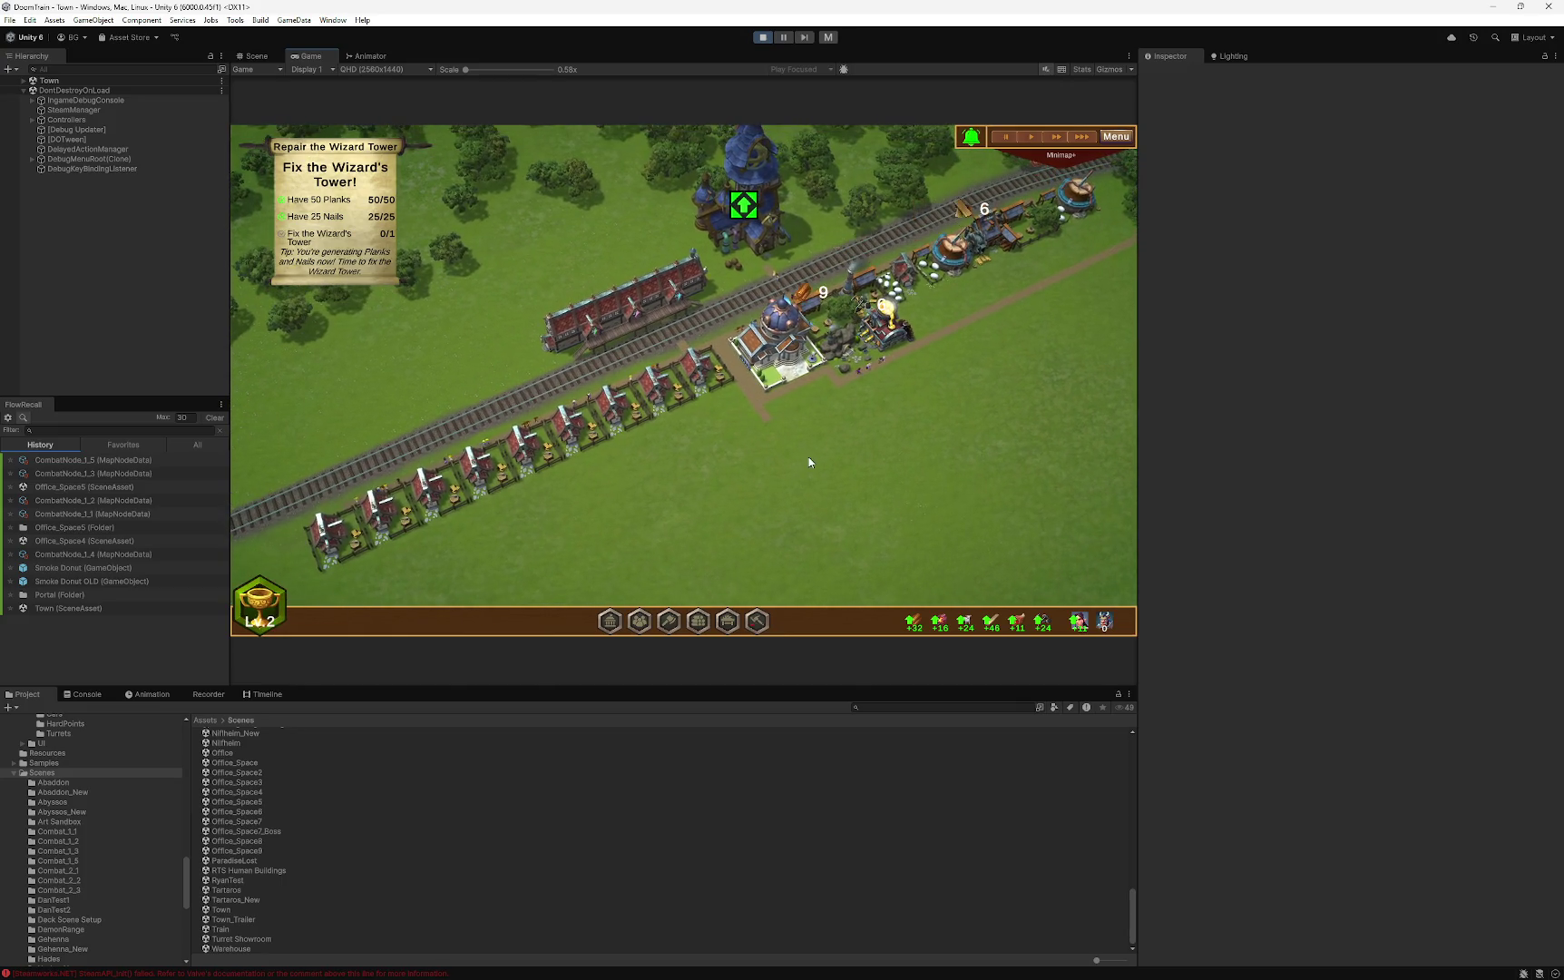
scroll(787, 466, up, 1)
mouse_move(846, 459)
mouse_down()
mouse_move(631, 481)
mouse_move(971, 540)
mouse_up()
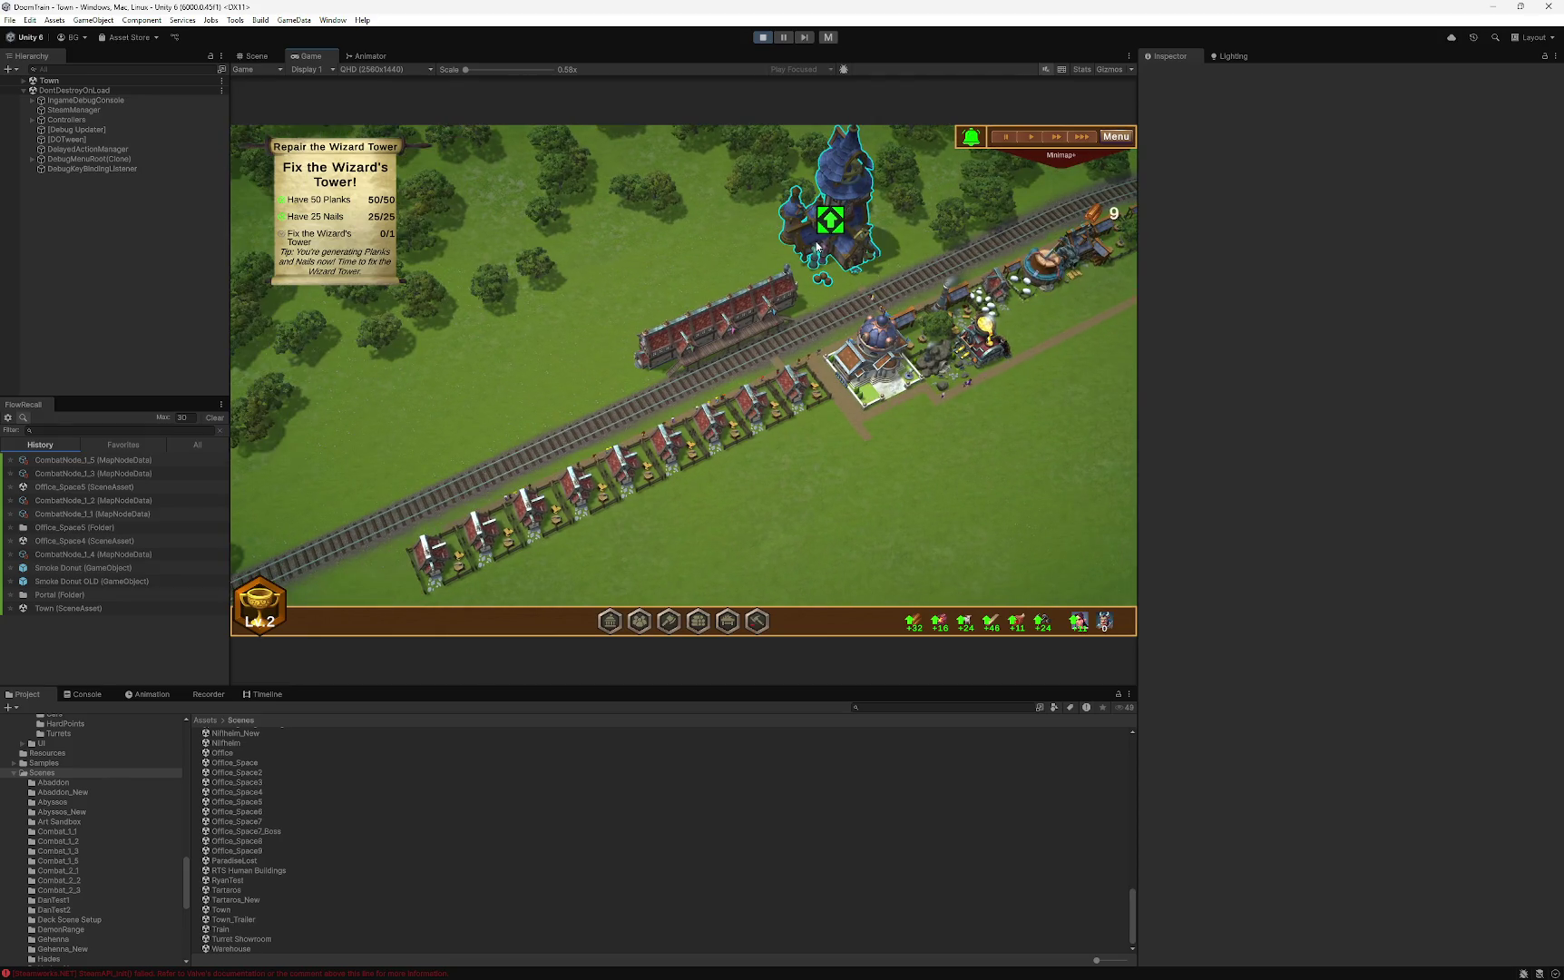
- Start the Wizard Tower repair, advance Wizard Vandar's cutscene dialogue, and stop Play mode
click(817, 245)
click(1041, 550)
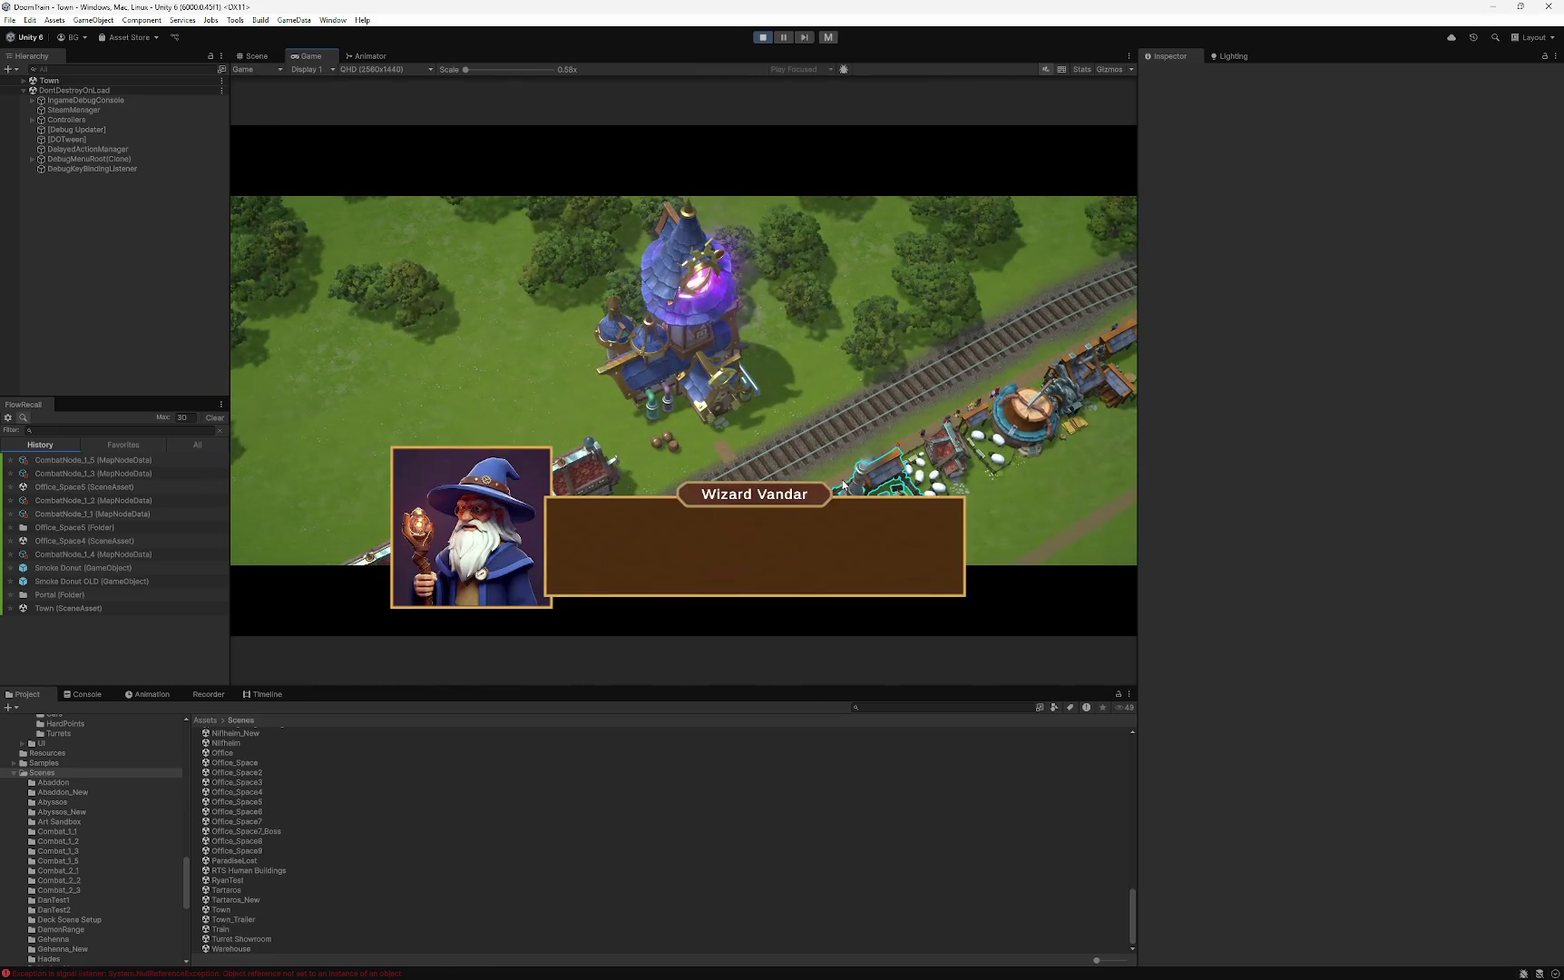
click(825, 436)
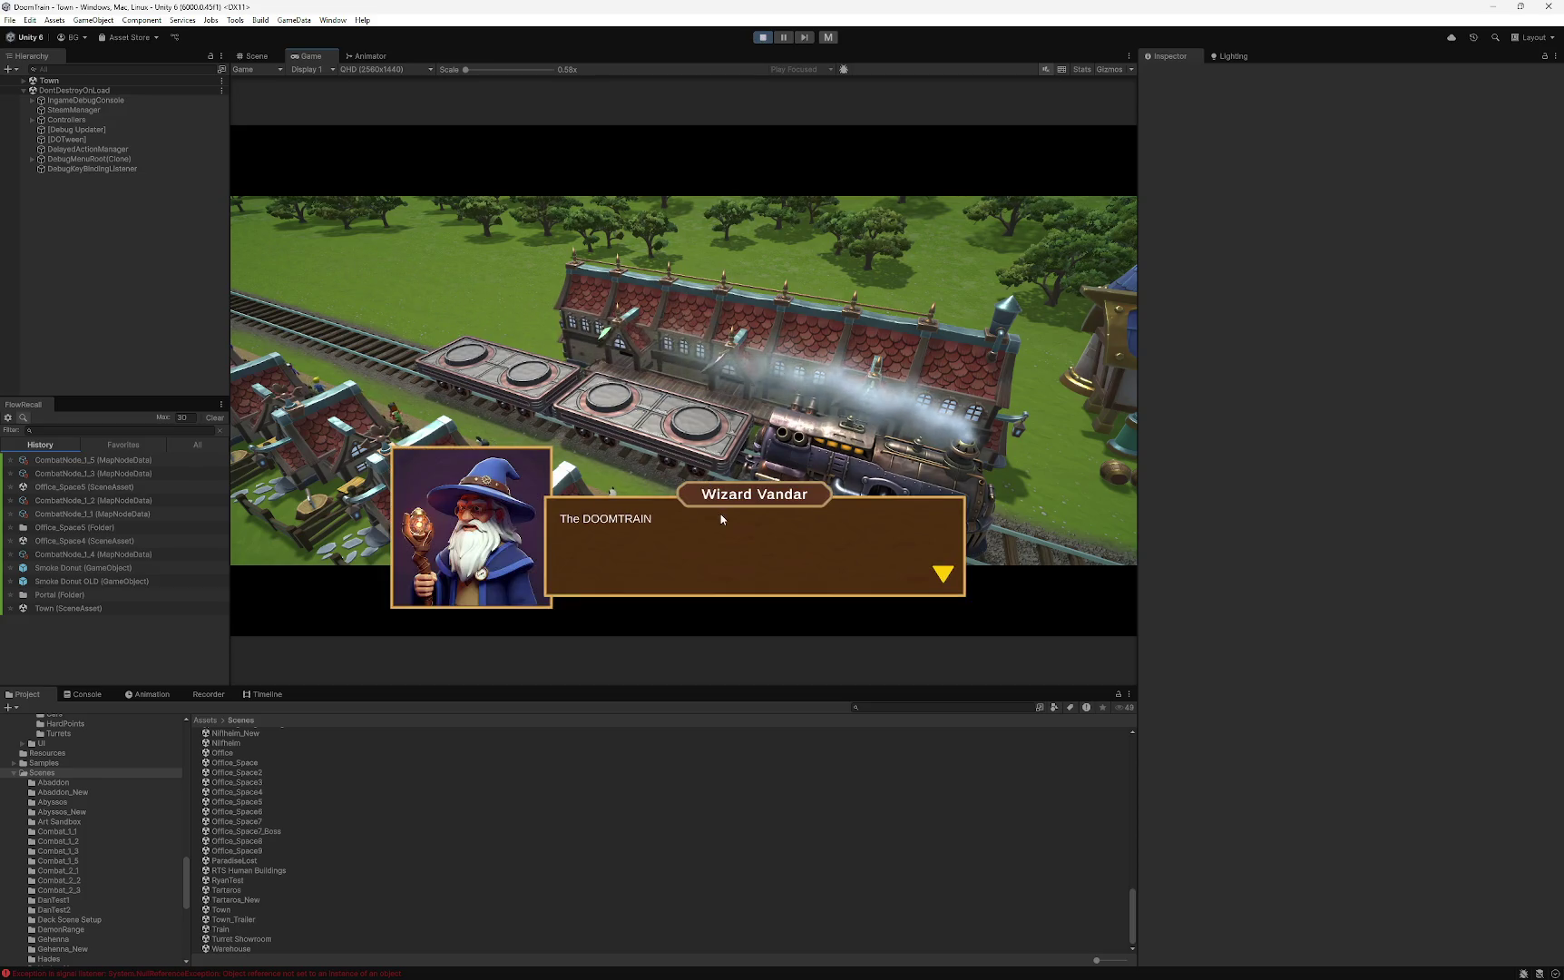
click(762, 41)
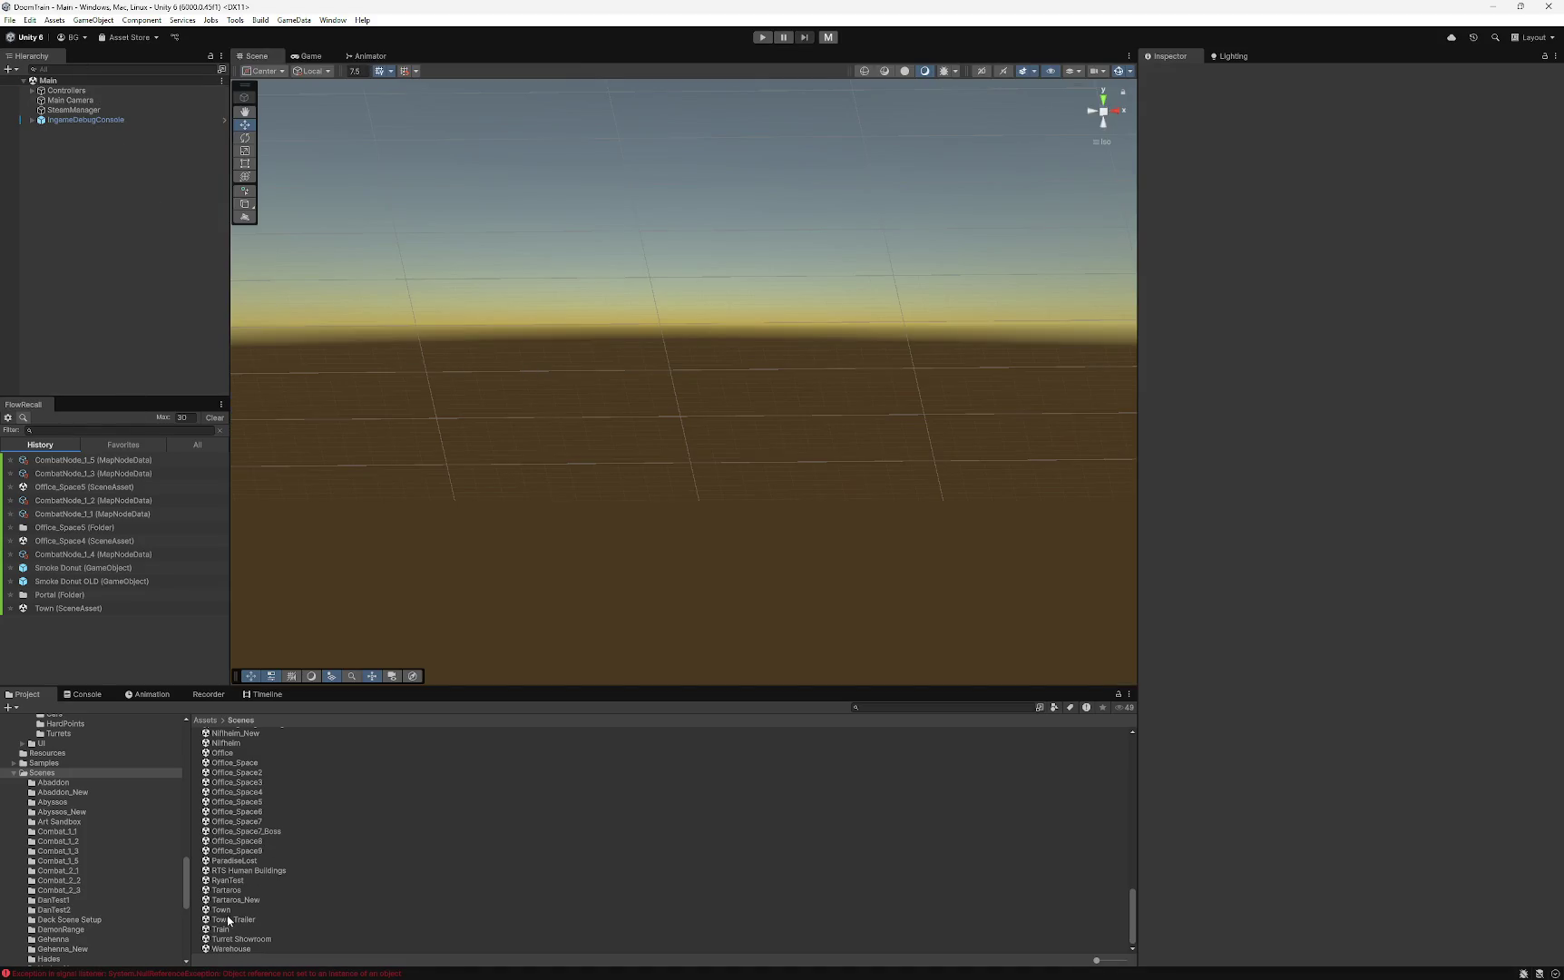
- In the Town scene, rotate the Smoke Donut to -270° and move it to X 56.38
double_click(221, 909)
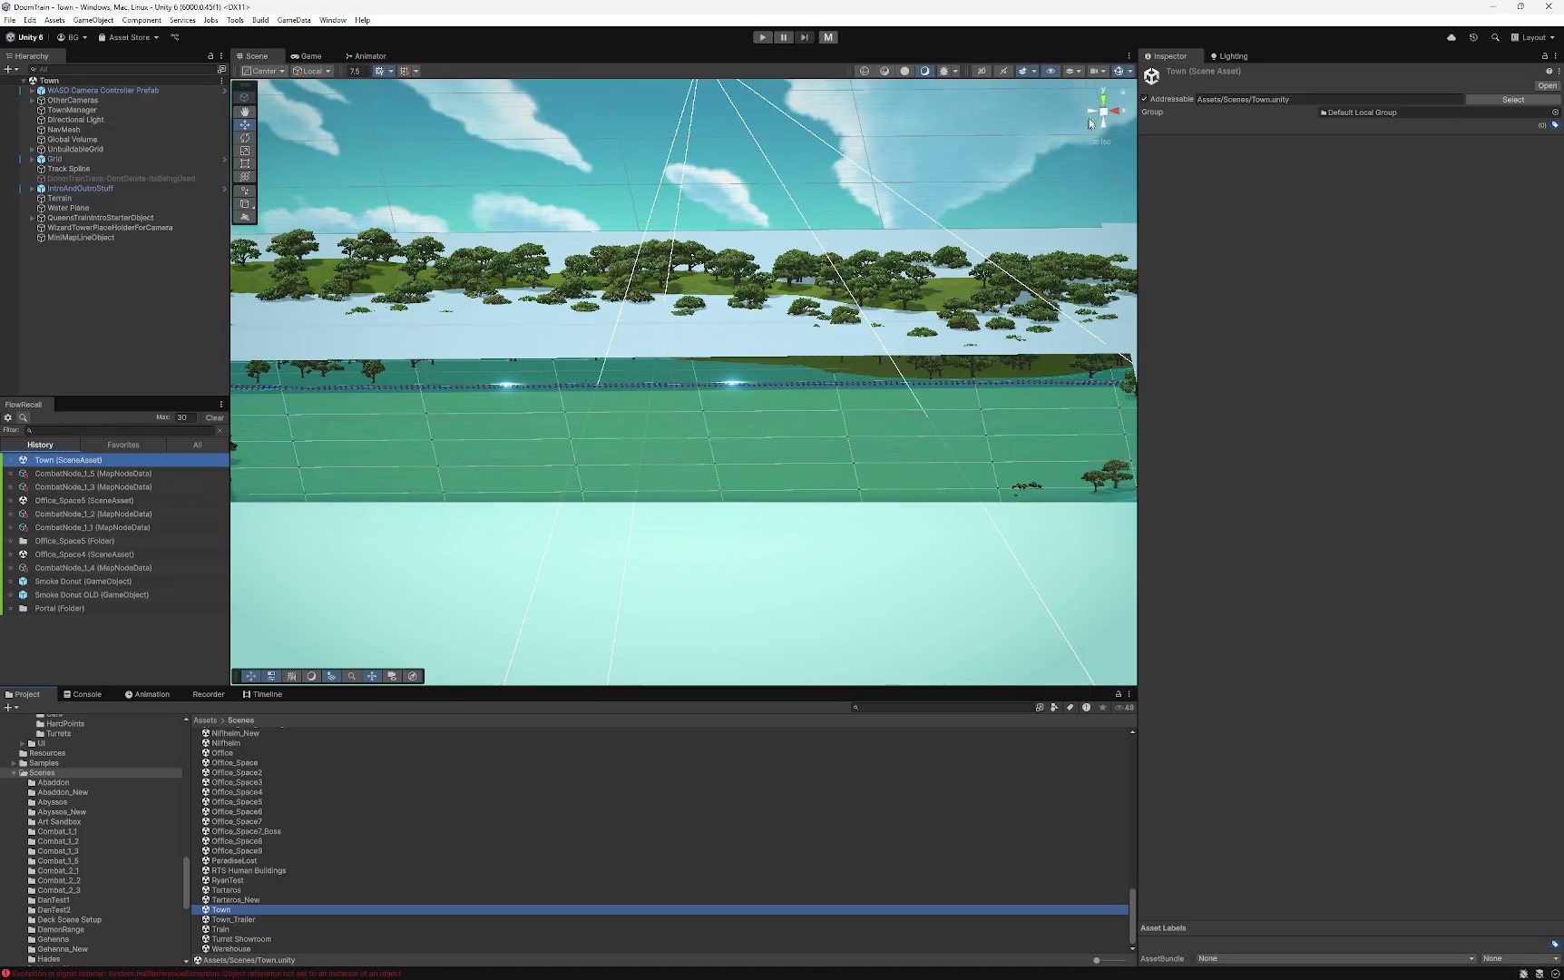
click(1104, 95)
mouse_move(796, 432)
mouse_down()
mouse_move(700, 426)
mouse_move(422, 325)
mouse_up()
click(32, 188)
click(79, 198)
key(e)
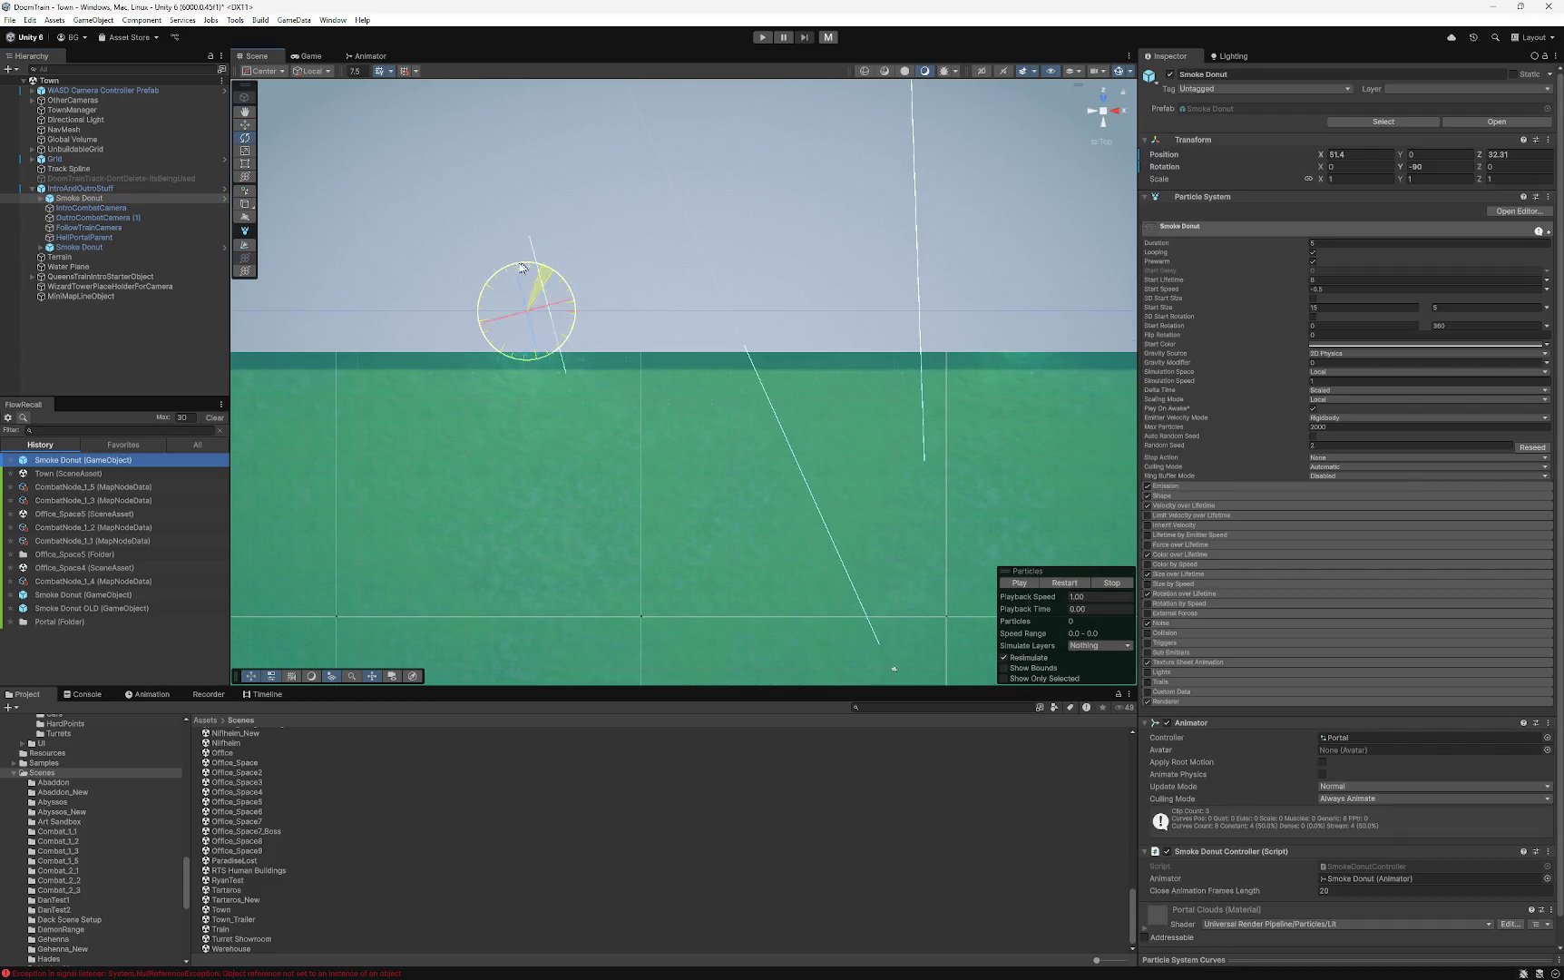
drag(232, 268, 222, 270)
key(w)
key(f)
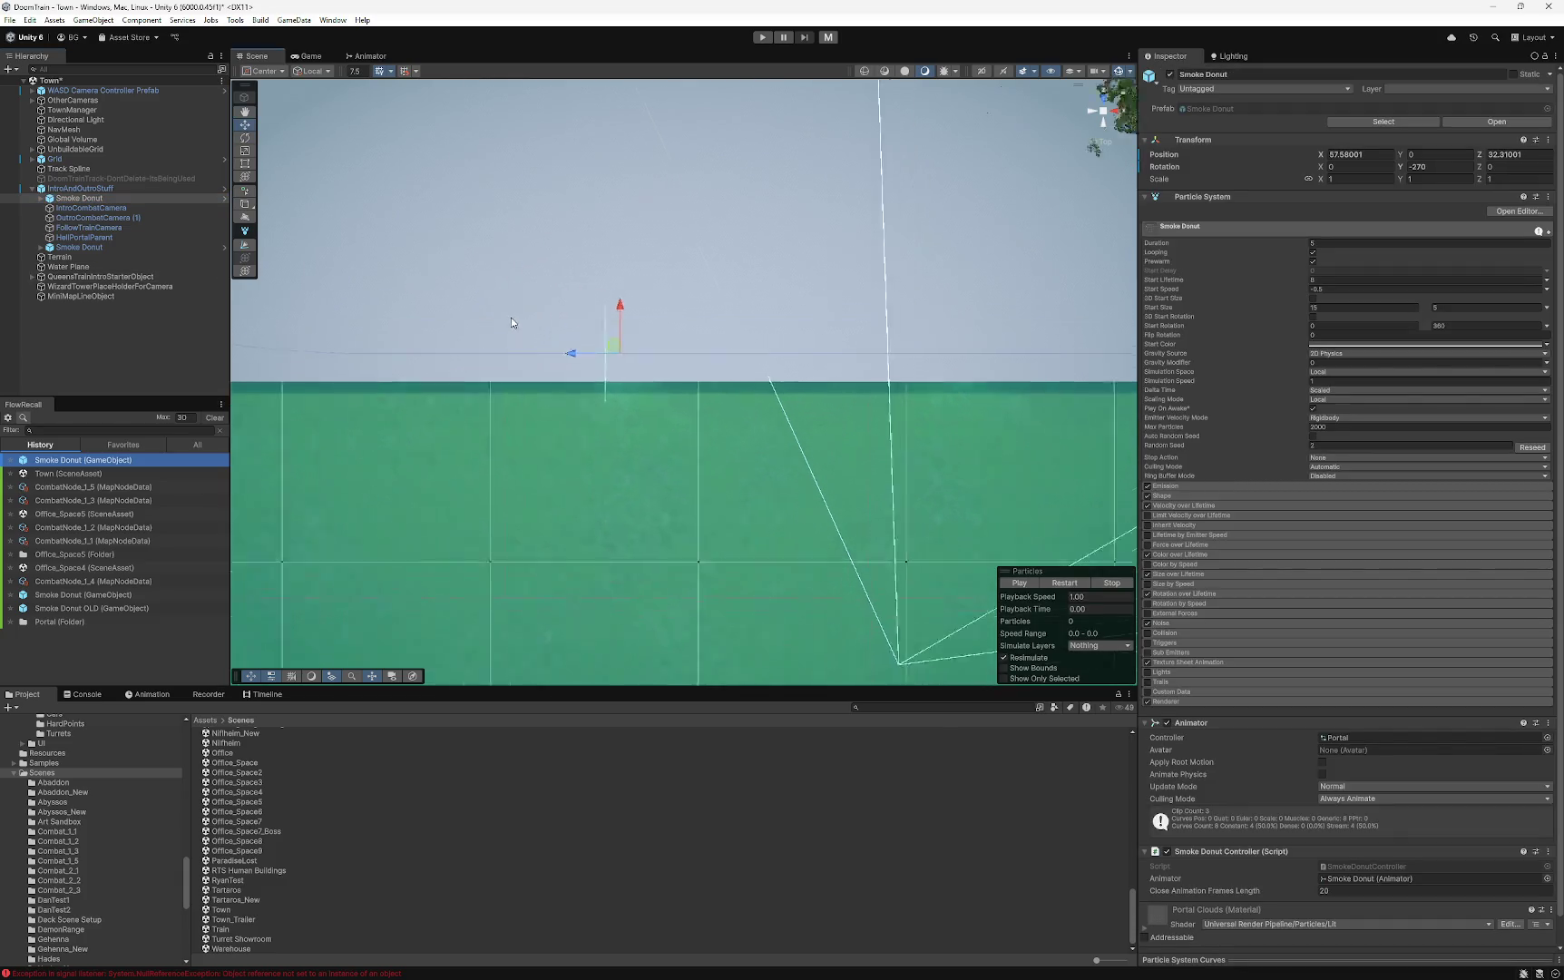
mouse_move(673, 390)
mouse_down()
mouse_move(637, 379)
mouse_move(720, 386)
mouse_move(706, 399)
mouse_move(525, 384)
mouse_move(596, 398)
mouse_up()
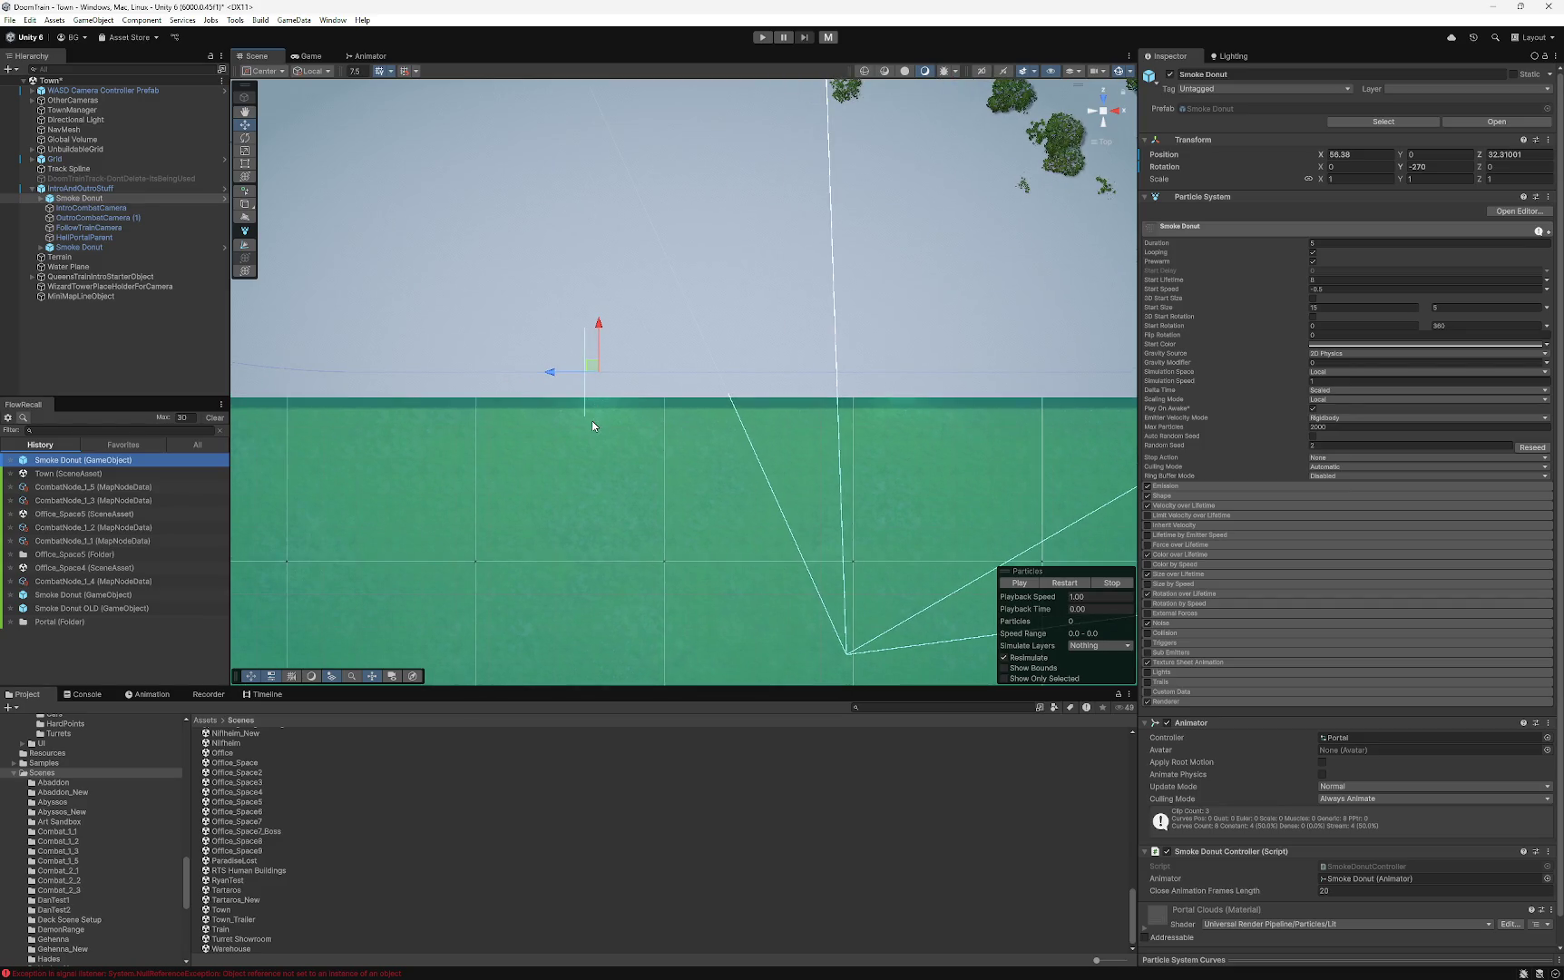
- Activate DoomTrainTrack-DontDelete-IsBeingUsed to inspect it, then deactivate it again
click(90, 178)
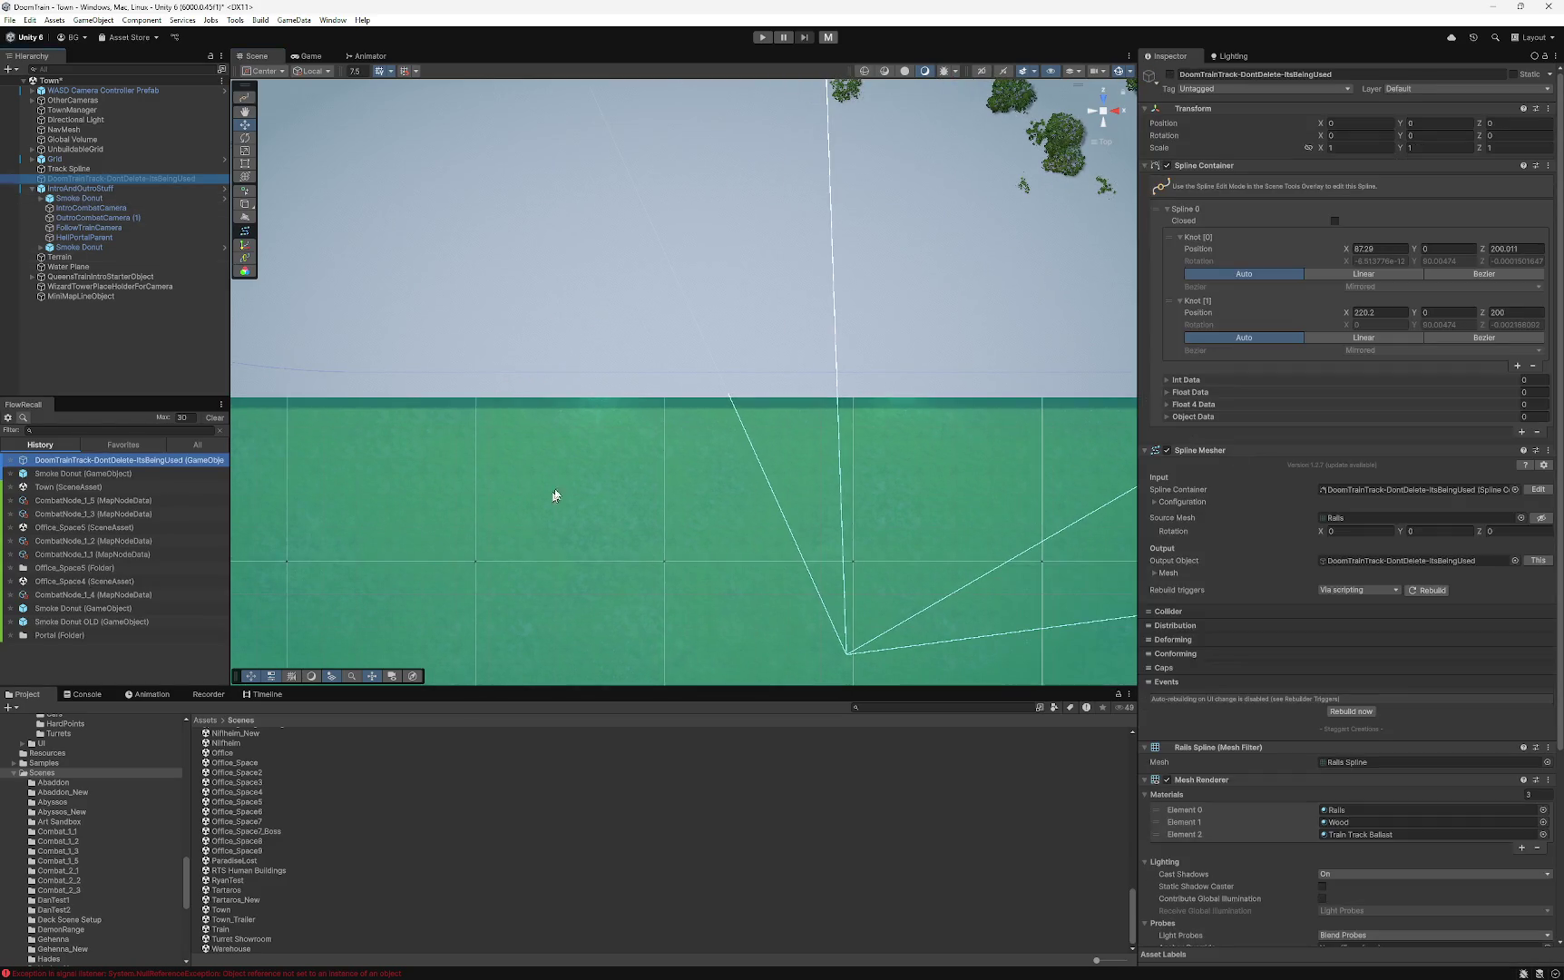
click(1169, 74)
scroll(609, 291, down, 5)
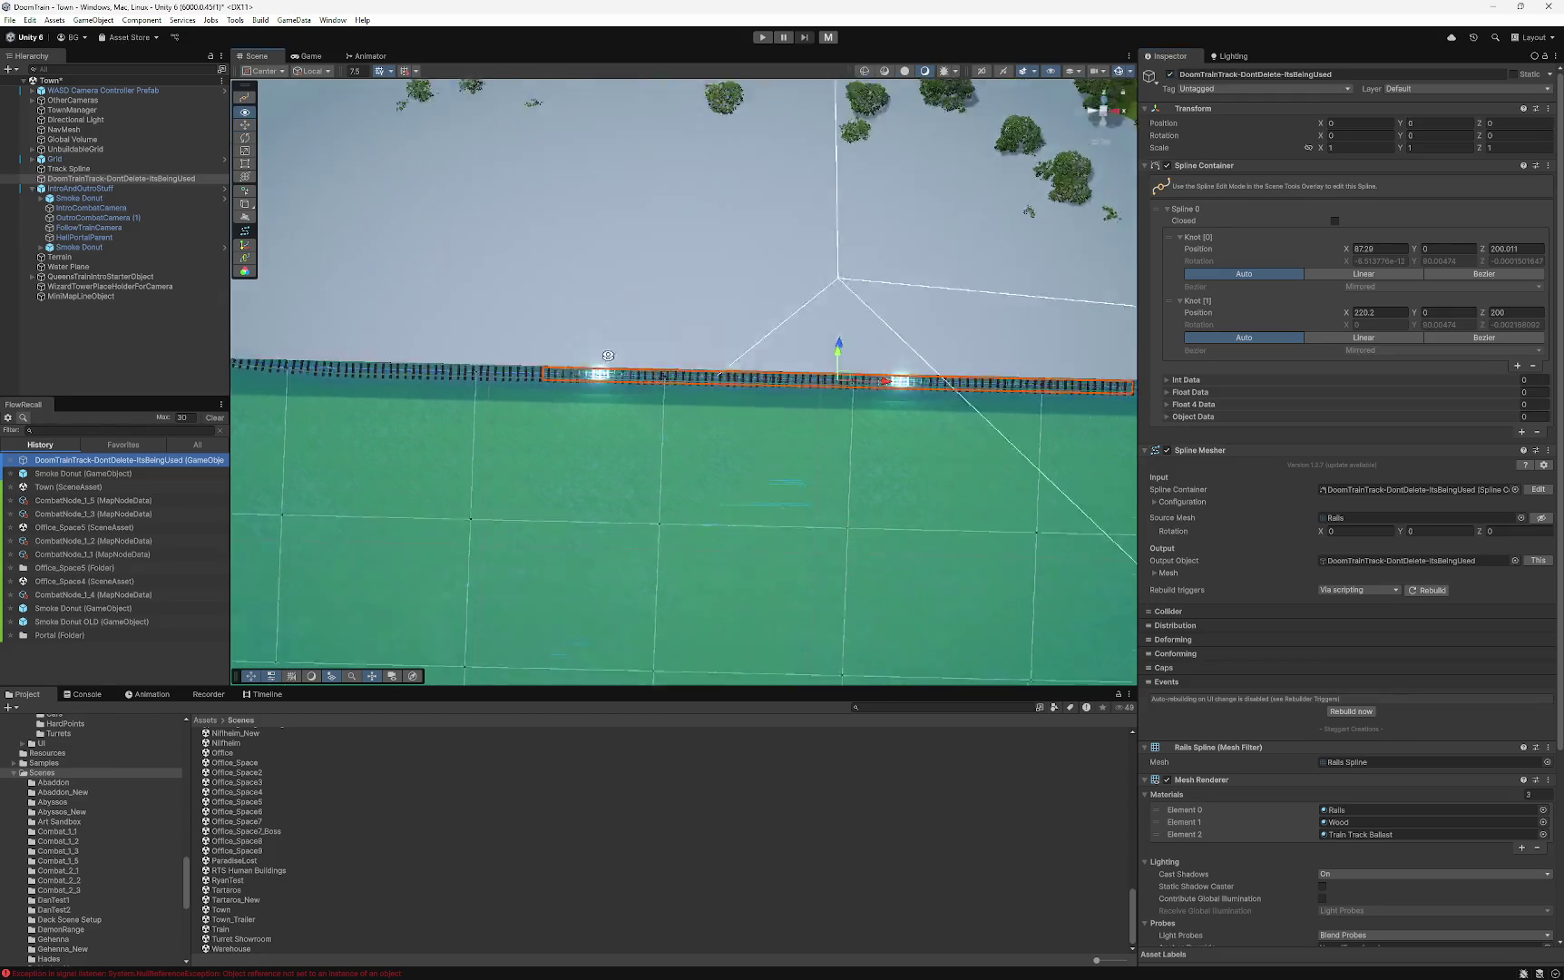
click(1169, 75)
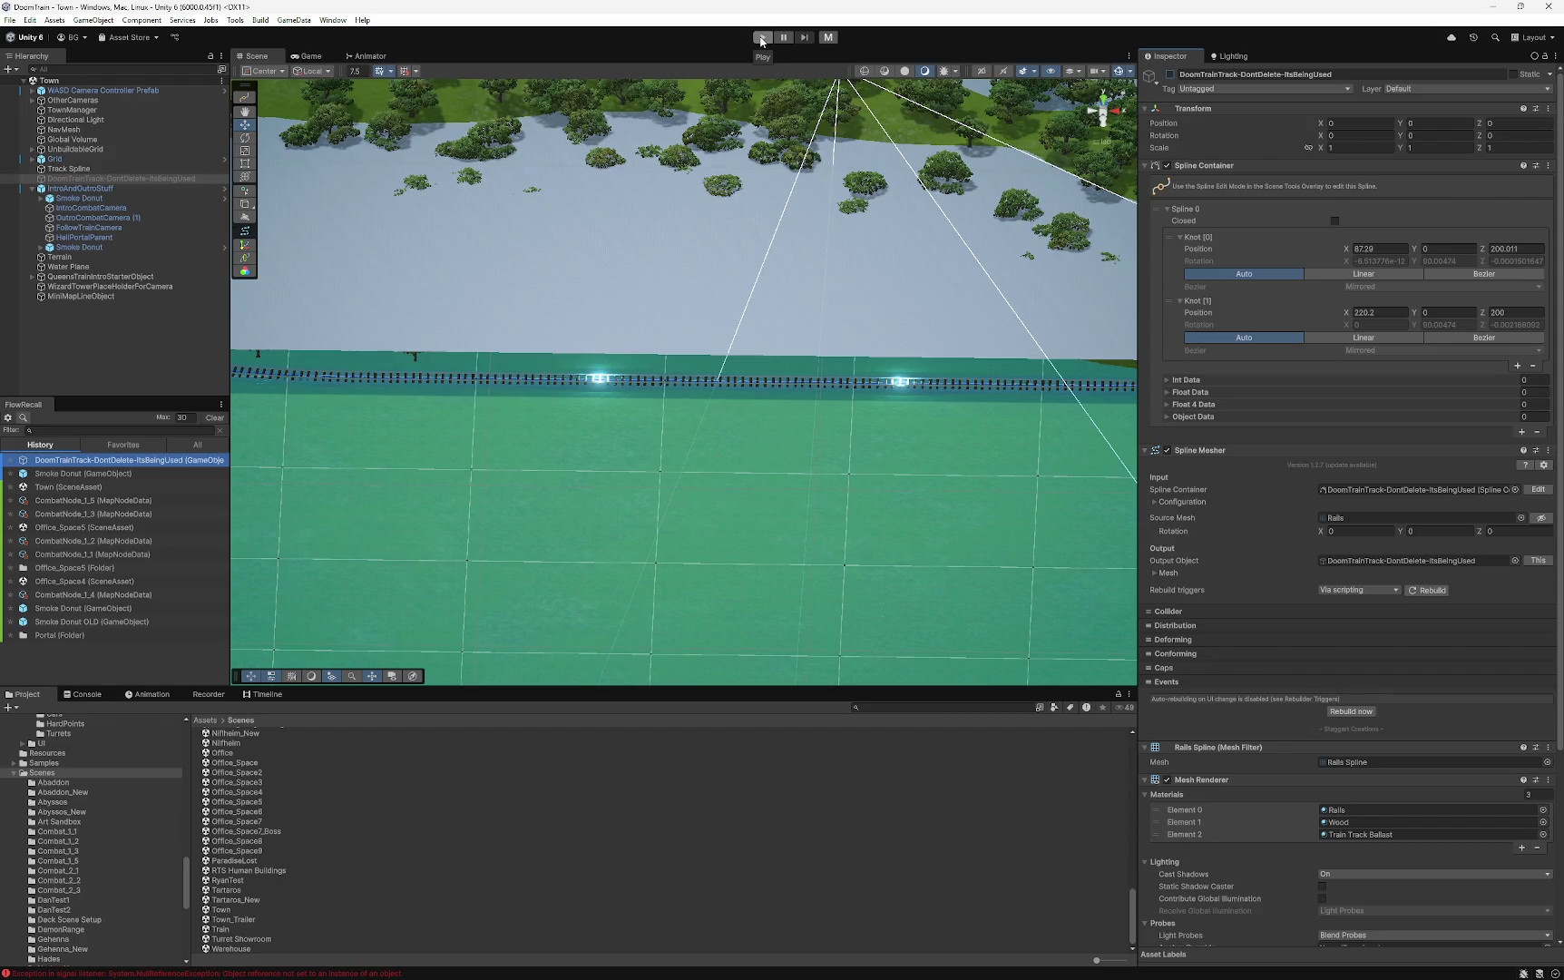
- Switch to the Main scene, enter Play mode, and load the gameSave_1-26 13-57 save
click(835, 38)
click(762, 39)
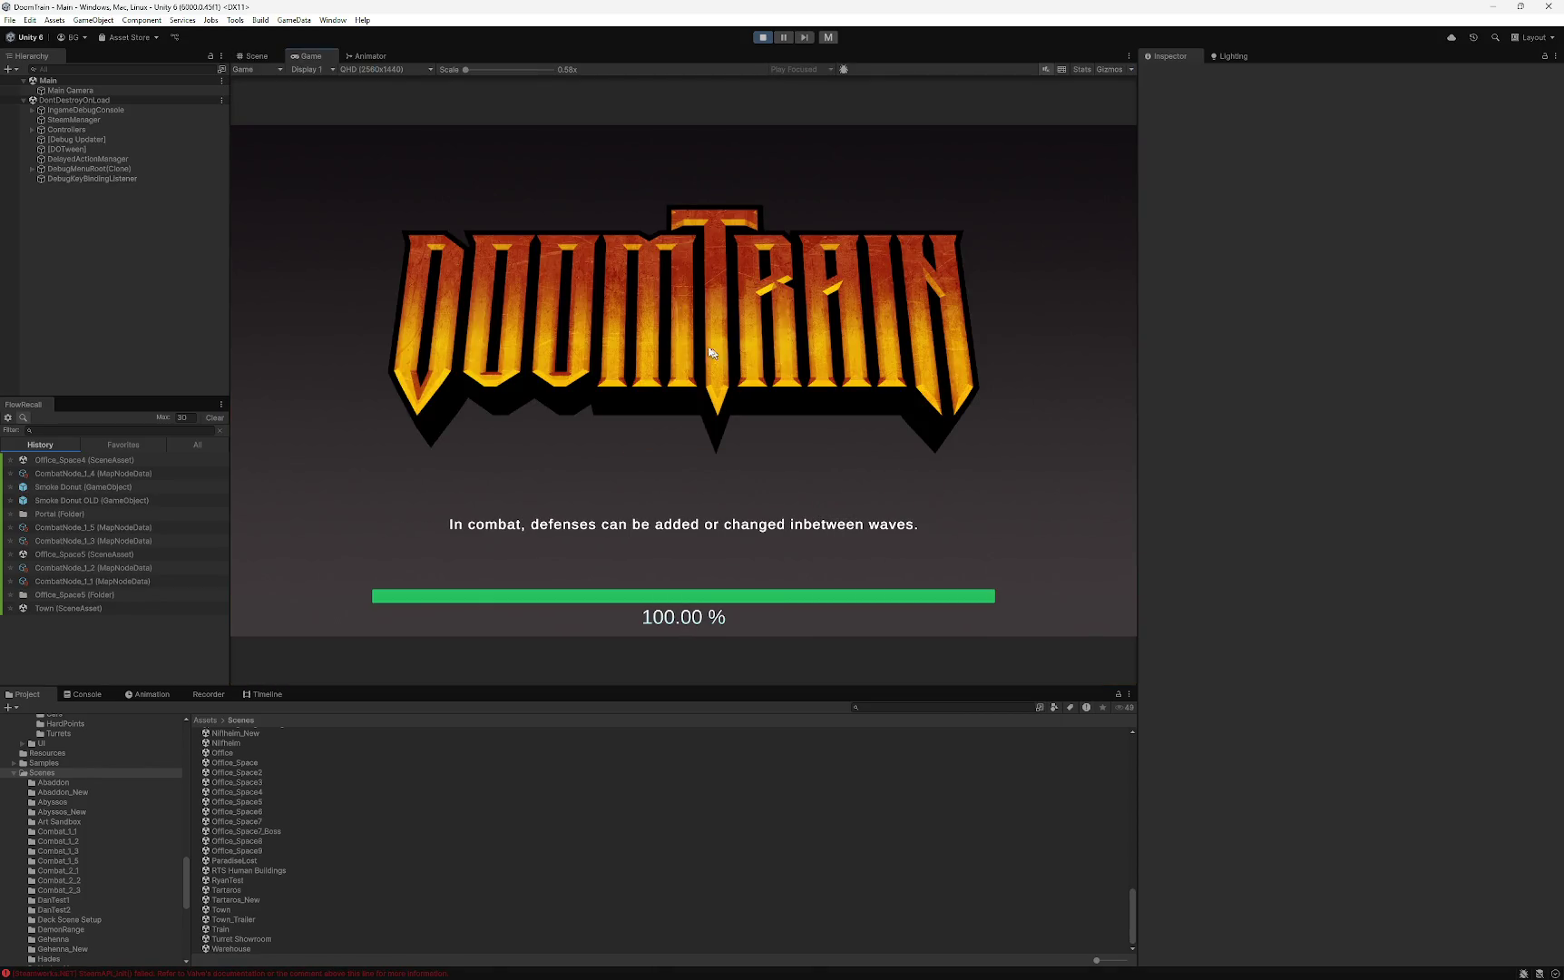
click(677, 412)
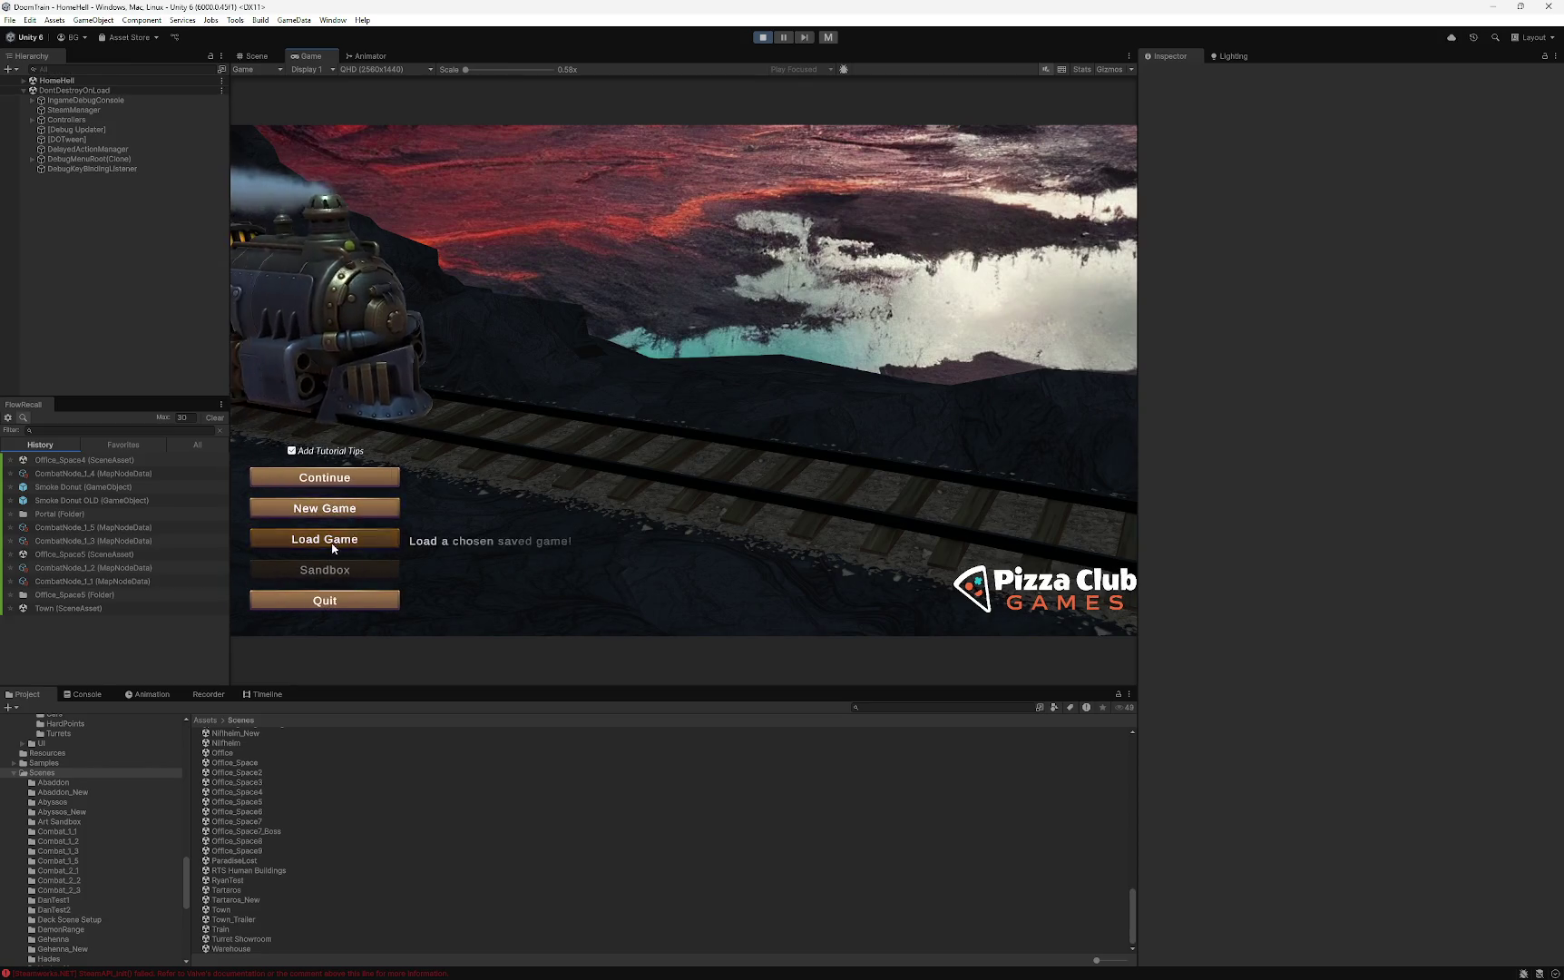
click(325, 539)
scroll(689, 362, down, 5)
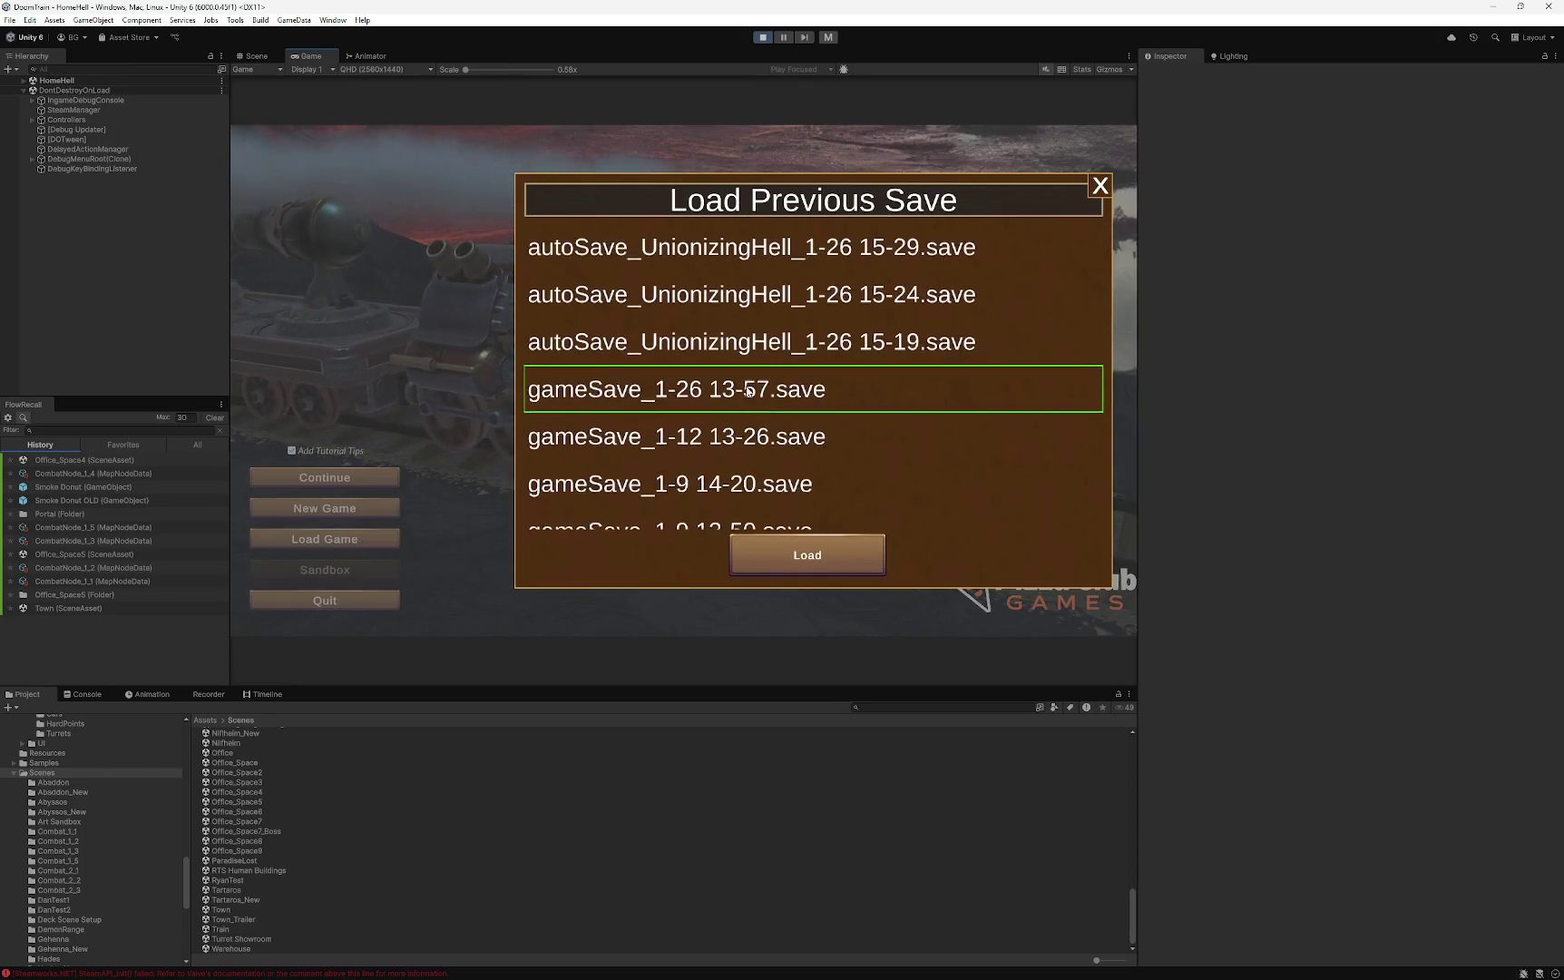
click(753, 388)
click(785, 547)
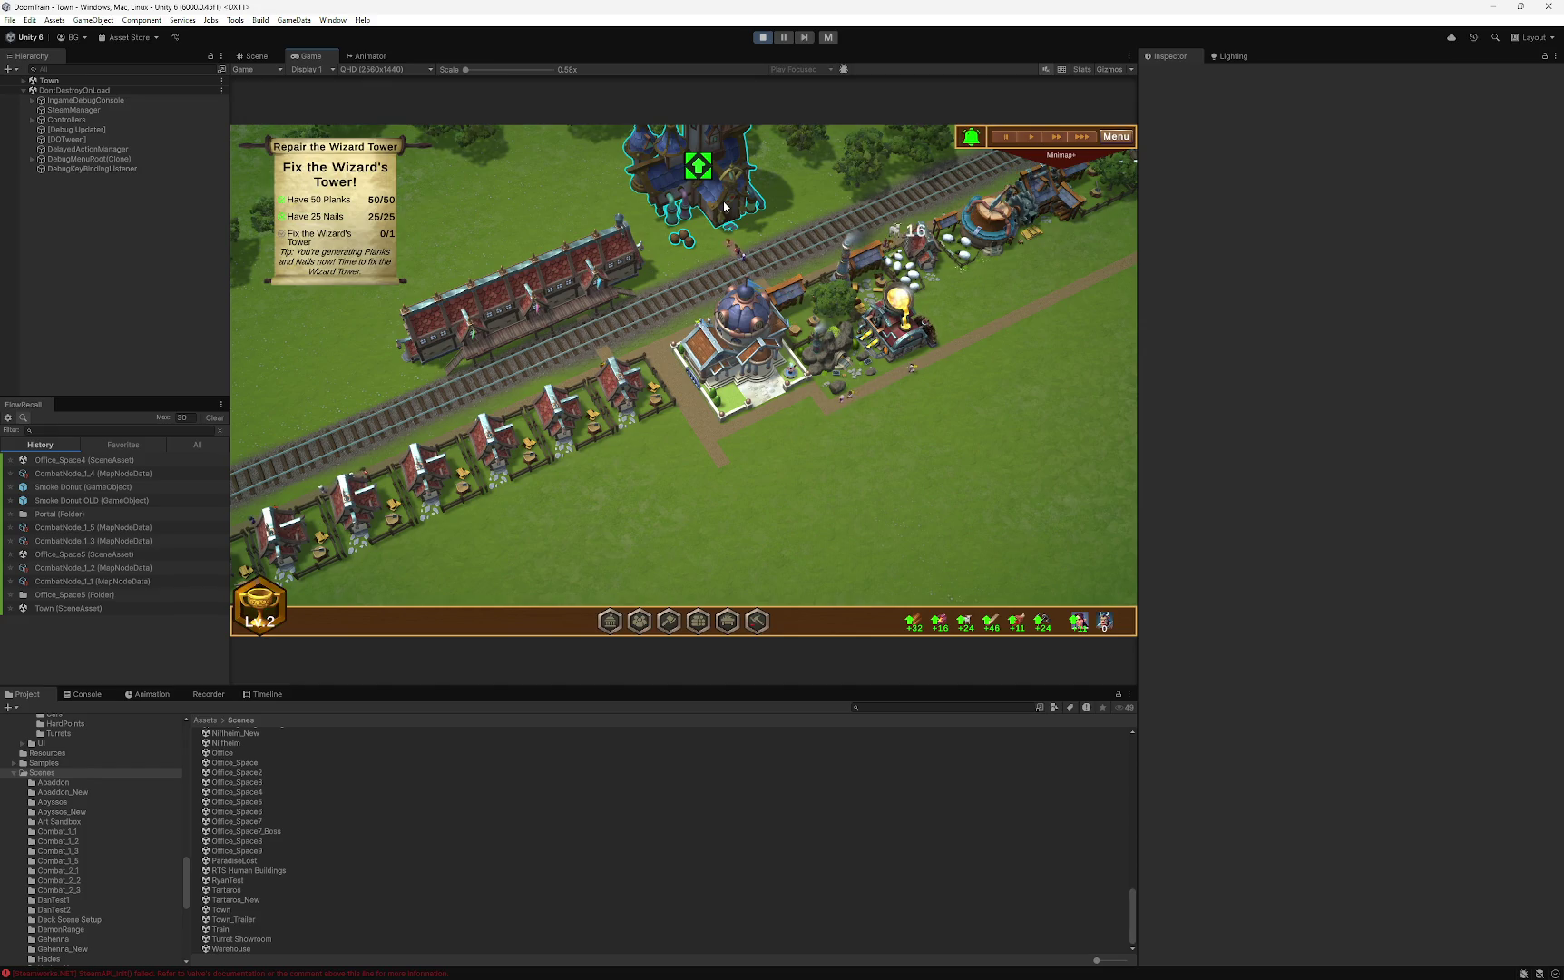
- Upgrade the Wizard Tower, finish the wizard's lightning cutscene dialogue, and stop Play mode
click(714, 166)
click(1063, 551)
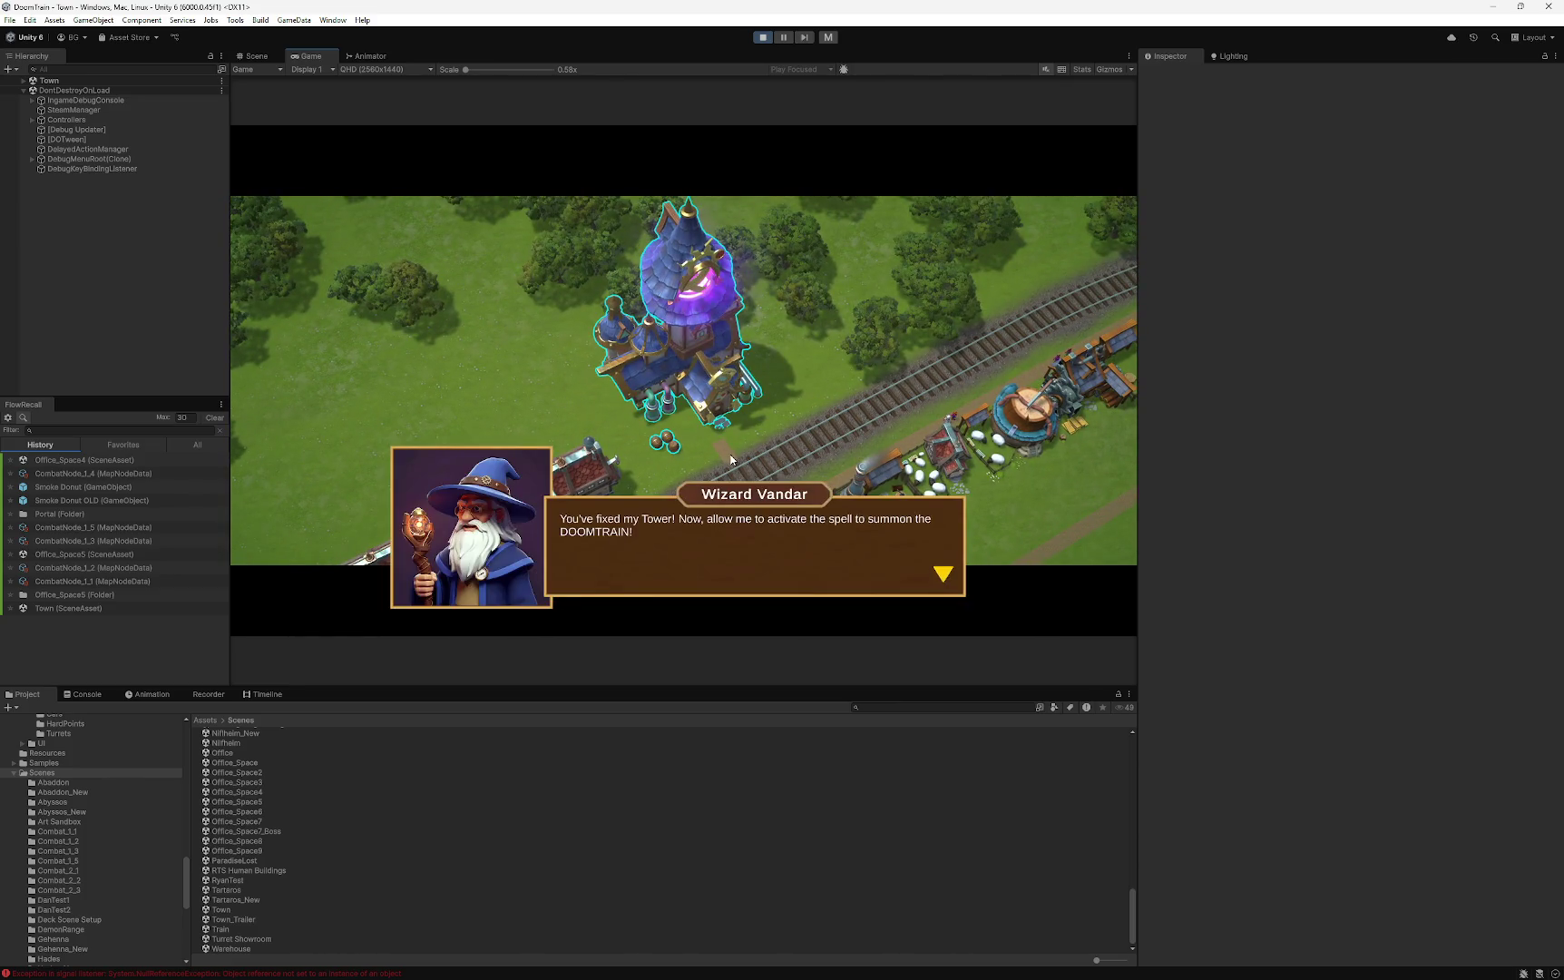
click(747, 459)
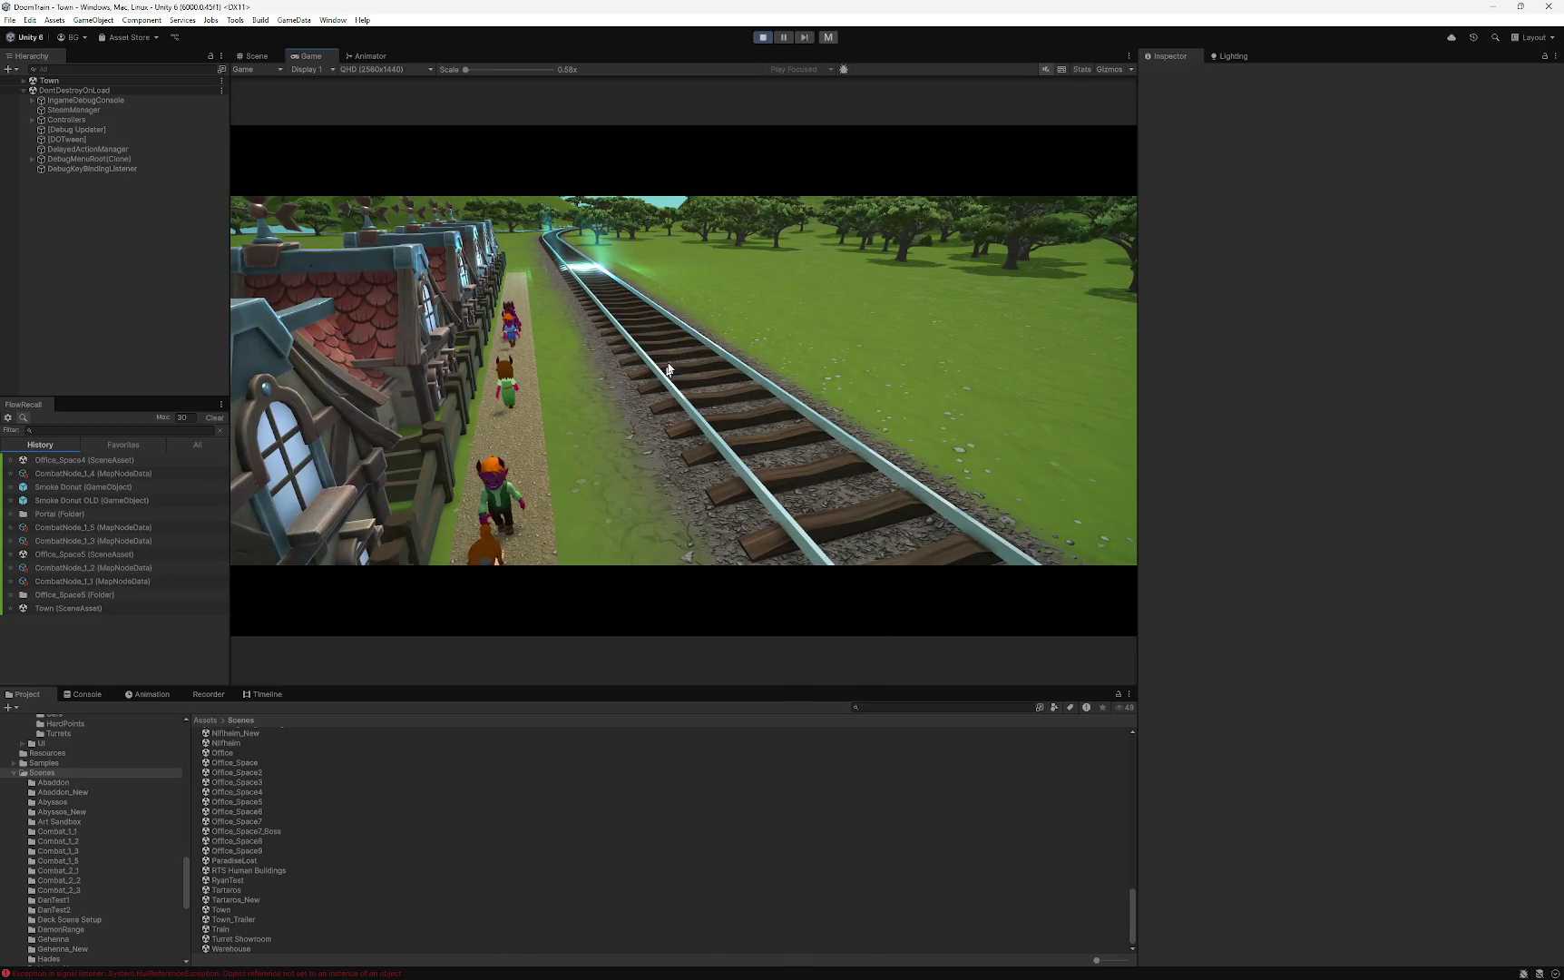
click(762, 38)
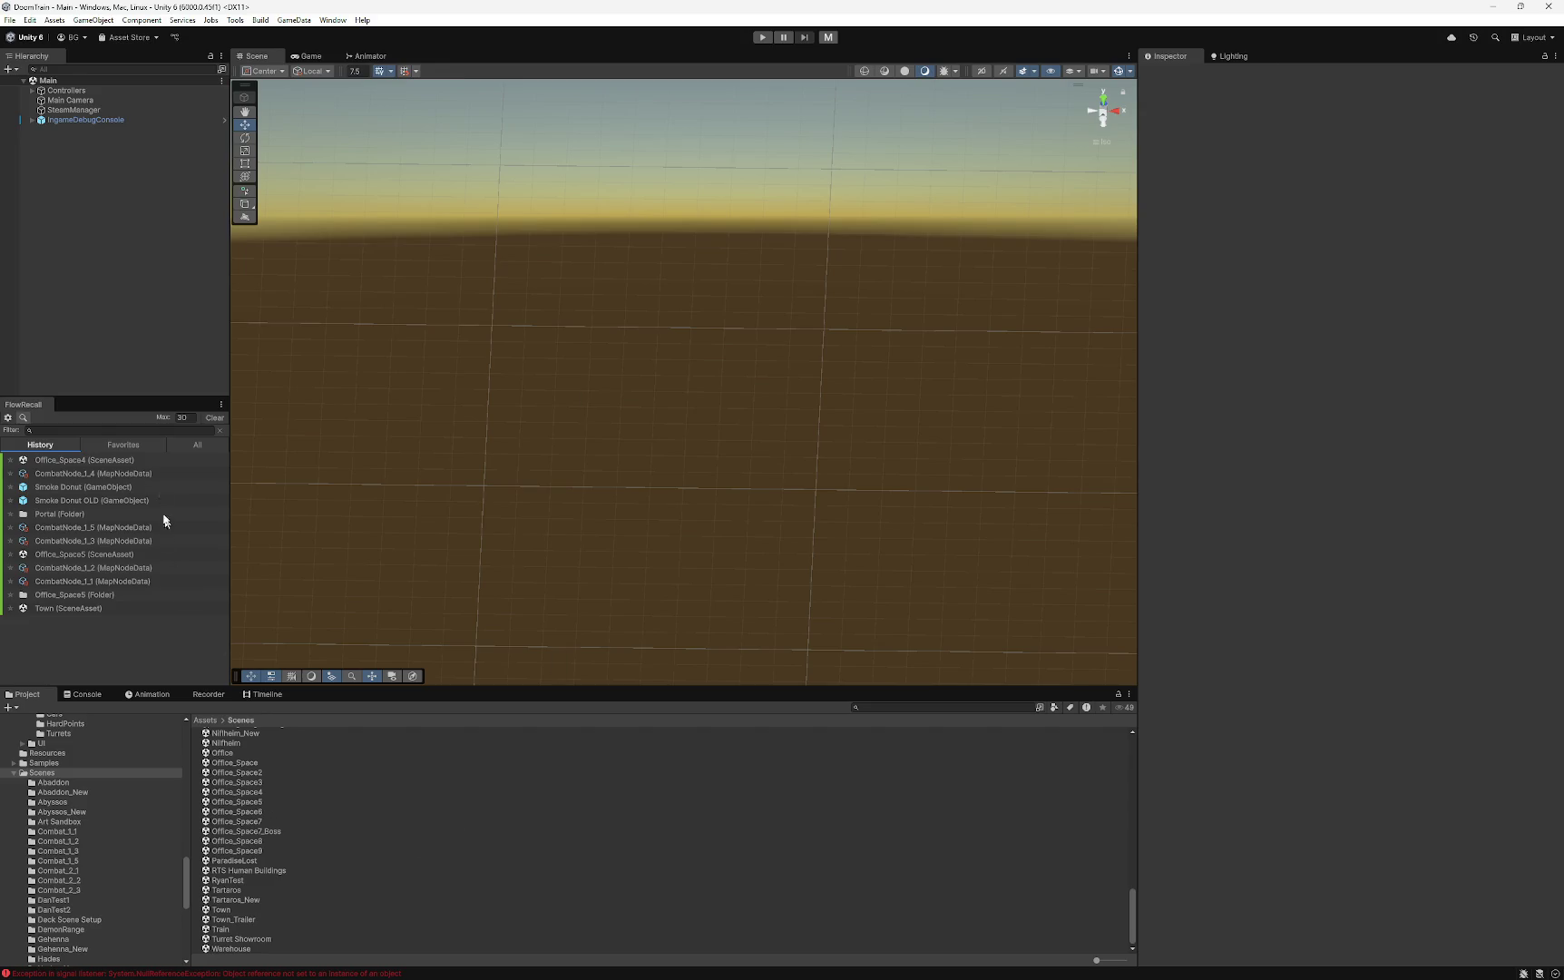
- Open the Town scene from the Project's Scenes folder and expand IntroAndOutroStuff in the Hierarchy
click(225, 909)
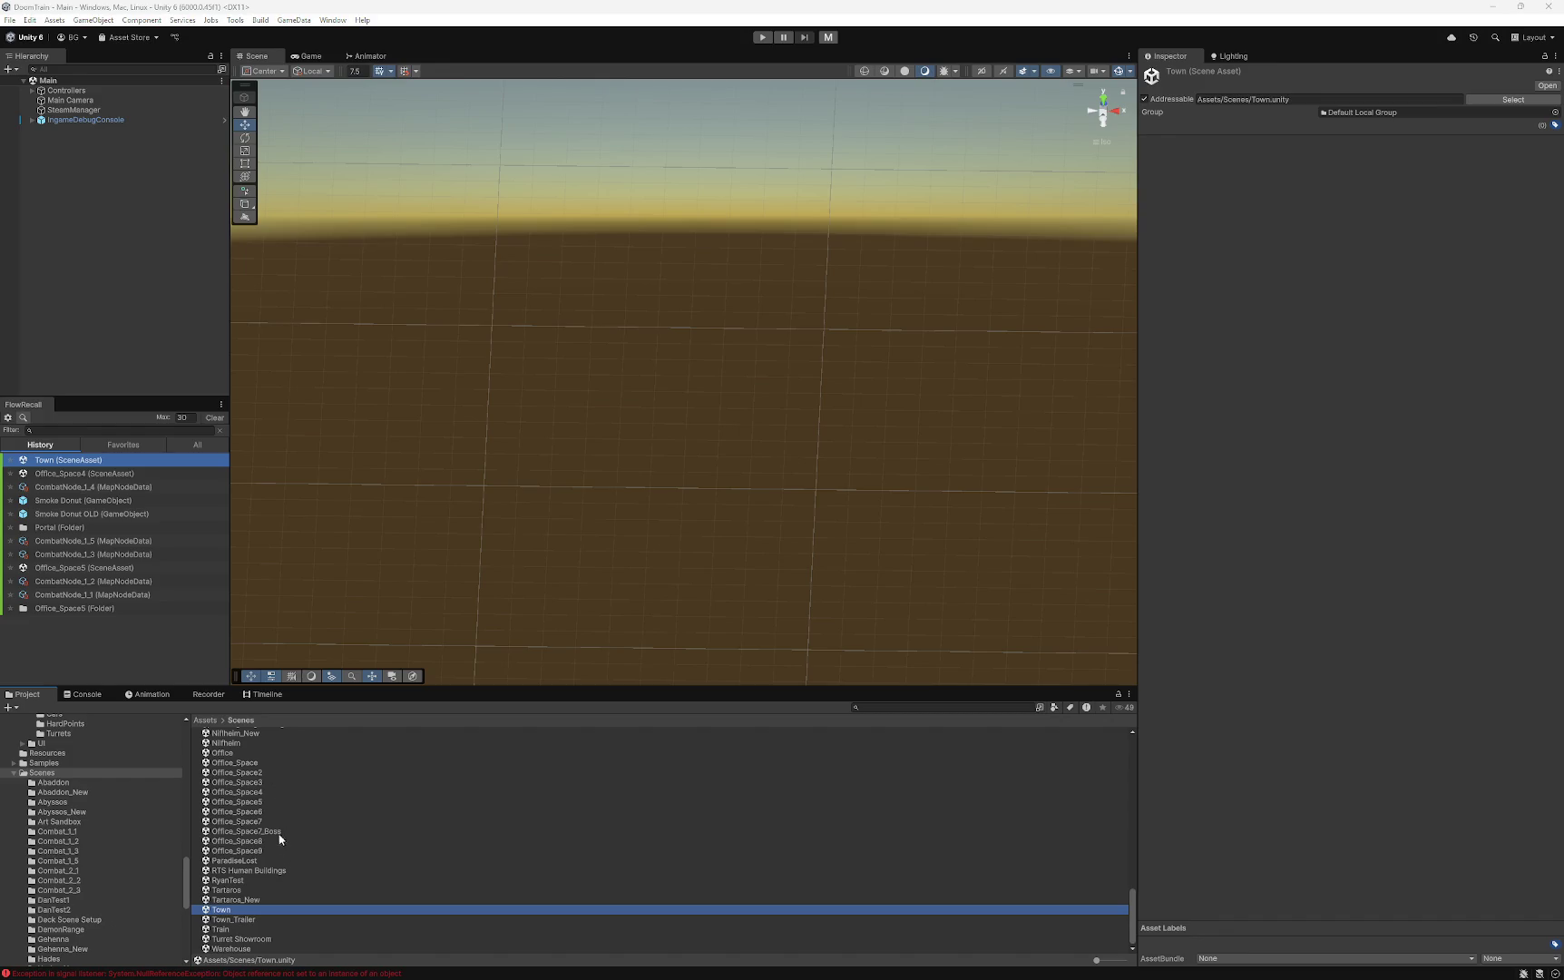
scroll(272, 848, up, 10)
scroll(264, 859, down, 10)
scroll(119, 853, down, 6)
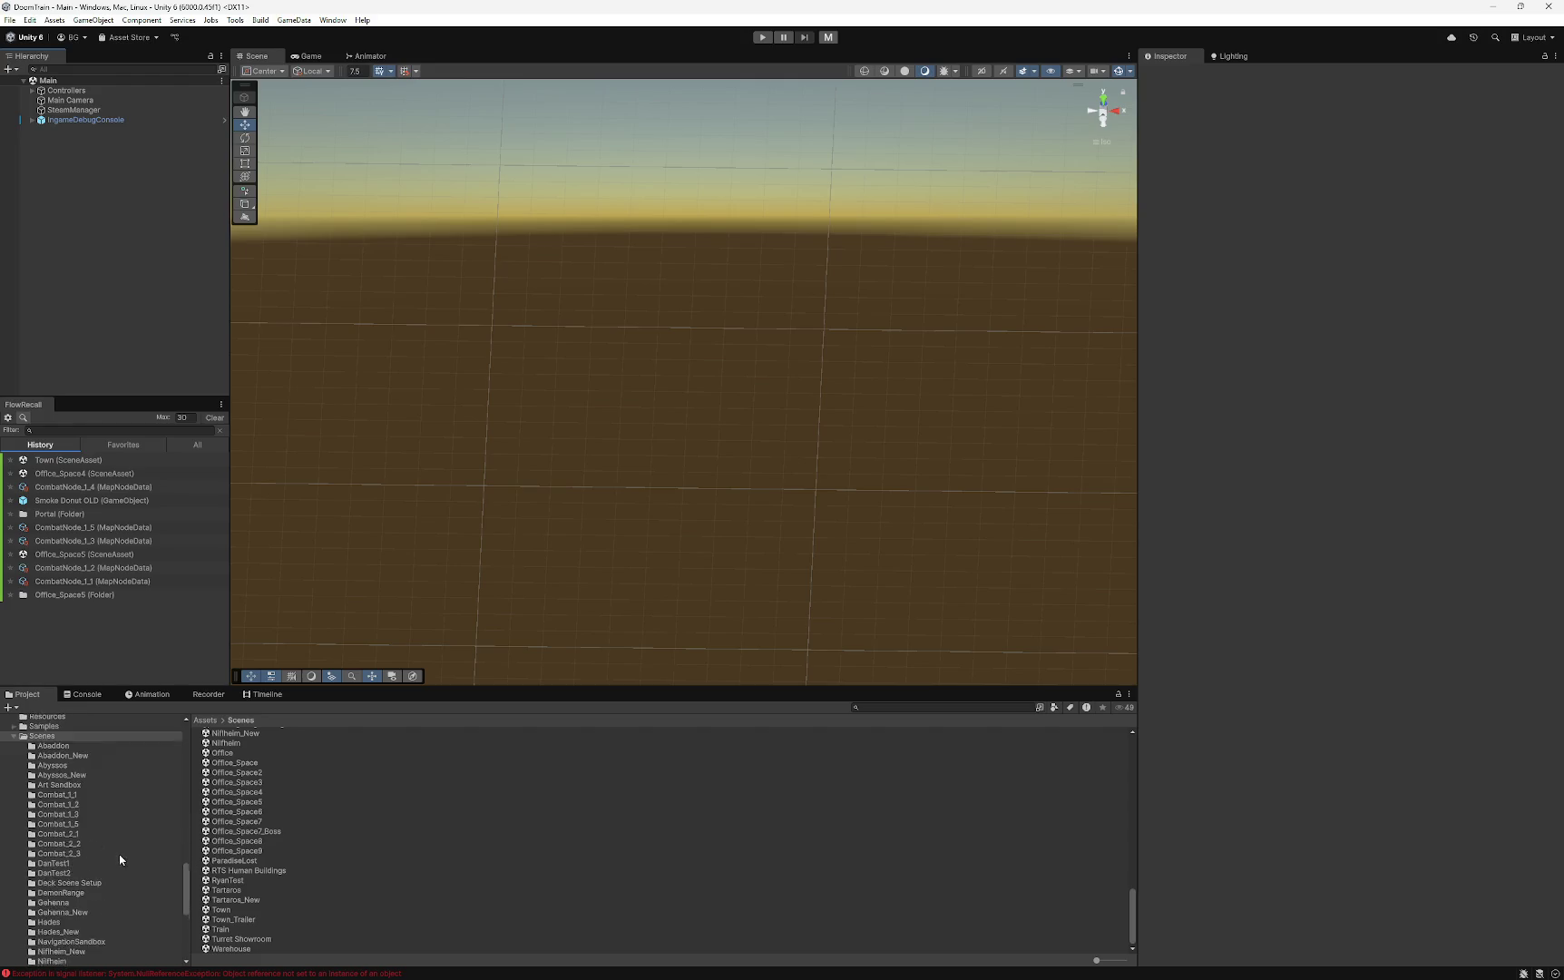
scroll(80, 850, down, 4)
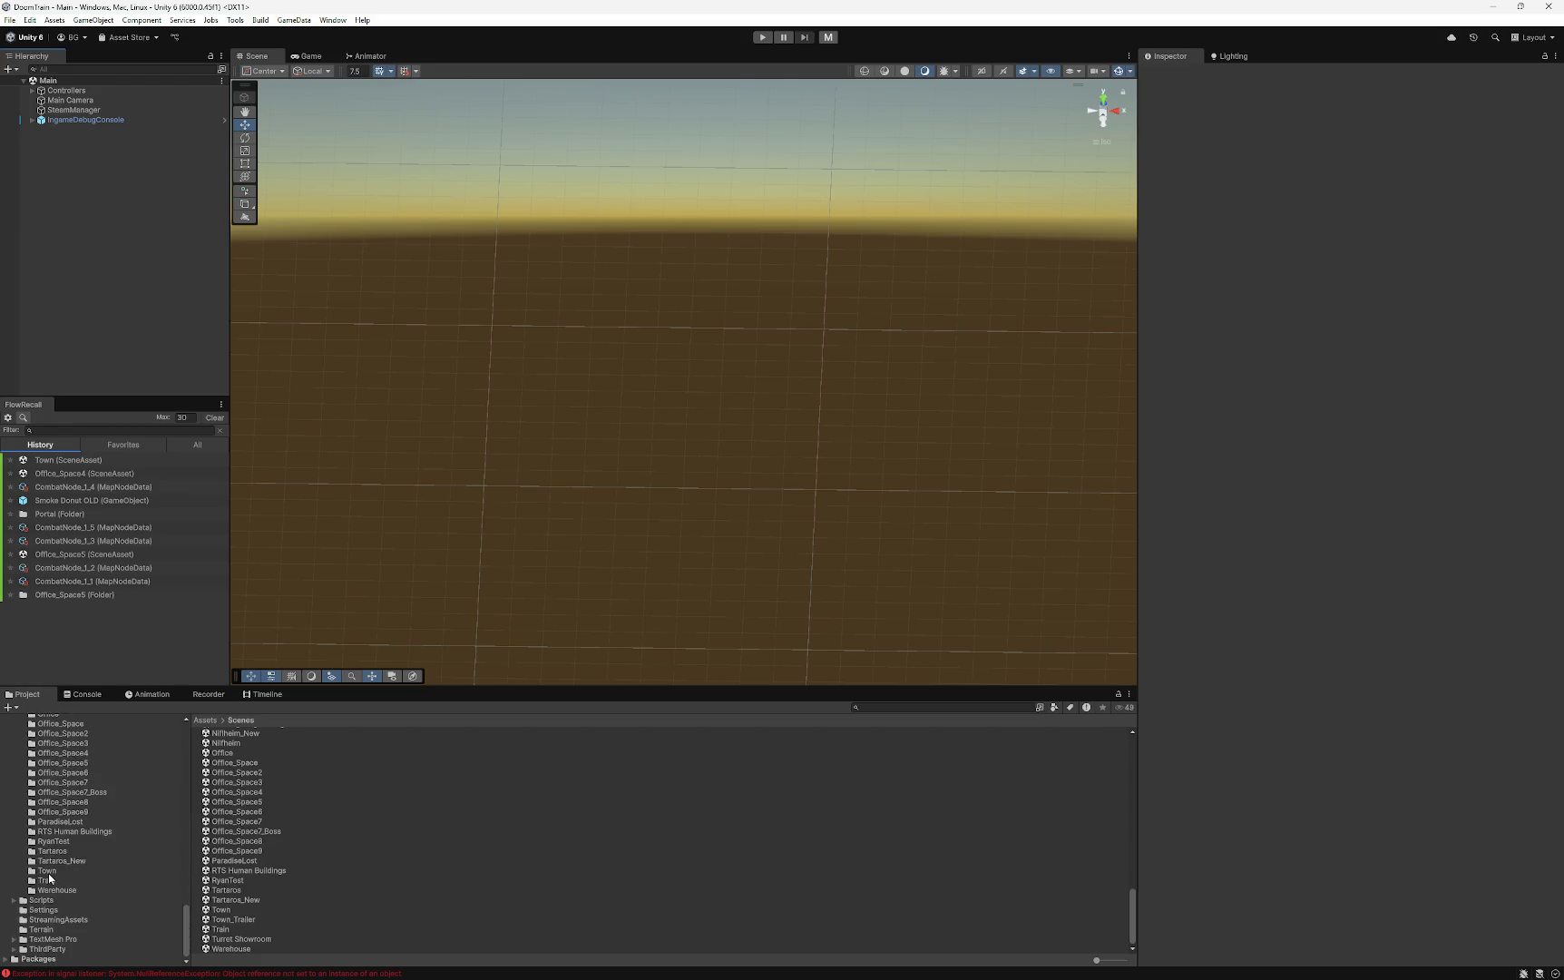
click(50, 872)
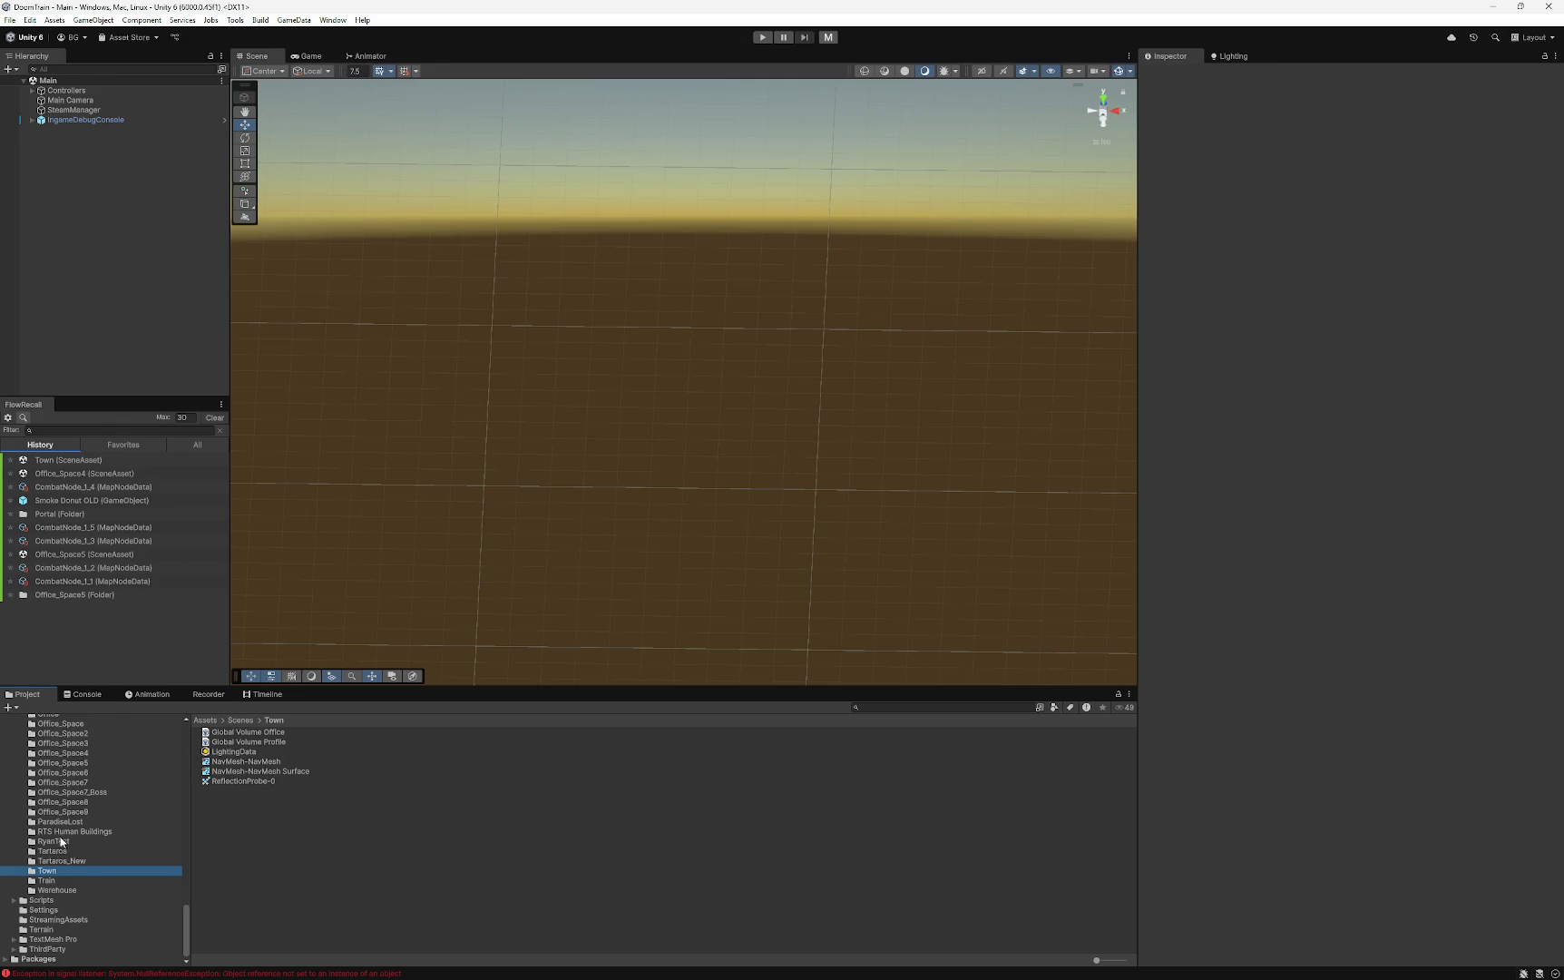
click(68, 460)
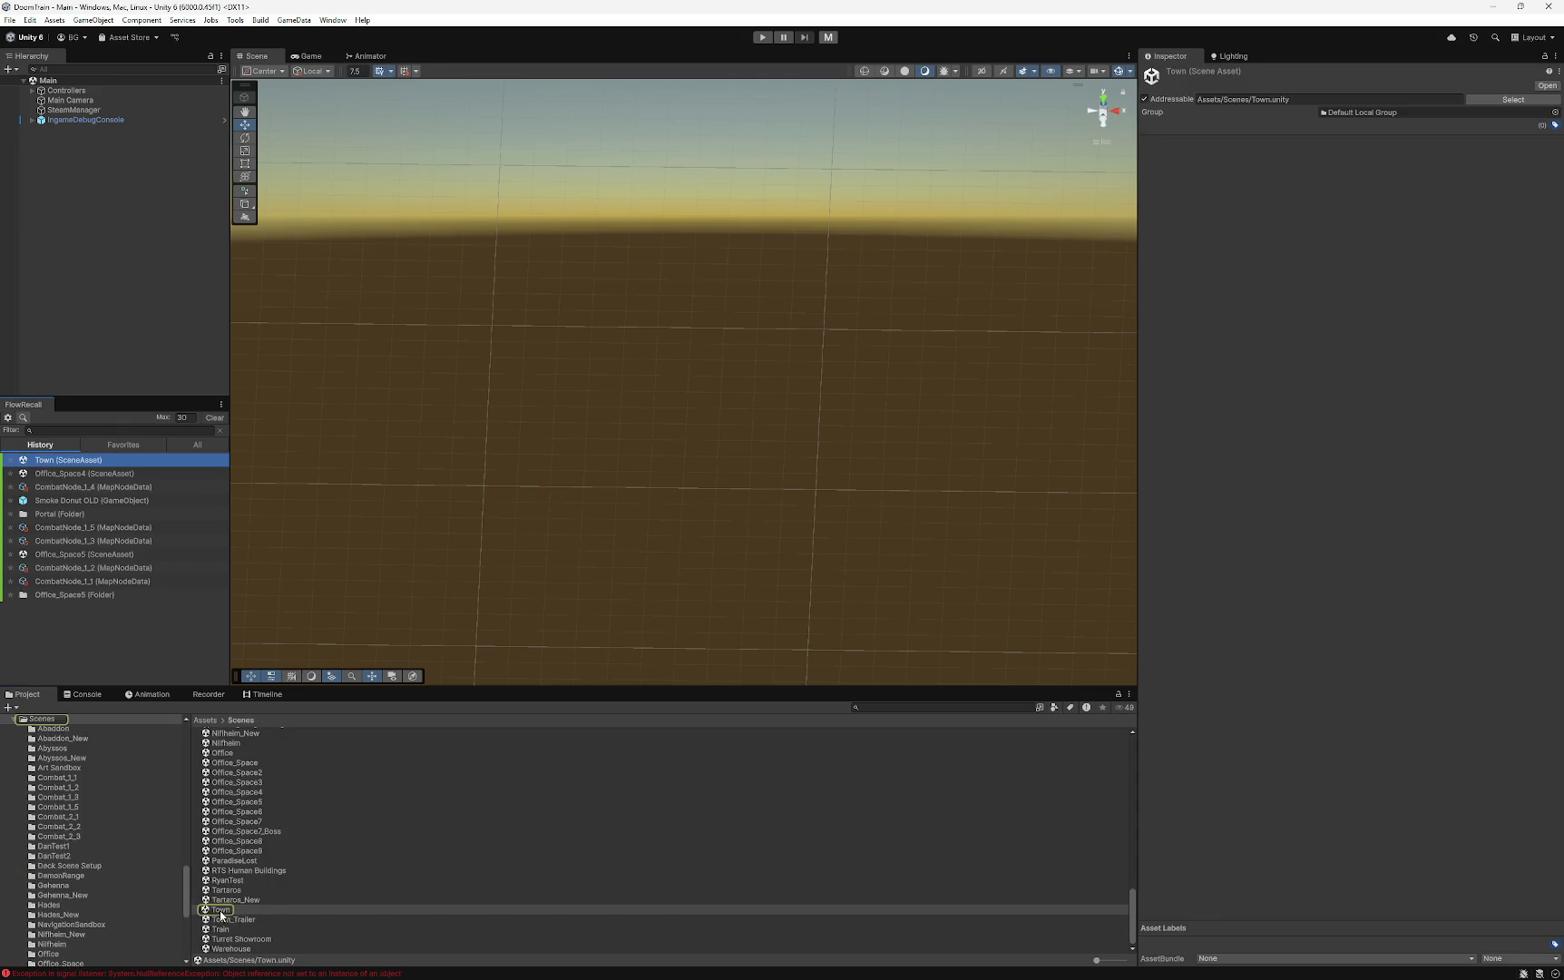
double_click(220, 909)
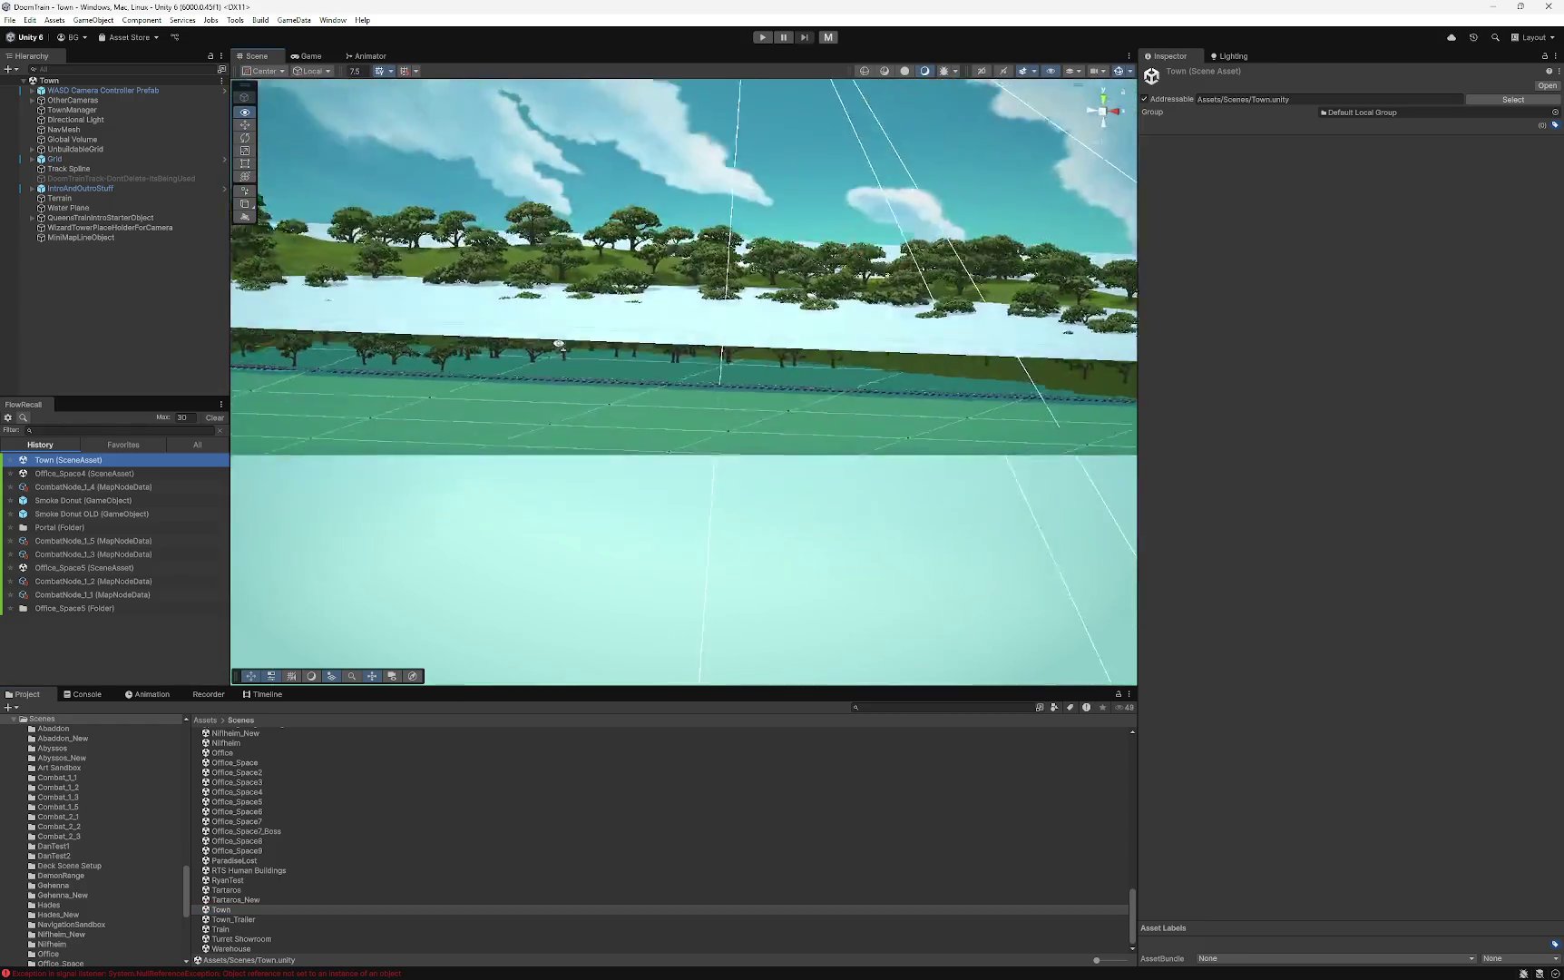
click(55, 189)
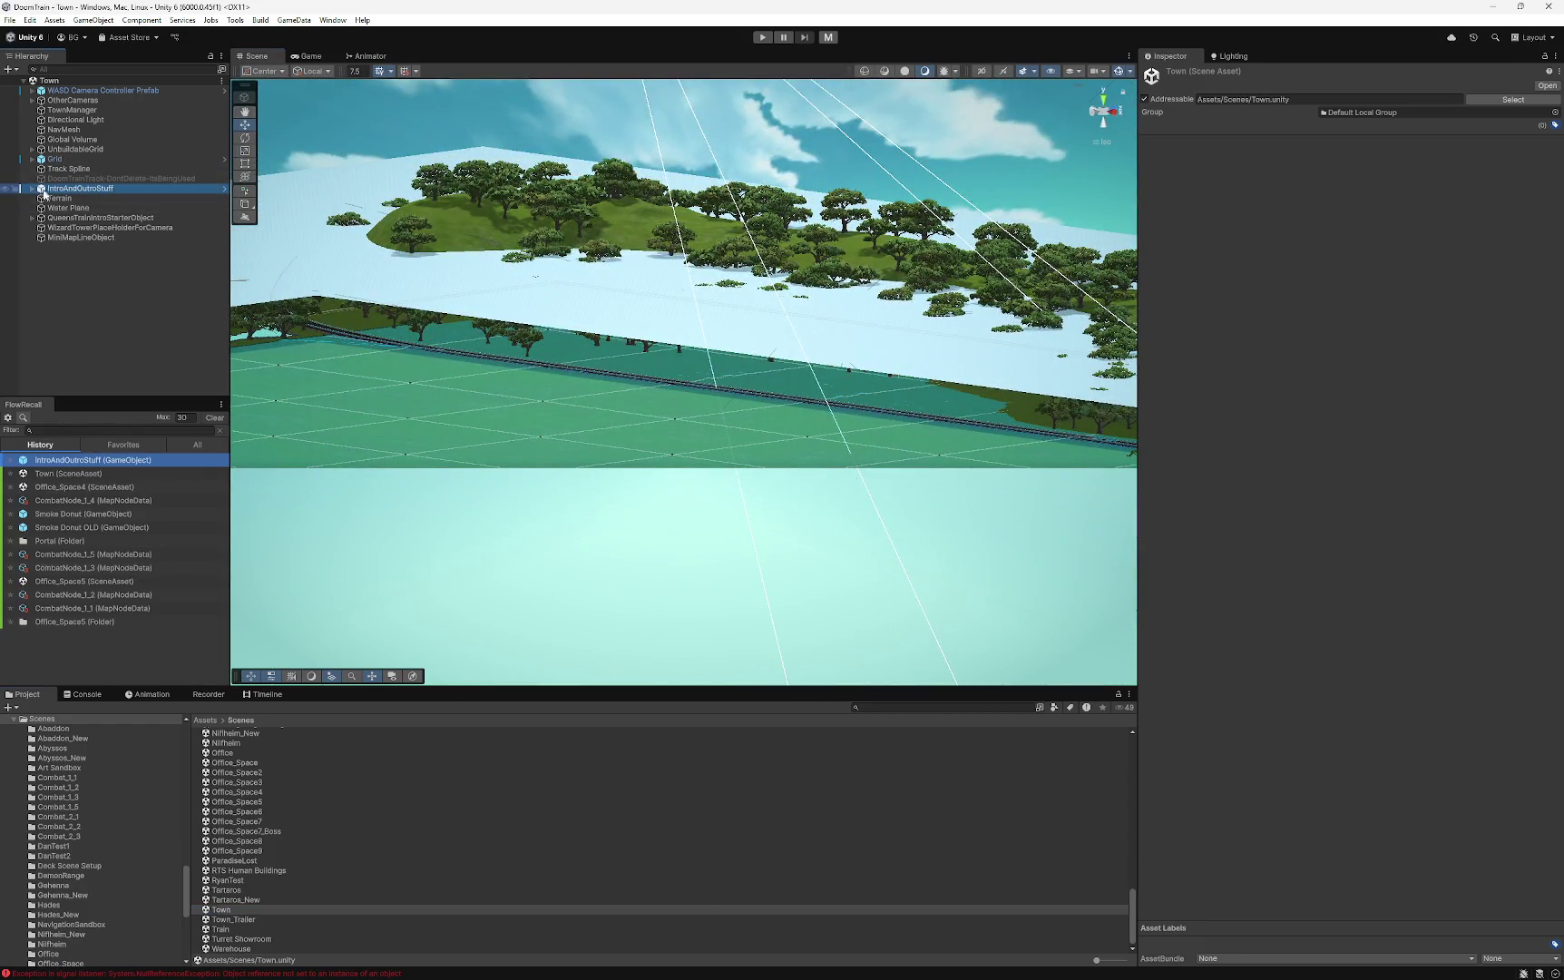
- Expand IntroAndOutroStuff and frame Smoke Donut Entry in the Scene view
click(33, 189)
click(74, 199)
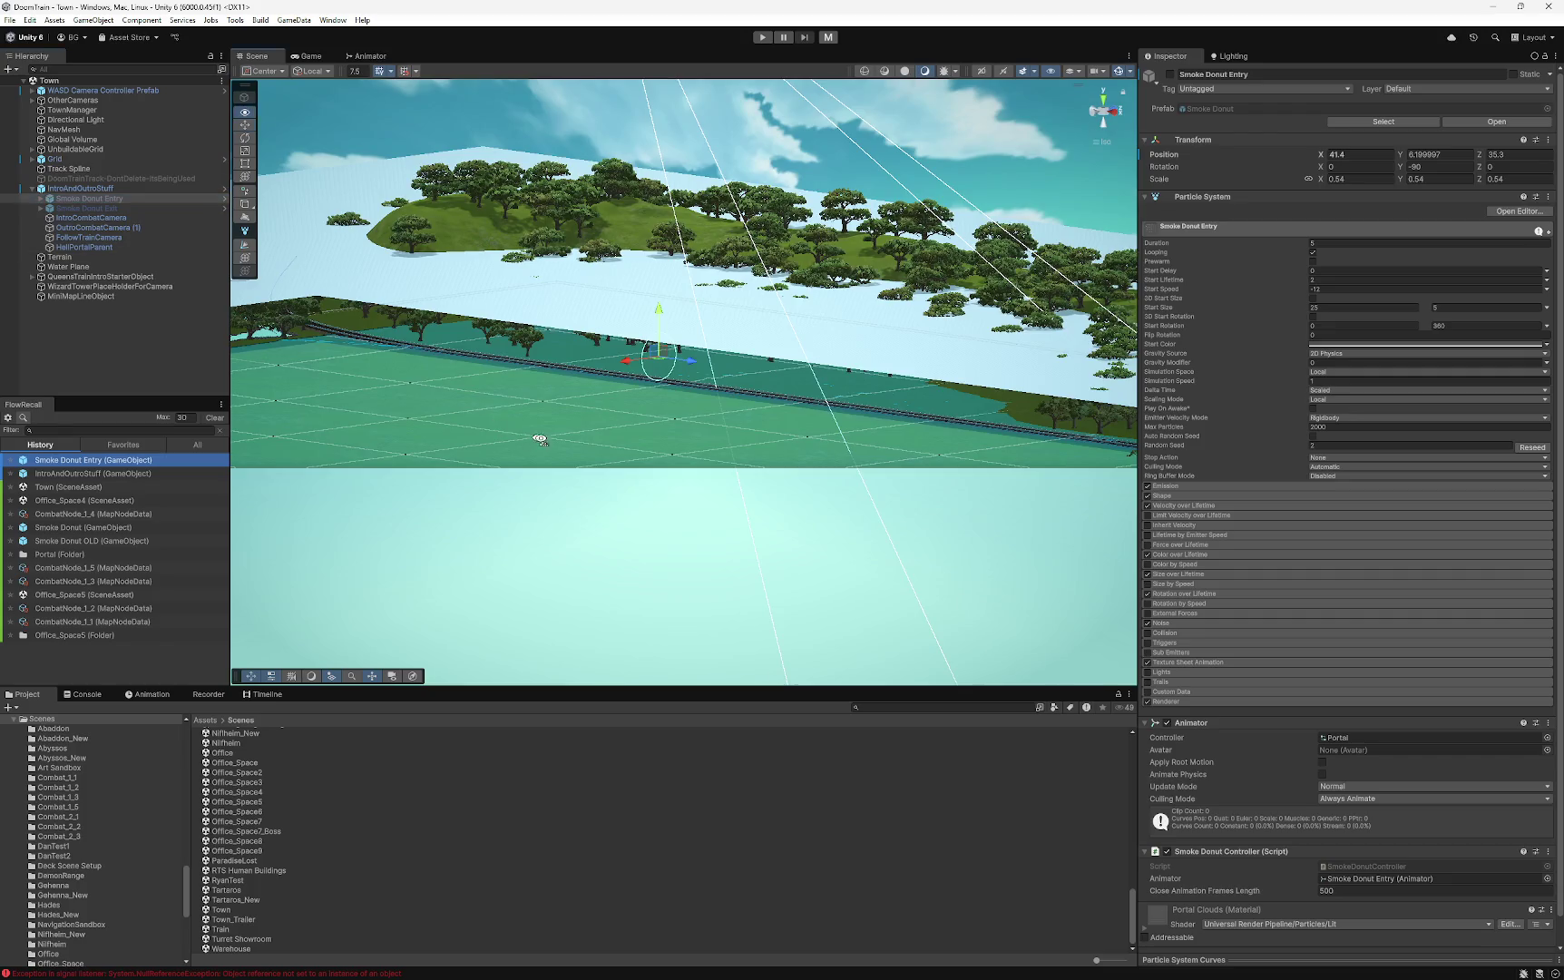
key(f)
- Drag Smoke Donut Entry and Smoke Donut Exit into TownManager's entry and exit slots
click(73, 110)
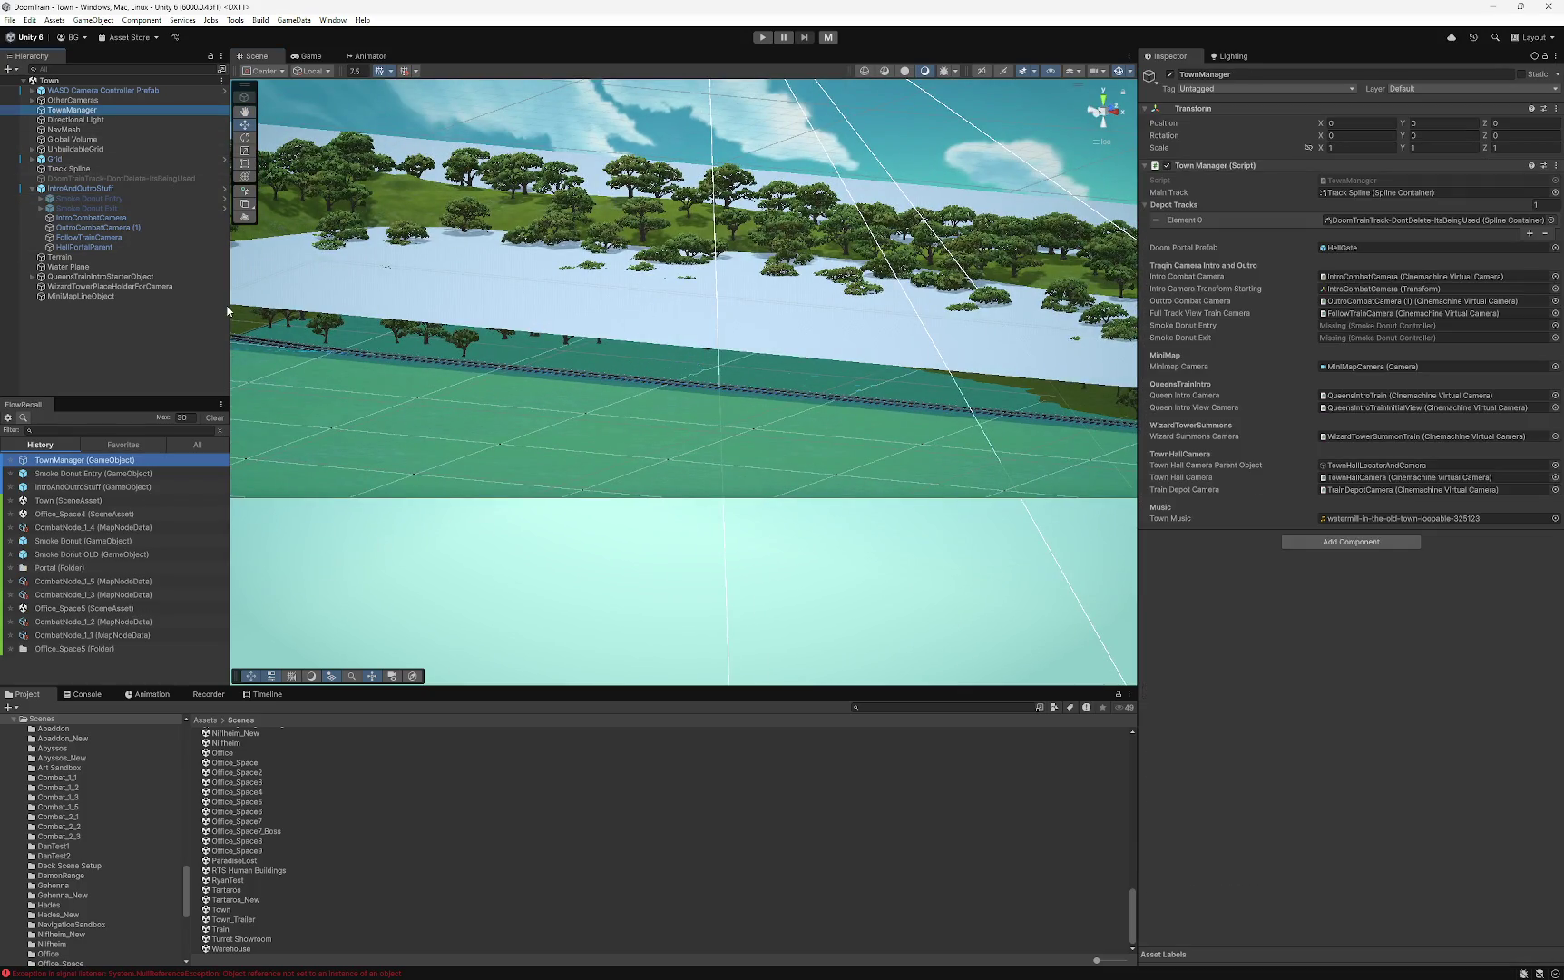
drag(85, 200, 1404, 327)
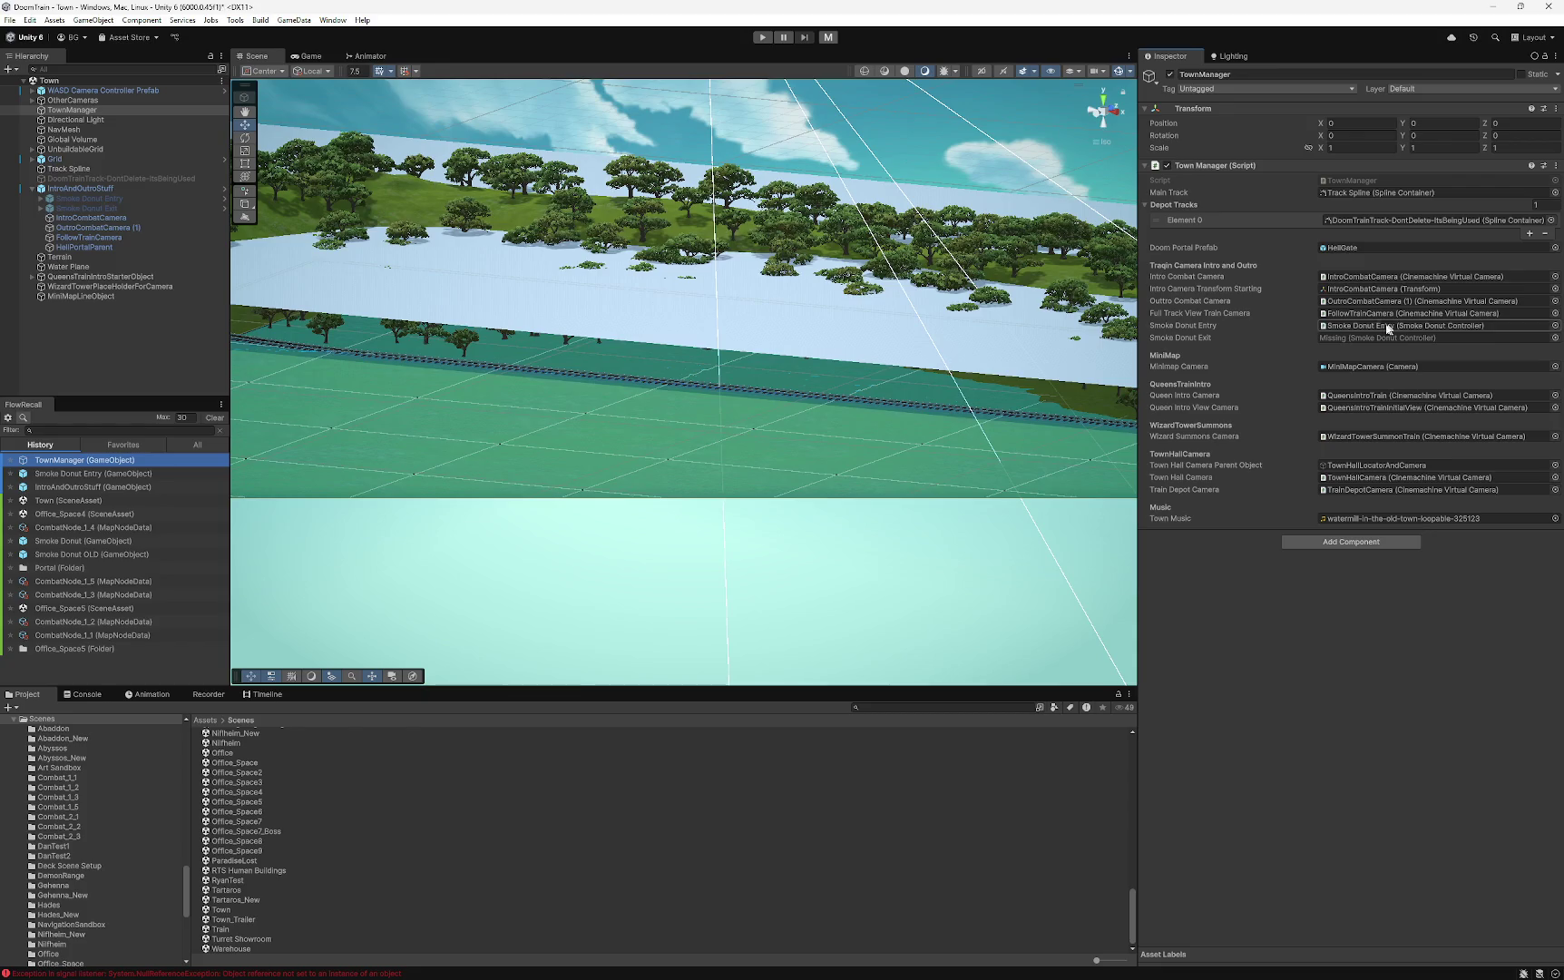
mouse_move(86, 207)
mouse_down()
mouse_move(1256, 299)
mouse_move(1406, 338)
mouse_up()
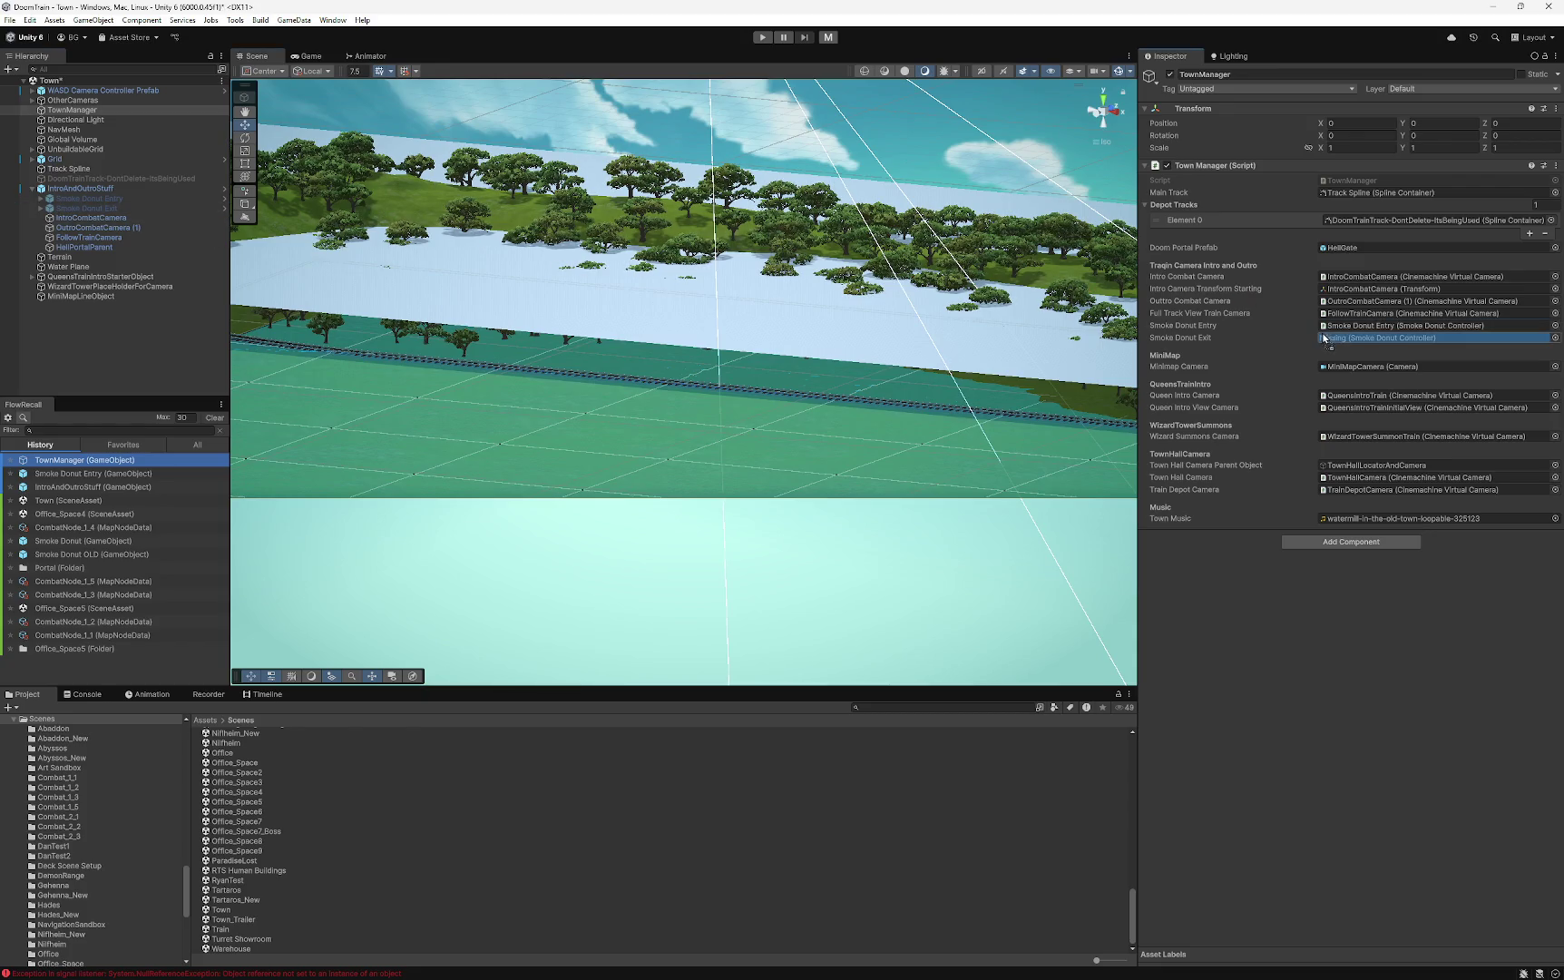
- Frame both smoke donut portals, then focus the view on Smoke Donut Entry
click(89, 198)
shift+click(87, 208)
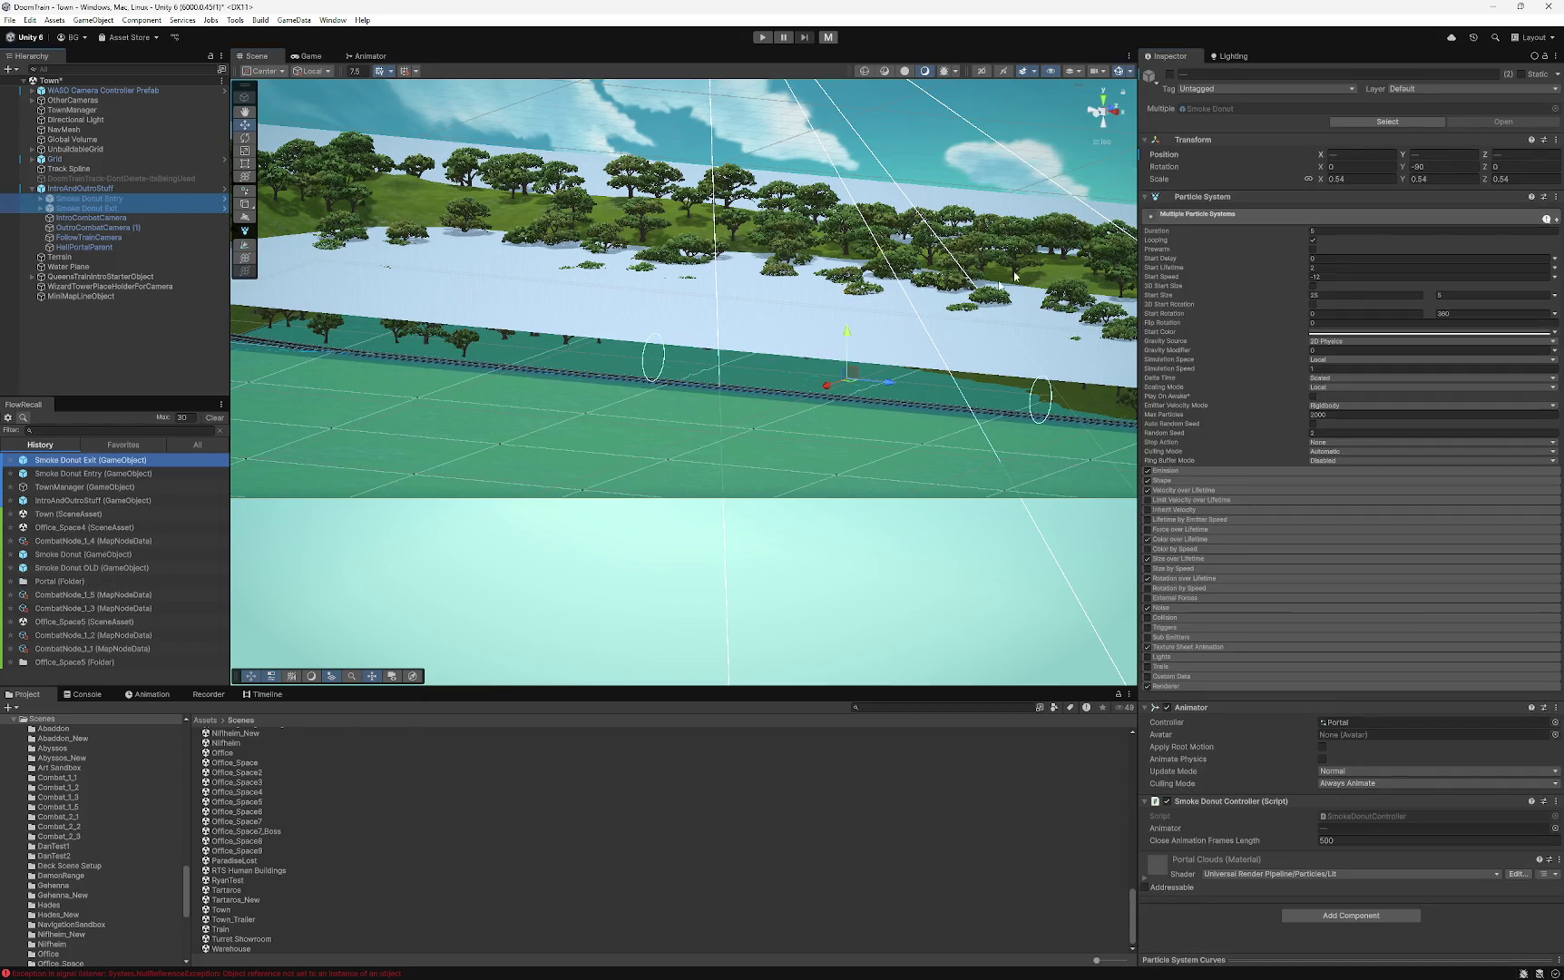
key(f)
mouse_move(575, 390)
mouse_down()
mouse_move(622, 408)
mouse_move(953, 429)
mouse_move(617, 417)
mouse_move(926, 446)
mouse_up()
click(82, 199)
key(f)
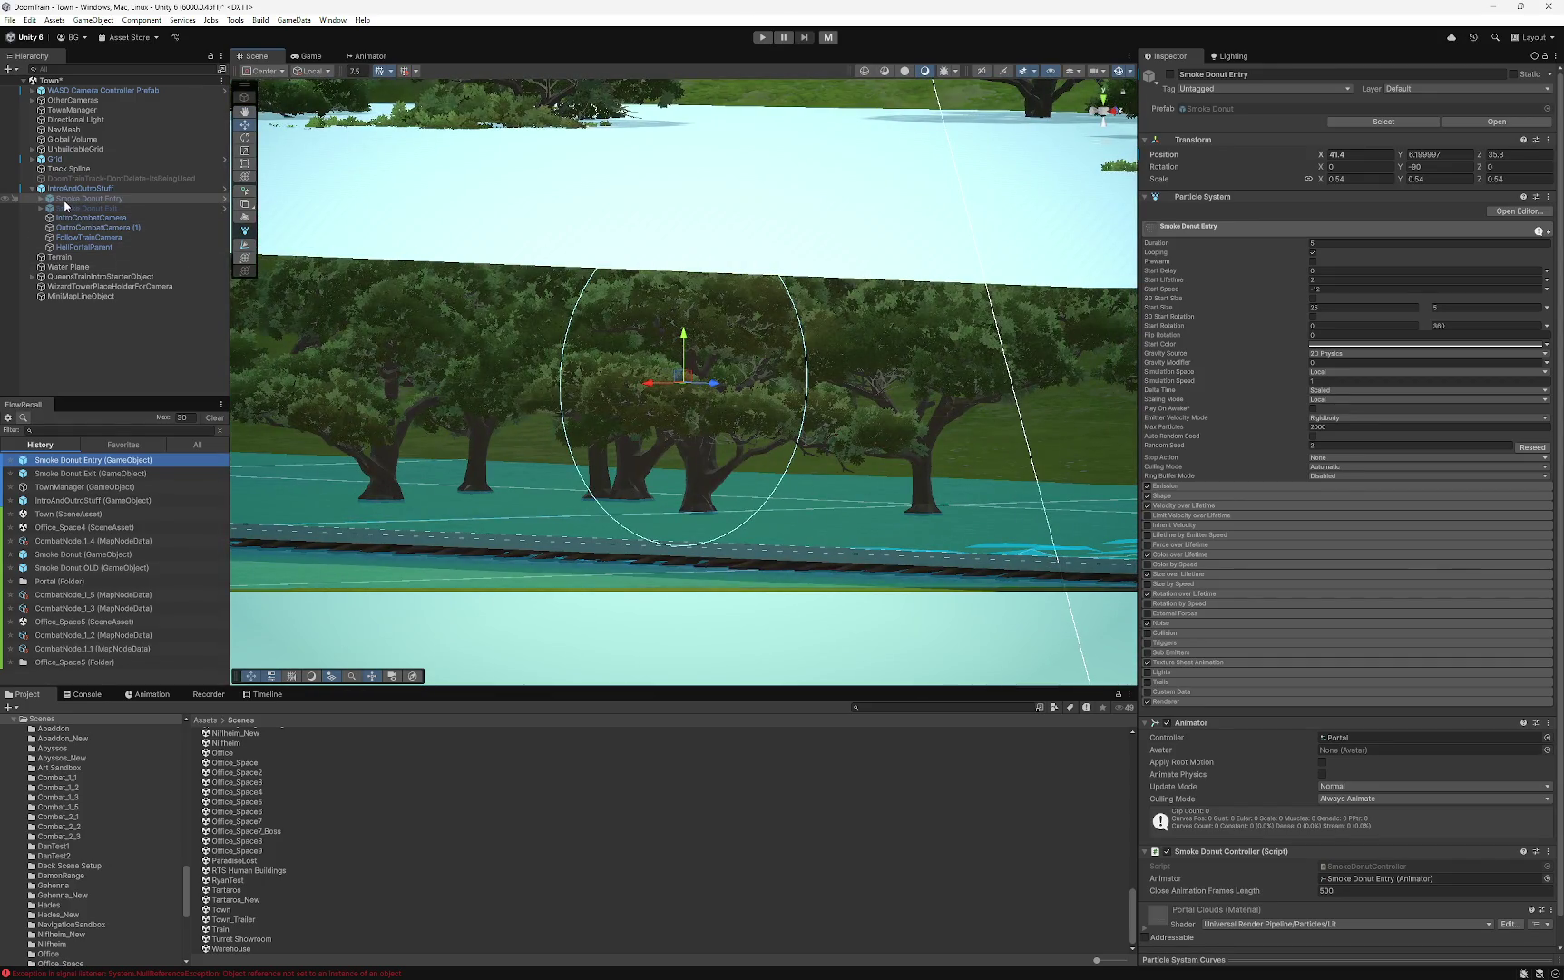
- Activate Smoke Donut Entry and preview its smoke effect from the Particles overlay
click(1169, 75)
click(1019, 582)
mouse_move(894, 478)
mouse_down()
mouse_move(858, 497)
mouse_move(1022, 465)
mouse_move(752, 453)
mouse_up()
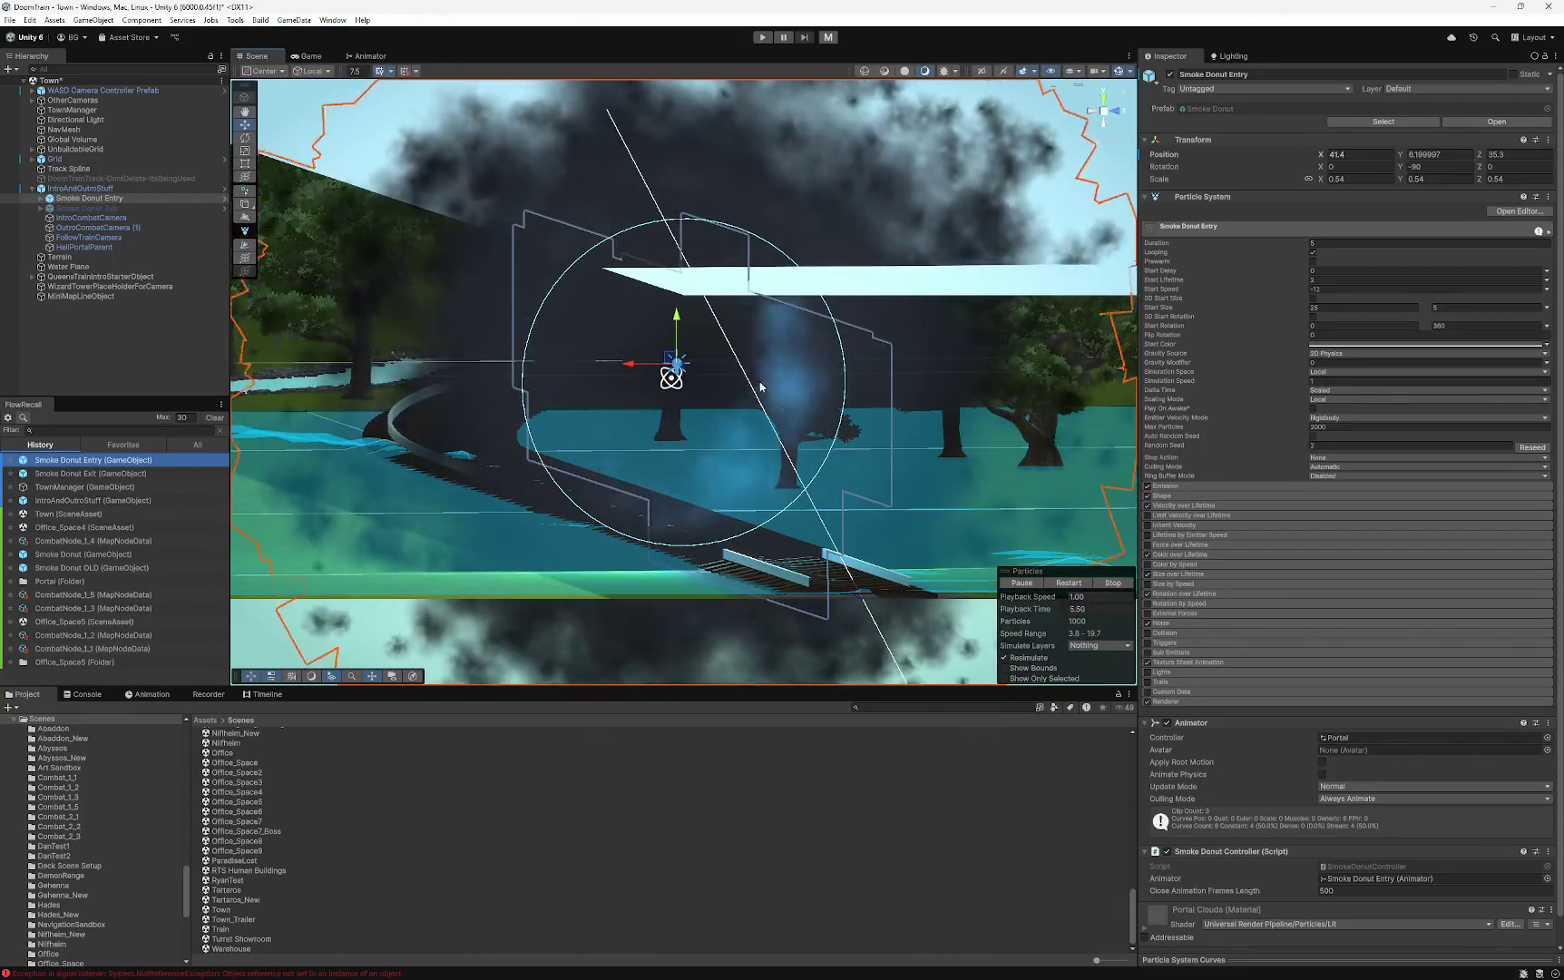
mouse_move(744, 429)
mouse_down()
mouse_move(844, 493)
mouse_move(734, 408)
mouse_move(897, 481)
mouse_move(748, 421)
mouse_move(670, 441)
mouse_move(789, 483)
mouse_up()
key(period)
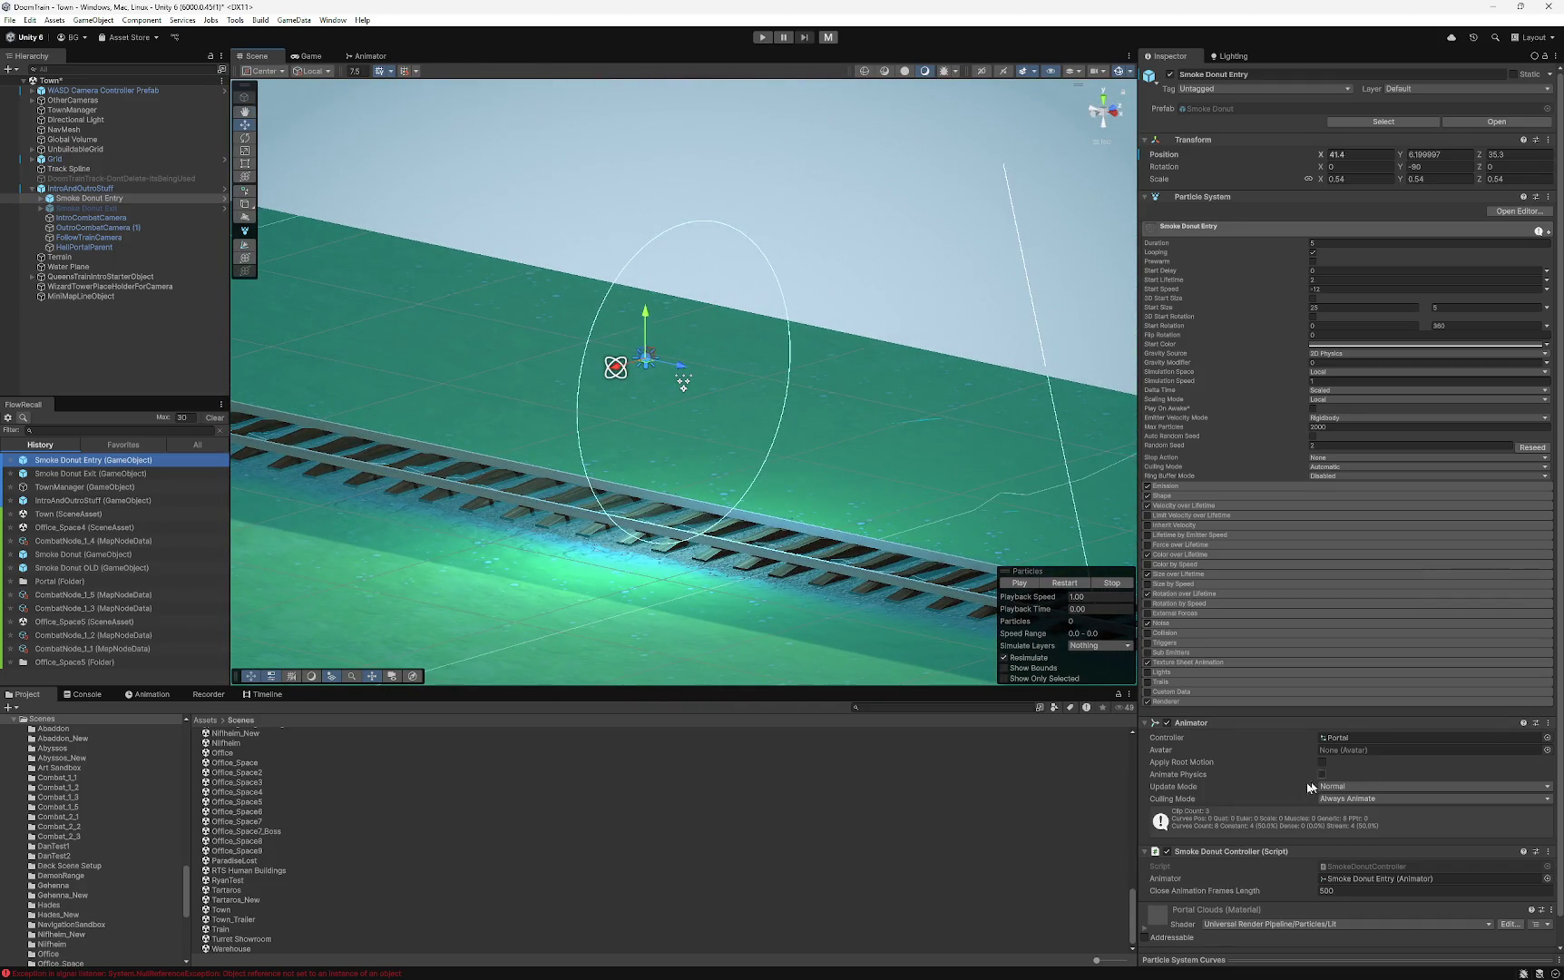
- Orbit around the smoke donut and open its Portal animator controller graph
scroll(1240, 872, down, 1)
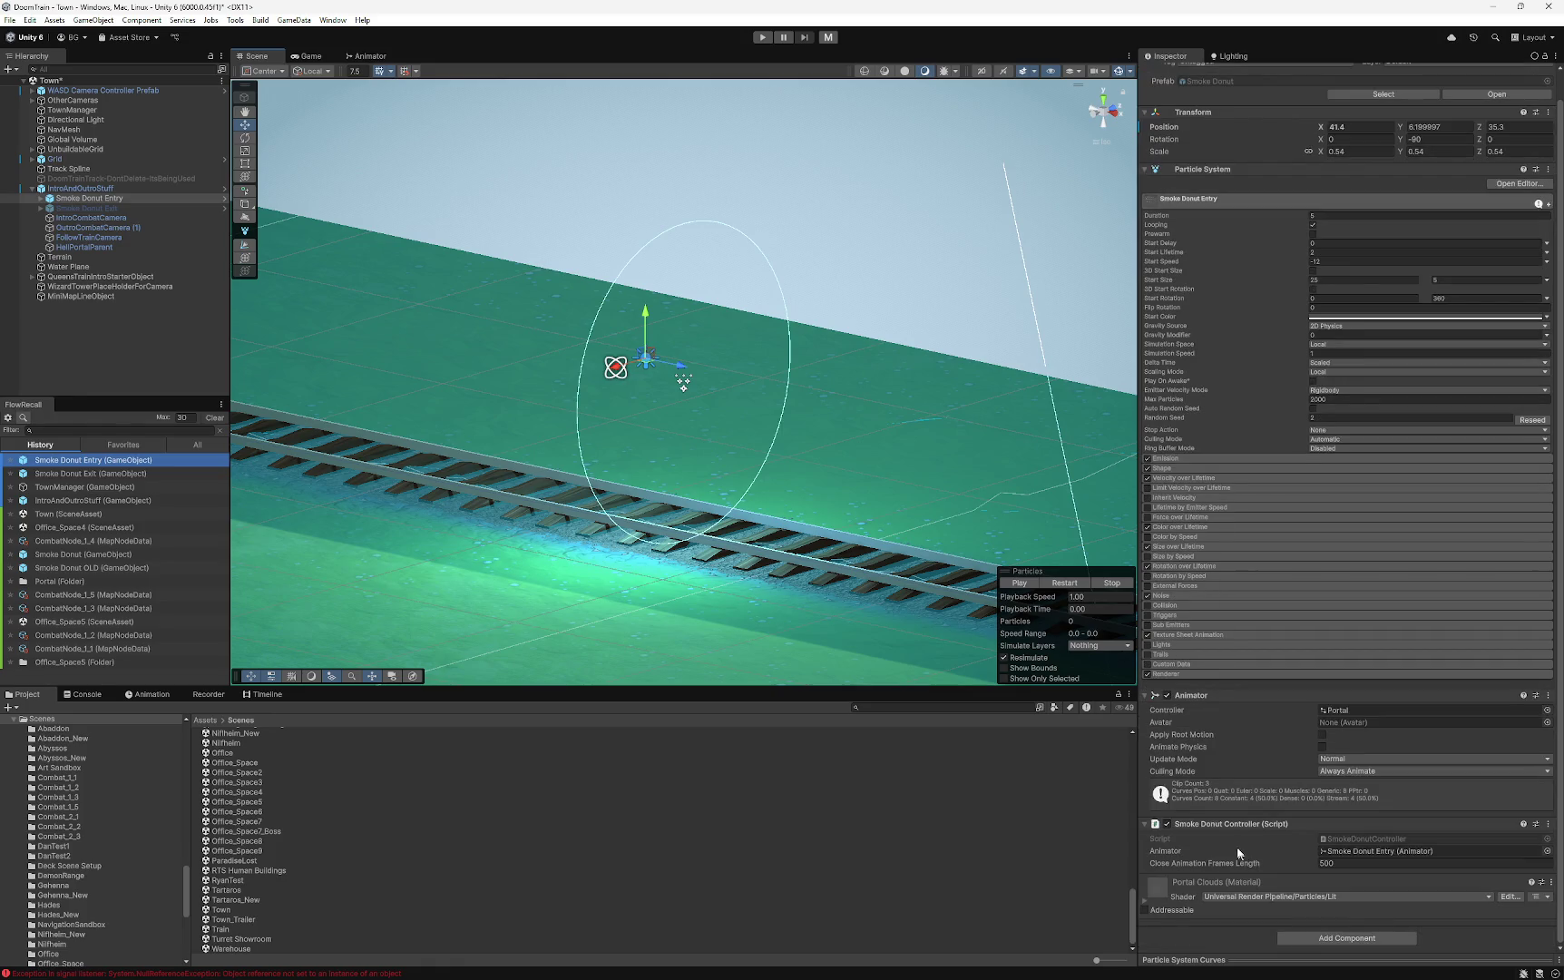
scroll(1216, 740, up, 1)
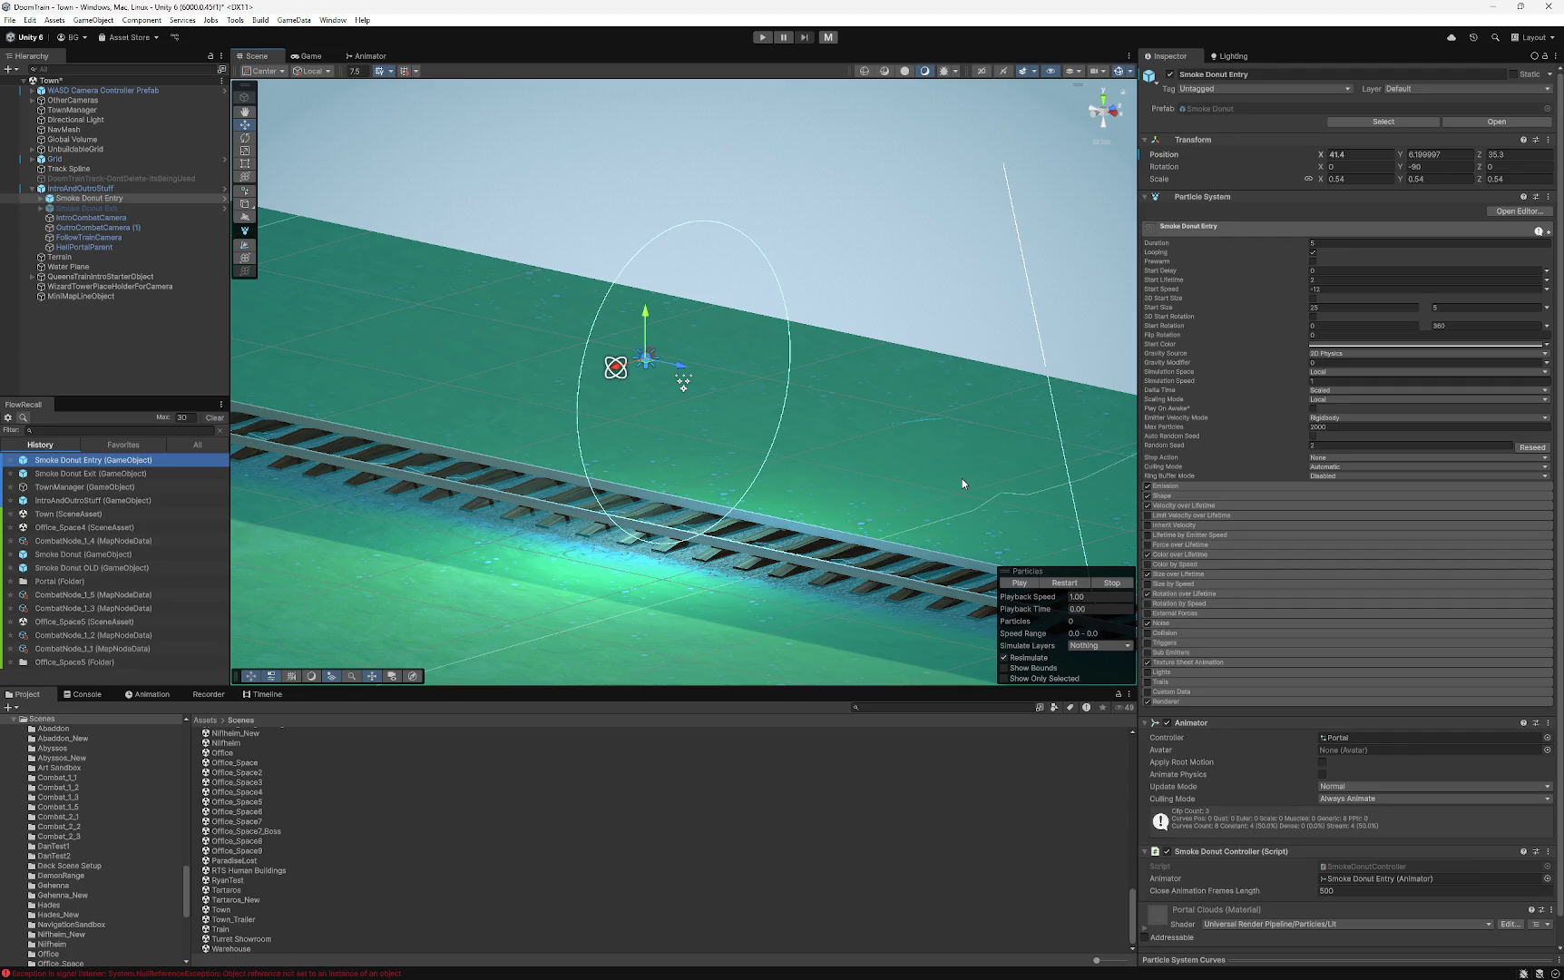
mouse_move(932, 493)
mouse_down()
mouse_move(876, 489)
mouse_move(841, 527)
mouse_move(855, 489)
mouse_move(810, 457)
mouse_move(770, 491)
mouse_move(802, 449)
mouse_move(719, 487)
mouse_up()
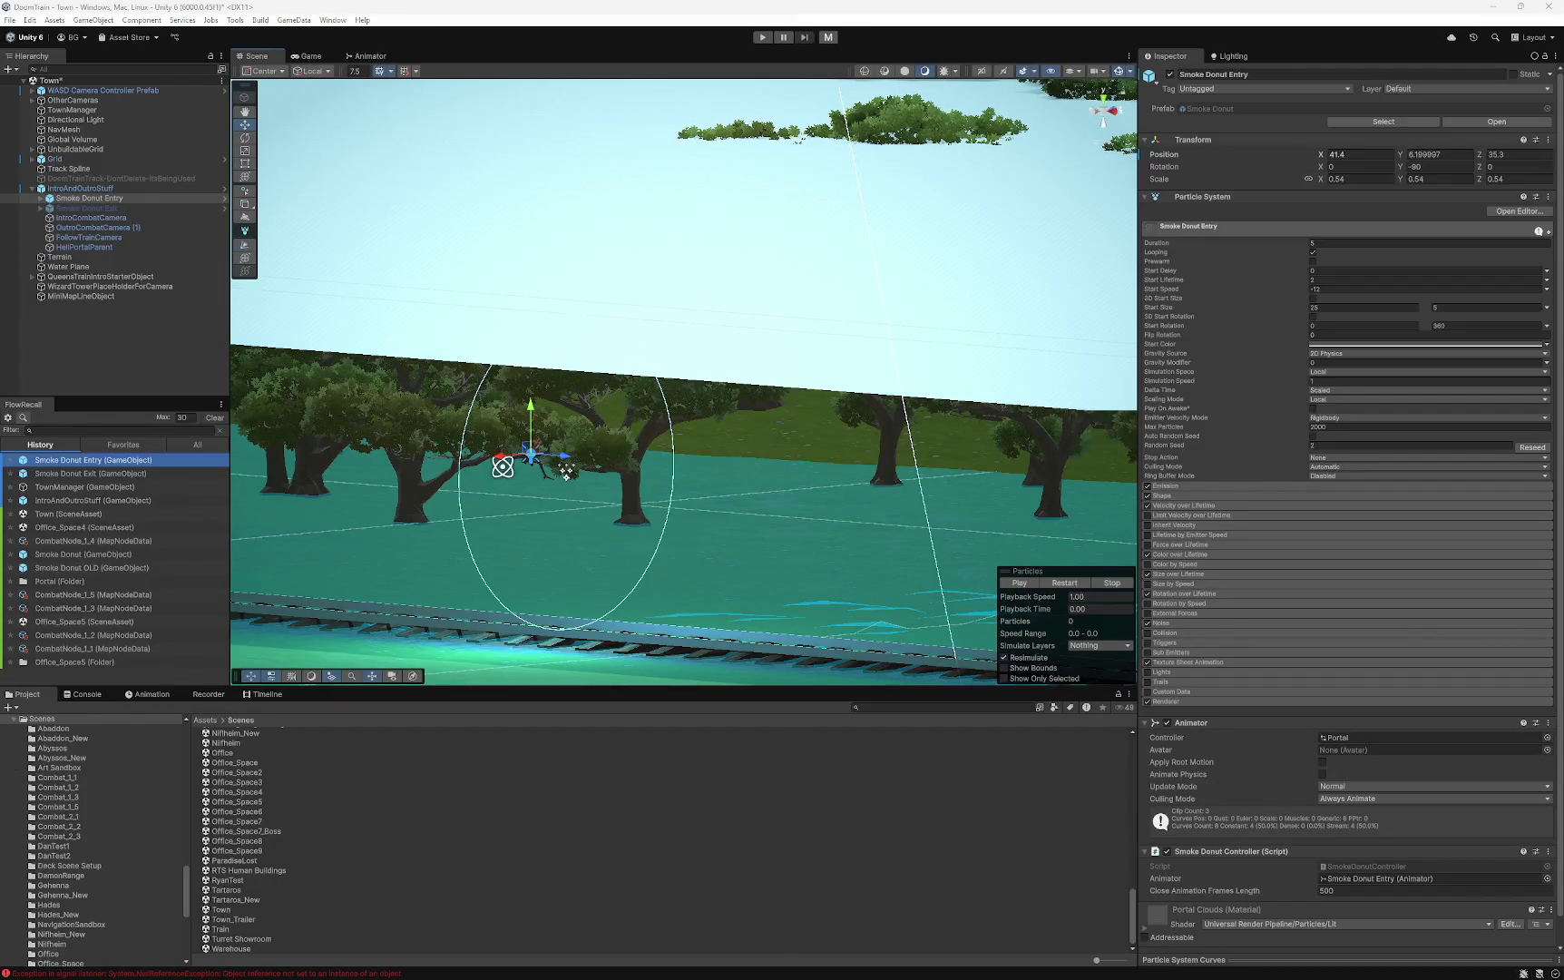
click(1333, 738)
click(368, 55)
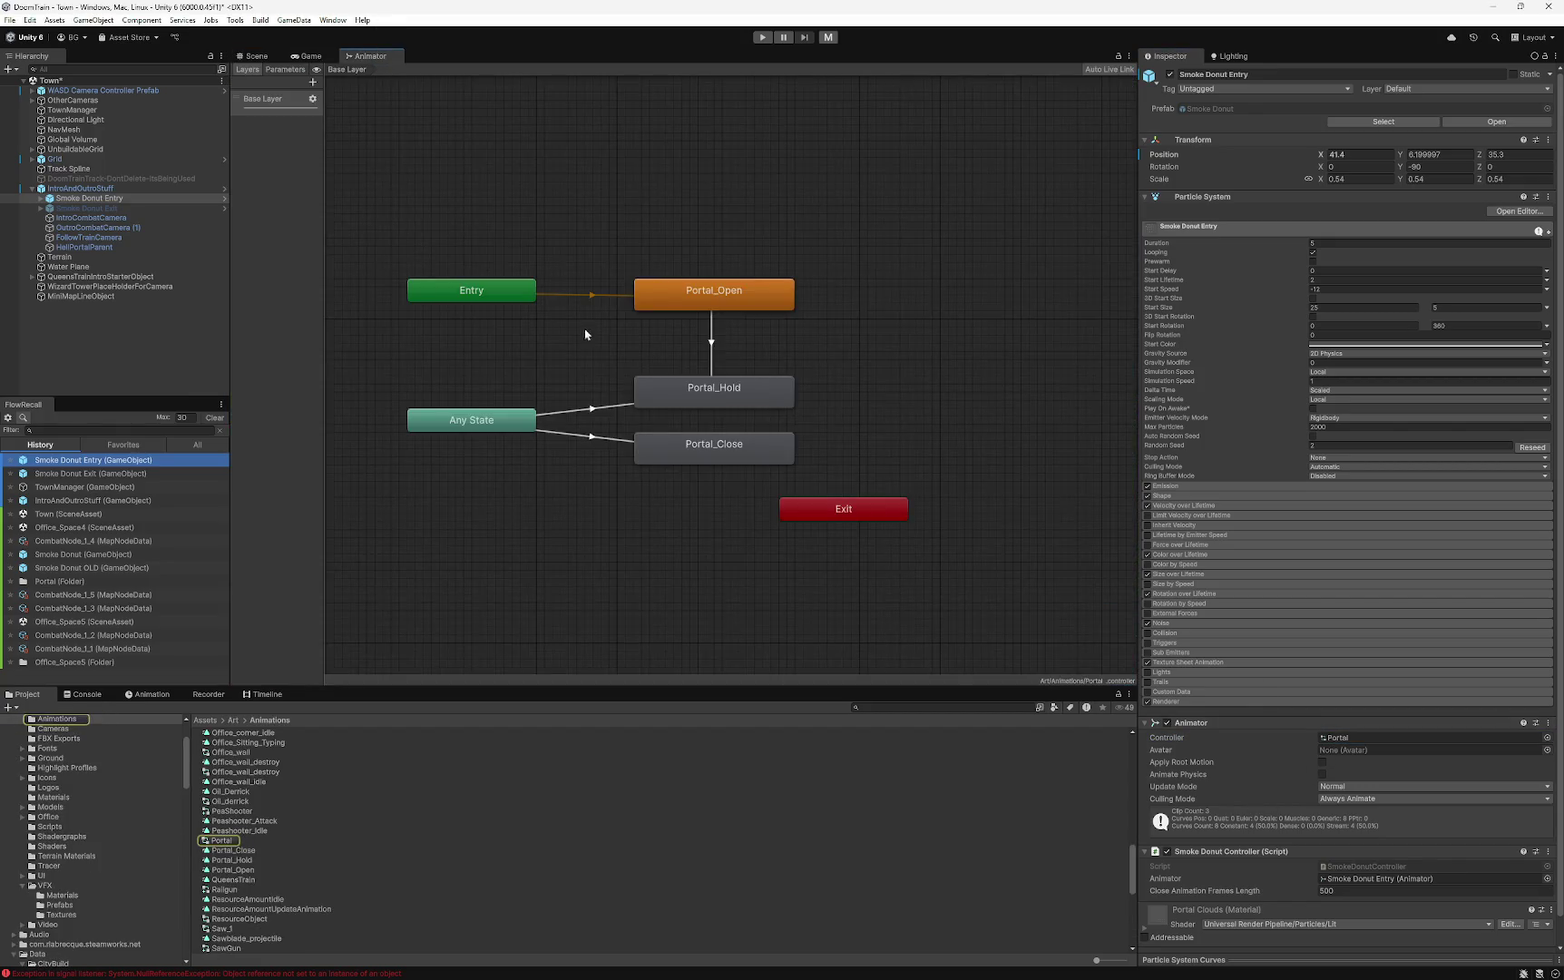
- Inspect the Entry node, Portal_Open state and its default transition, and check the available Portal clips
click(587, 297)
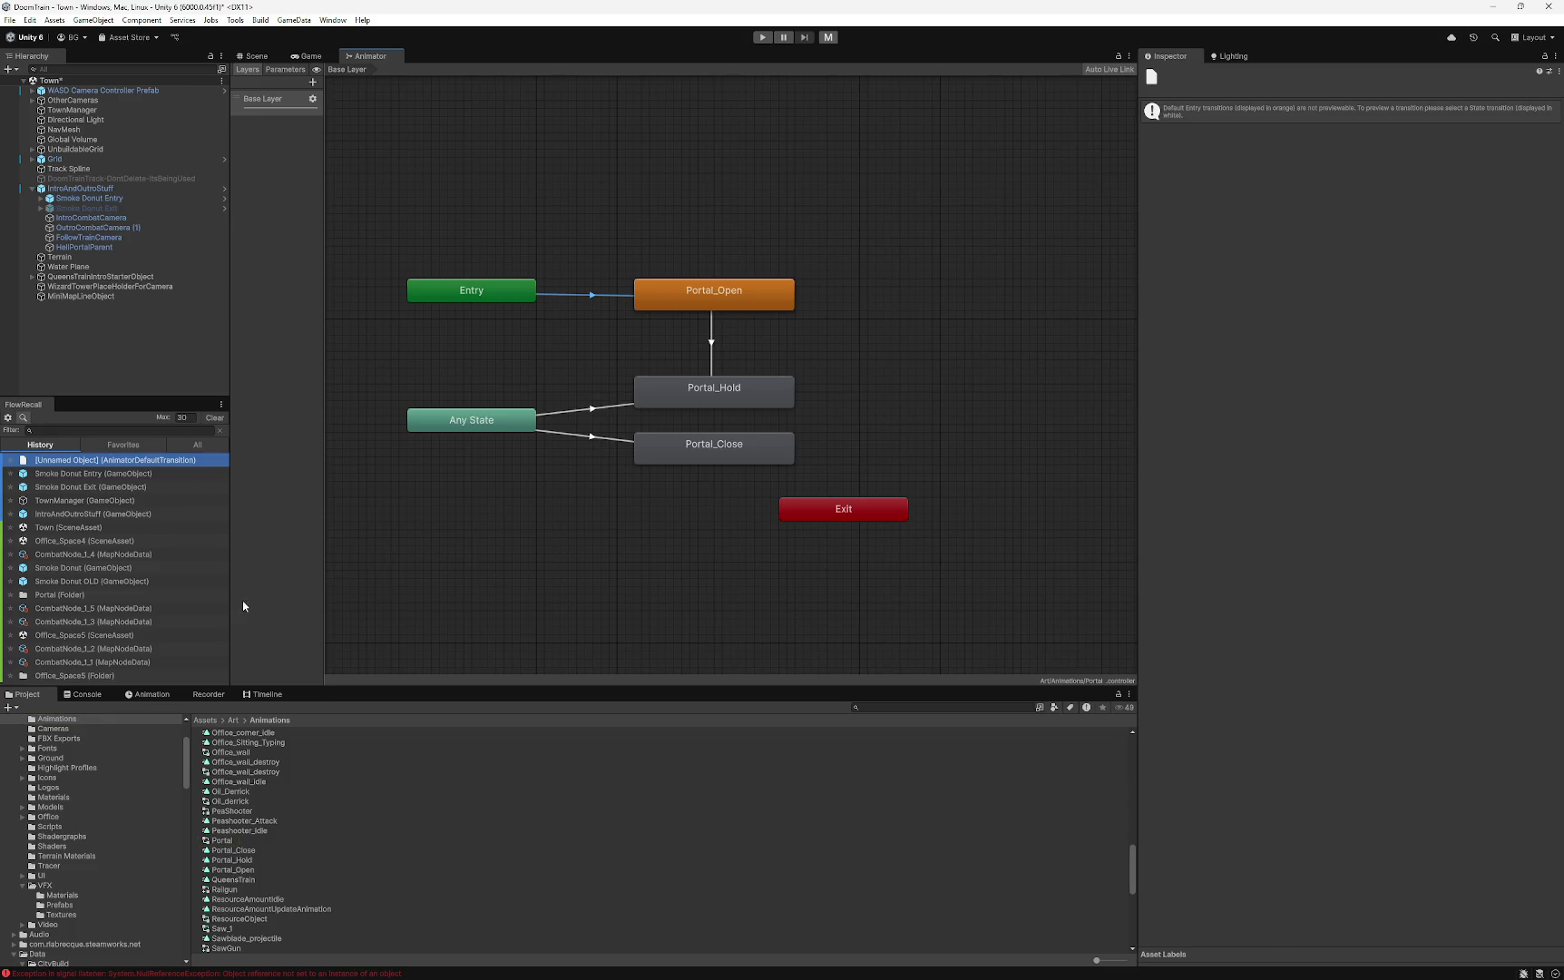
click(488, 290)
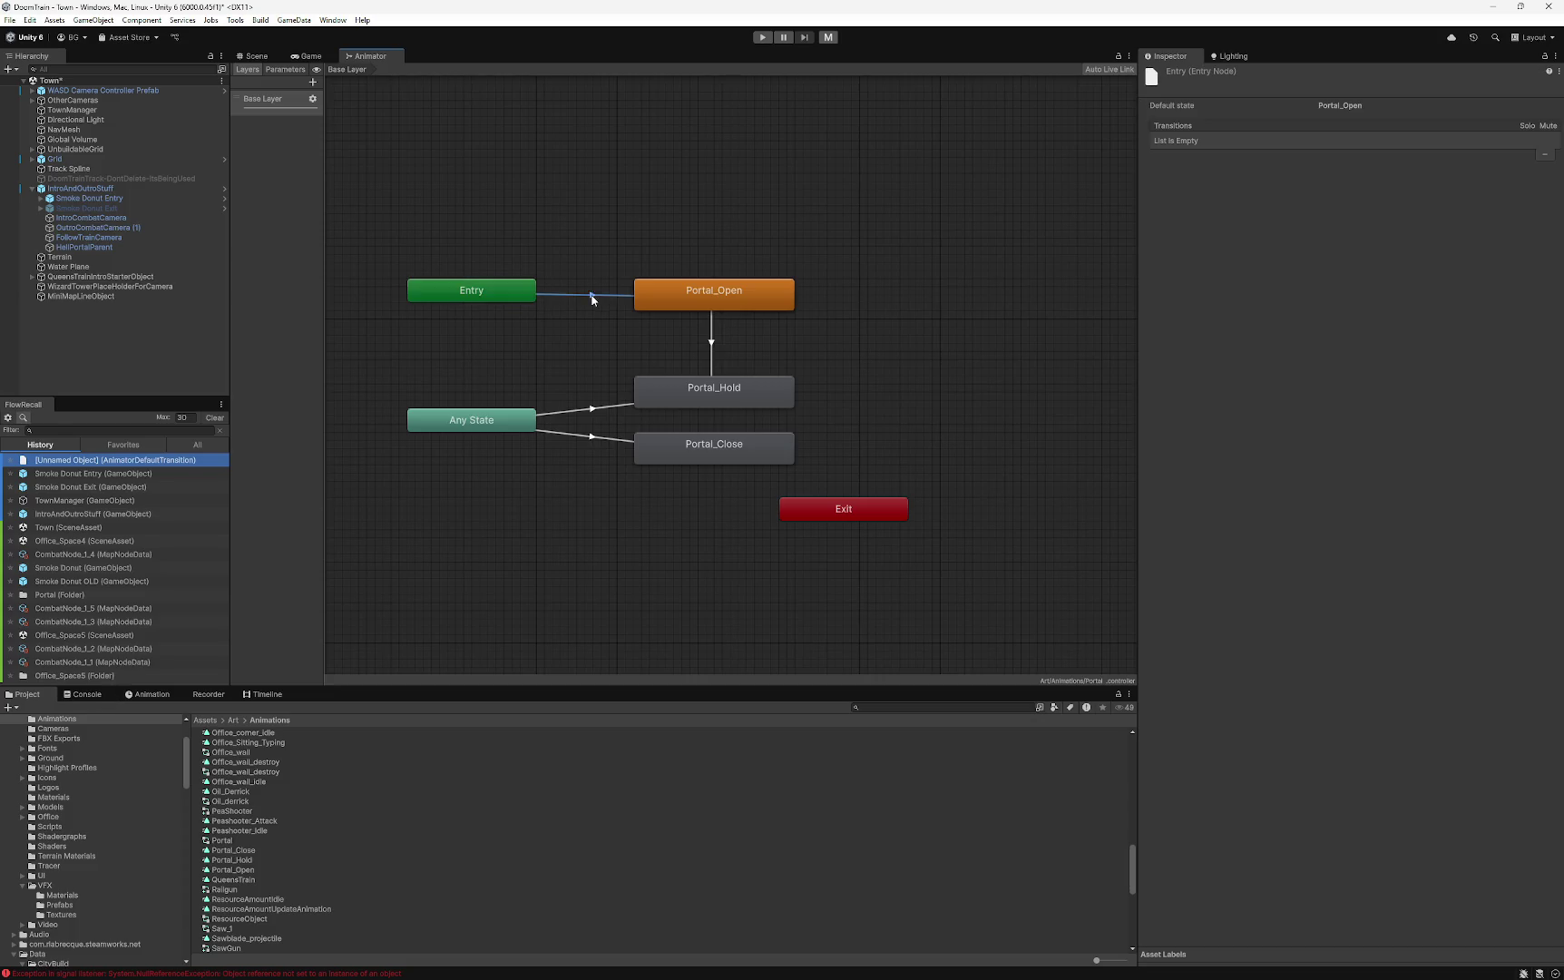
click(677, 293)
click(598, 295)
click(150, 694)
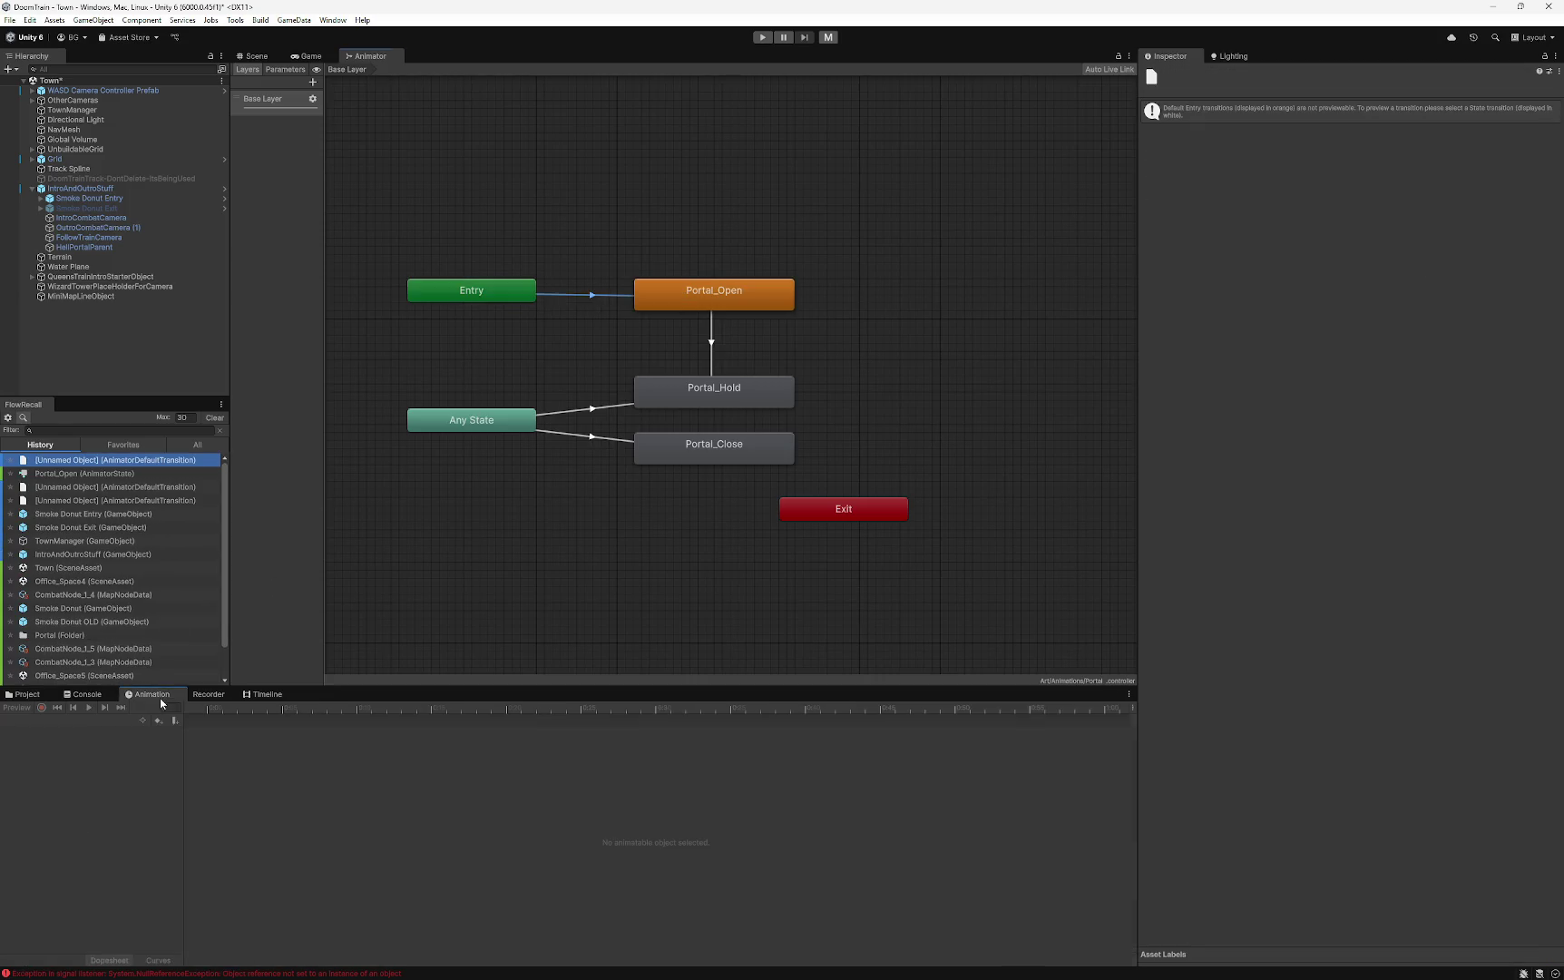
click(91, 198)
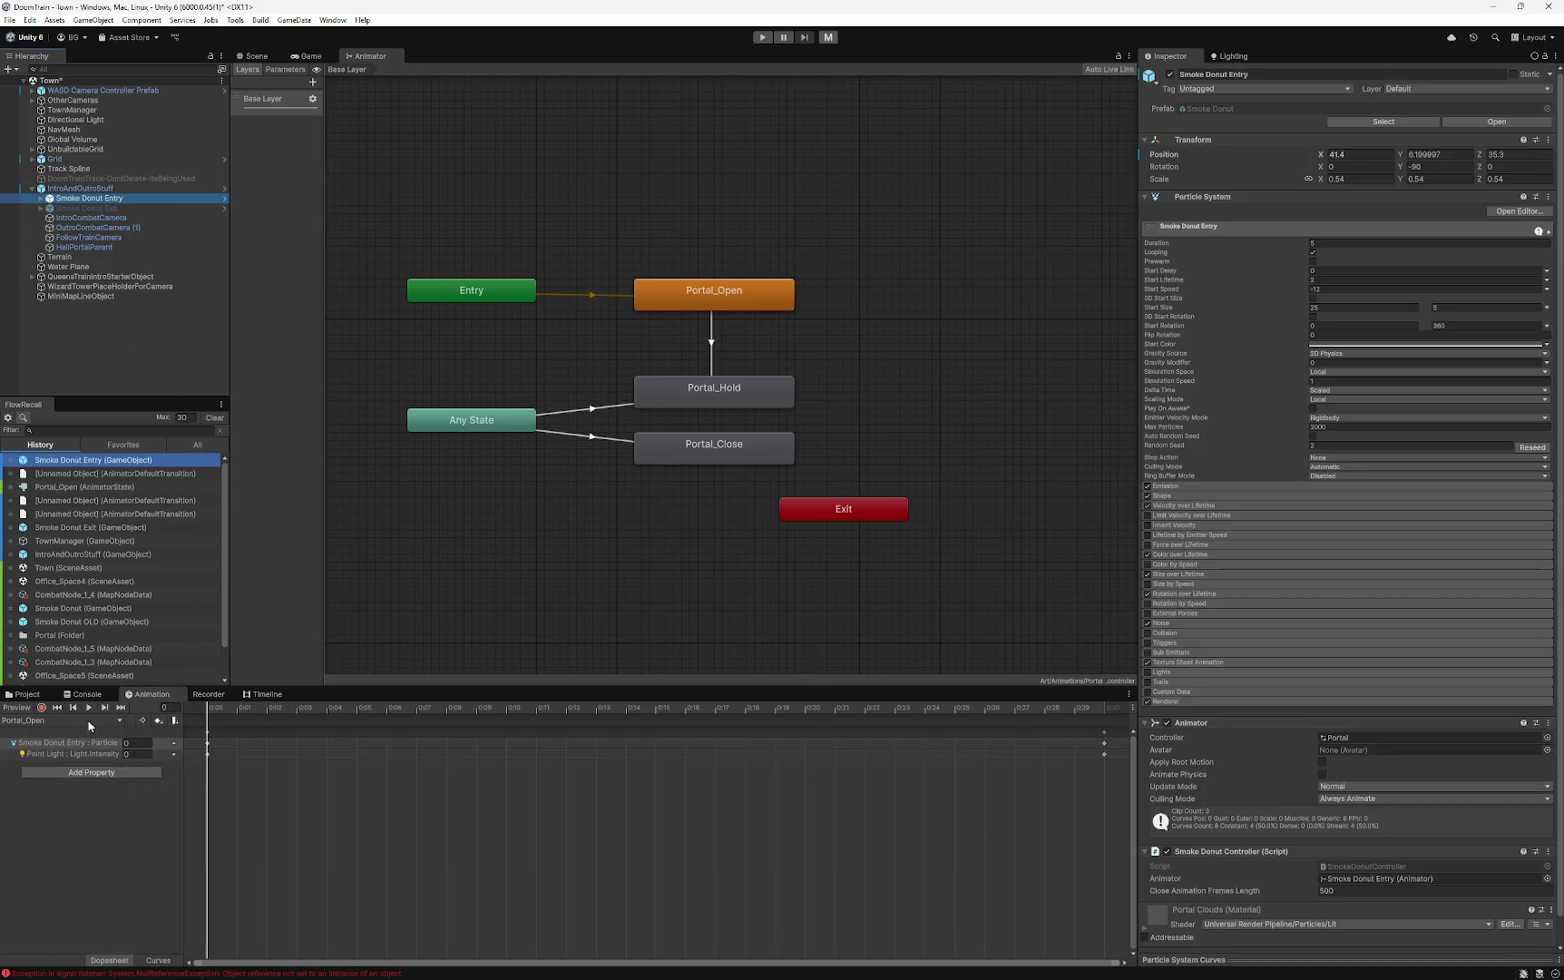
click(52, 719)
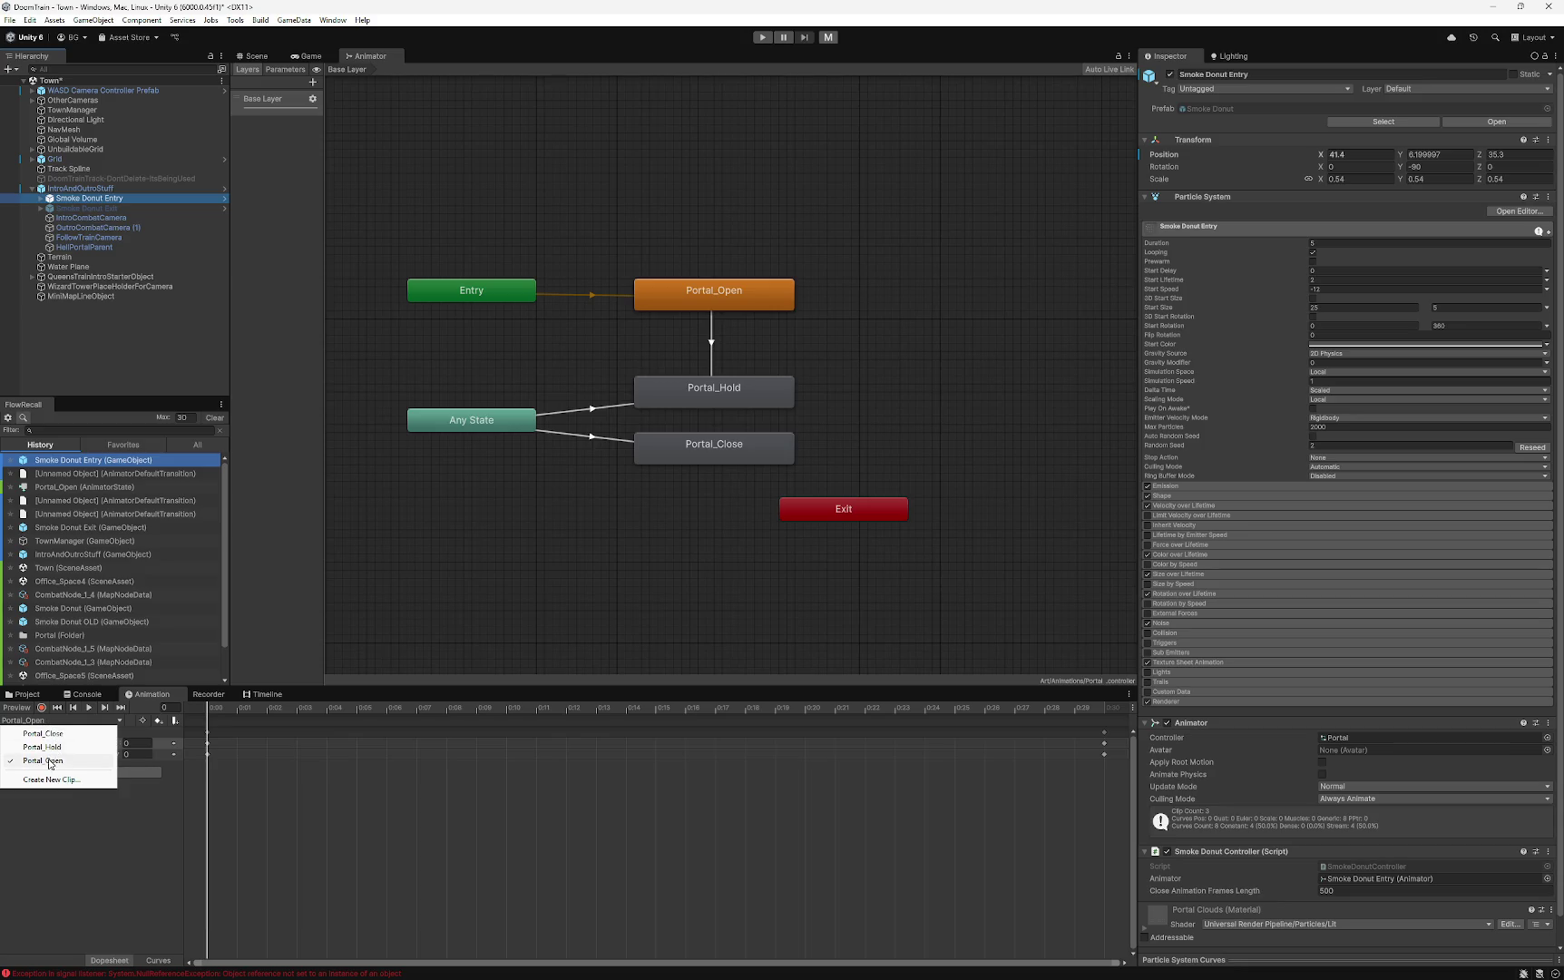
click(492, 356)
- Review the Entry→Portal_Open, Portal_Open→Portal_Hold and Any State→Portal_Close transitions, then select IntroAndOutroStuff
click(570, 295)
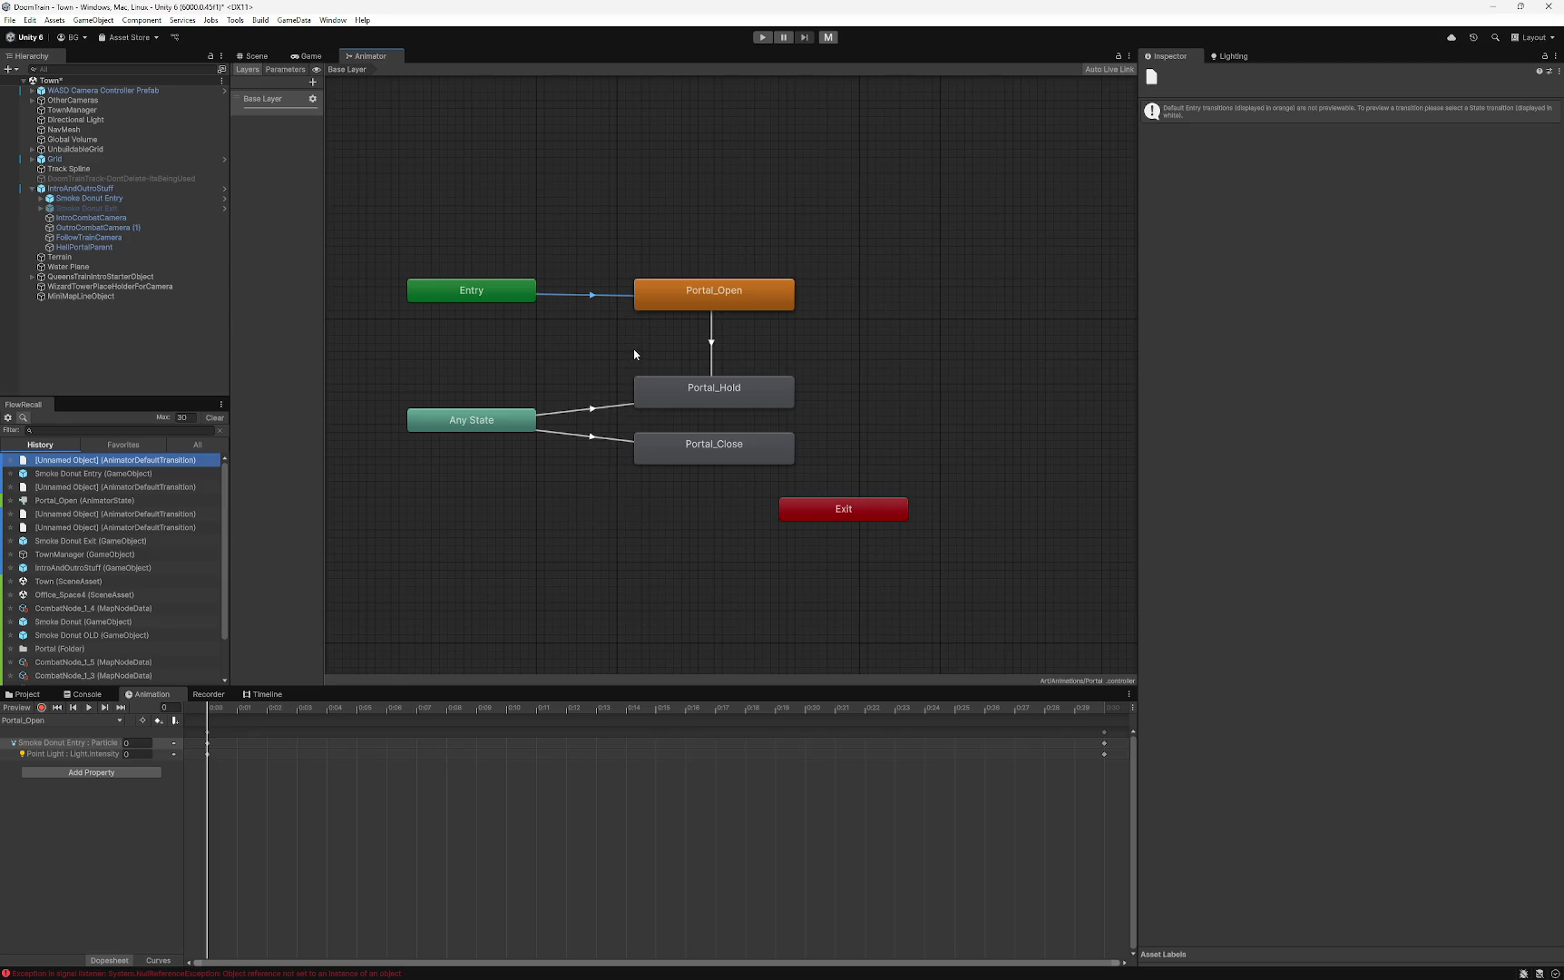
click(713, 343)
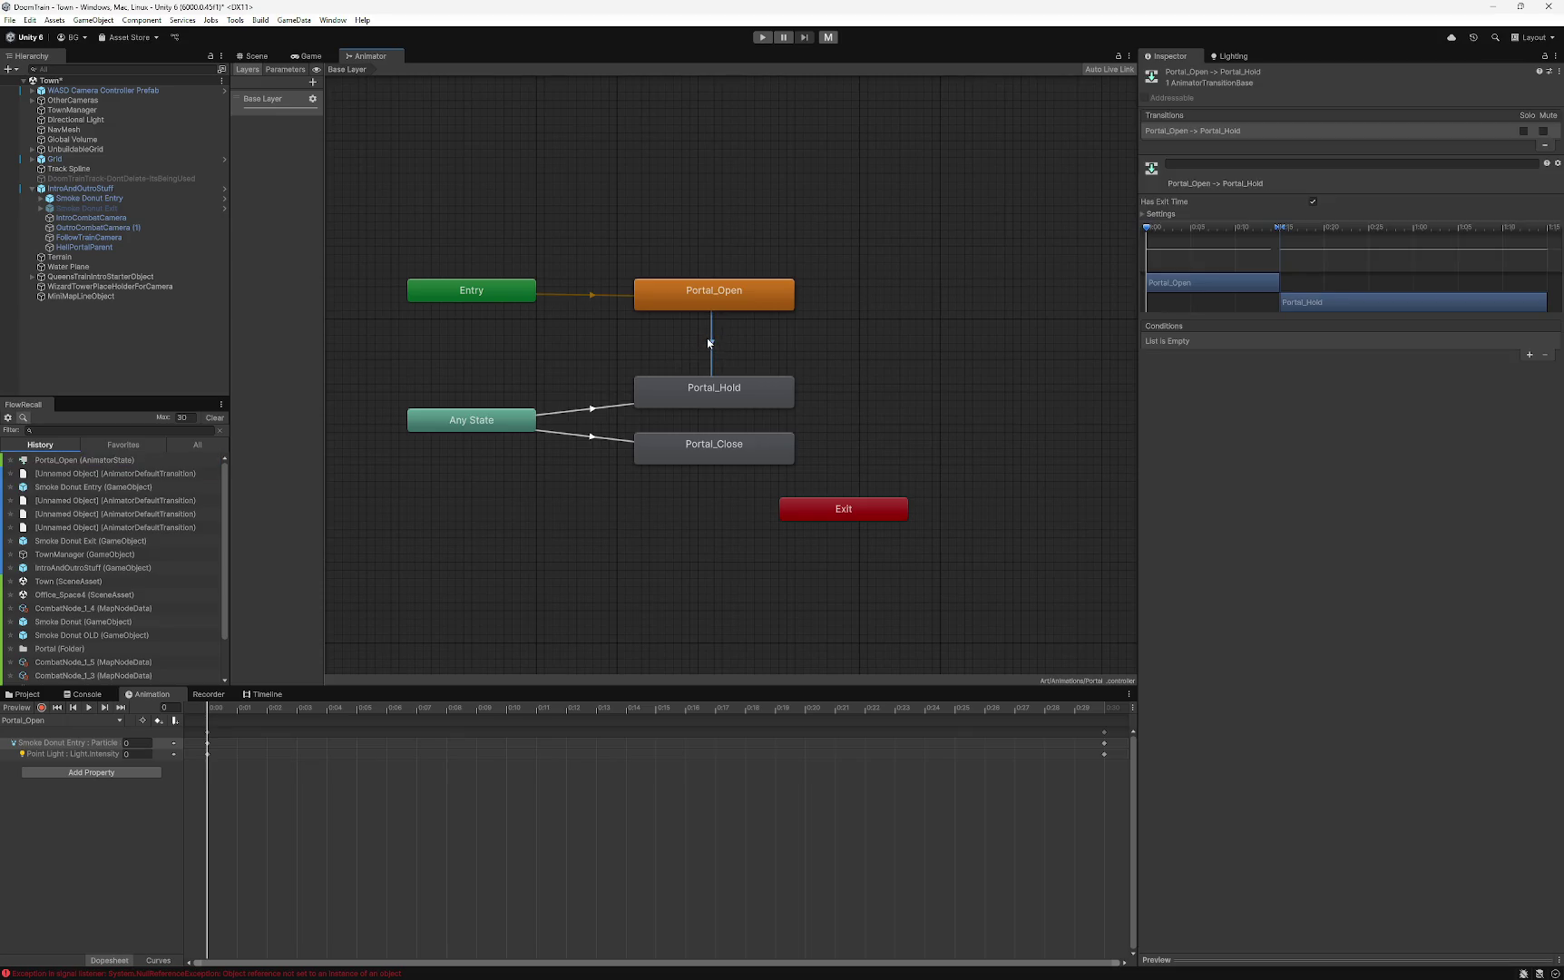
click(589, 434)
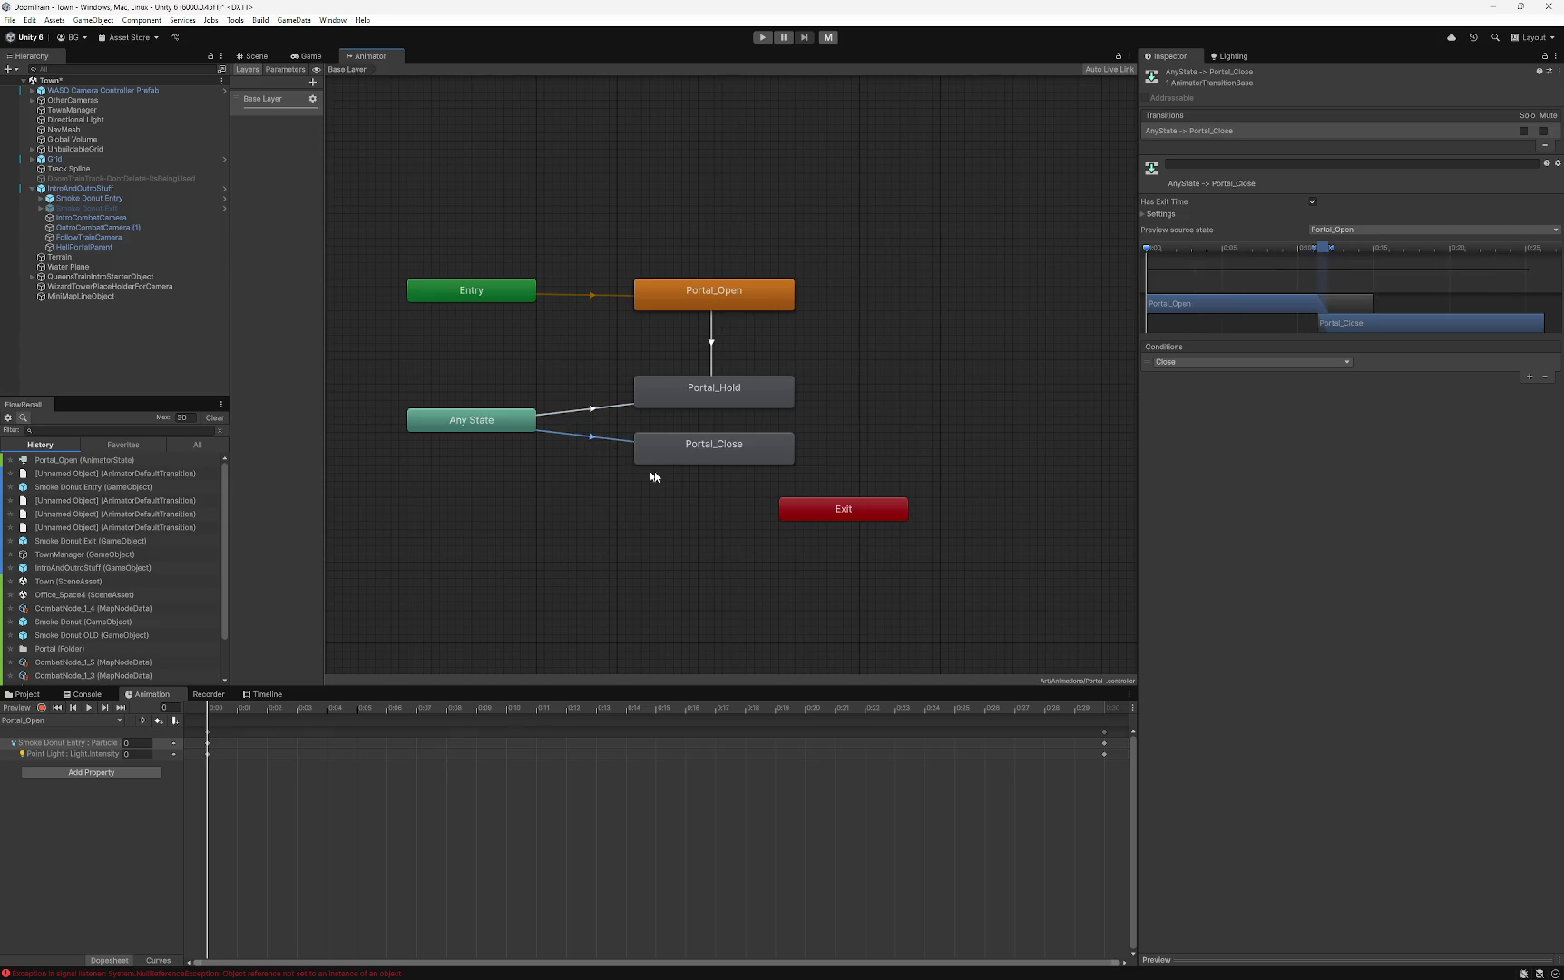
click(621, 533)
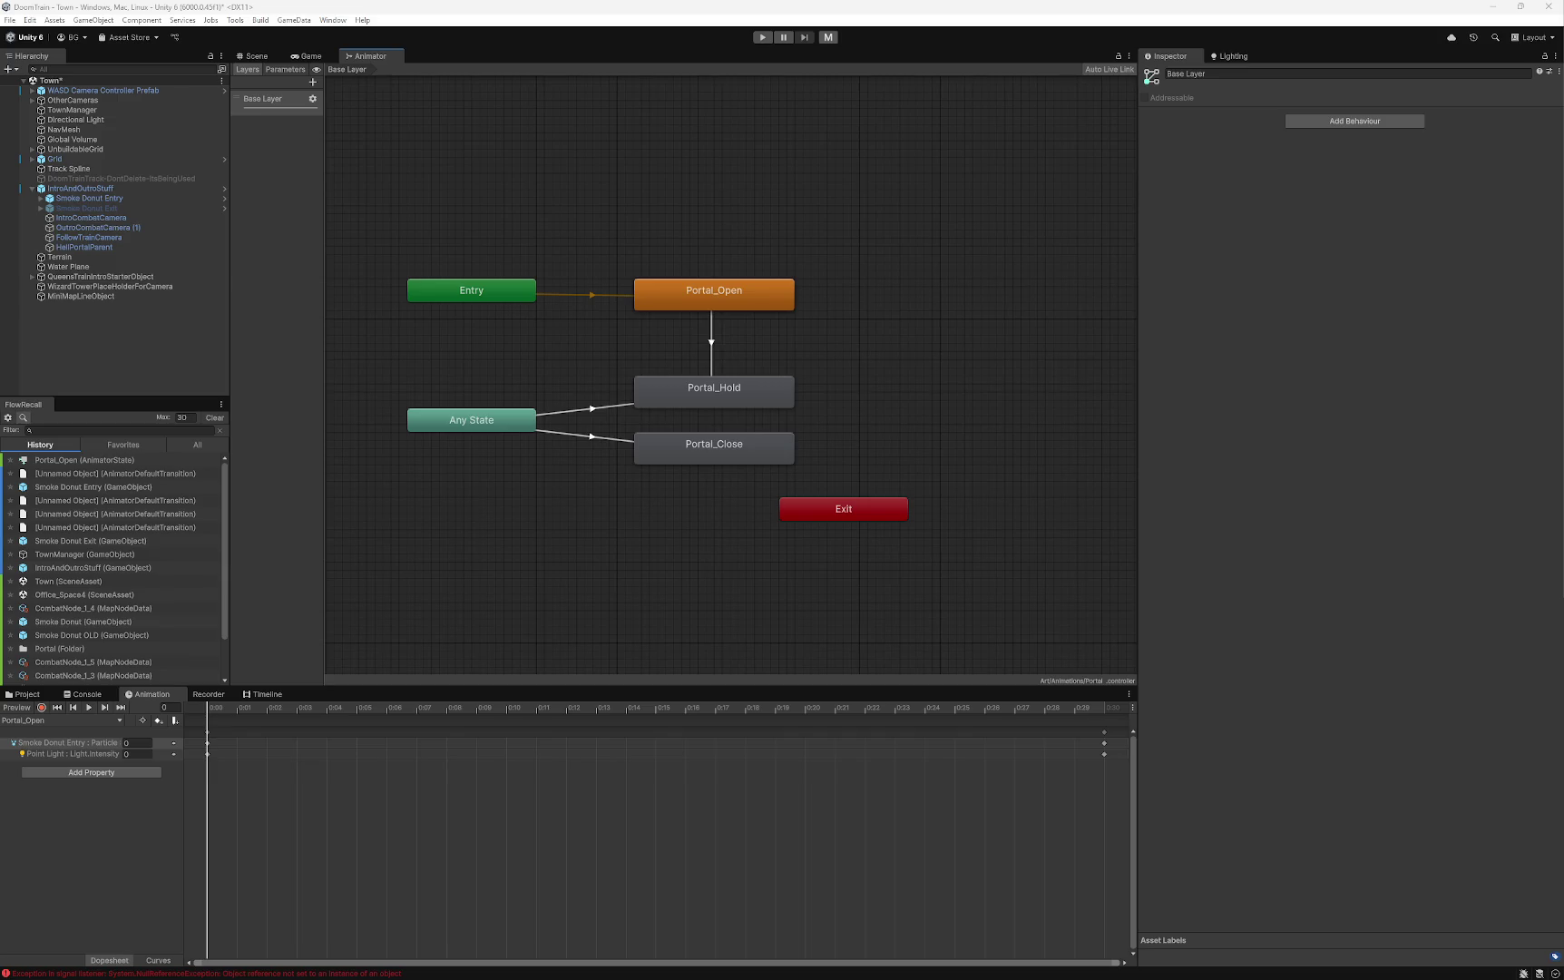
click(98, 190)
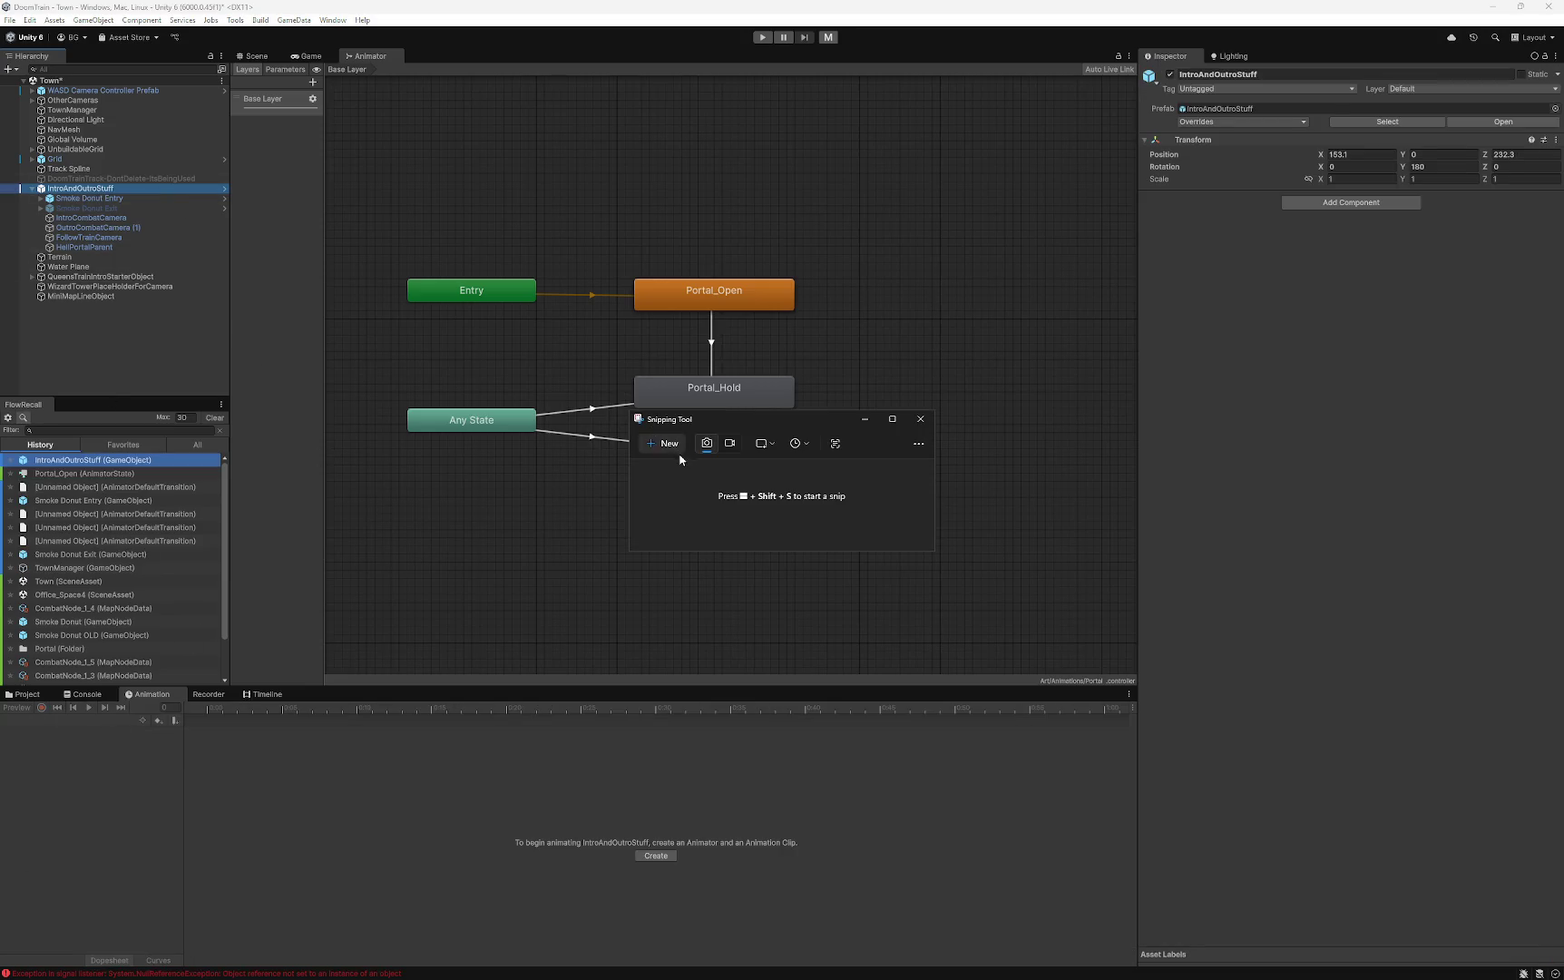
key(super+shift+s)
- Snip and copy the hierarchy rows around IntroAndOutroStuff, then expand Smoke Donut Entry
drag(19, 178, 233, 276)
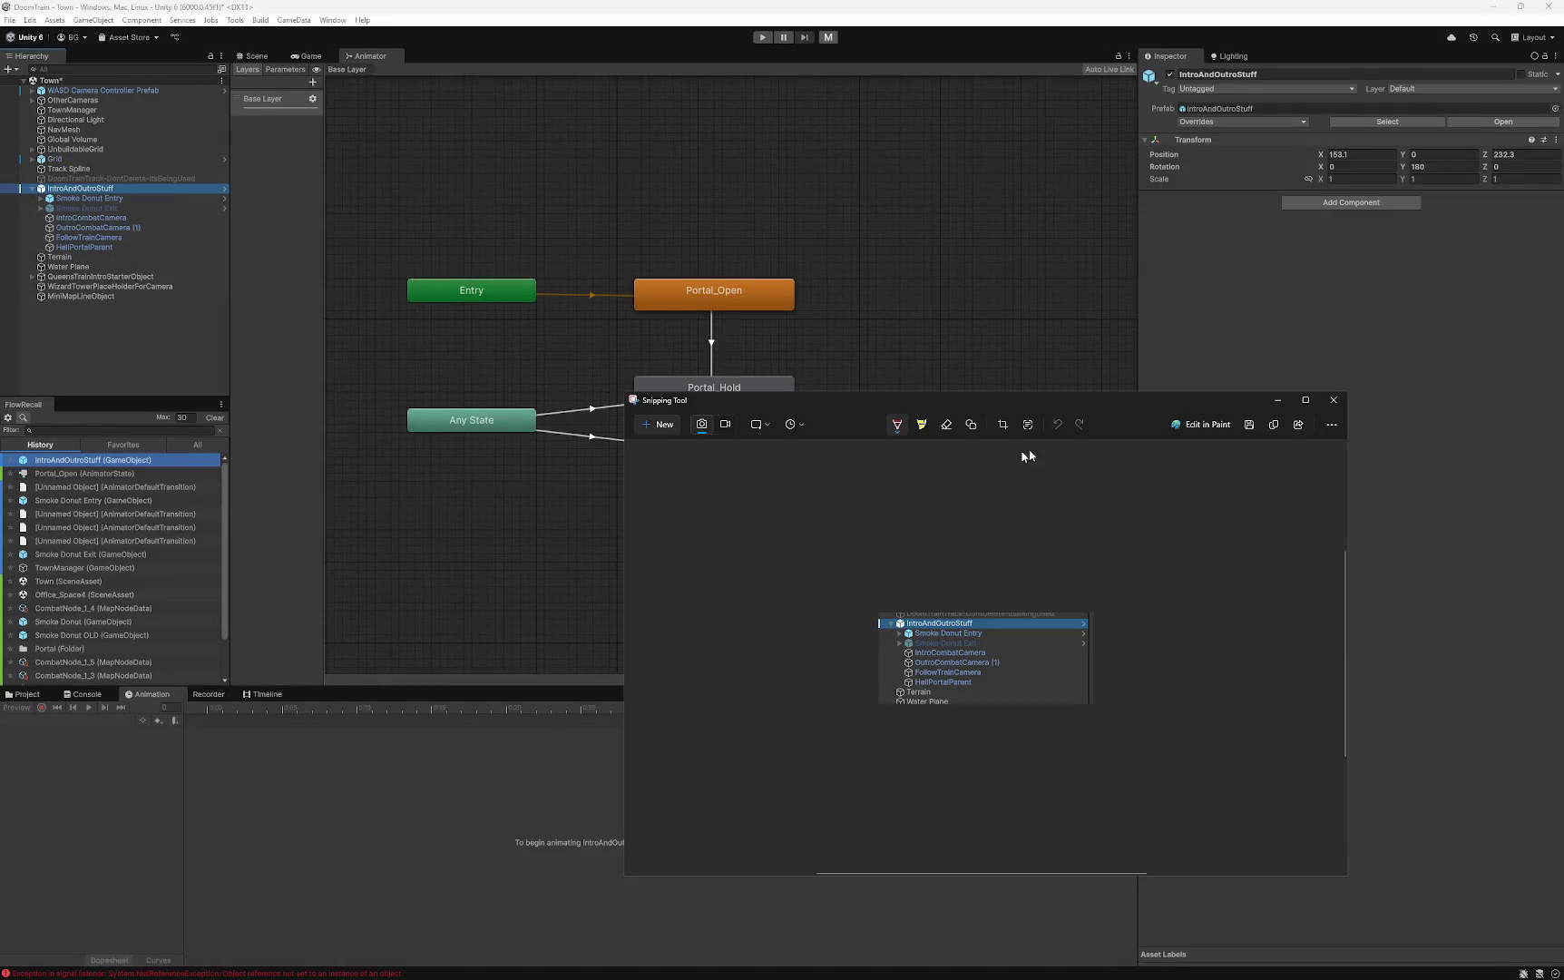
click(1273, 424)
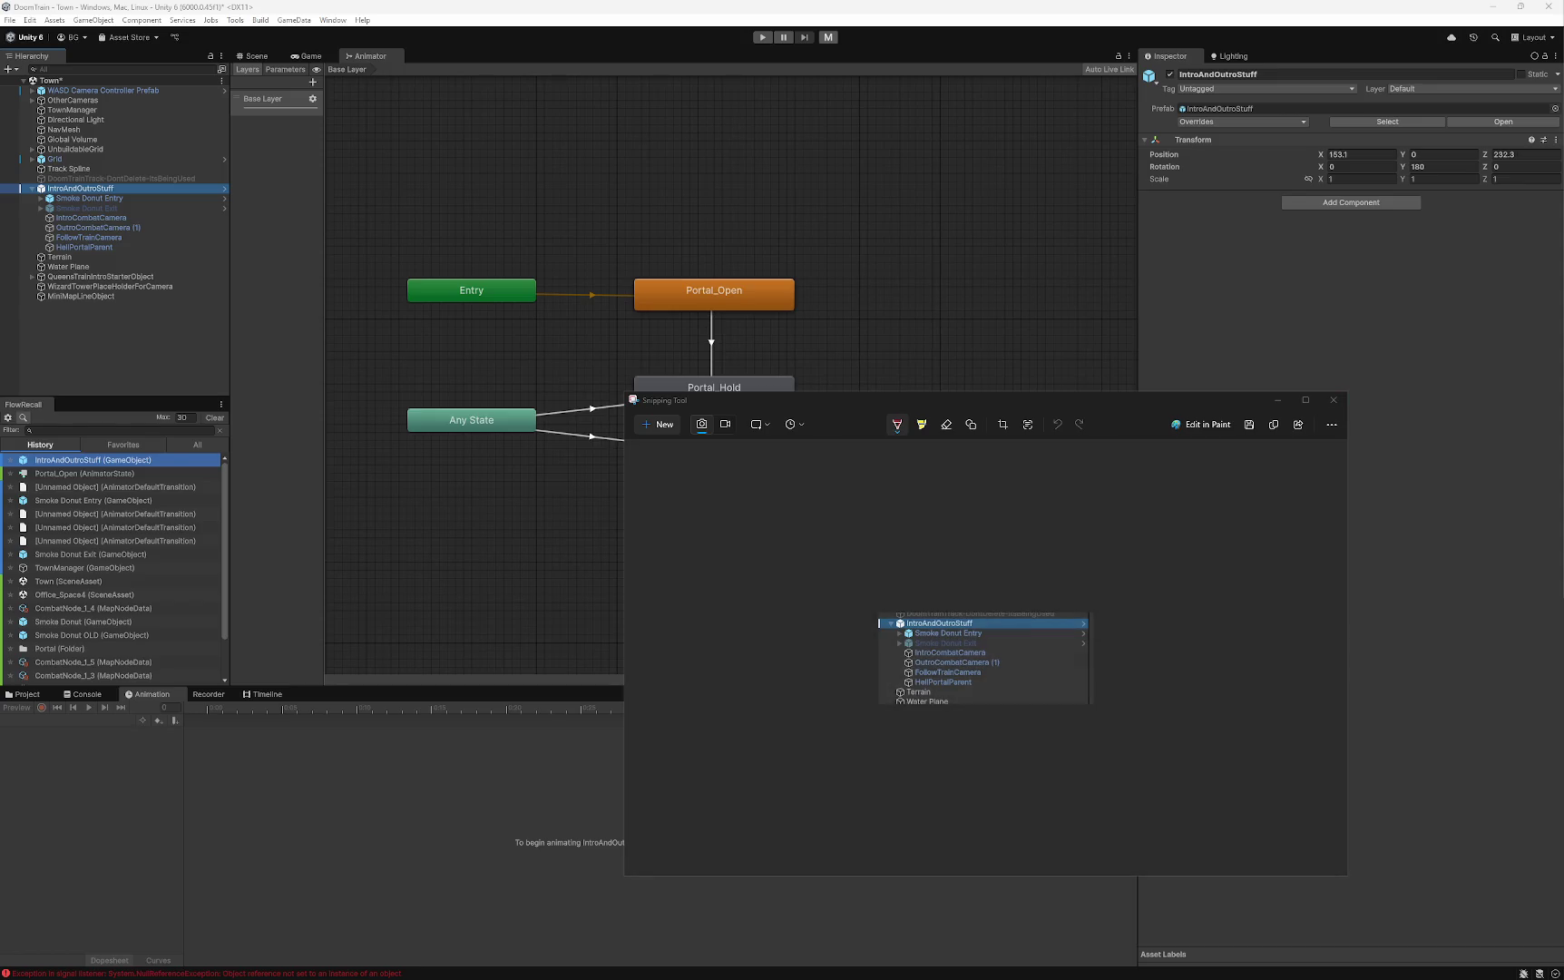
click(56, 197)
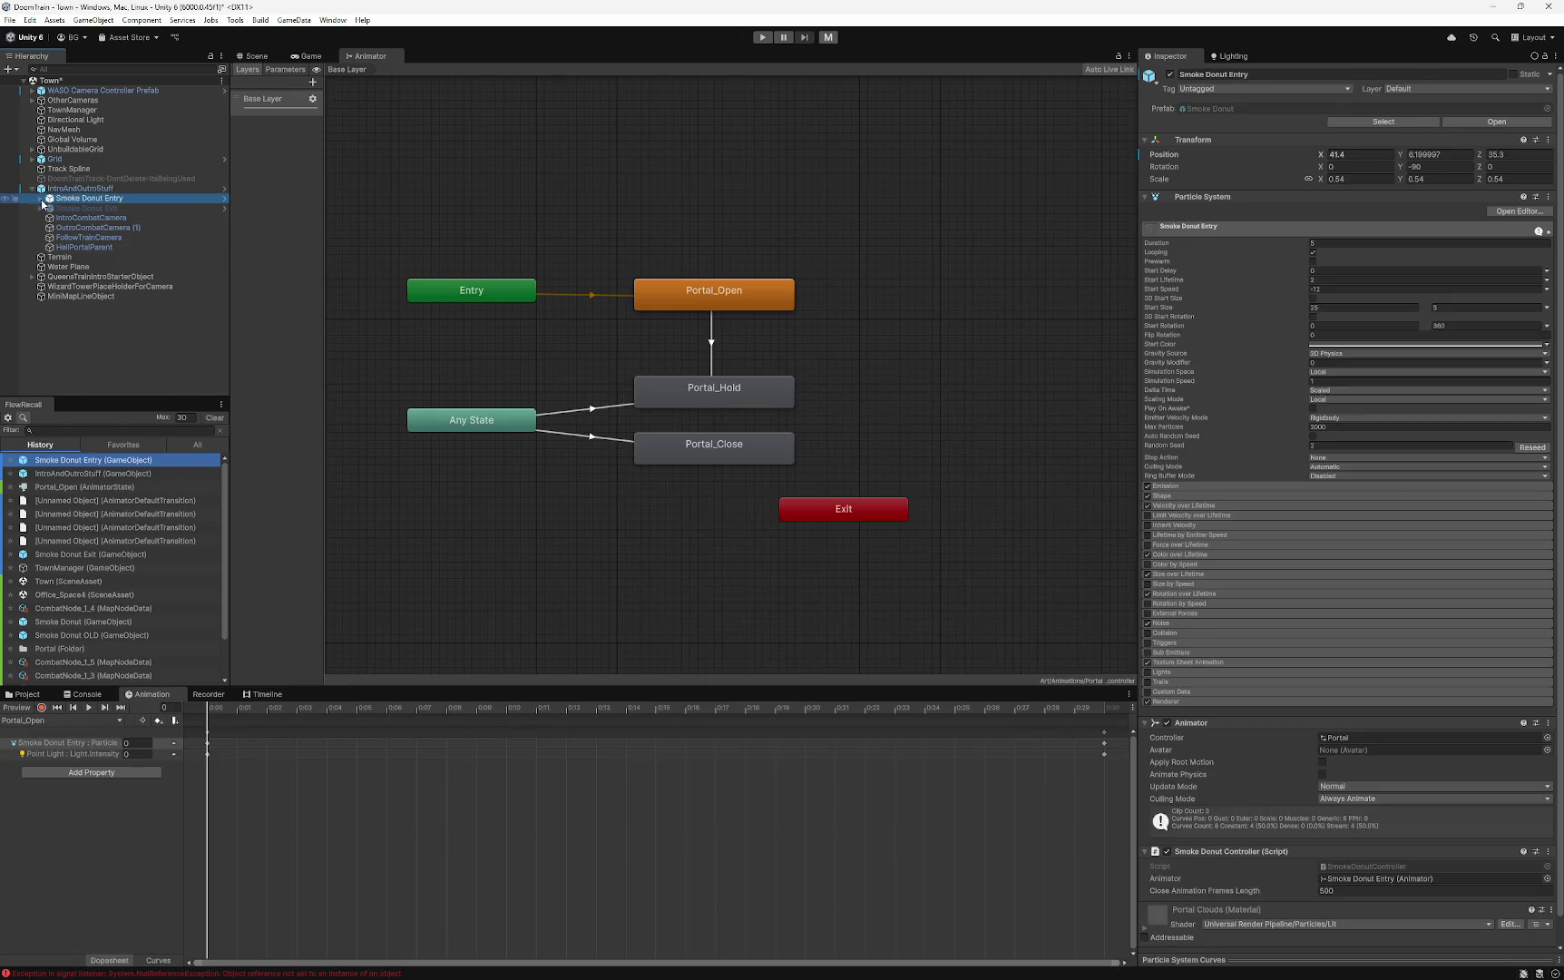
key(Right)
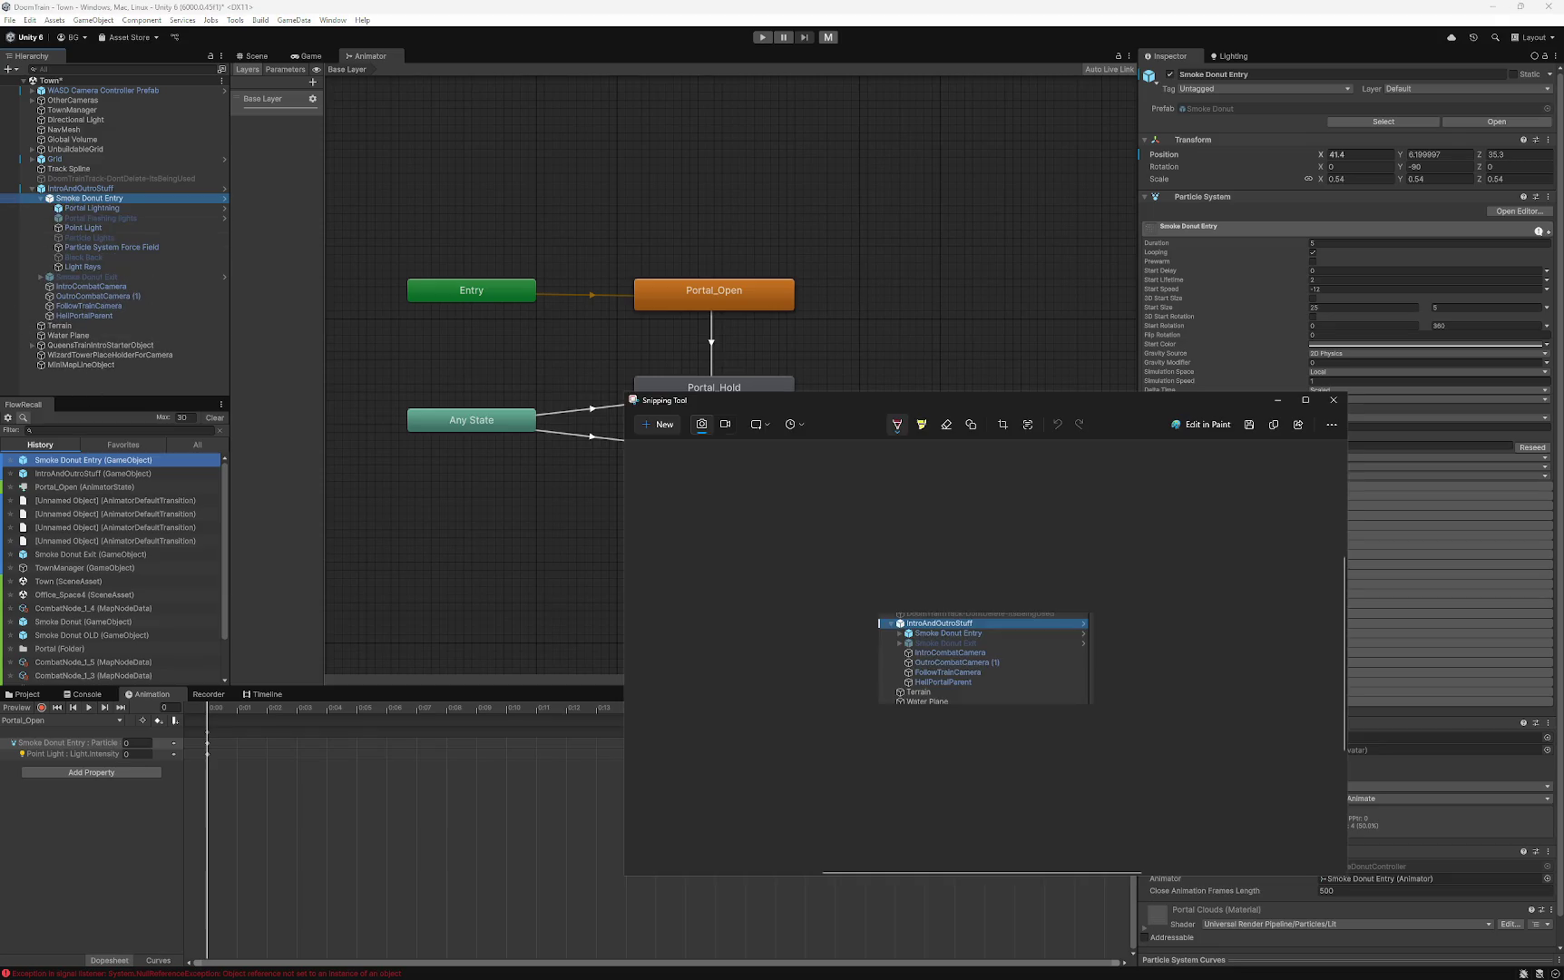
- Snip the Hierarchy together with the Portal animator graph and close Snipping Tool
click(663, 419)
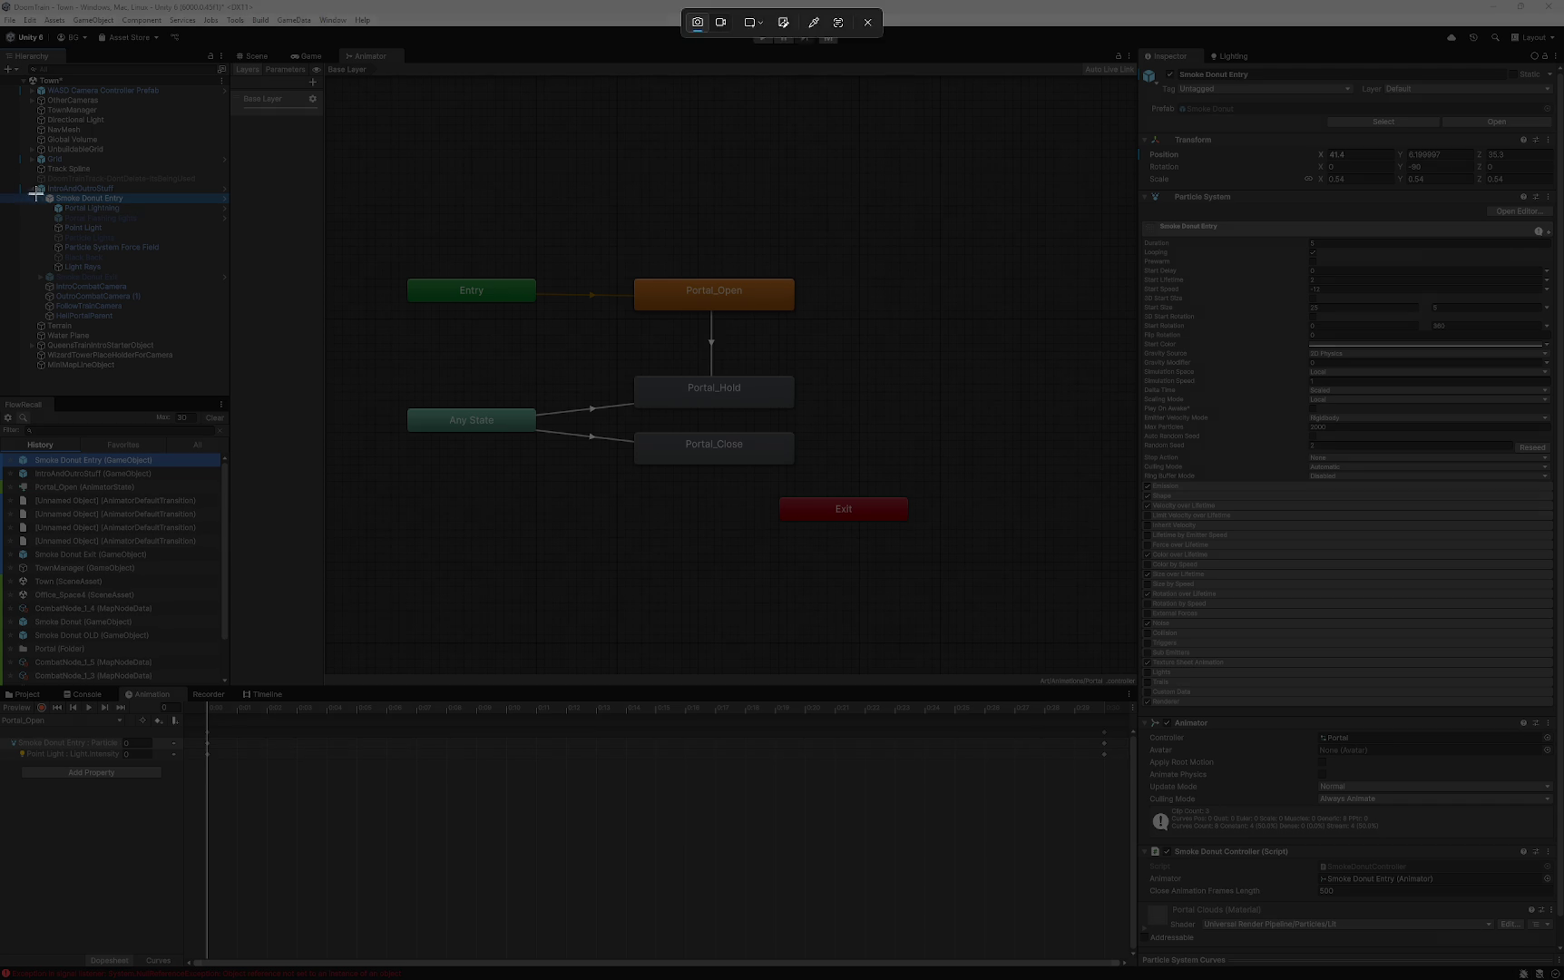
mouse_move(31, 190)
mouse_down()
mouse_move(494, 364)
mouse_move(967, 586)
mouse_up()
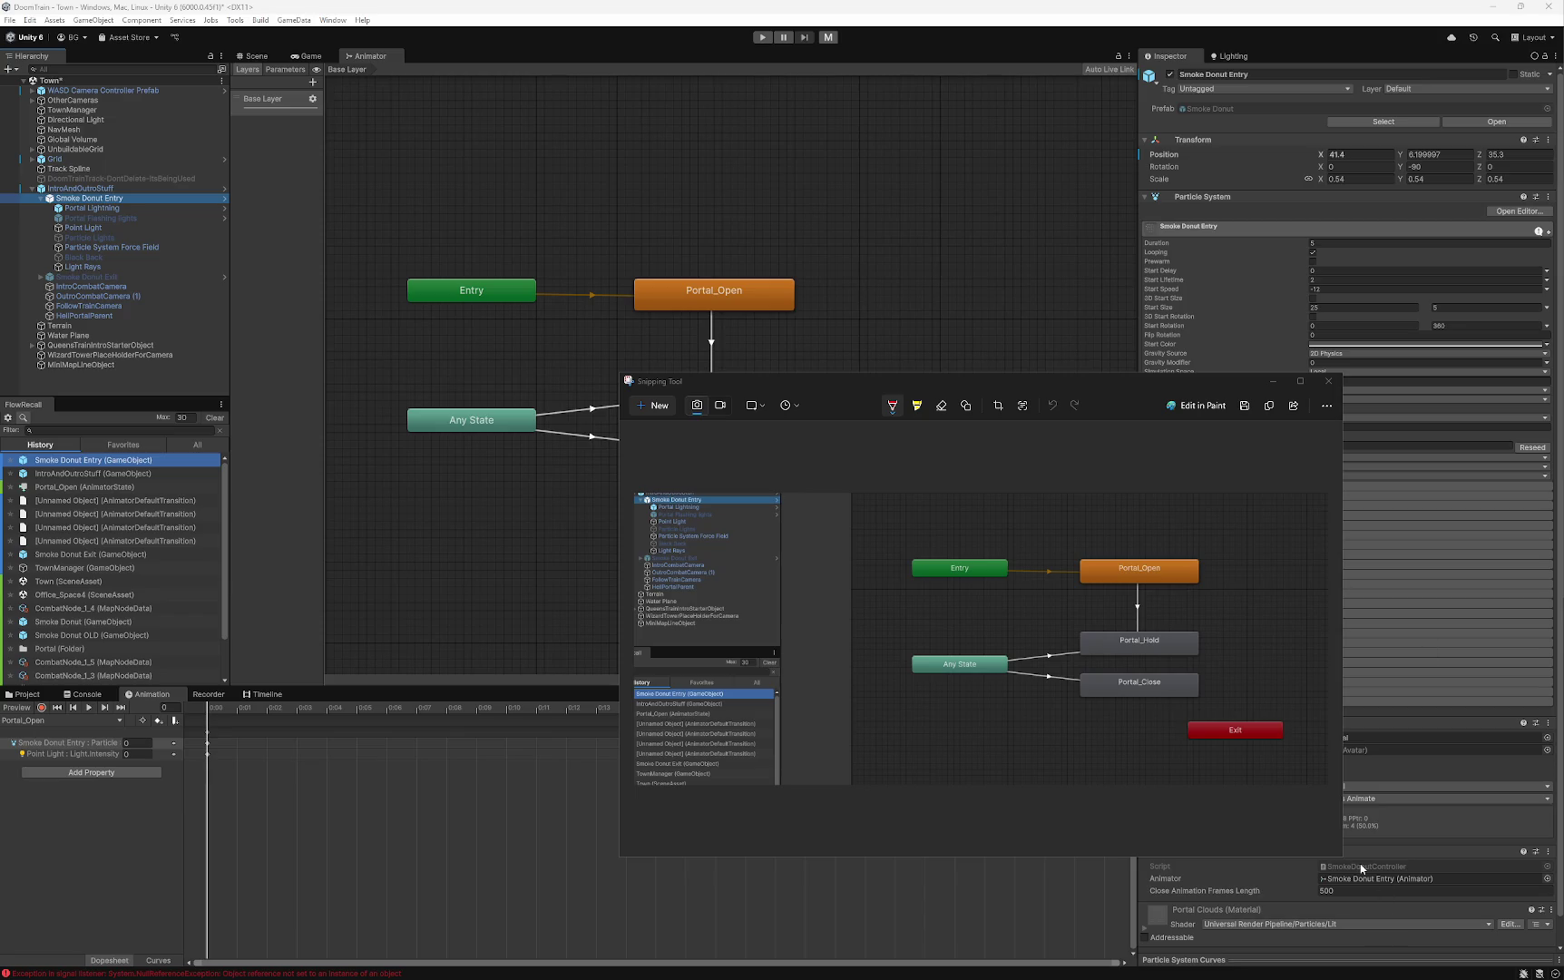
click(1296, 856)
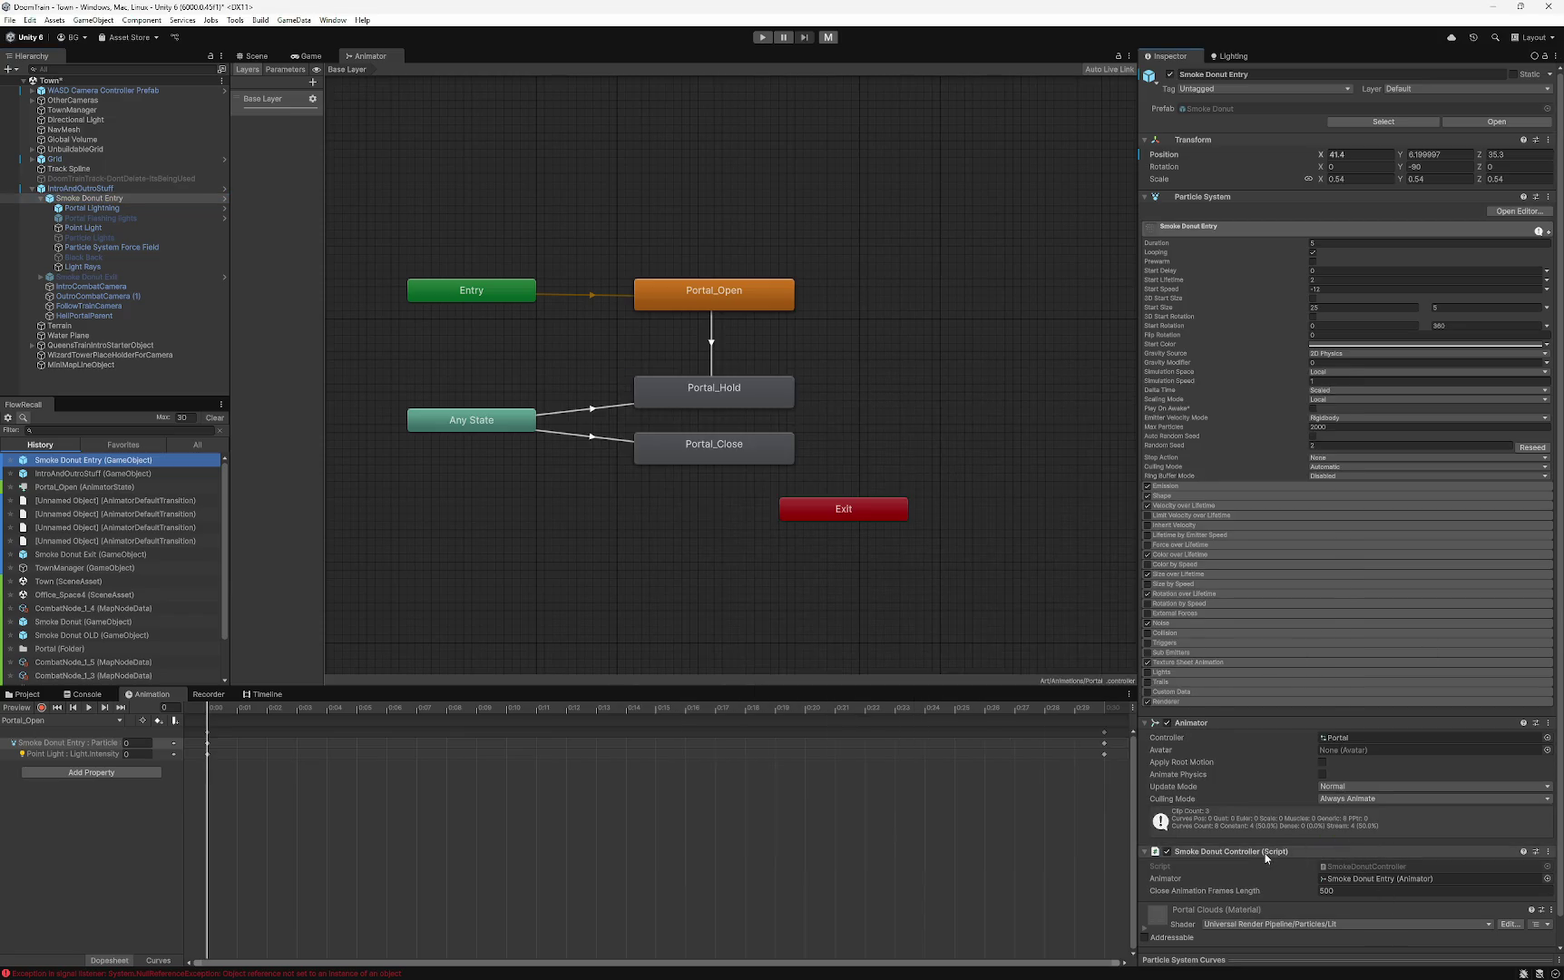
right_click(1264, 853)
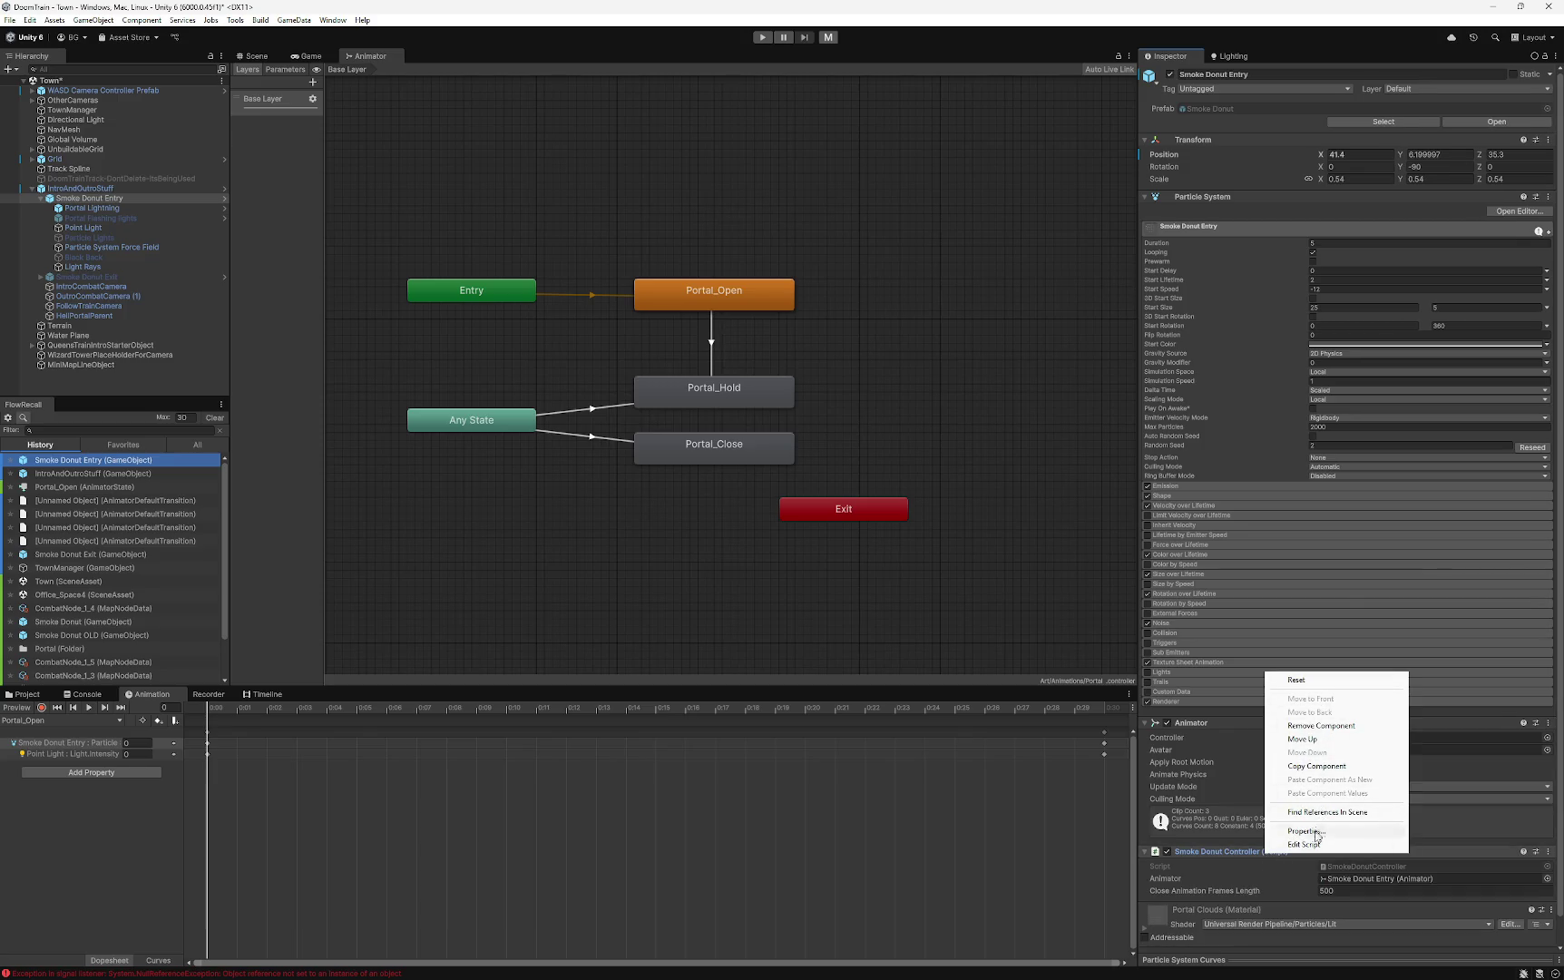
- Open SmokeDonutController.cs in Visual Studio and select and copy all of its code
click(1306, 844)
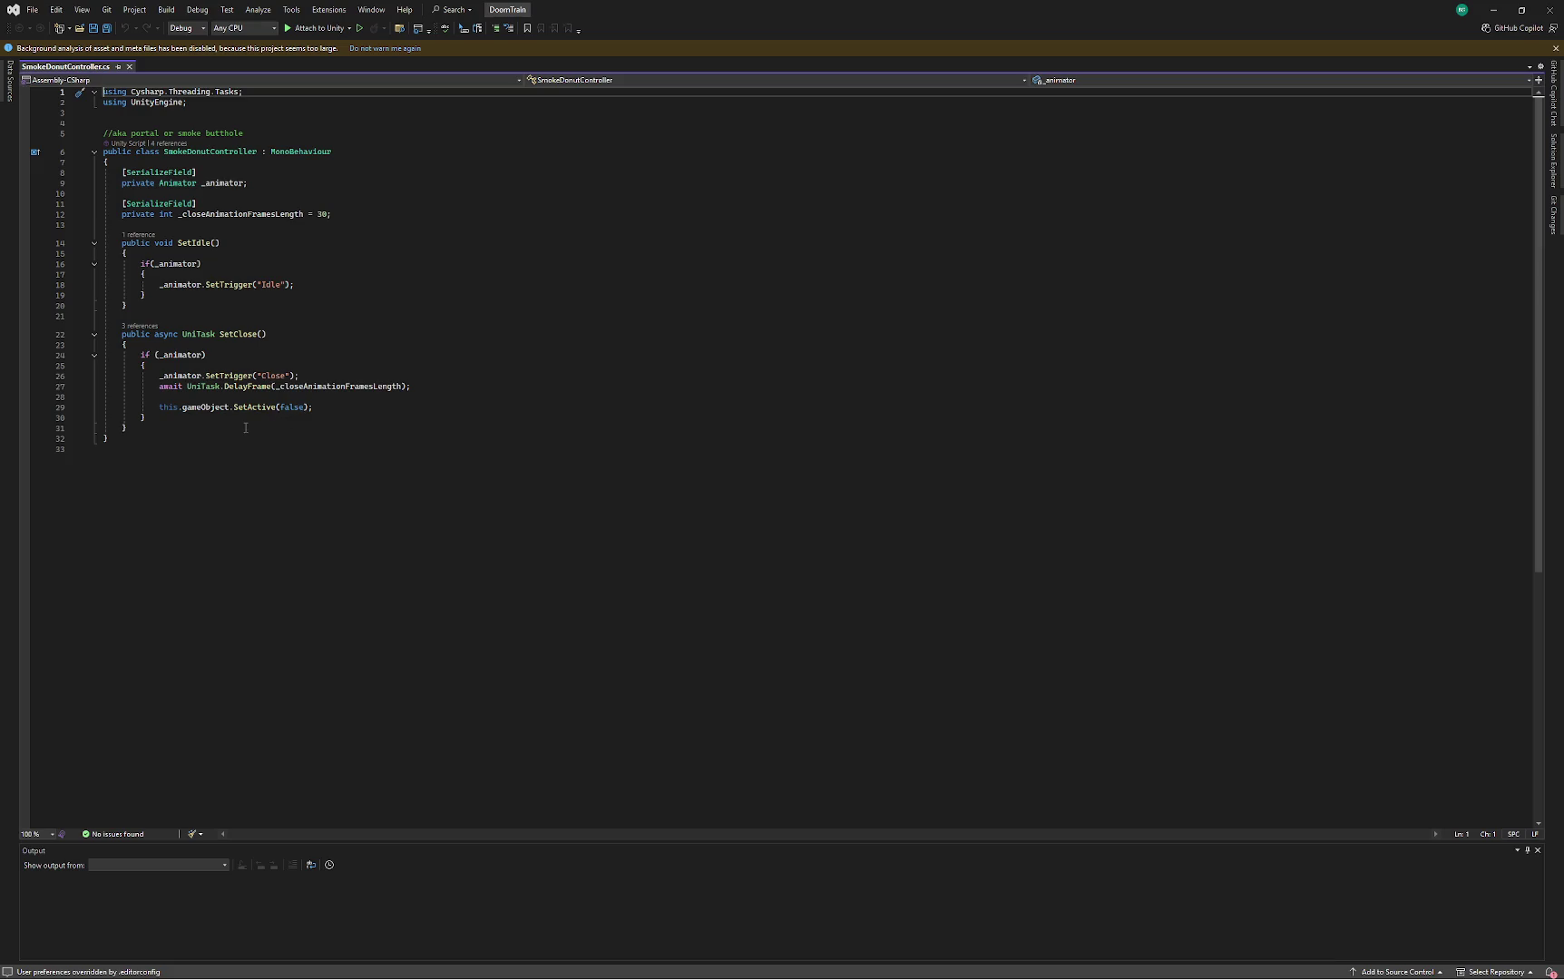
click(219, 484)
key(ctrl+a)
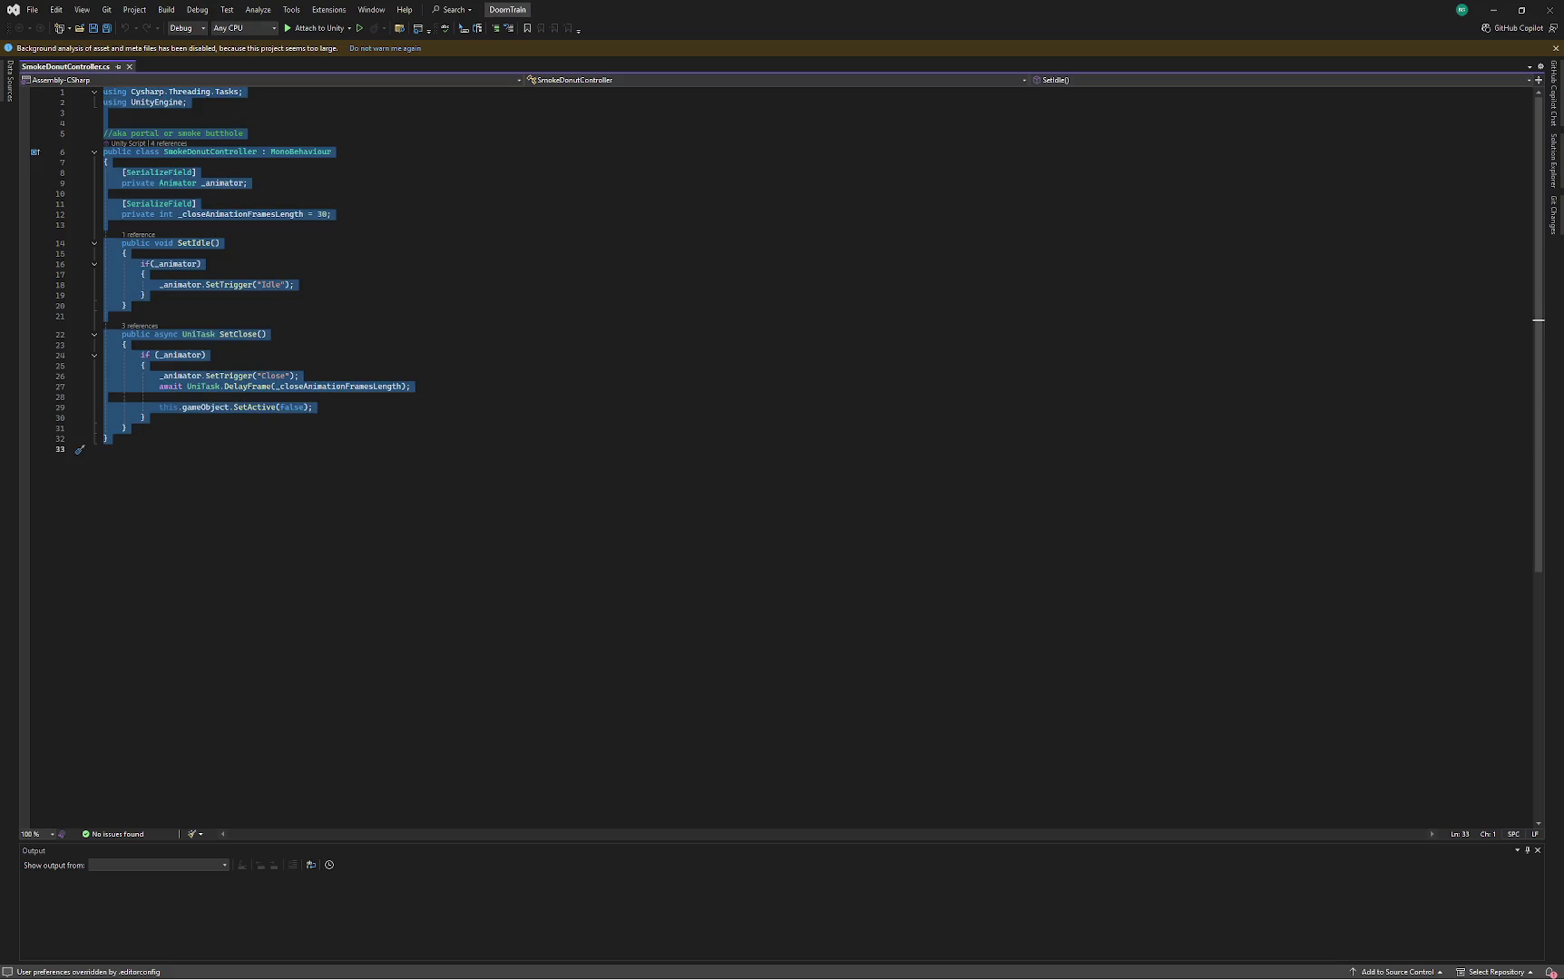
key(alt+Tab)
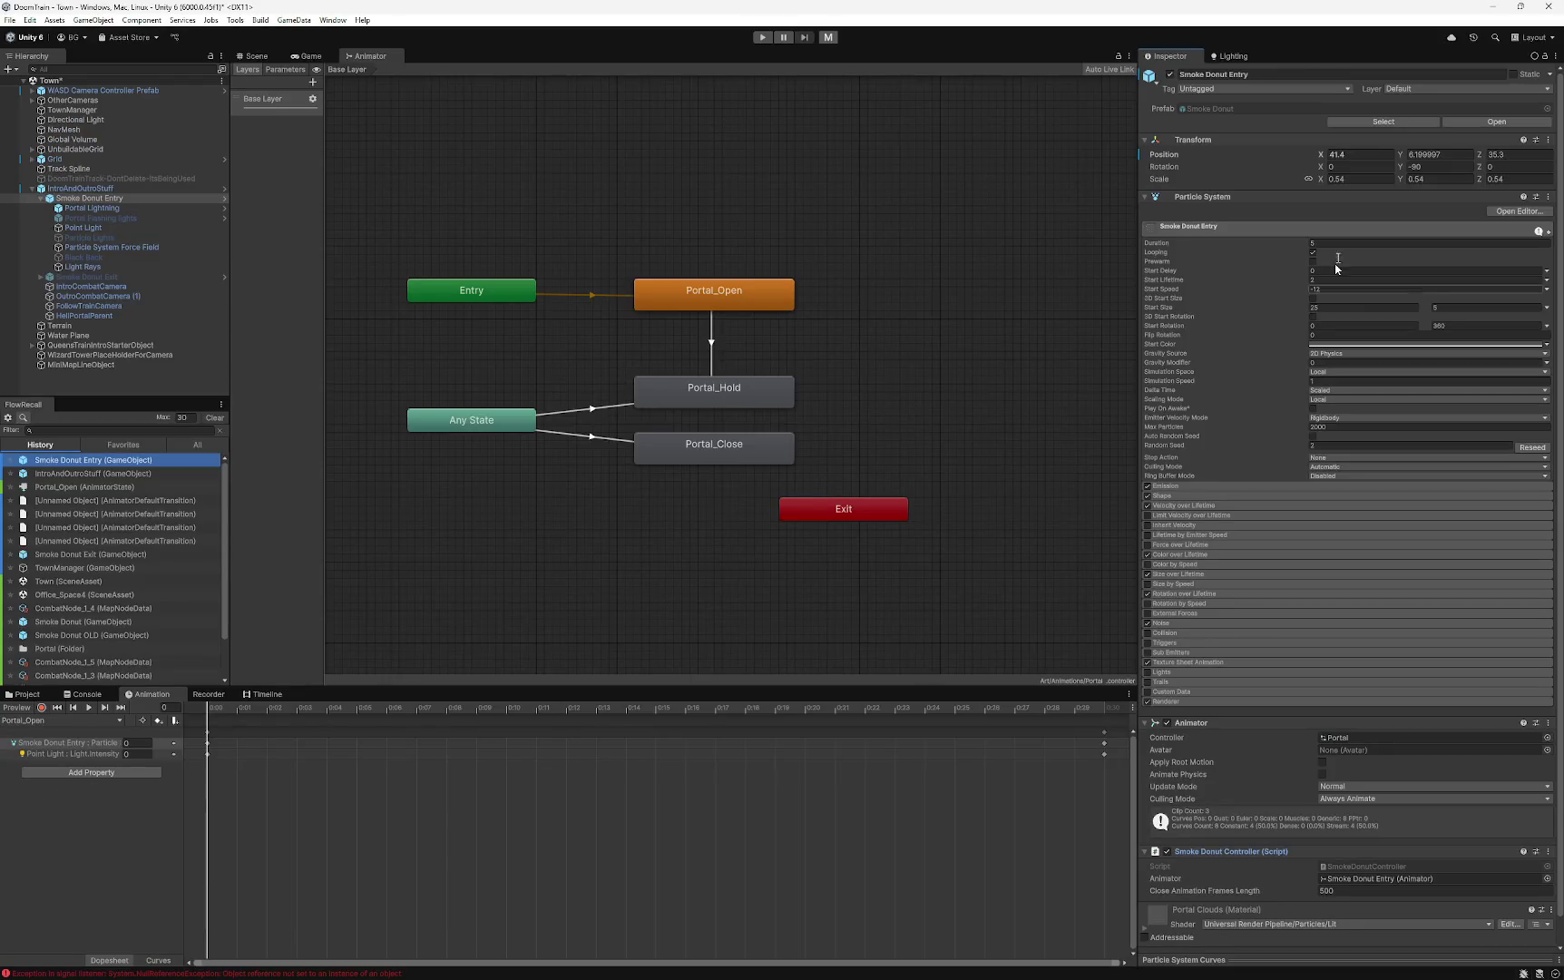
- Switch back to Unity and reselect Smoke Donut Entry after briefly selecting its Portal Lightning child
key(alt+Tab)
key(alt+Tab)
key(alt+Tab)
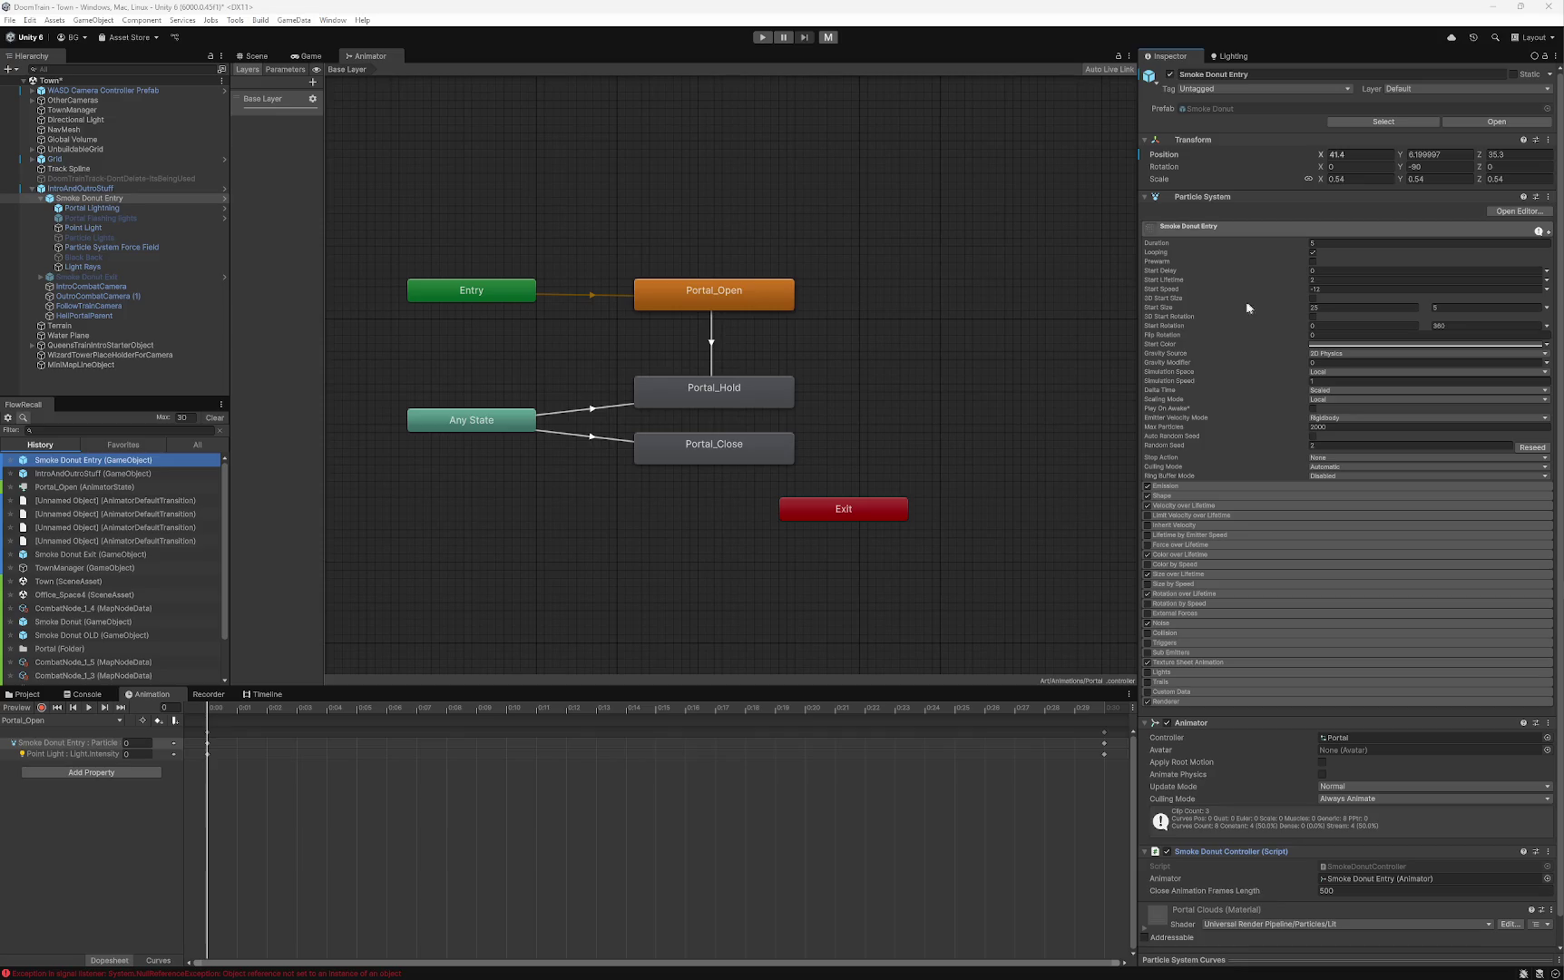
click(92, 208)
click(89, 198)
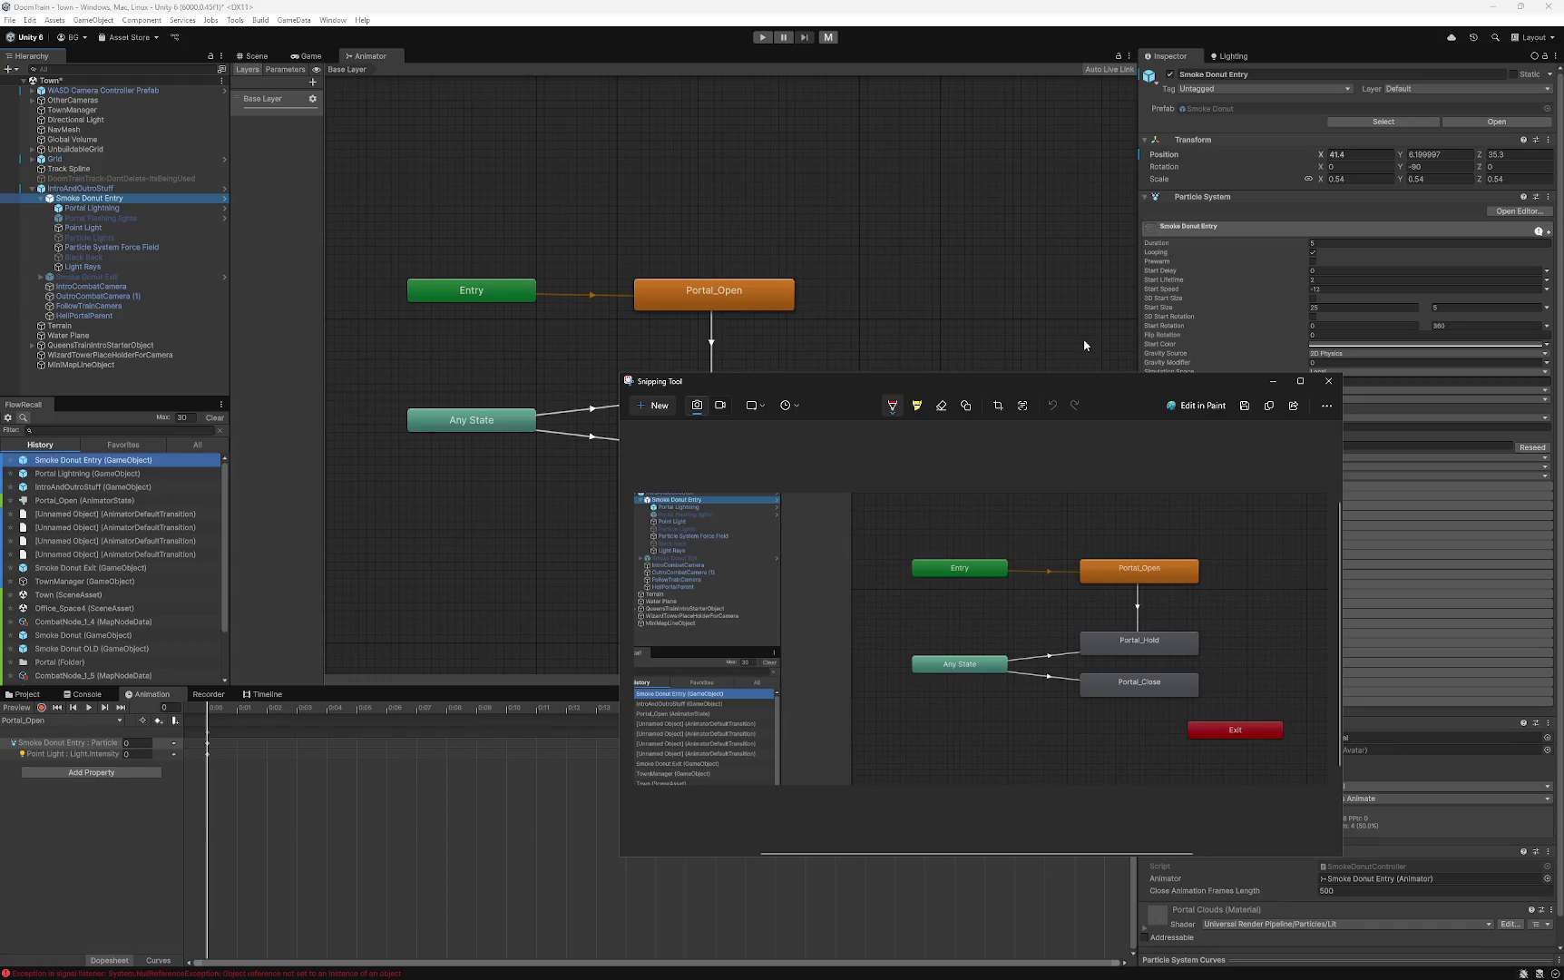
- Snip Smoke Donut Entry's Inspector covering its Particle System settings, then close the snipping window
key(super+shift+s)
mouse_move(1130, 193)
mouse_down()
mouse_move(1498, 736)
mouse_move(1550, 760)
mouse_move(1556, 726)
mouse_move(1561, 972)
mouse_up()
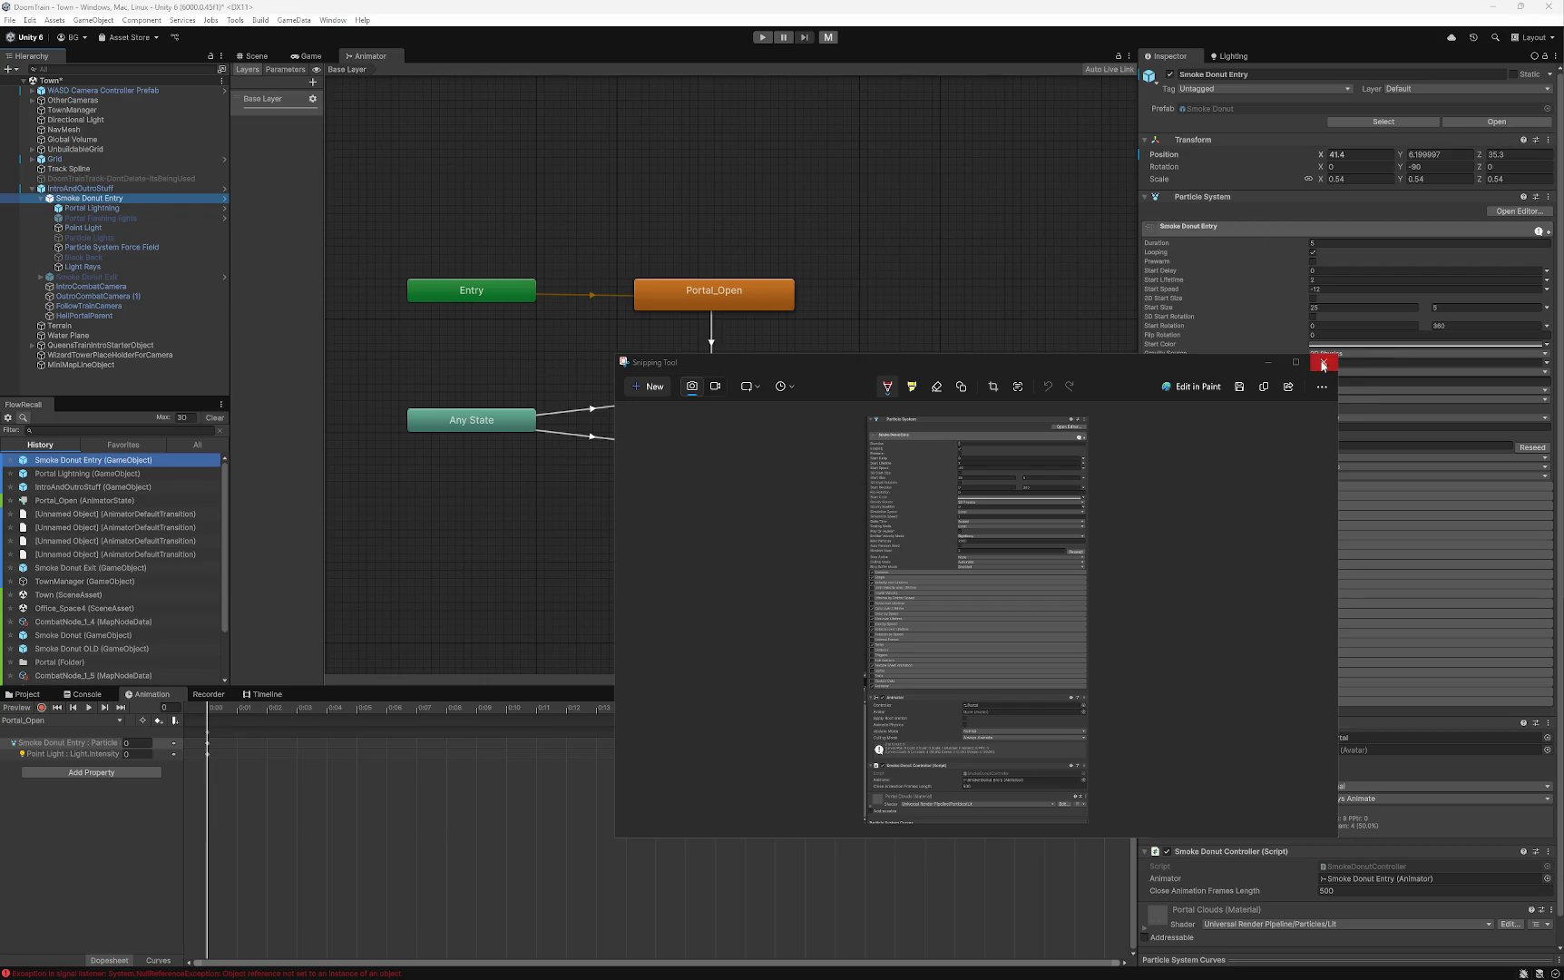
click(1323, 362)
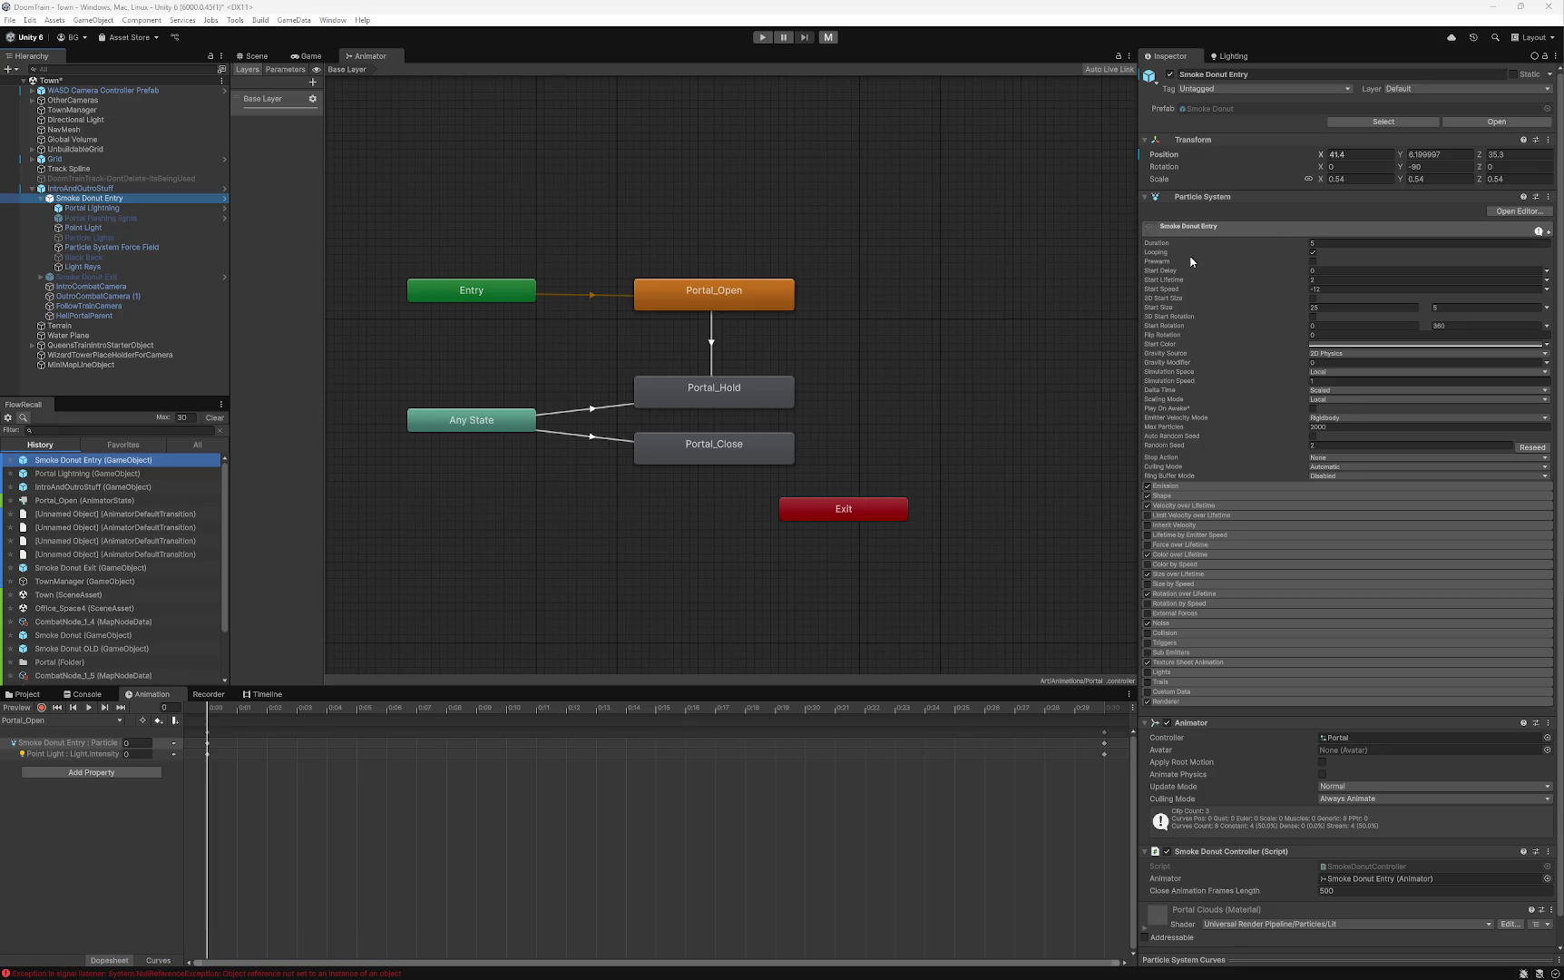
- Turn on Looping for Smoke Donut Entry's particles and find the Smoke Donut prefab asset
click(1311, 252)
click(23, 694)
scroll(60, 841, down, 2)
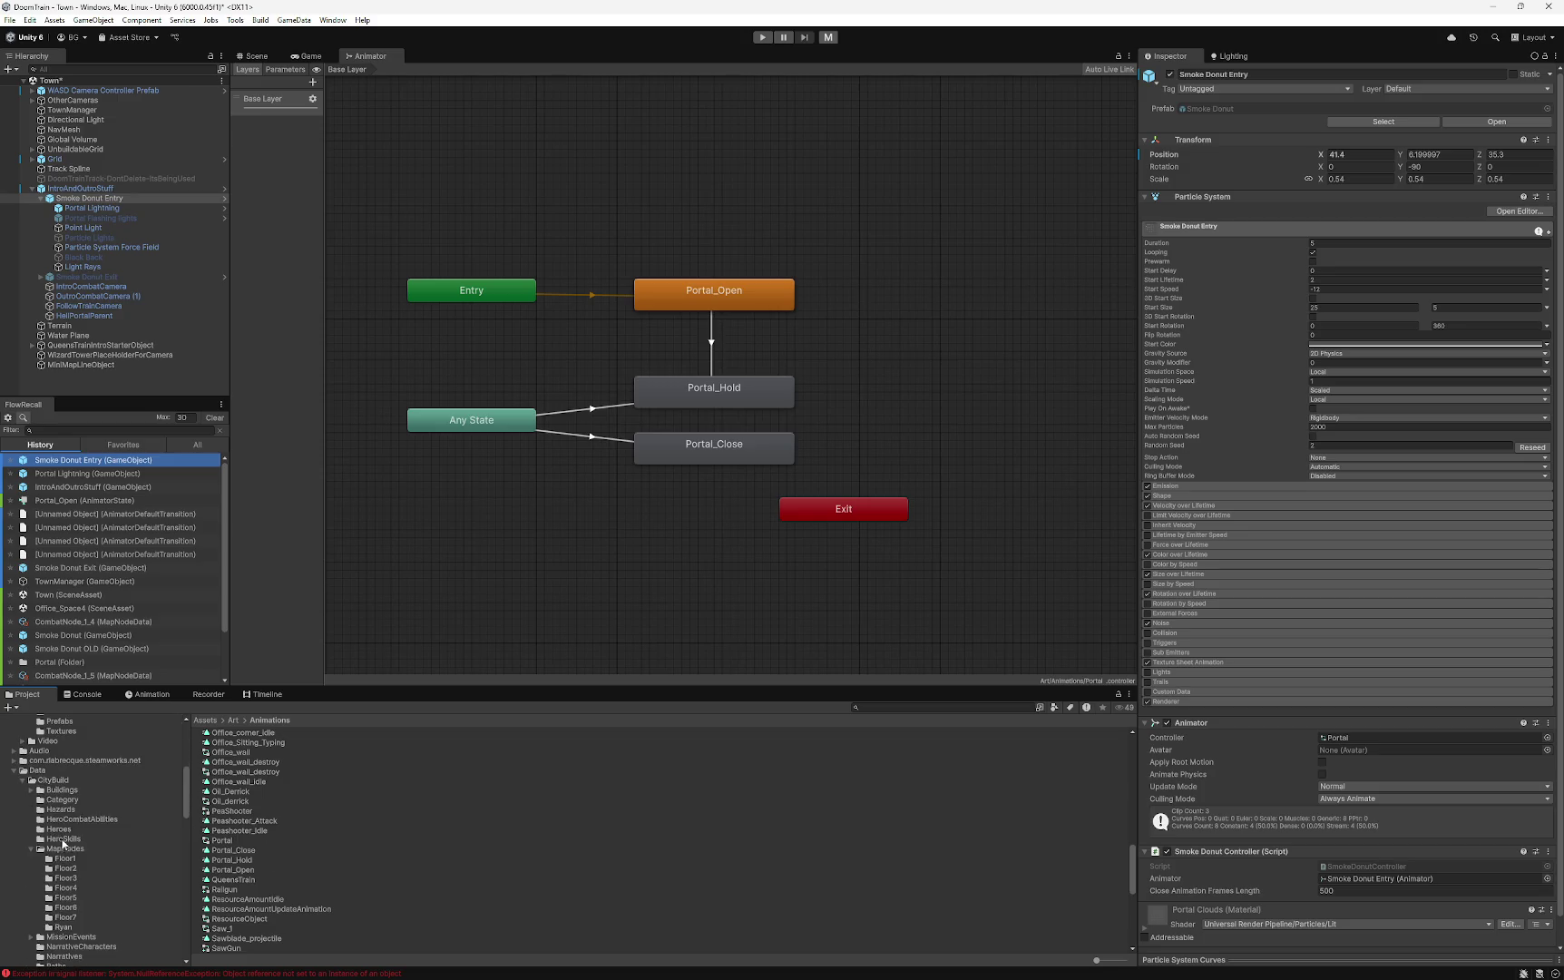
scroll(68, 789, down, 2)
click(69, 636)
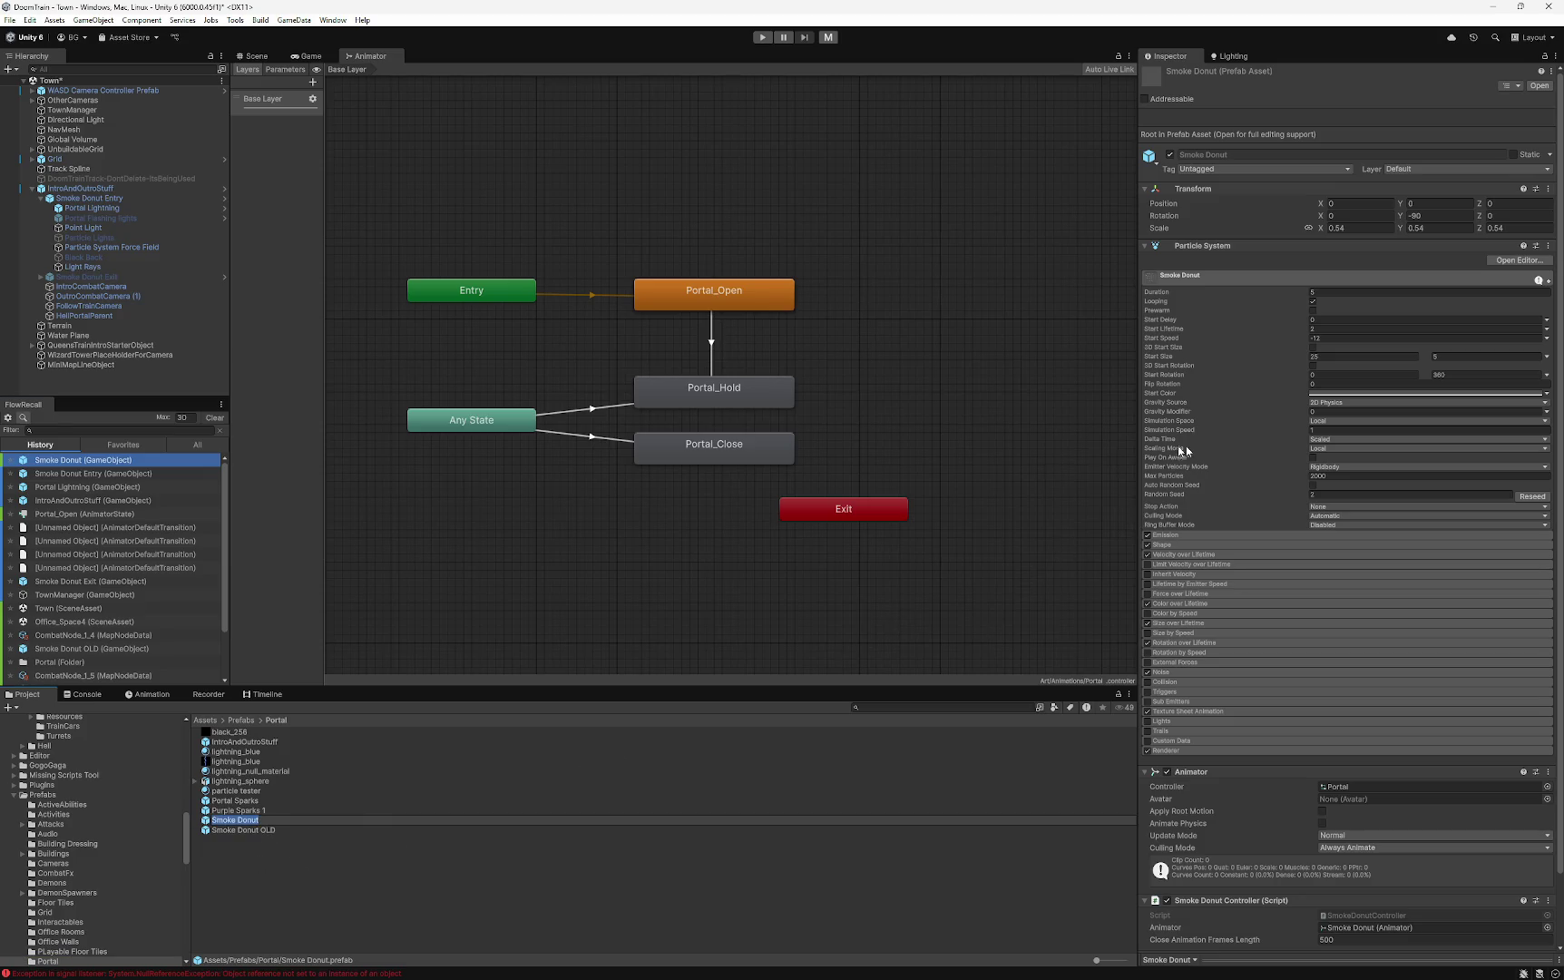
- Enable Play On Awake on the Smoke Donut prefab's particle system
click(88, 199)
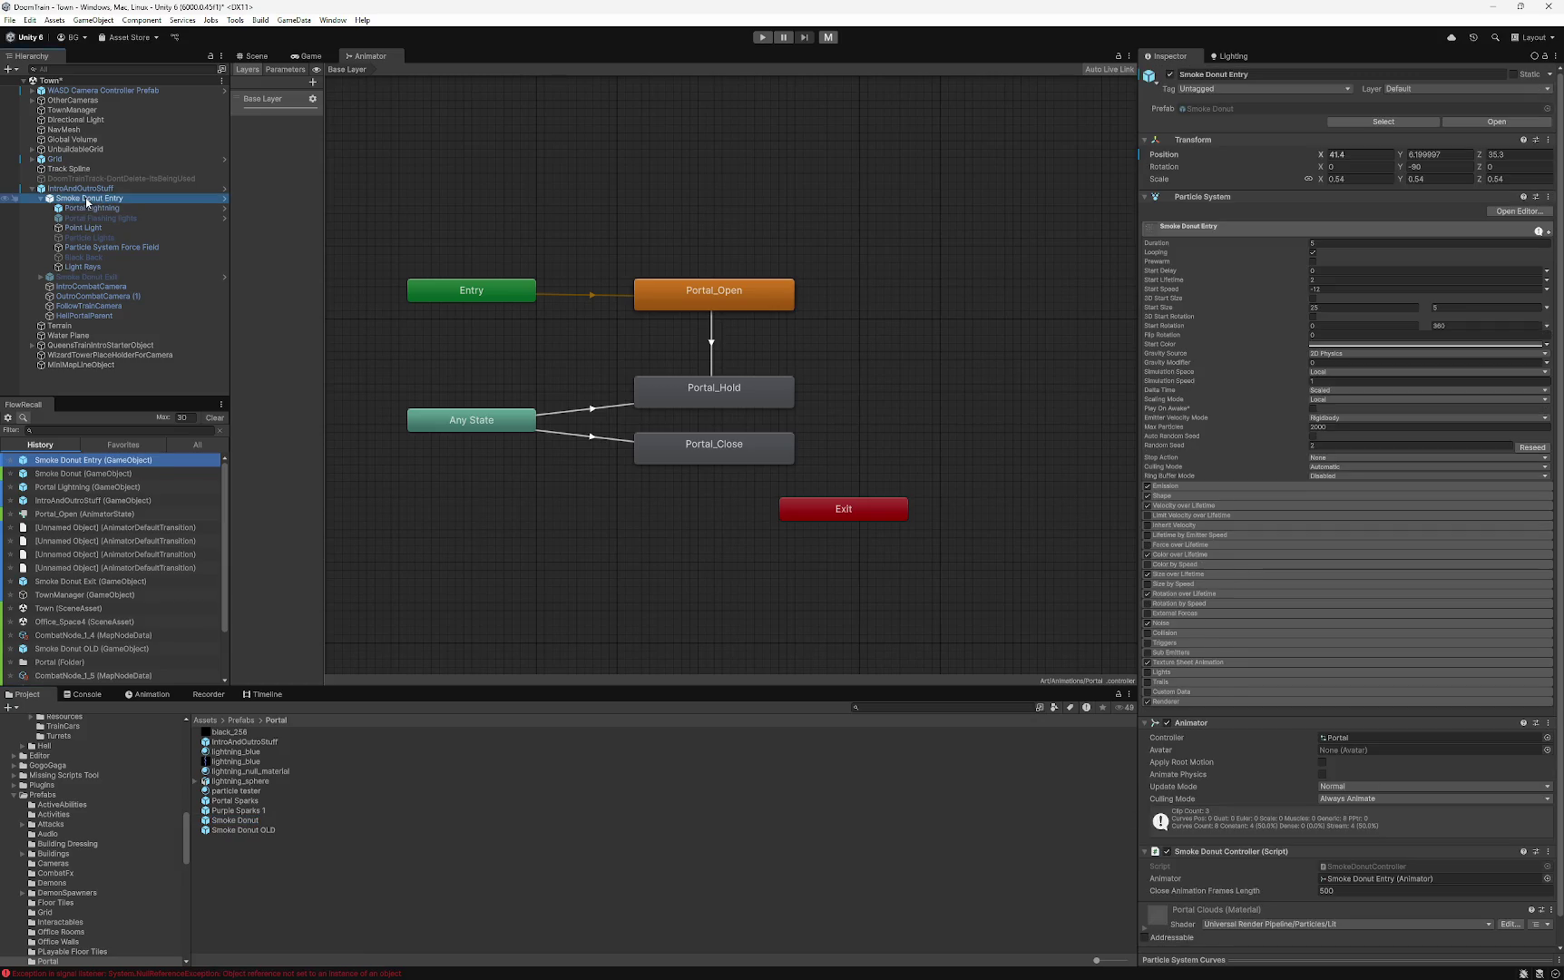
click(241, 821)
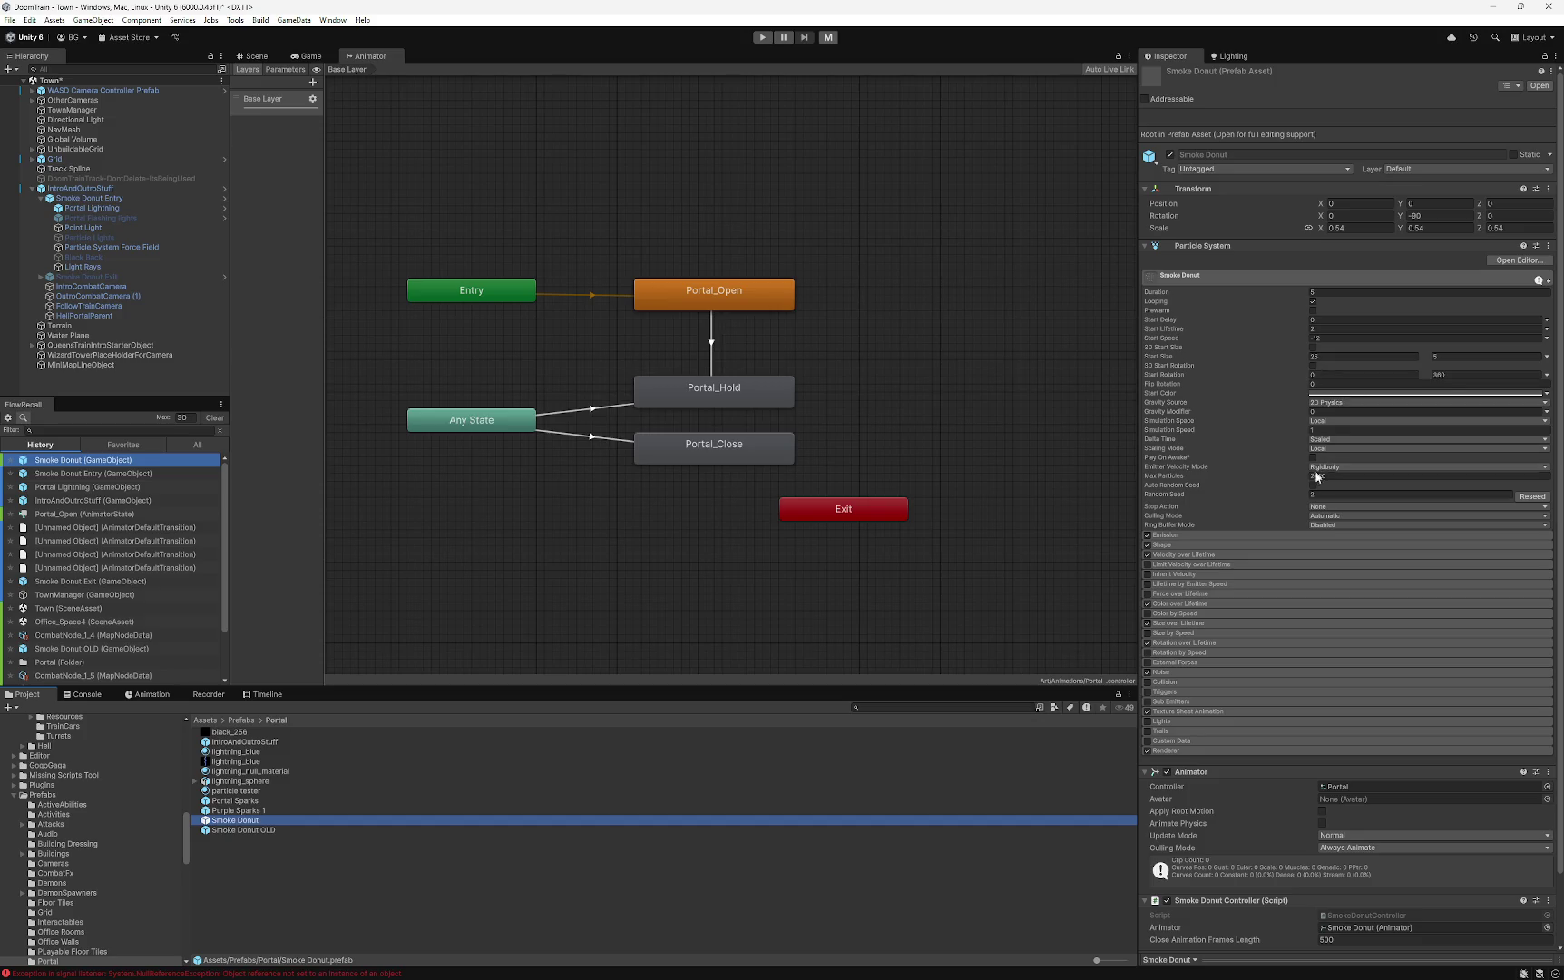
click(1313, 457)
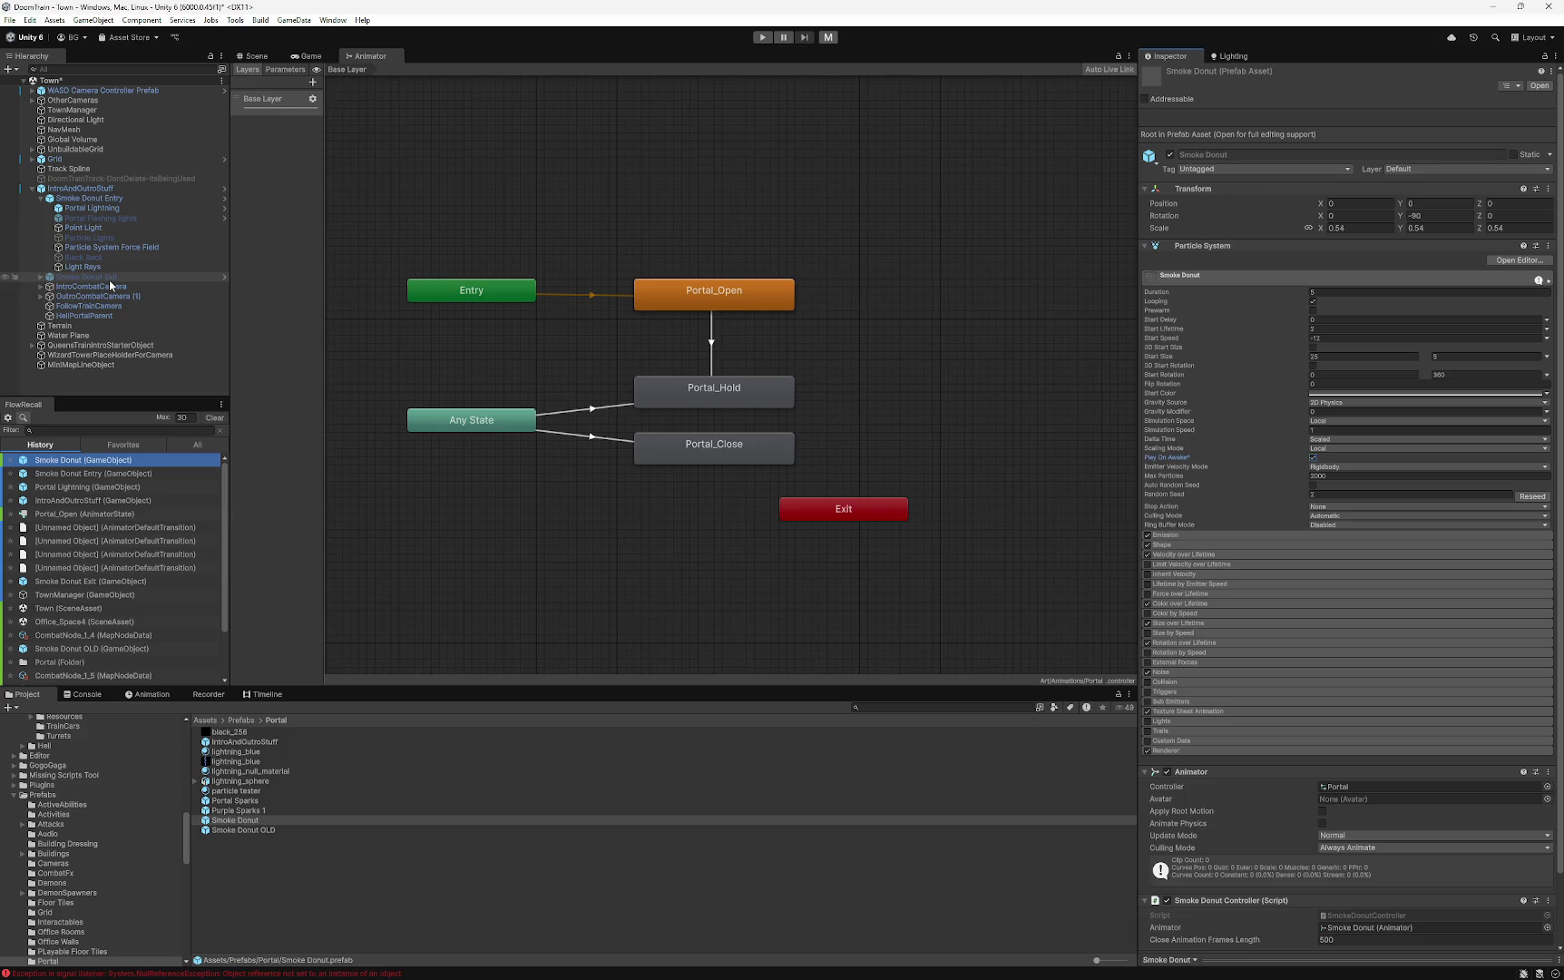
- Inspect Smoke Donut Exit, then return to the Scene view and switch to the Main scene
click(40, 277)
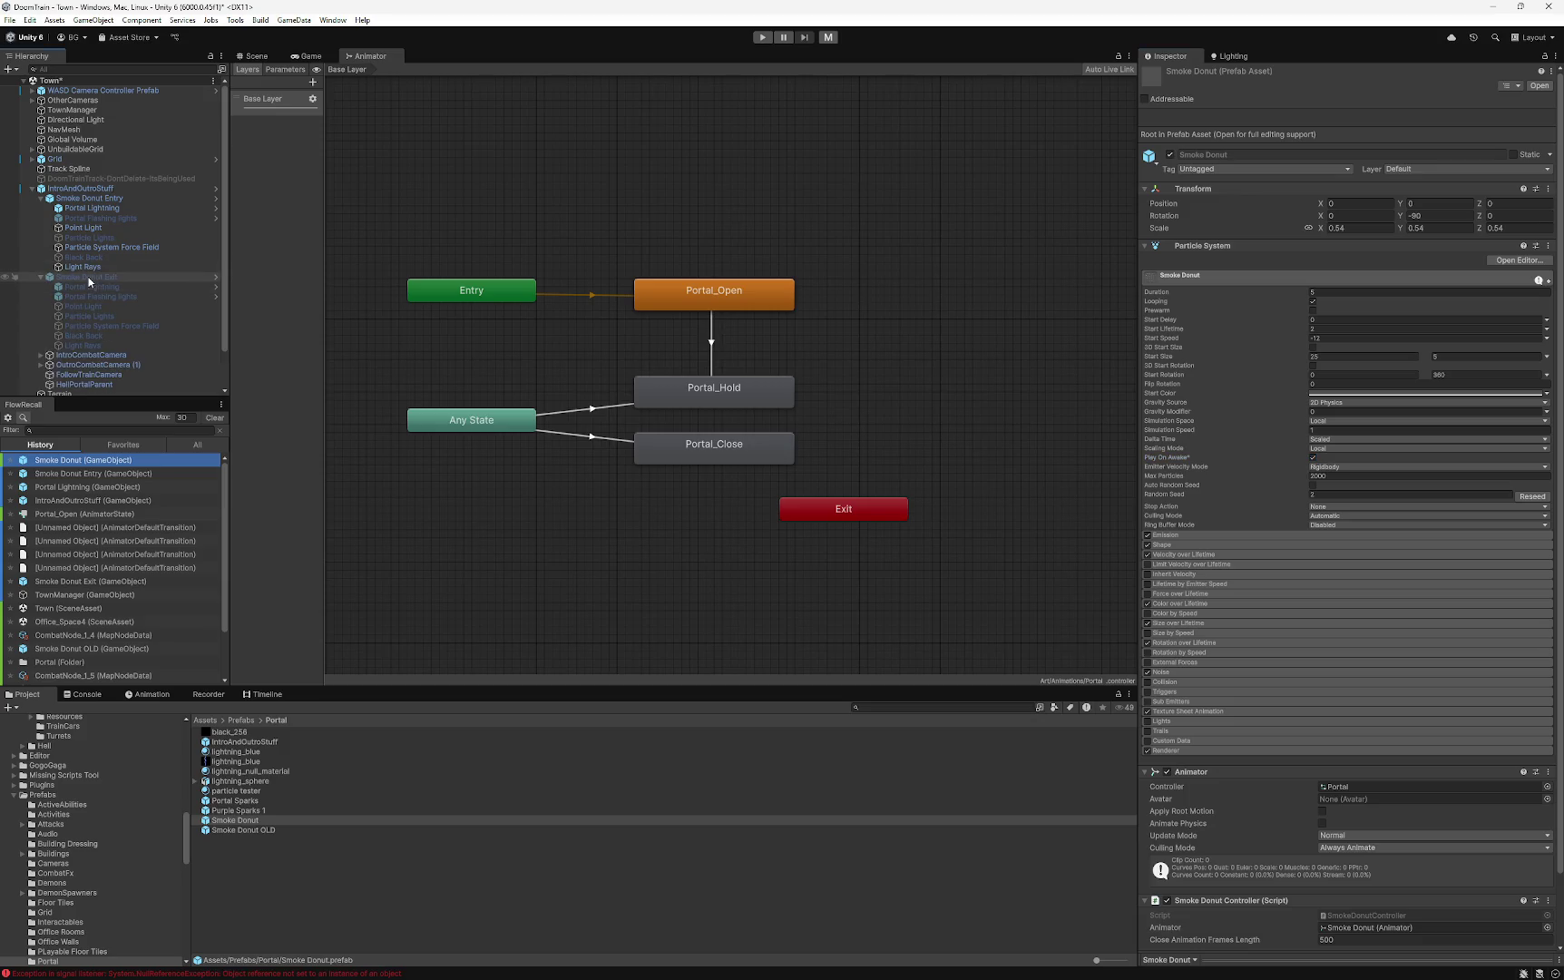
click(89, 278)
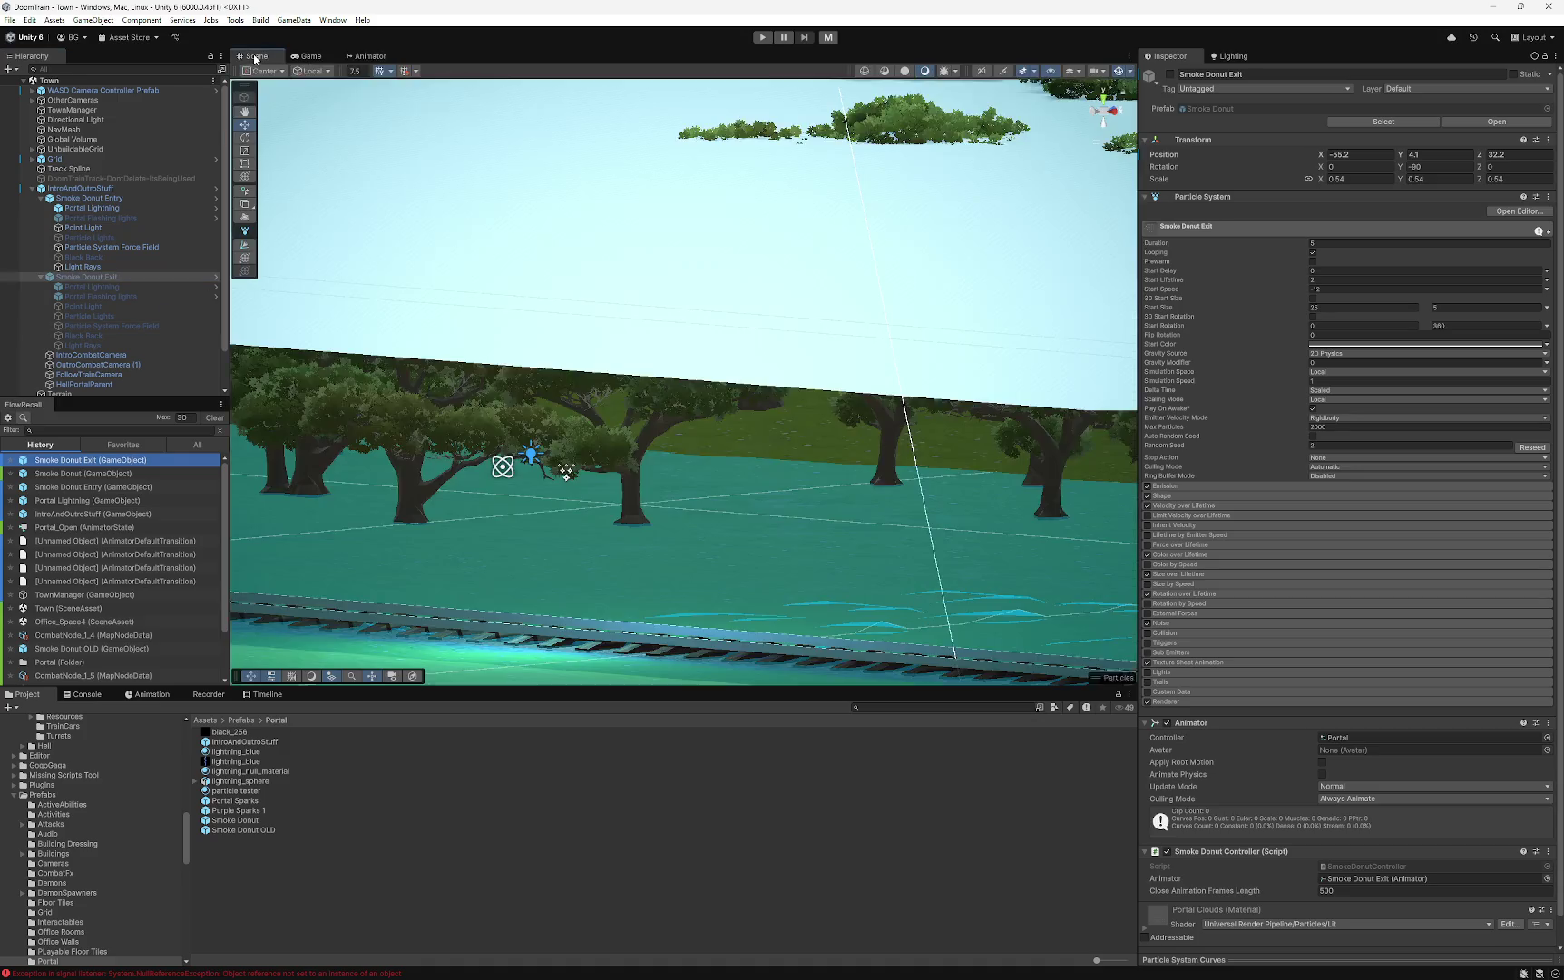
click(254, 56)
click(830, 38)
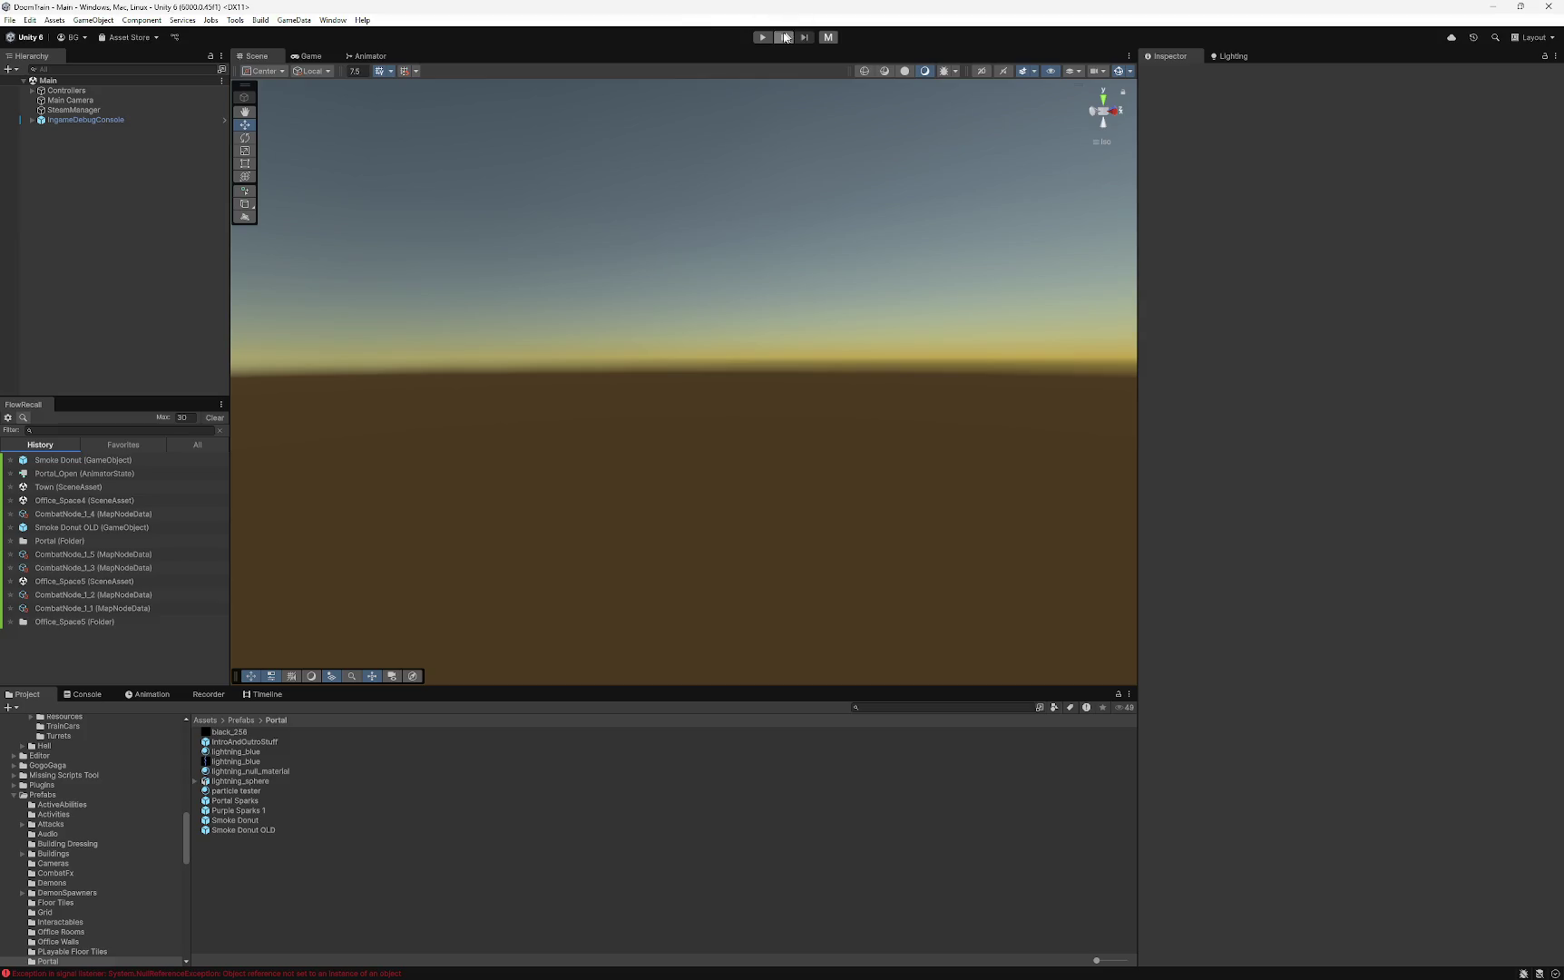
- Enter play mode and load the gameSave_1-26 13-57 save from the Load Game menu
click(762, 37)
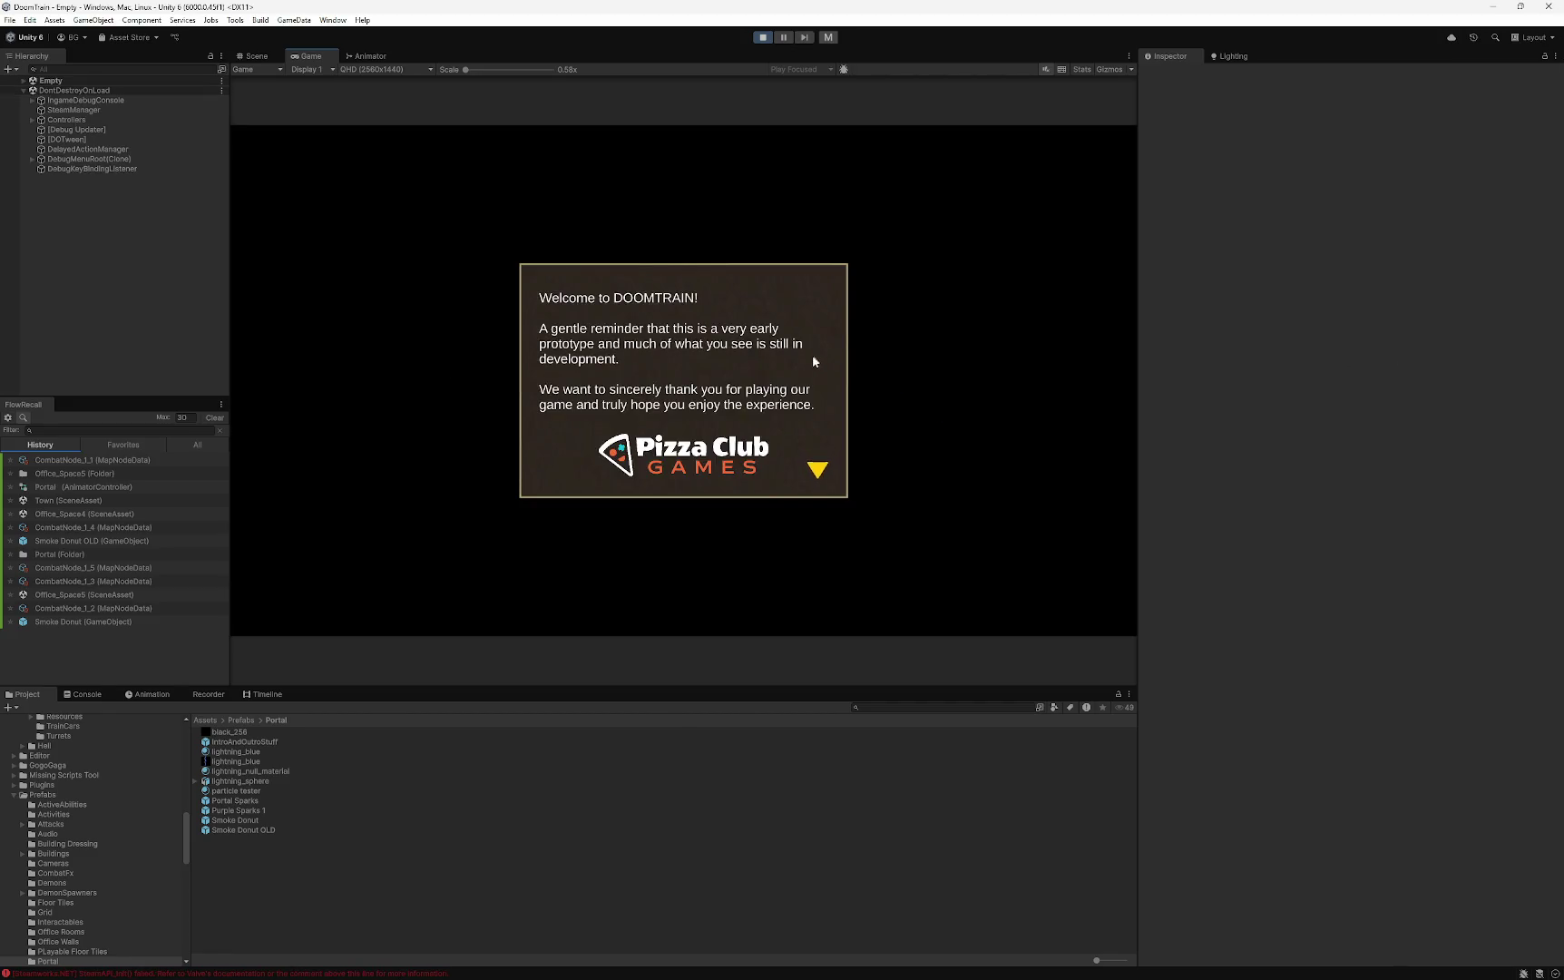
click(813, 358)
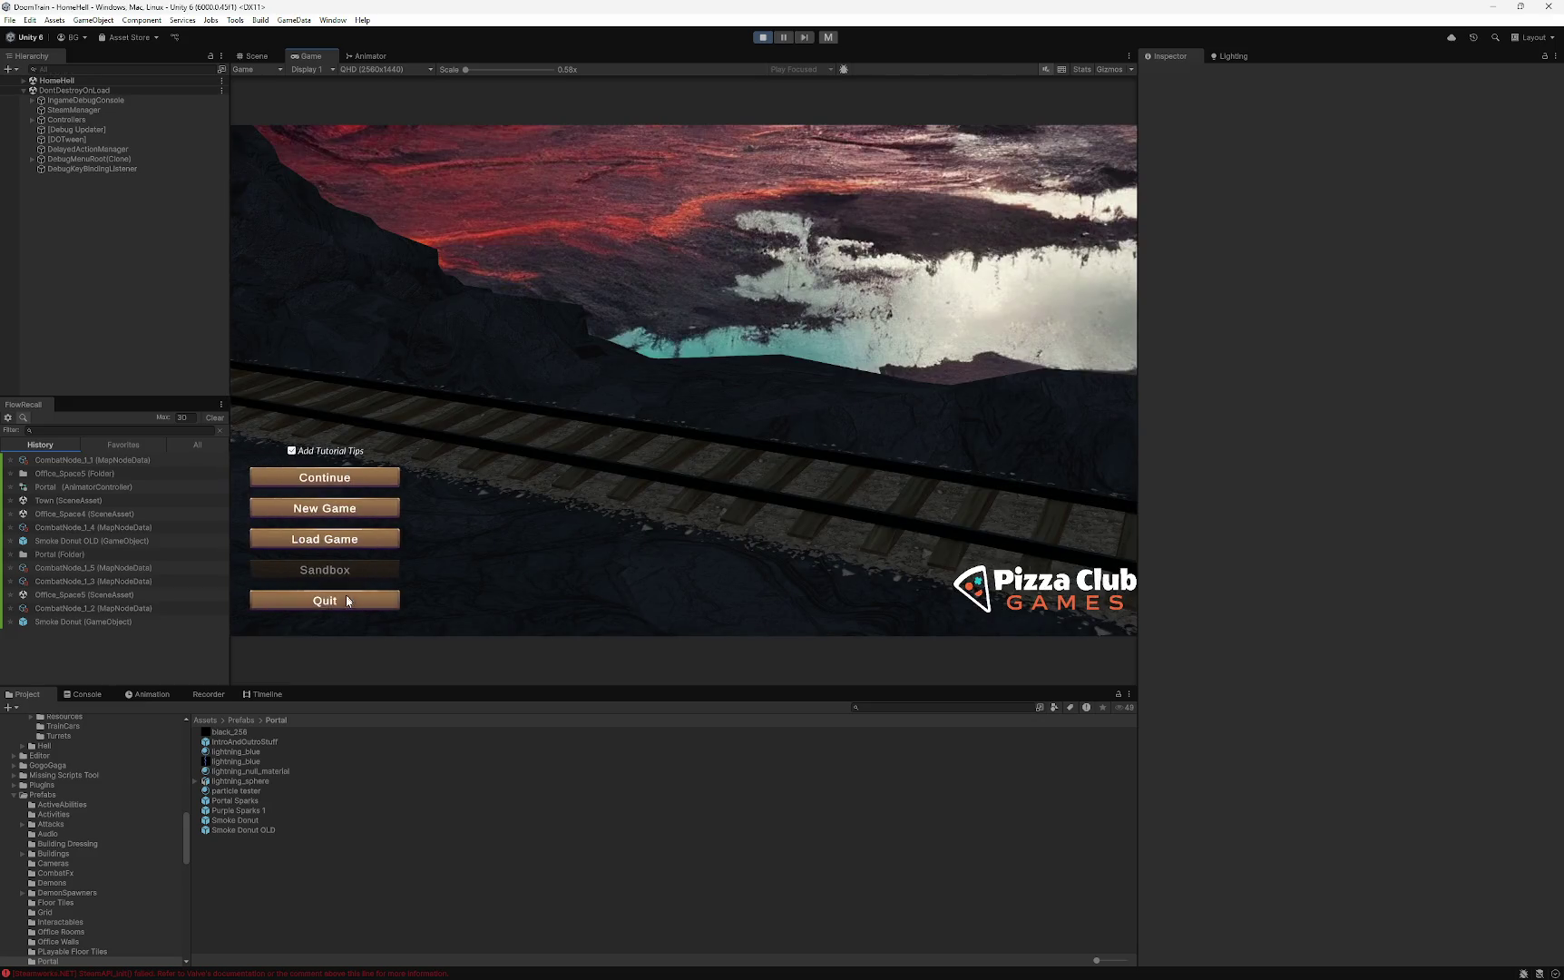
click(326, 543)
scroll(653, 460, down, 5)
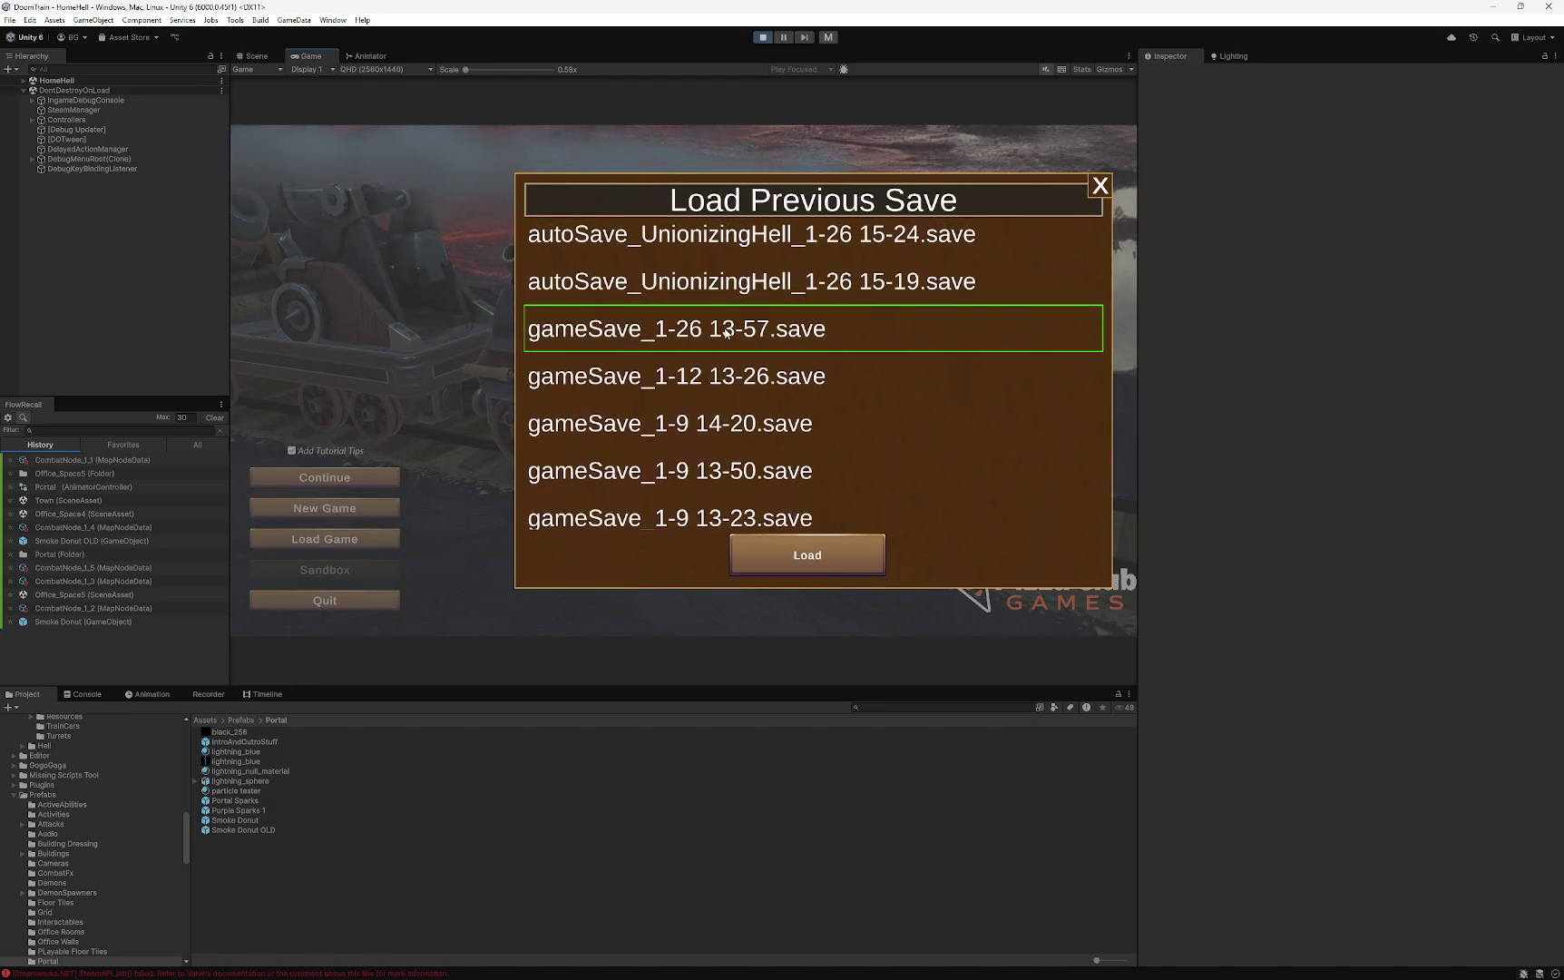
click(723, 337)
click(785, 548)
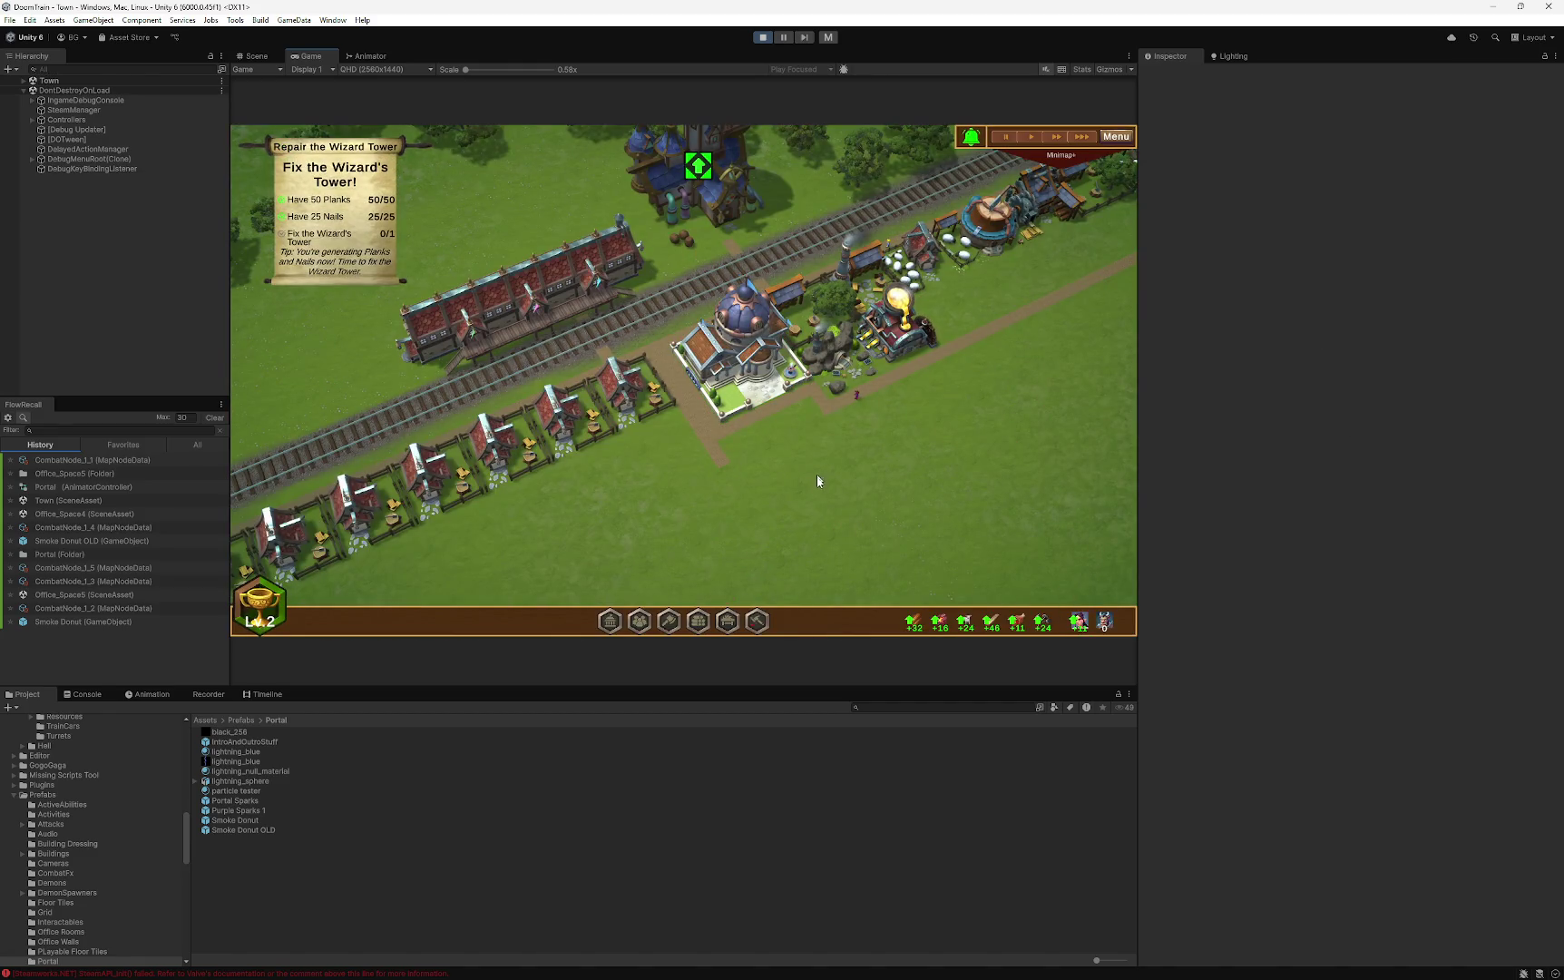
- Upgrade the Wizard Tower, click through Wizard Vandar's dialogue, and stop playing after the DOOMTRAIN cutscene
click(742, 203)
click(1075, 553)
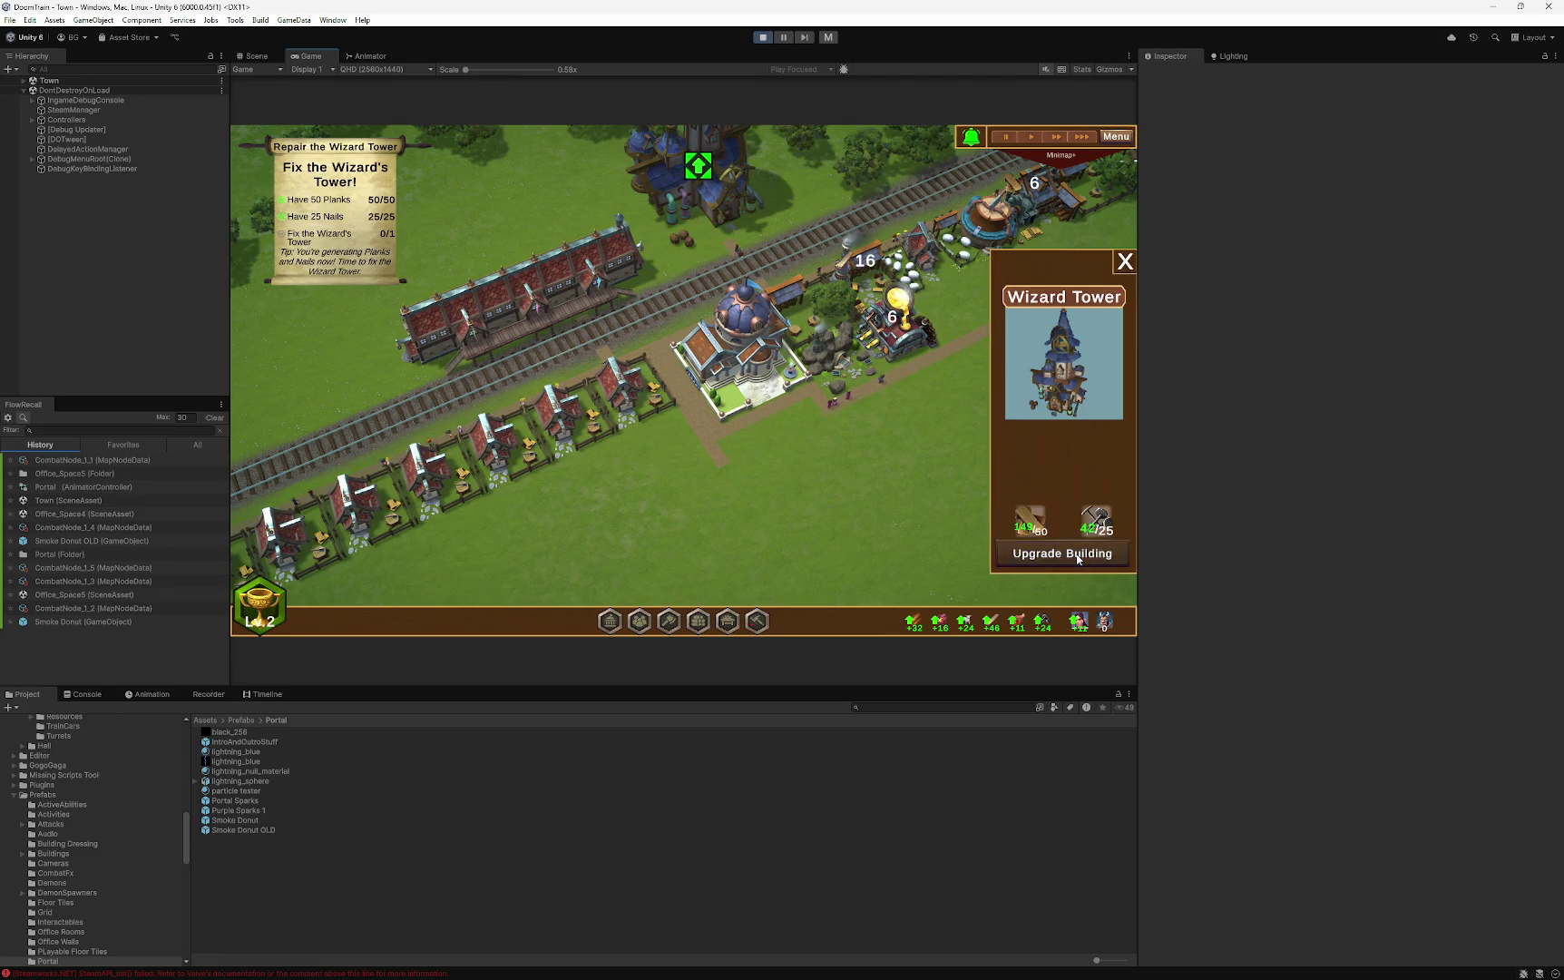
scroll(639, 471, down, 2)
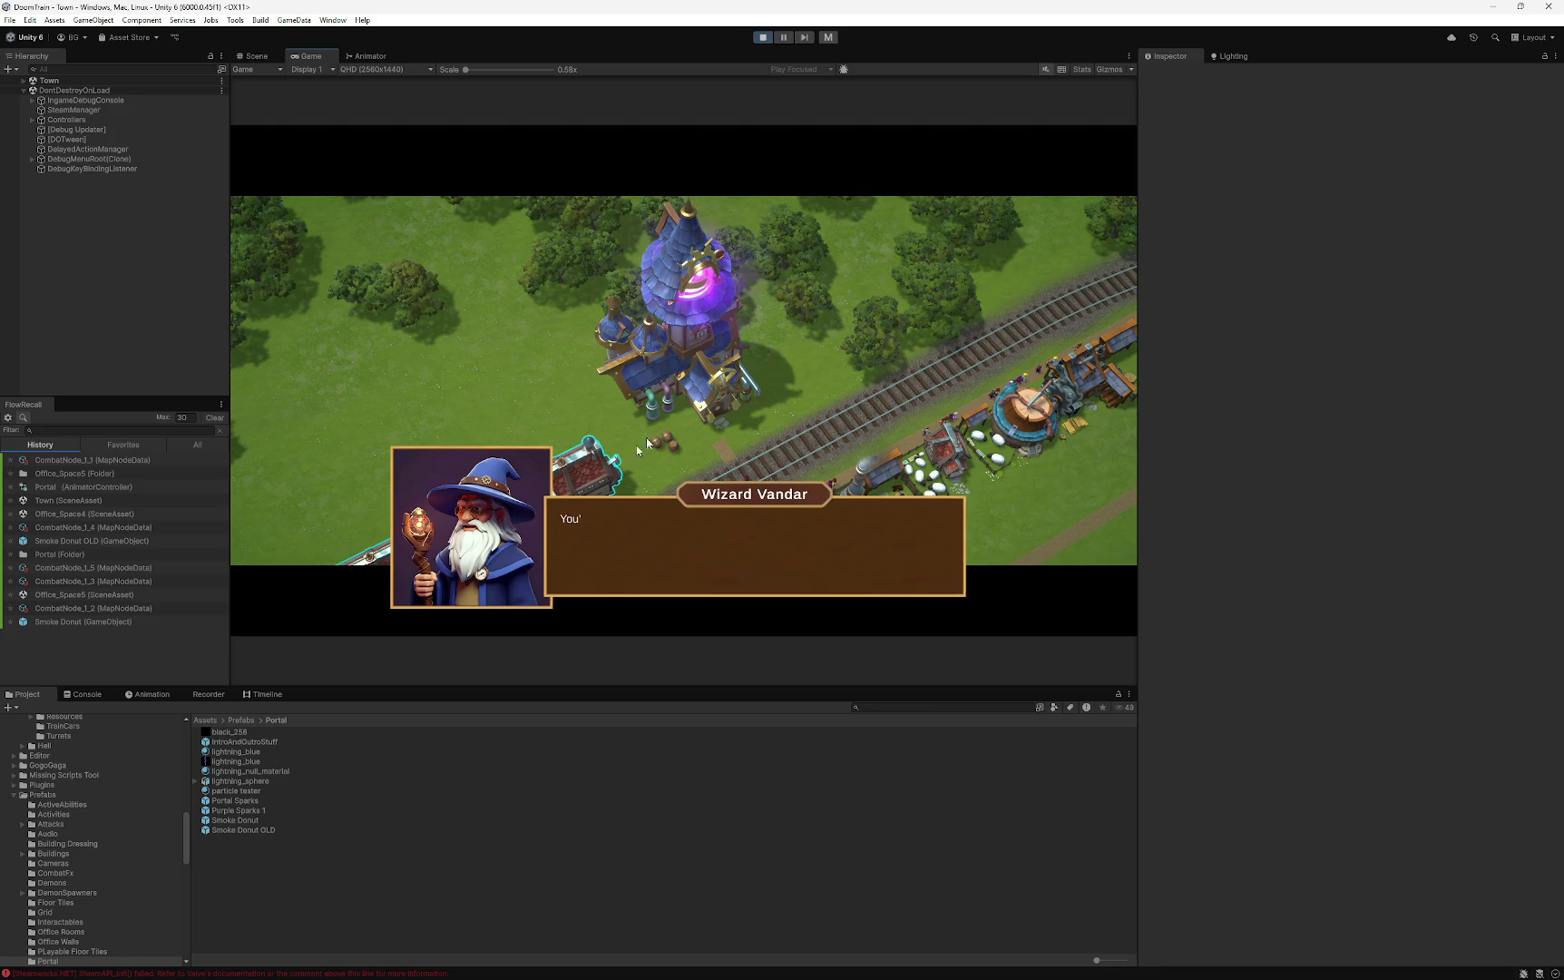
click(733, 523)
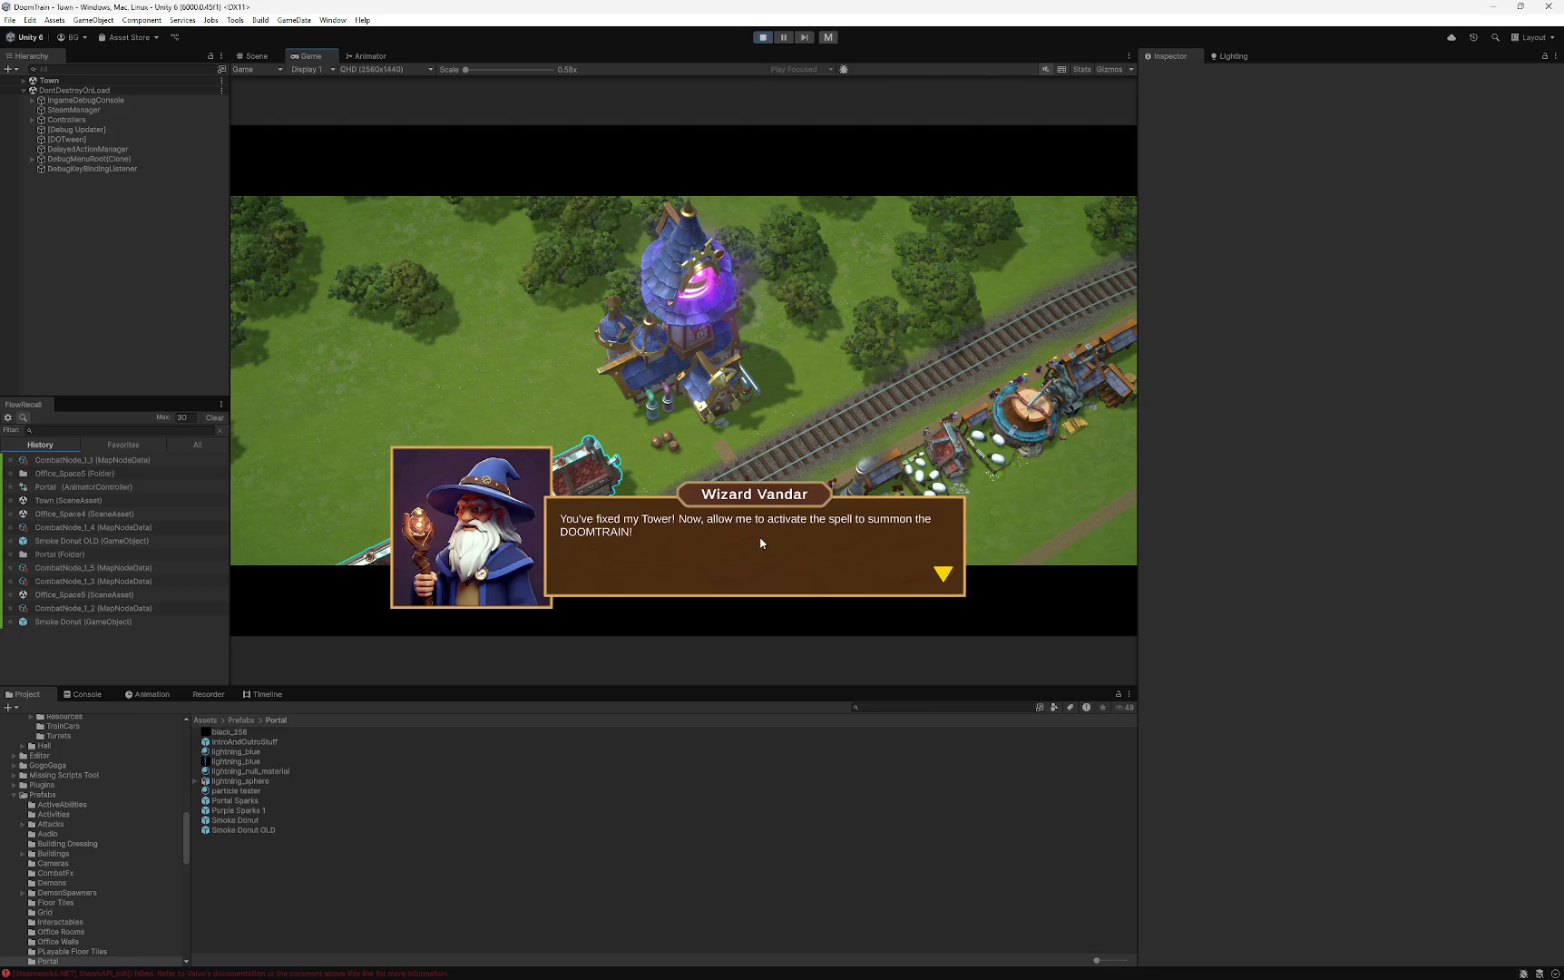
click(761, 542)
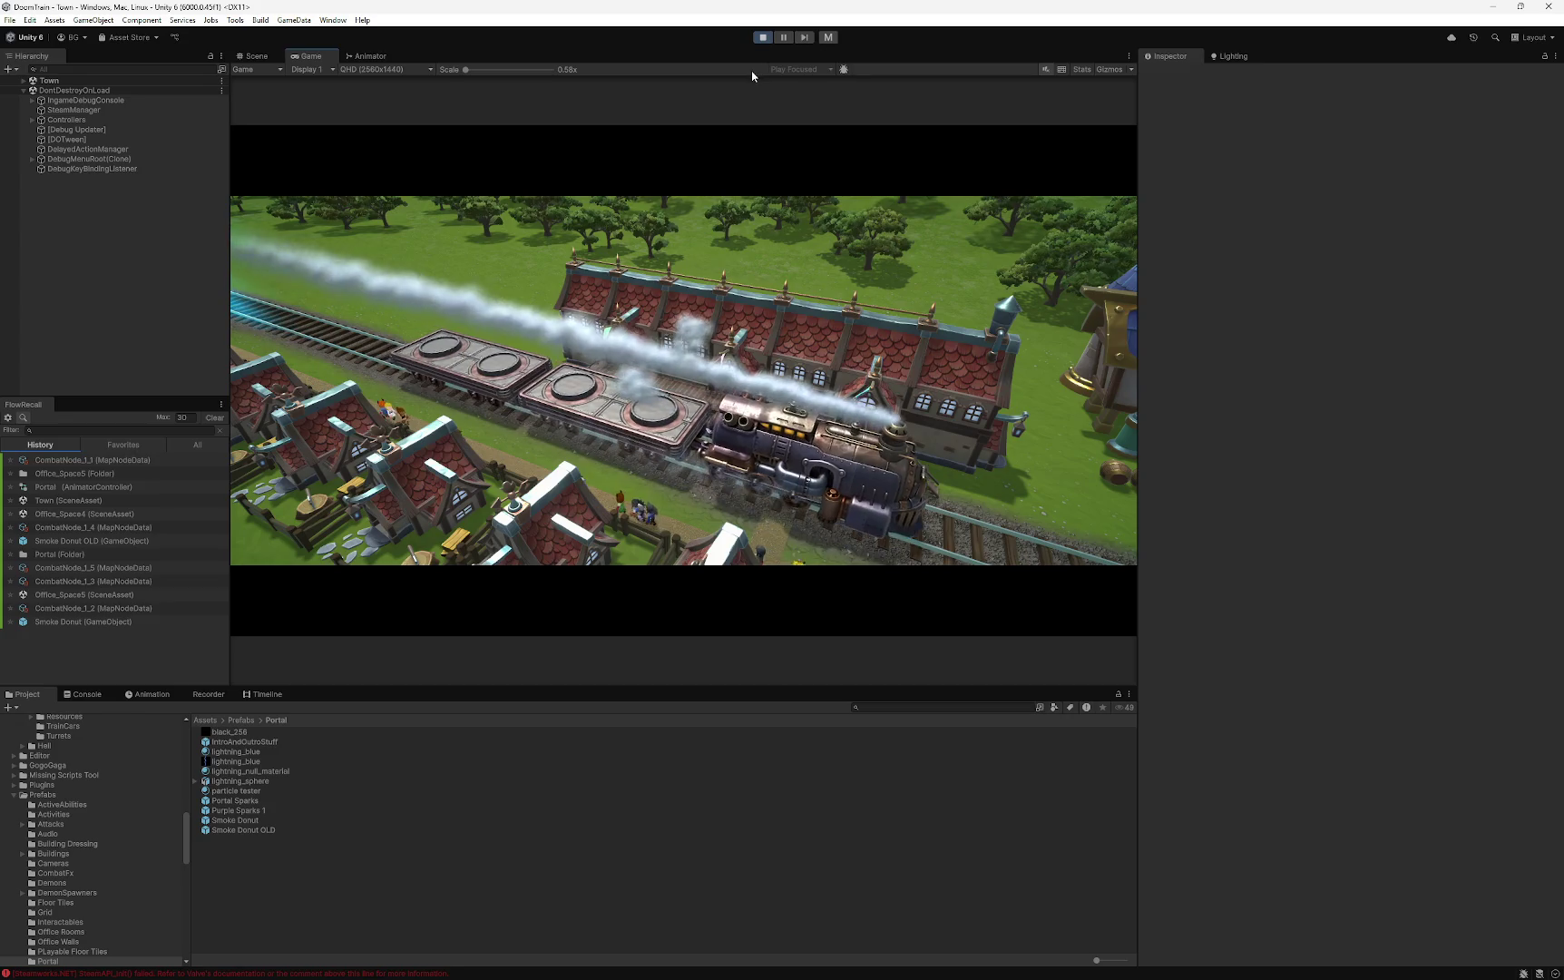
click(763, 38)
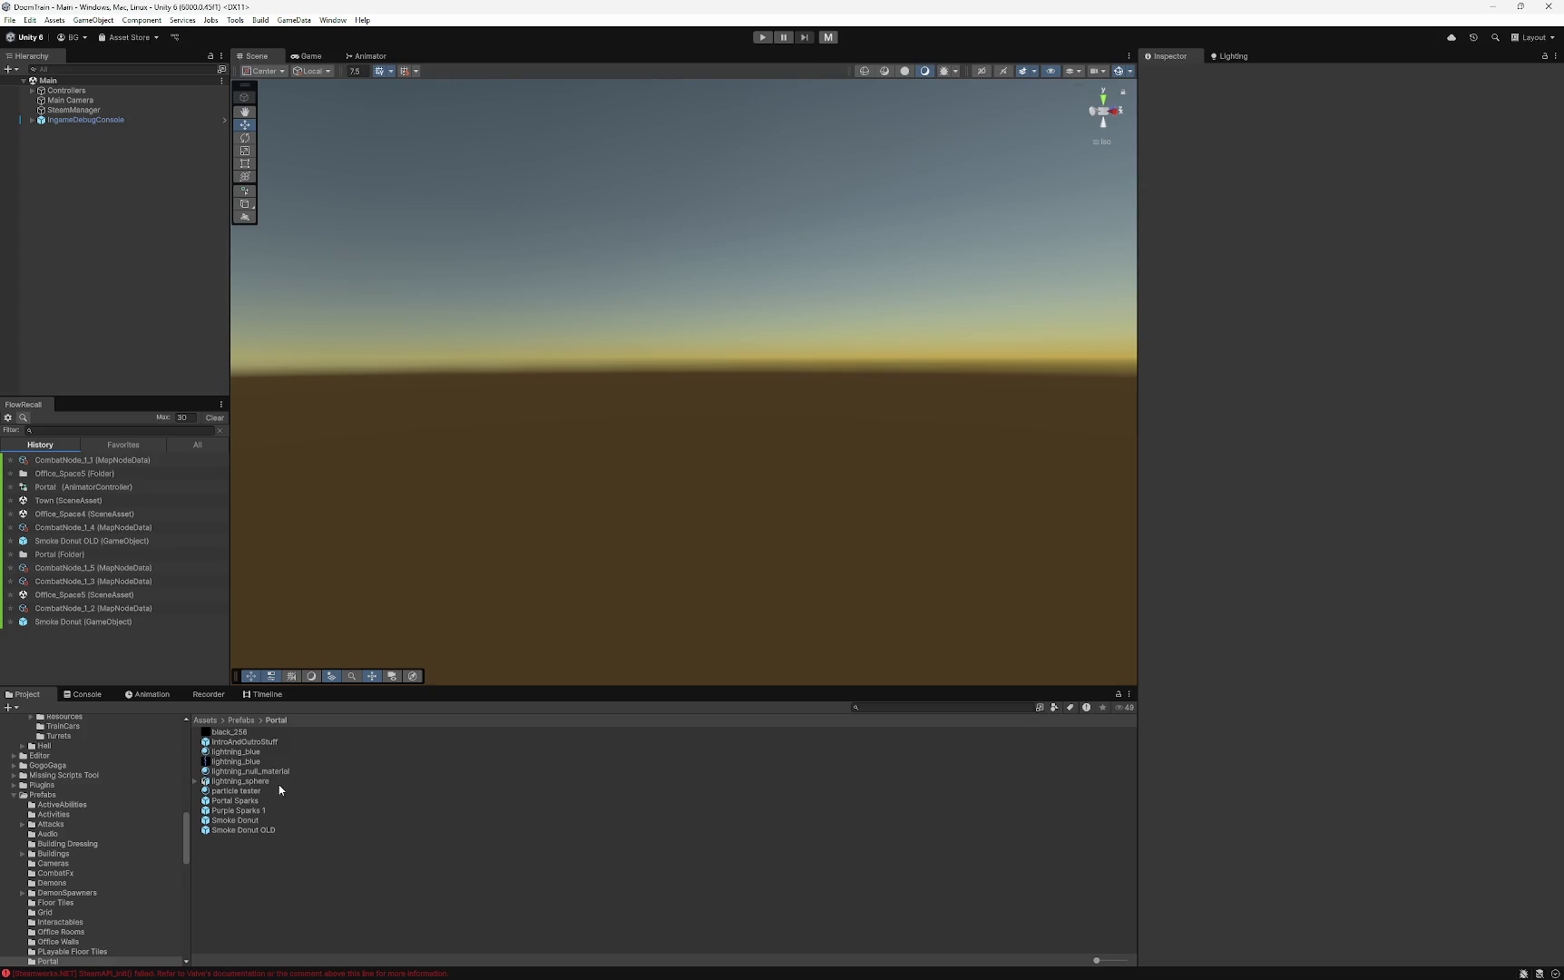
- Open the Town scene from the Assets/Scenes folder
scroll(87, 863, down, 4)
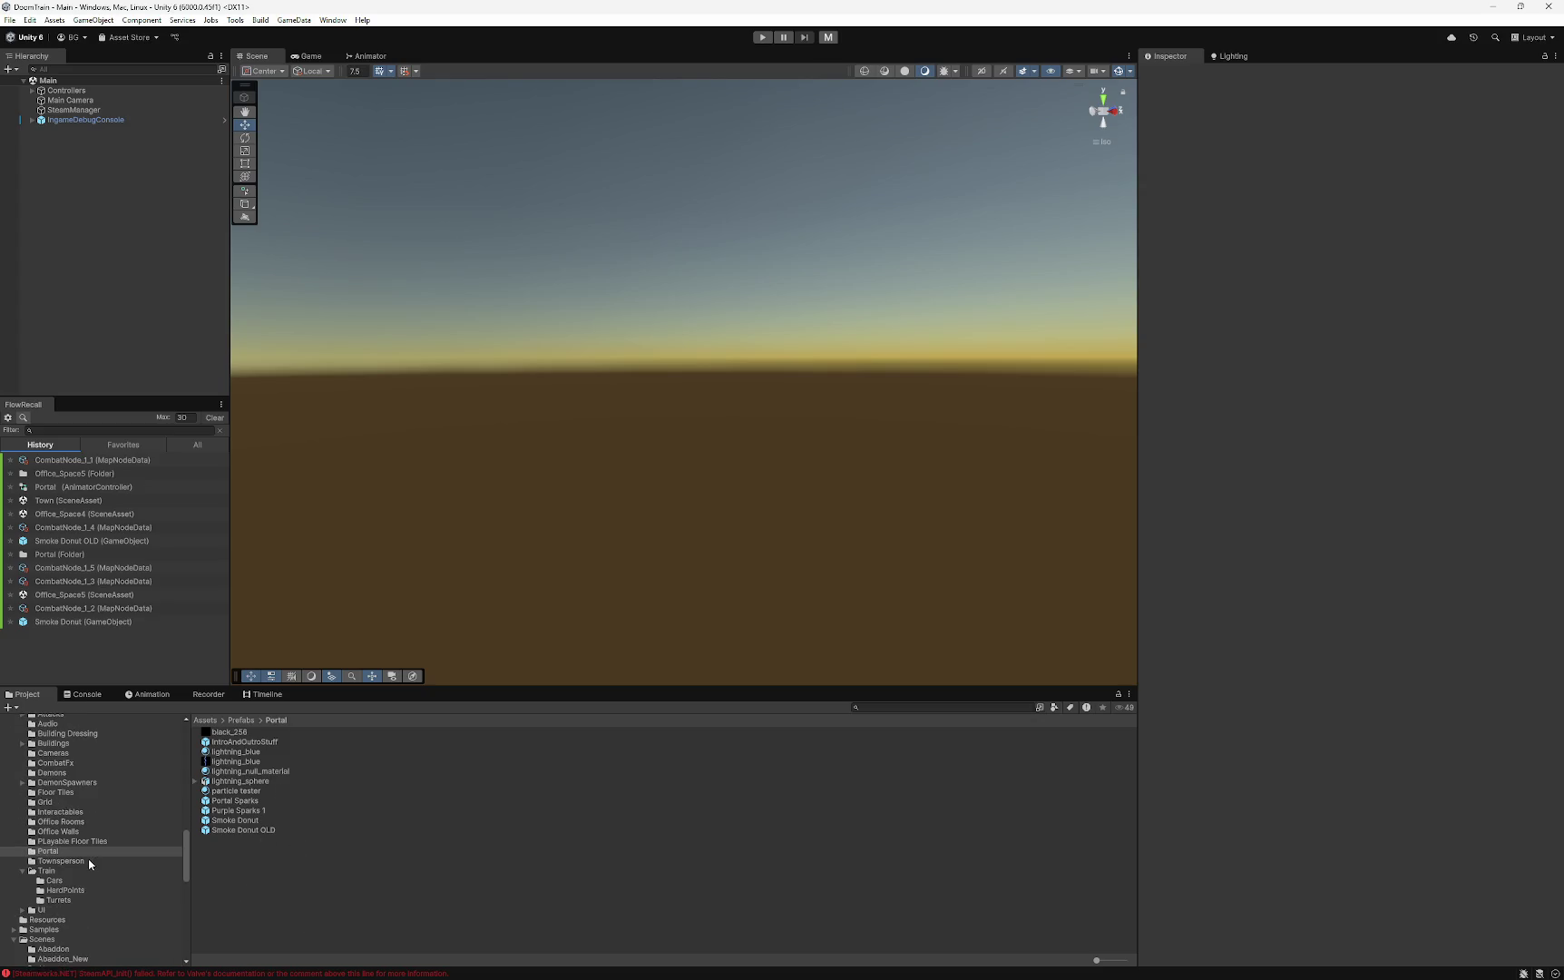
scroll(116, 849, up, 5)
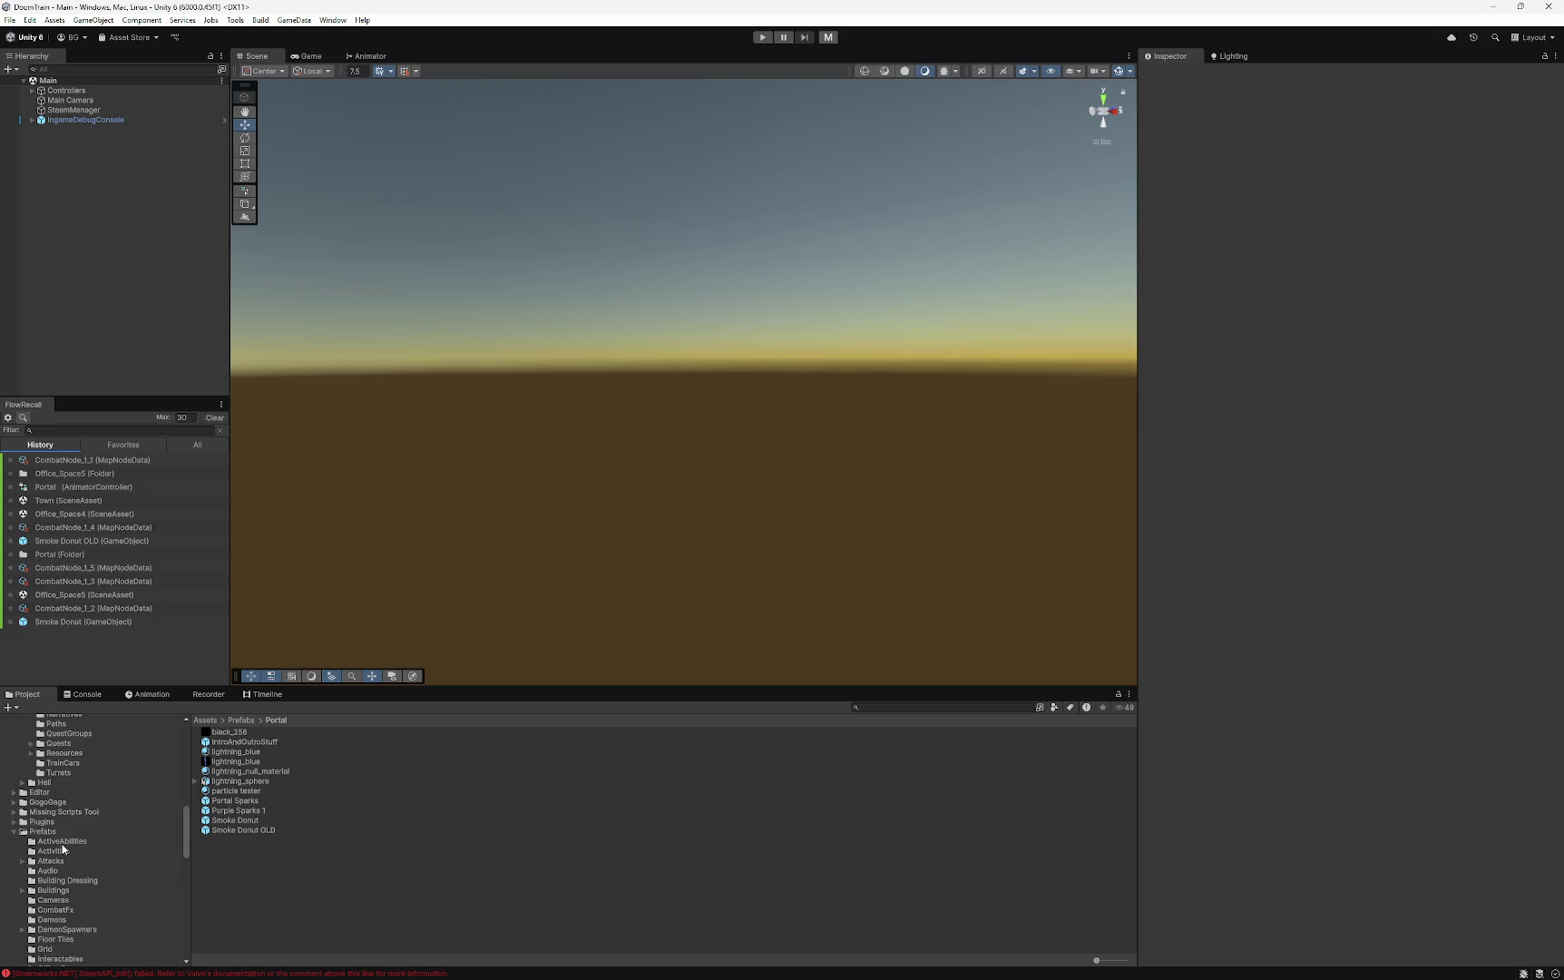
scroll(62, 849, down, 7)
click(48, 722)
scroll(309, 836, down, 5)
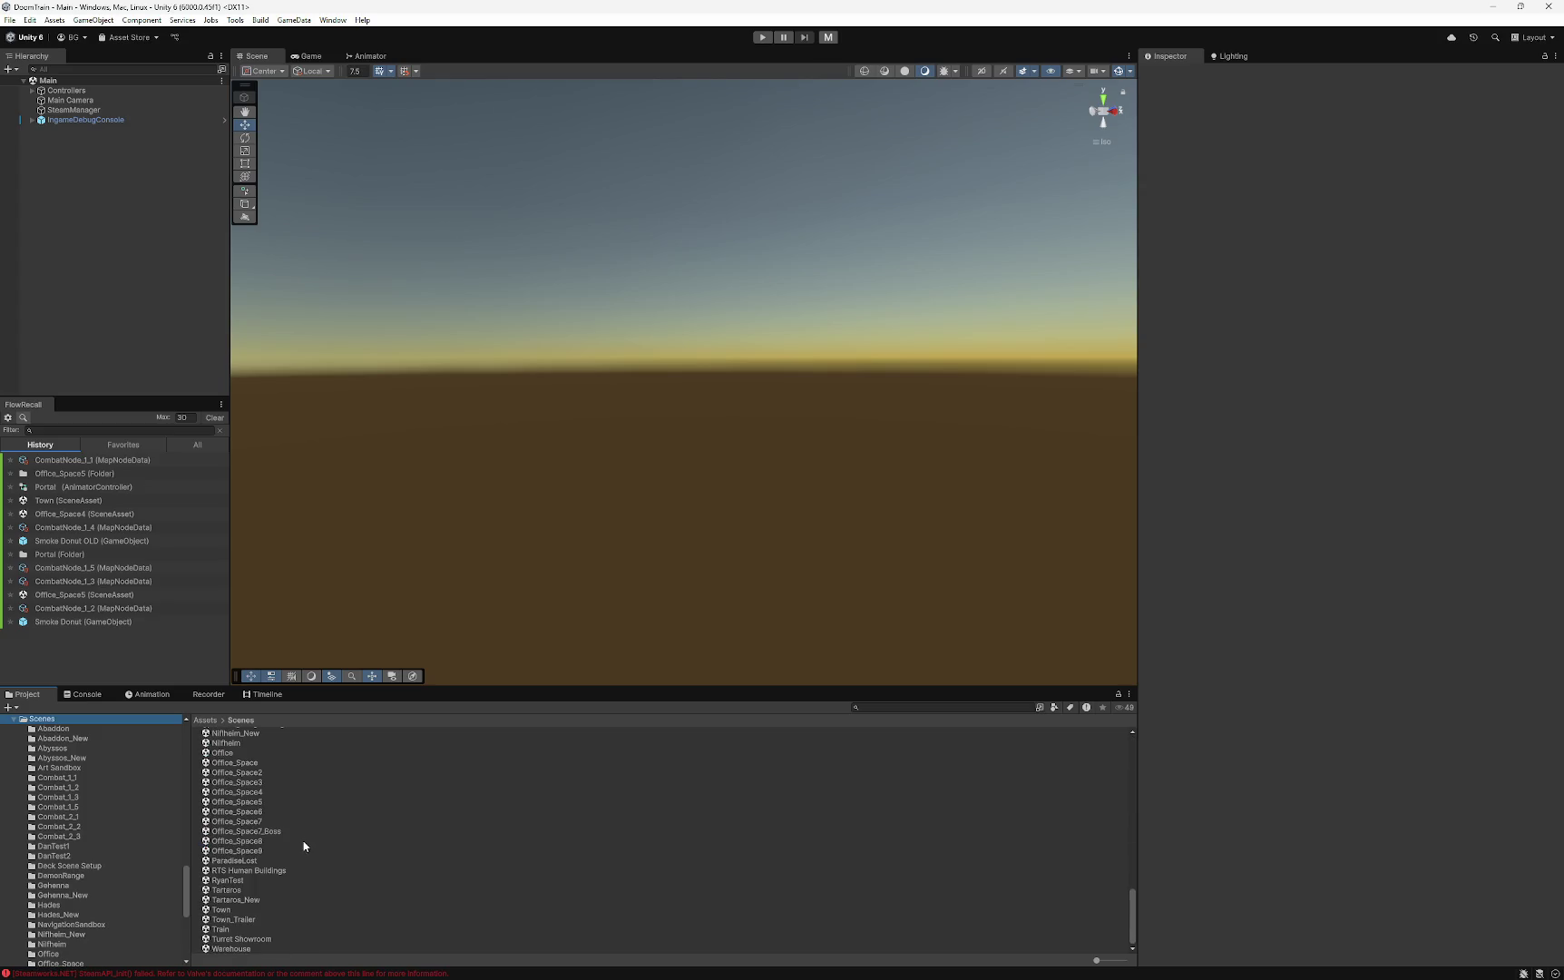
click(219, 910)
scroll(587, 502, down, 5)
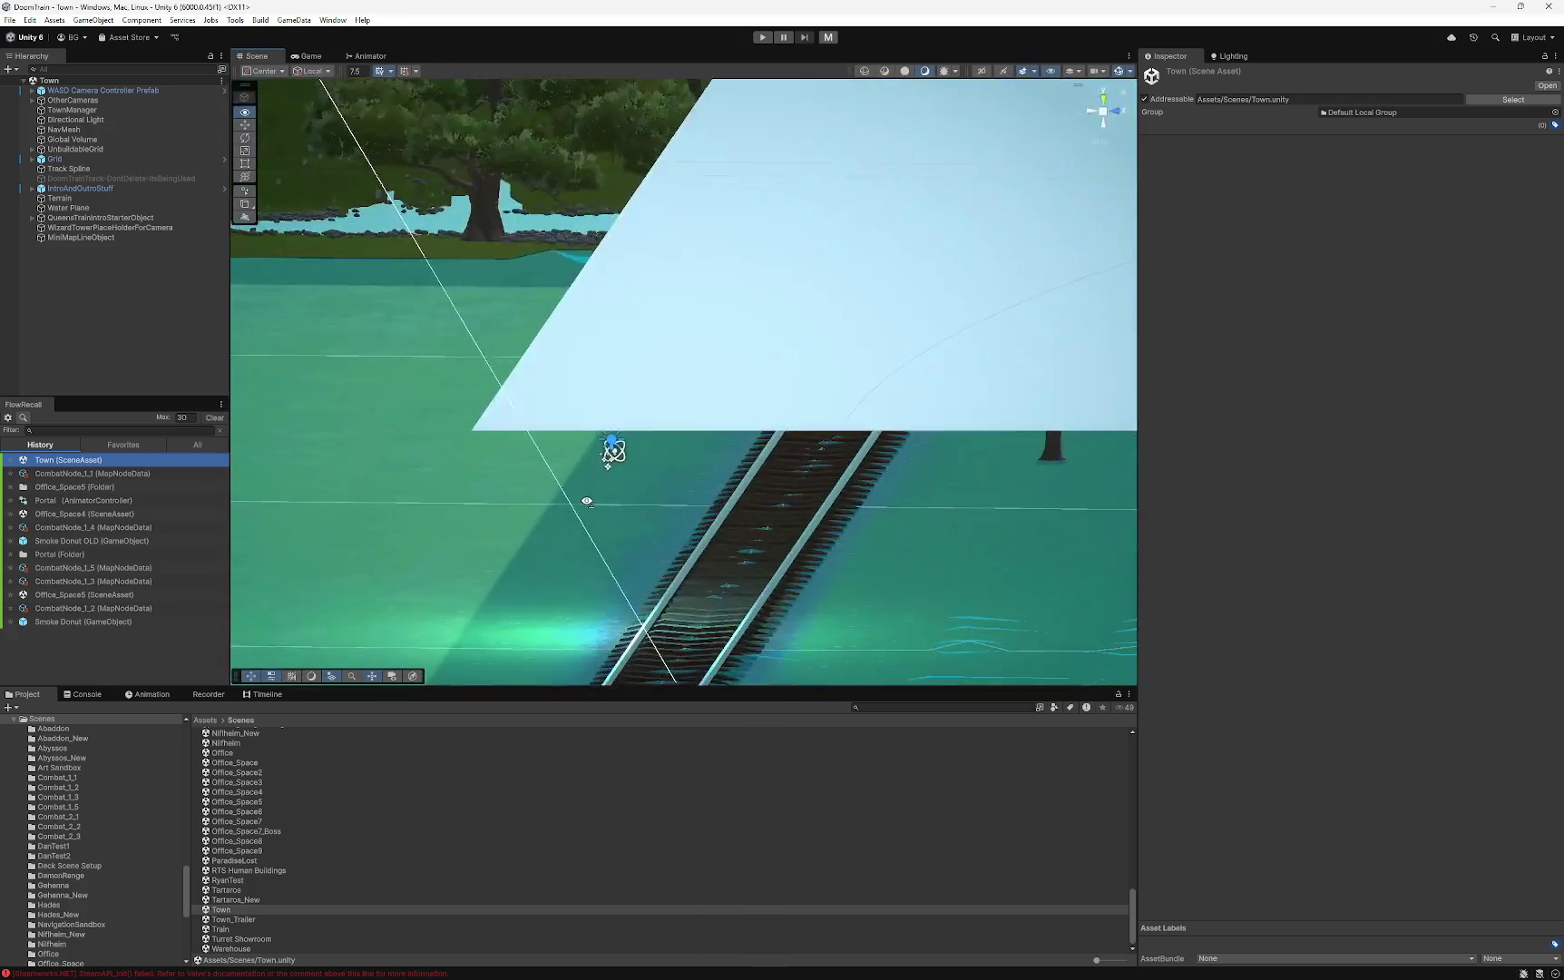
drag(587, 501, 350, 299)
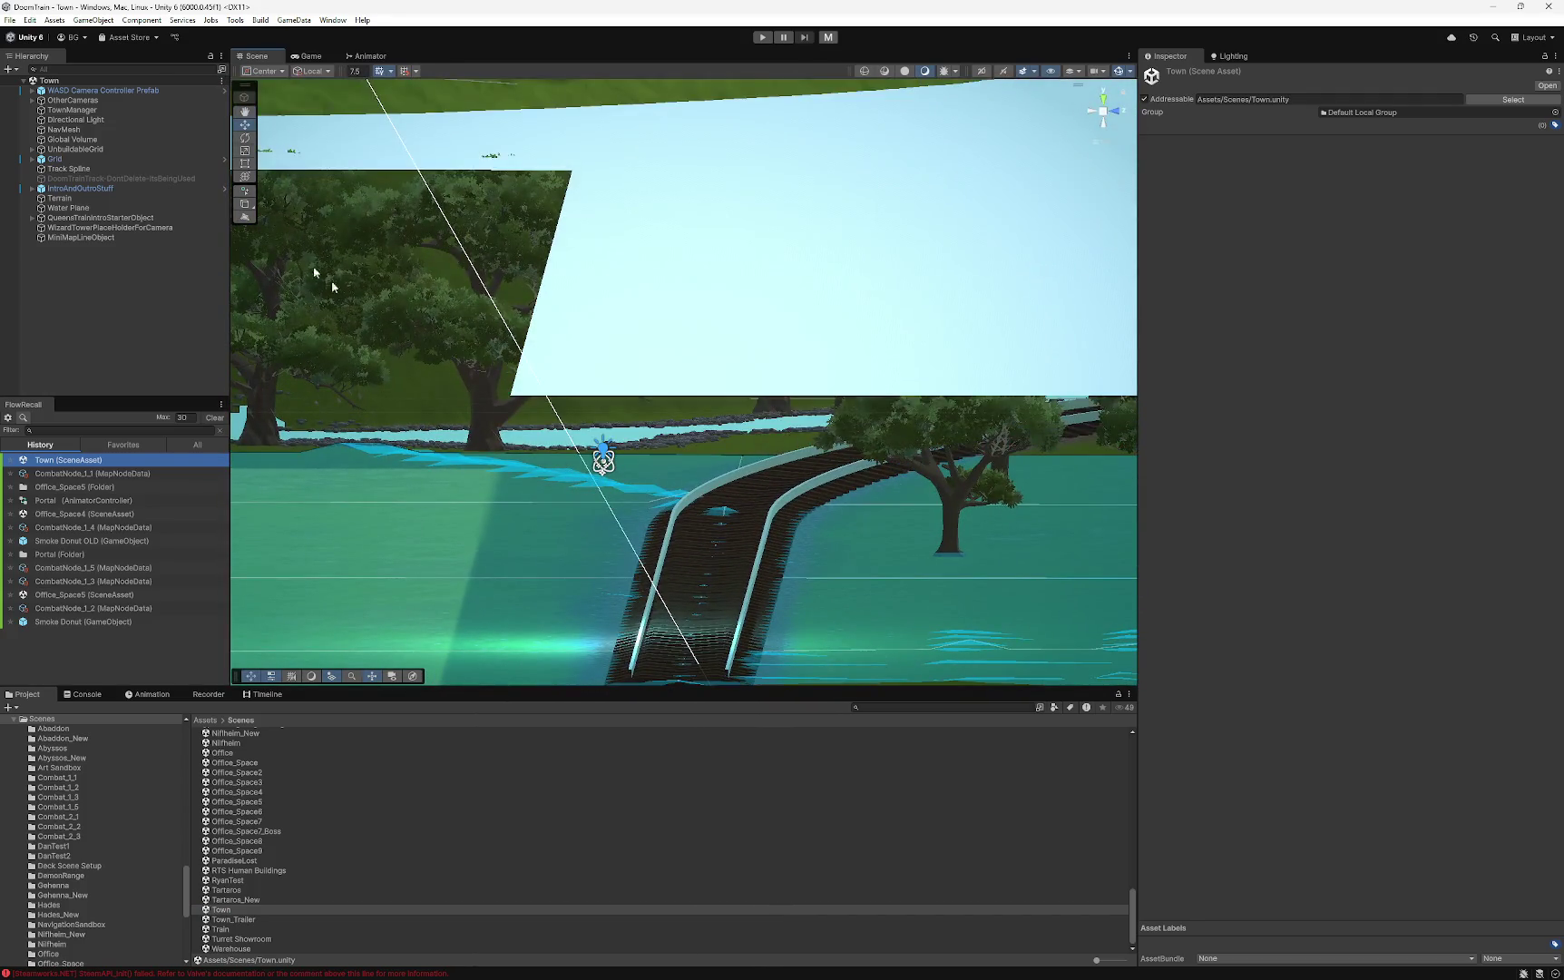
- Select Smoke Donut Entry under IntroAndOutroStuff and shift it along Z in top-down view
click(31, 188)
click(76, 199)
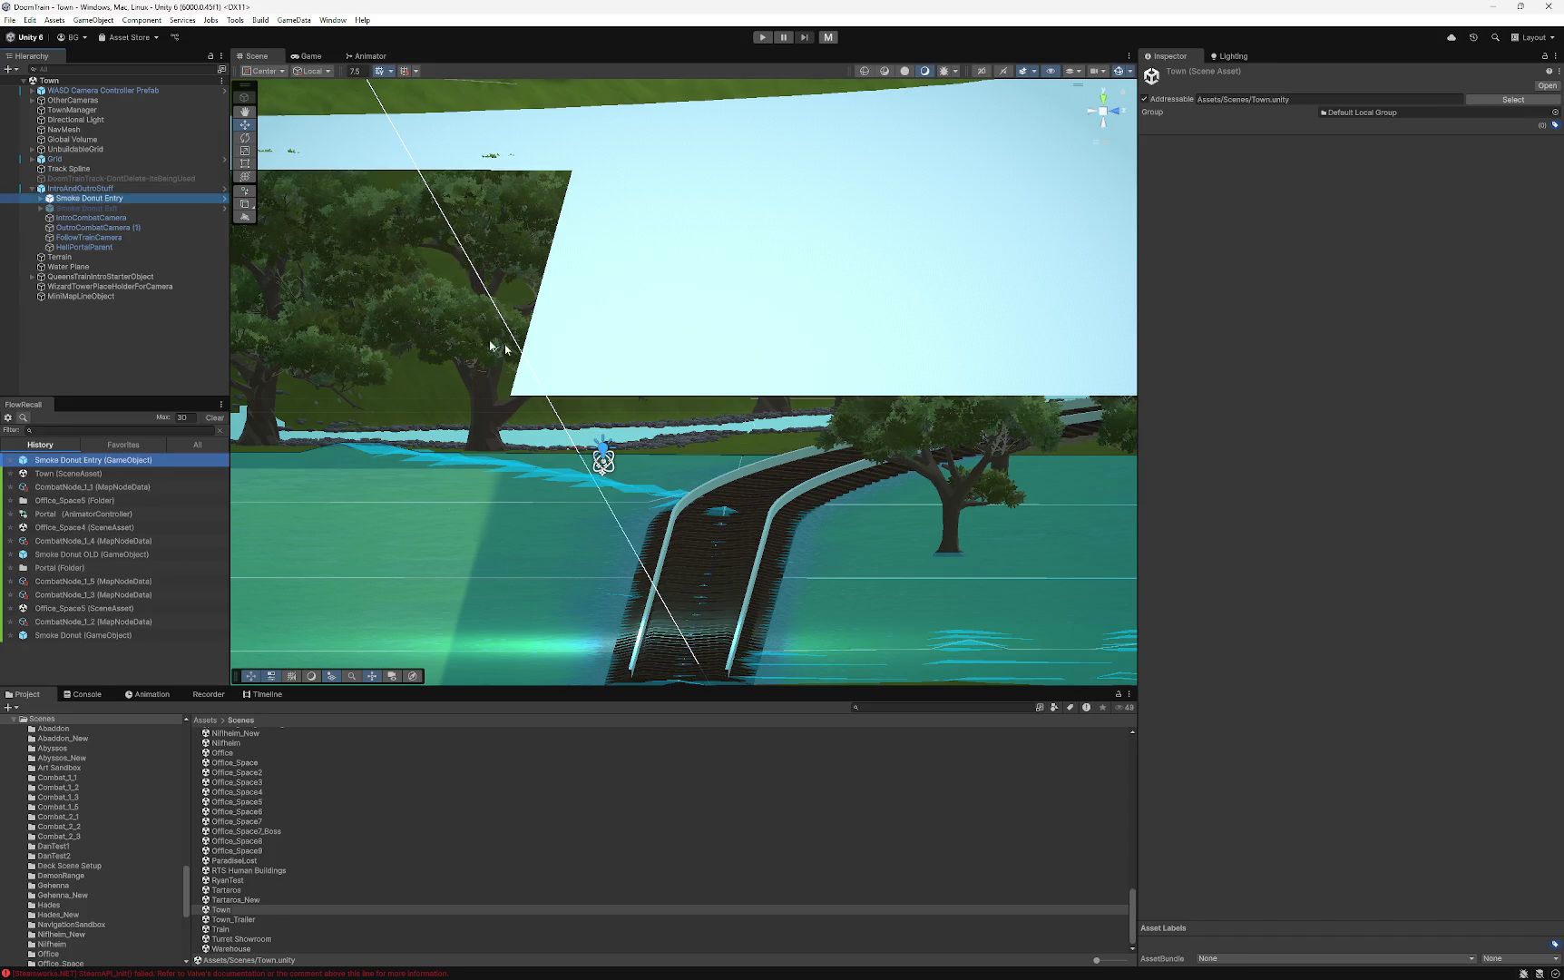
click(1105, 120)
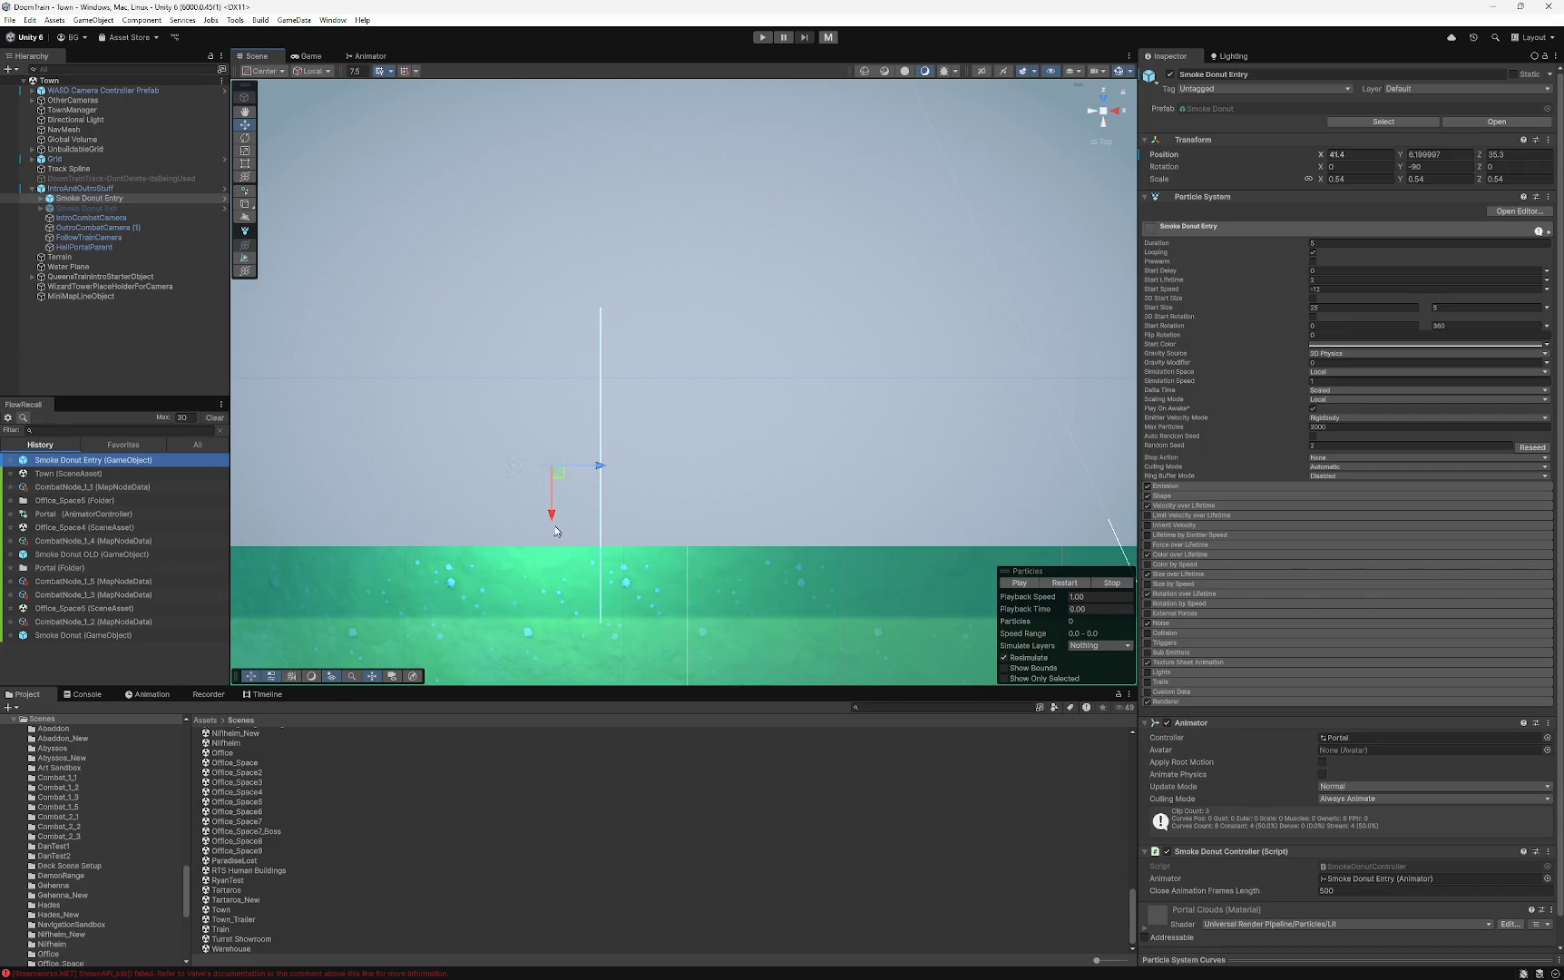
drag(551, 519, 558, 430)
scroll(708, 427, down, 10)
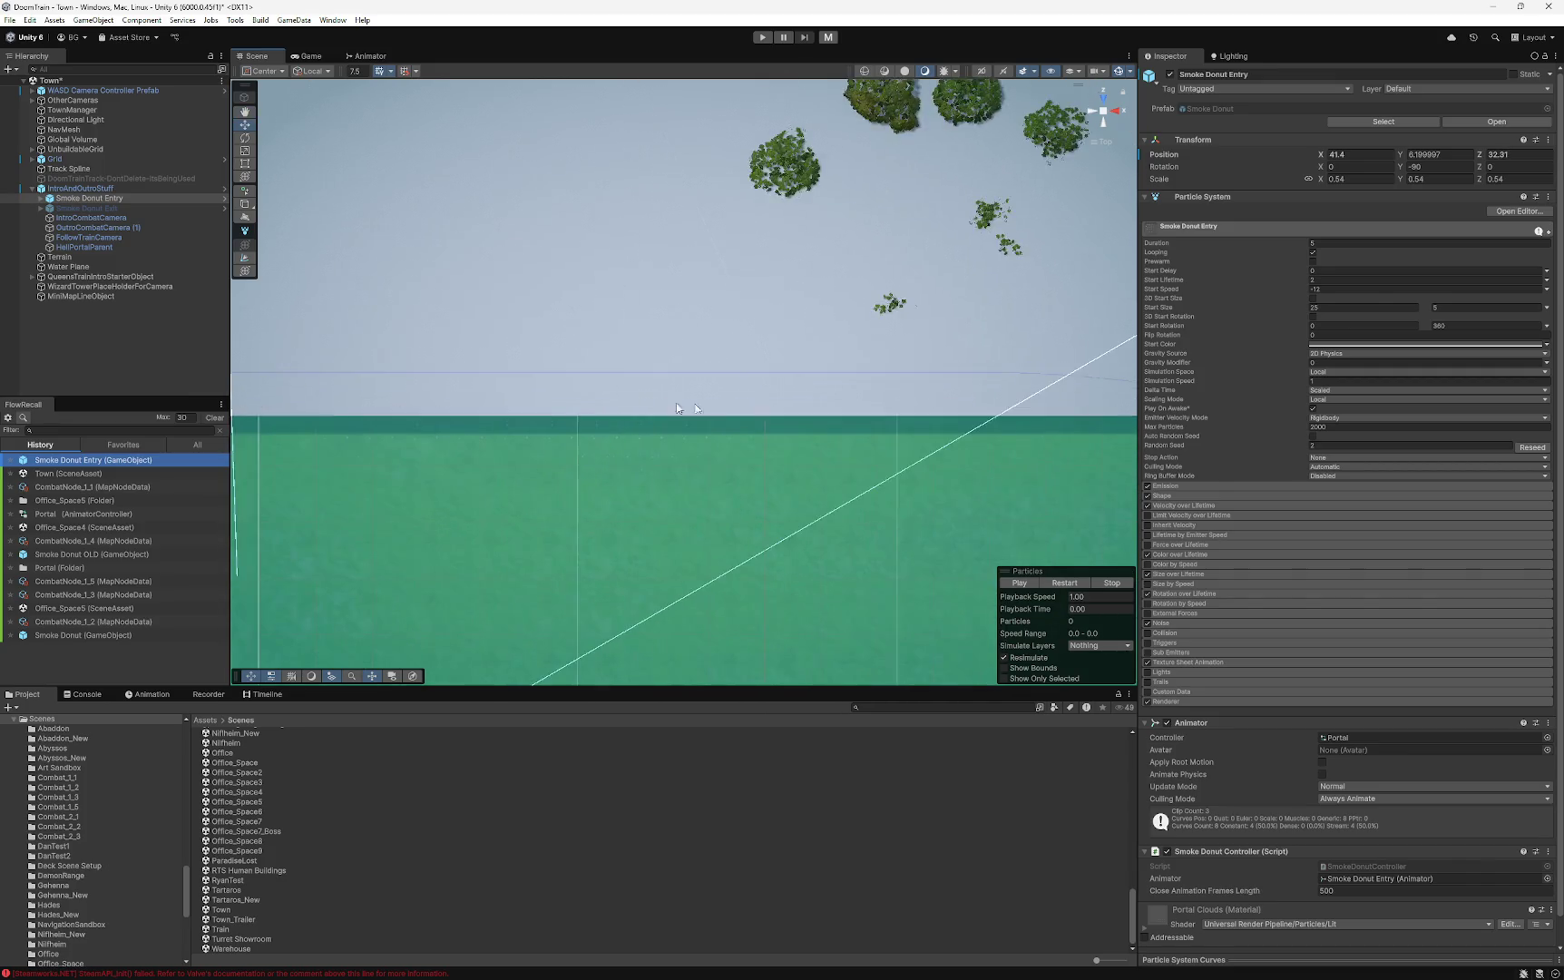
key(f)
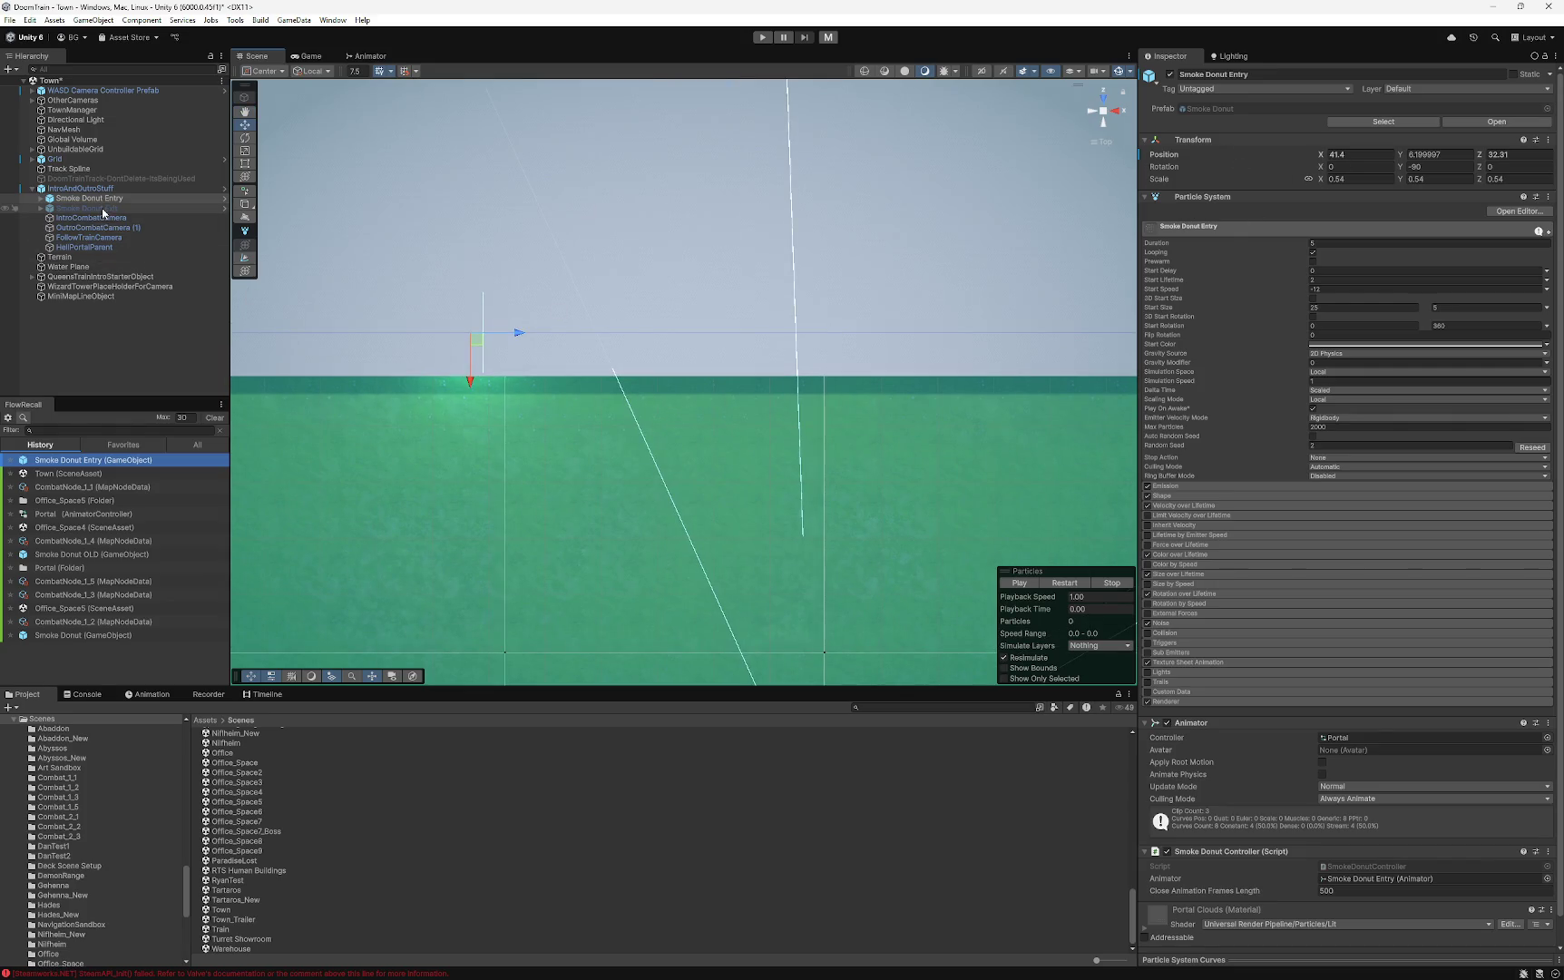
key(f)
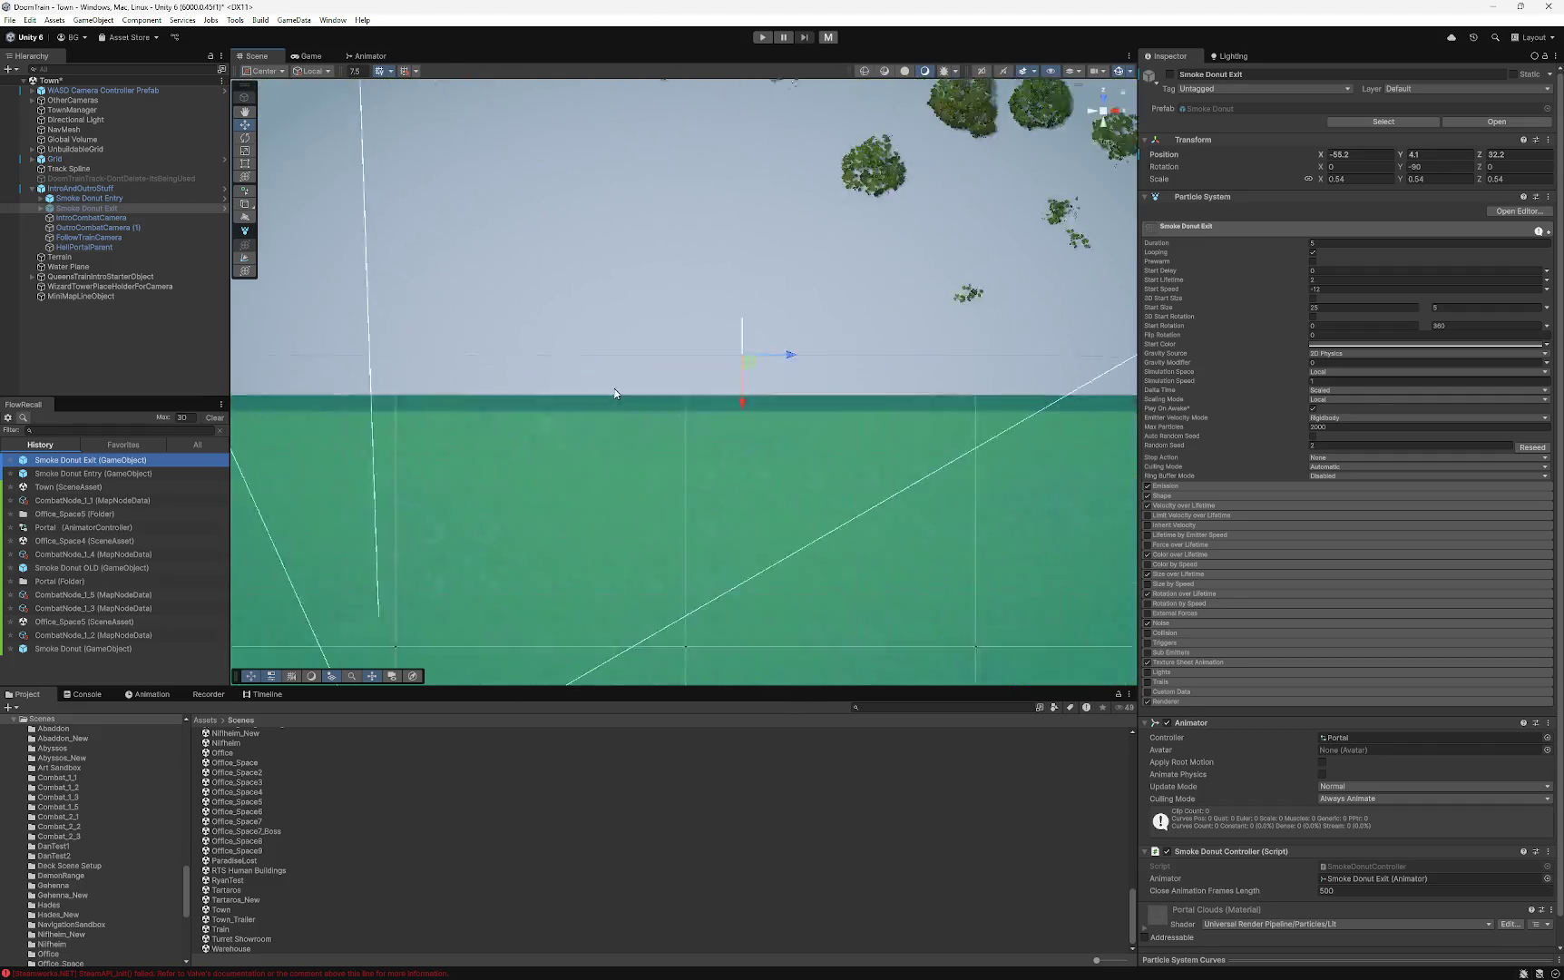
mouse_move(725, 427)
mouse_down()
mouse_move(621, 422)
mouse_move(611, 244)
mouse_move(781, 232)
mouse_move(513, 285)
mouse_move(569, 301)
mouse_up()
drag(395, 300, 531, 293)
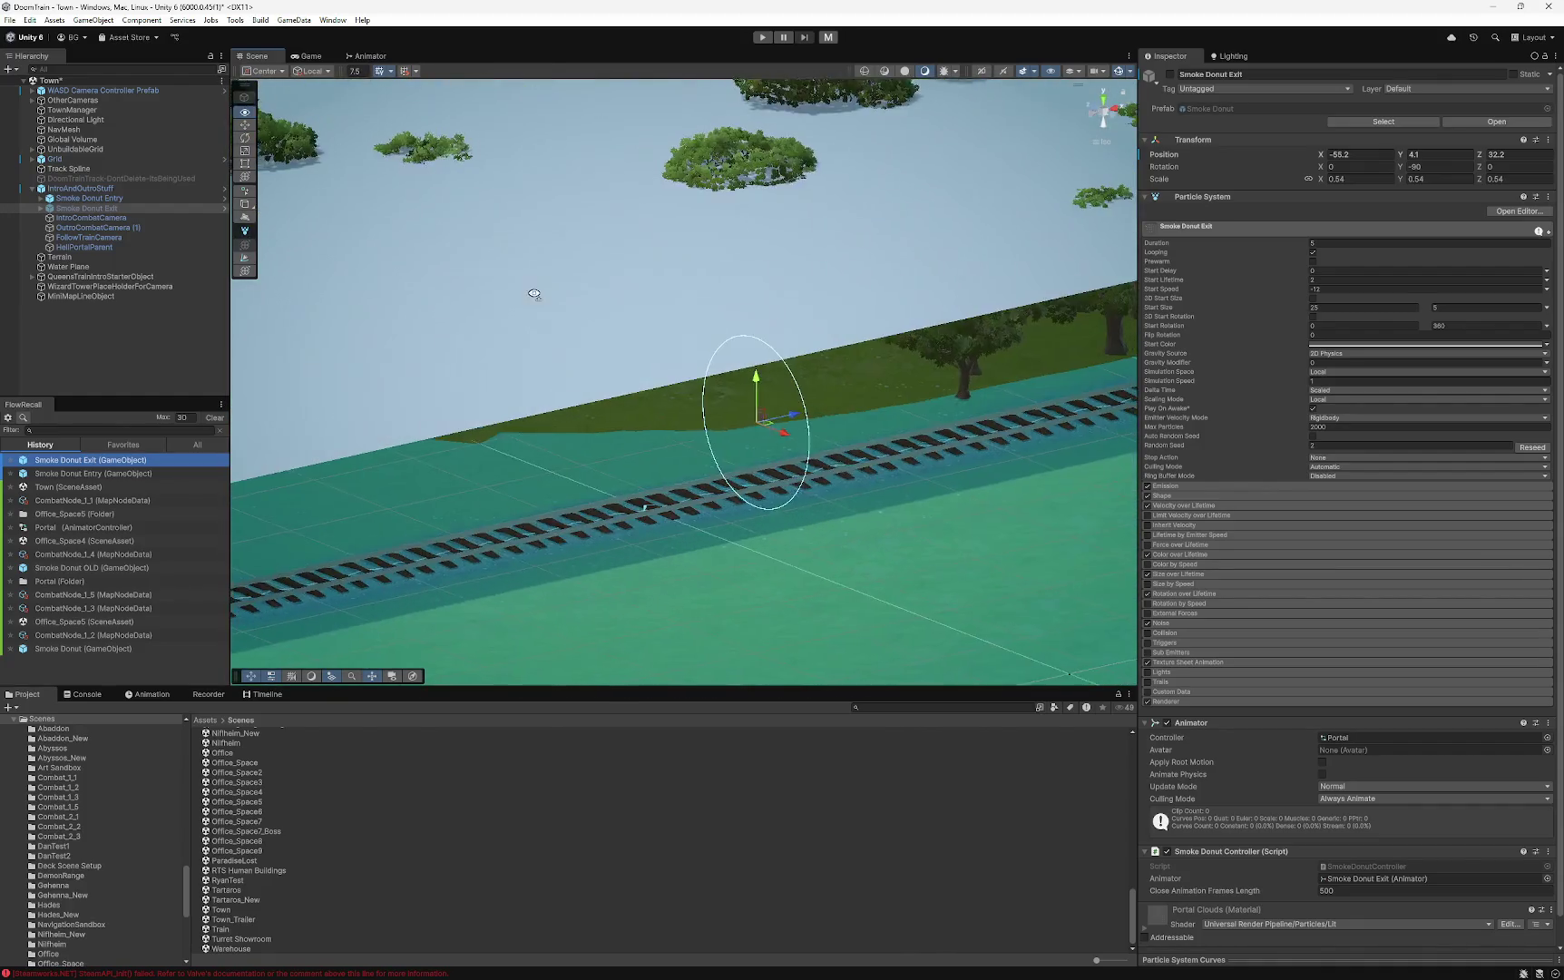
- Compare both Smoke Donut portals, then lower the Entry portal toward the track
click(97, 189)
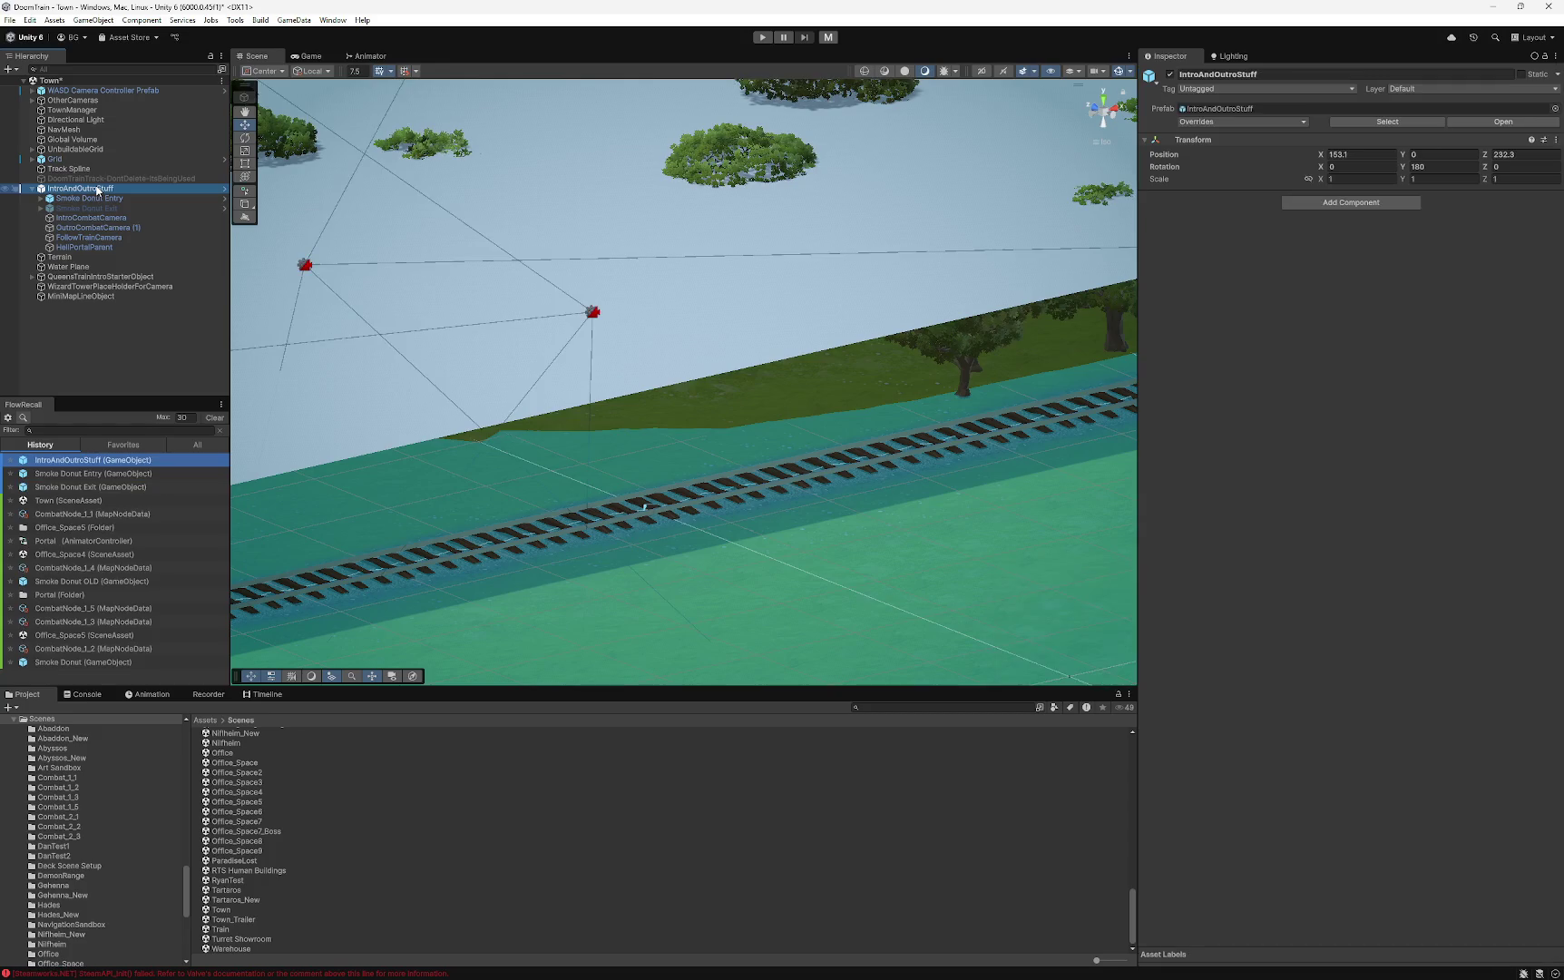
click(100, 199)
key(f)
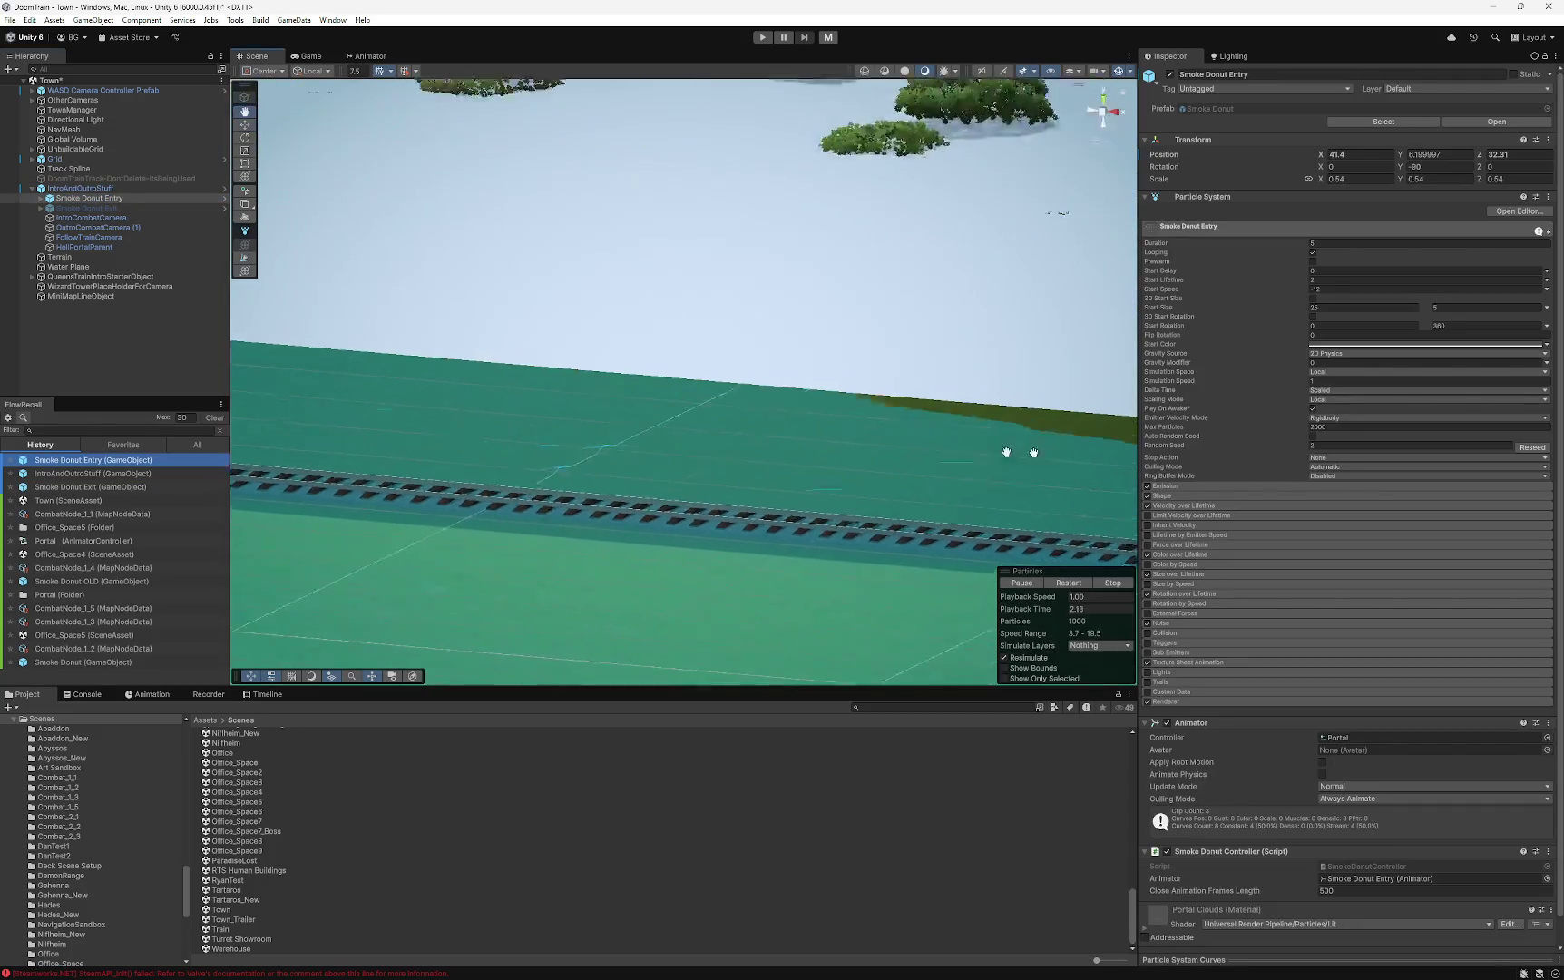
mouse_move(1078, 453)
mouse_down()
mouse_move(723, 426)
mouse_move(524, 432)
mouse_up()
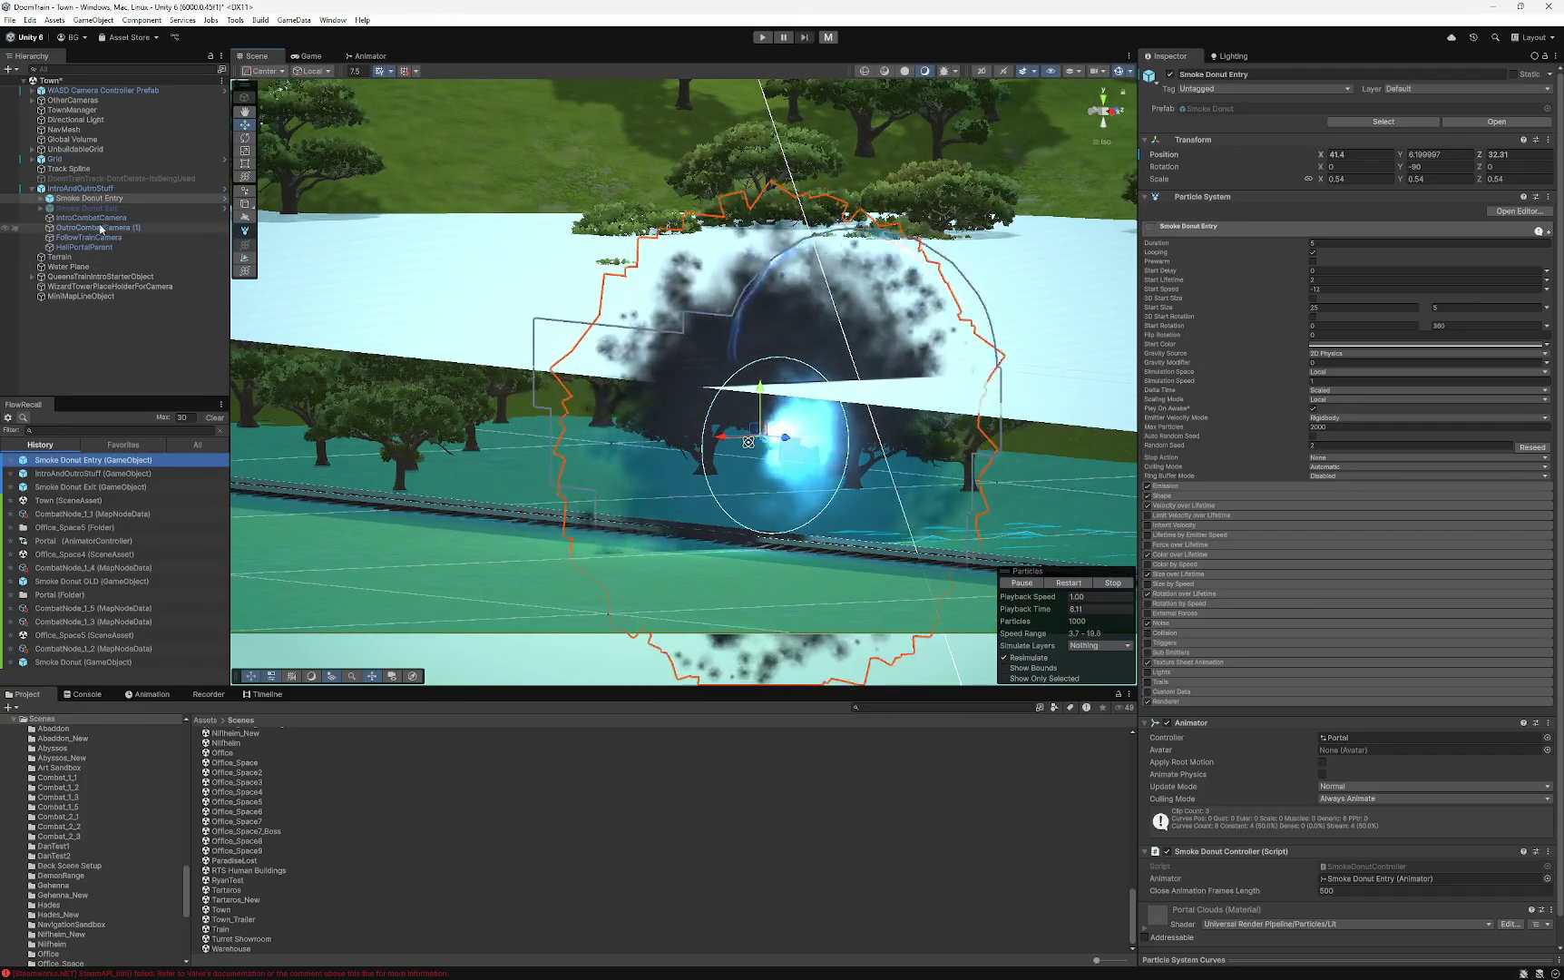
ctrl+click(87, 207)
key(f)
click(105, 198)
mouse_move(533, 349)
mouse_down()
mouse_move(534, 404)
mouse_move(533, 390)
mouse_up()
- Set the Smoke Donut Entry portal's Position Y to 3.75
click(1457, 155)
text(3.75)
key(Return)
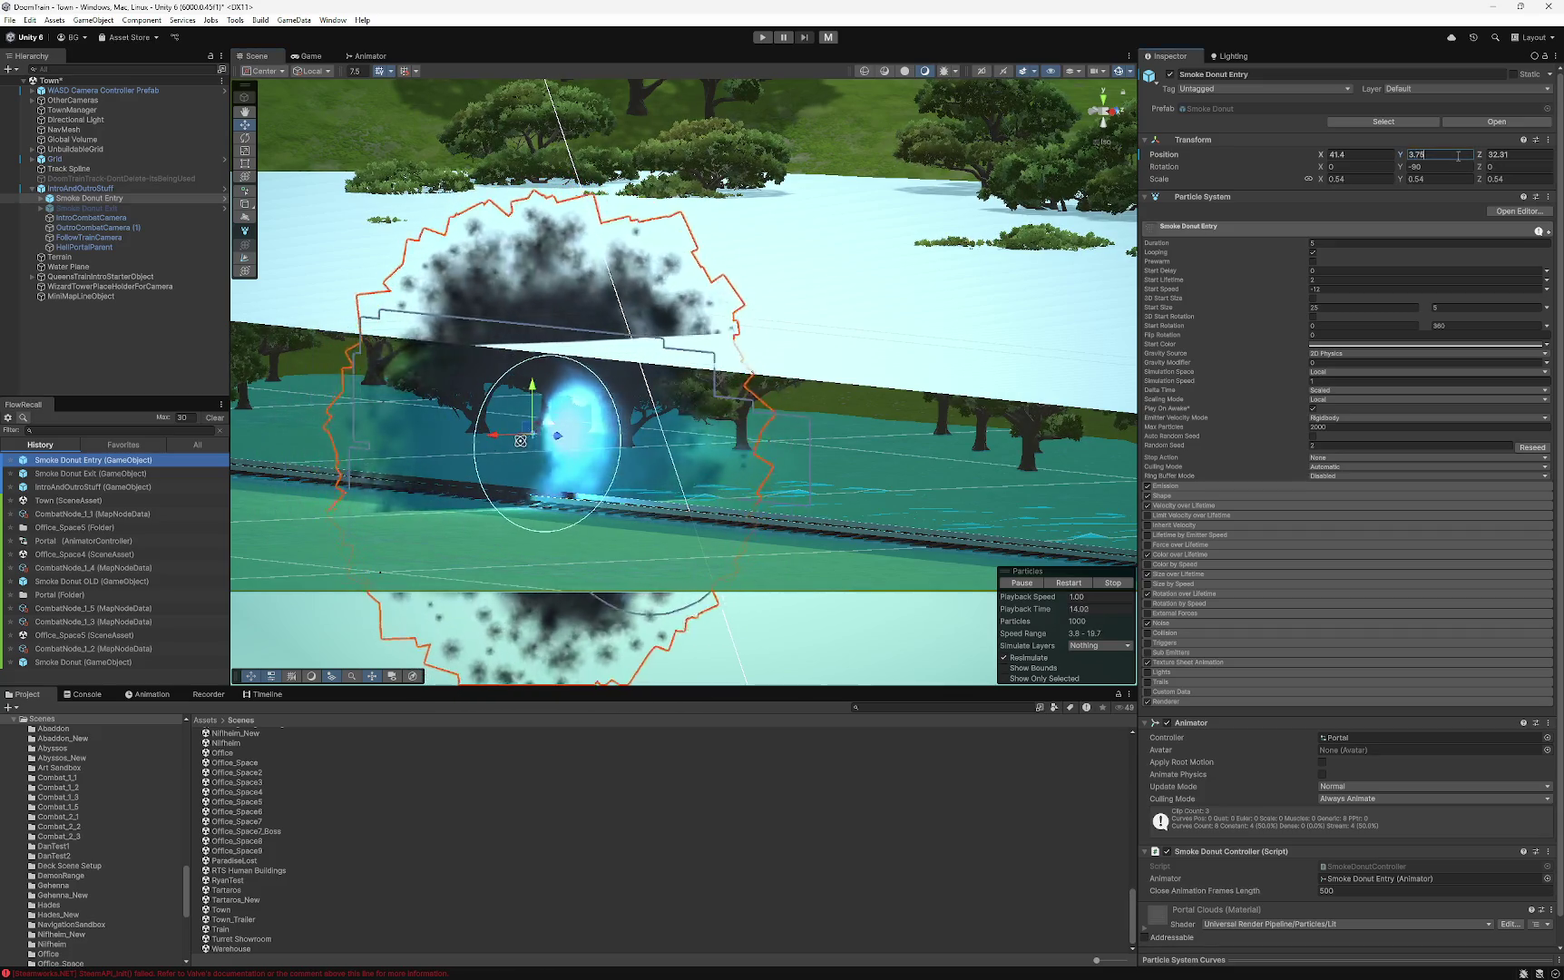
mouse_move(481, 408)
mouse_down()
mouse_move(662, 462)
mouse_move(882, 493)
mouse_move(880, 361)
mouse_move(905, 345)
mouse_move(848, 353)
mouse_move(387, 297)
mouse_up()
key(f)
- Check the Exit portal, then set the Entry portal's Position Z to 32.3
click(136, 208)
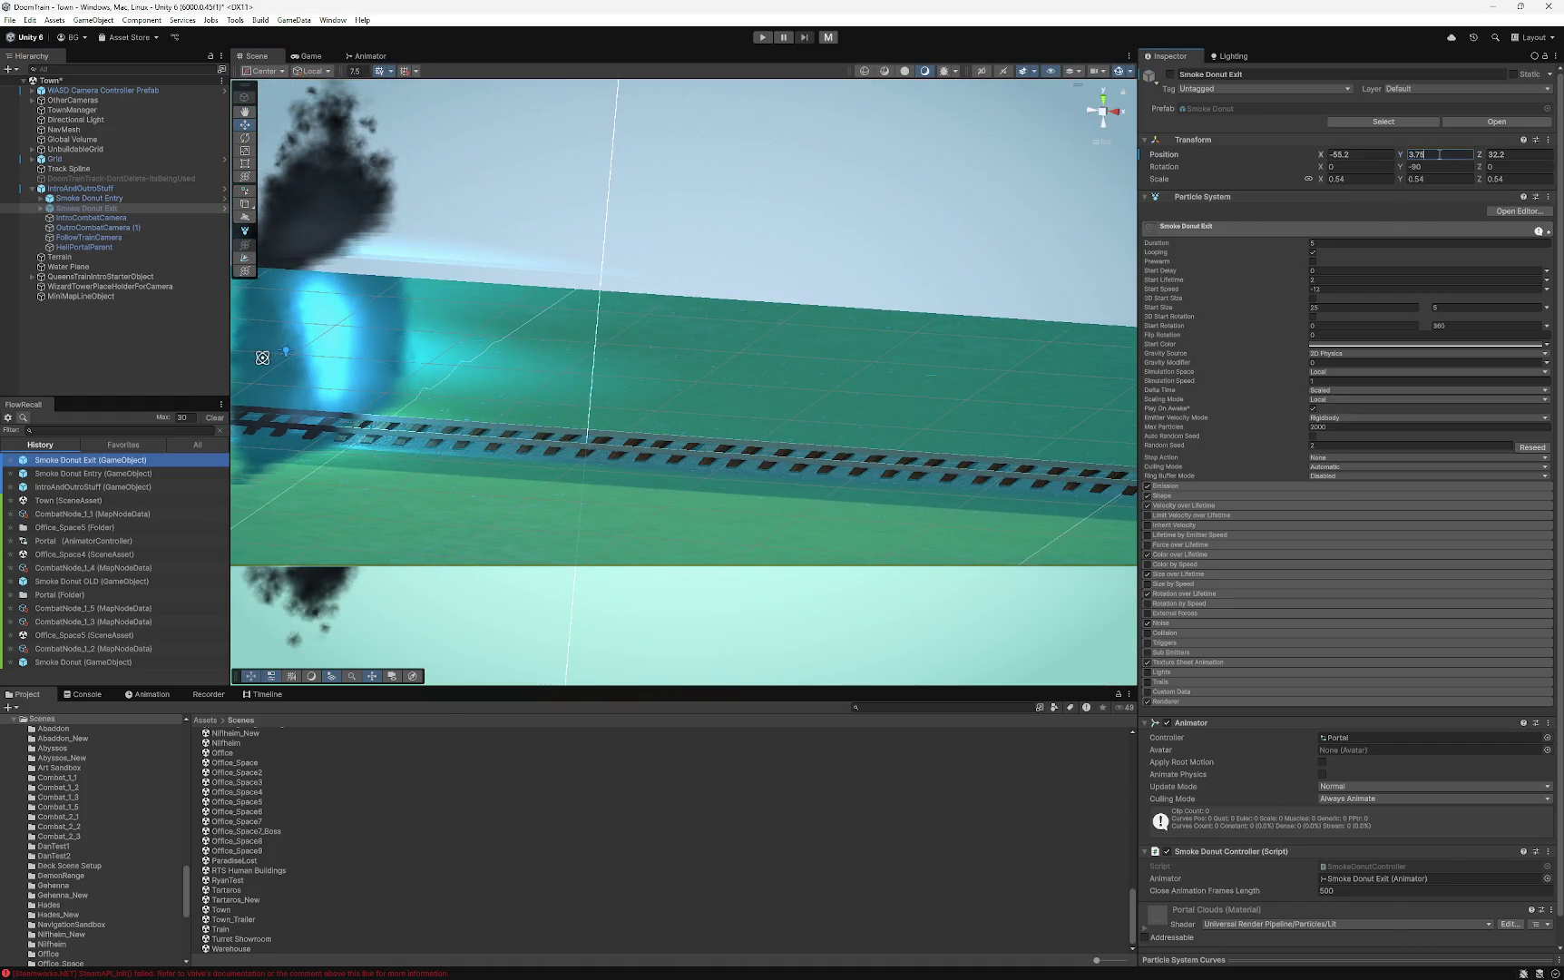
mouse_move(470, 331)
mouse_down()
mouse_move(478, 345)
mouse_move(203, 271)
mouse_up()
click(91, 198)
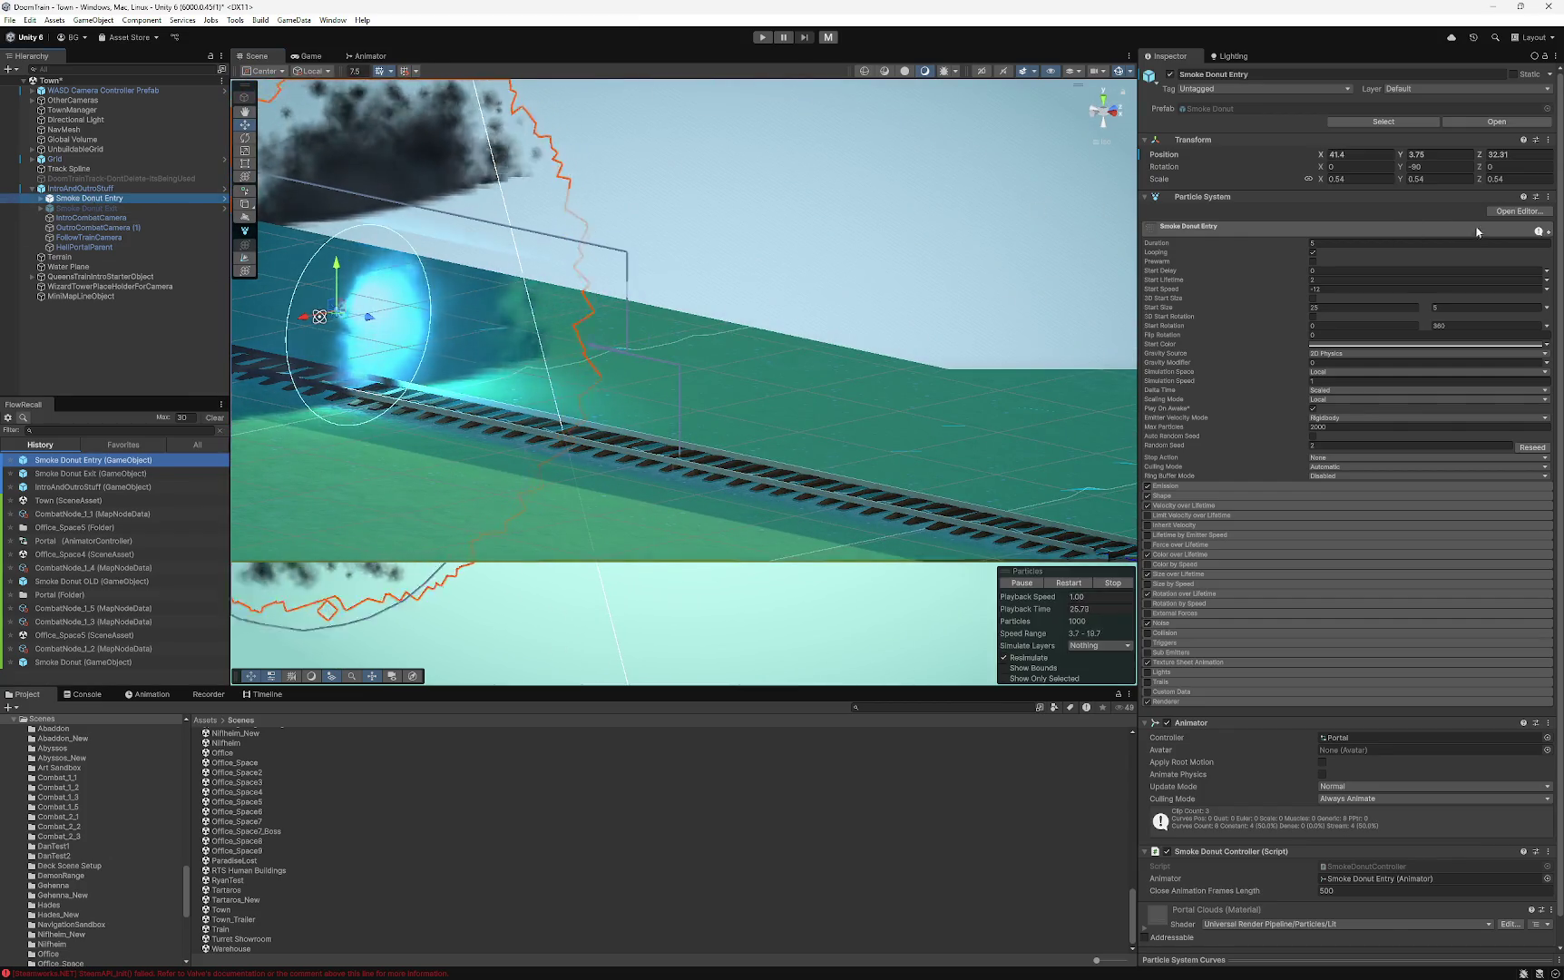
click(1525, 155)
key(BackSpace)
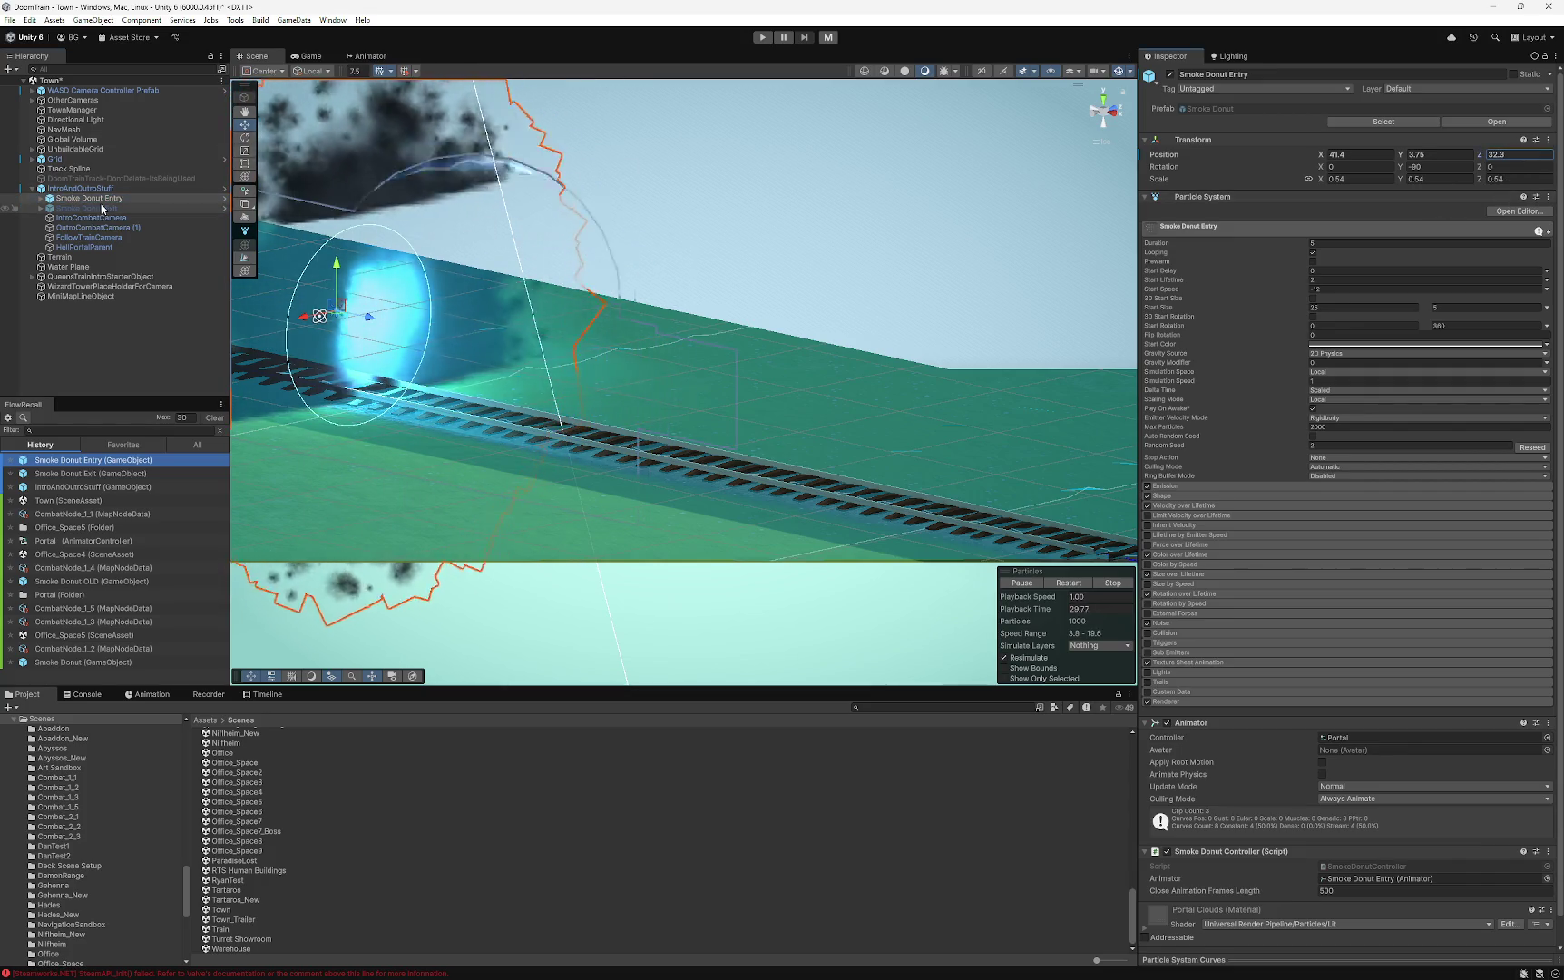
- Review the Exit portal, inspect TownManager's settings, and start a new play-test
double_click(102, 208)
mouse_move(590, 370)
mouse_down()
mouse_move(813, 384)
mouse_move(672, 374)
mouse_move(393, 290)
mouse_up()
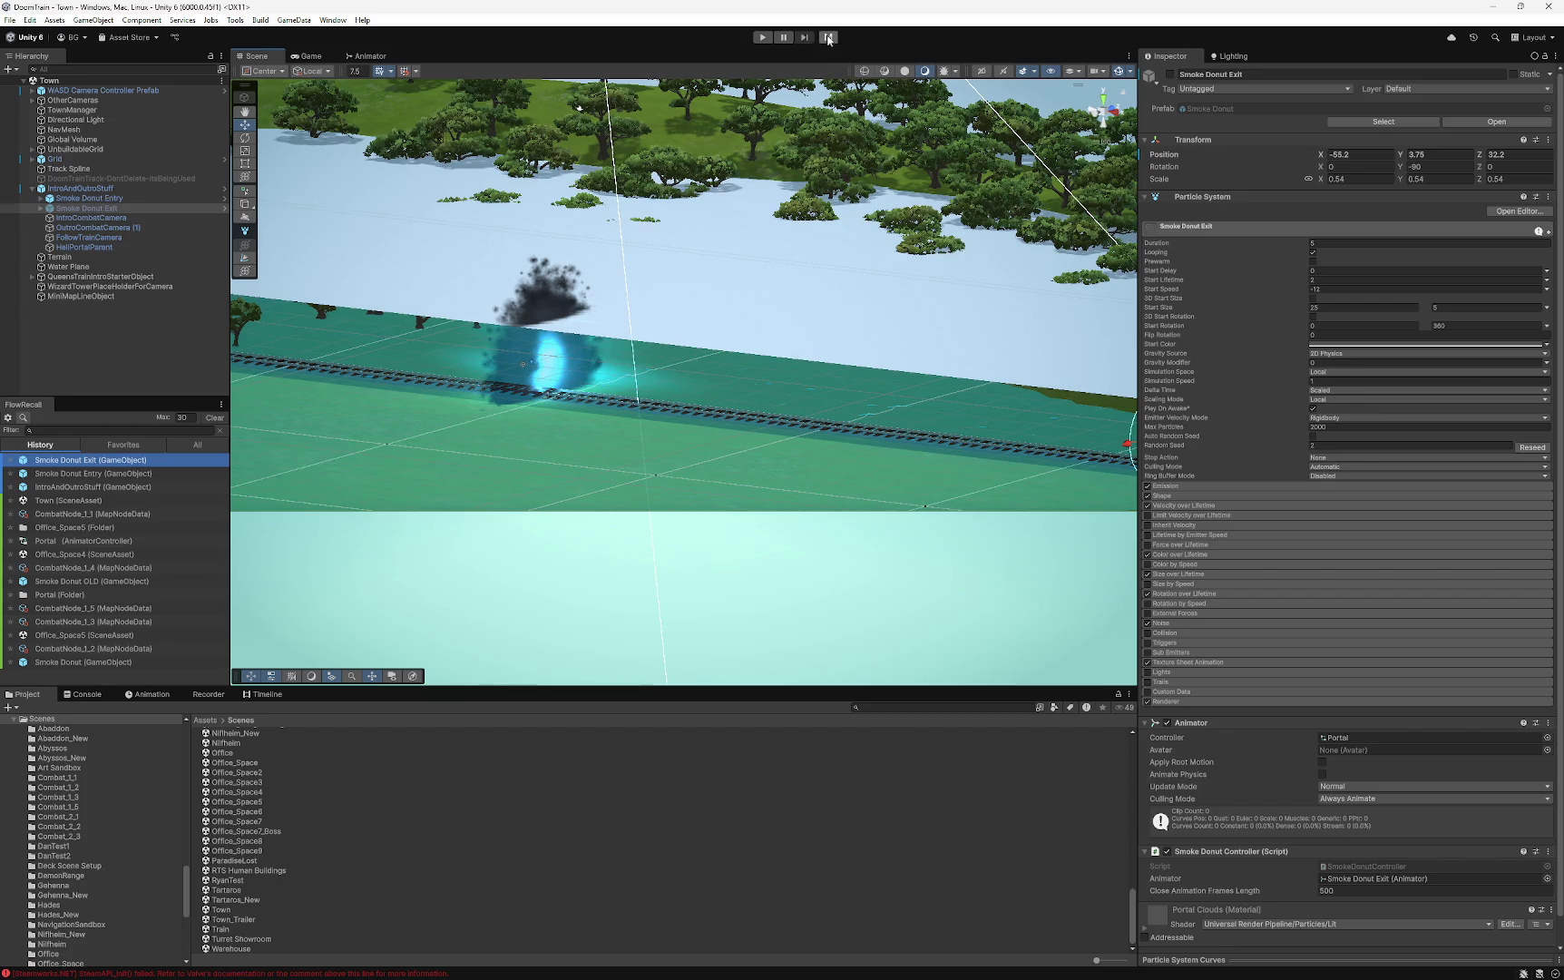
click(115, 198)
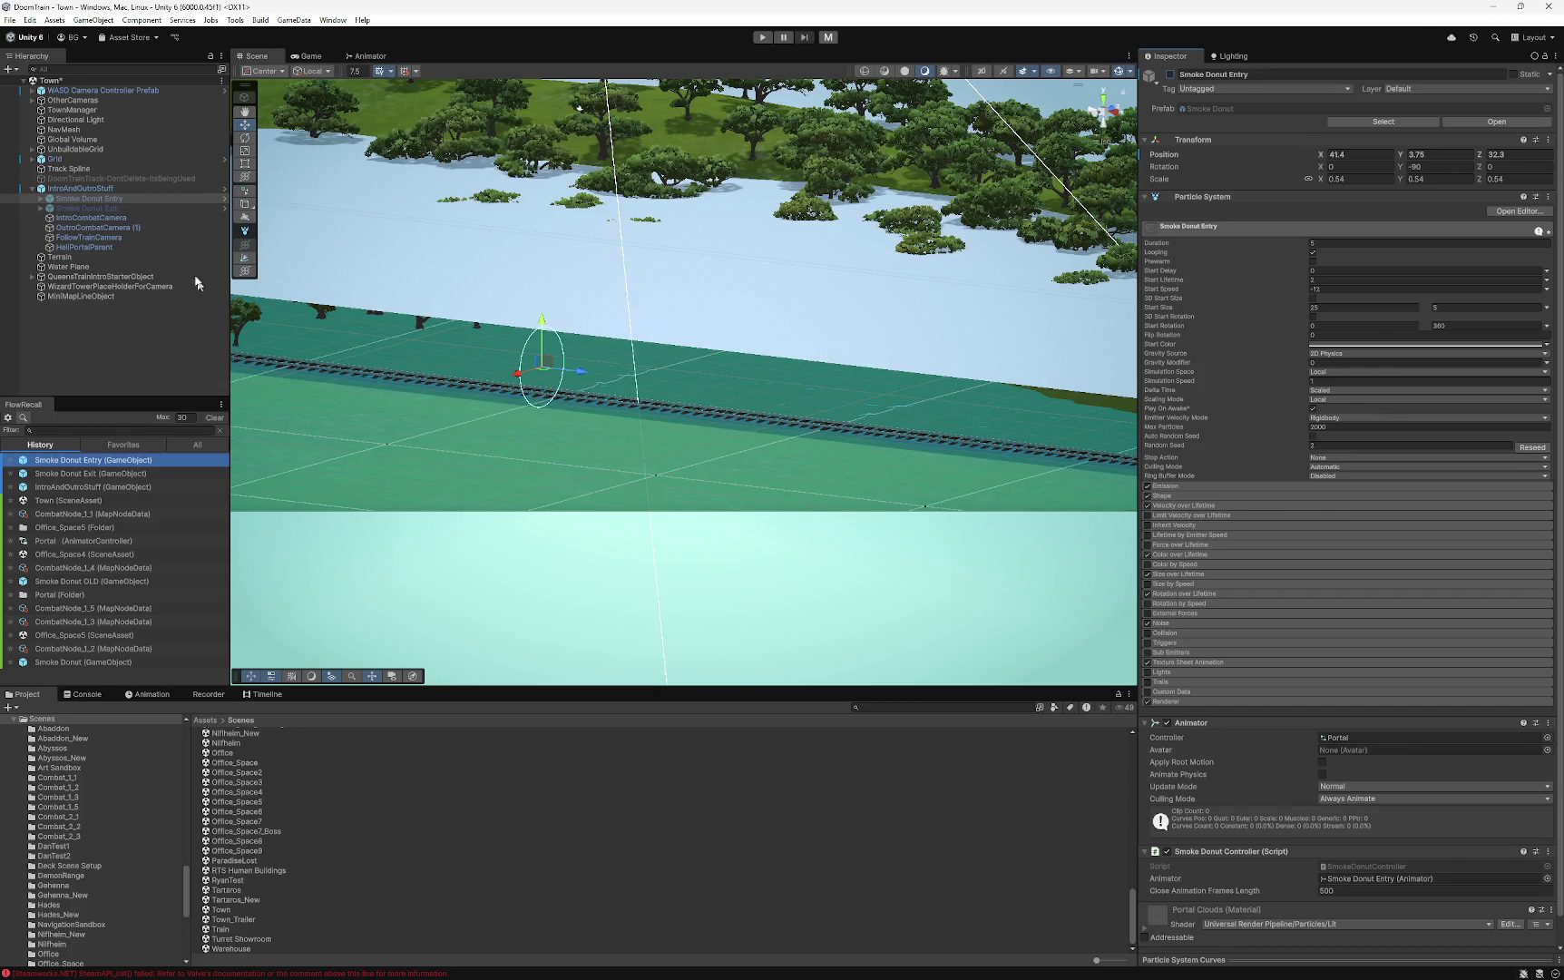
click(65, 109)
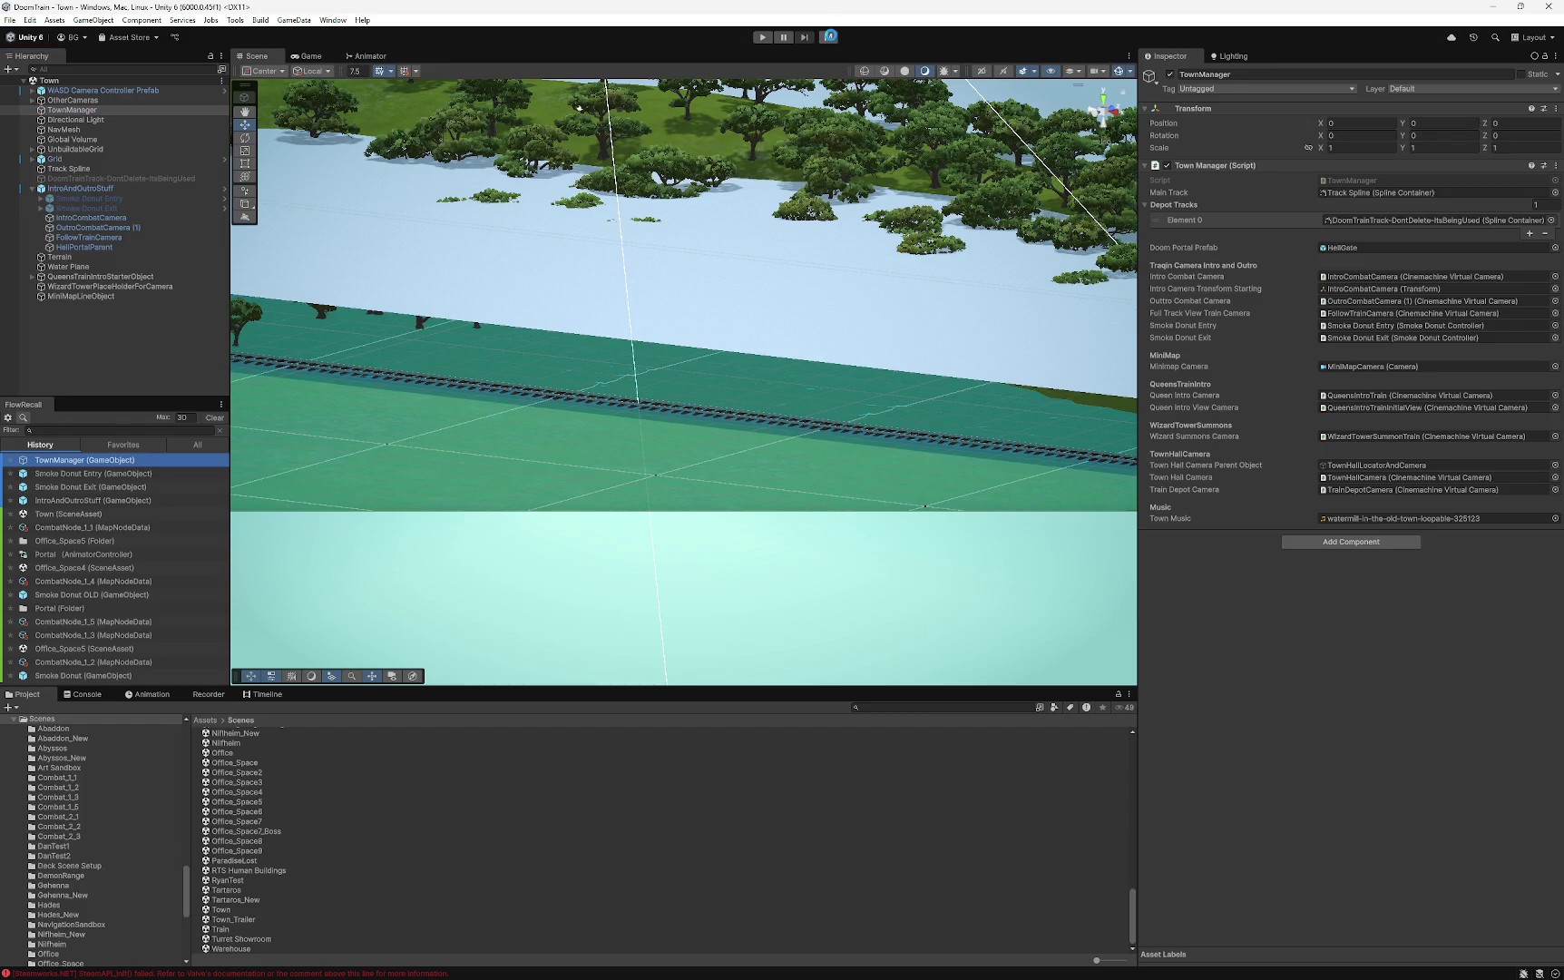
key(ctrl+p)
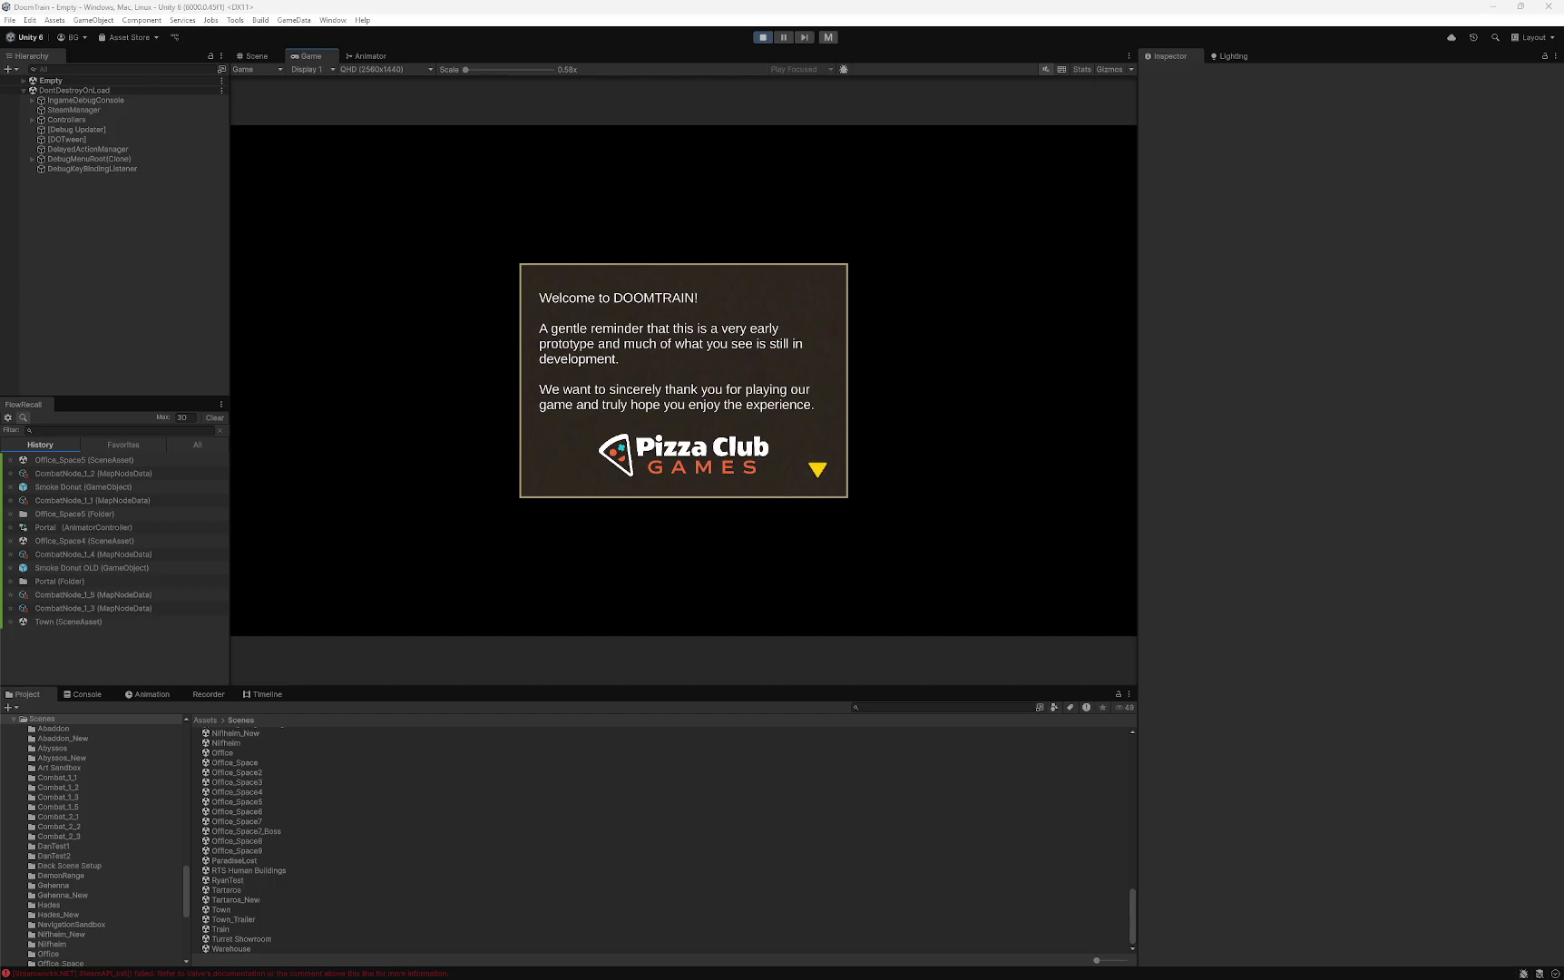
- Dismiss the 'Welcome to DOOMTRAIN!' notice and load a save from the Load Previous Save list
click(542, 521)
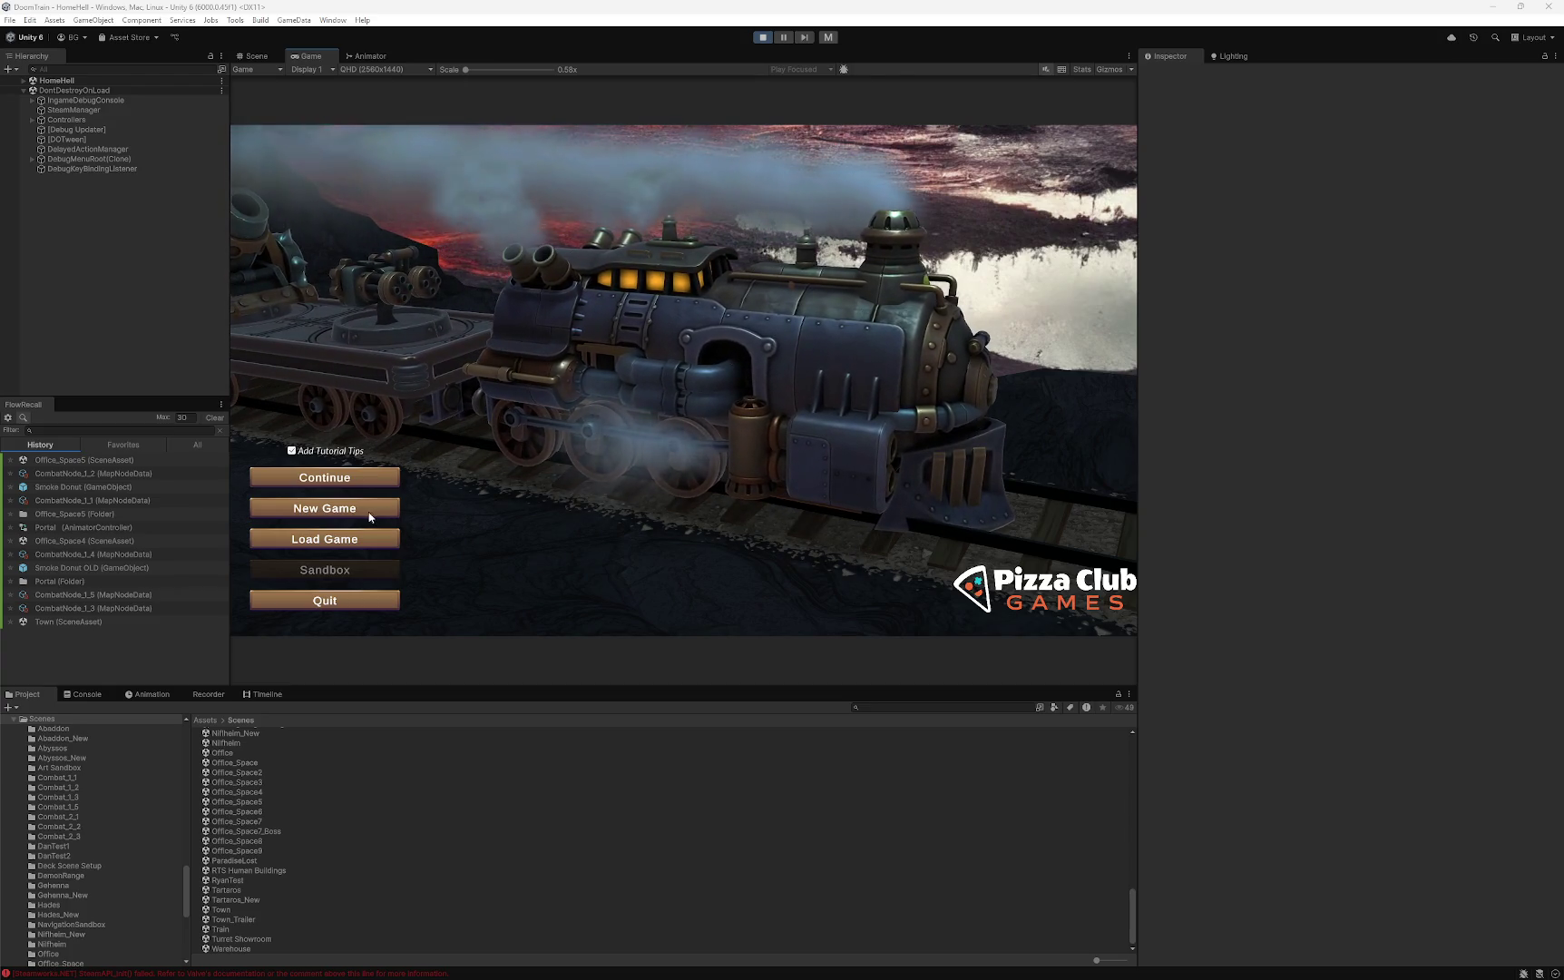
click(345, 539)
scroll(744, 363, down, 3)
scroll(744, 324, down, 3)
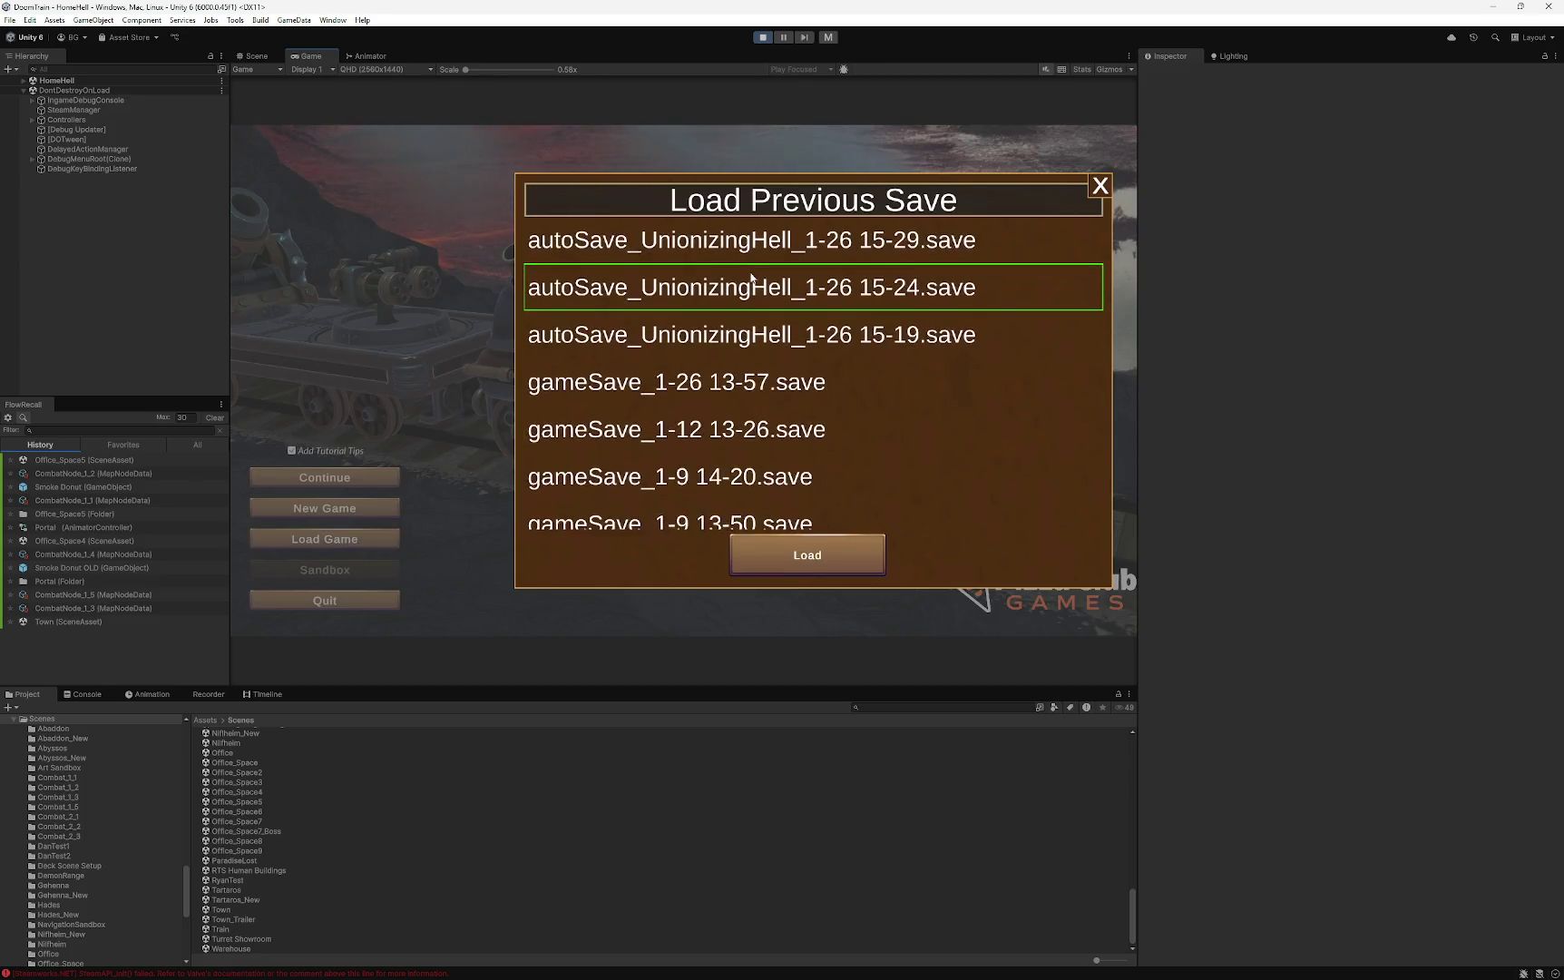
click(744, 370)
click(832, 572)
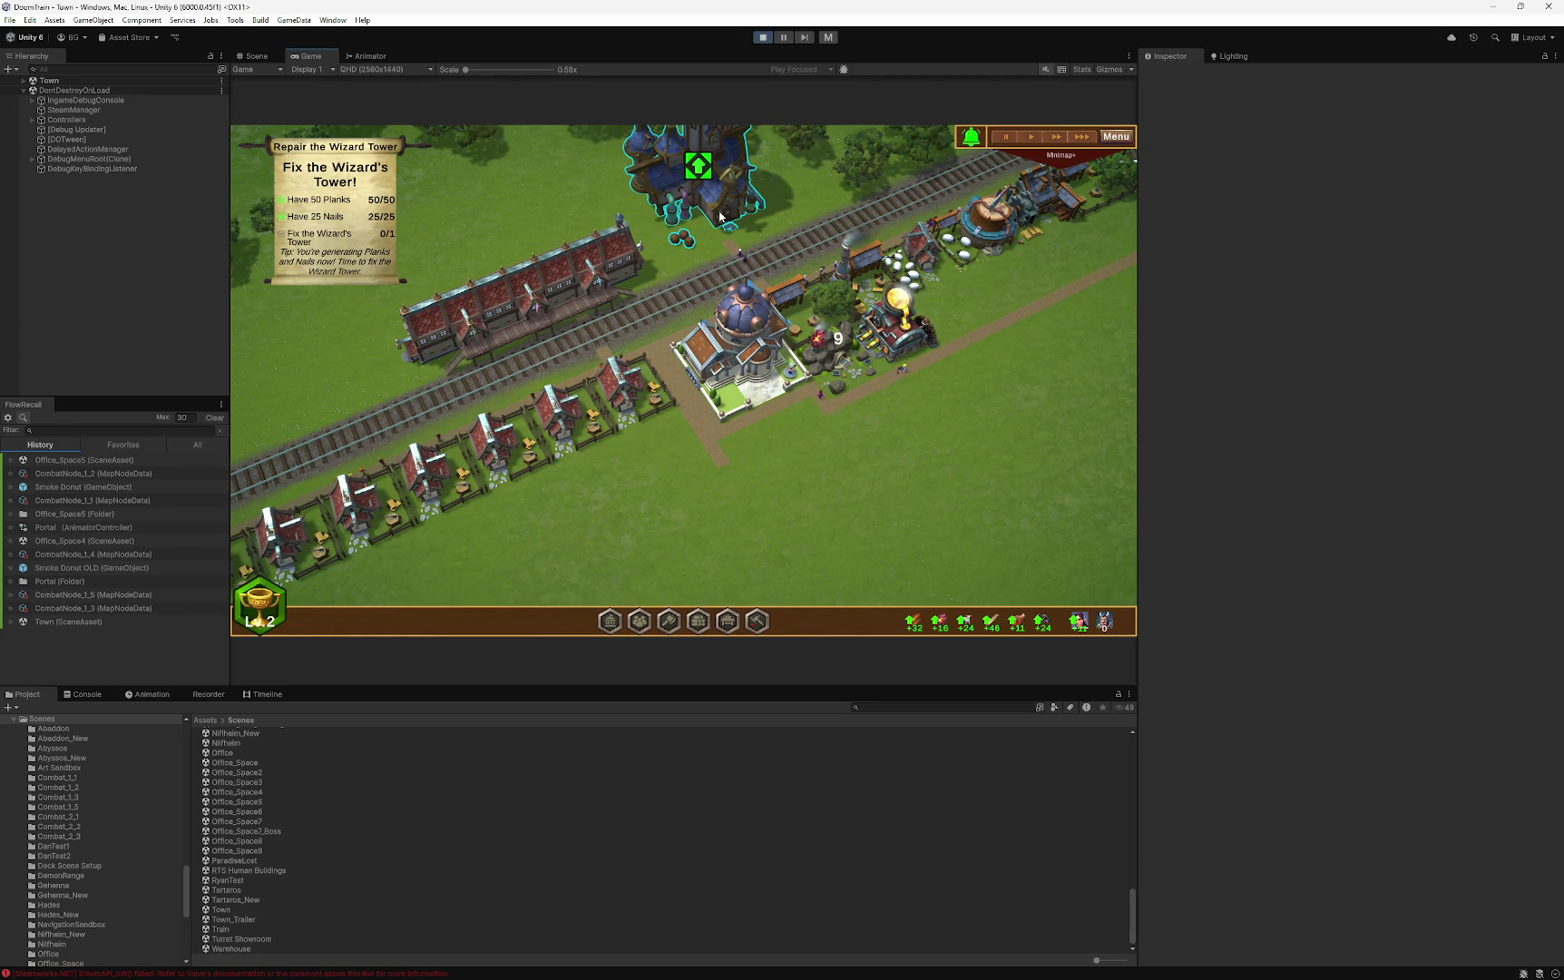
- Upgrade the Wizard Tower, skip through the wizard's dialogue, and stop the play-test
click(693, 171)
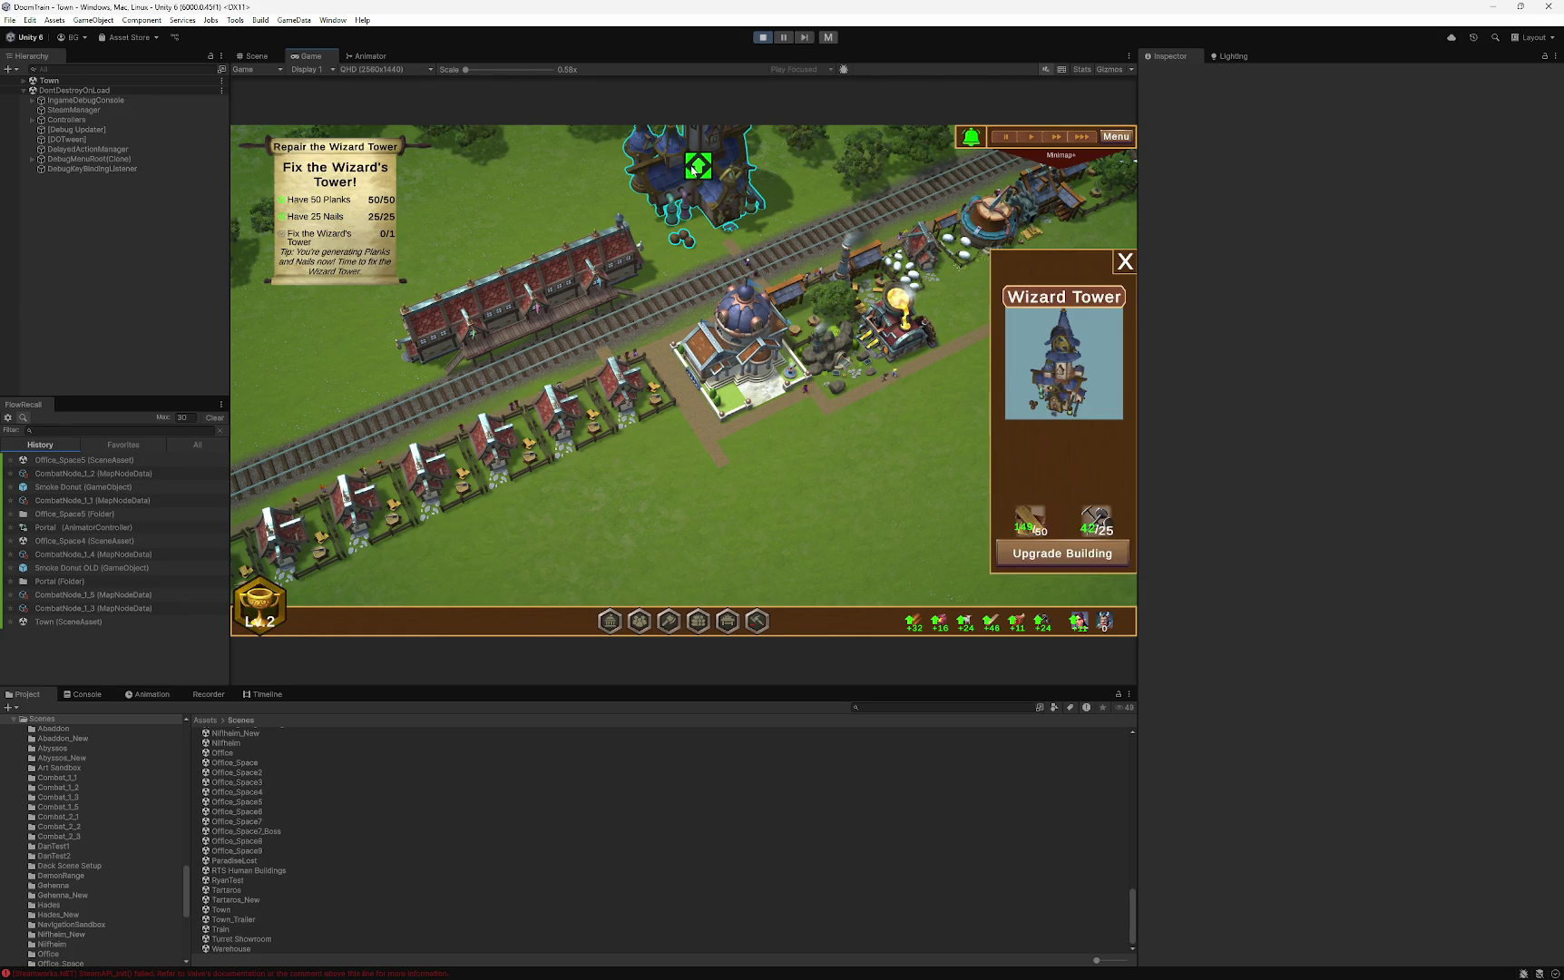
click(1063, 553)
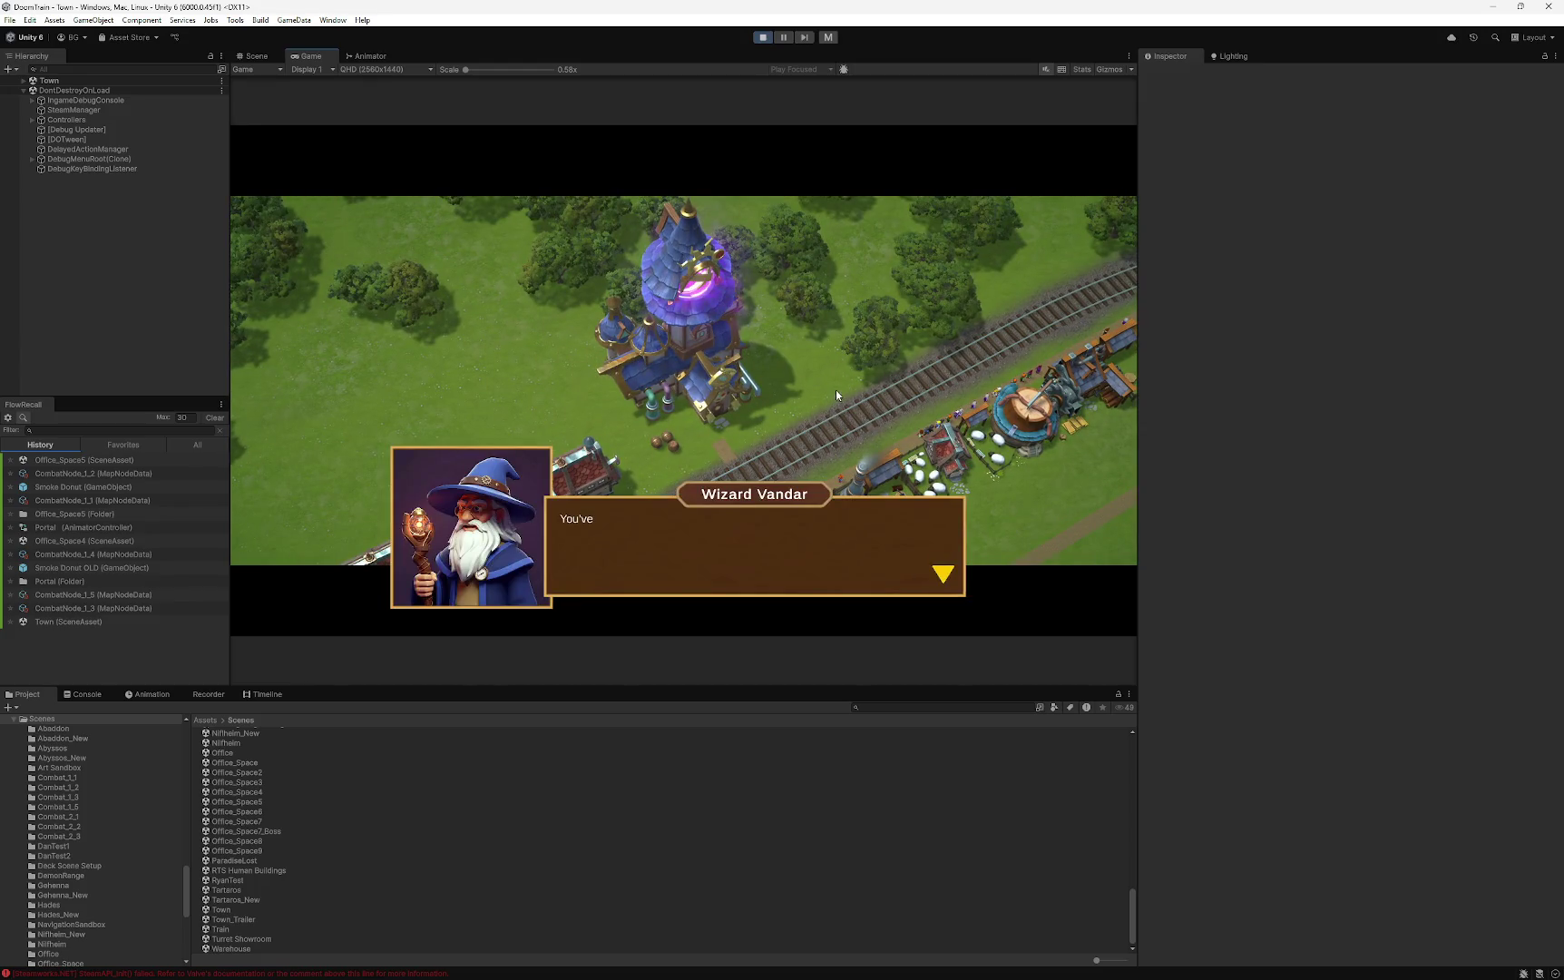
click(836, 390)
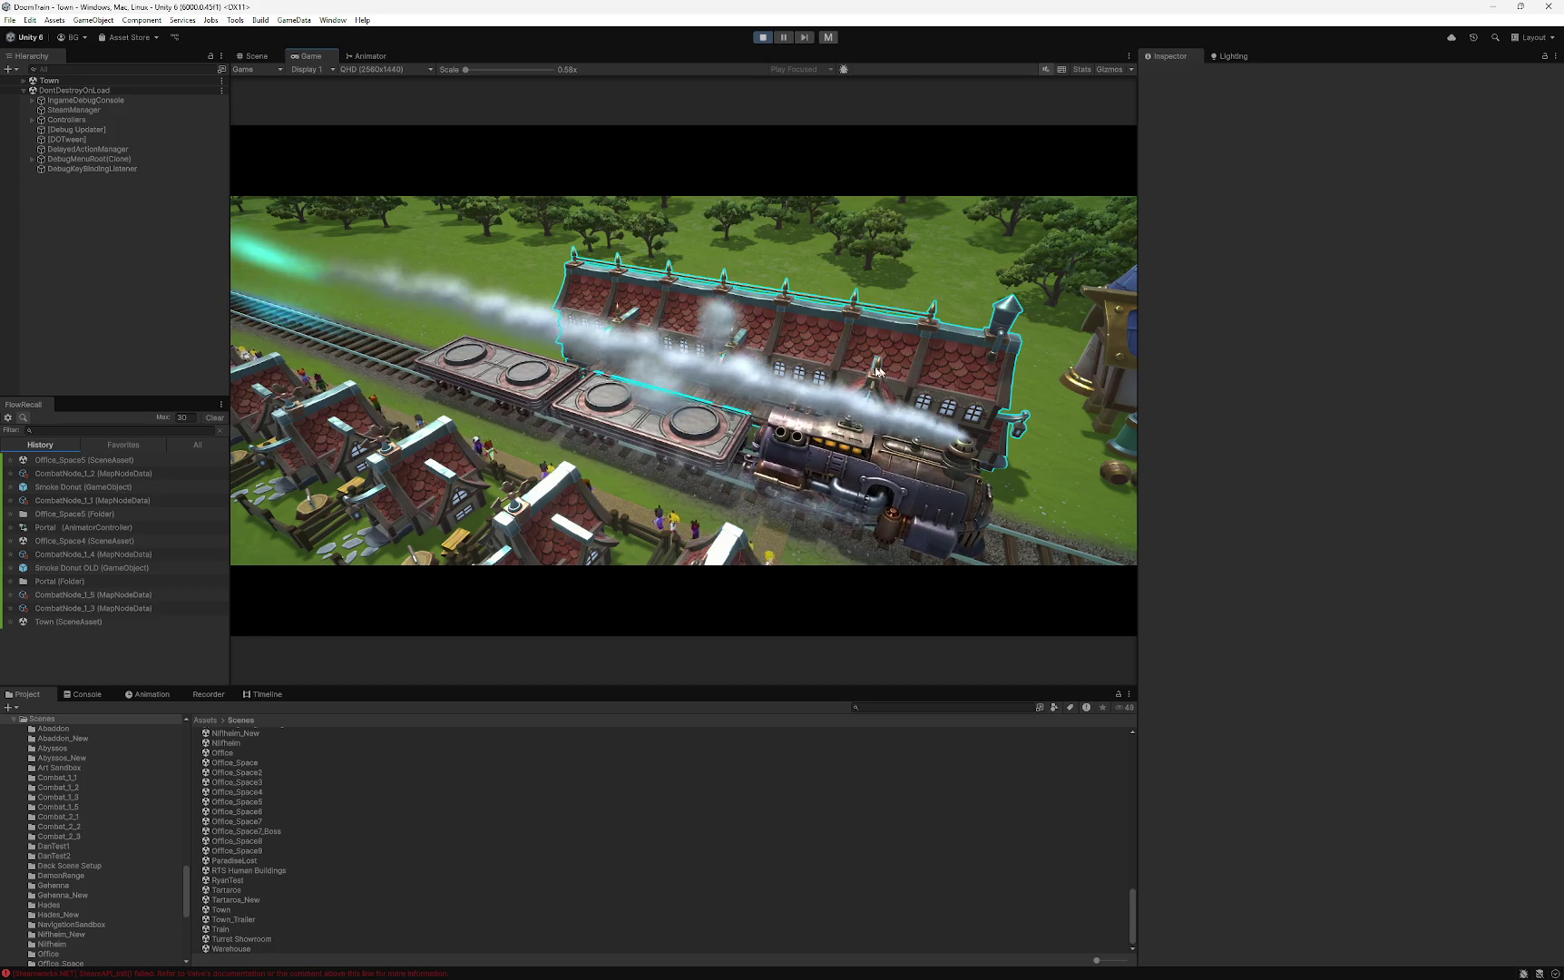
click(754, 413)
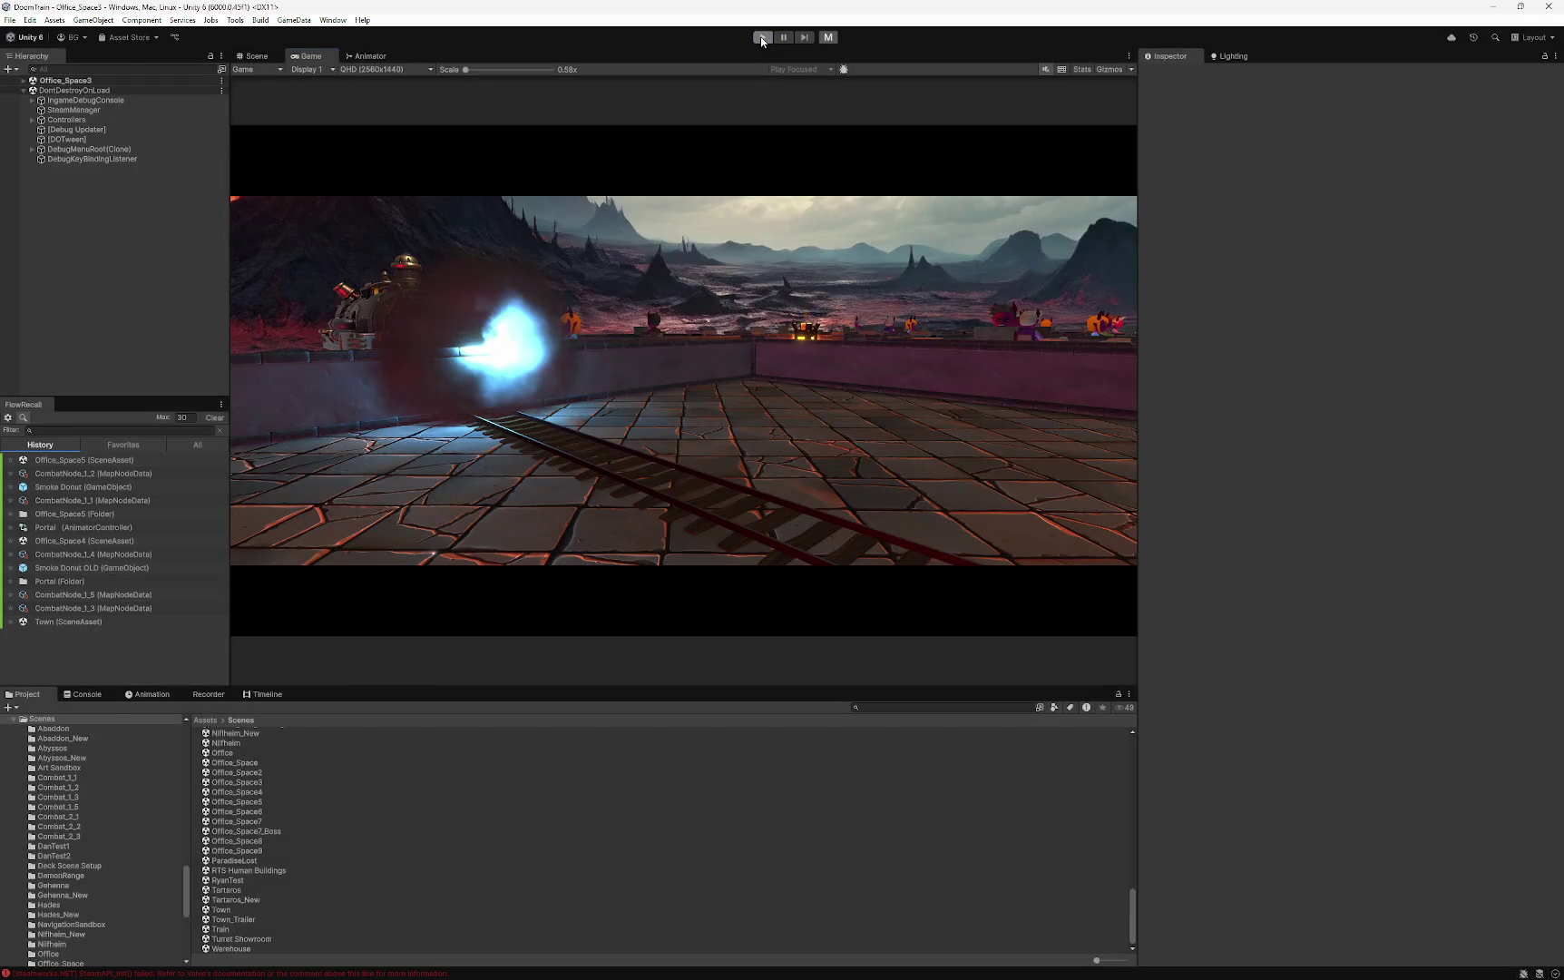
click(762, 38)
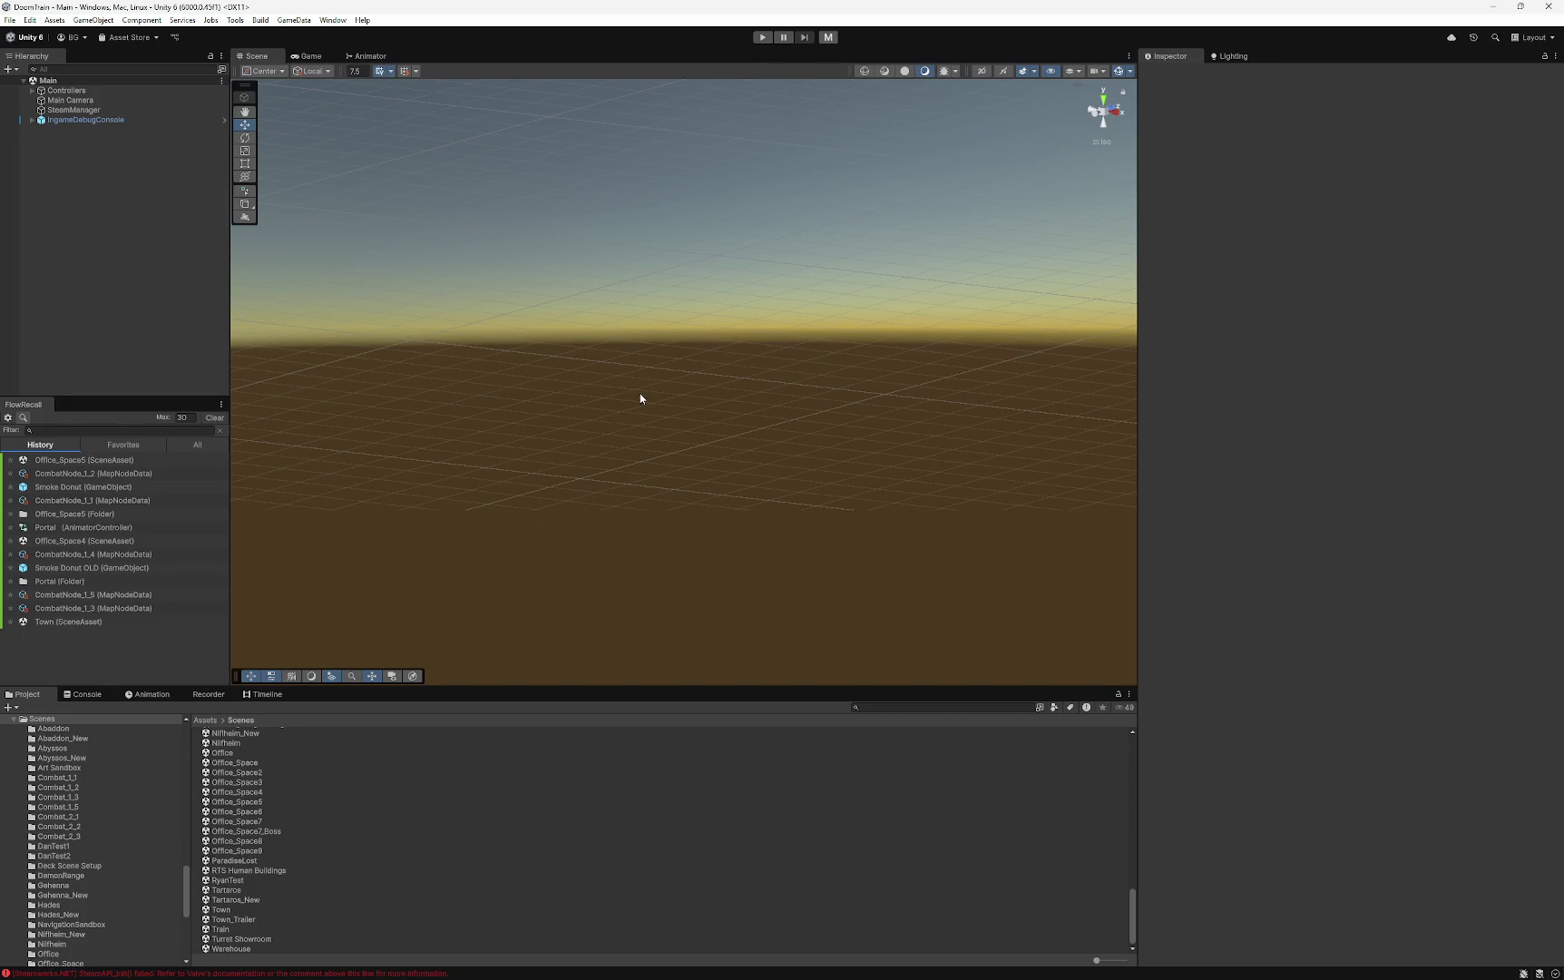
- Tilt the scene camera toward the ground and enlarge the Project panel
drag(640, 398, 576, 464)
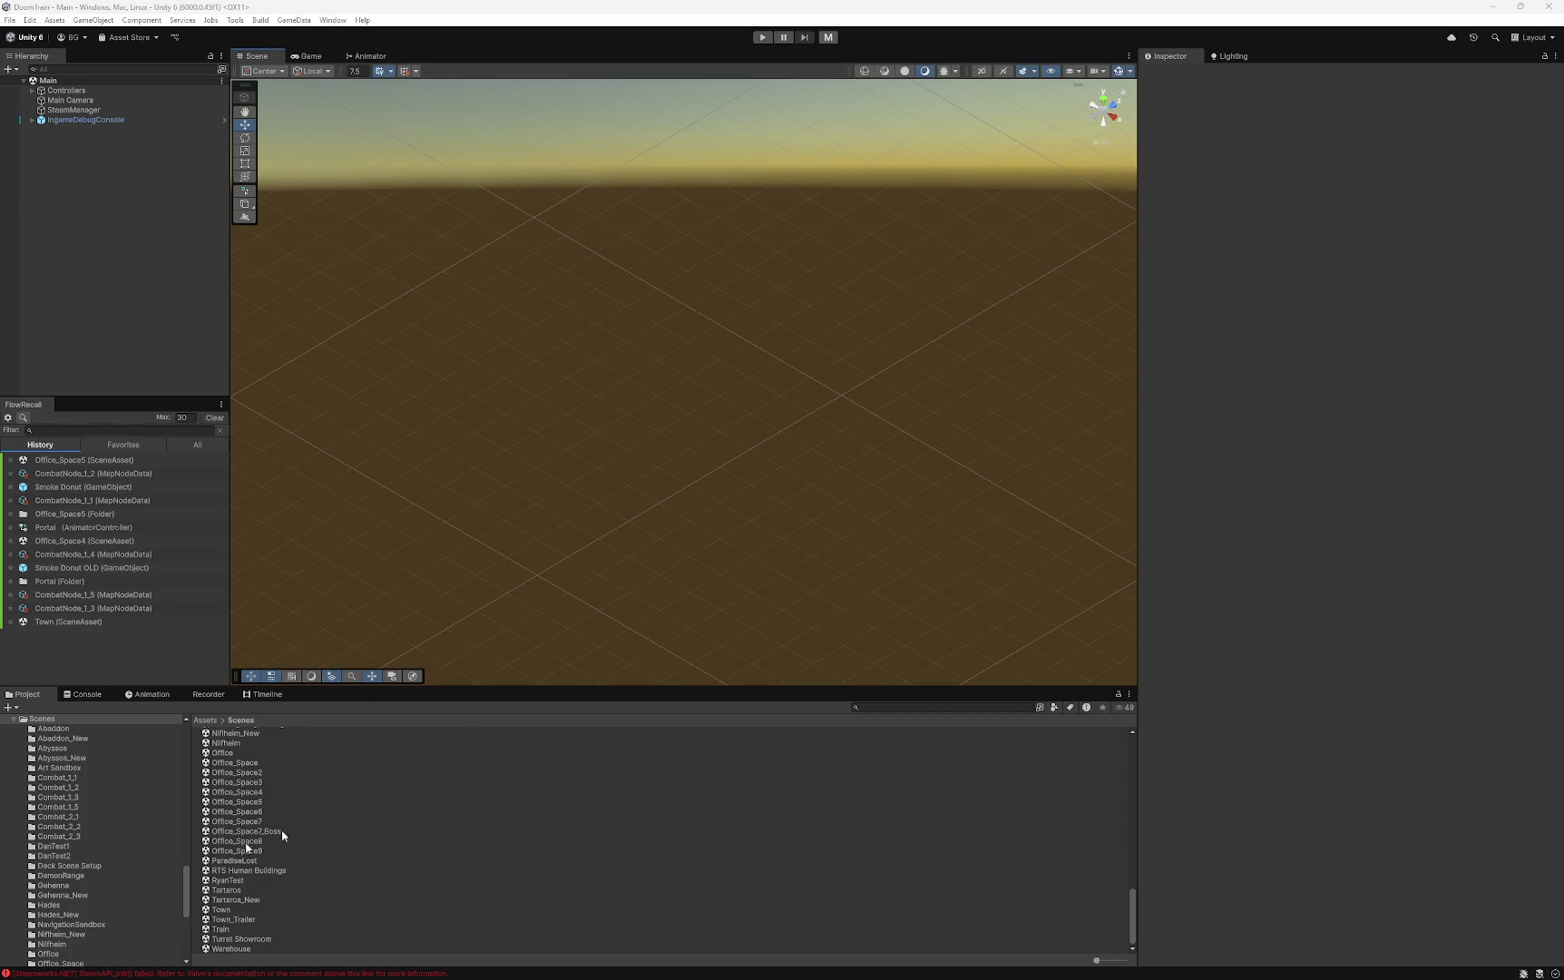
scroll(64, 856, up, 3)
scroll(65, 855, down, 5)
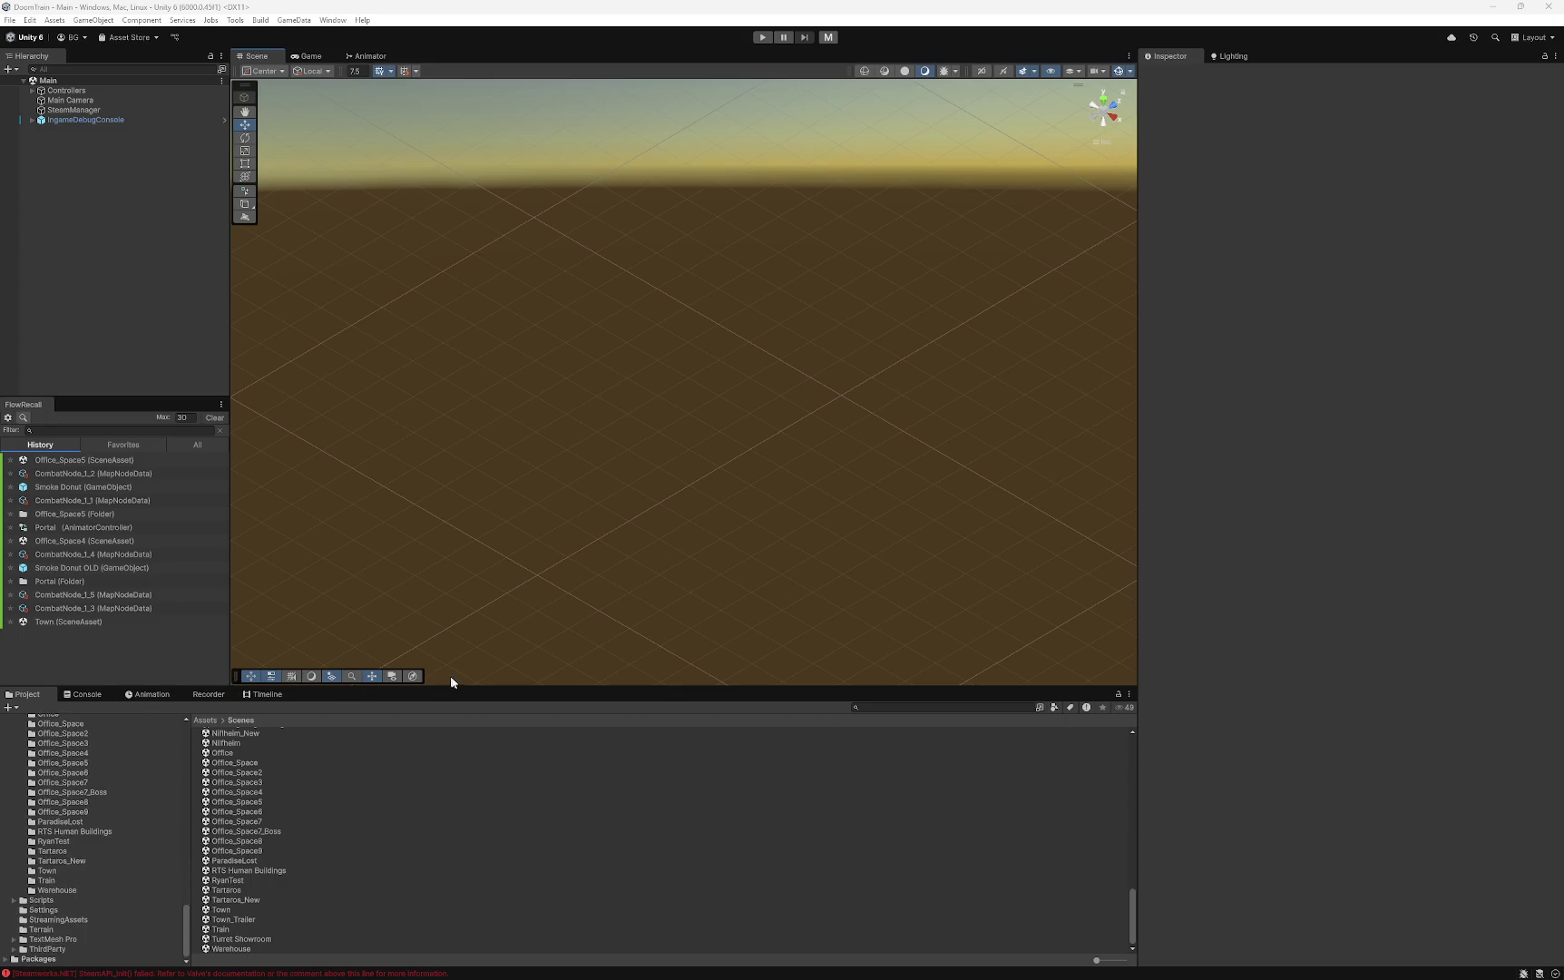
drag(454, 687, 467, 607)
- Open the Portal folder under Assets > Prefabs
scroll(59, 799, up, 6)
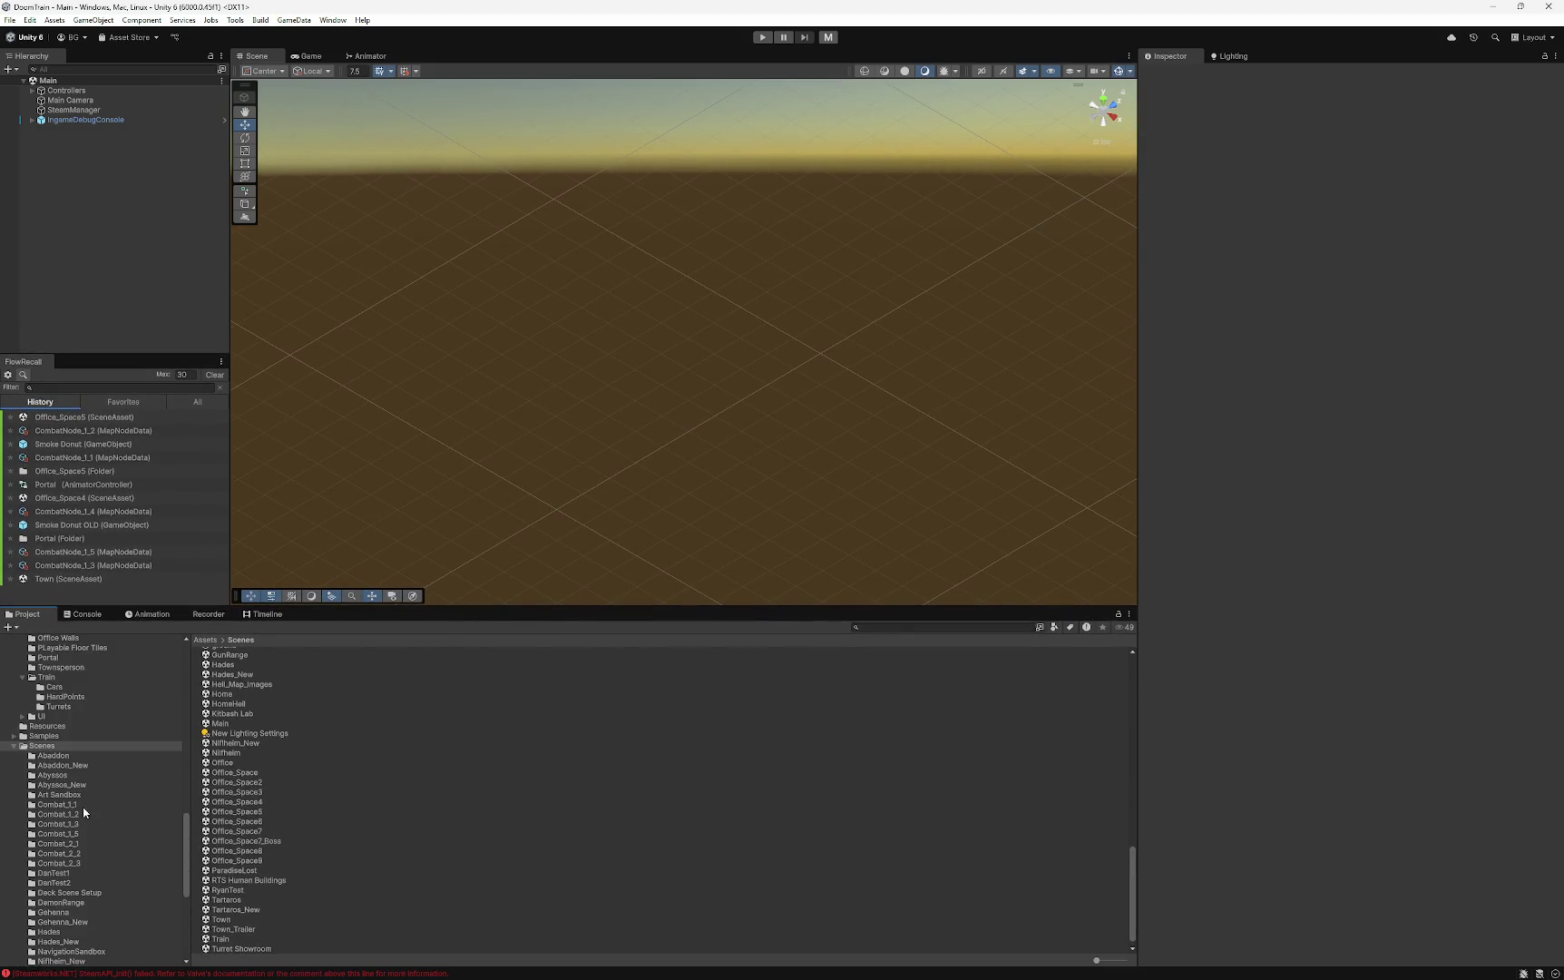
scroll(59, 798, down, 6)
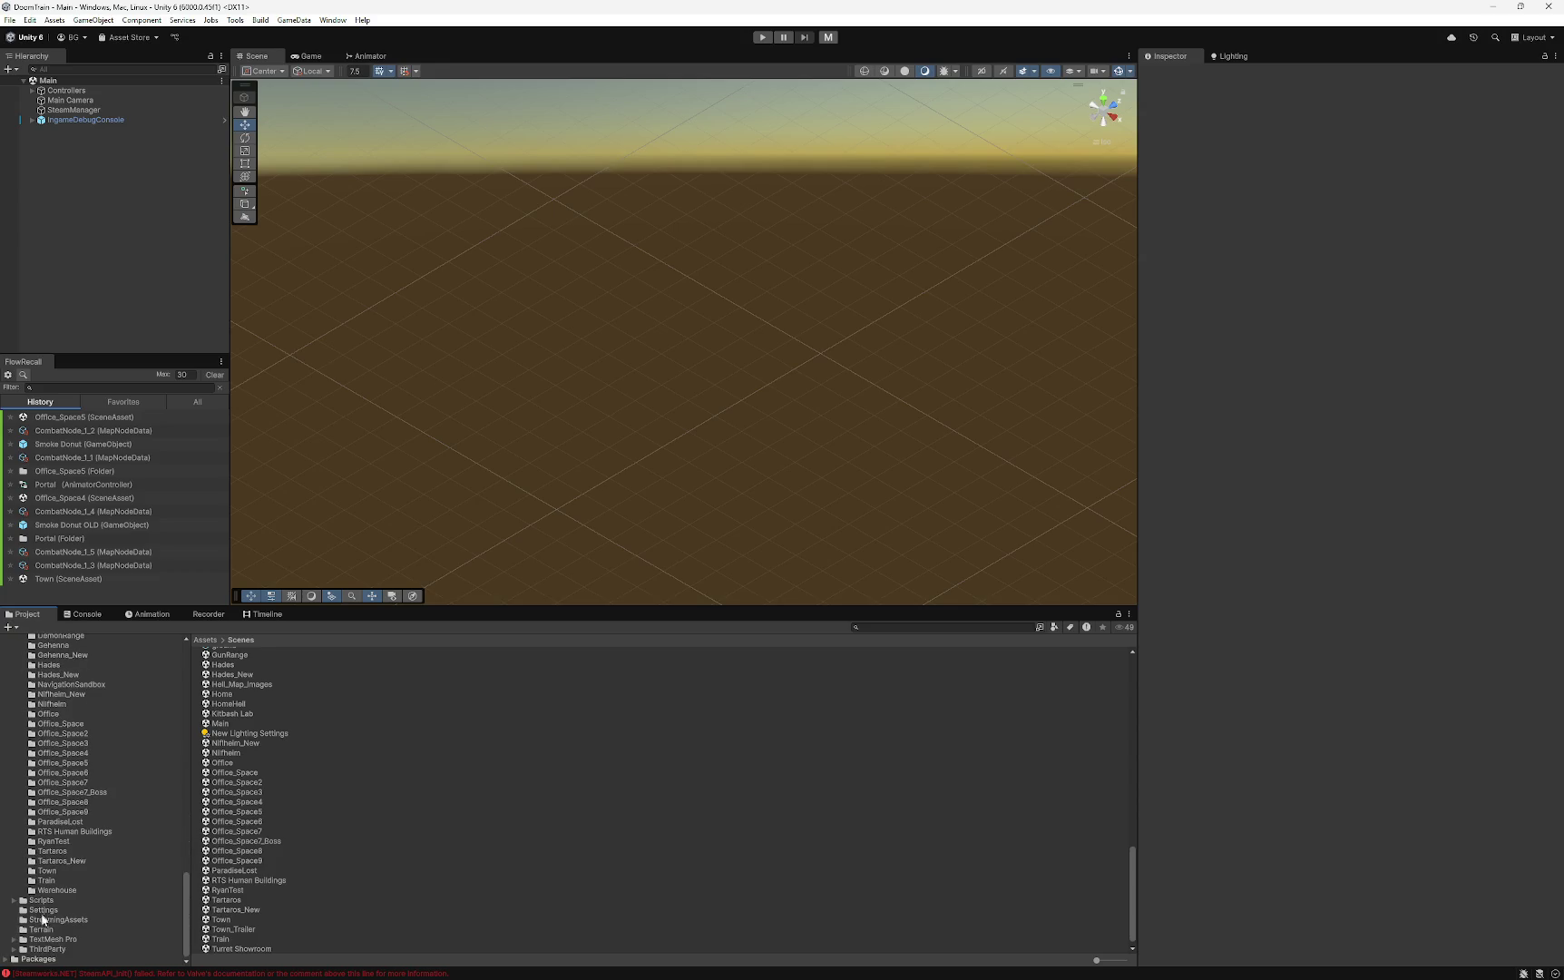
scroll(63, 842, up, 6)
scroll(62, 834, up, 5)
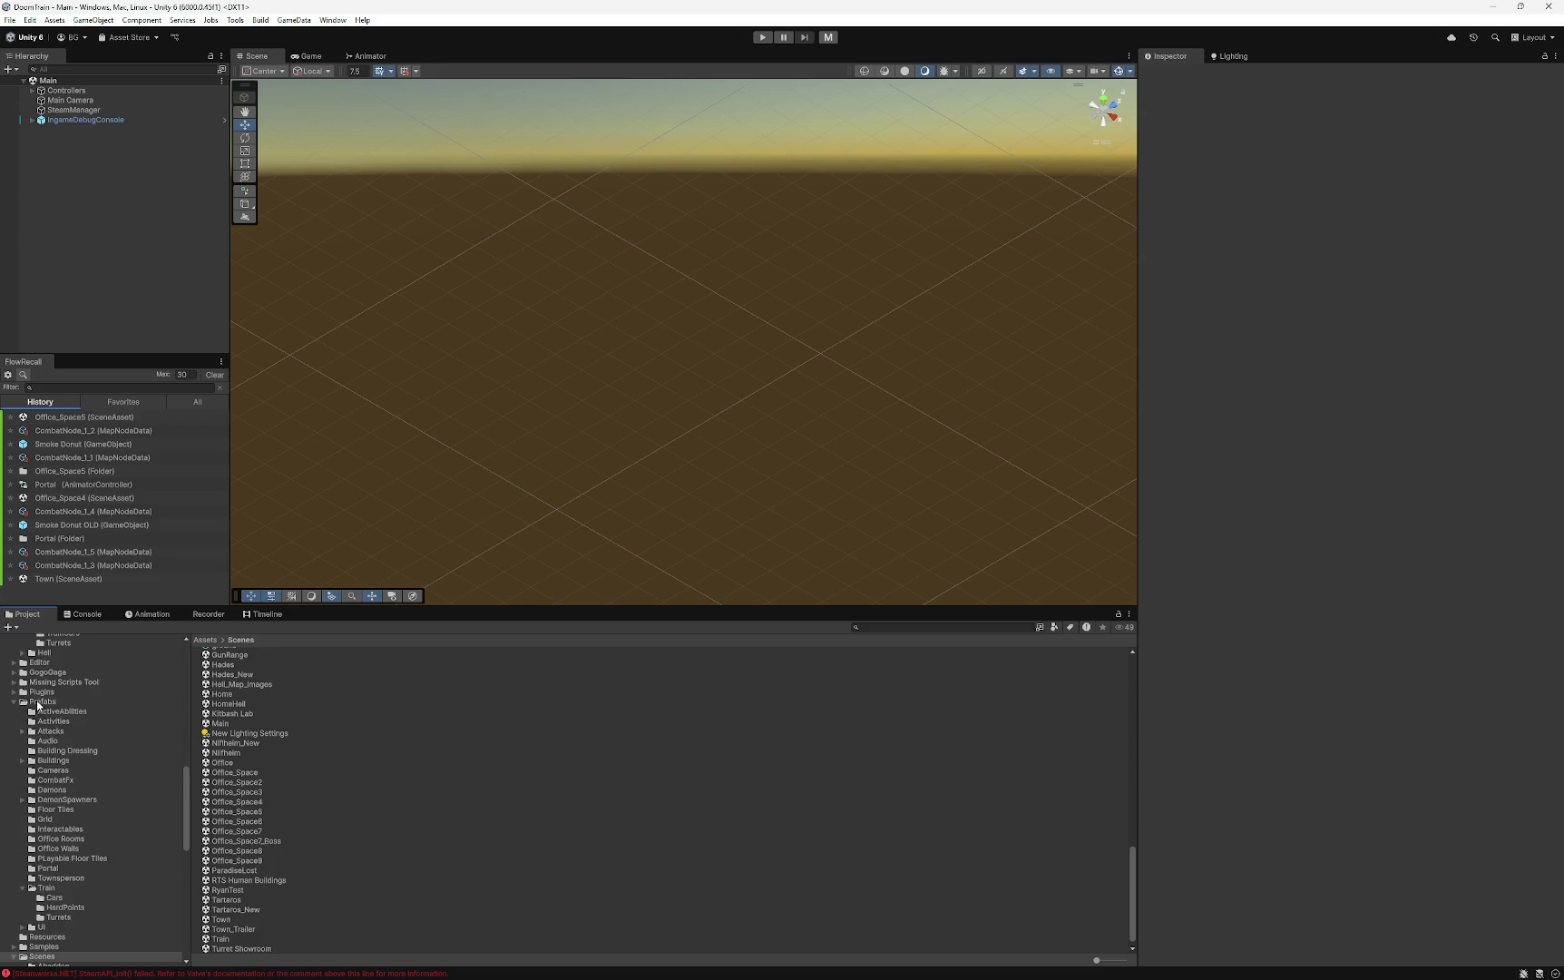
click(42, 702)
click(220, 810)
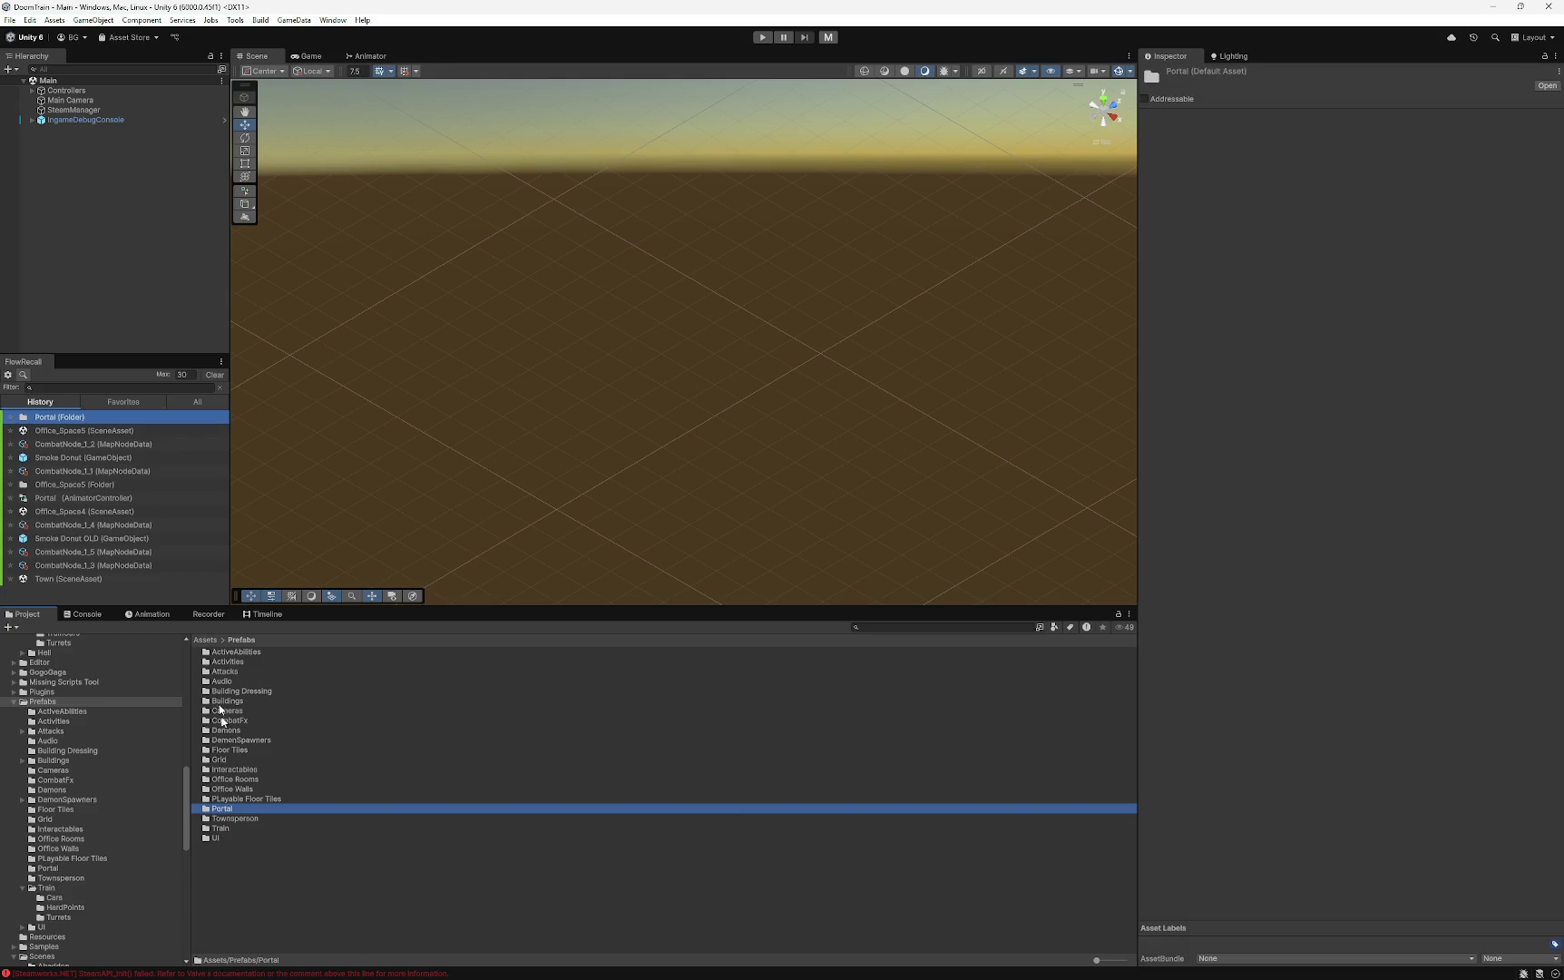
double_click(215, 807)
- Submit Smoke Donut.prefab and Town.unity with the note 'turned on play on awake for smoke donuts to get them to show correctly'
click(222, 740)
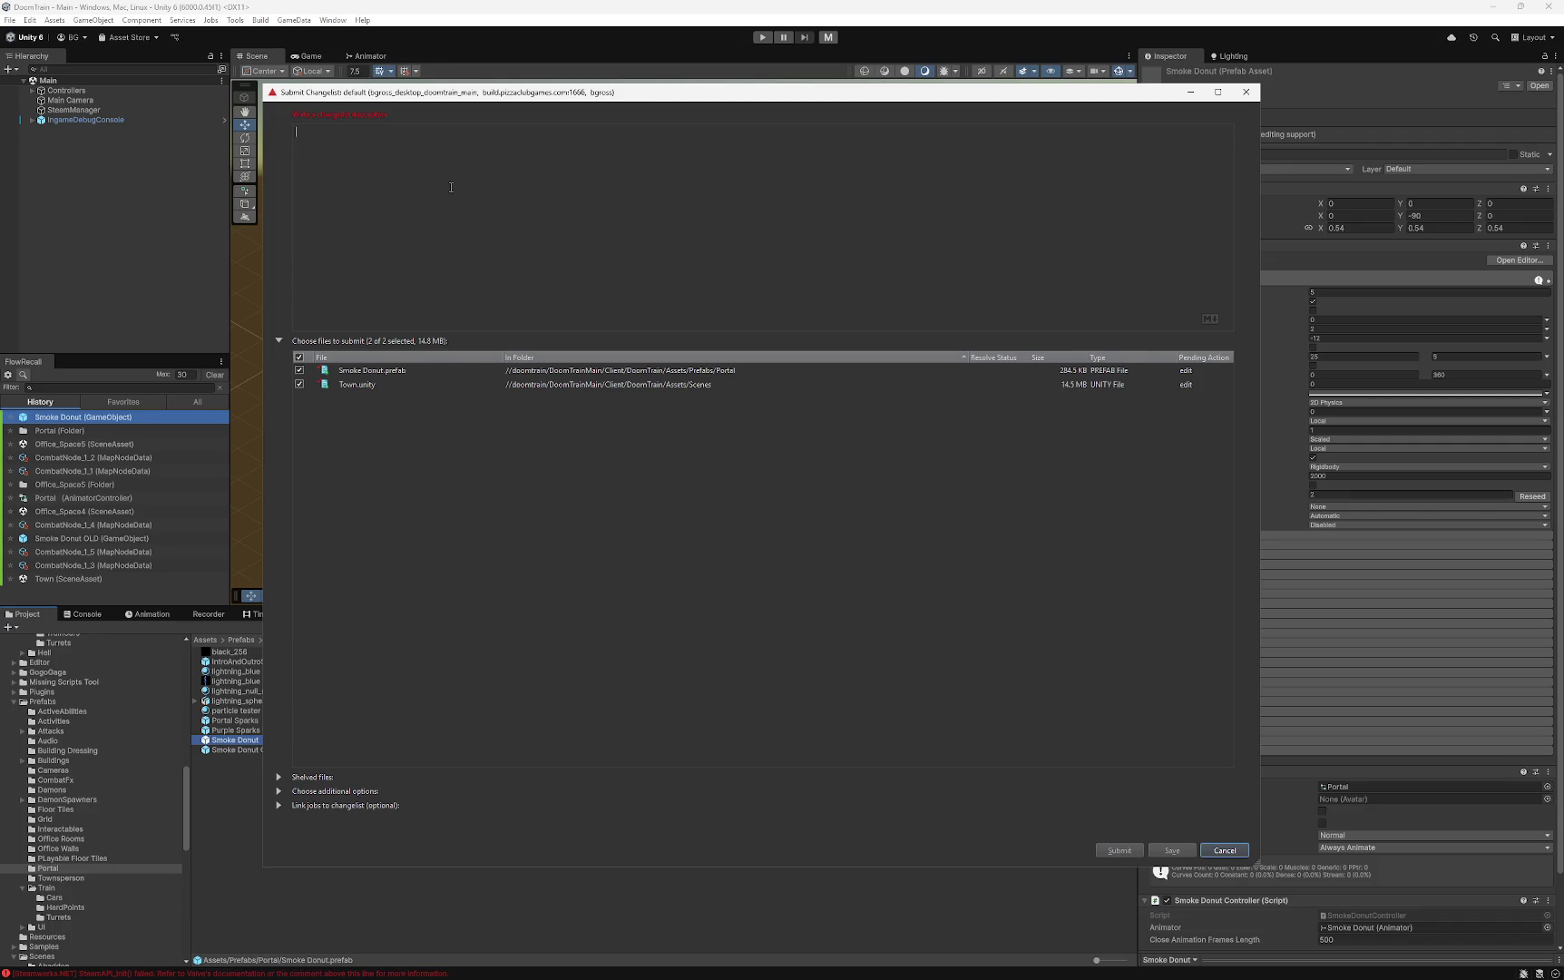
text(- tu)
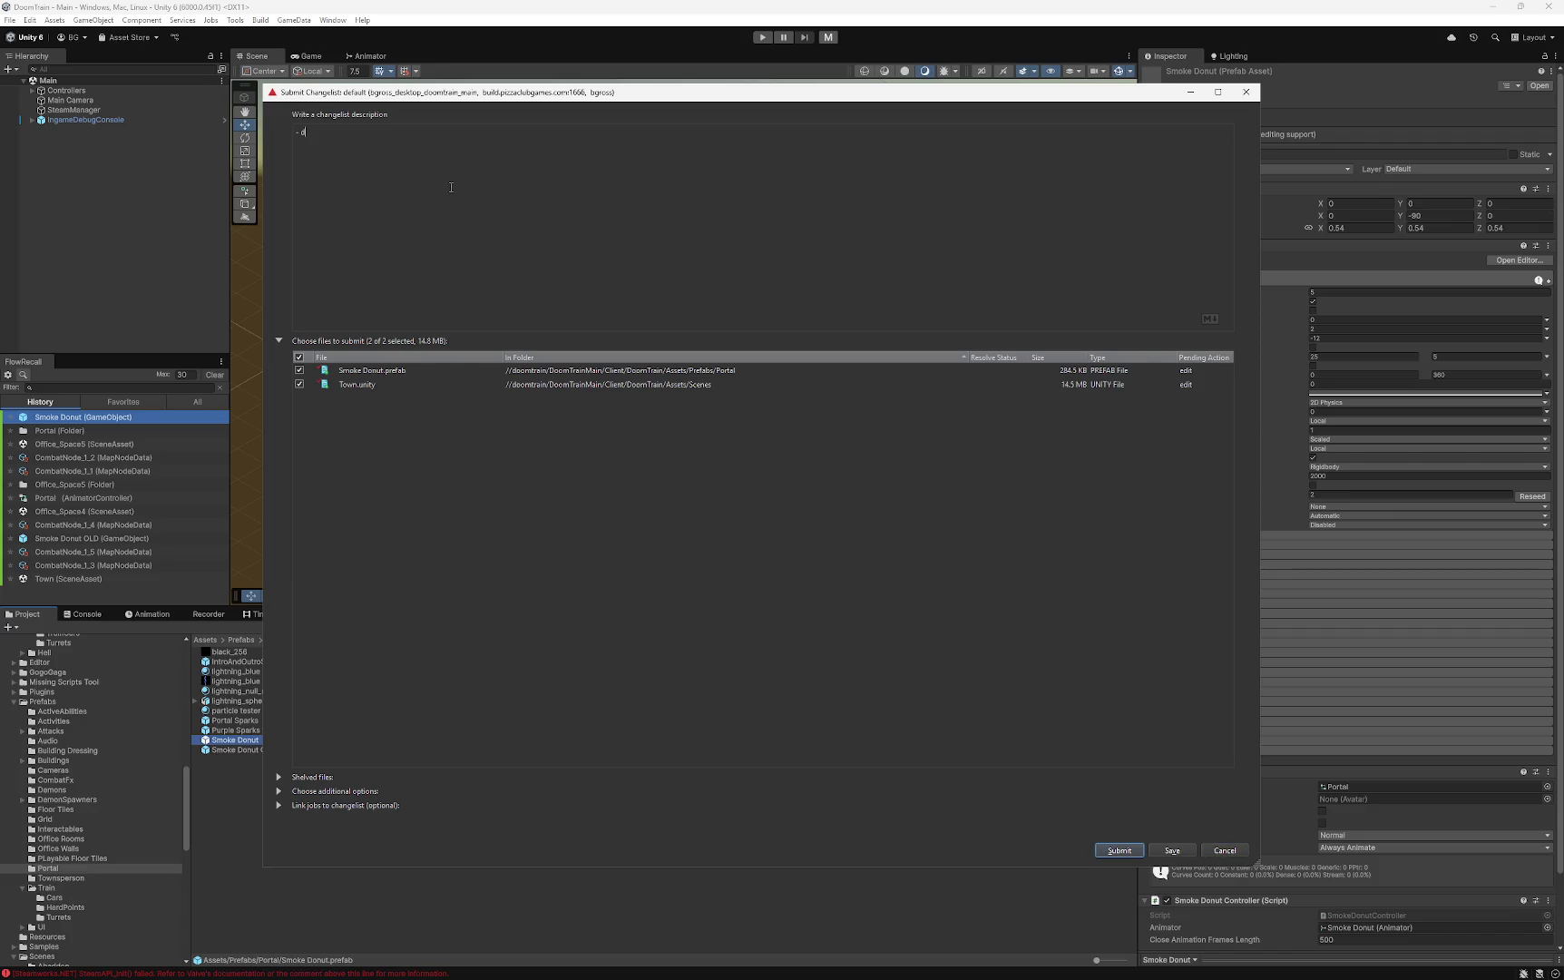
text(rned on pl)
text(ay on awake for smo)
text(ke t)
key(BackSpace)
text(donuts to get them to show co)
text(rrectly (might b)
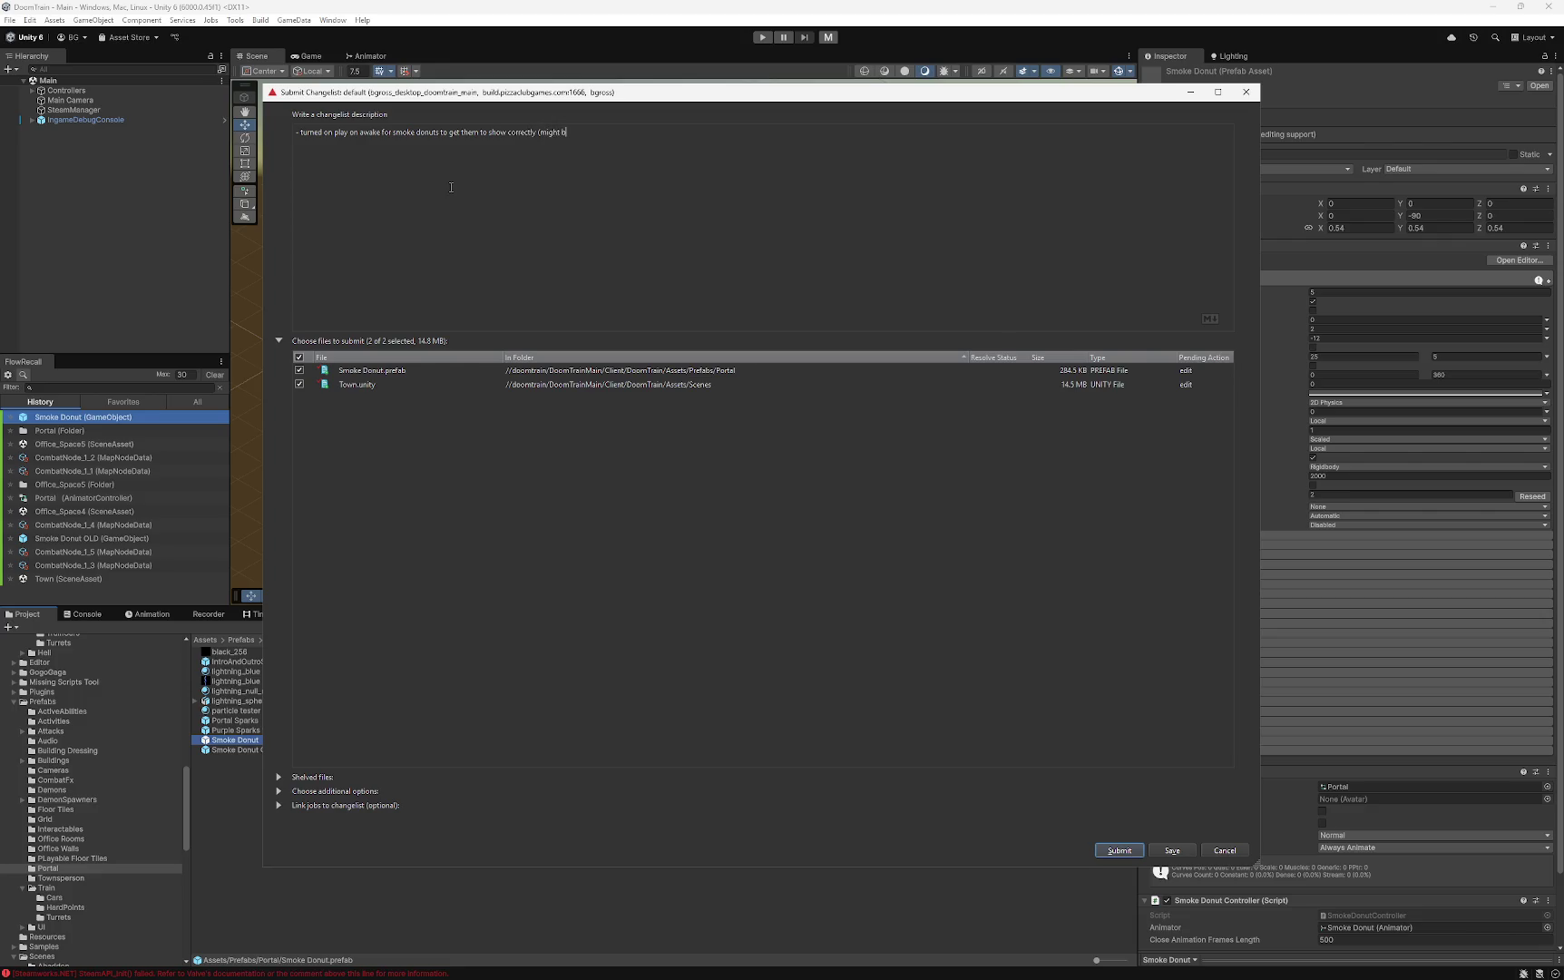
text(e causing performance issue?)
key(ctrl+a)
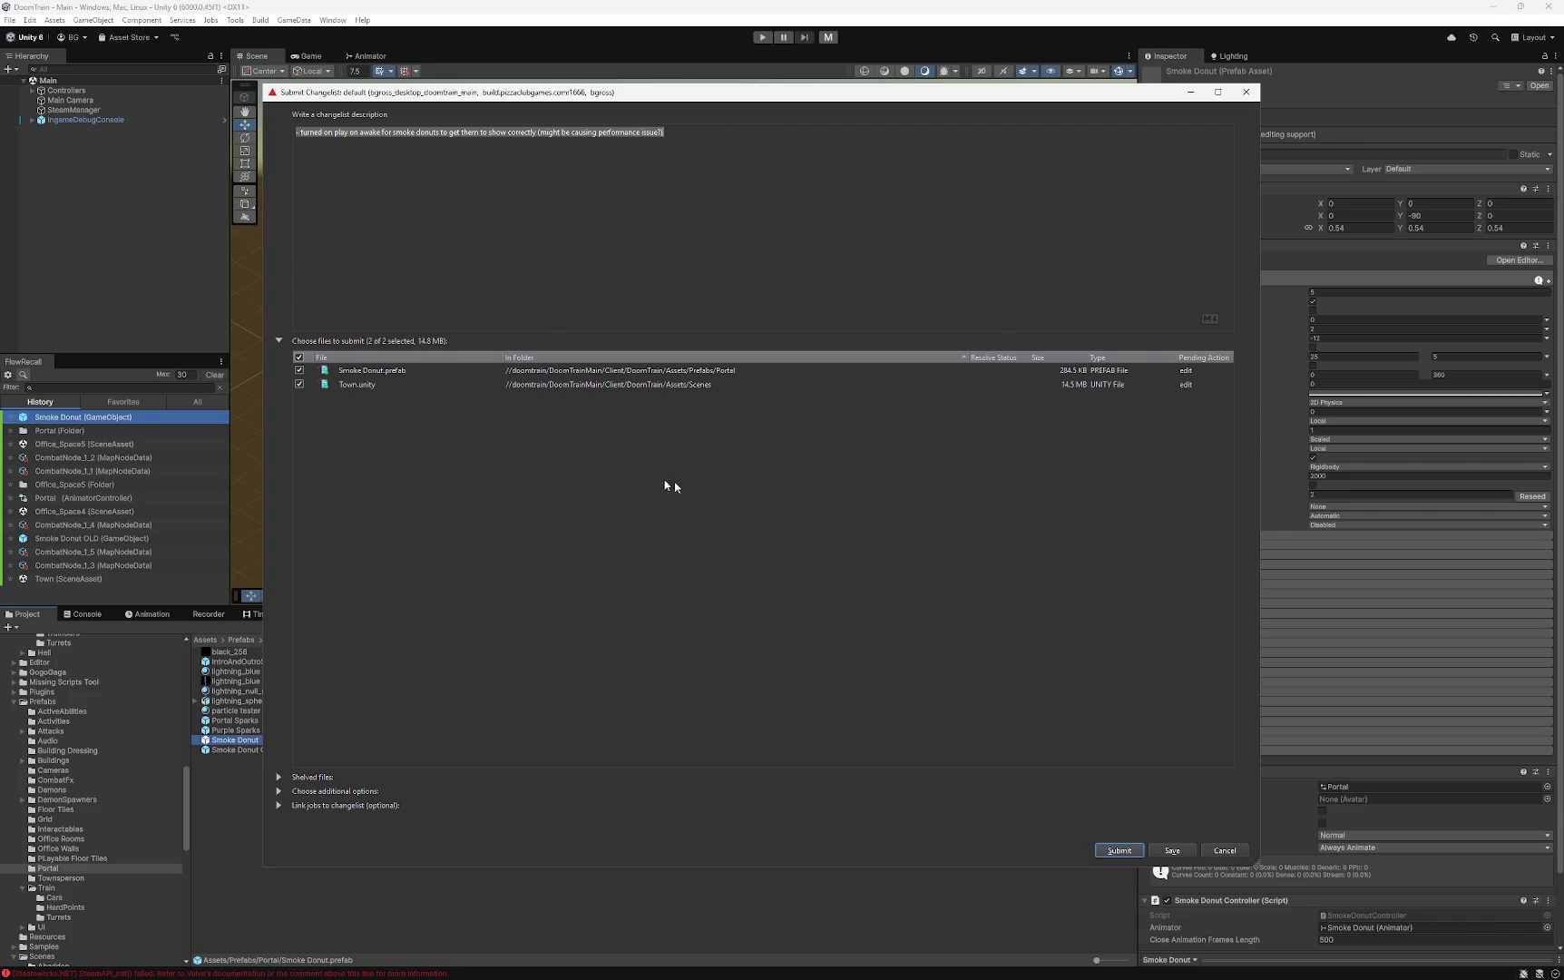
click(1123, 850)
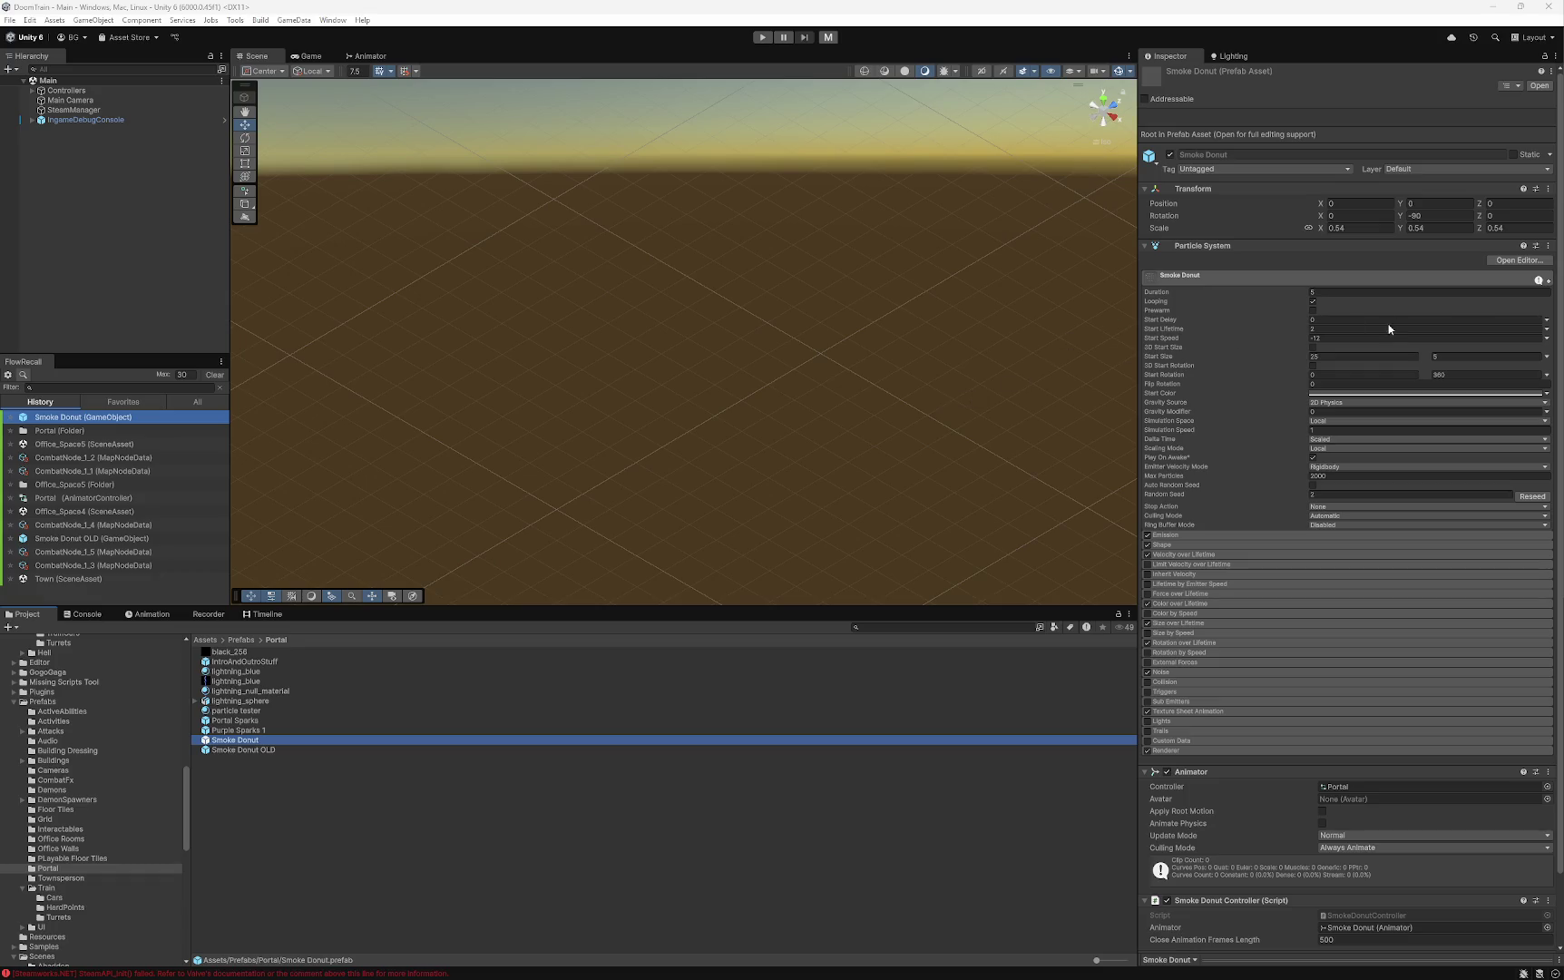
- View the Portal animation, then reopen the Town scene and select Smoke Donut Entry
click(349, 56)
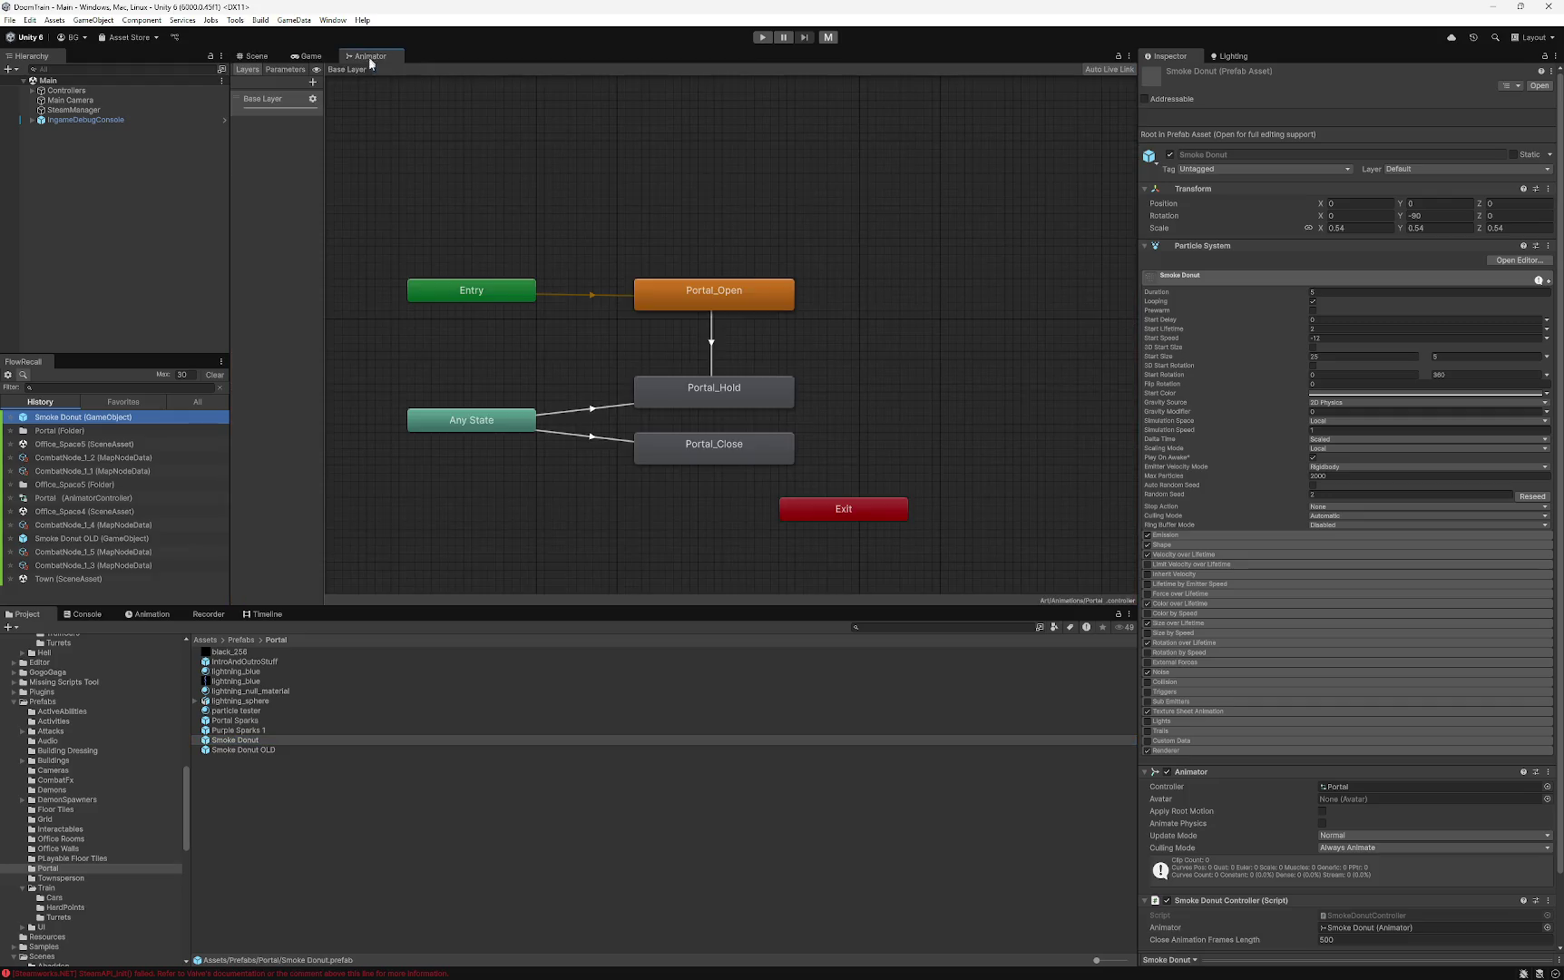
click(145, 614)
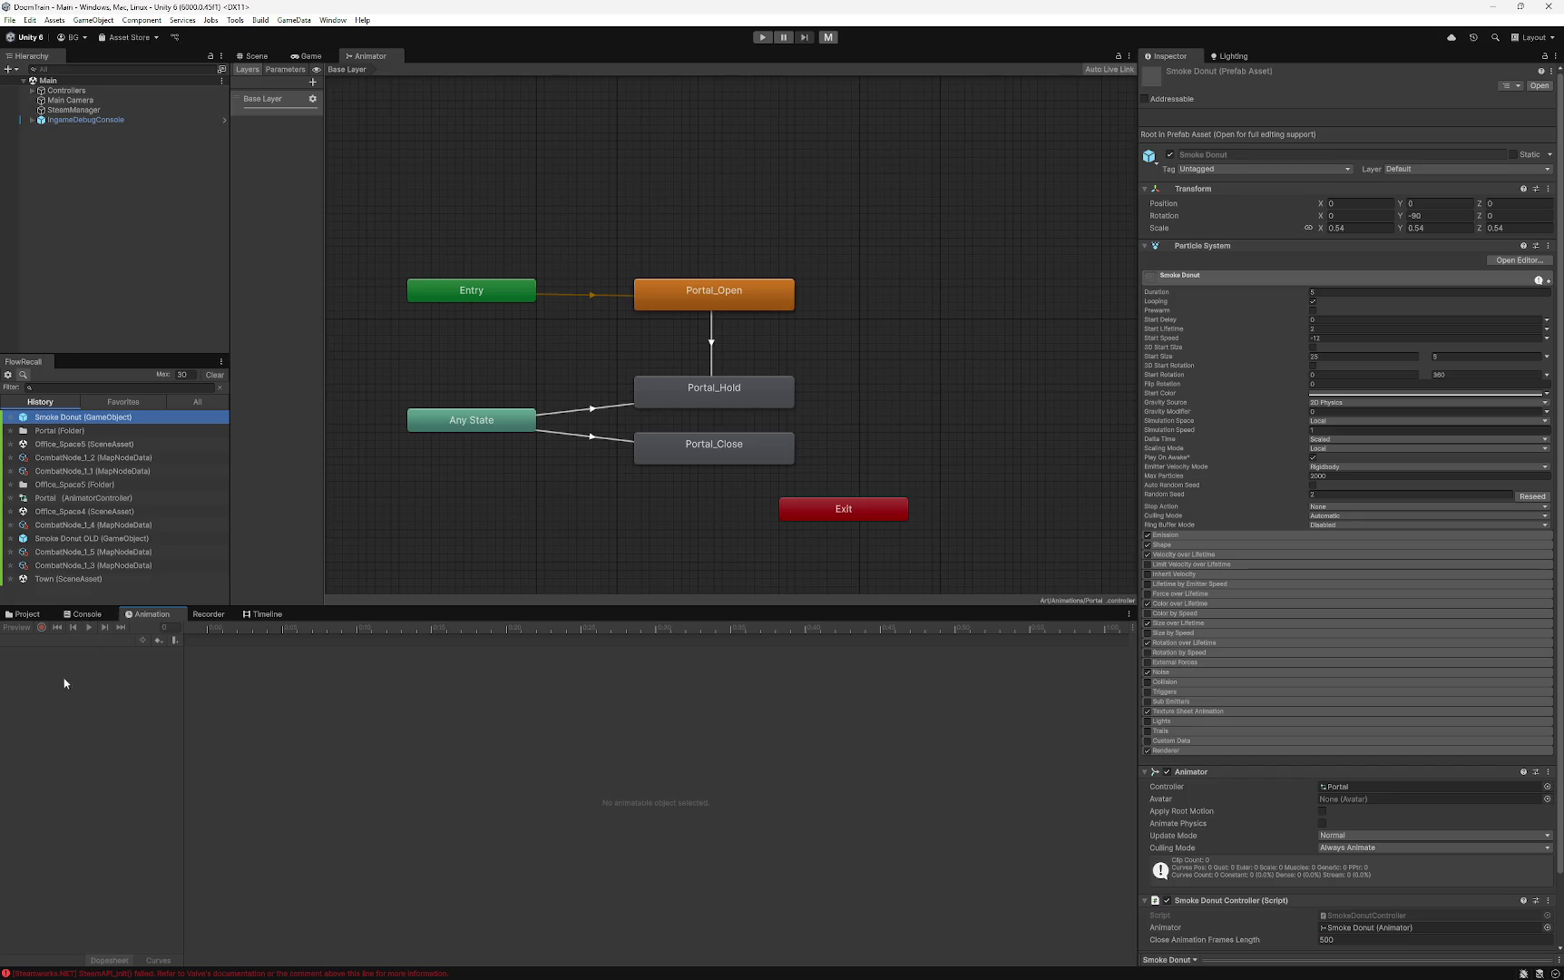
click(20, 619)
click(57, 578)
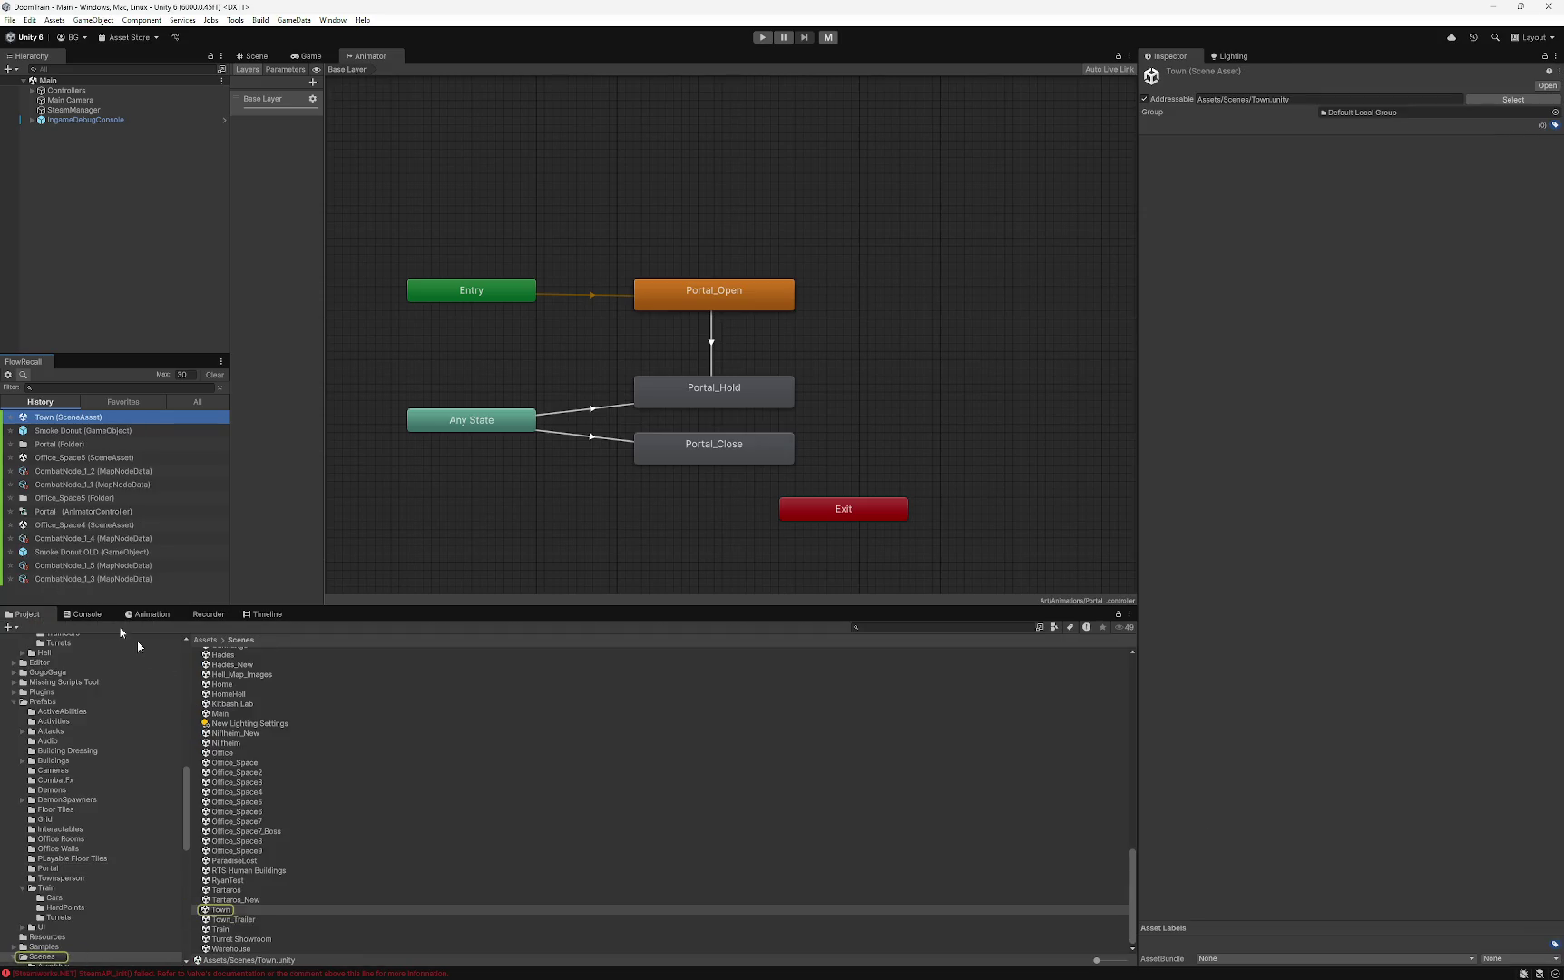
click(220, 901)
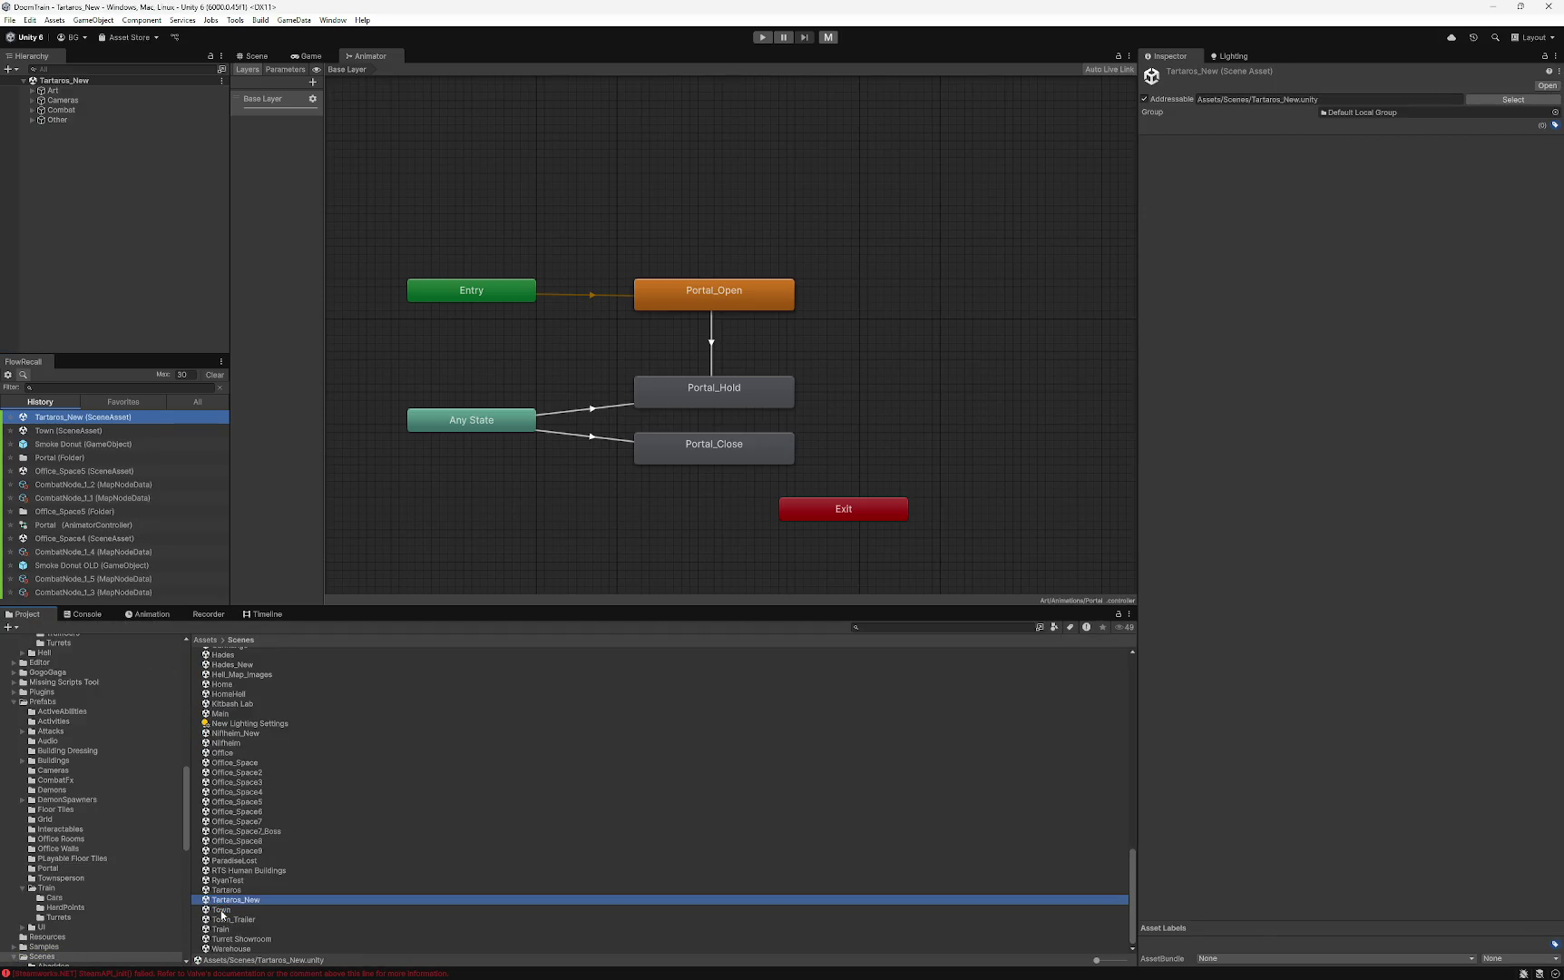
double_click(221, 909)
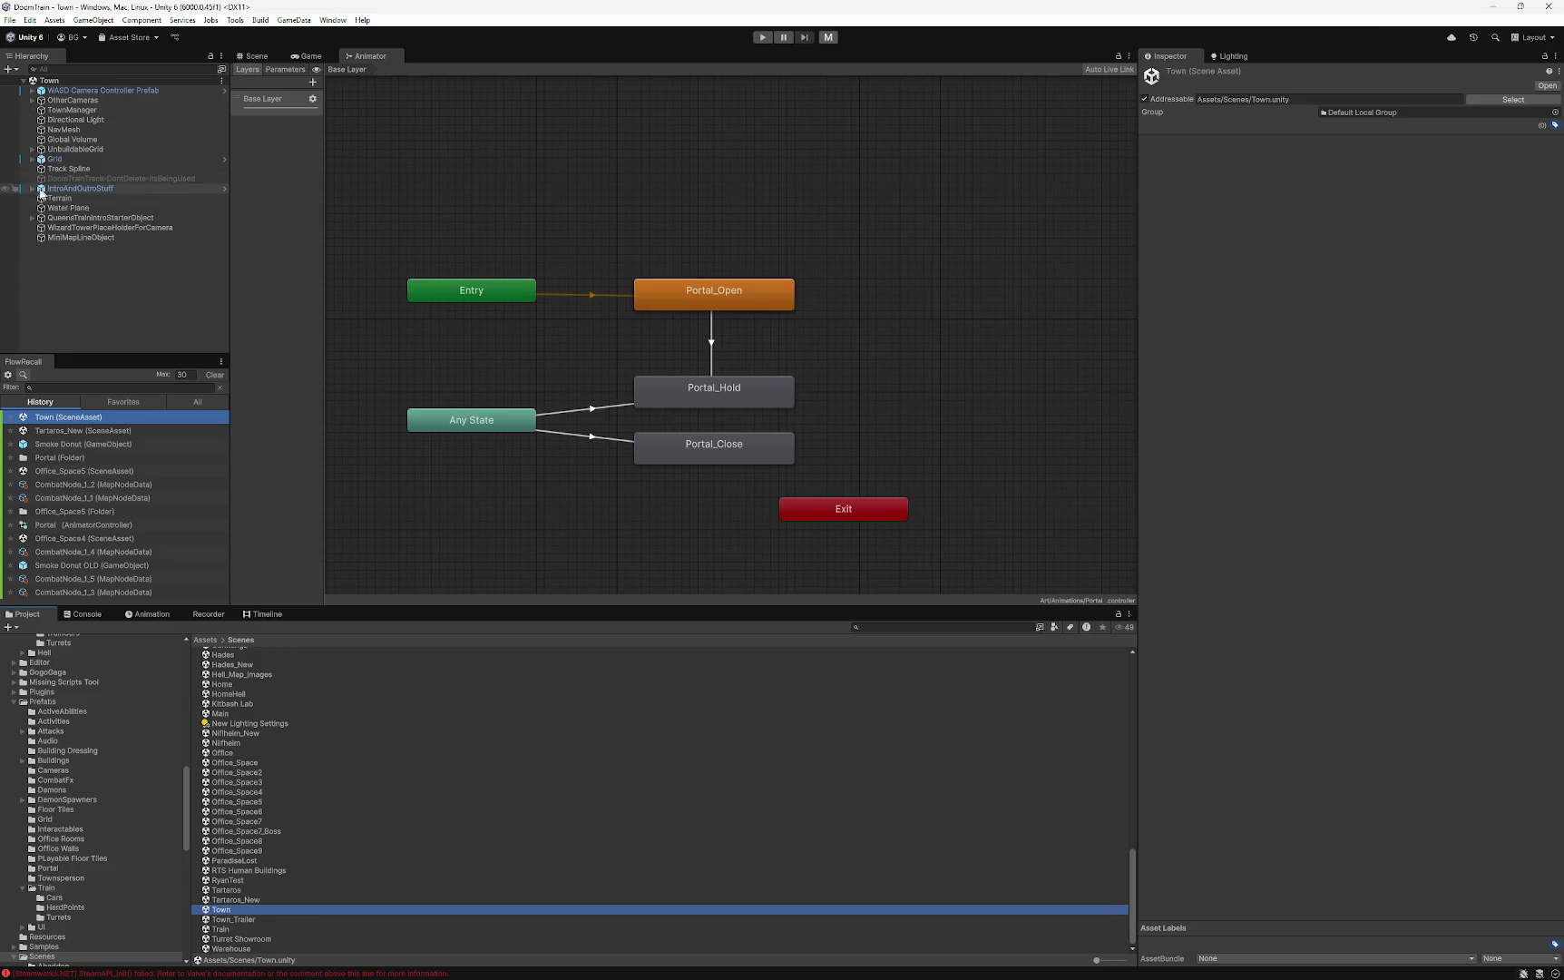
click(32, 188)
click(75, 199)
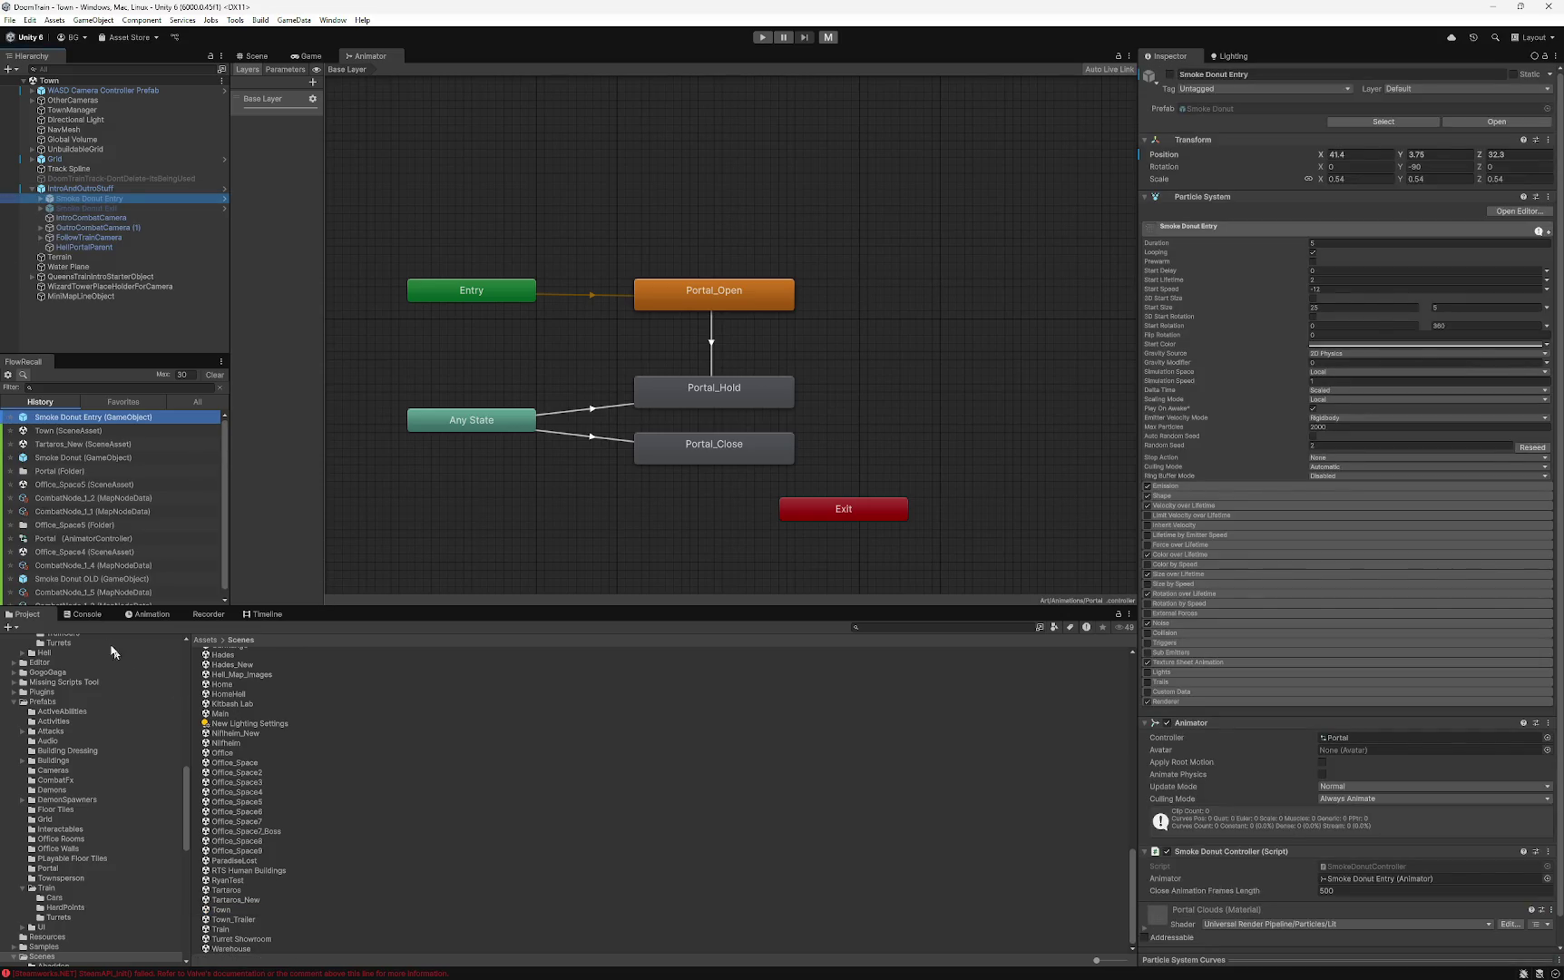
- Show the Portal_Open clip's full property names and snip the hierarchy and animation tracks
click(147, 614)
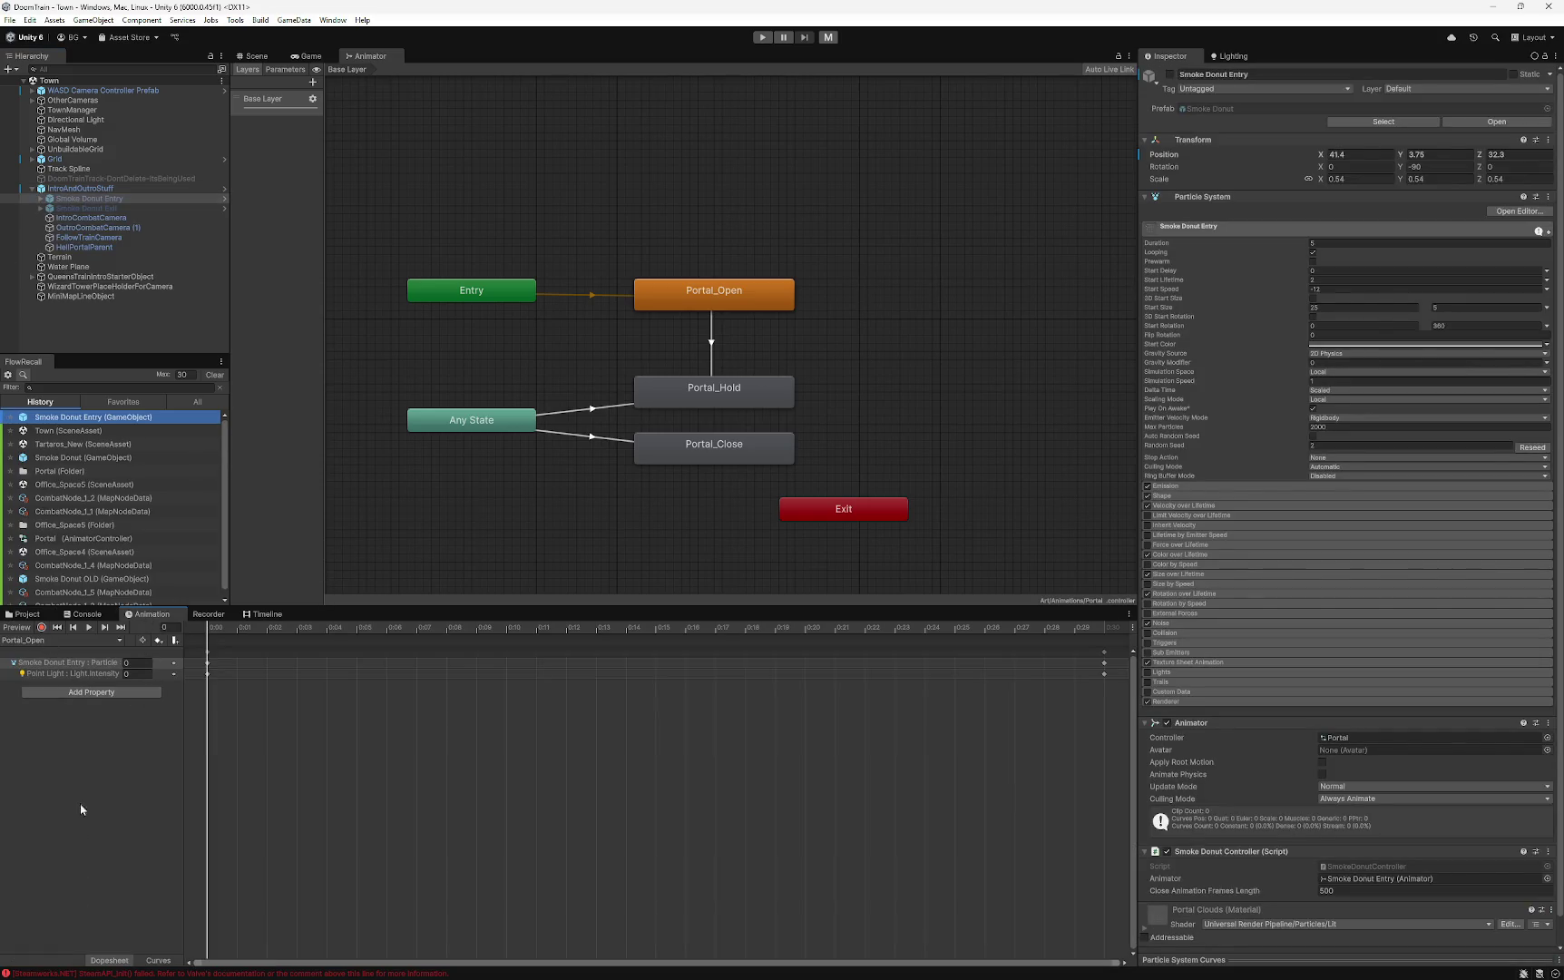
mouse_move(184, 707)
mouse_down()
mouse_move(419, 713)
mouse_move(364, 714)
mouse_up()
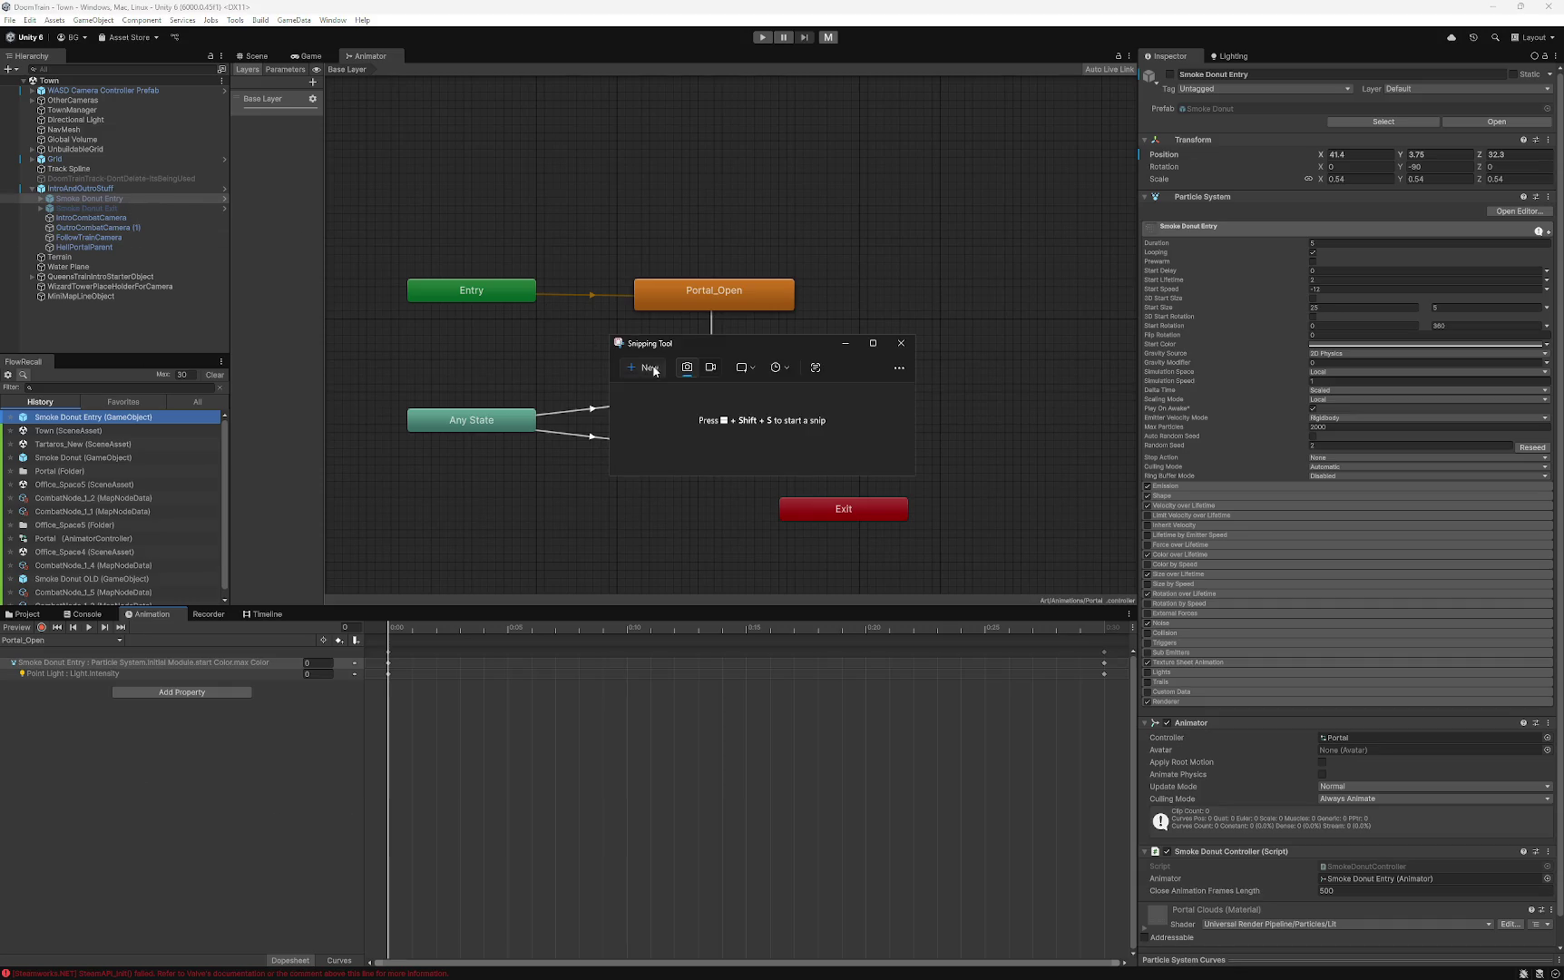
key(super+shift+s)
mouse_move(2, 60)
mouse_down()
mouse_move(381, 767)
mouse_move(423, 901)
mouse_up()
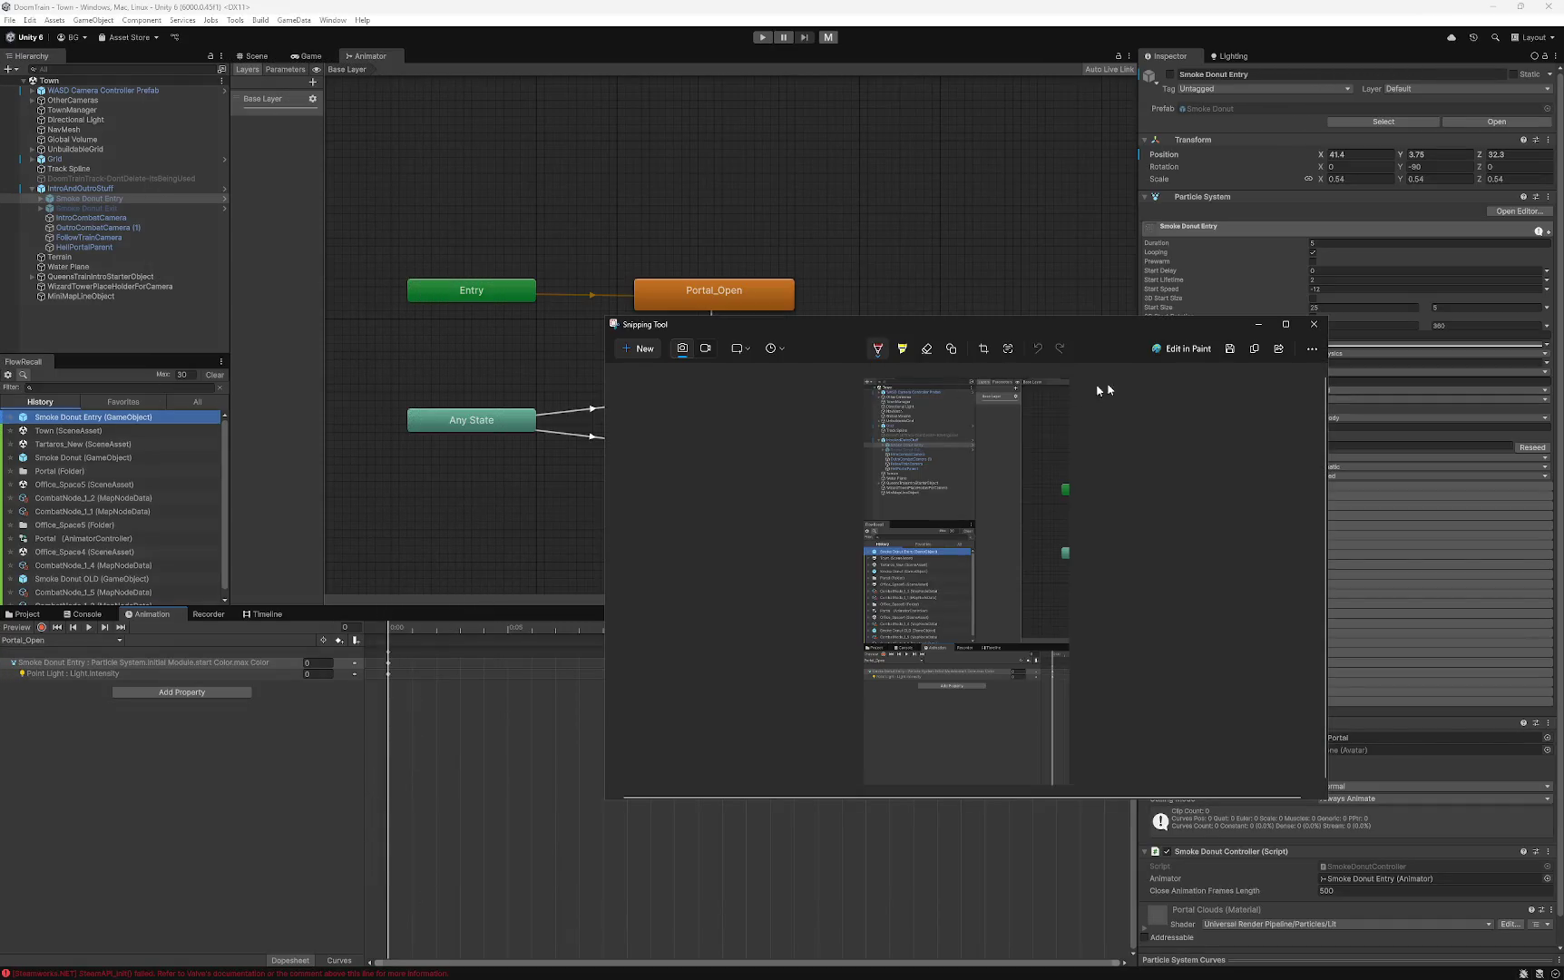
click(1253, 349)
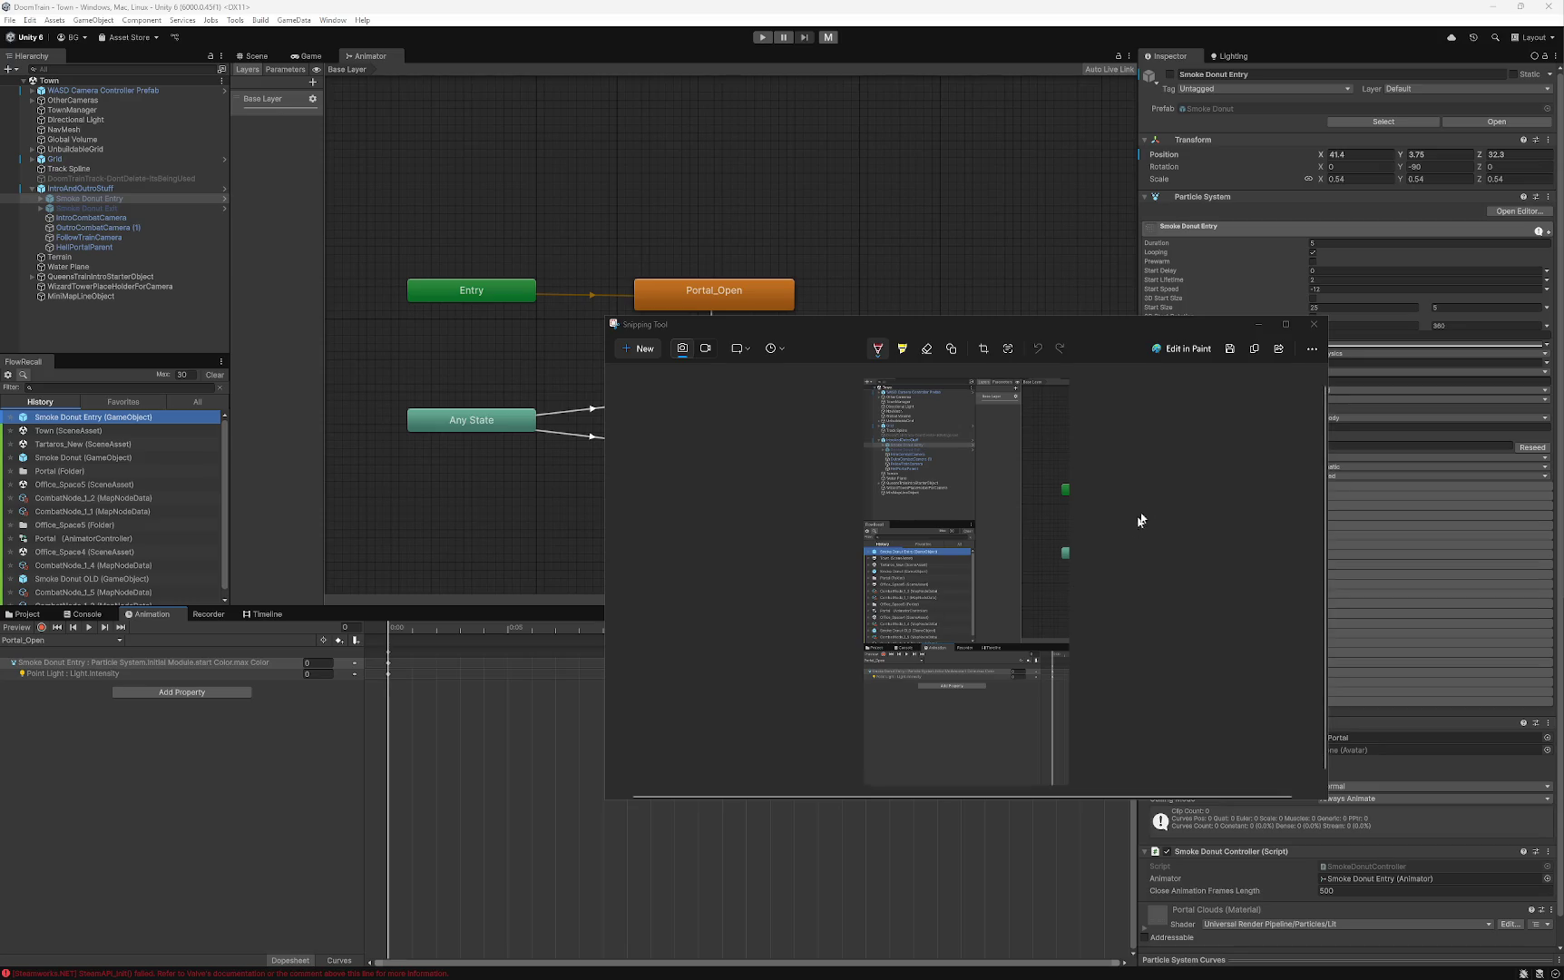
- Close the Snipping Tool and browse to Assets > Prefabs > Portal, briefly selecting Smoke Donut
click(1313, 325)
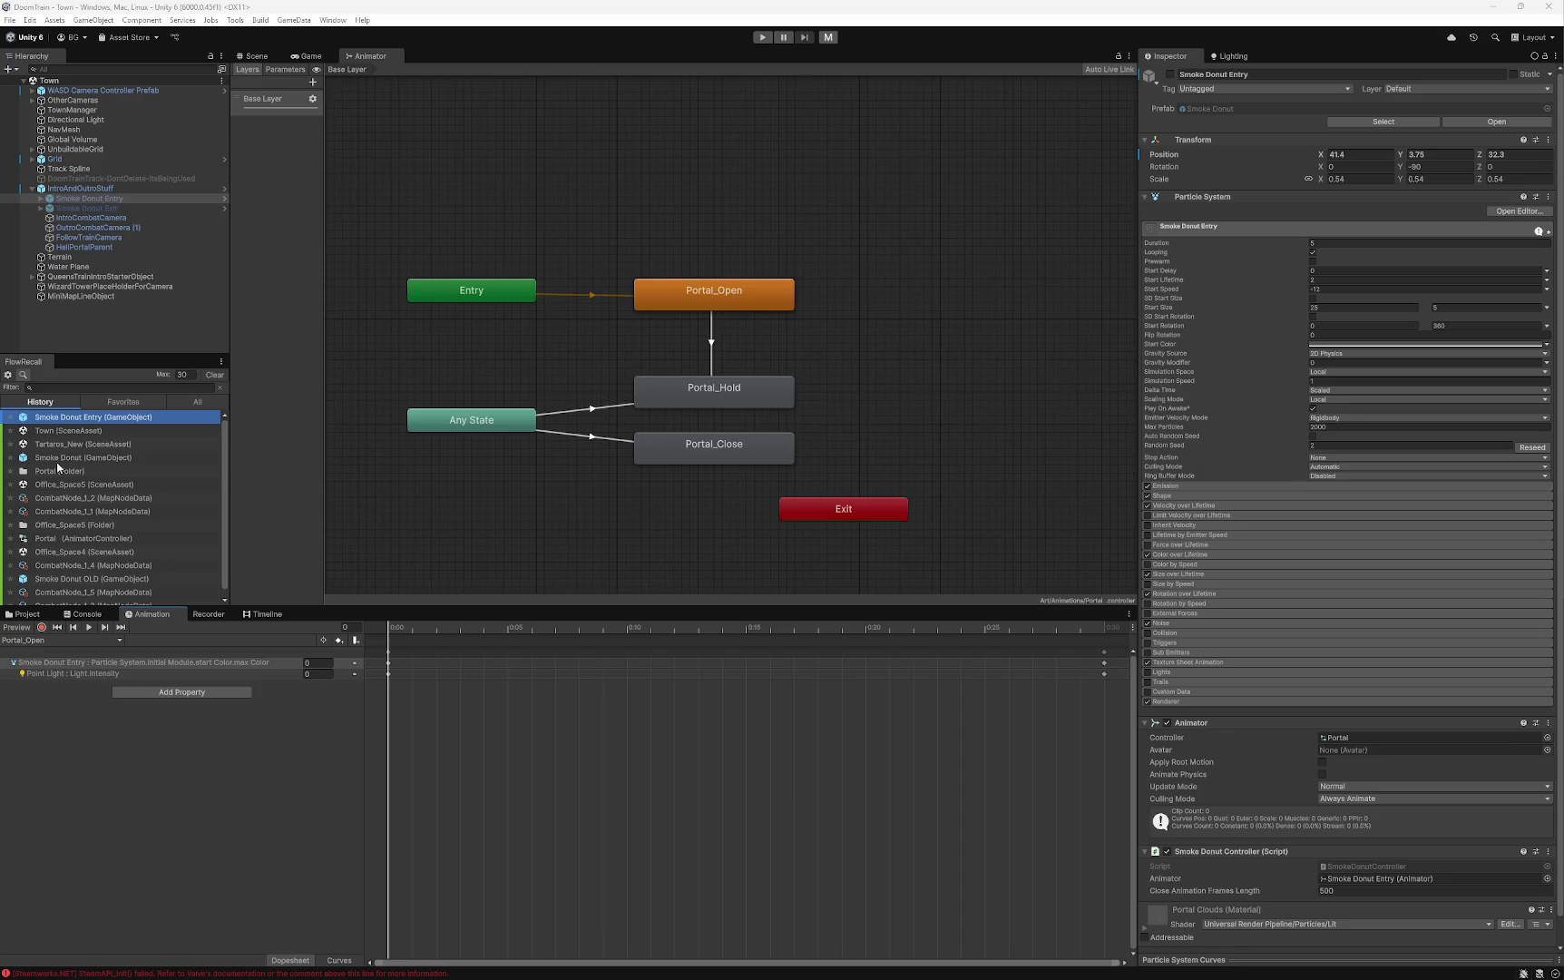
click(32, 615)
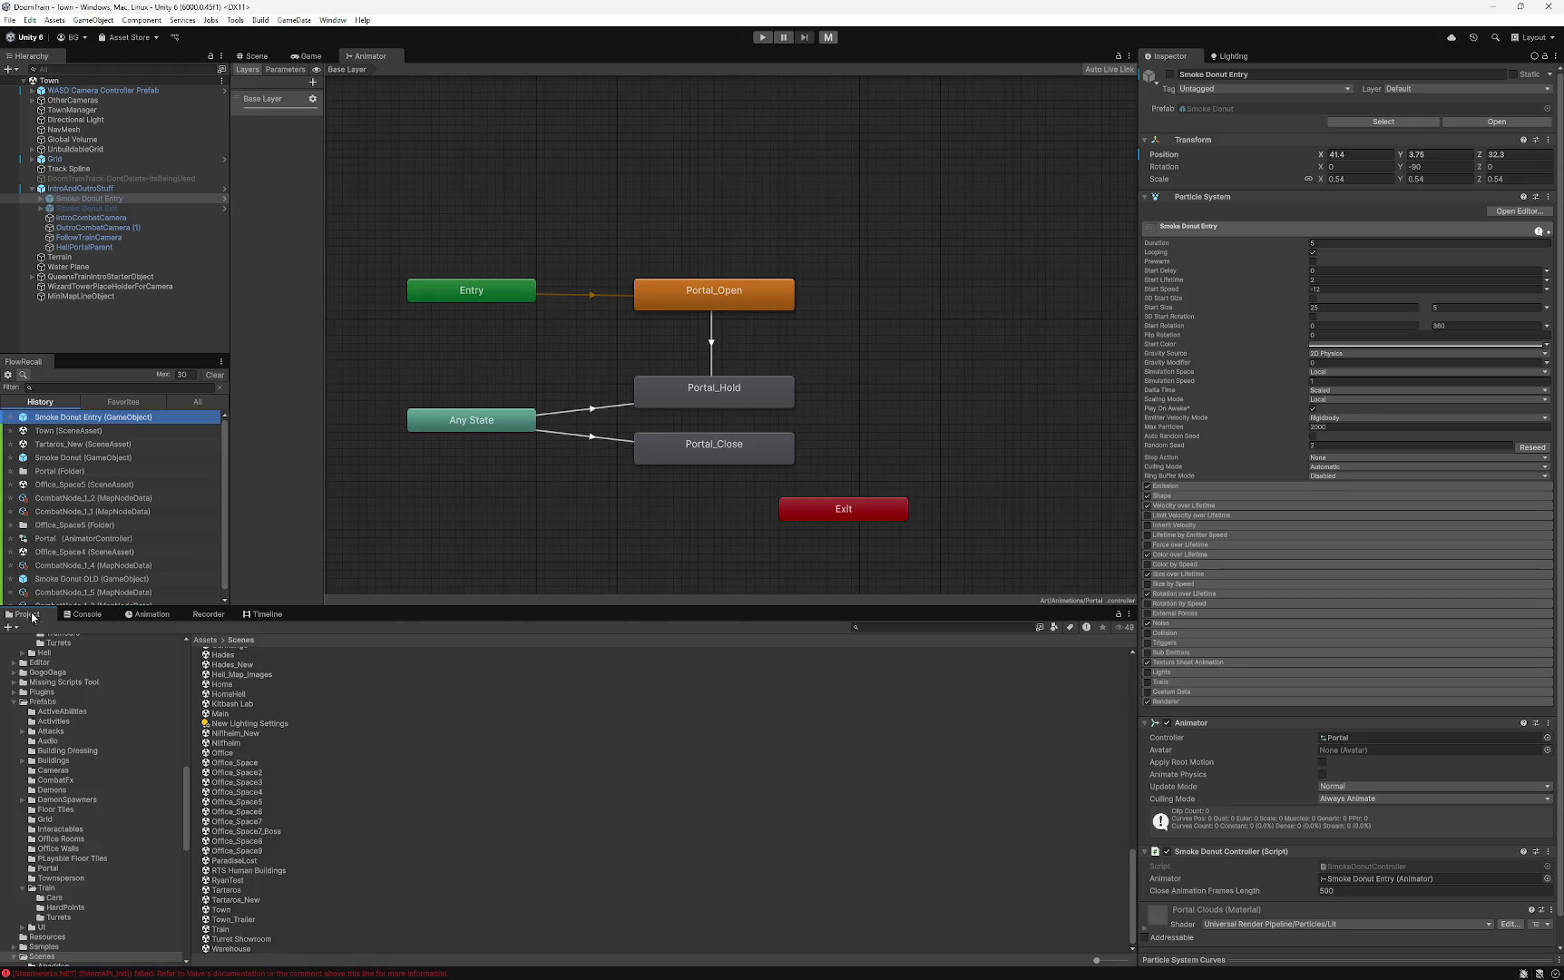
scroll(78, 801, down, 3)
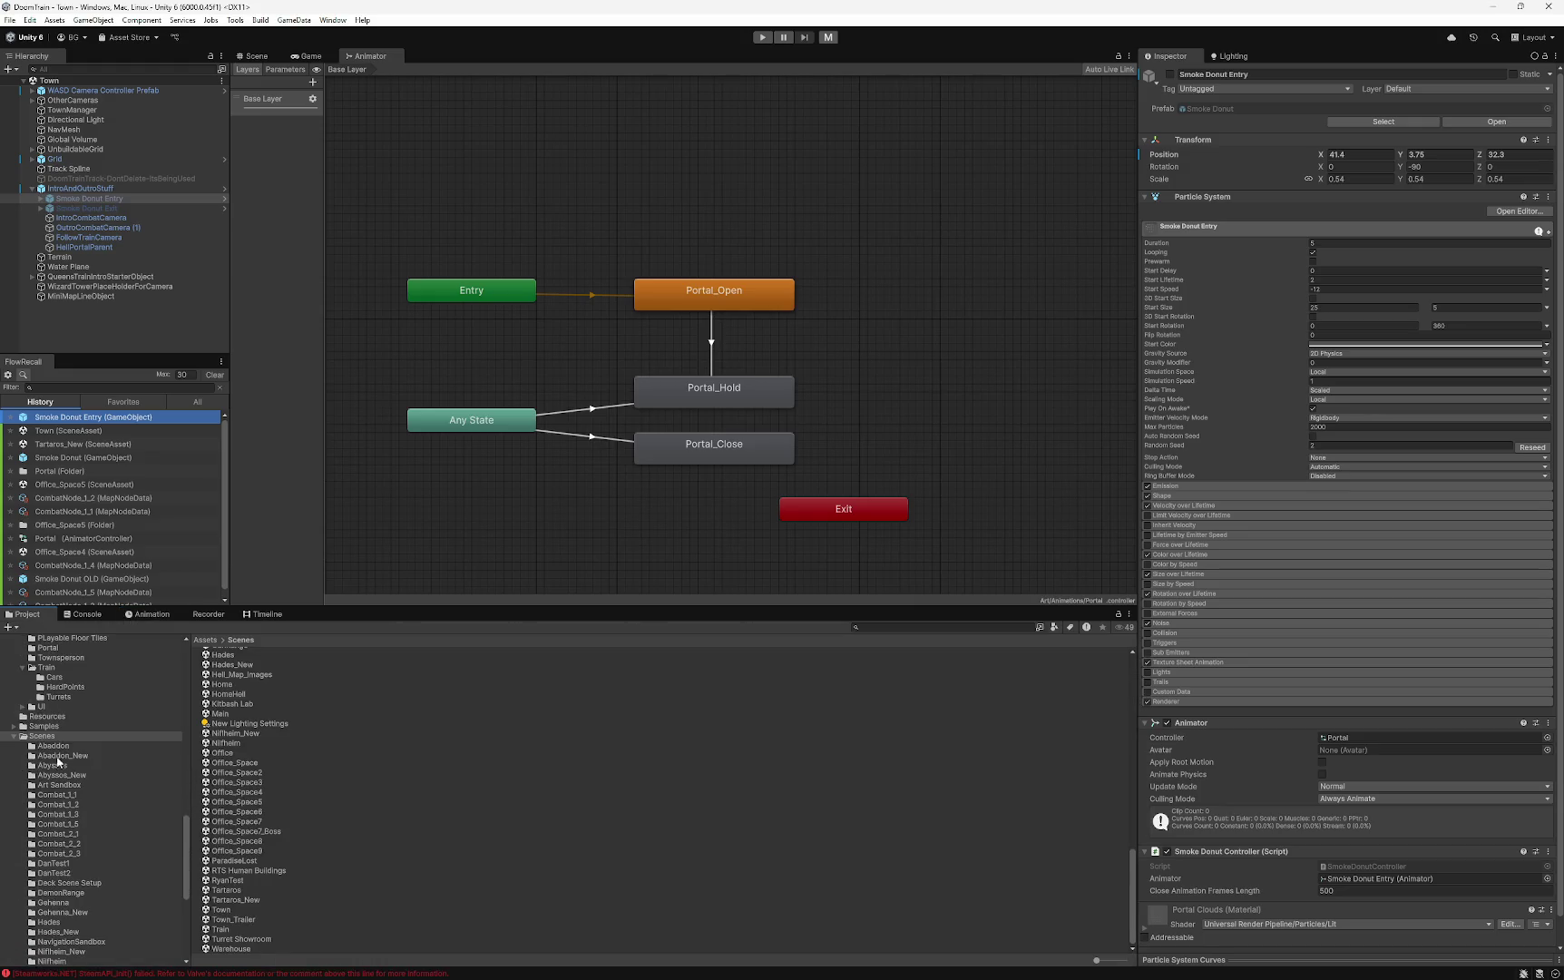
scroll(65, 787, up, 5)
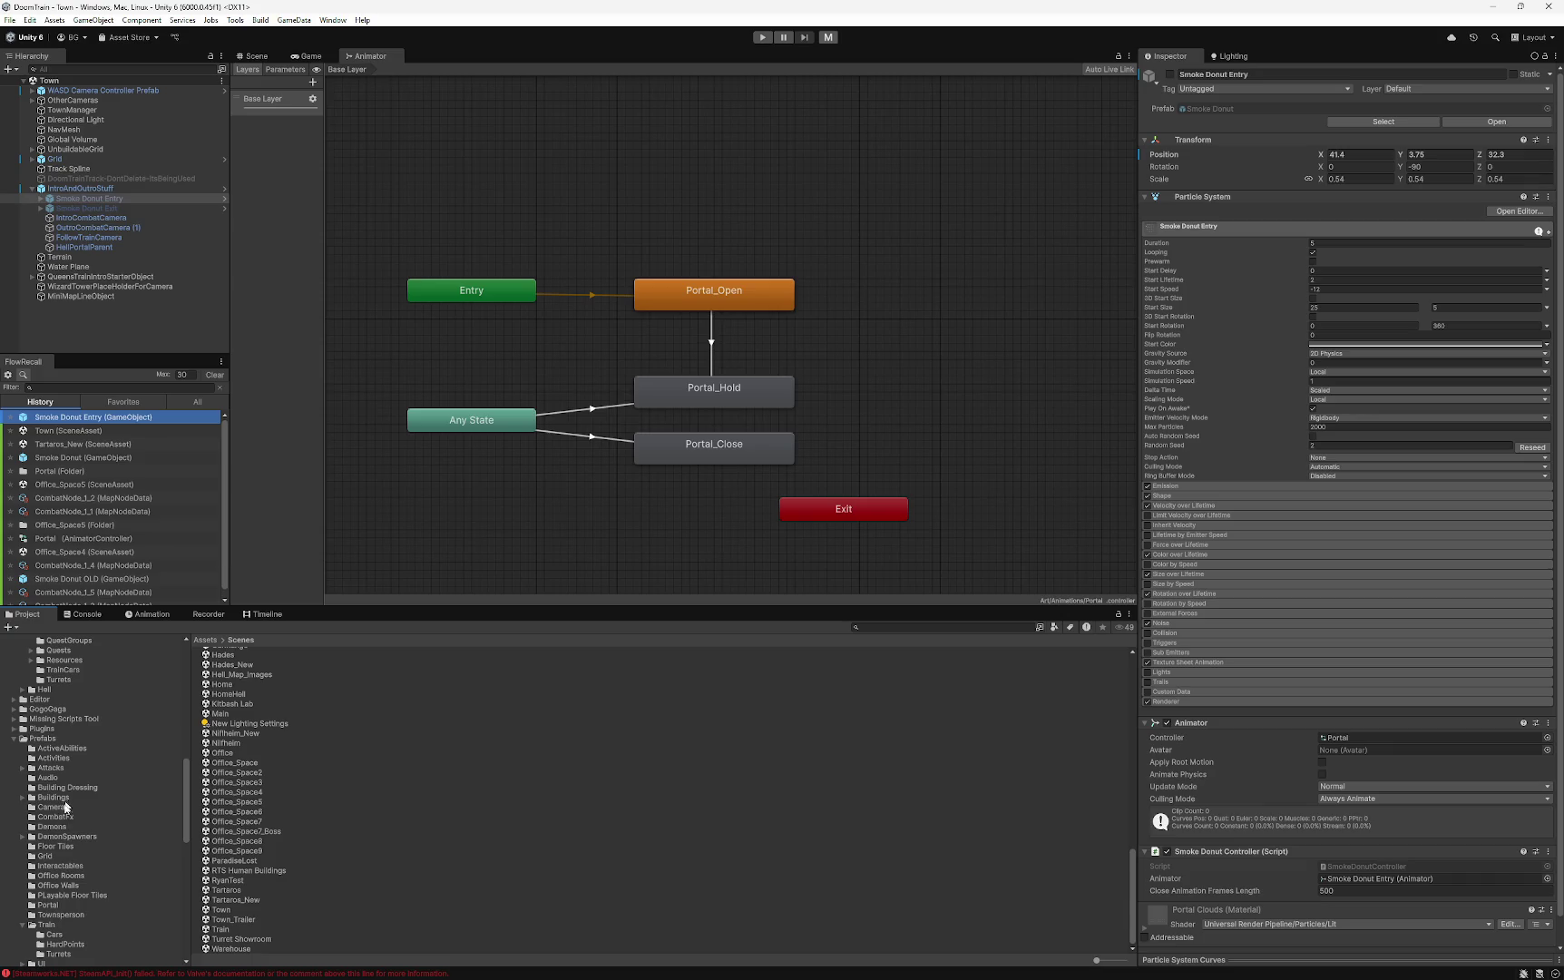
click(48, 904)
click(235, 739)
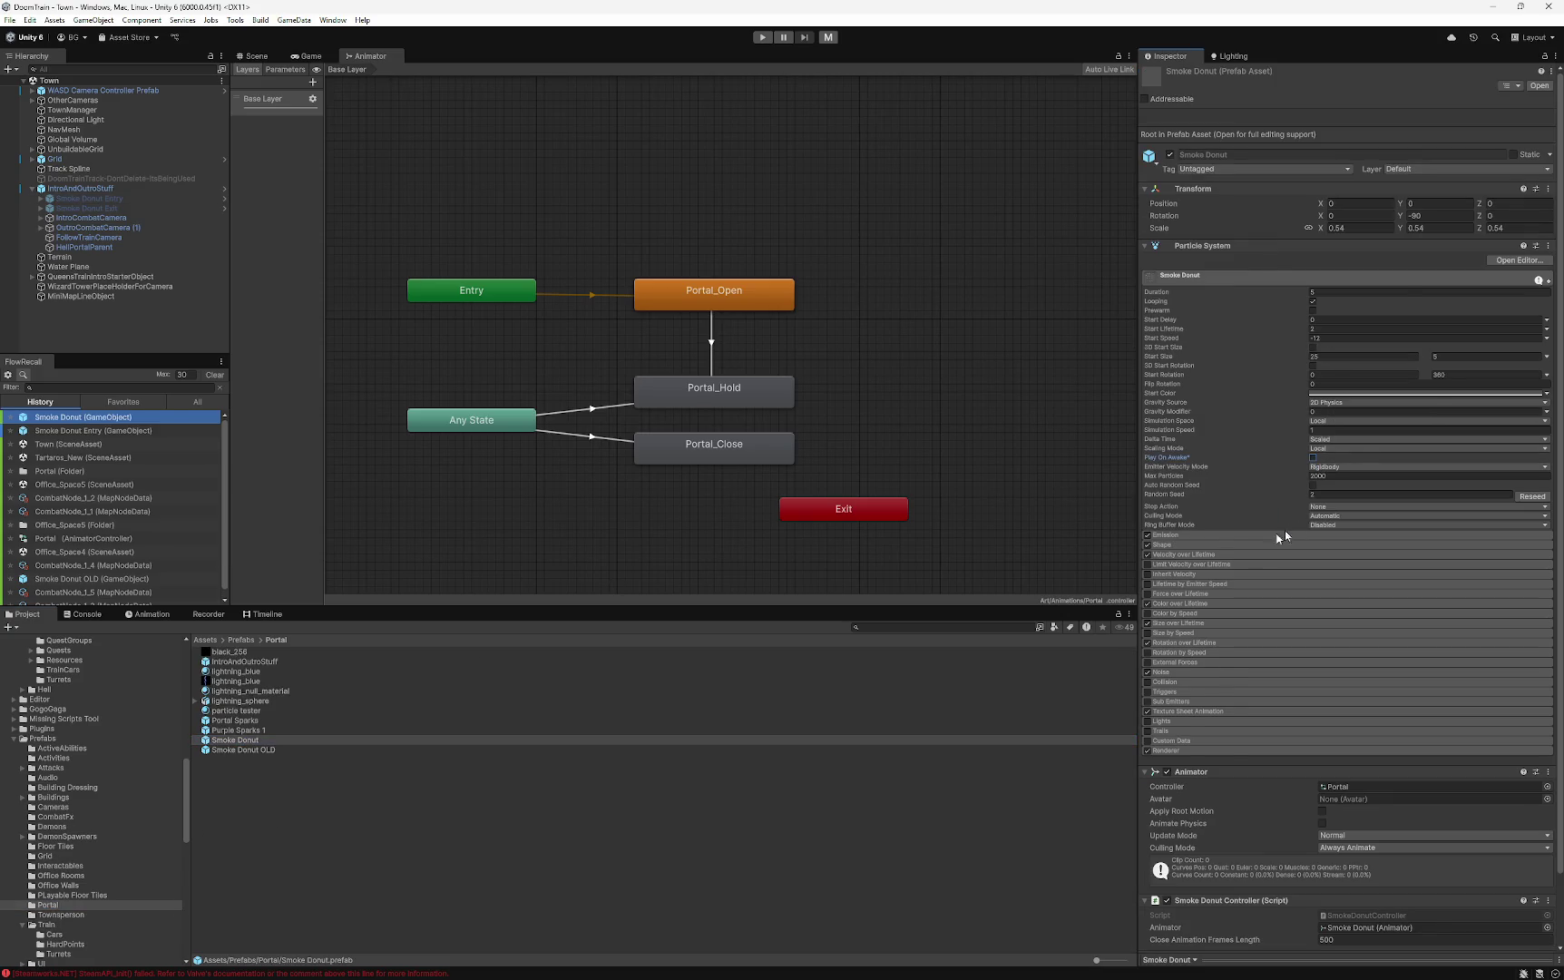
click(894, 914)
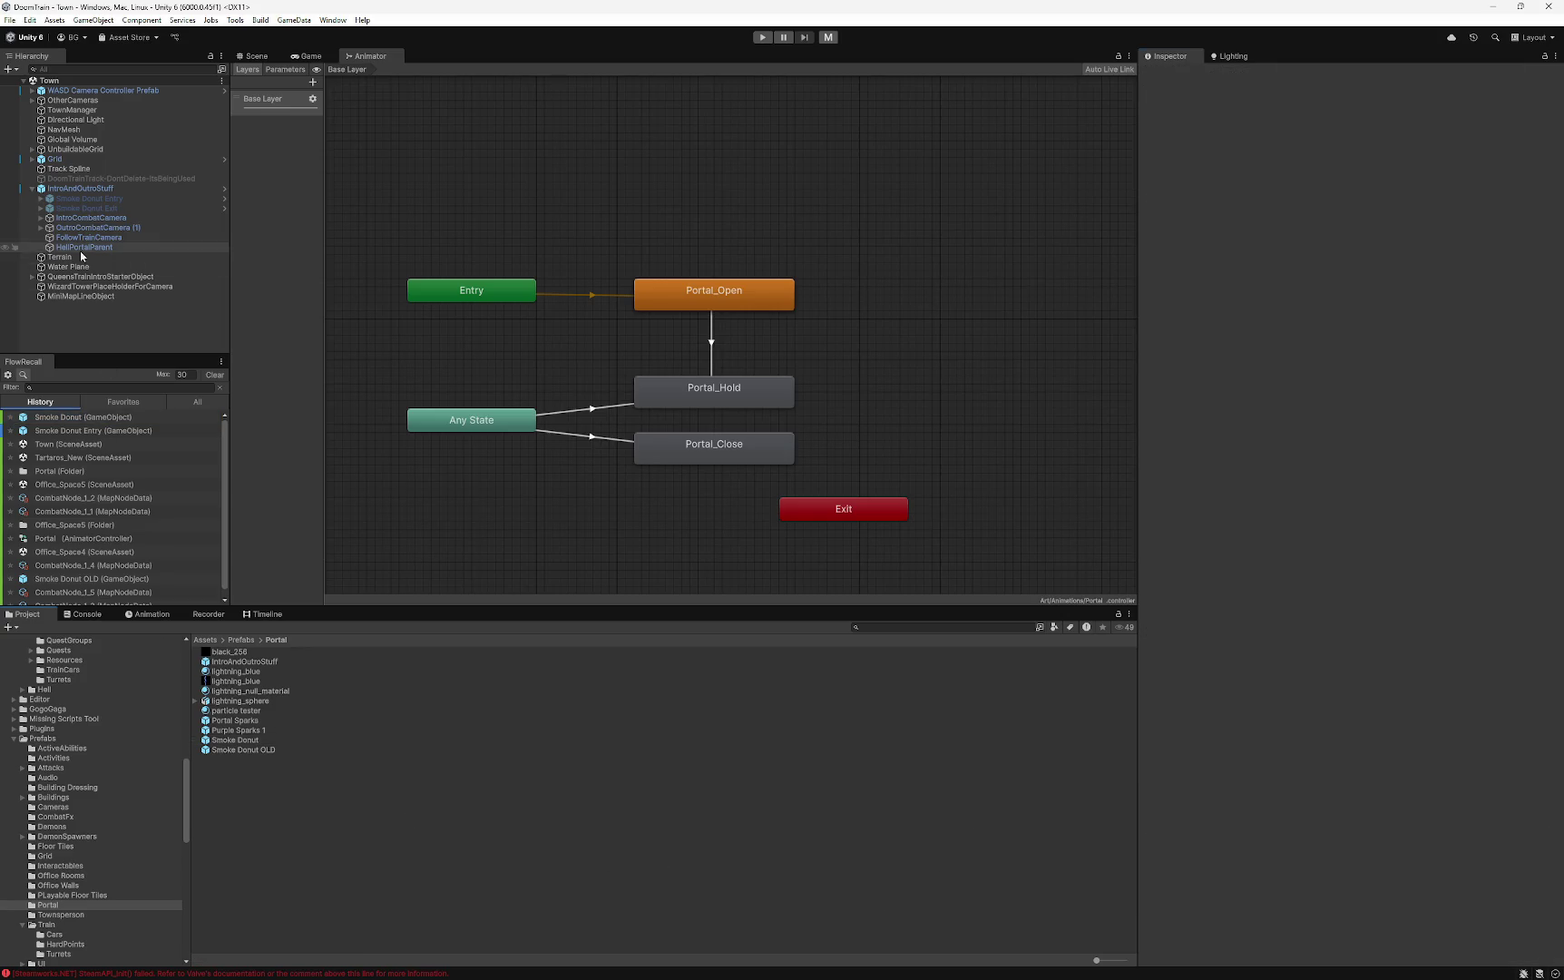
- Select Smoke Donut Entry in the Hierarchy and view its Portal_Open clip in the Animation window
click(94, 197)
click(147, 614)
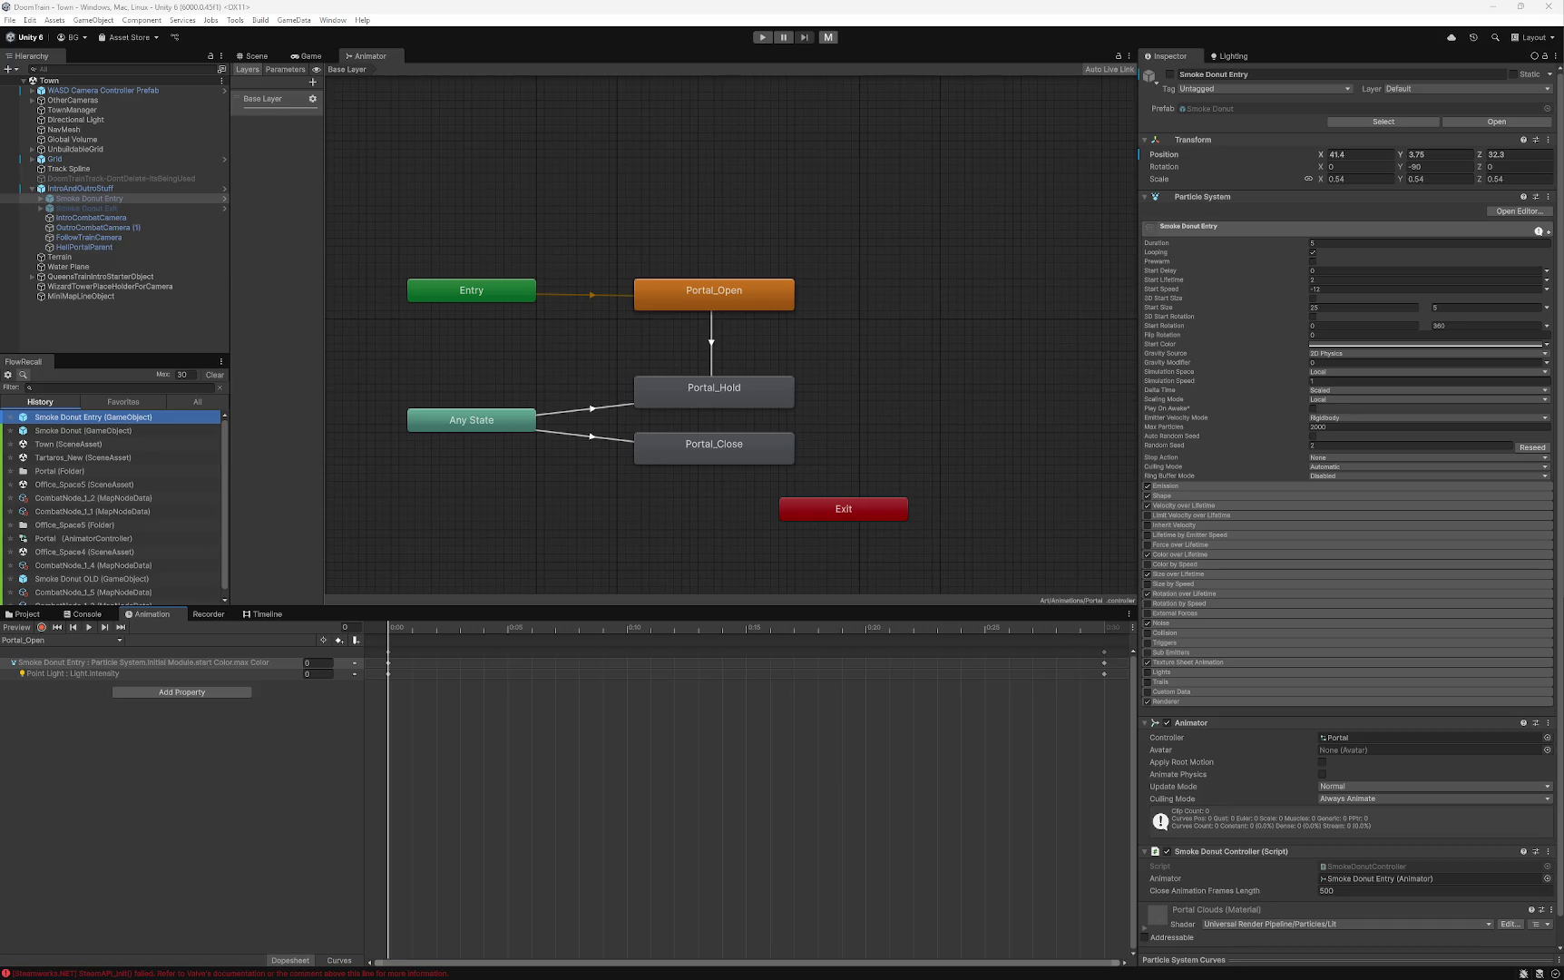
- Step through Smoke Donut Entry's children, Portal Lightning to Light Rays, plus IntroAndOutroStuff, then reselect it
click(40, 198)
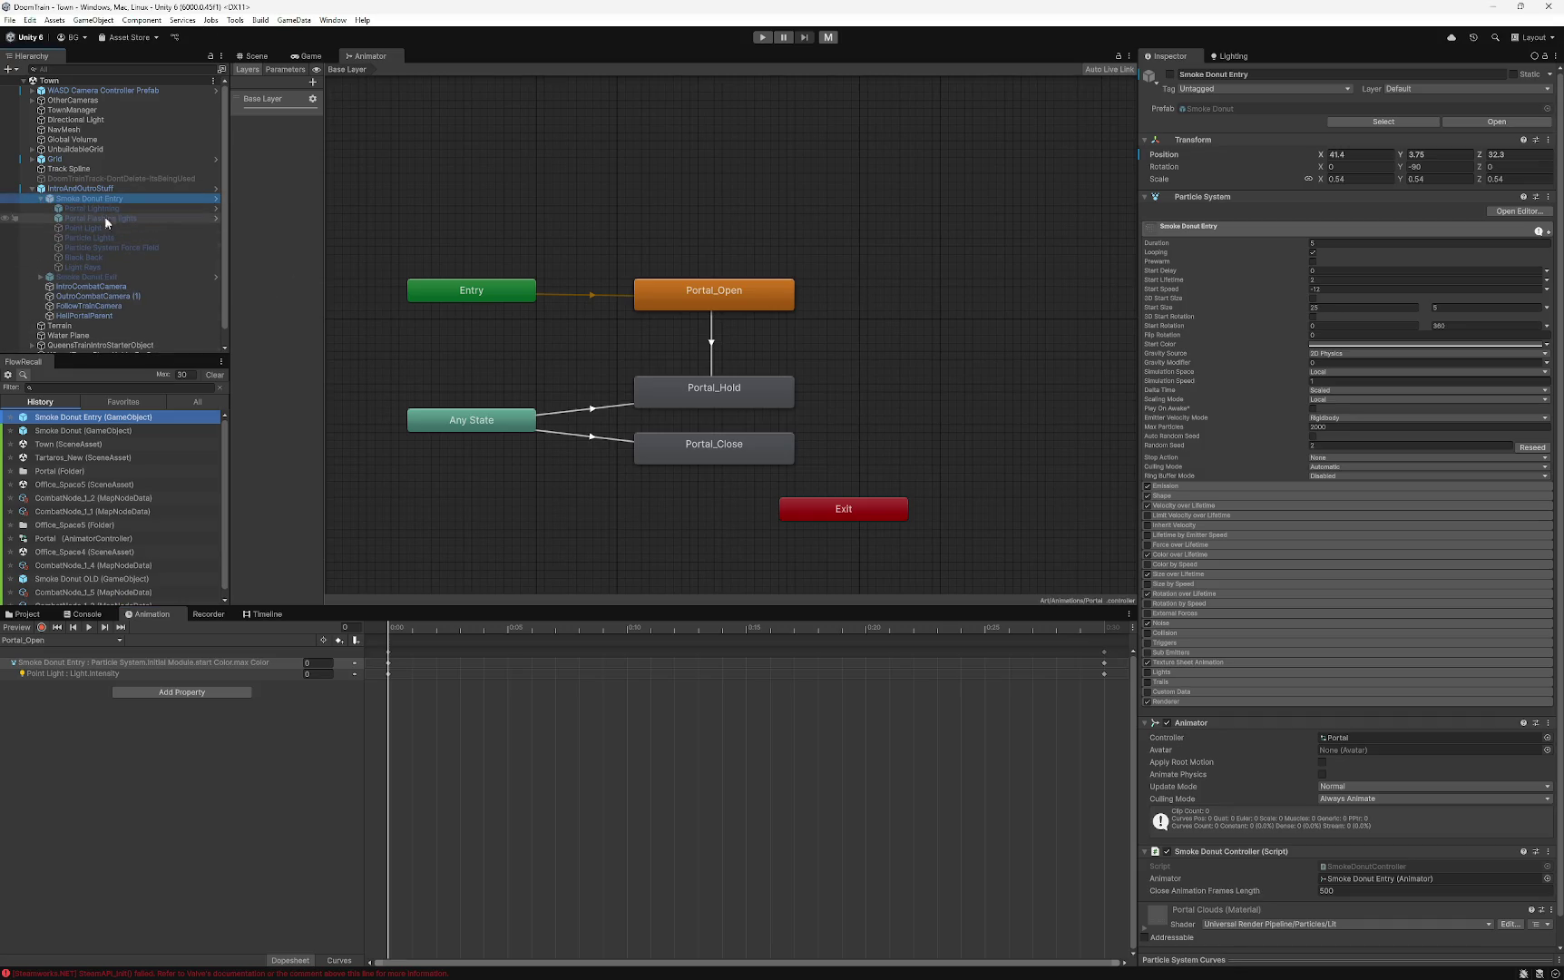
click(98, 208)
click(109, 219)
click(108, 227)
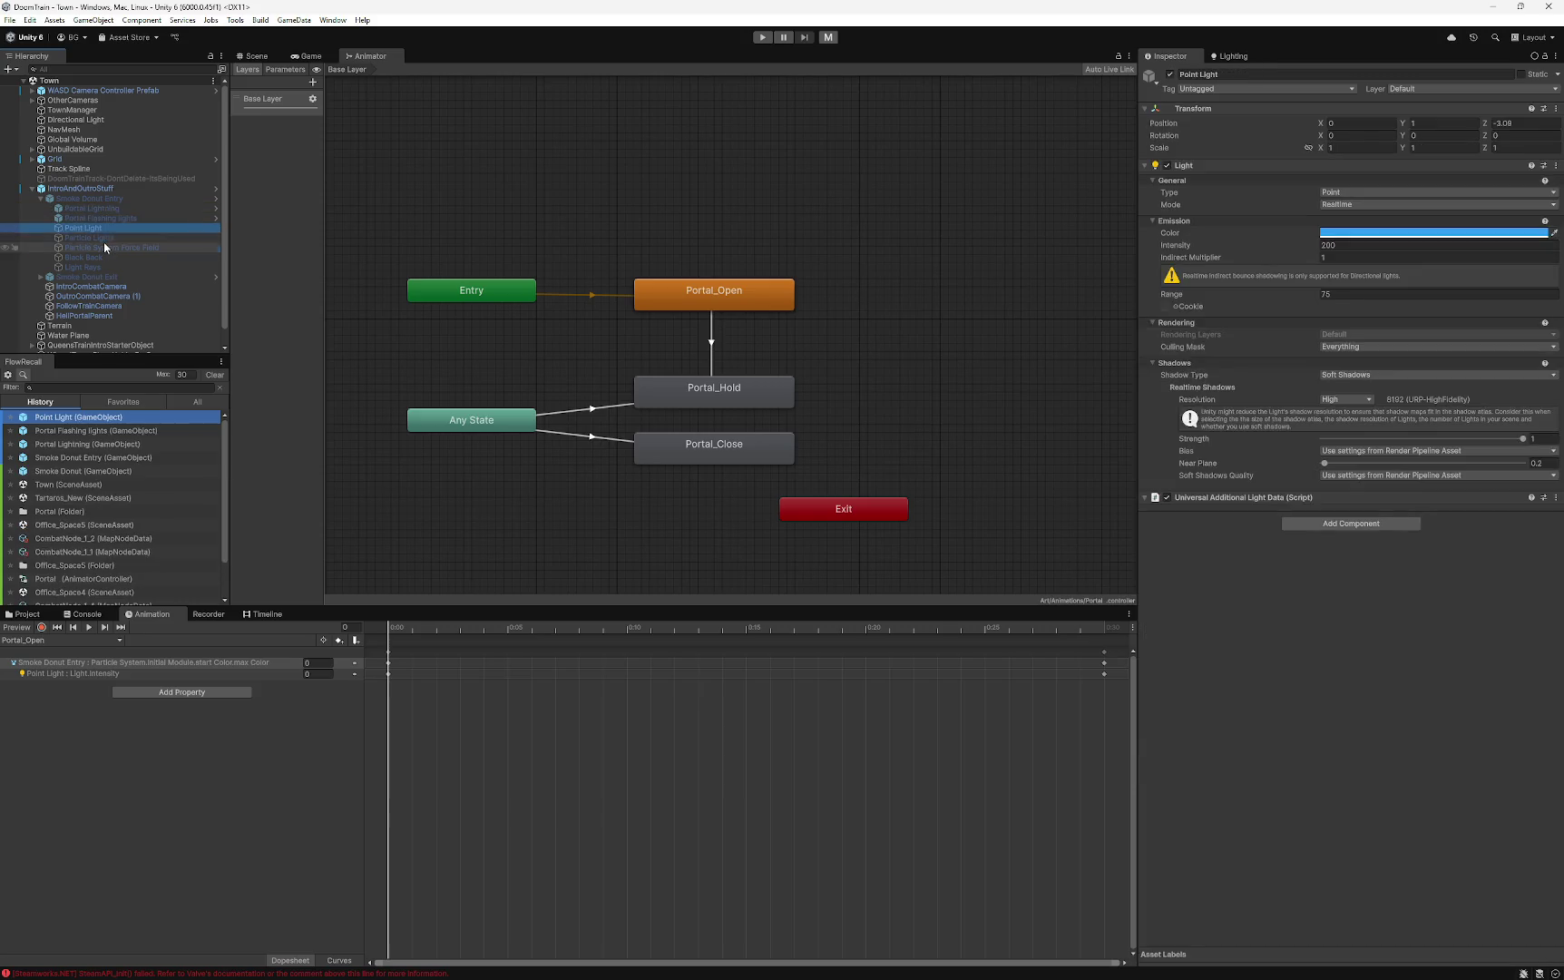
click(106, 247)
click(106, 238)
key(Down)
key(Down)
key(Down)
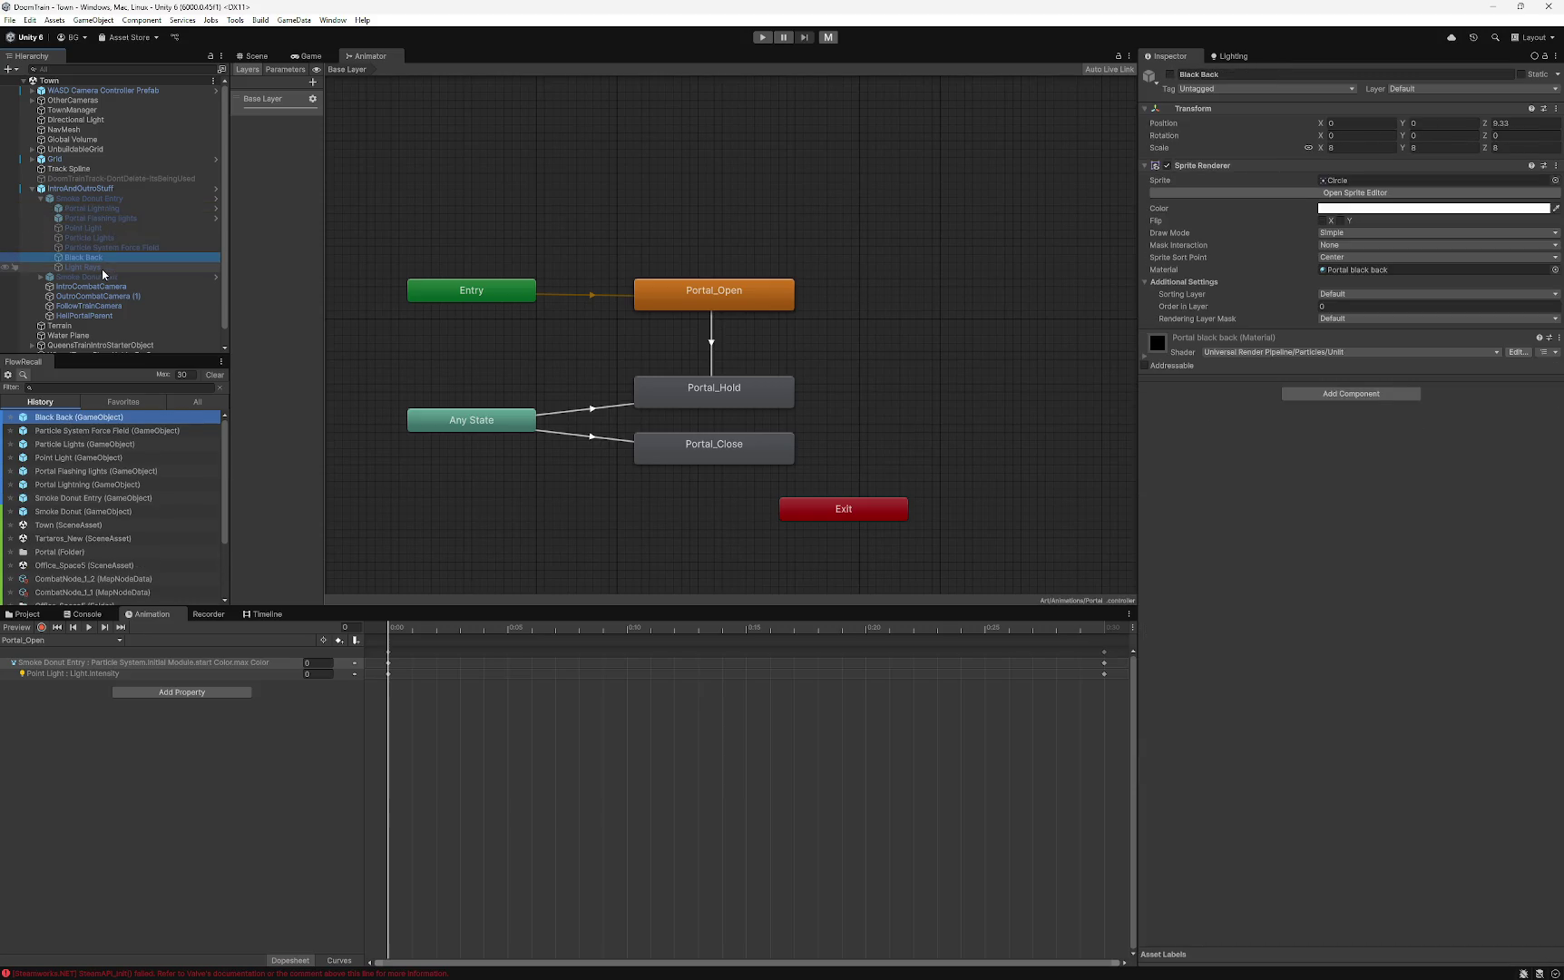
click(88, 188)
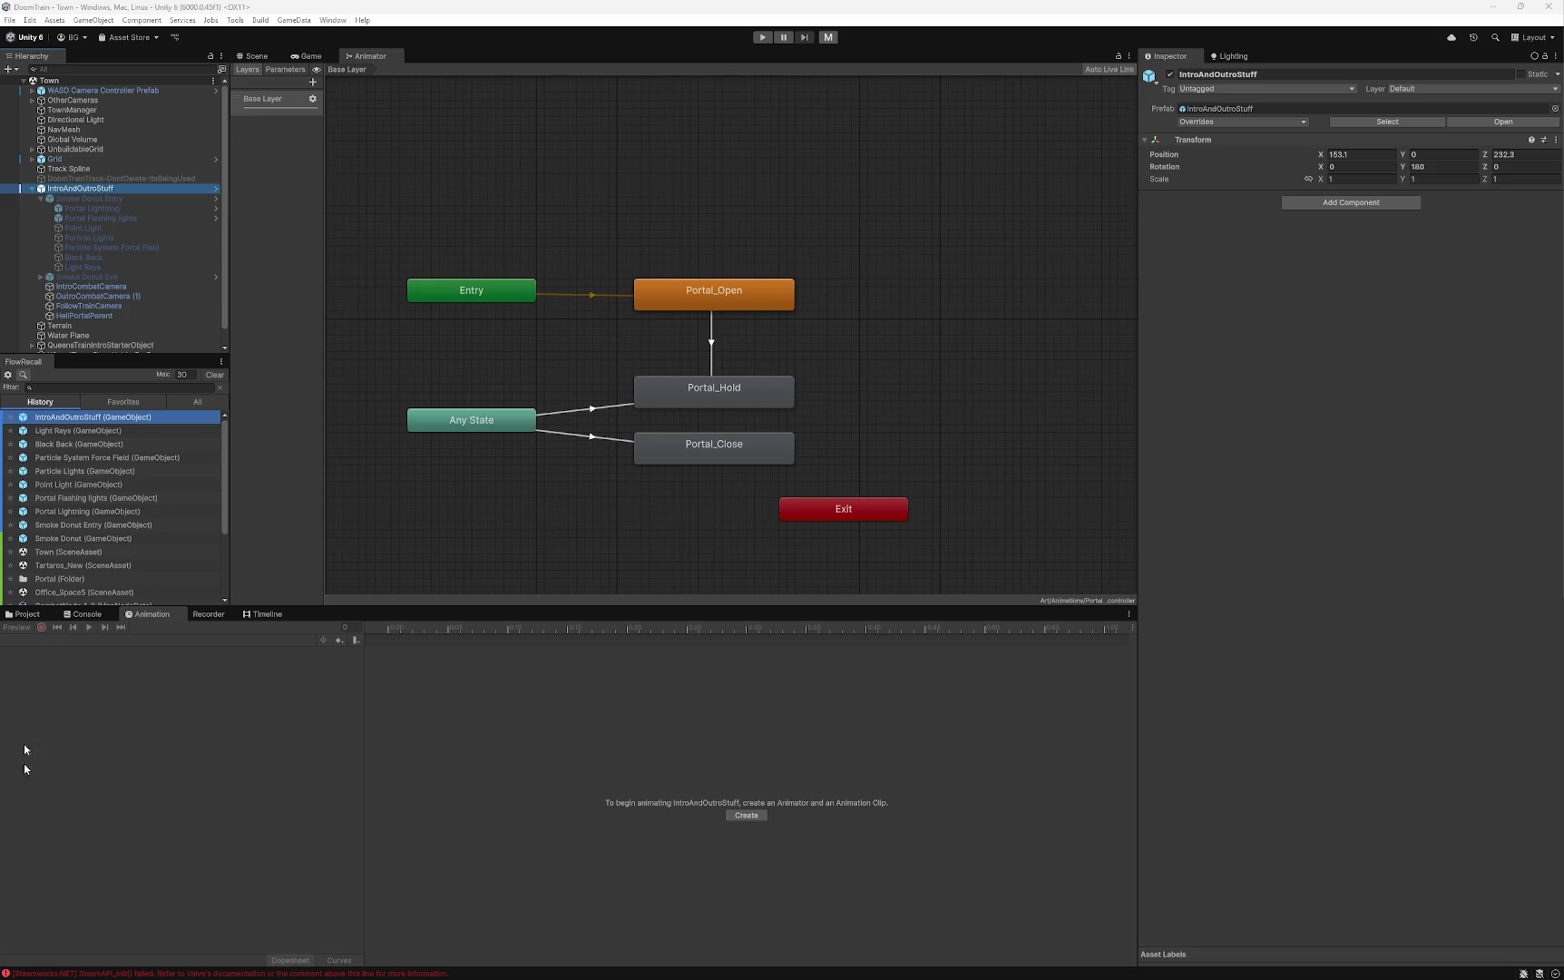
click(89, 198)
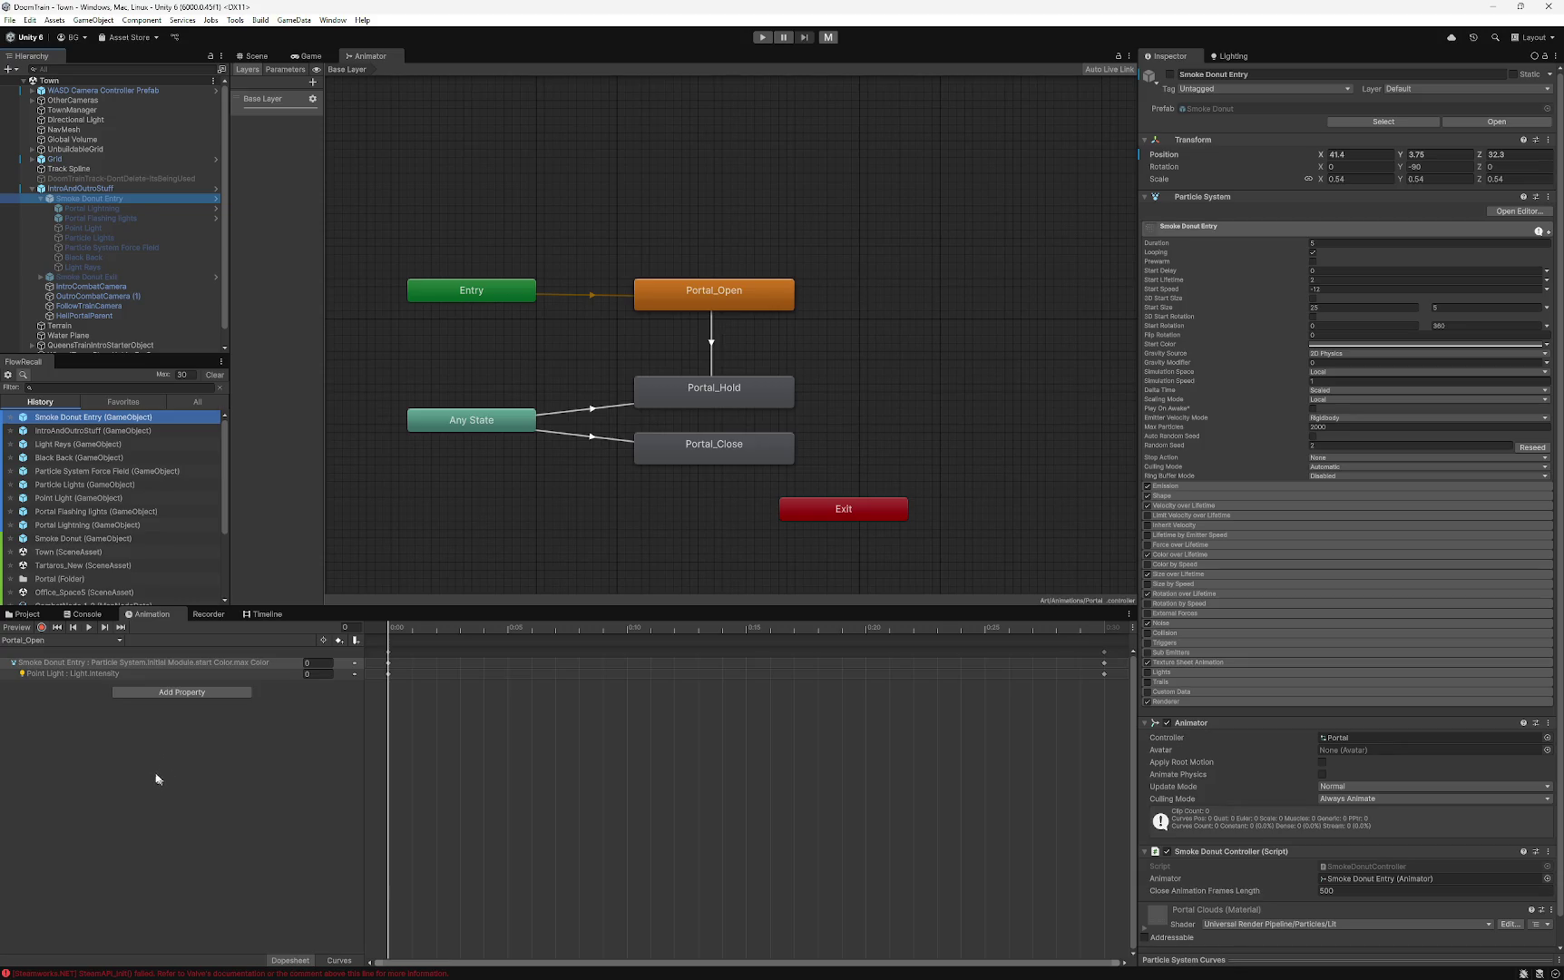
- Browse the Particle System properties under Add Property, then dismiss the list without adding any
click(164, 663)
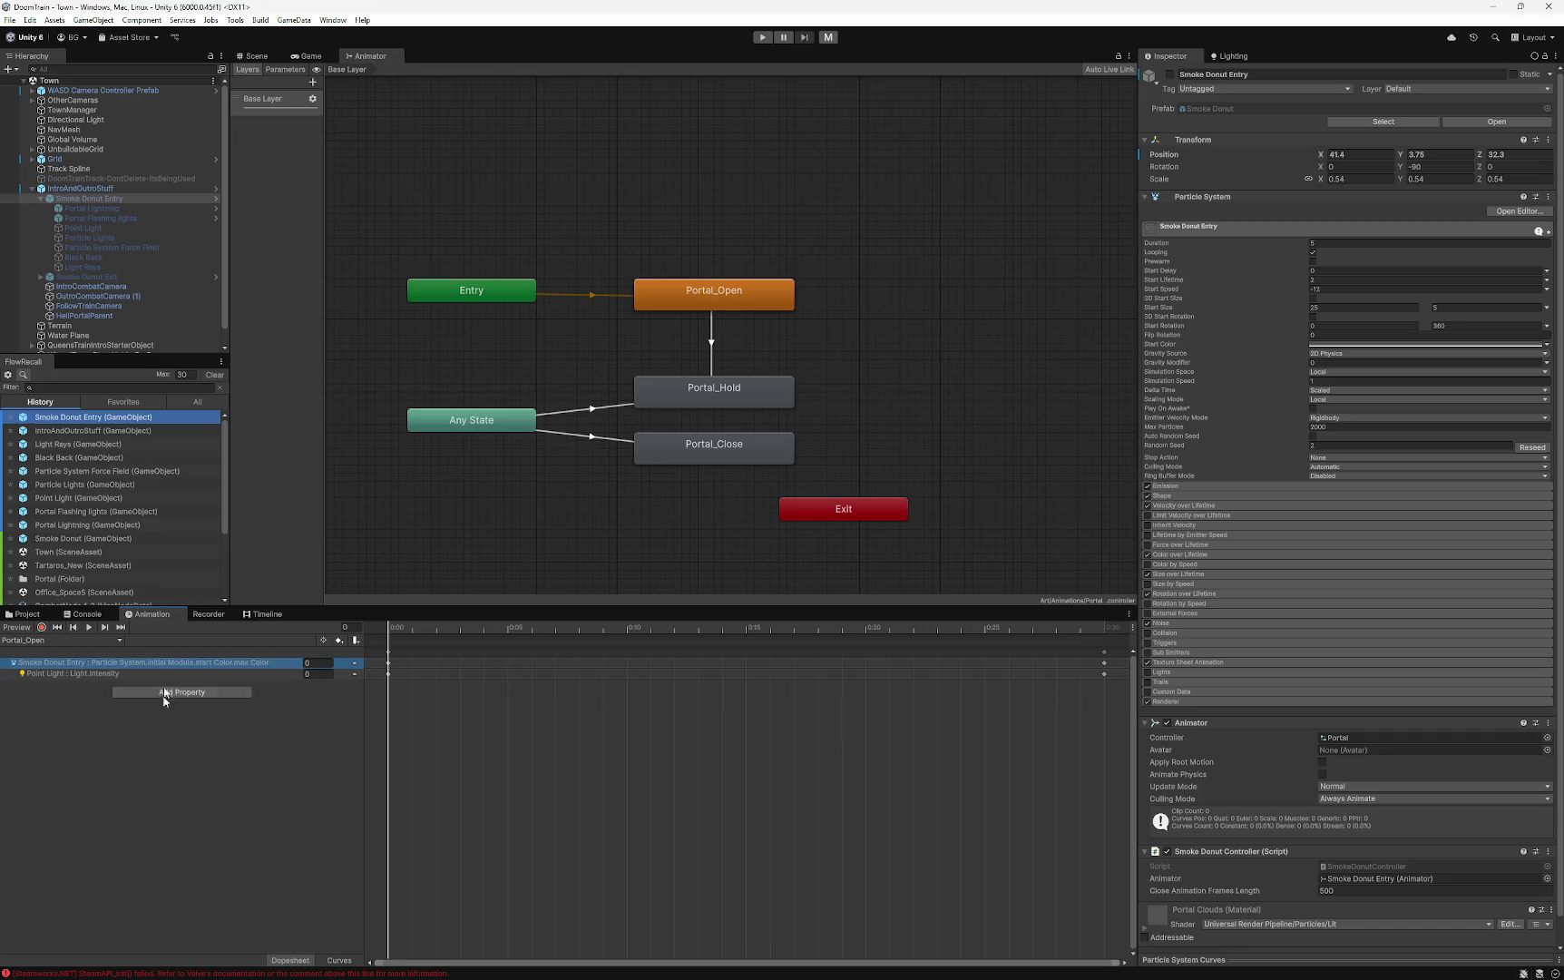
click(192, 693)
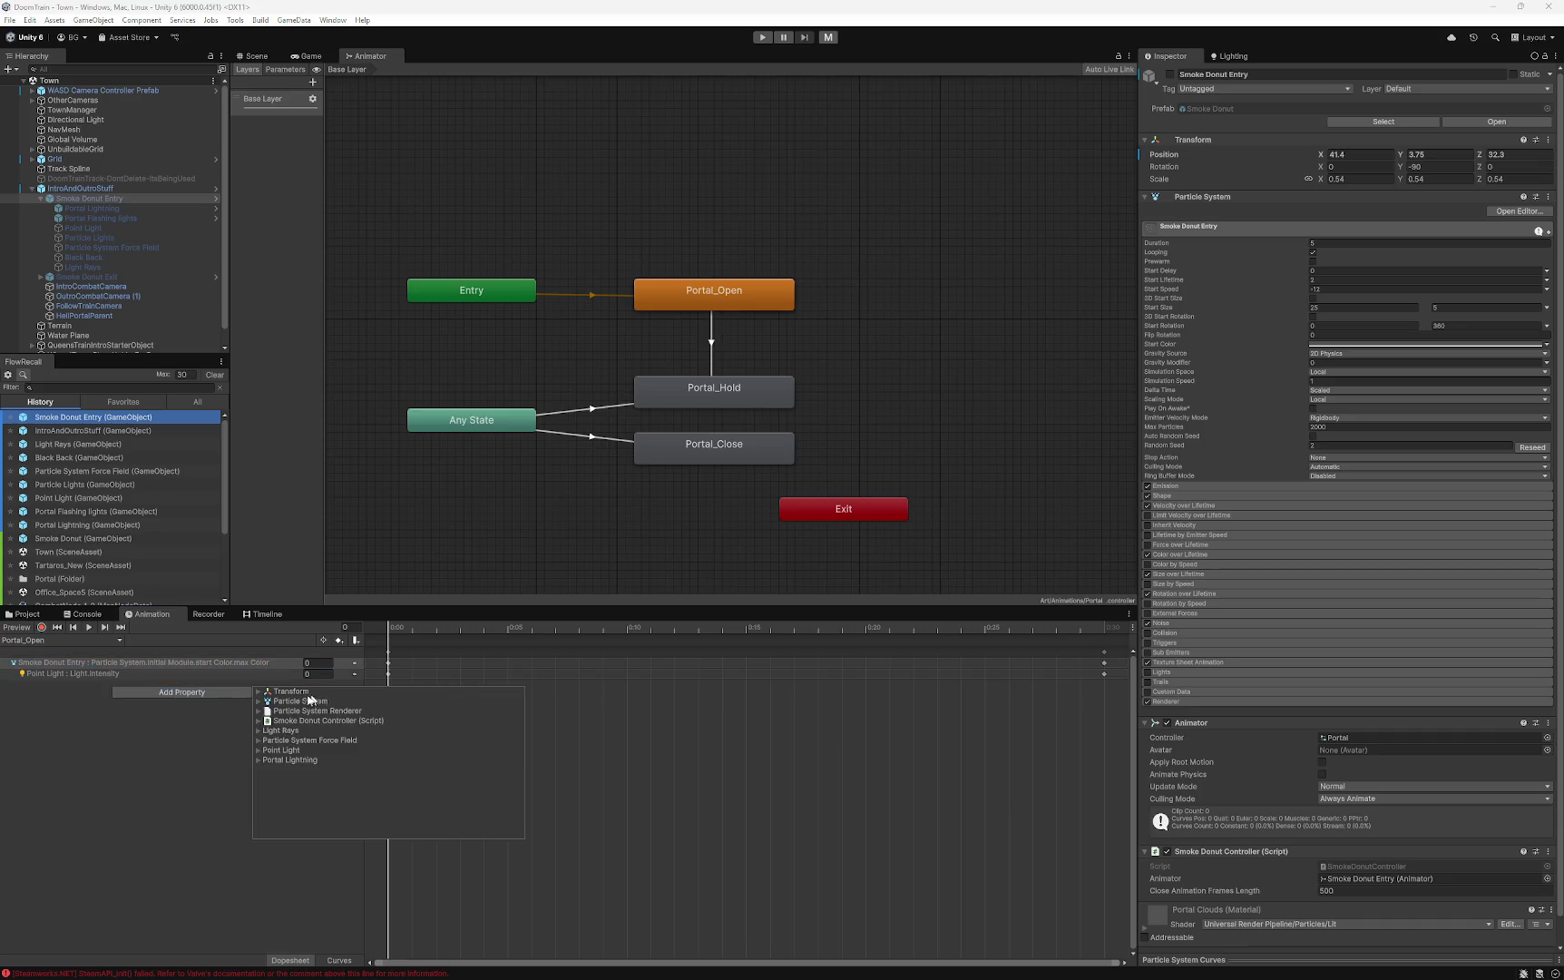
click(259, 703)
scroll(304, 733, down, 10)
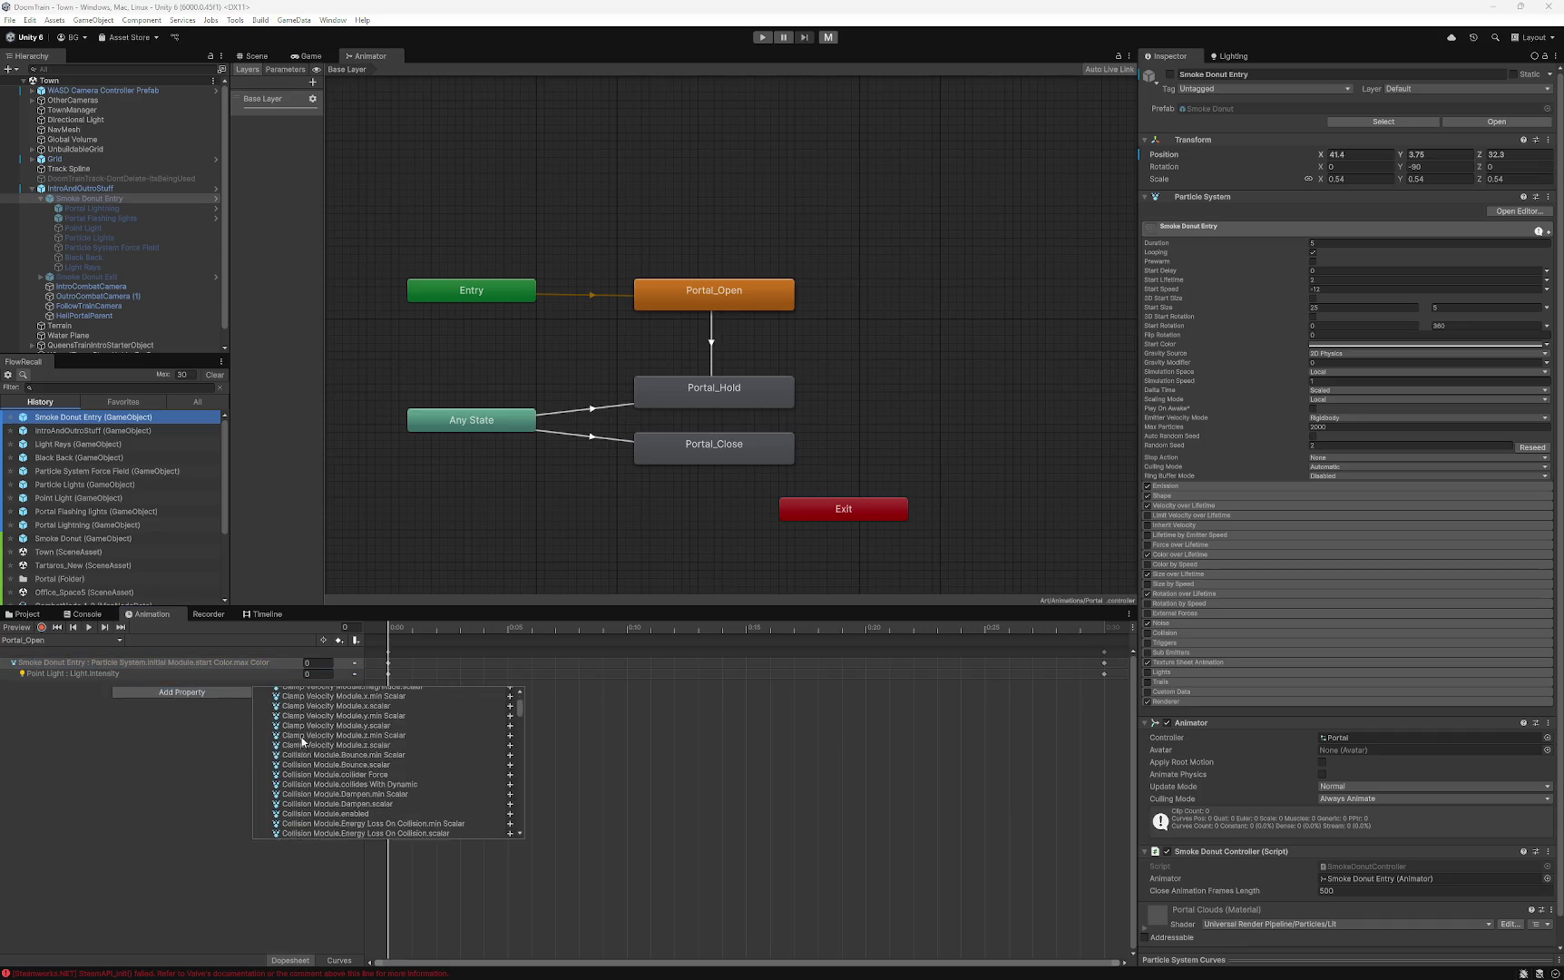
scroll(402, 772, down, 15)
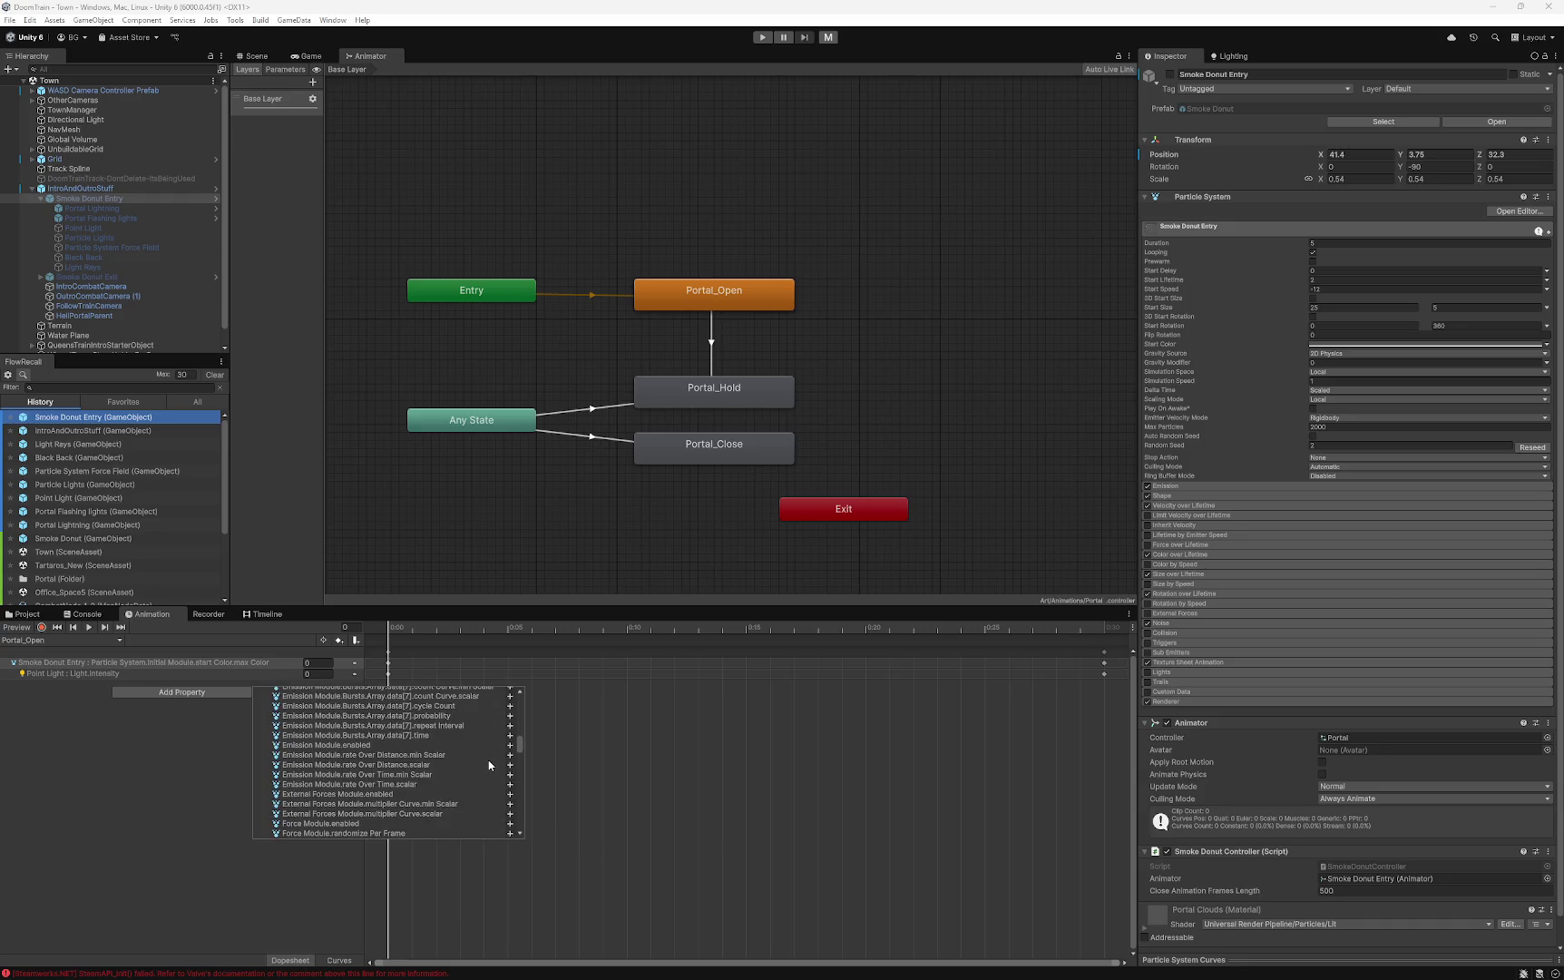
scroll(488, 764, down, 5)
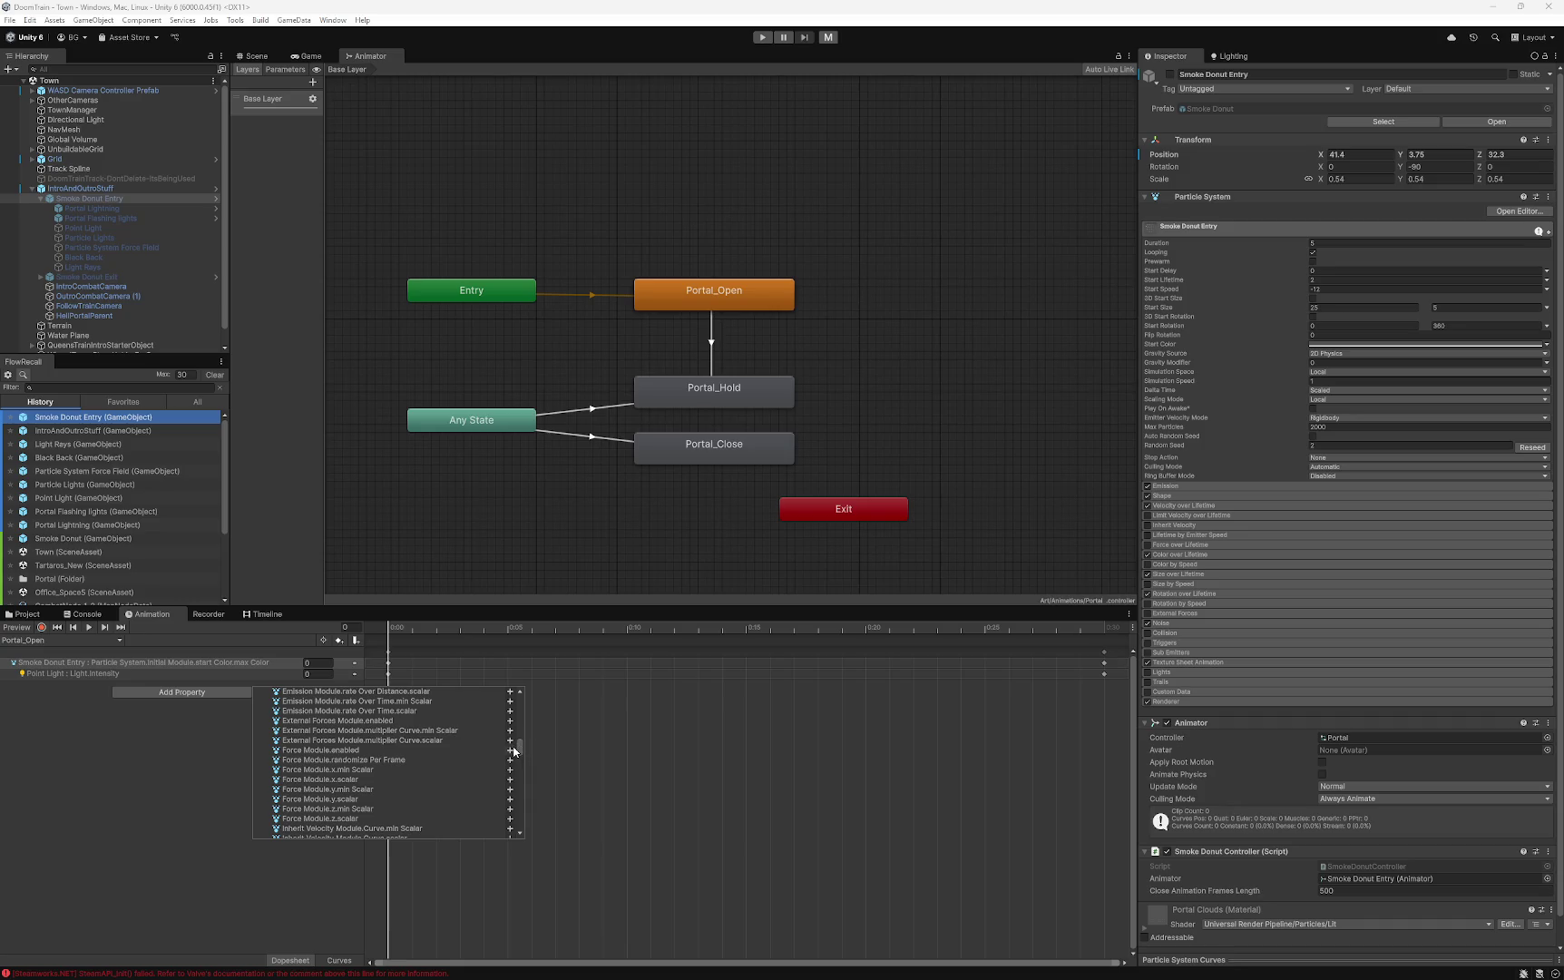
click(76, 804)
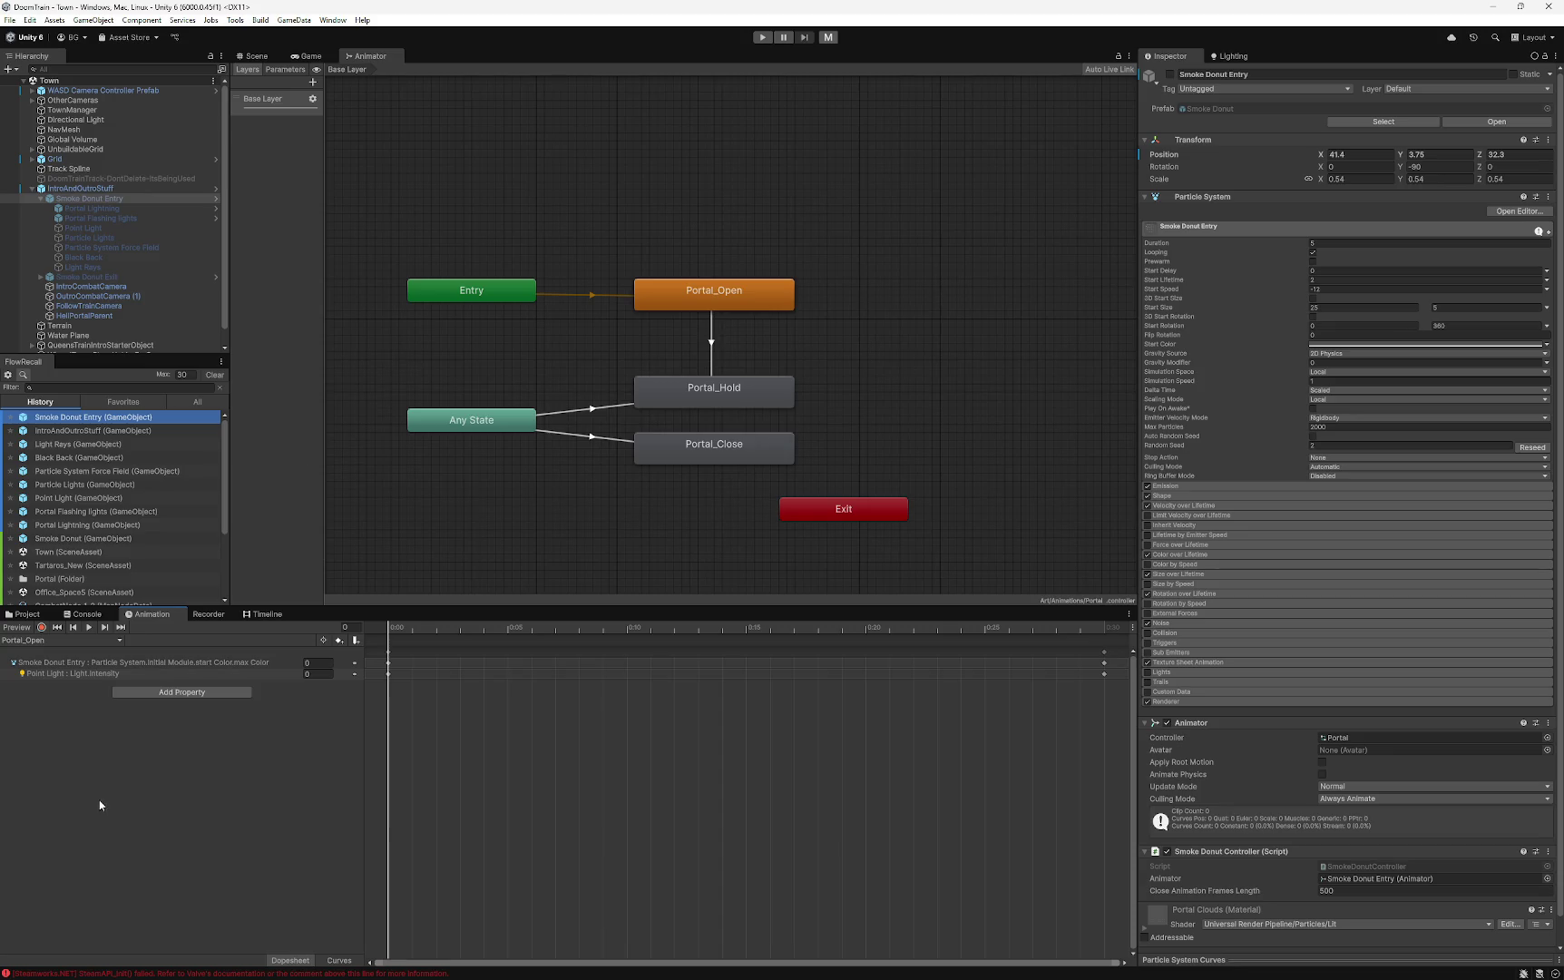
- Compare the Point Light intensity and start colour tracks, then preview Portal_Open up to about 0:05
click(66, 674)
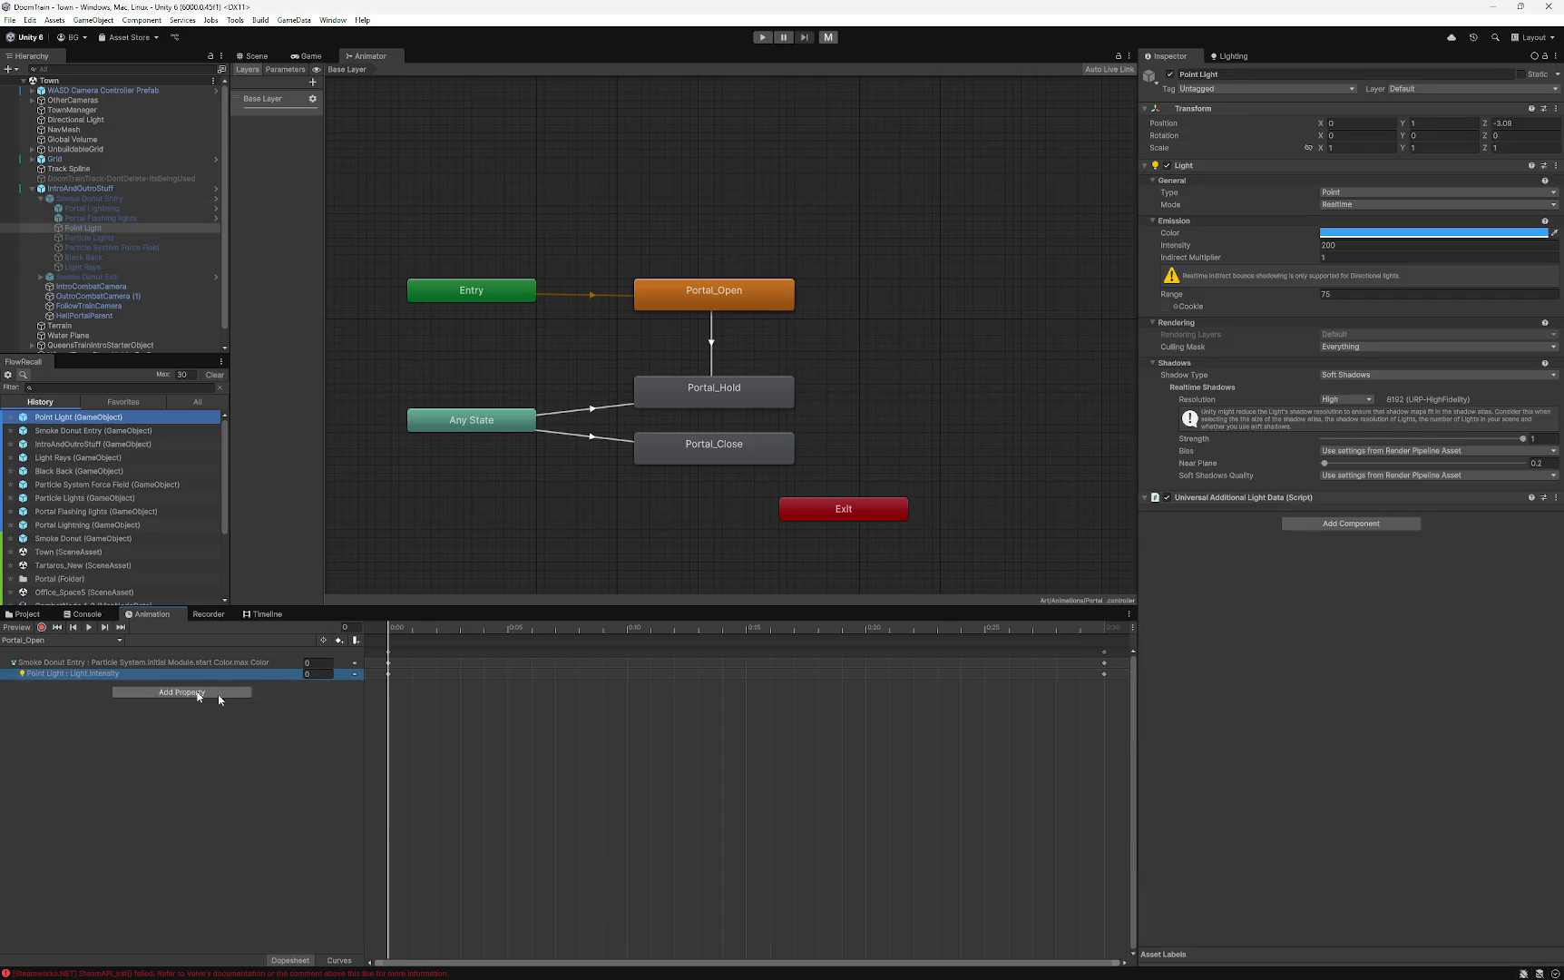
click(68, 663)
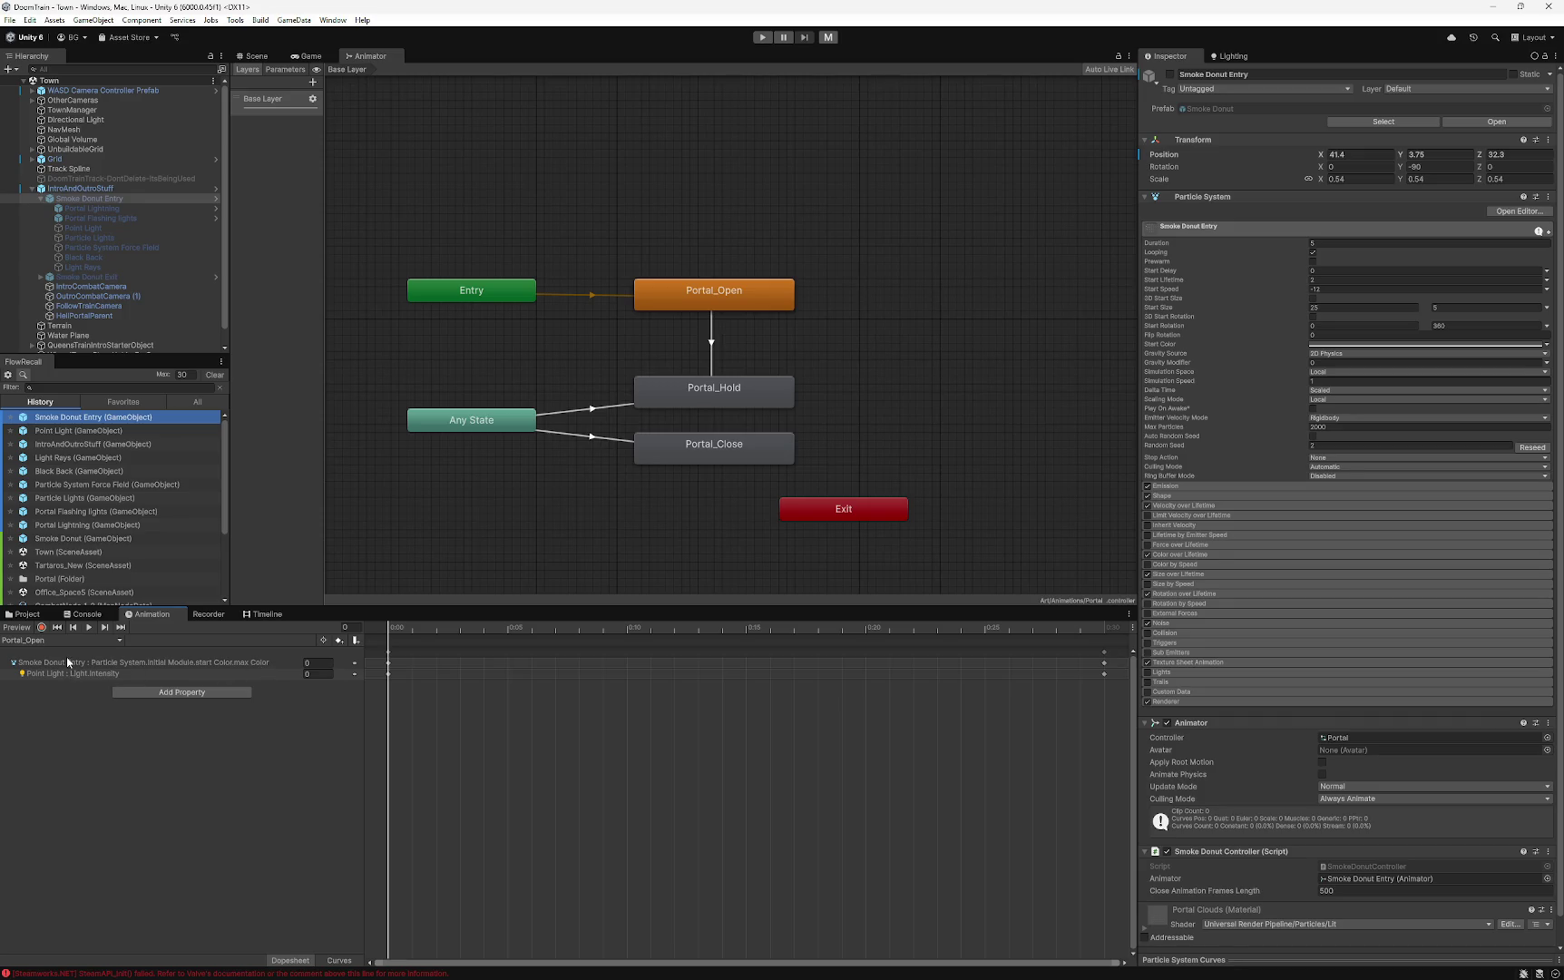
click(50, 673)
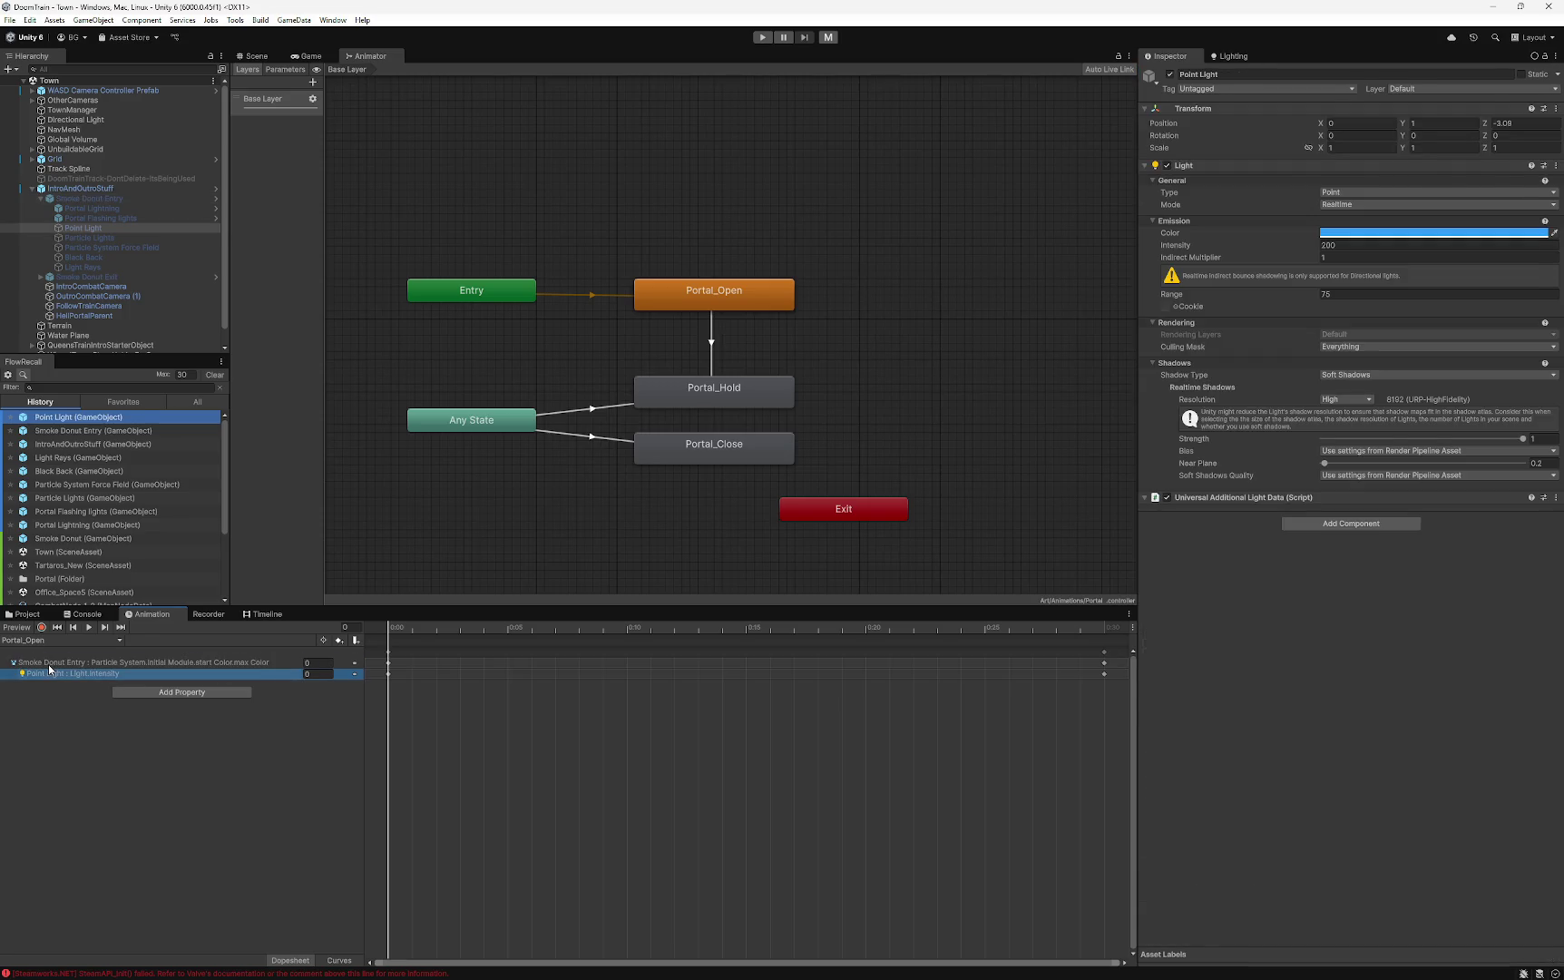
click(50, 663)
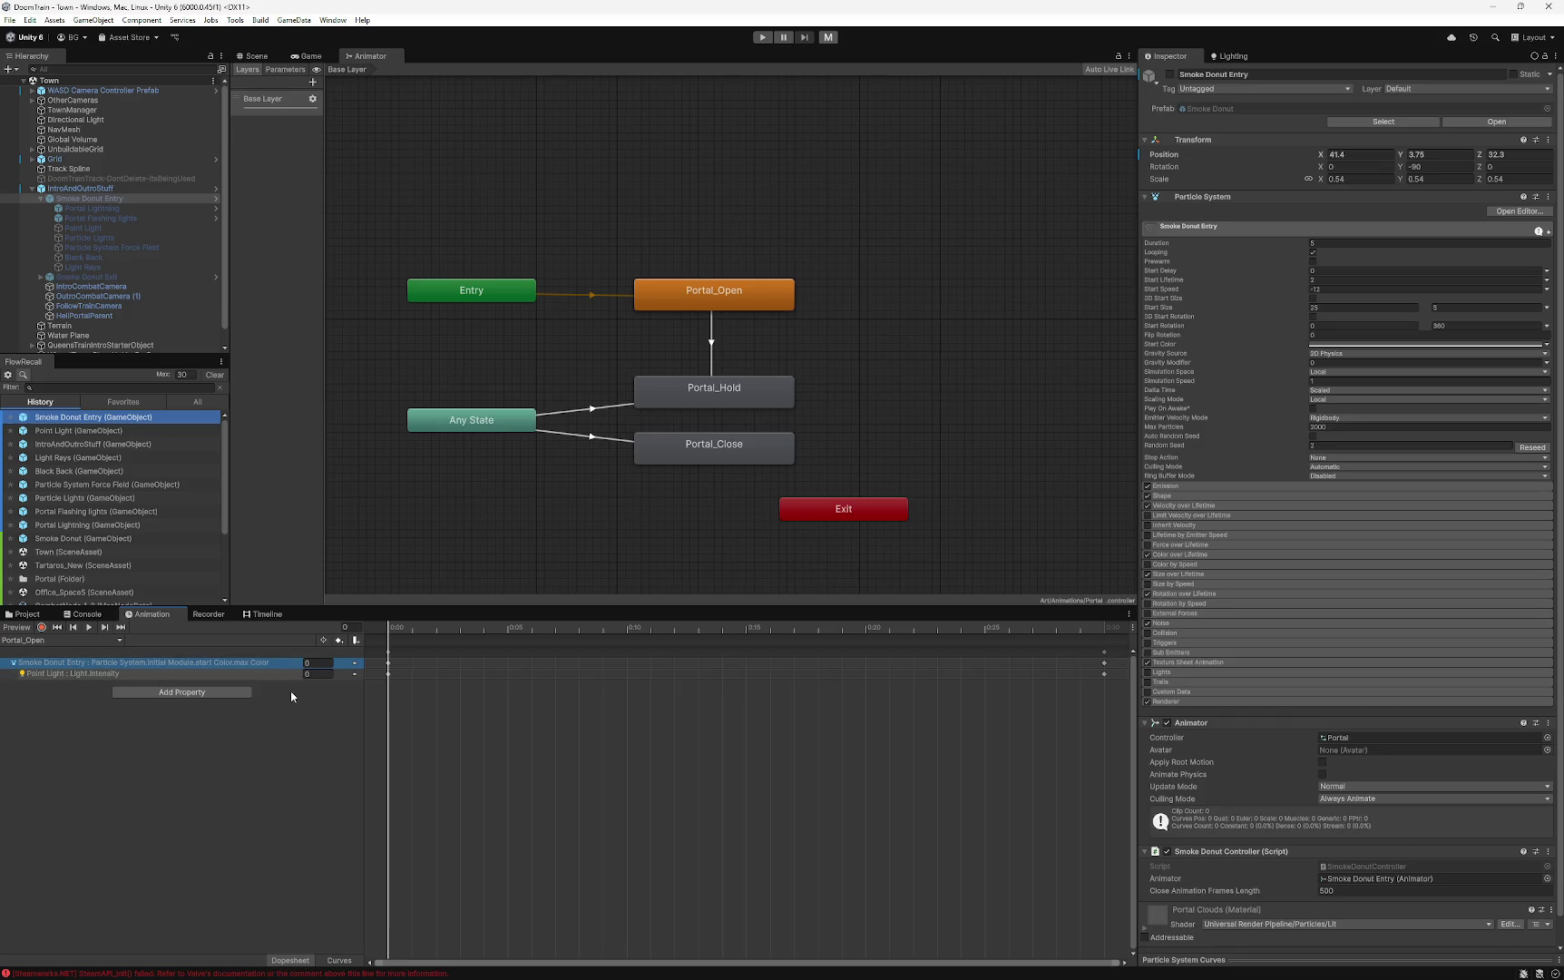
mouse_move(410, 632)
mouse_down()
mouse_move(383, 632)
mouse_move(1110, 649)
mouse_move(389, 640)
mouse_move(1106, 635)
mouse_move(336, 644)
mouse_up()
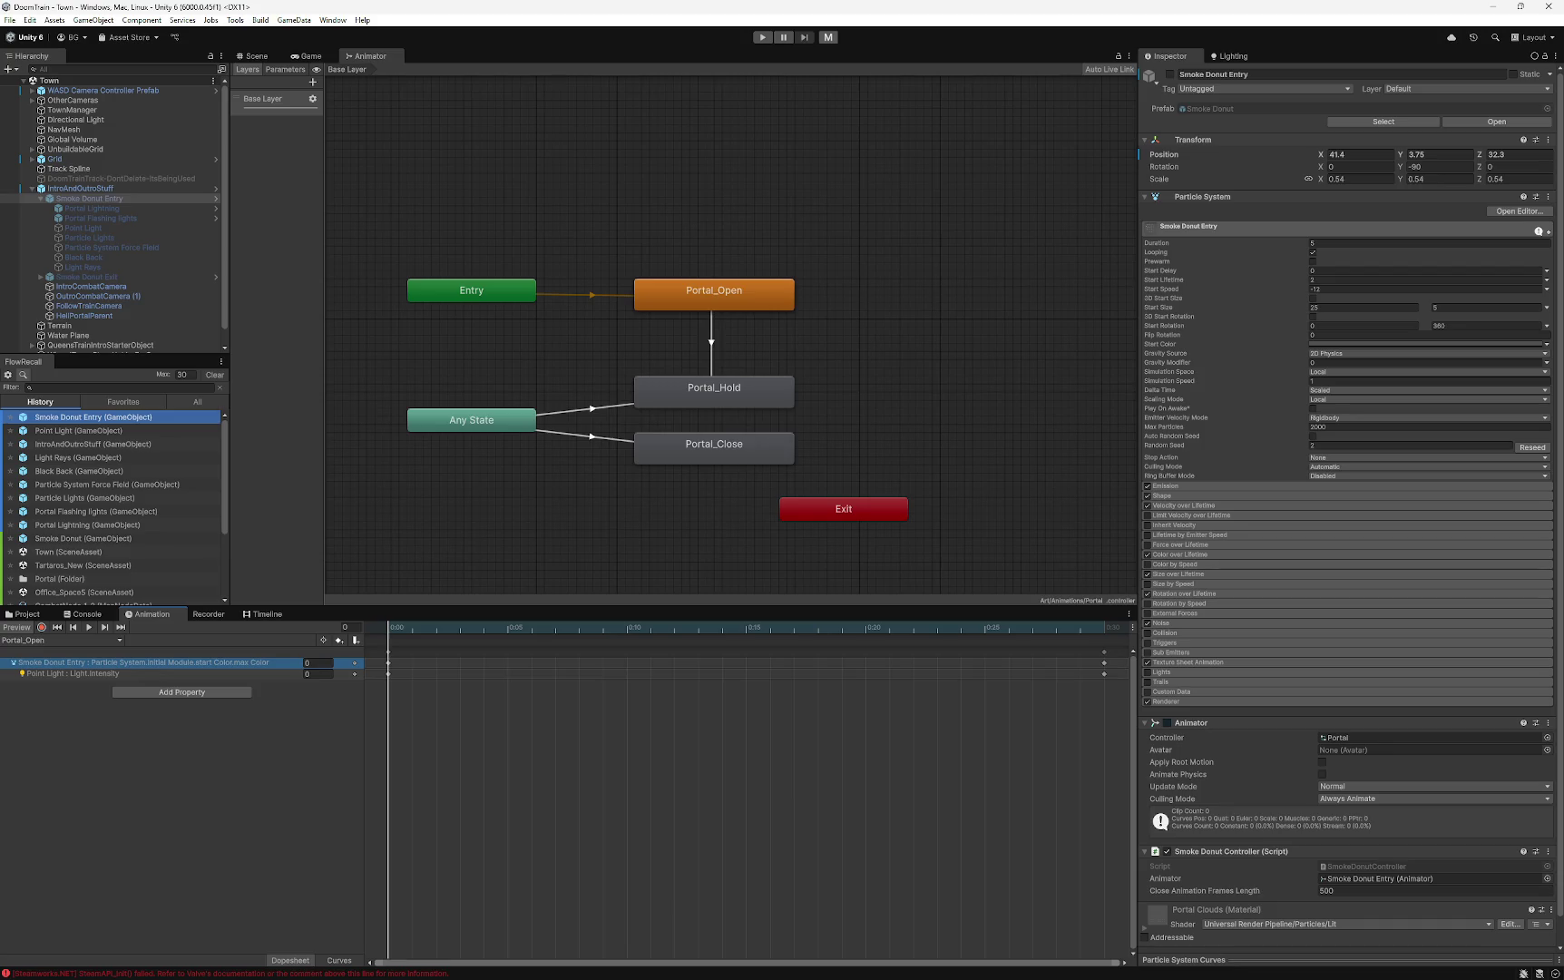
click(108, 803)
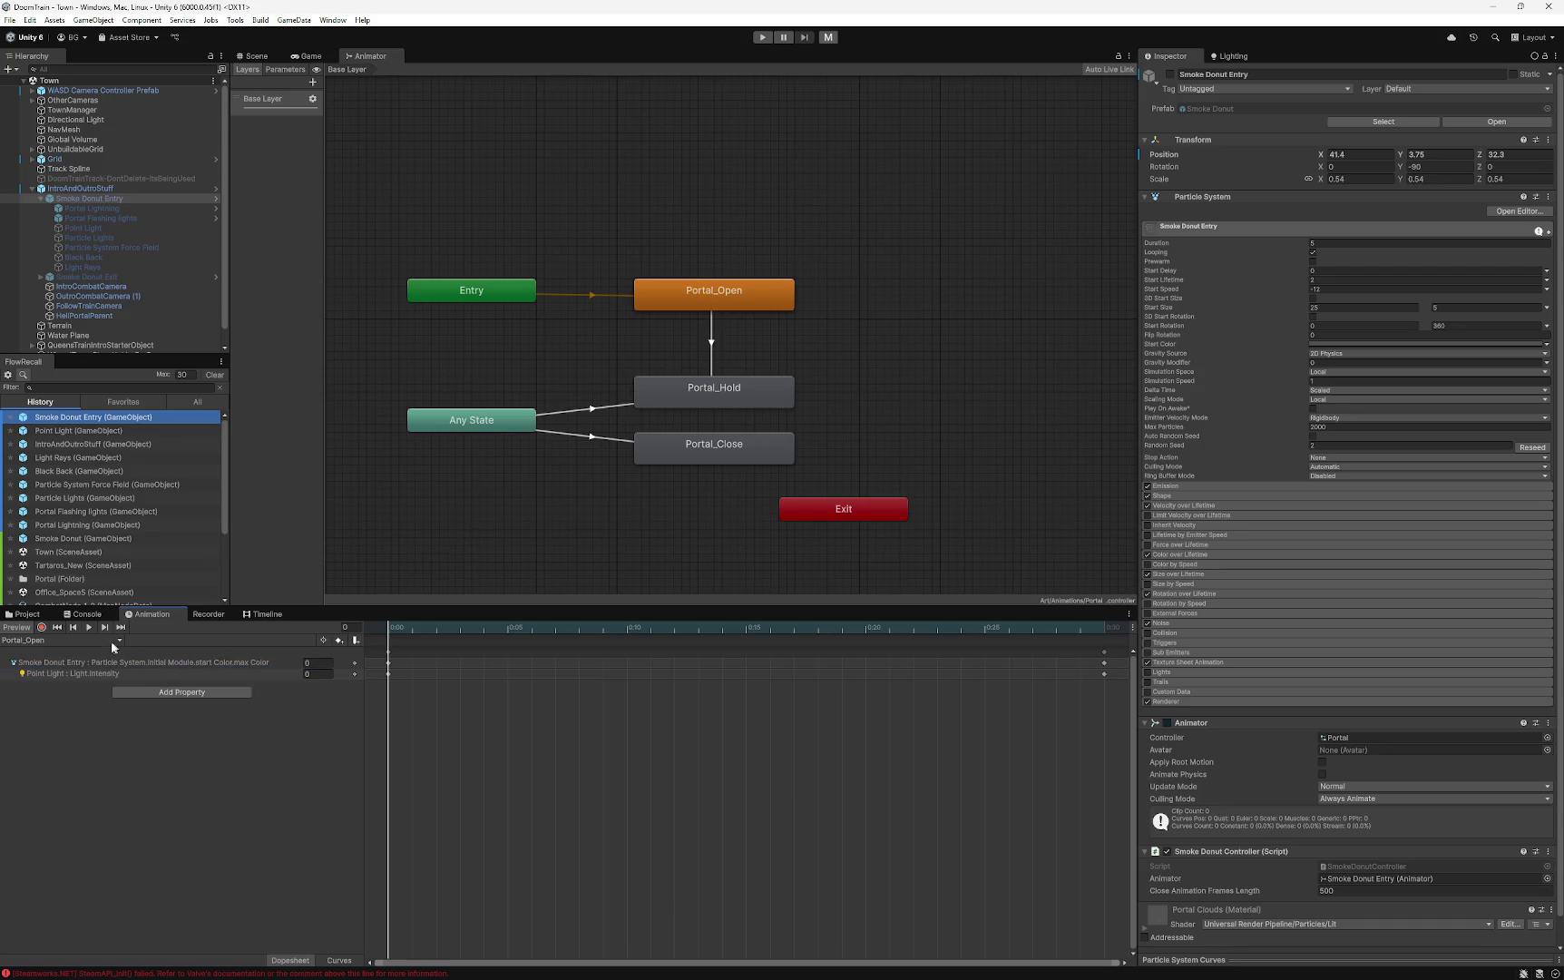
- Scroll through the full list of Particle System animatable properties, then dismiss it without adding one
click(188, 696)
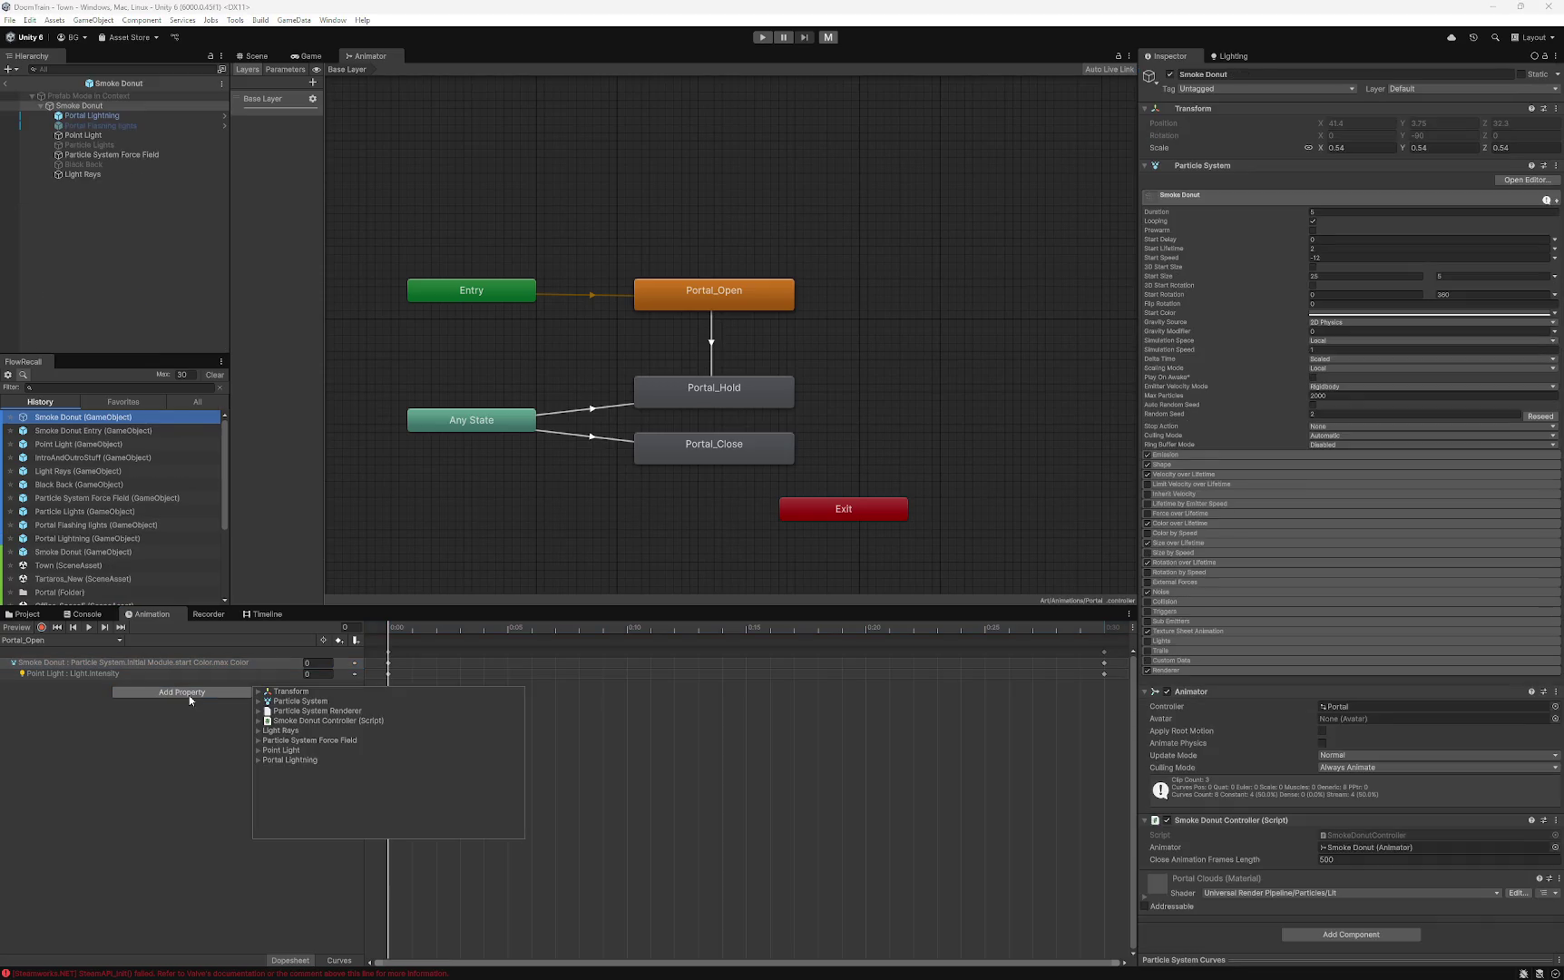
click(259, 702)
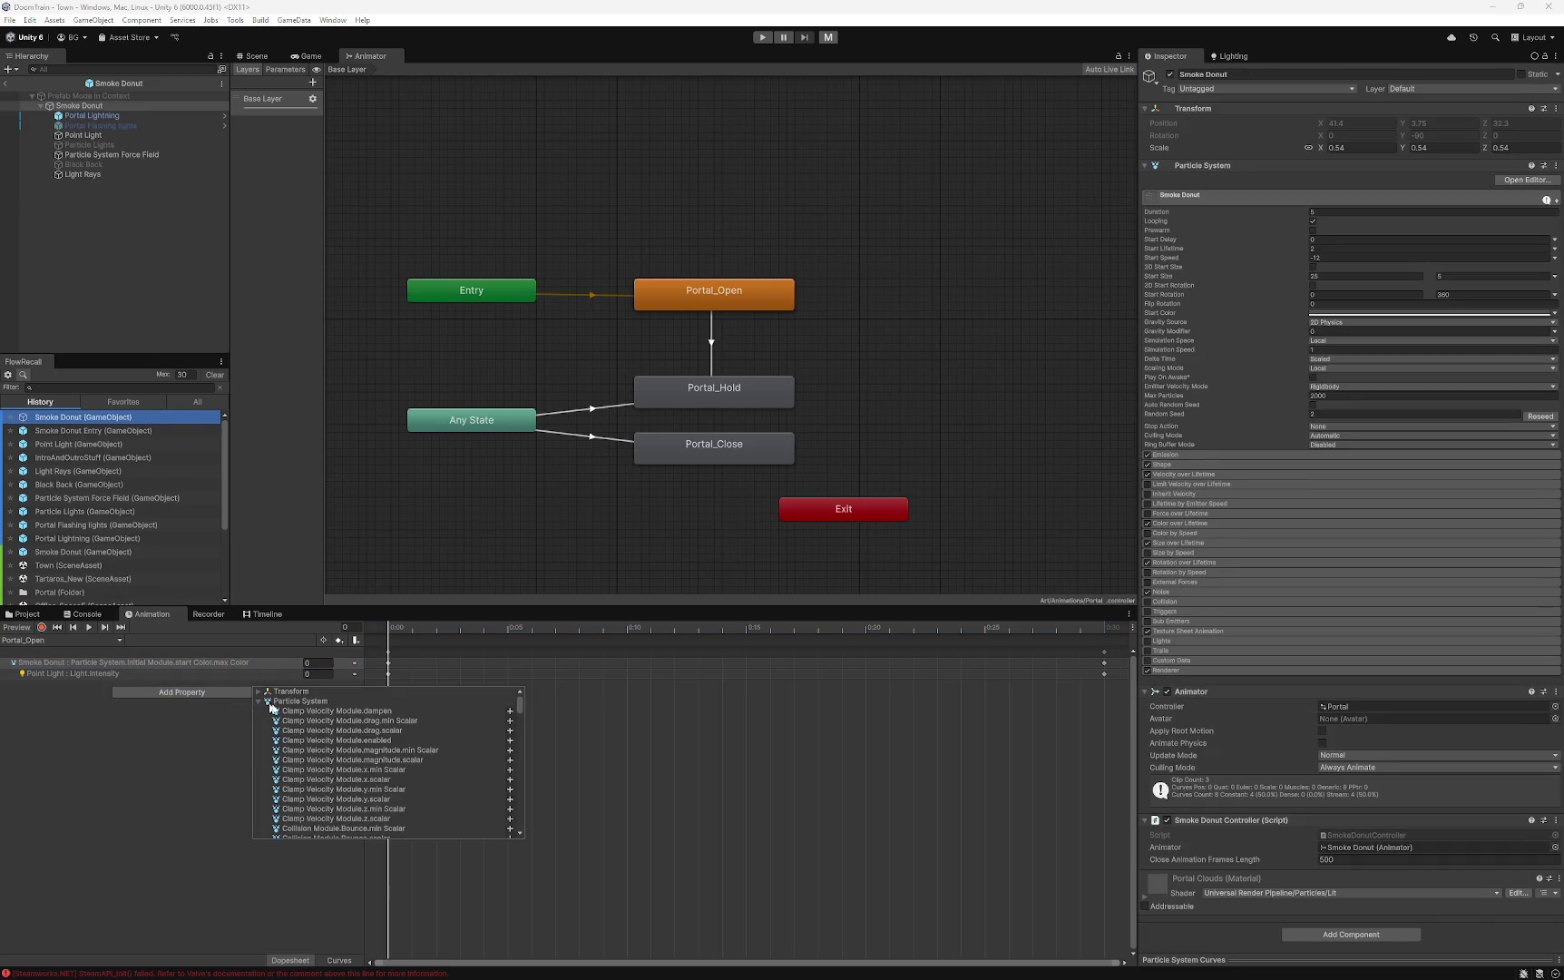
scroll(522, 708, down, 2)
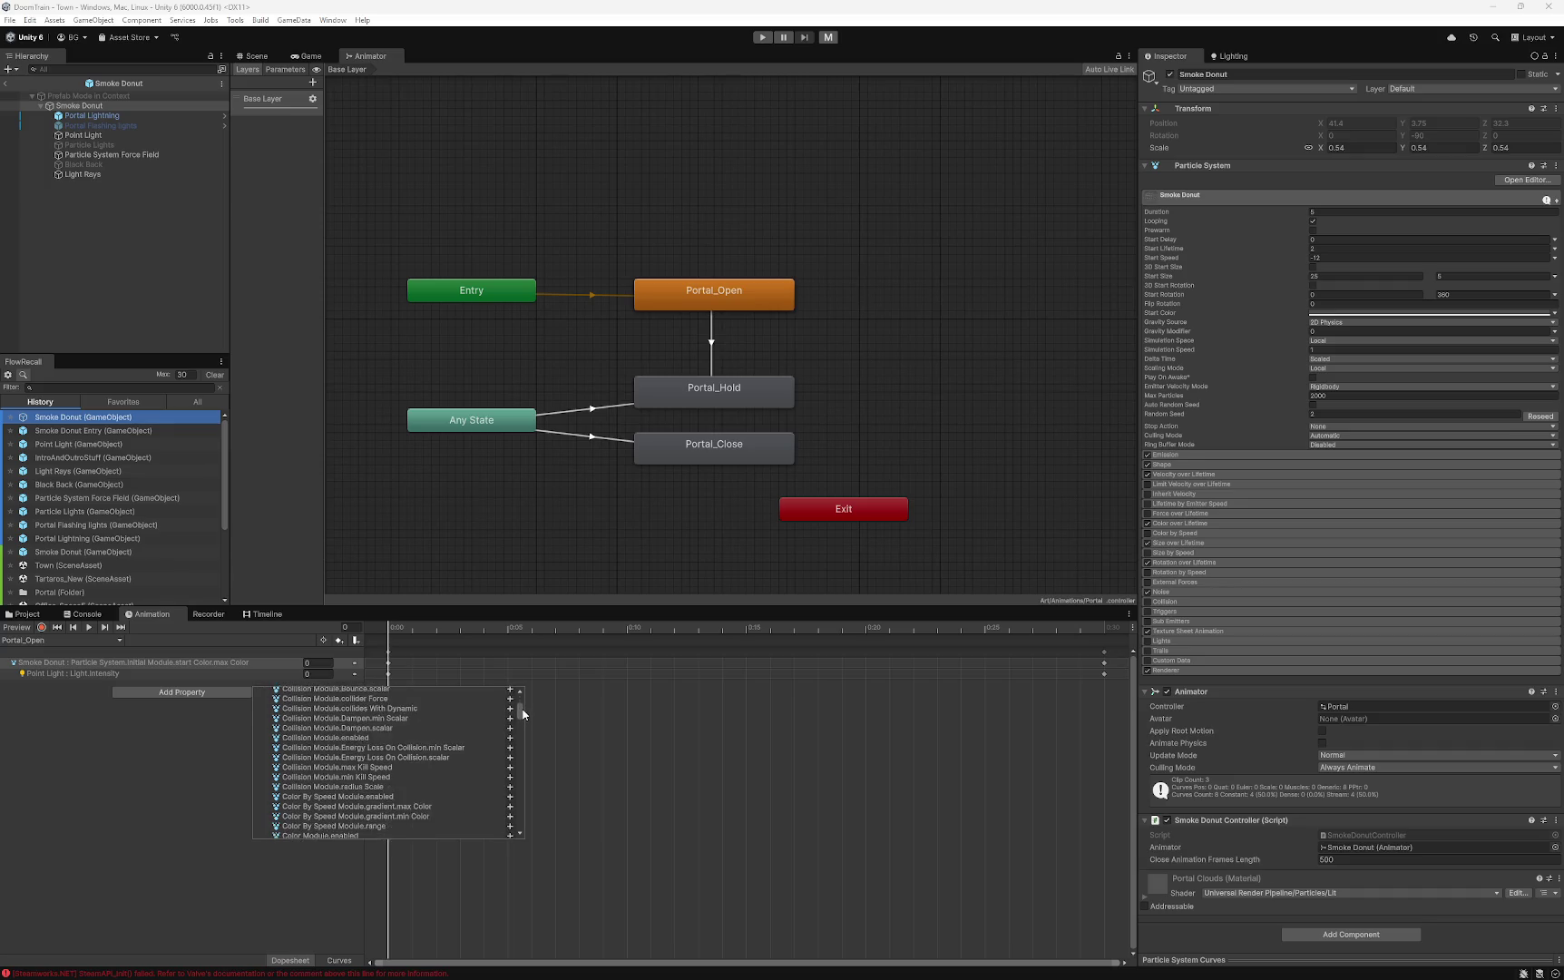
scroll(484, 726, down, 10)
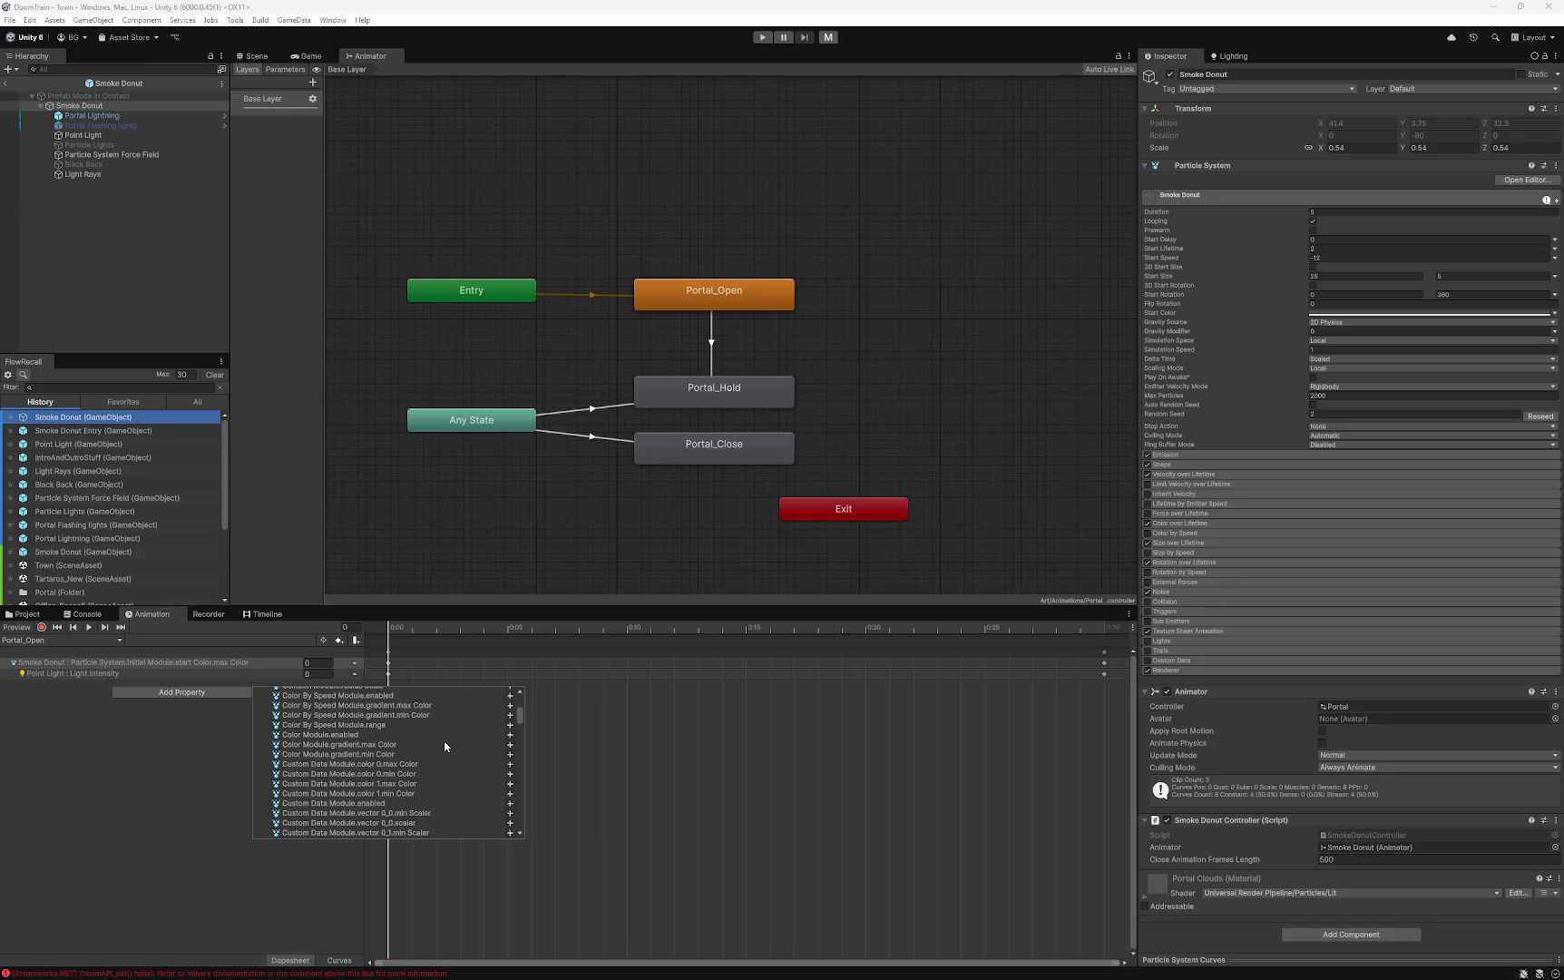
scroll(444, 741, down, 2)
scroll(445, 746, down, 8)
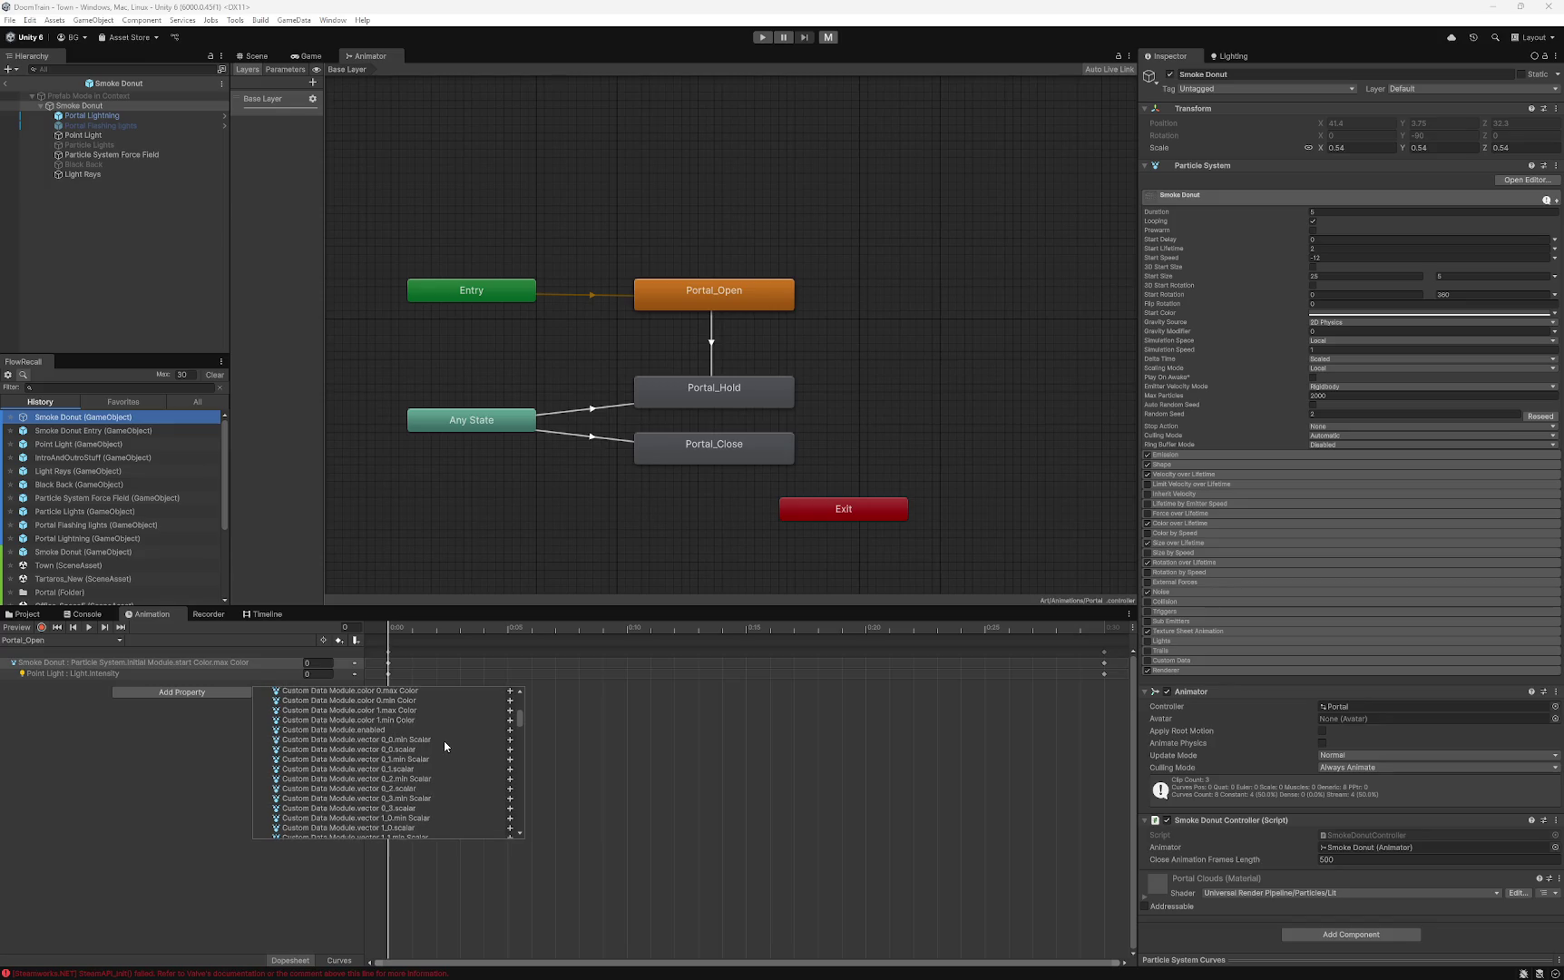
scroll(444, 748, down, 10)
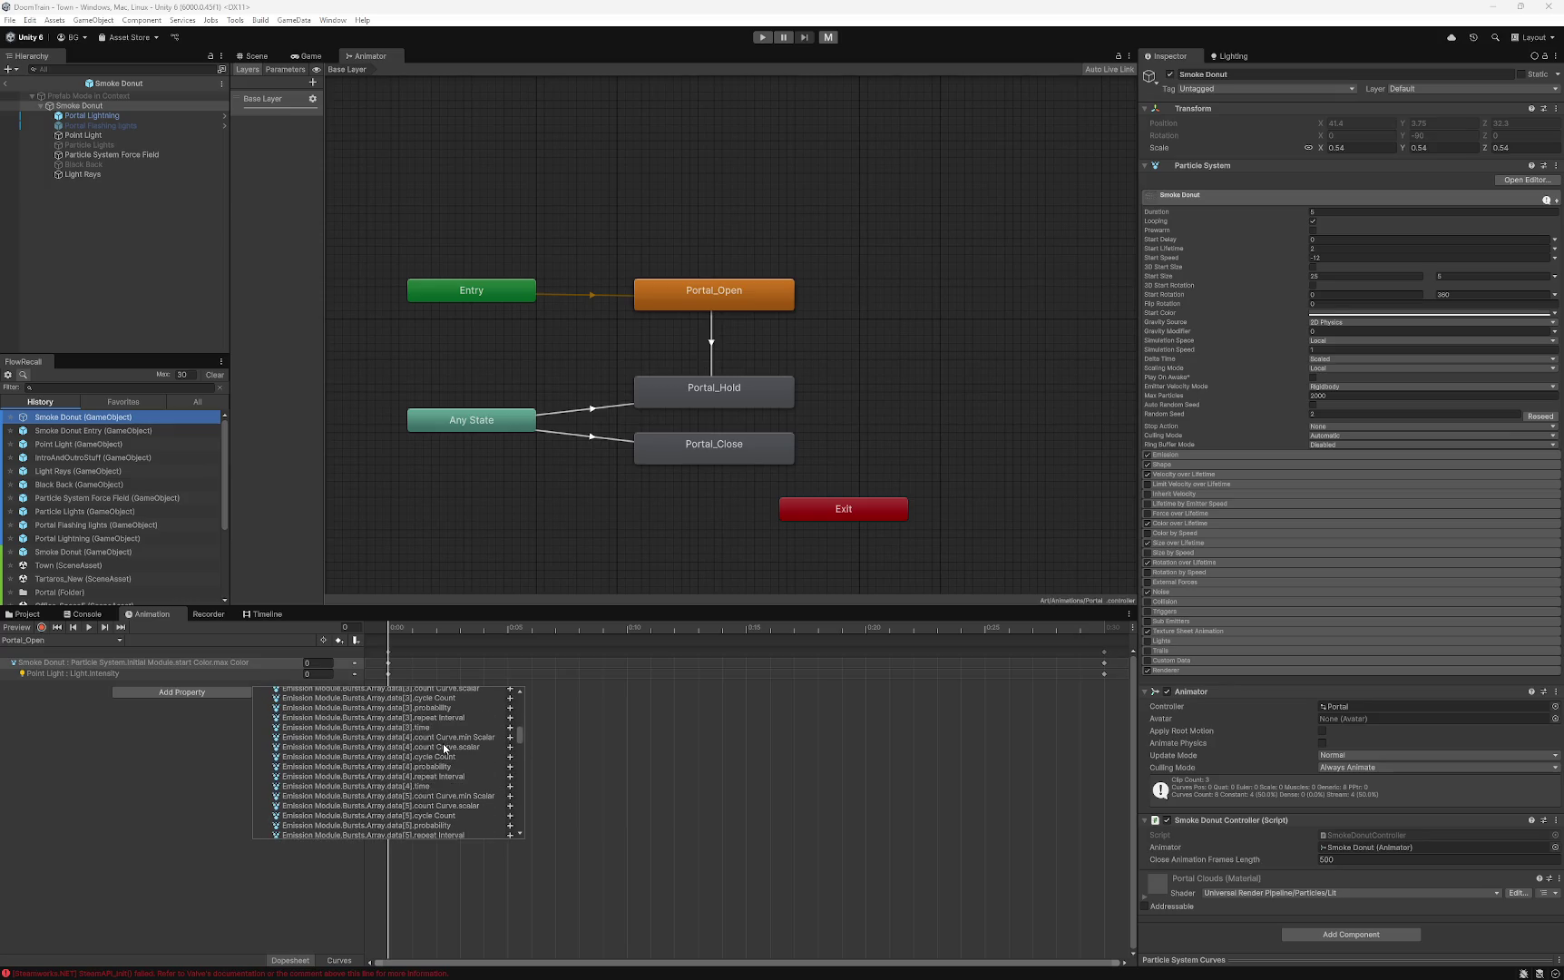
scroll(443, 748, down, 10)
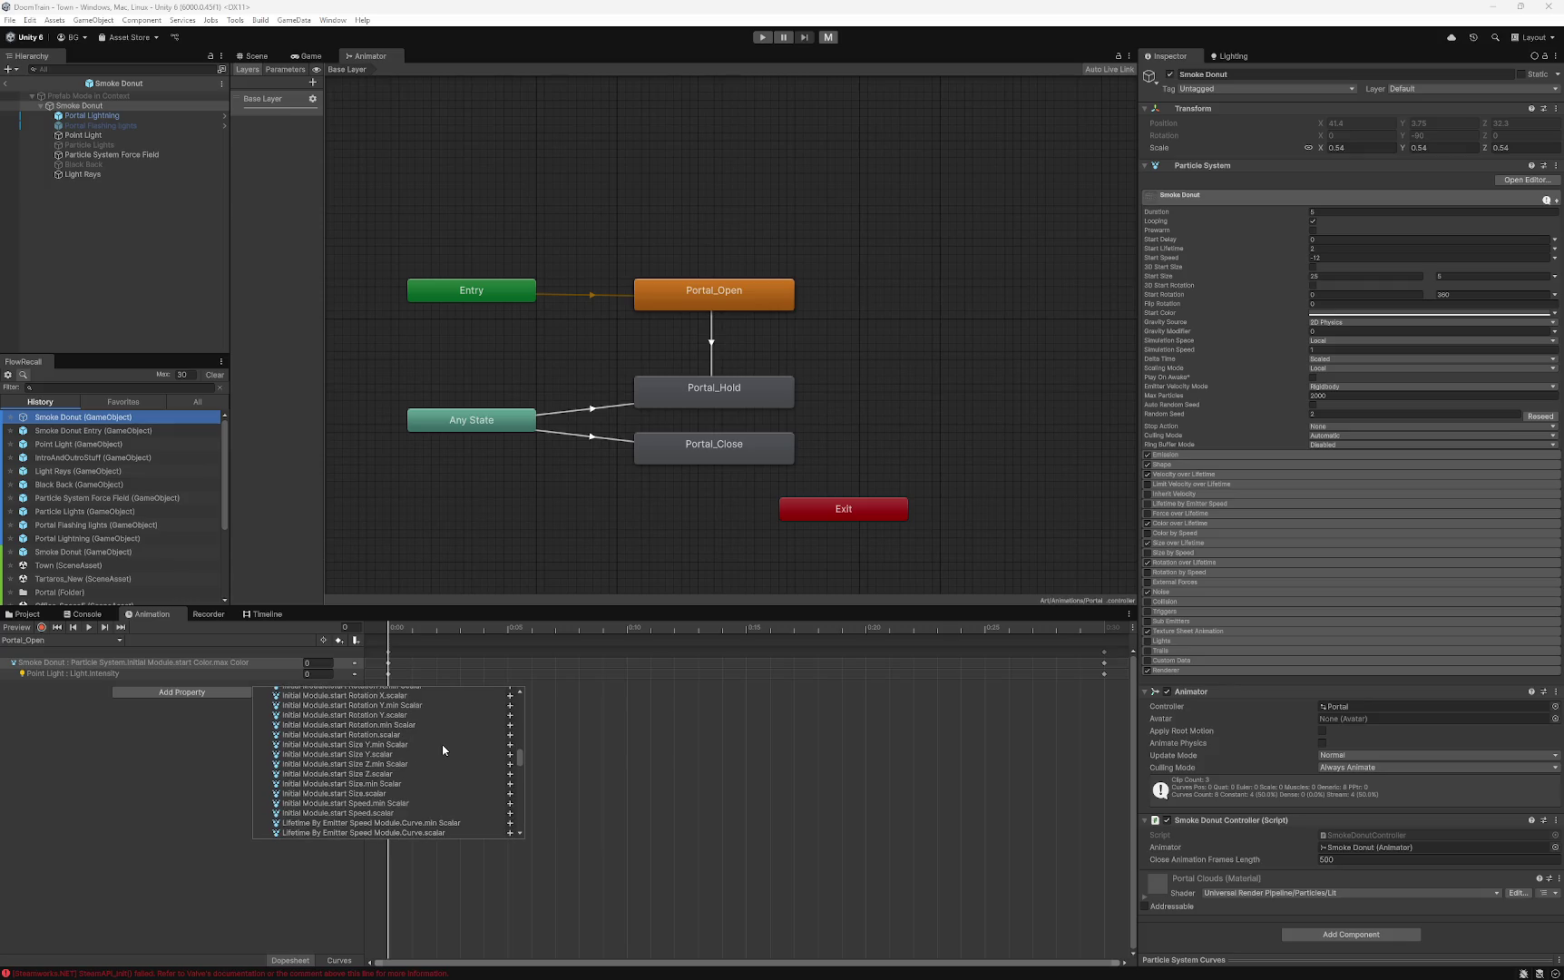
scroll(443, 750, up, 3)
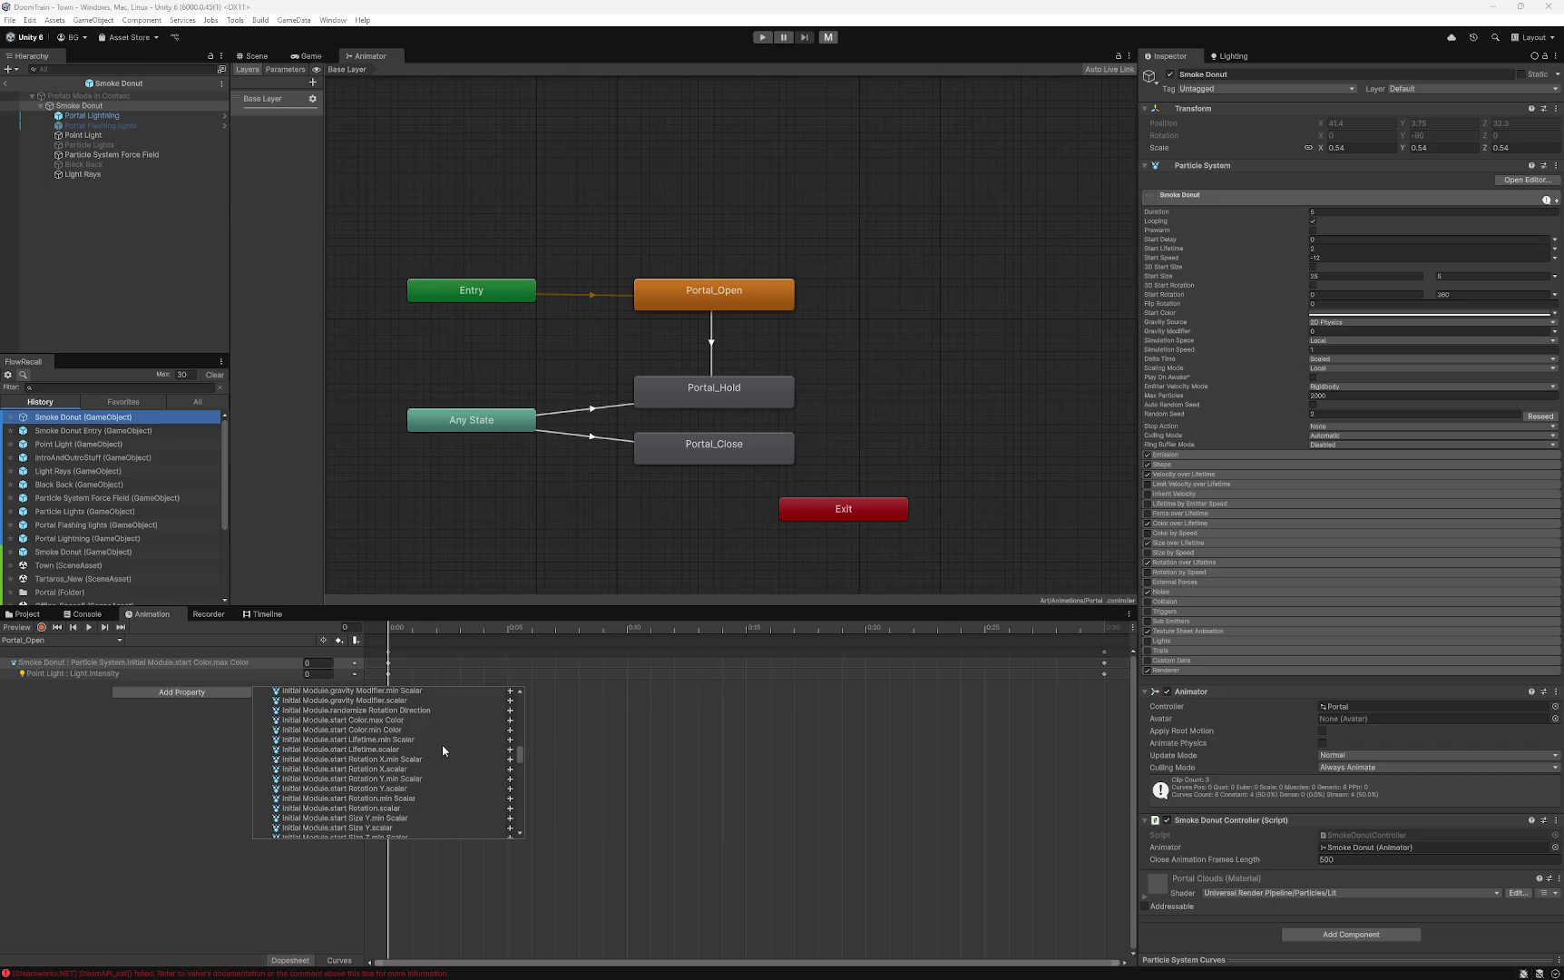
scroll(444, 749, down, 2)
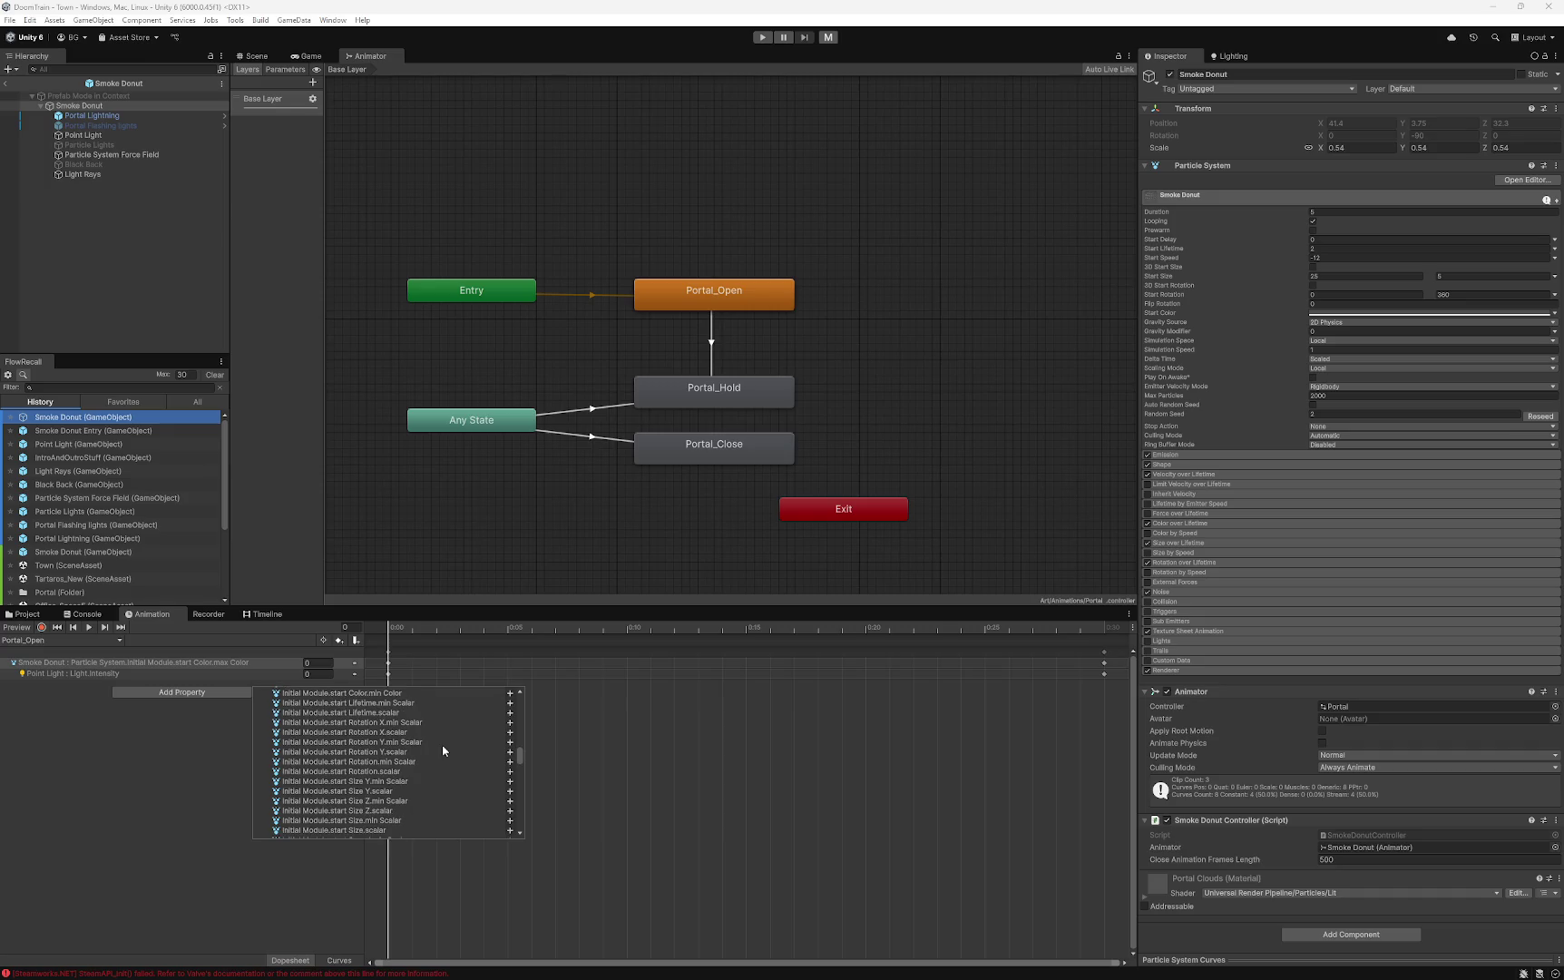
scroll(444, 749, up, 2)
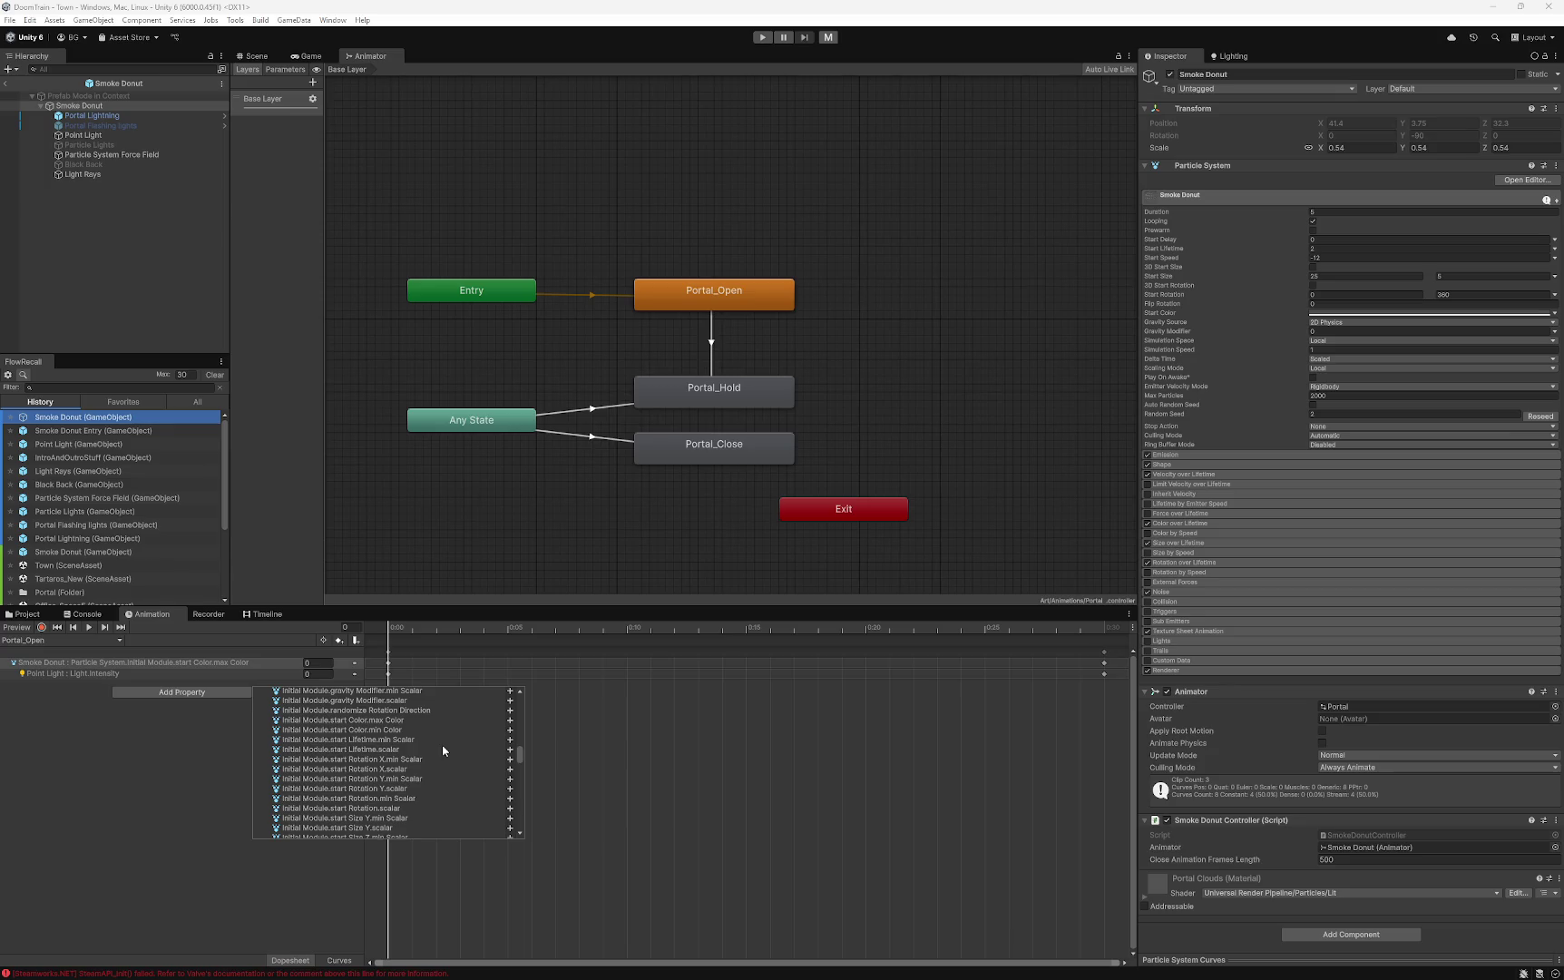
scroll(444, 749, down, 5)
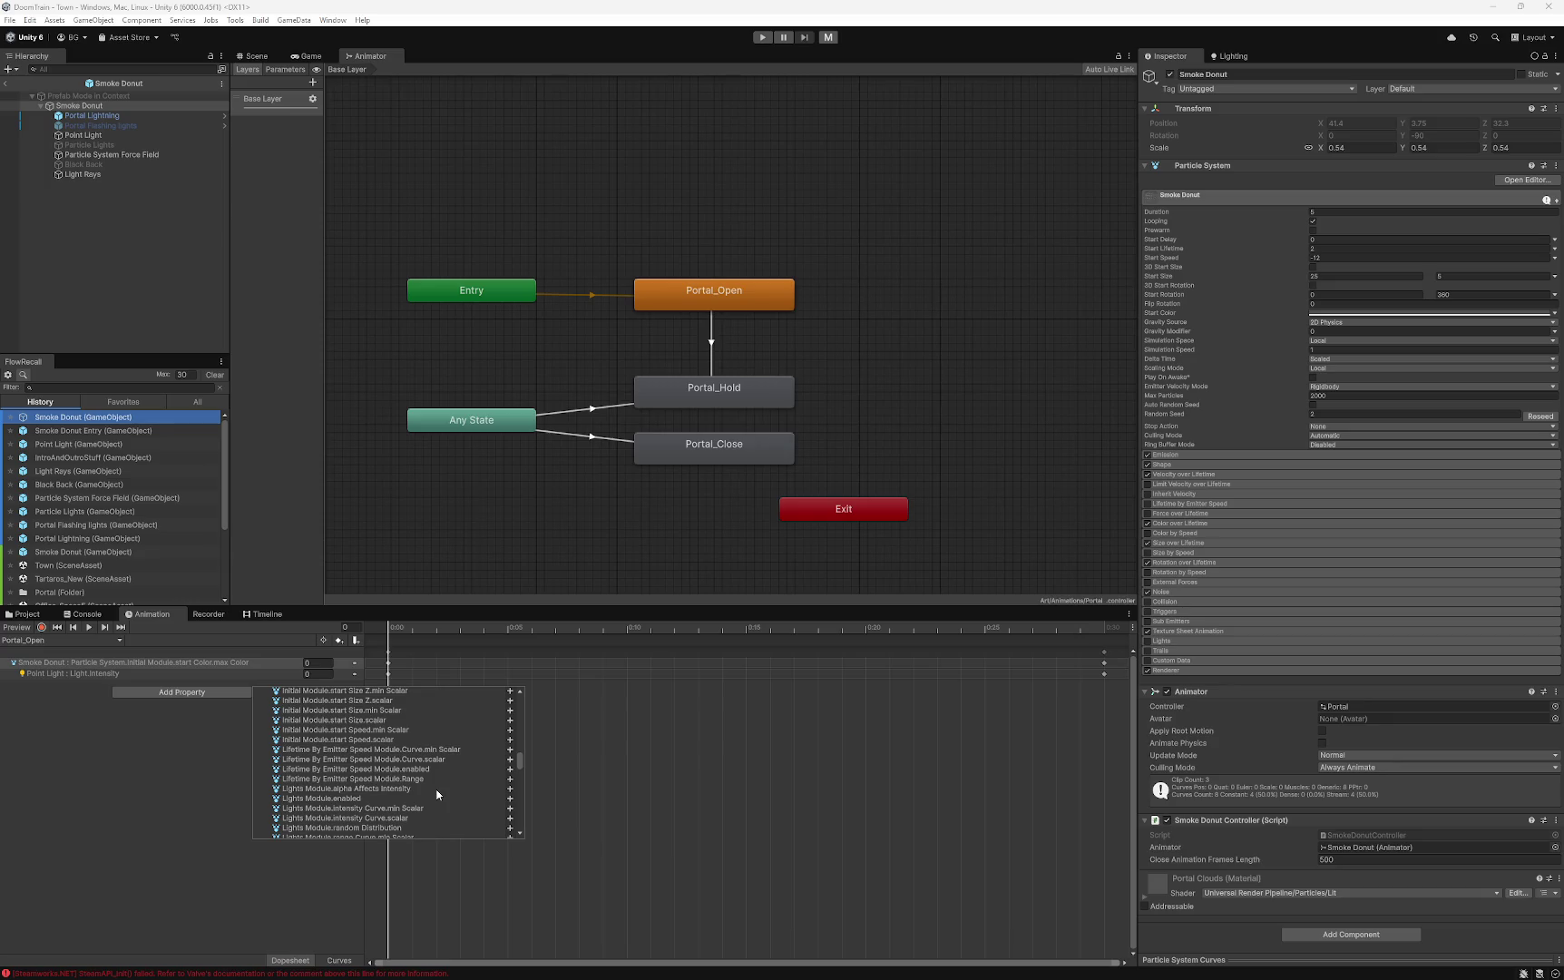
scroll(436, 795, down, 1)
scroll(448, 762, down, 5)
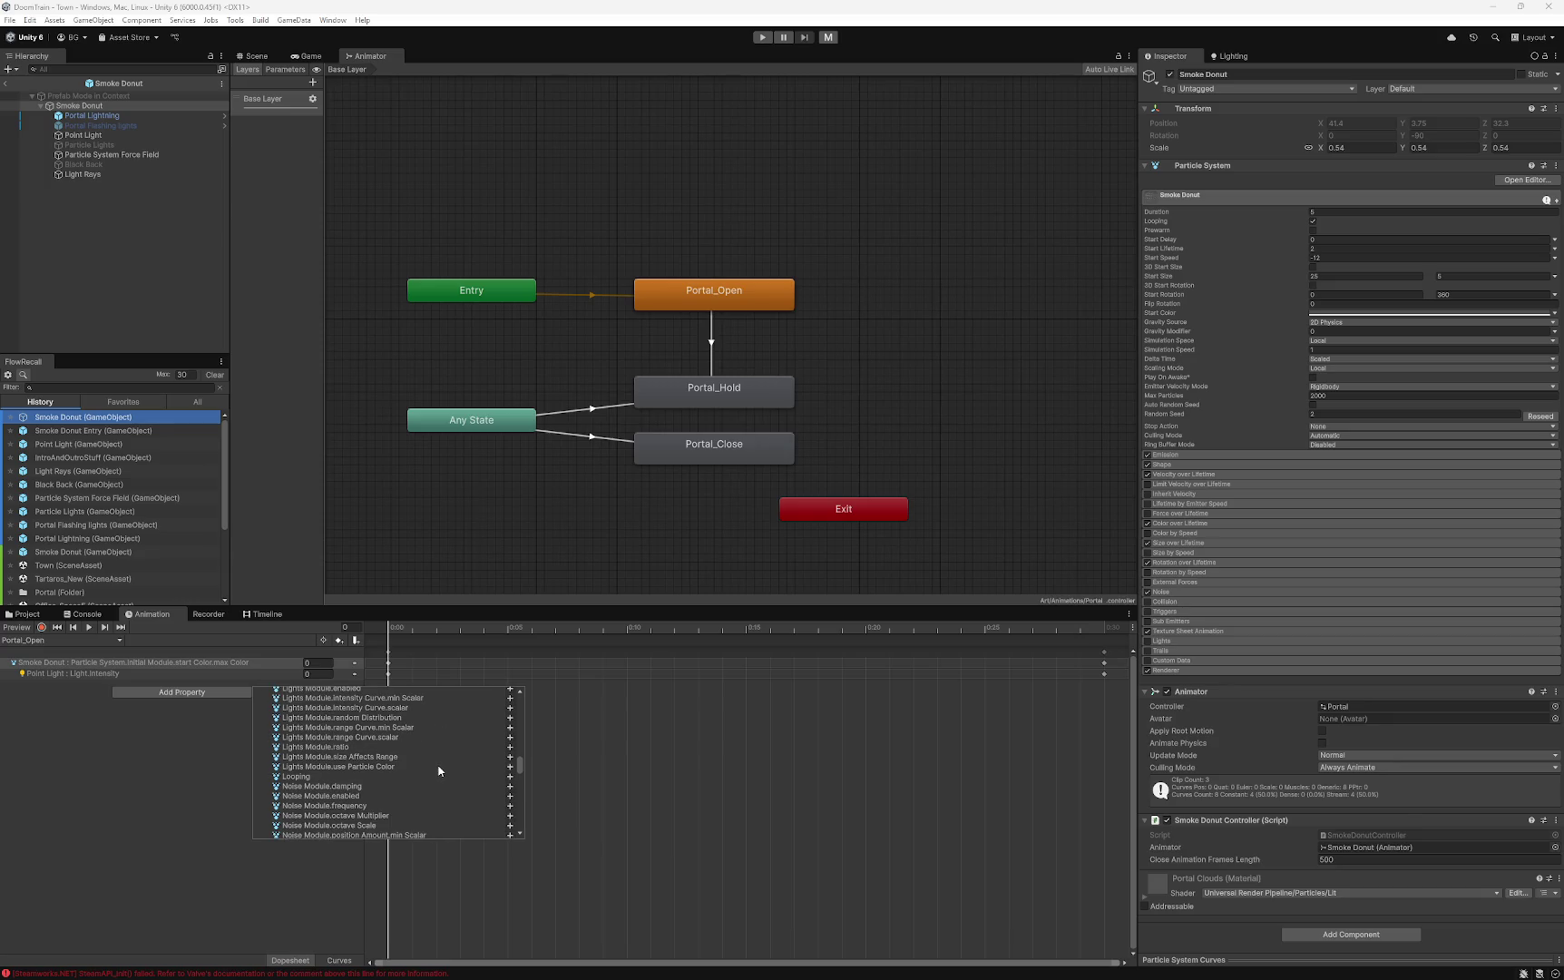
scroll(438, 771, down, 6)
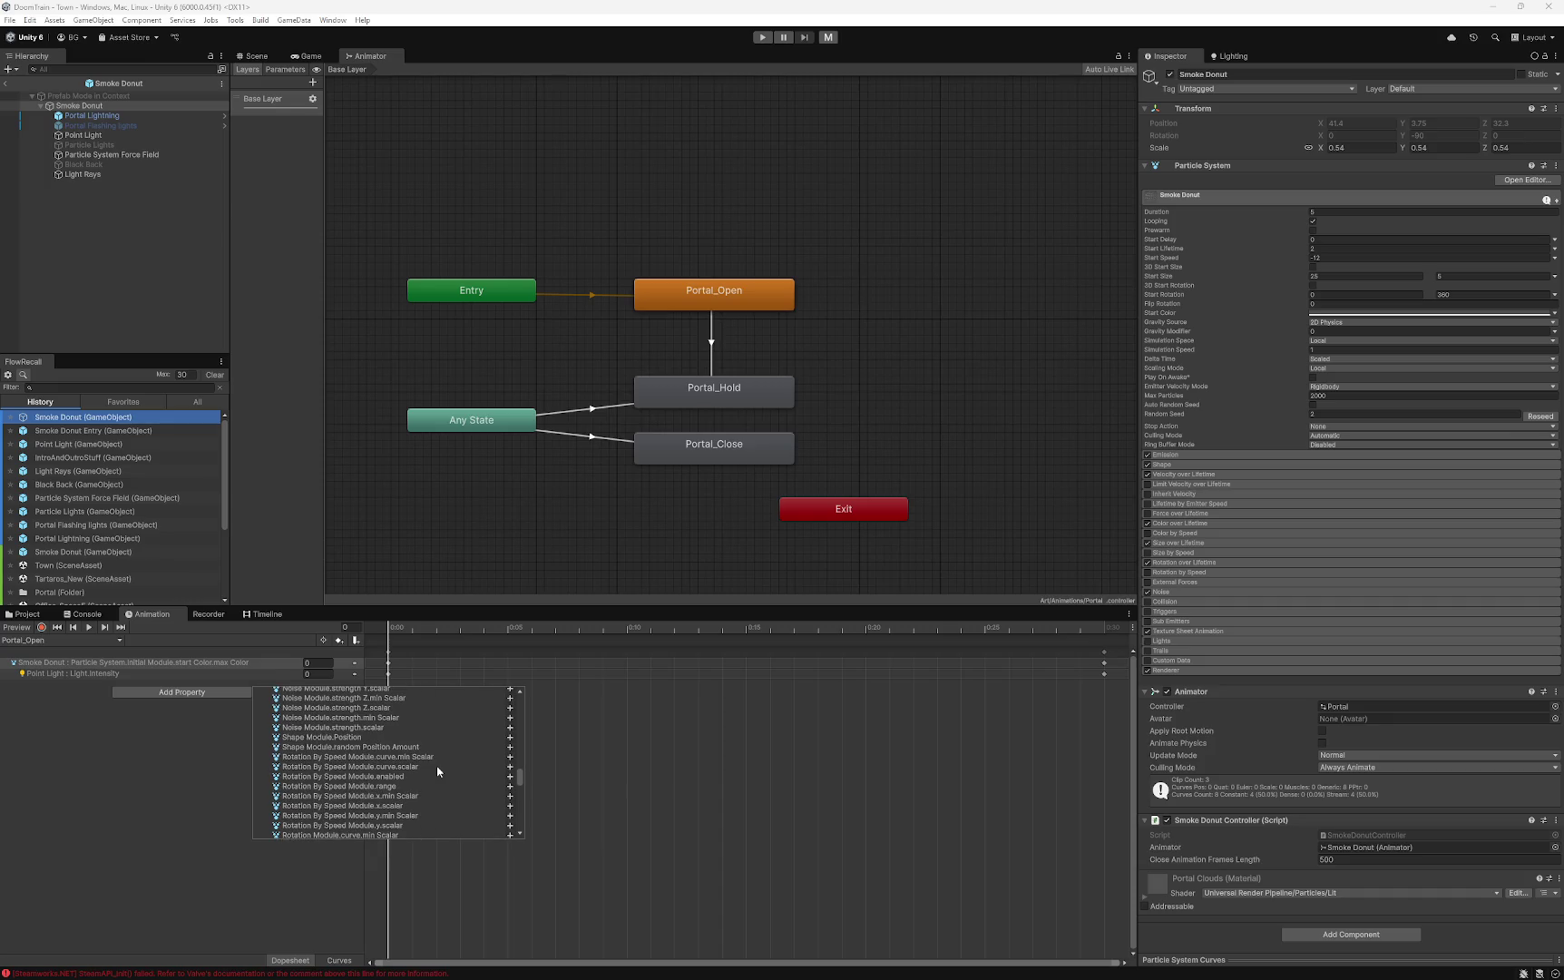
scroll(437, 771, down, 3)
scroll(437, 771, down, 10)
scroll(437, 771, down, 6)
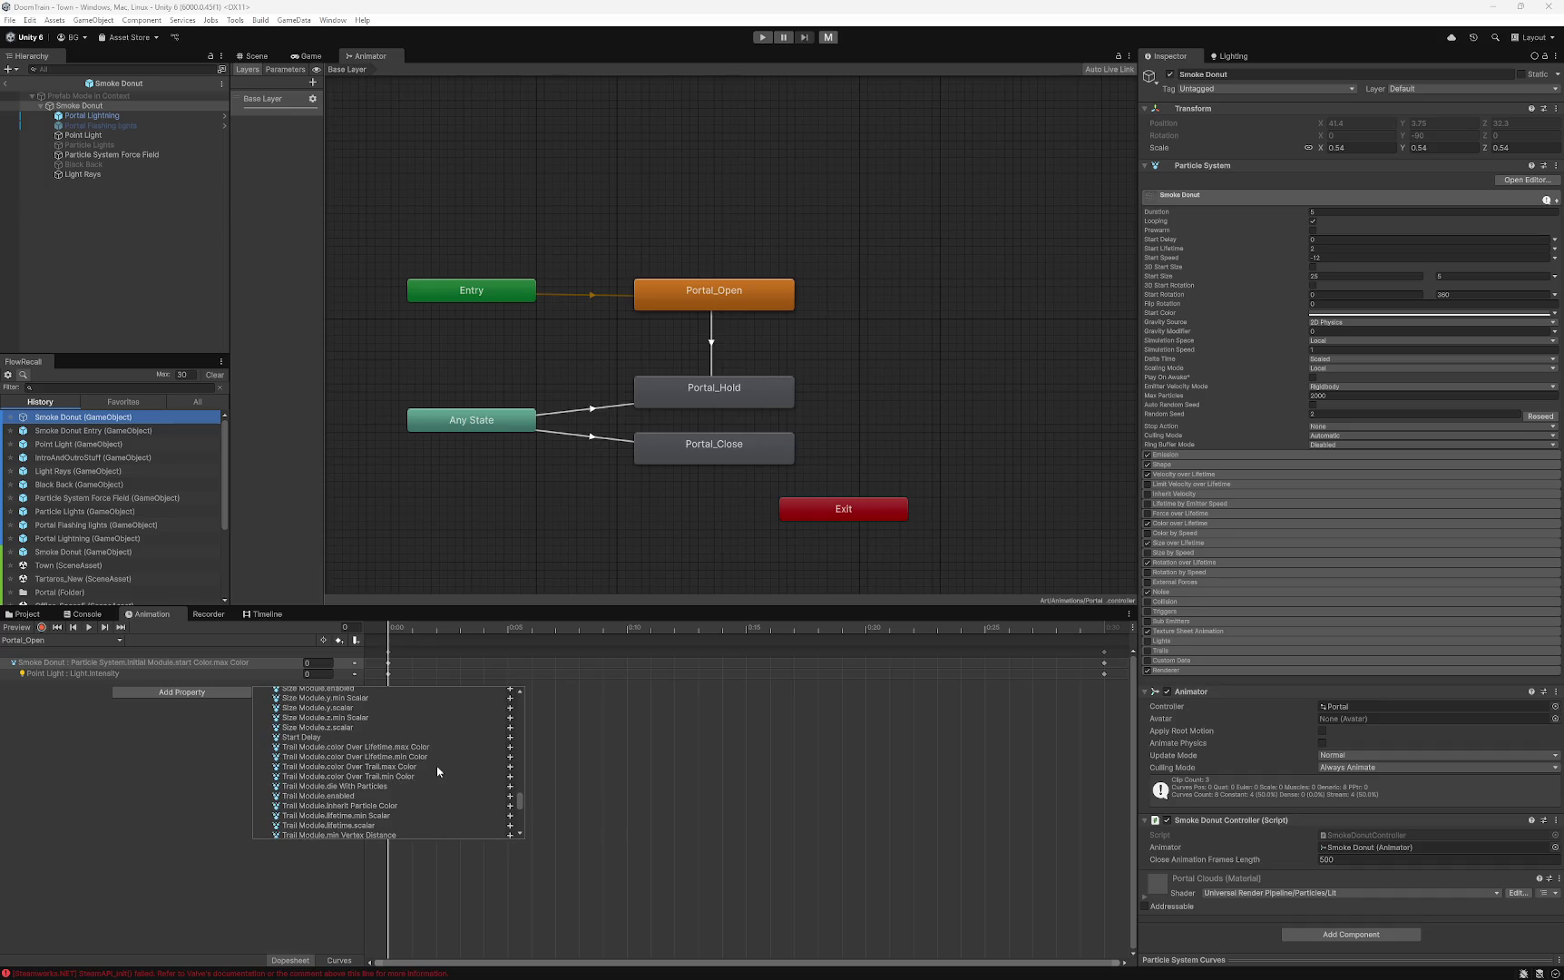
scroll(437, 771, down, 4)
scroll(437, 771, down, 1)
scroll(437, 771, down, 10)
scroll(437, 771, up, 20)
scroll(437, 772, down, 4)
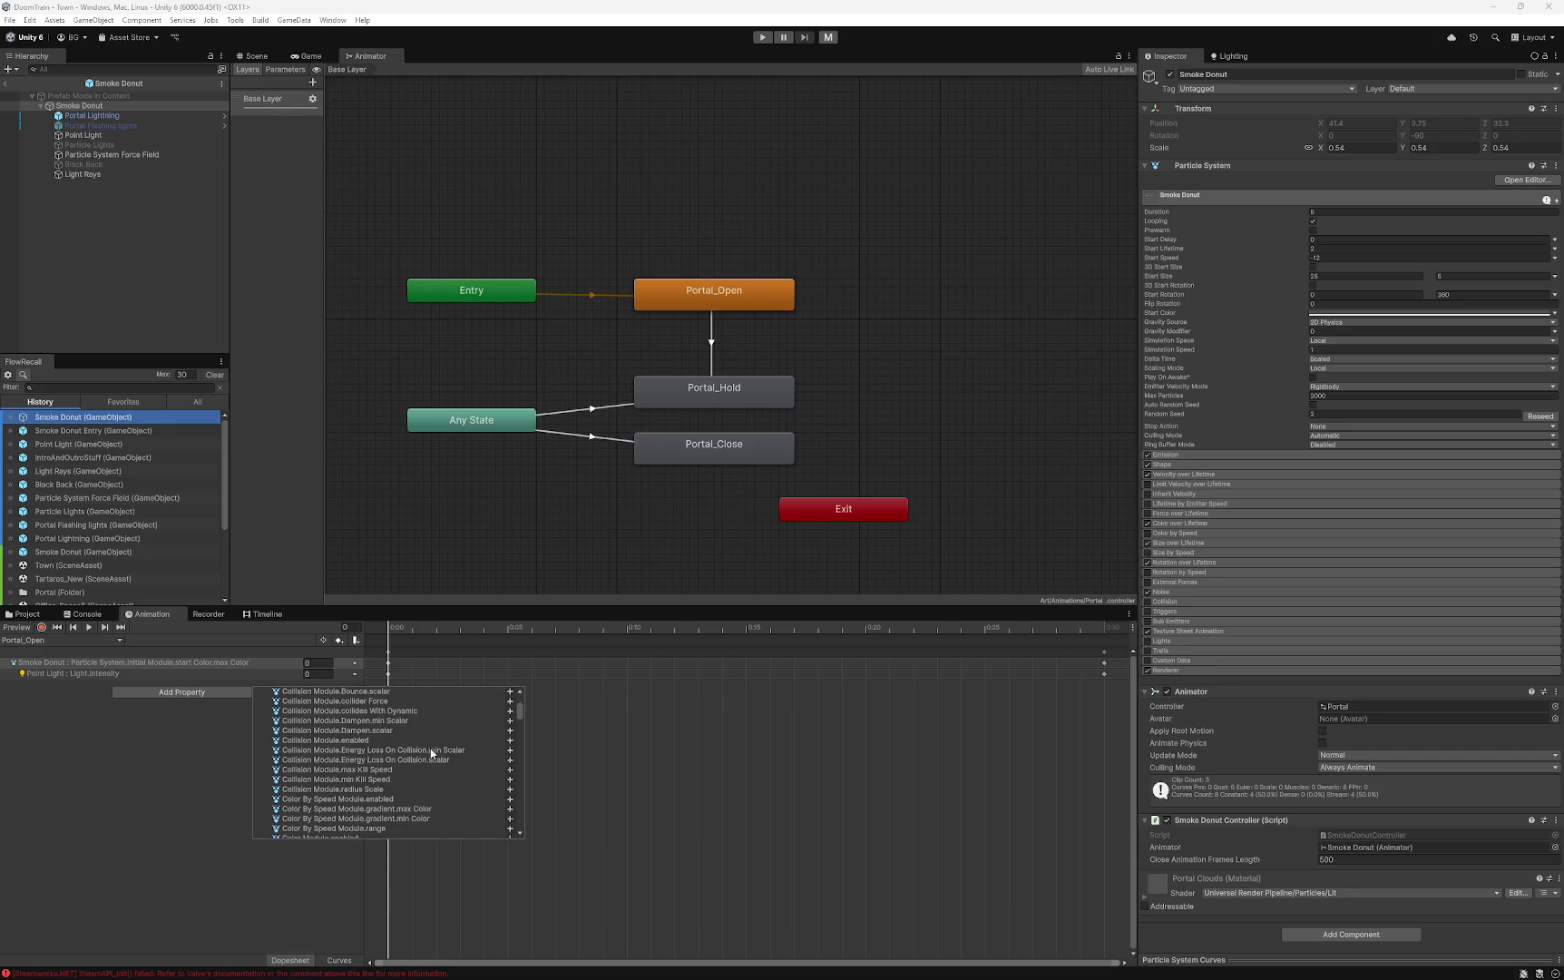
scroll(430, 760, down, 4)
scroll(430, 759, down, 6)
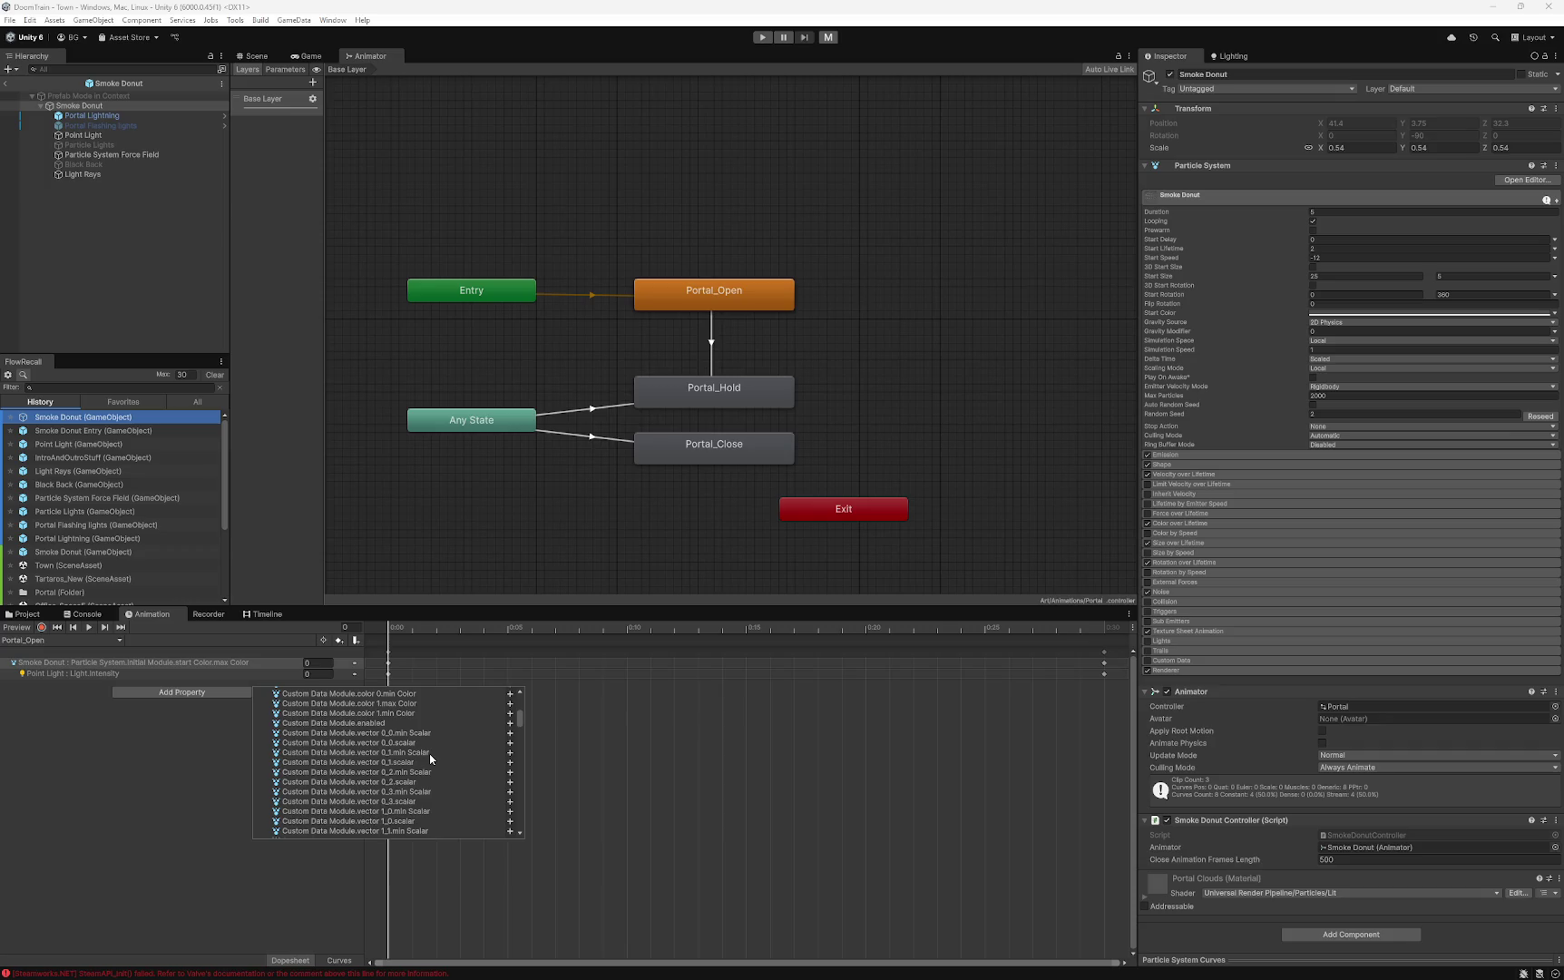
scroll(430, 759, down, 1)
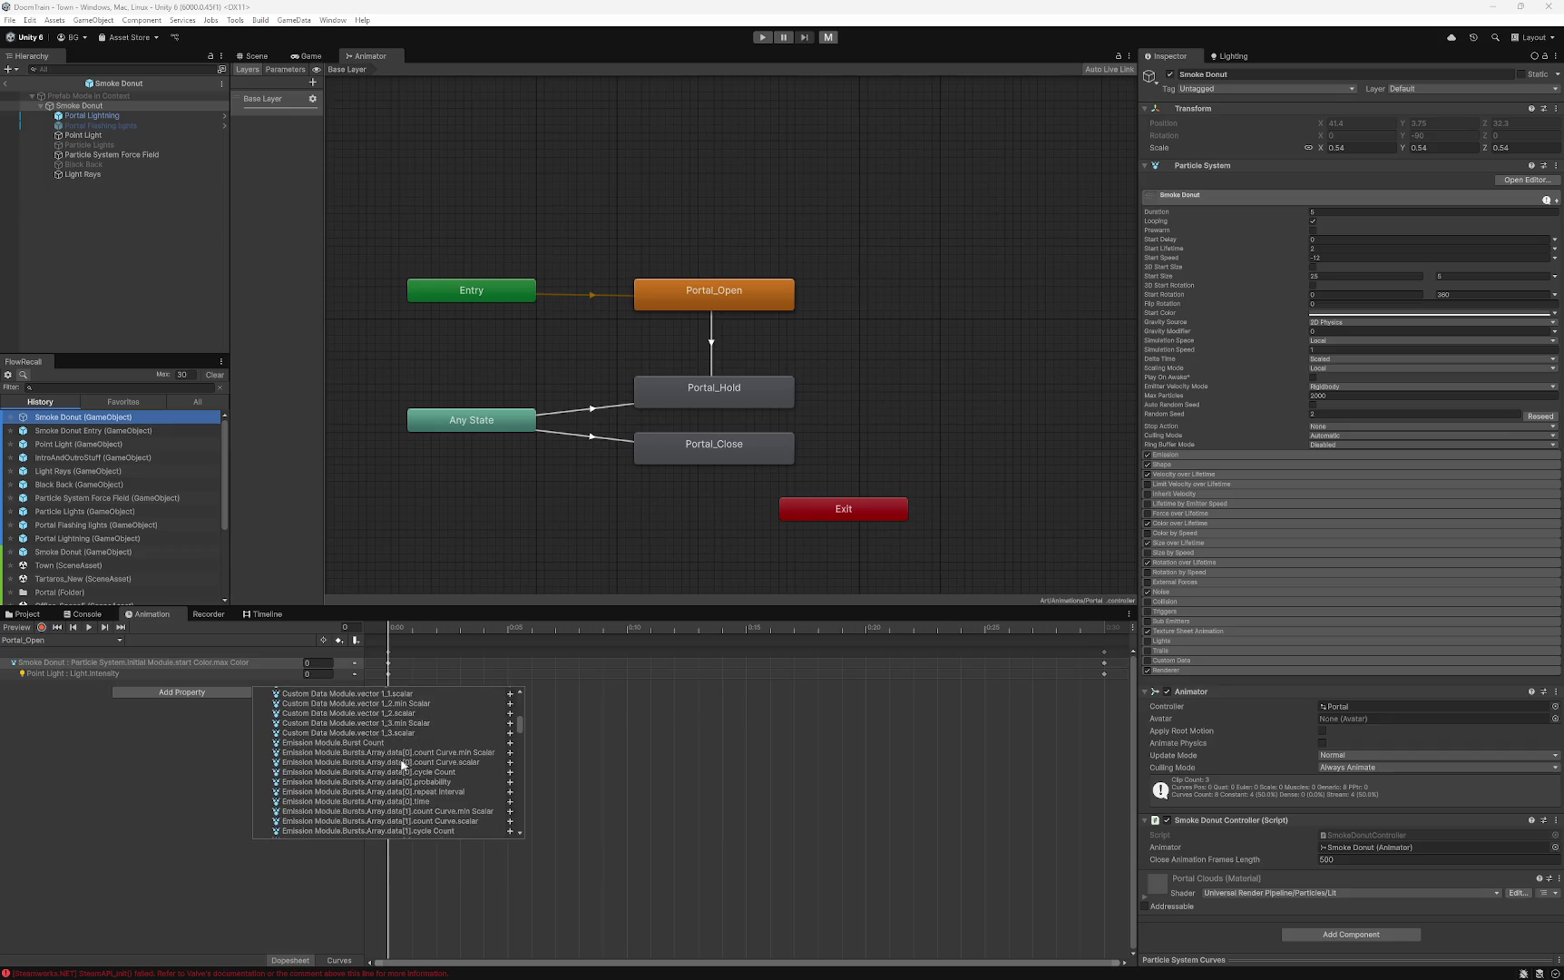
scroll(400, 765, down, 1)
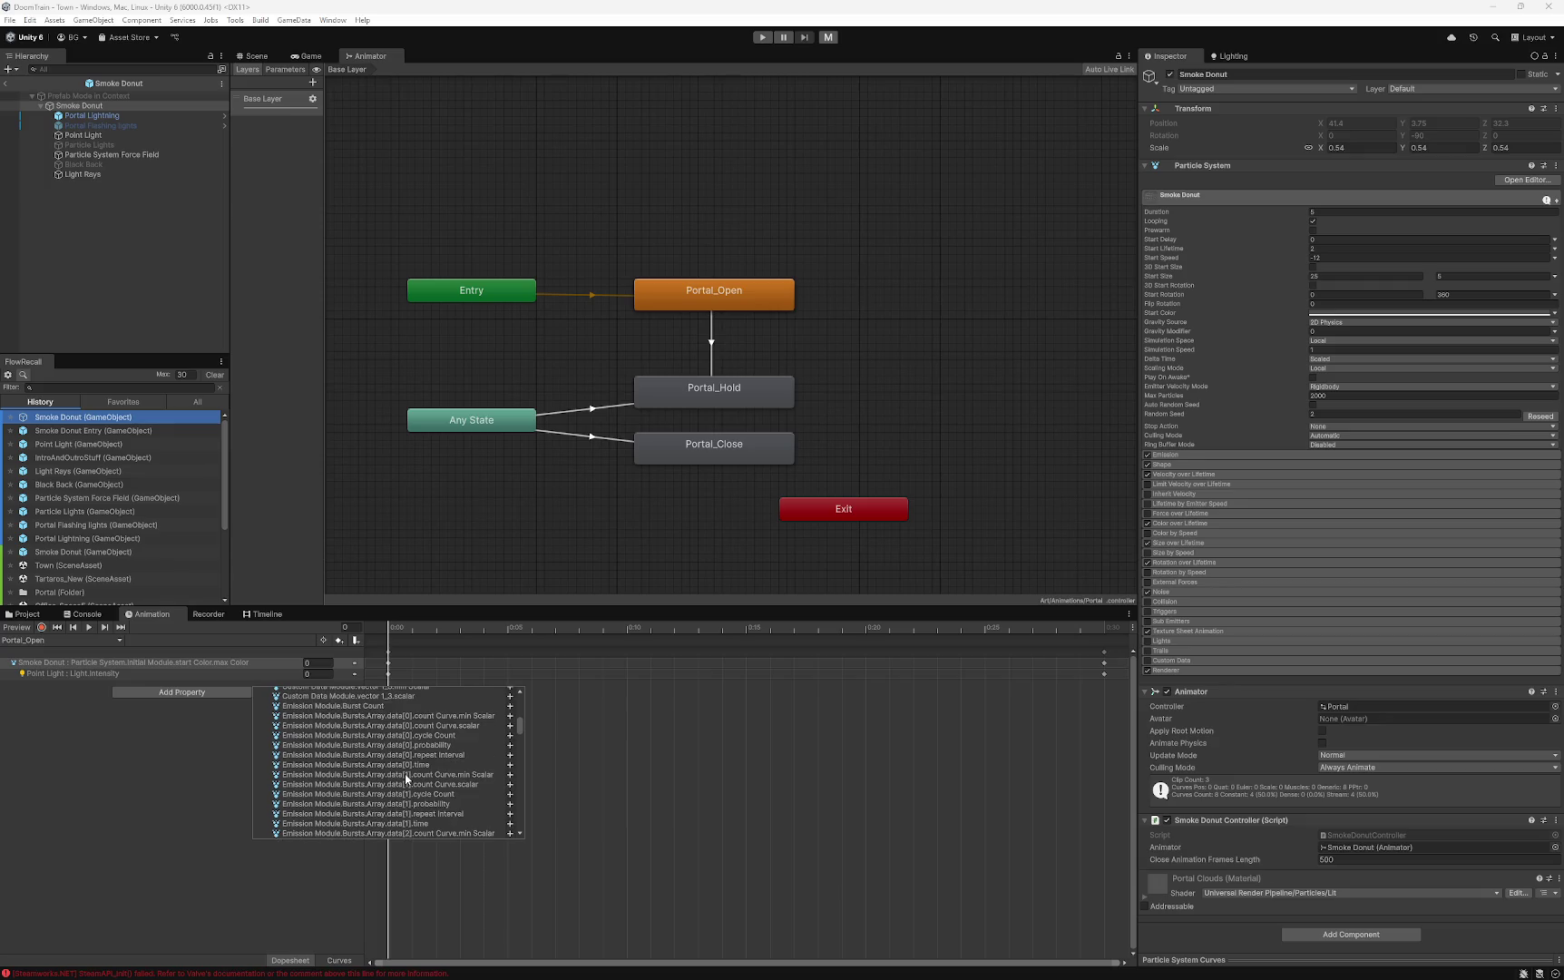
scroll(405, 777, down, 10)
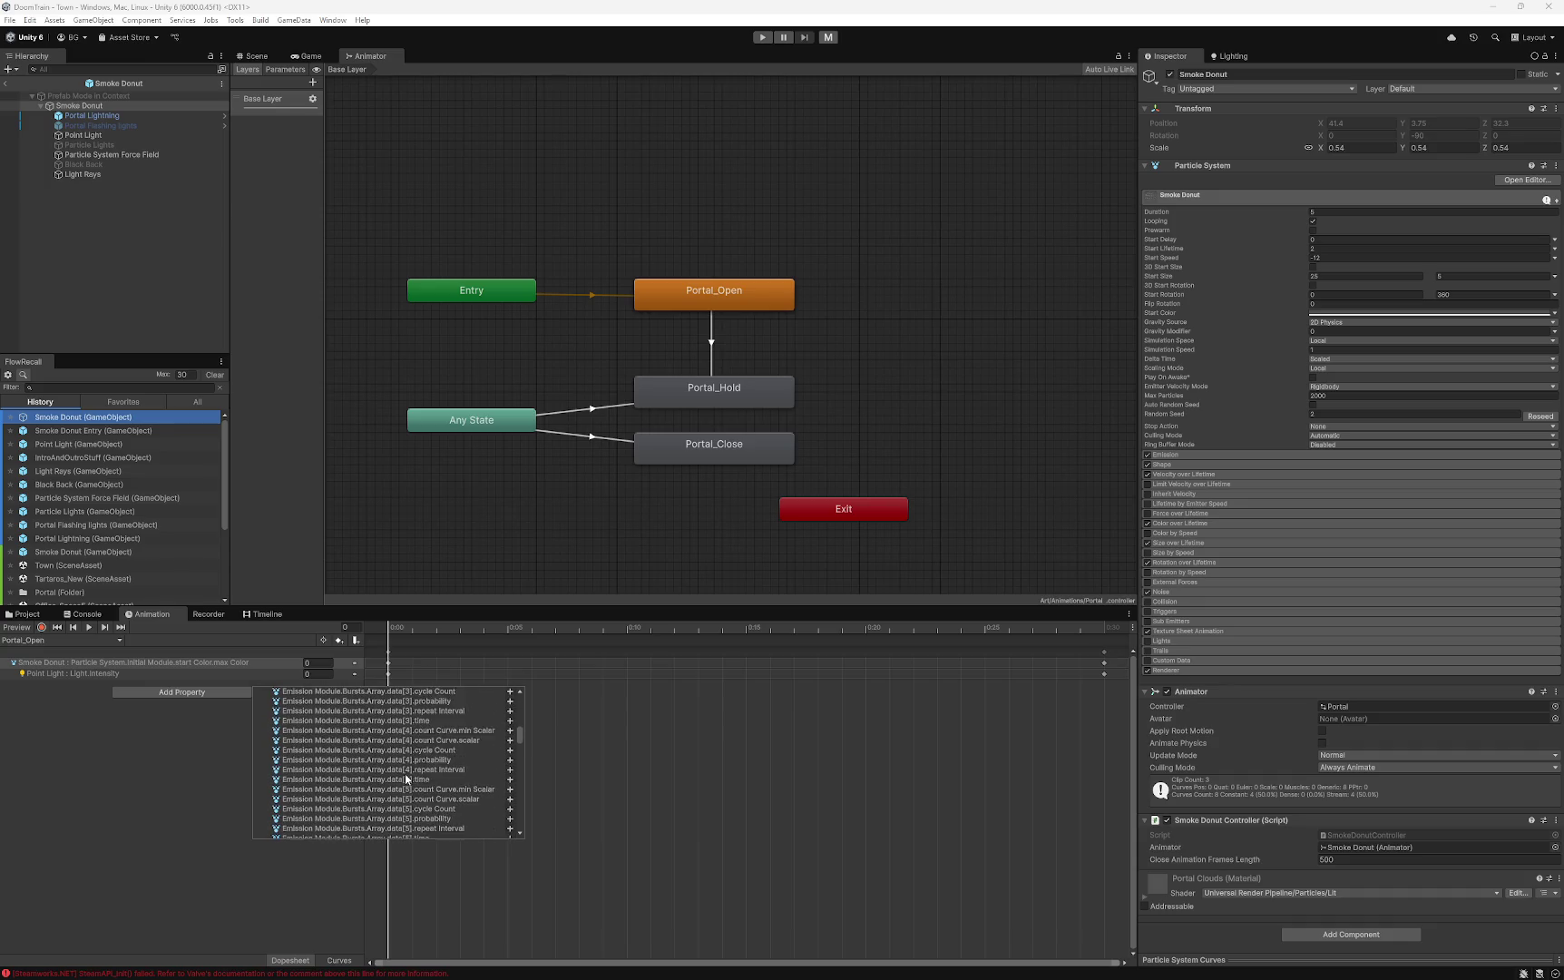
scroll(405, 777, down, 1)
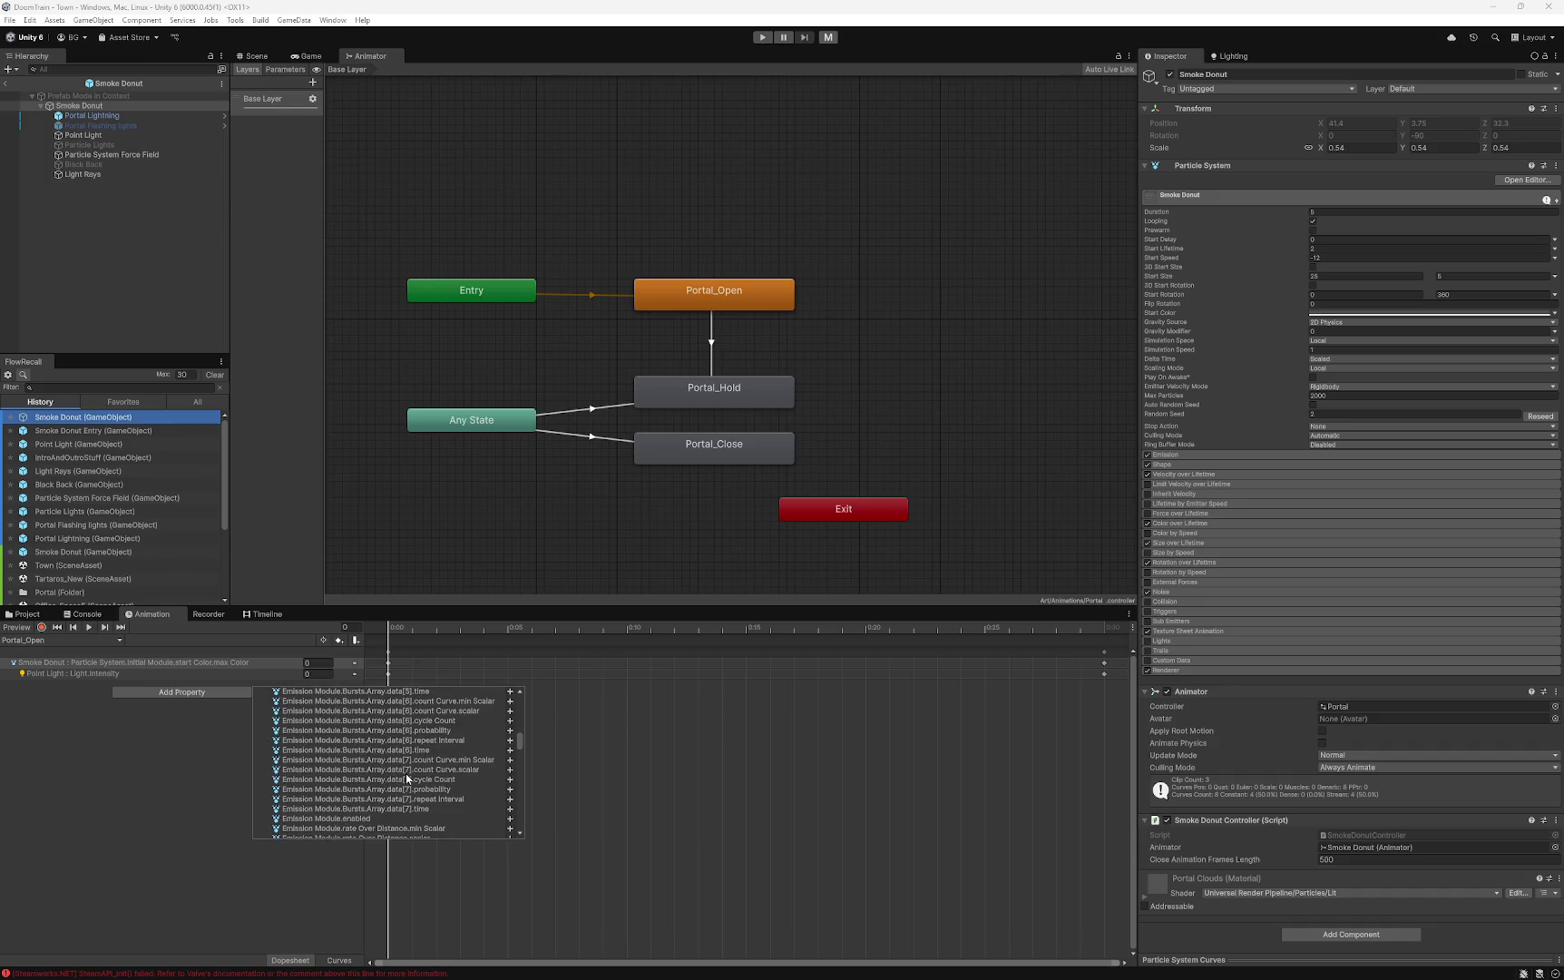
scroll(405, 777, down, 10)
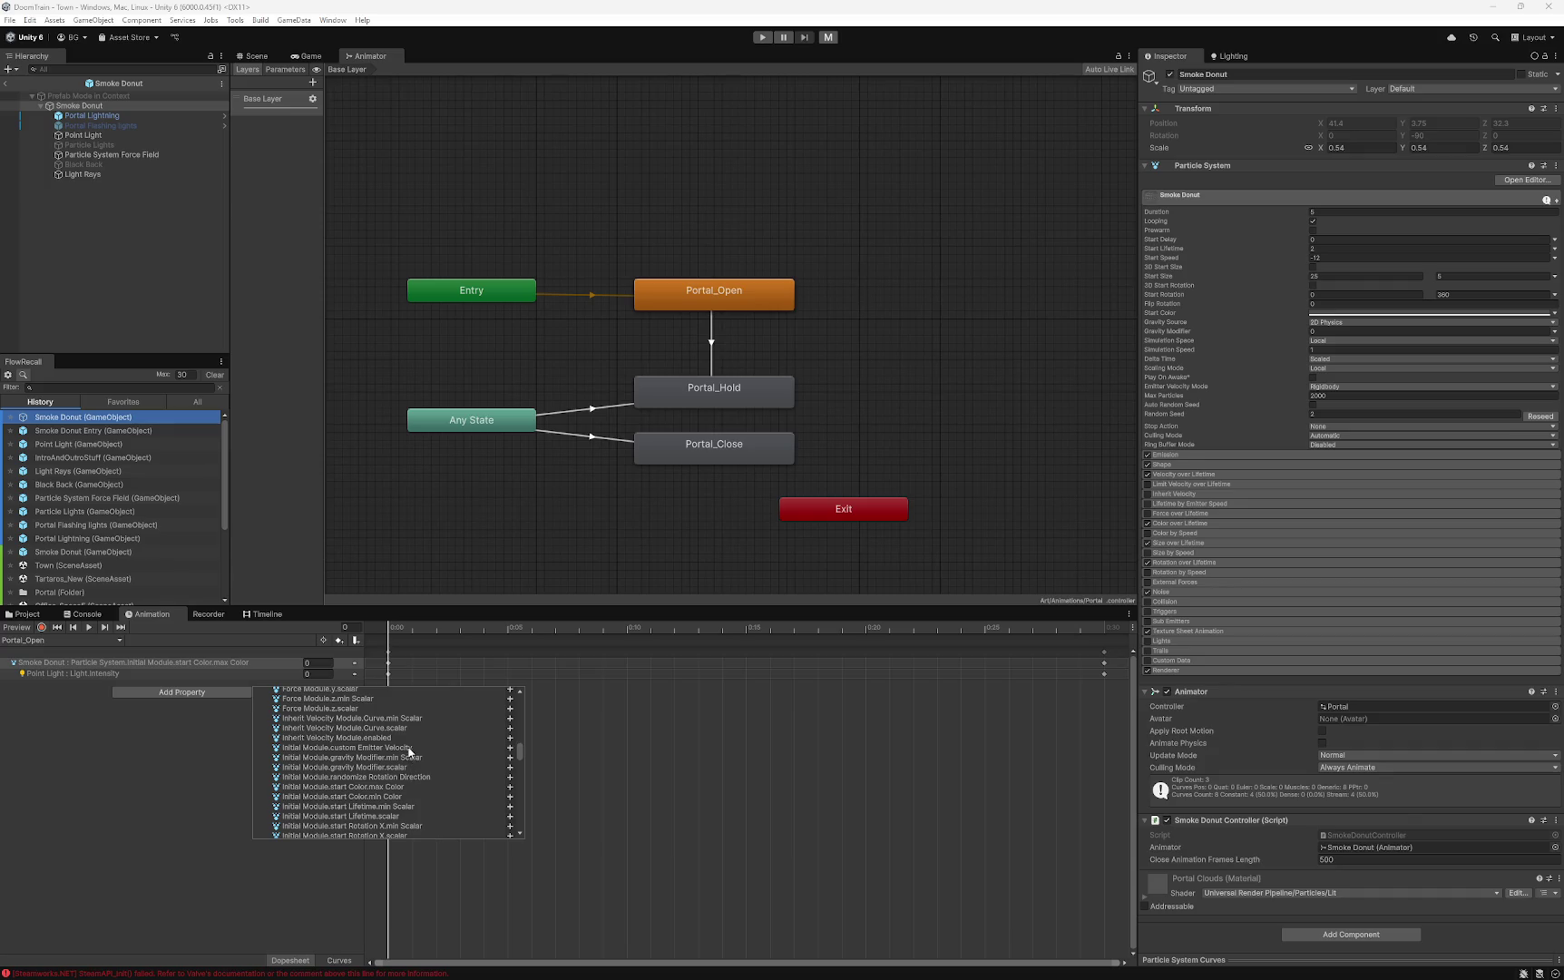
scroll(408, 751, down, 1)
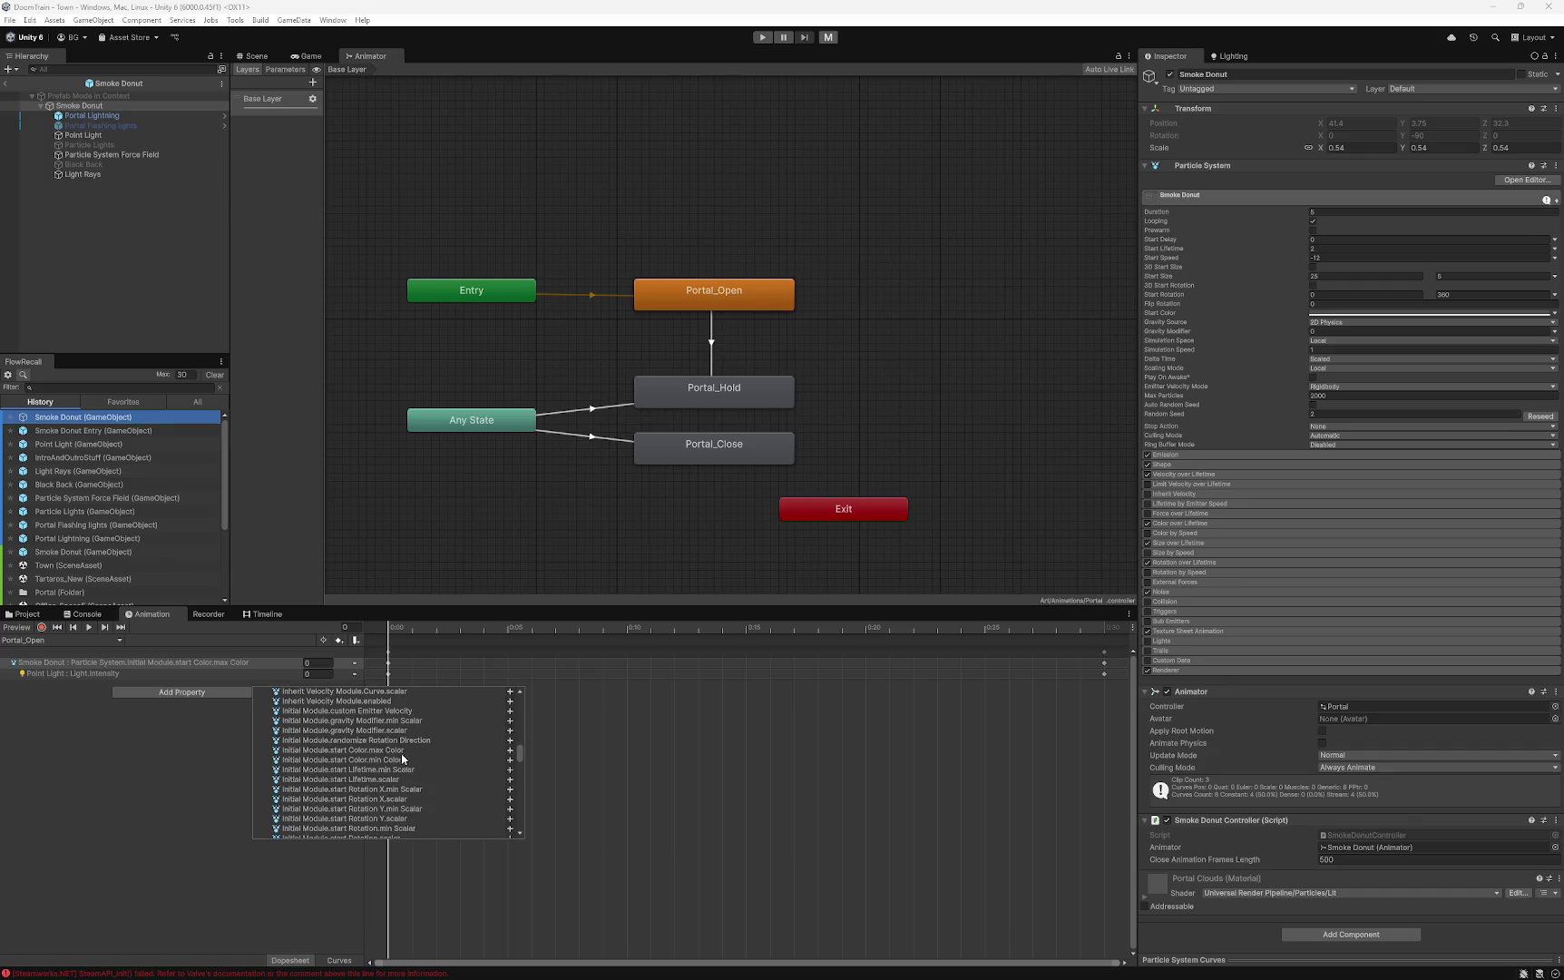
scroll(399, 787, down, 2)
scroll(397, 802, down, 1)
scroll(400, 796, down, 1)
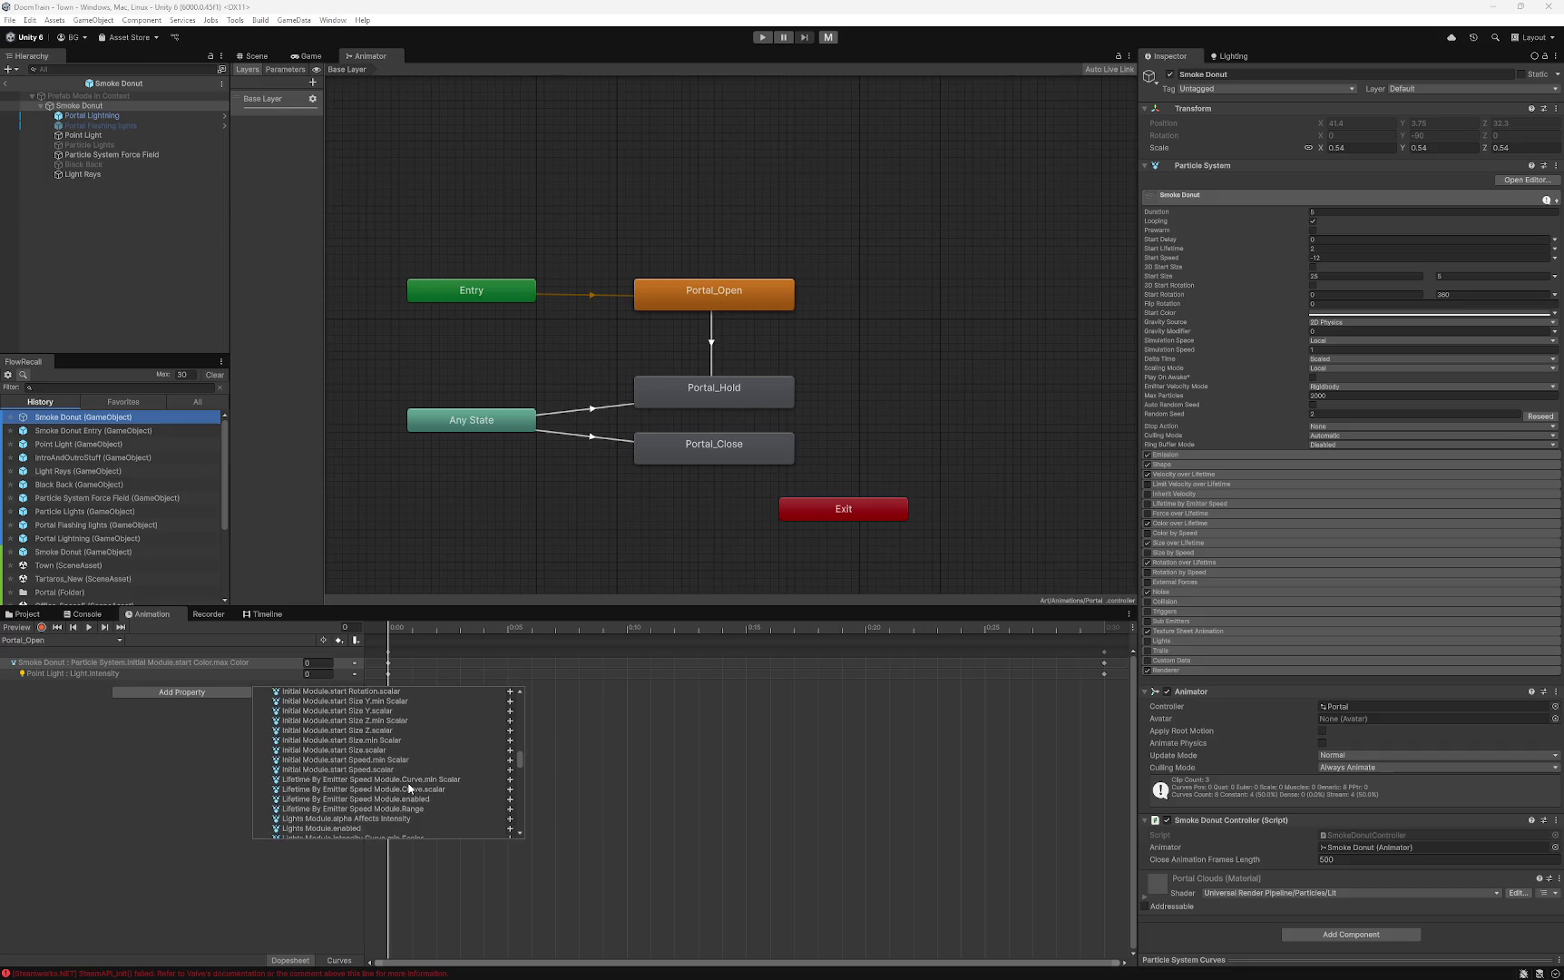
click(168, 814)
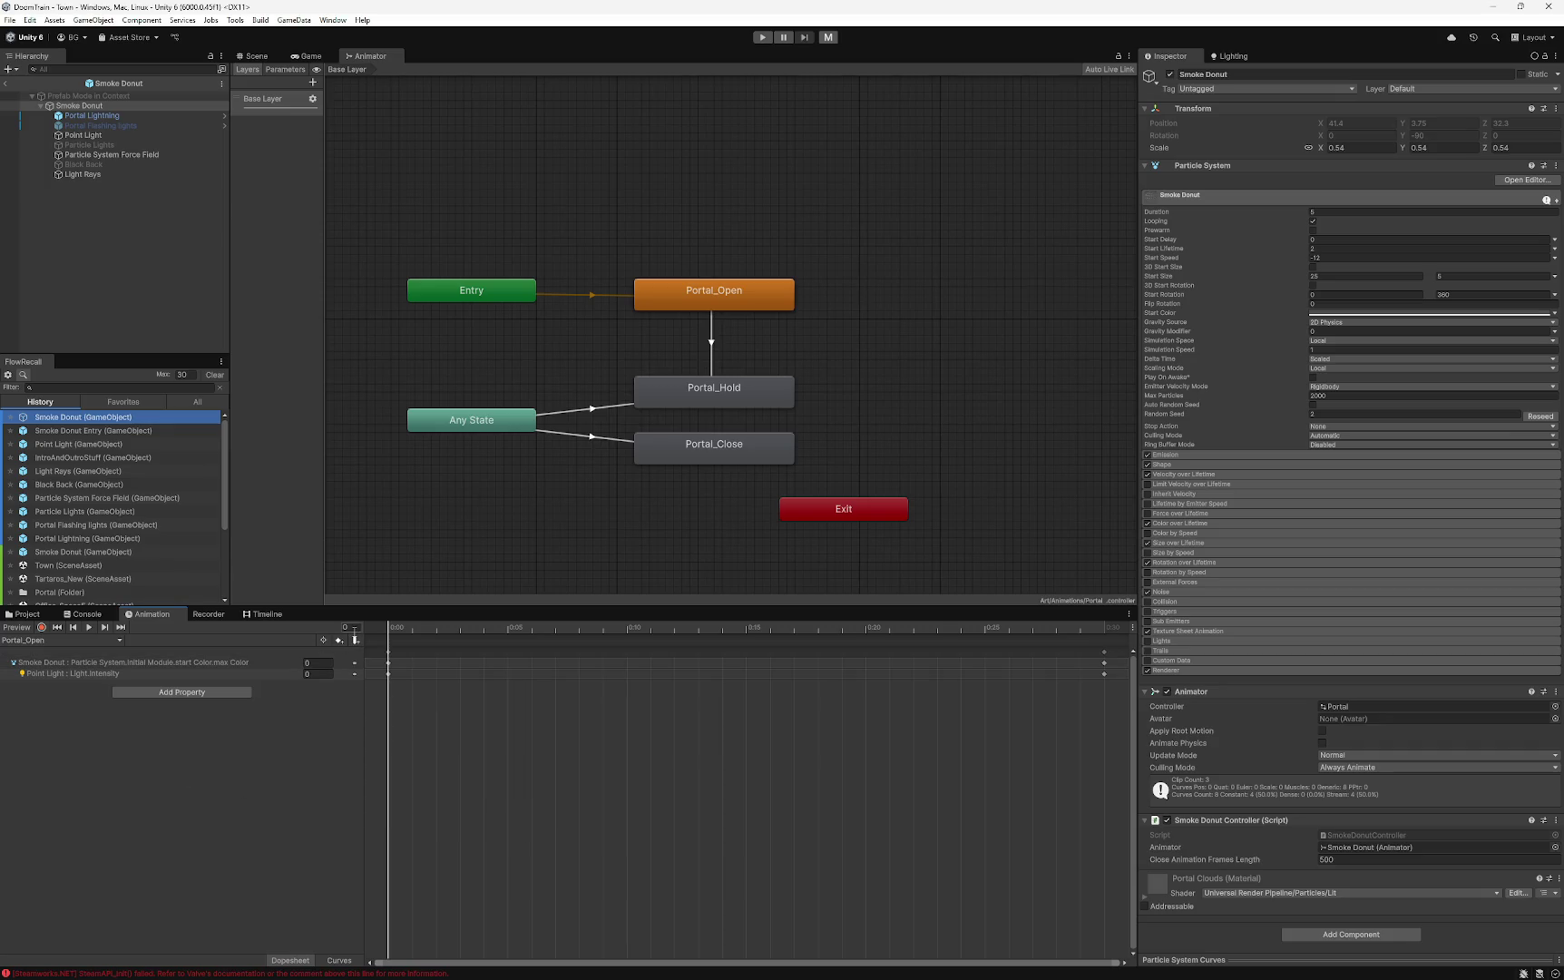
- Widen and heighten the Animator graph area, then reselect the Smoke Donut object
mouse_move(236, 331)
mouse_down()
mouse_move(282, 322)
mouse_move(224, 314)
mouse_move(266, 367)
mouse_up()
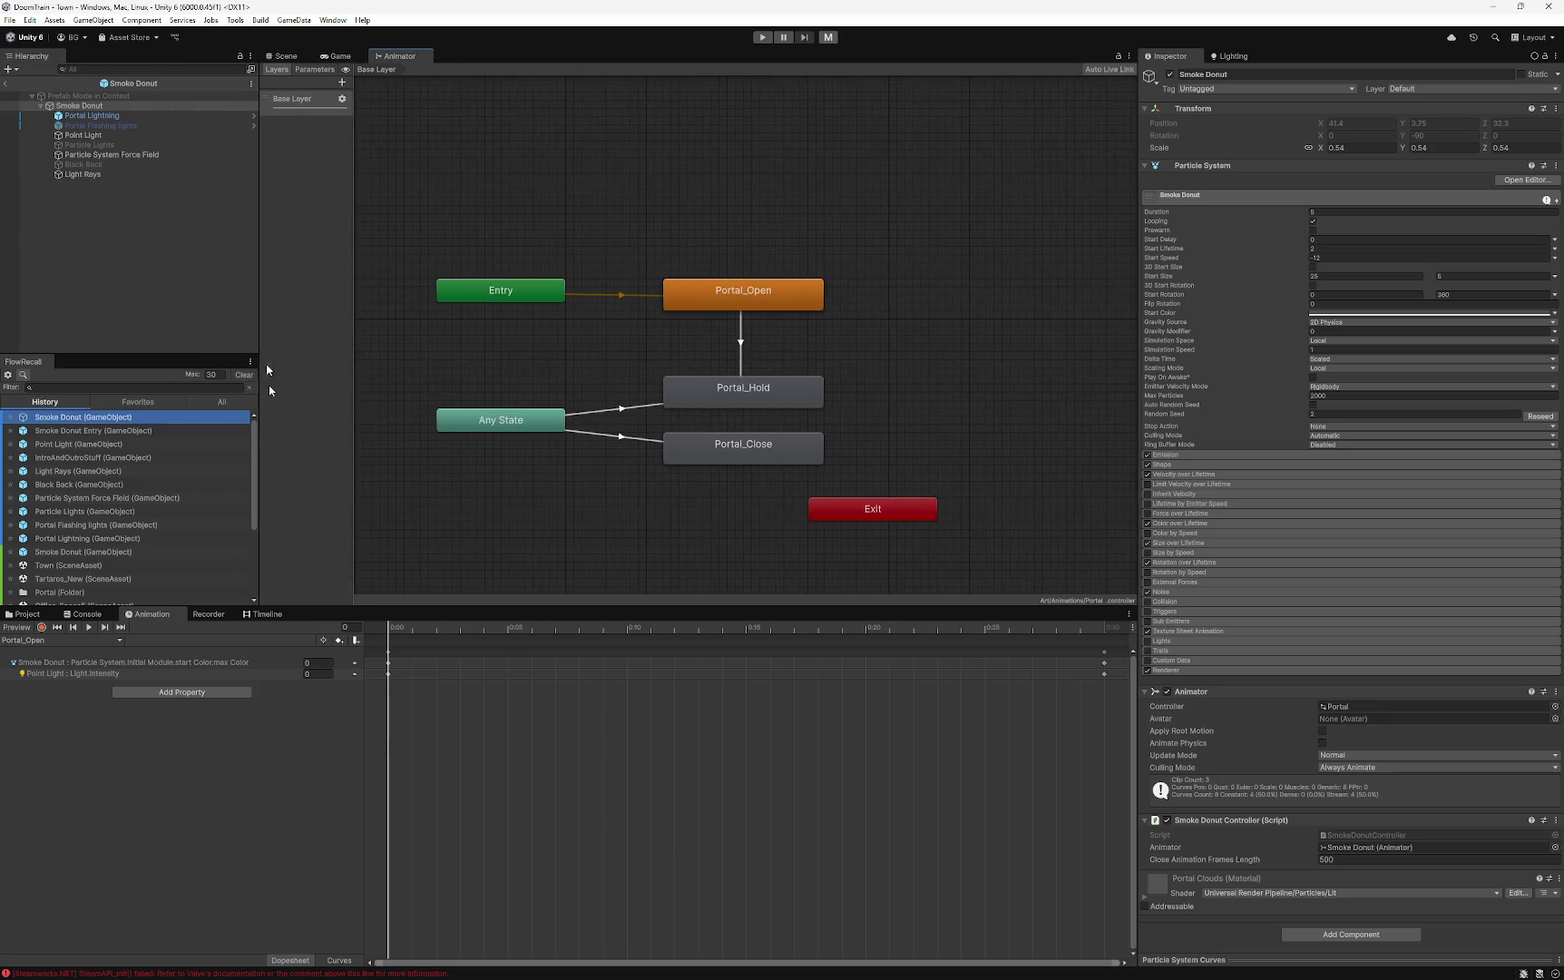
drag(300, 606, 307, 635)
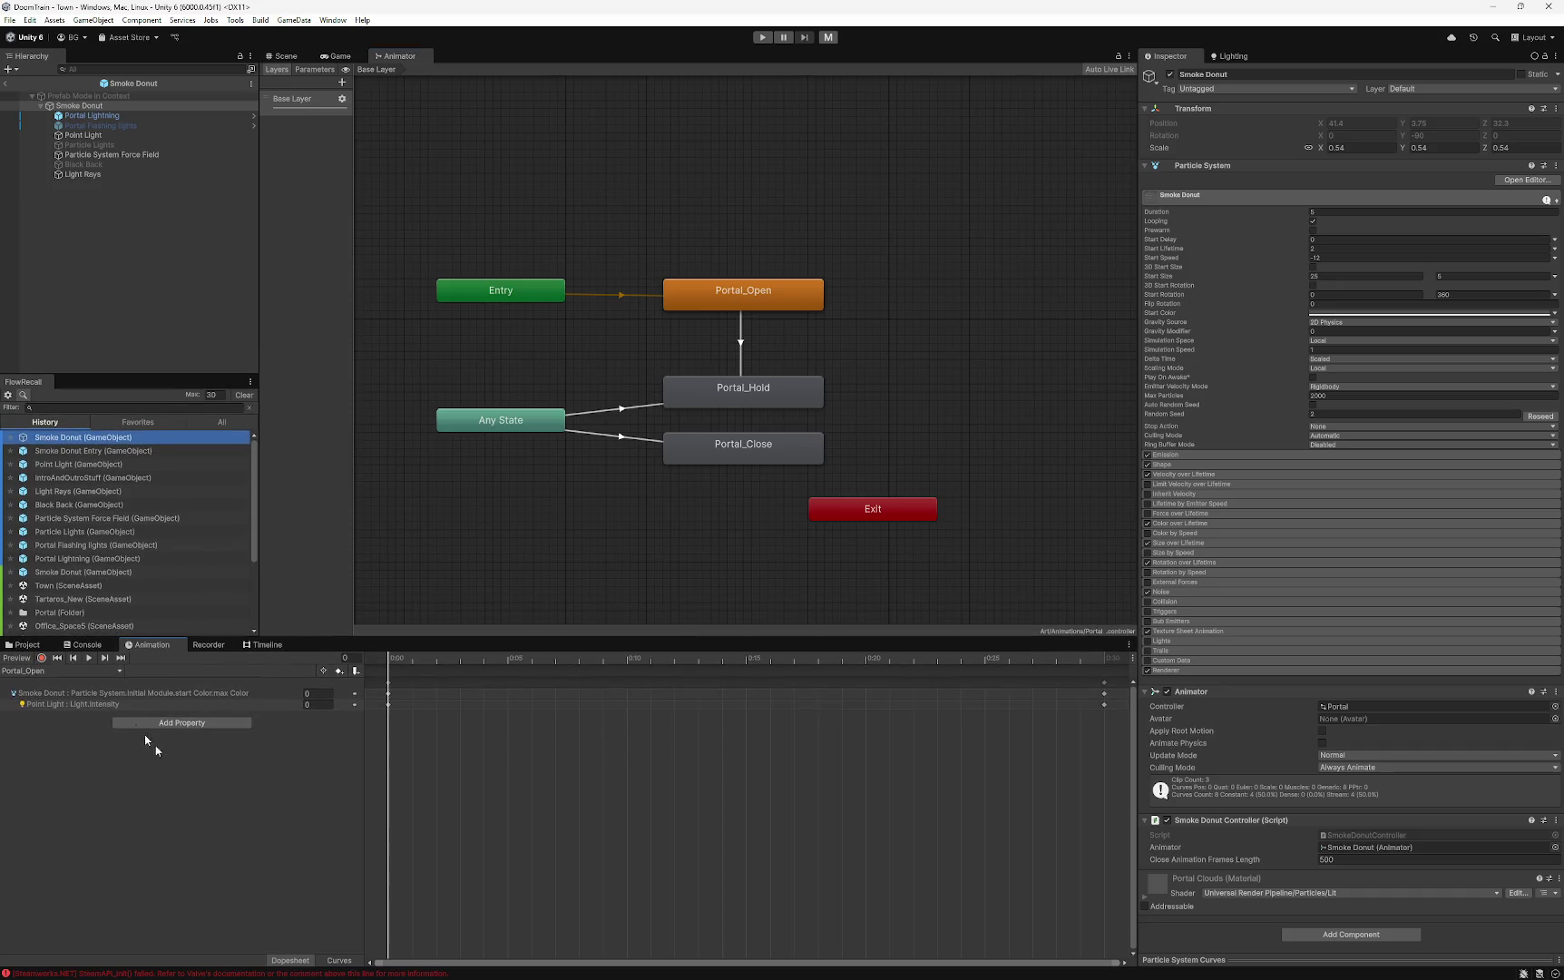
click(95, 115)
click(79, 106)
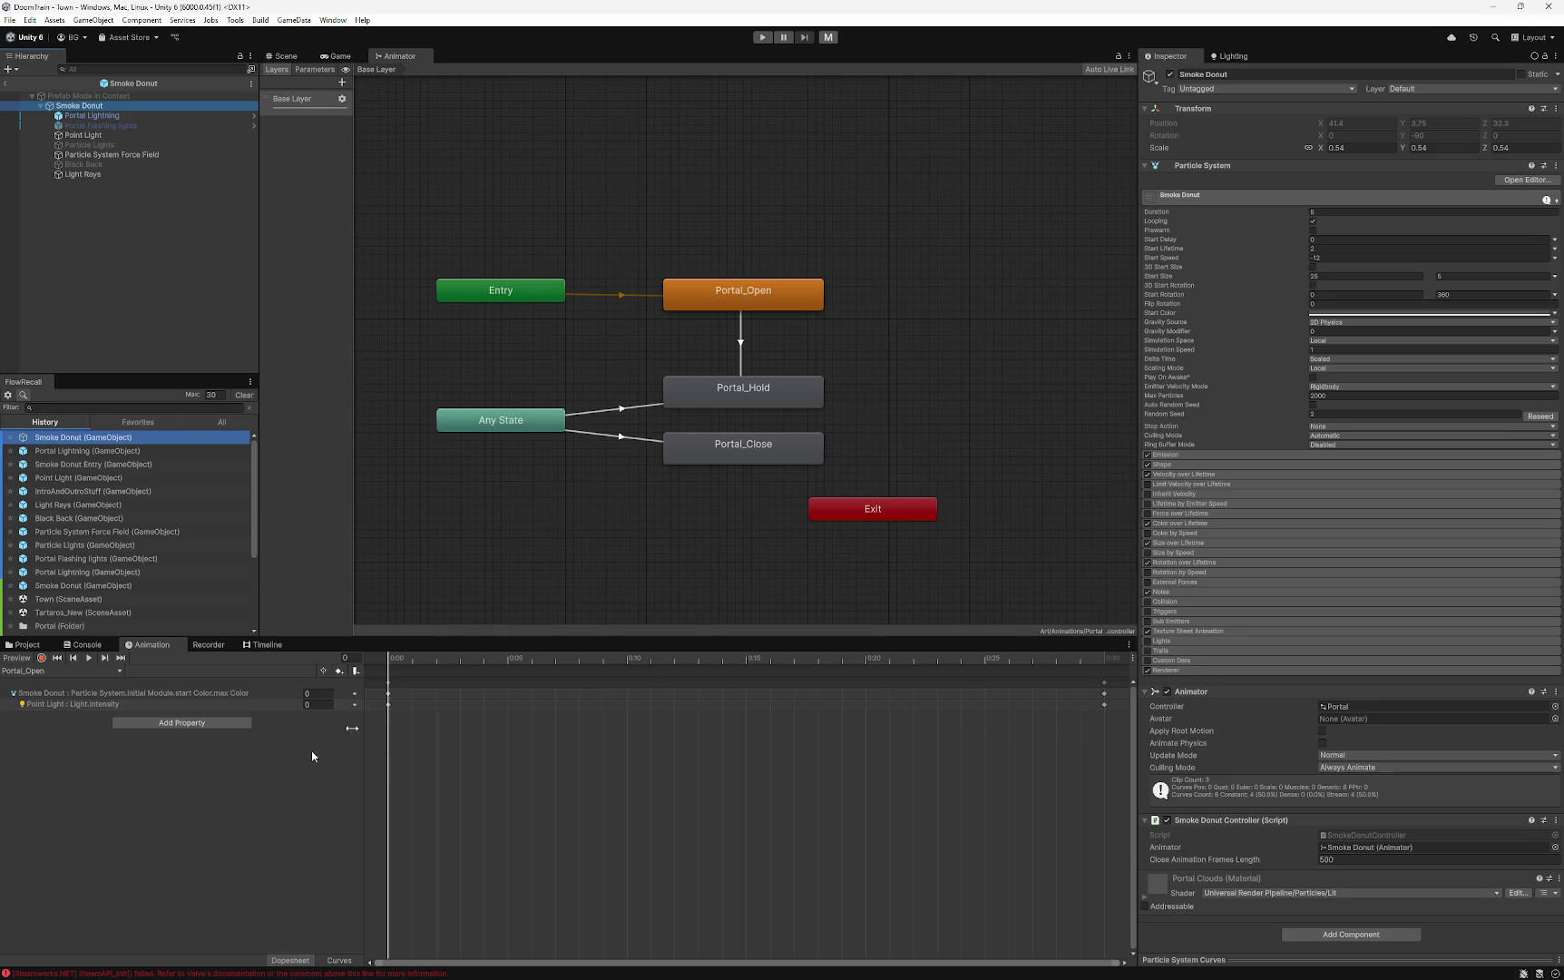
- Preview Portal_Open at frame 30 on the start Color max Color track, then list Particle System Renderer properties
click(153, 692)
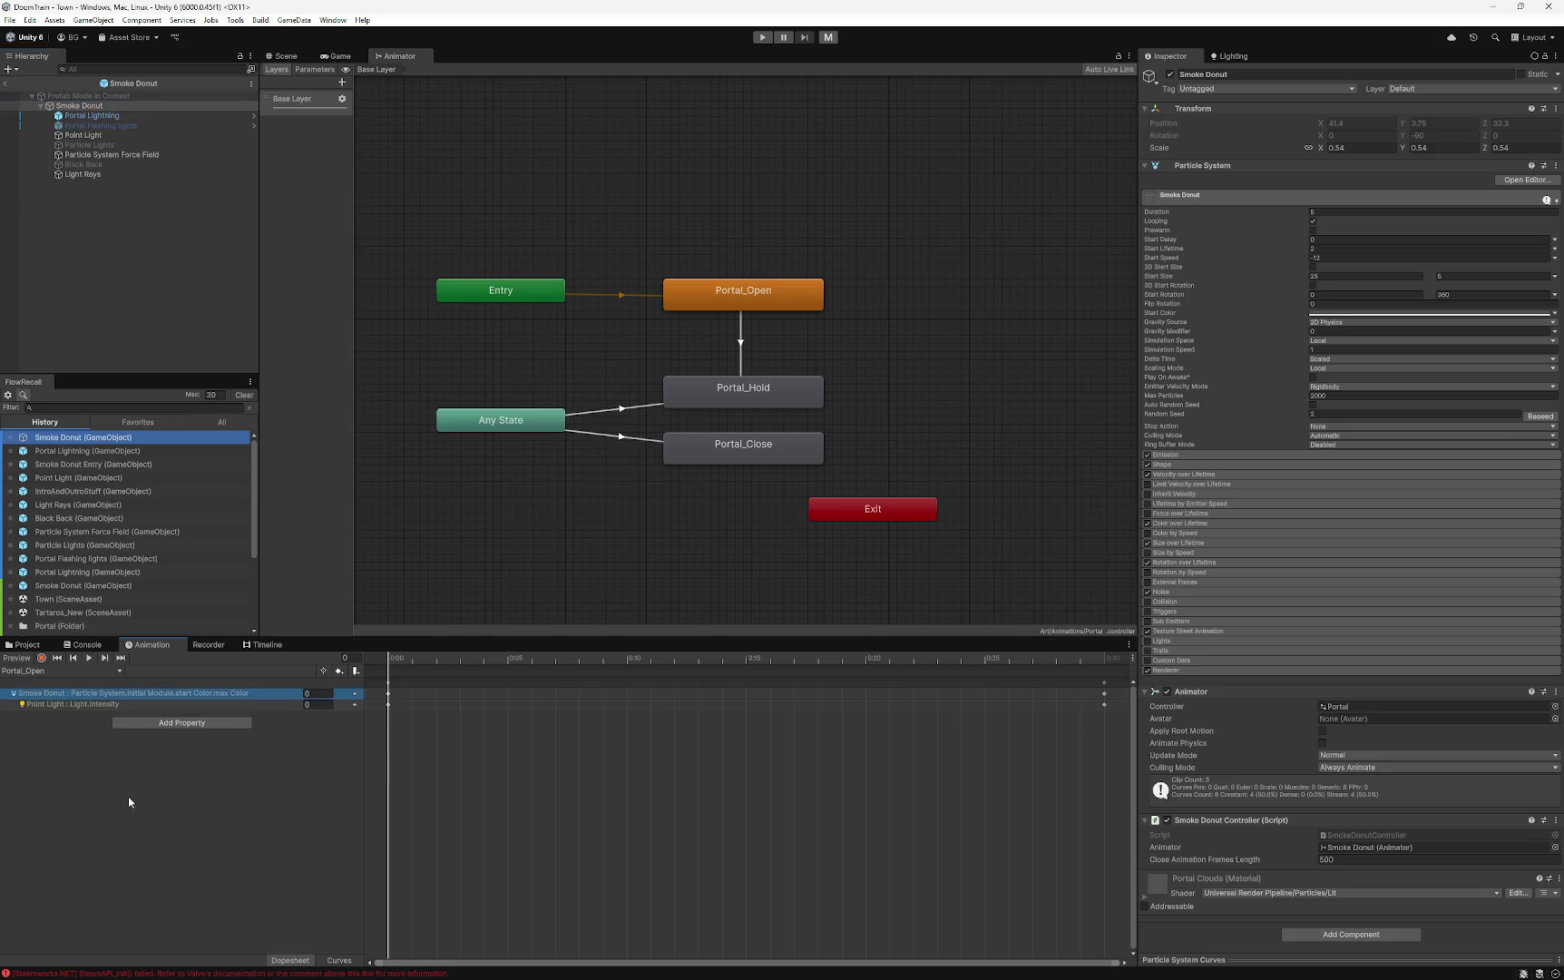
click(106, 711)
click(109, 694)
click(127, 804)
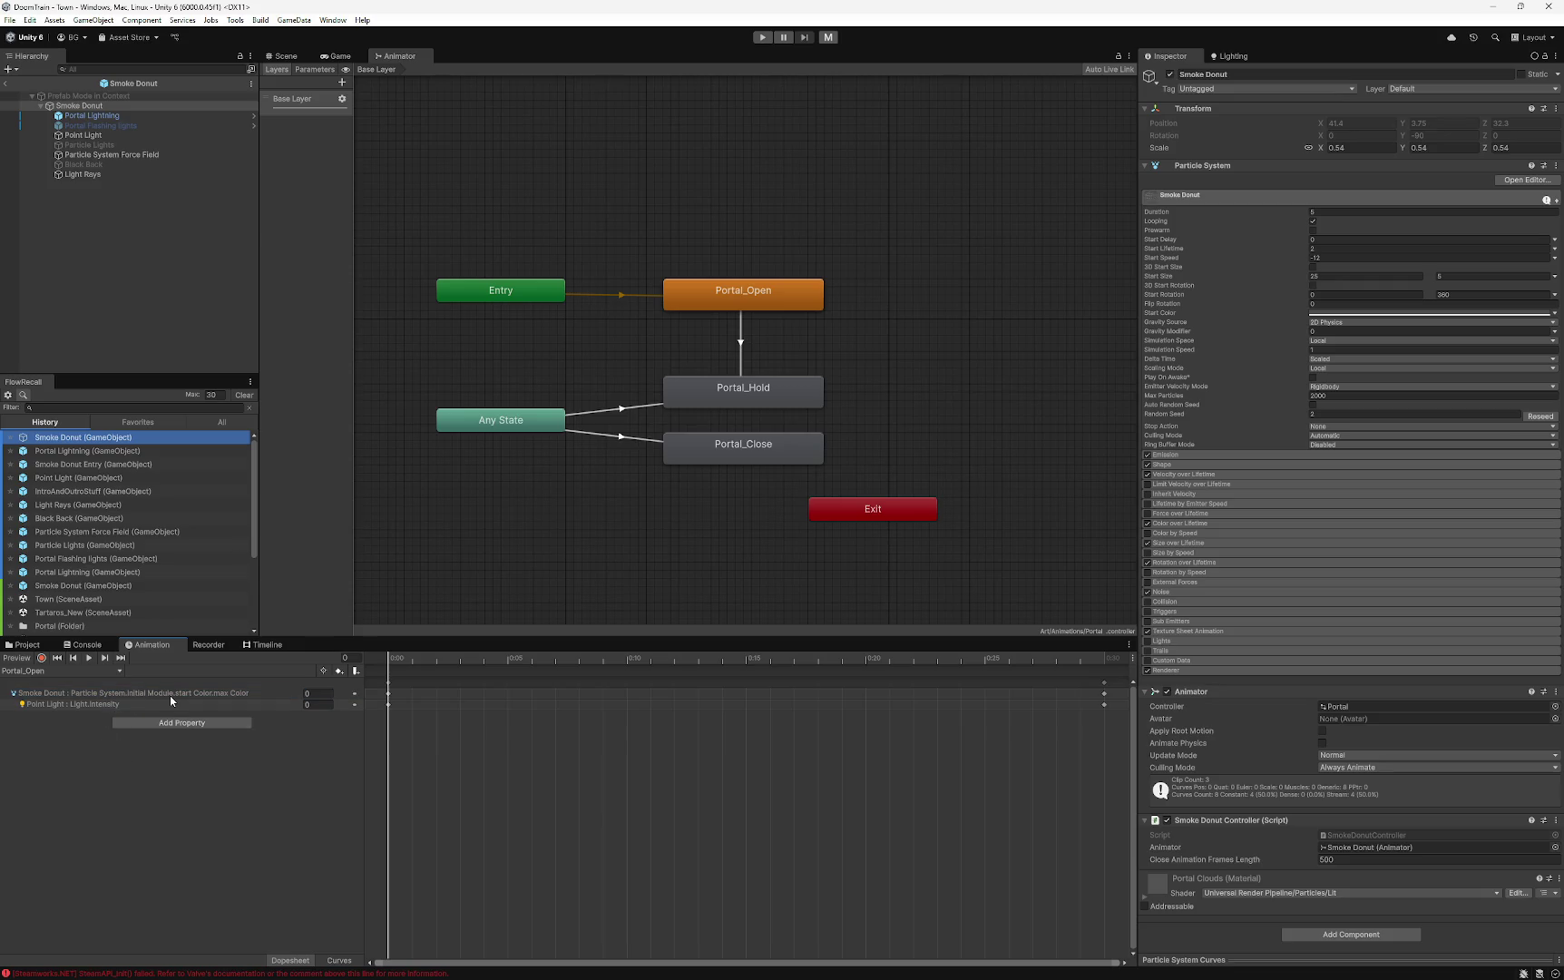
click(223, 693)
mouse_move(391, 665)
mouse_down()
mouse_move(1104, 674)
mouse_move(663, 705)
mouse_move(393, 698)
mouse_move(1101, 696)
mouse_move(344, 719)
mouse_up()
click(165, 738)
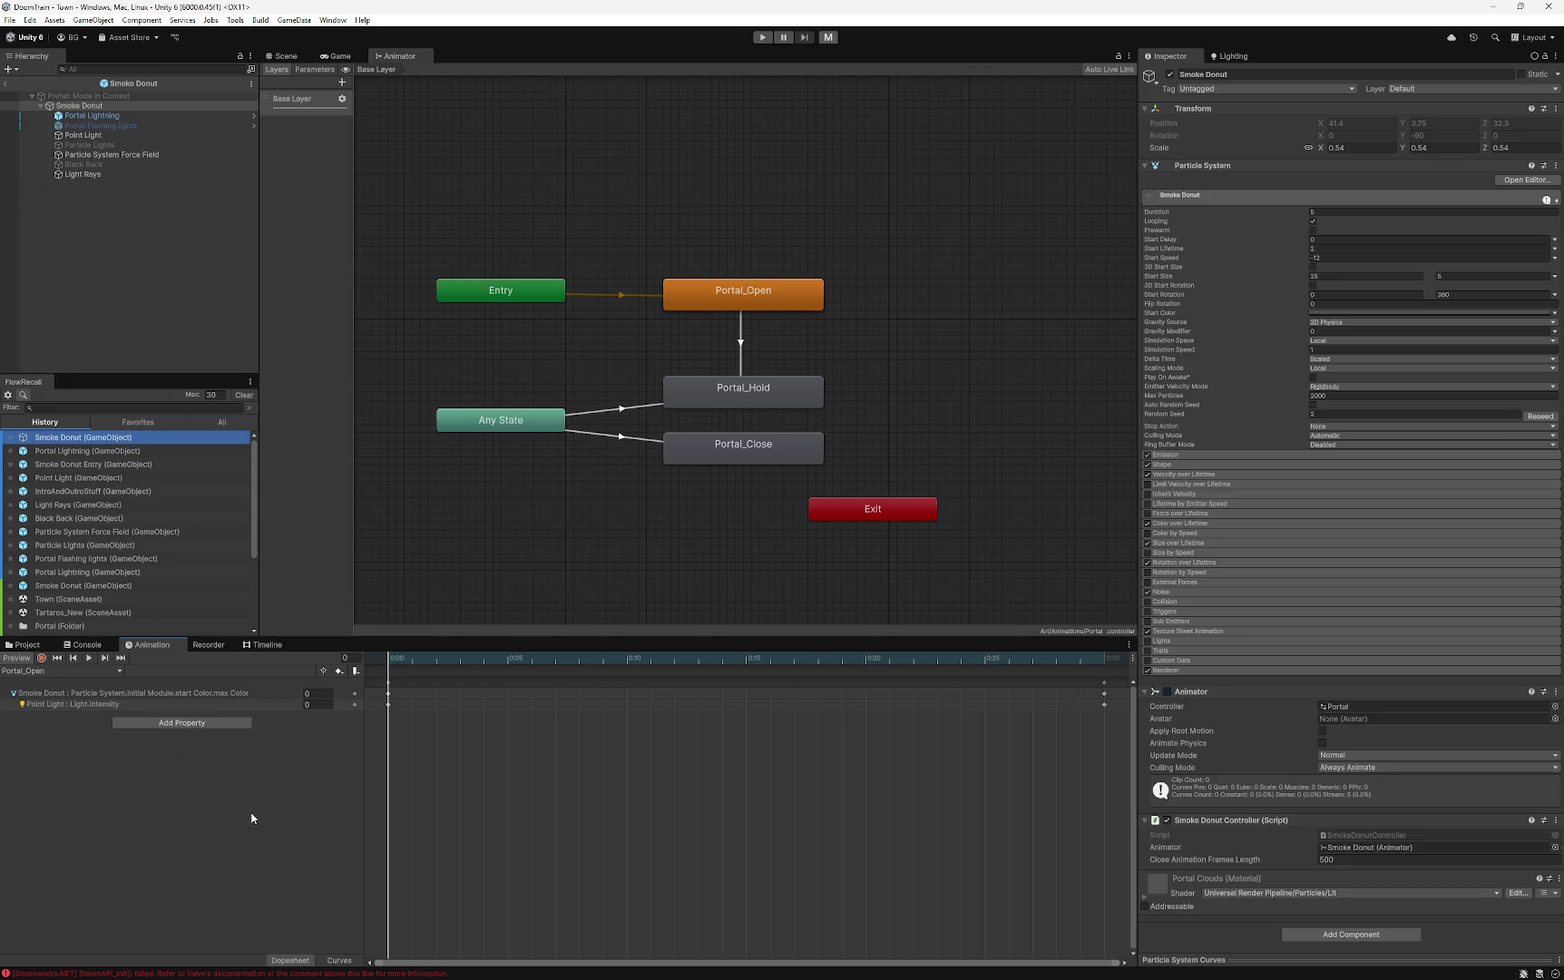
click(191, 723)
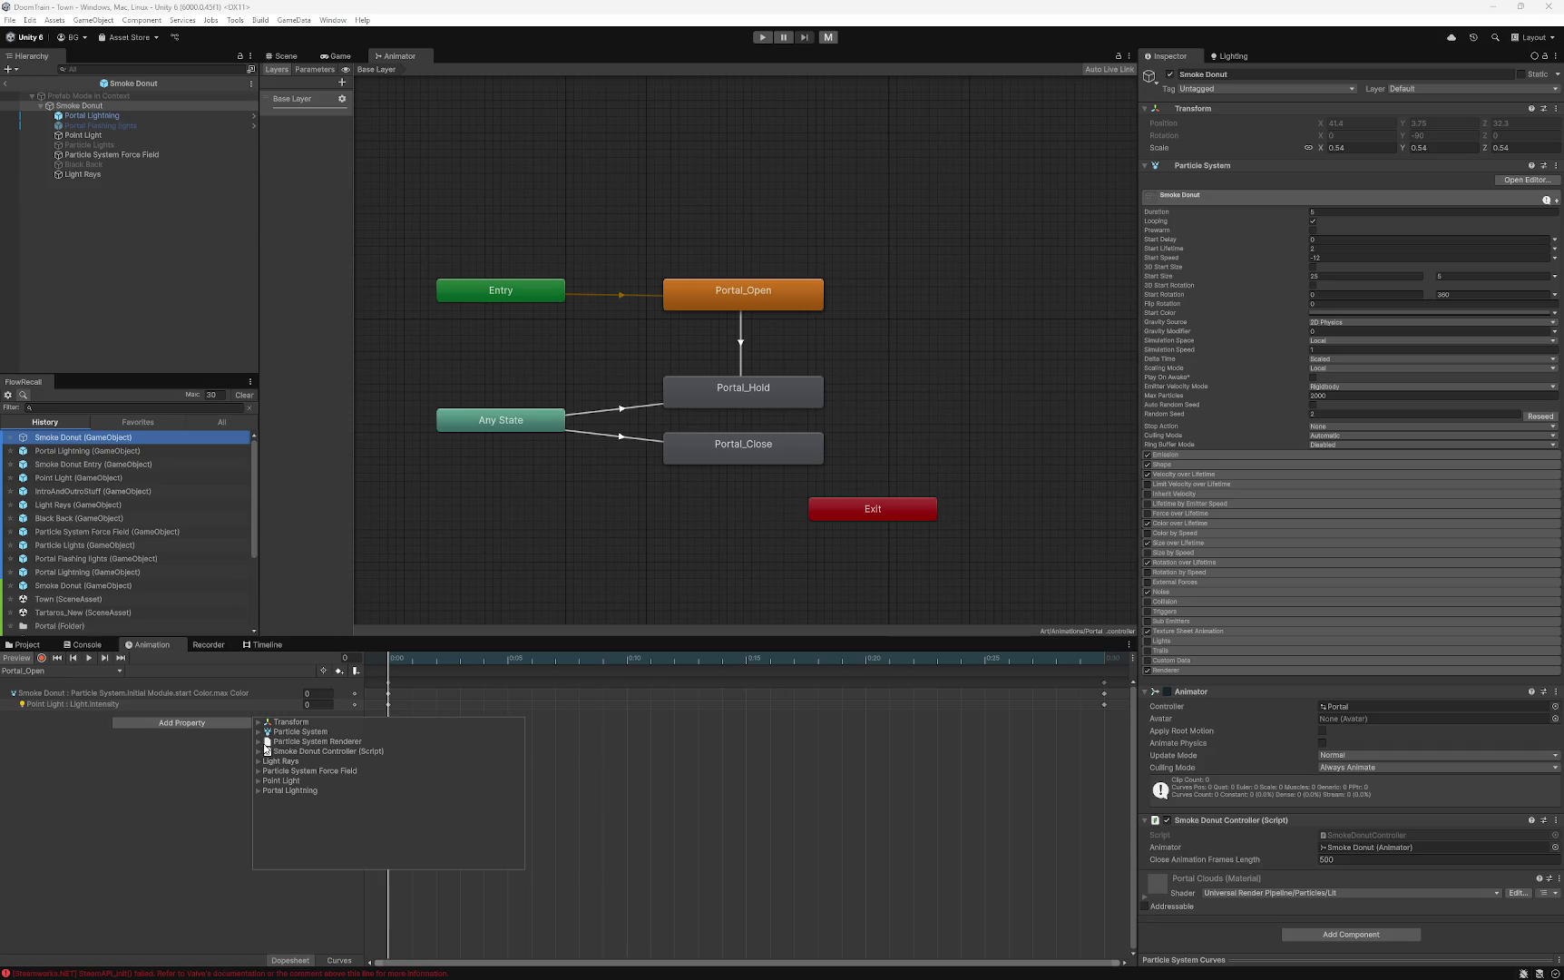
click(259, 743)
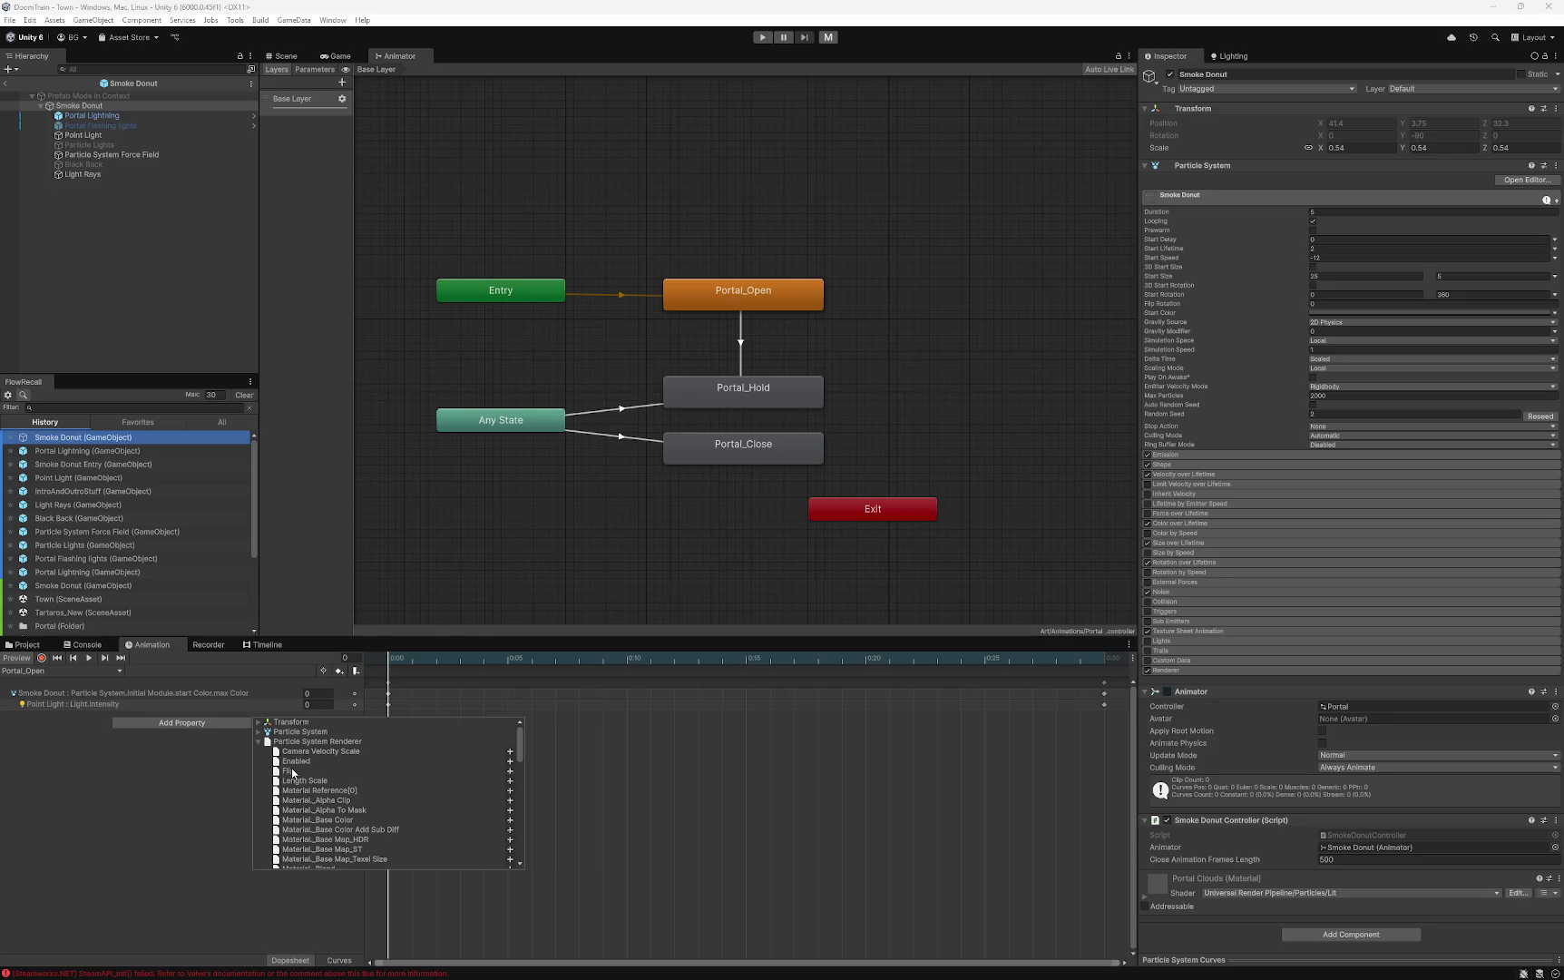
scroll(309, 777, down, 5)
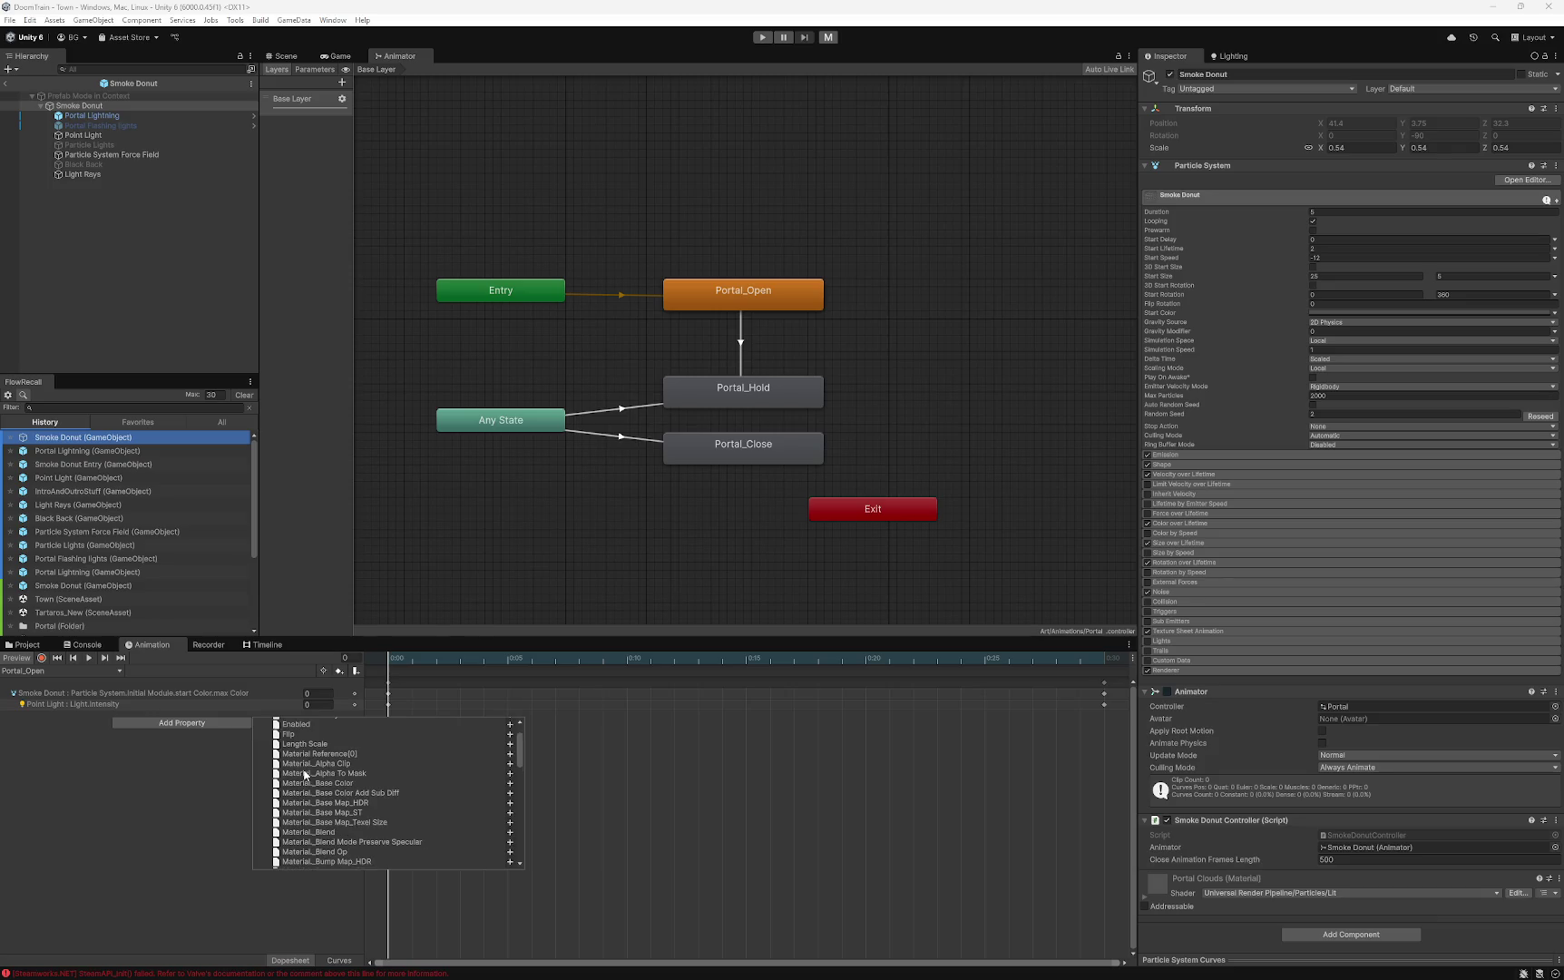
scroll(308, 778, down, 10)
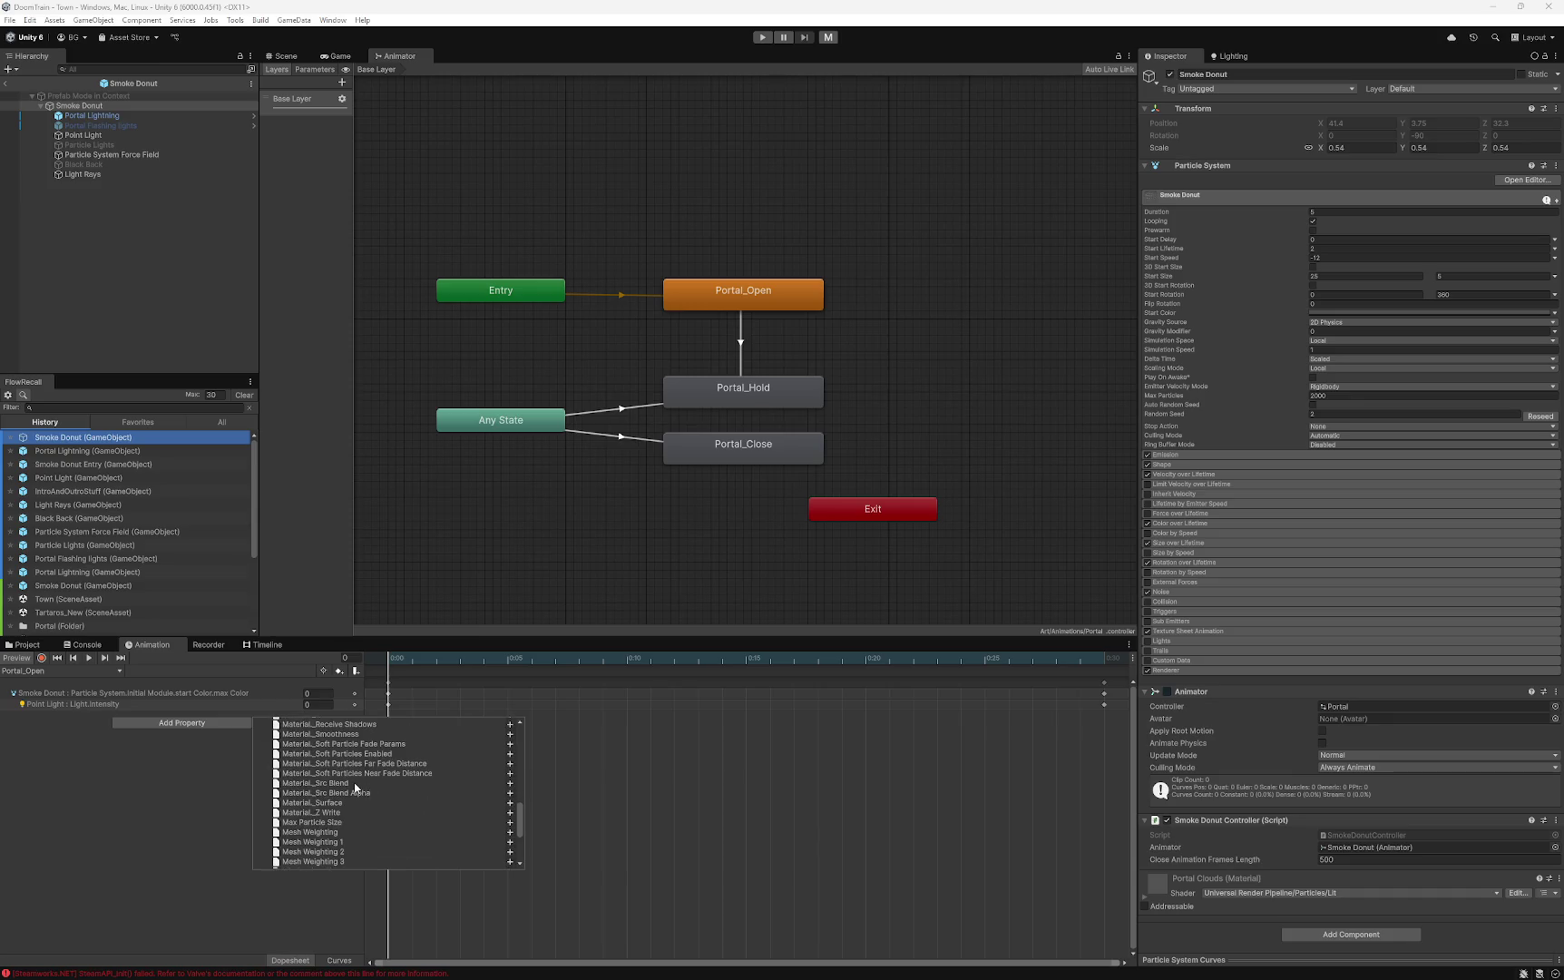
scroll(345, 795, up, 15)
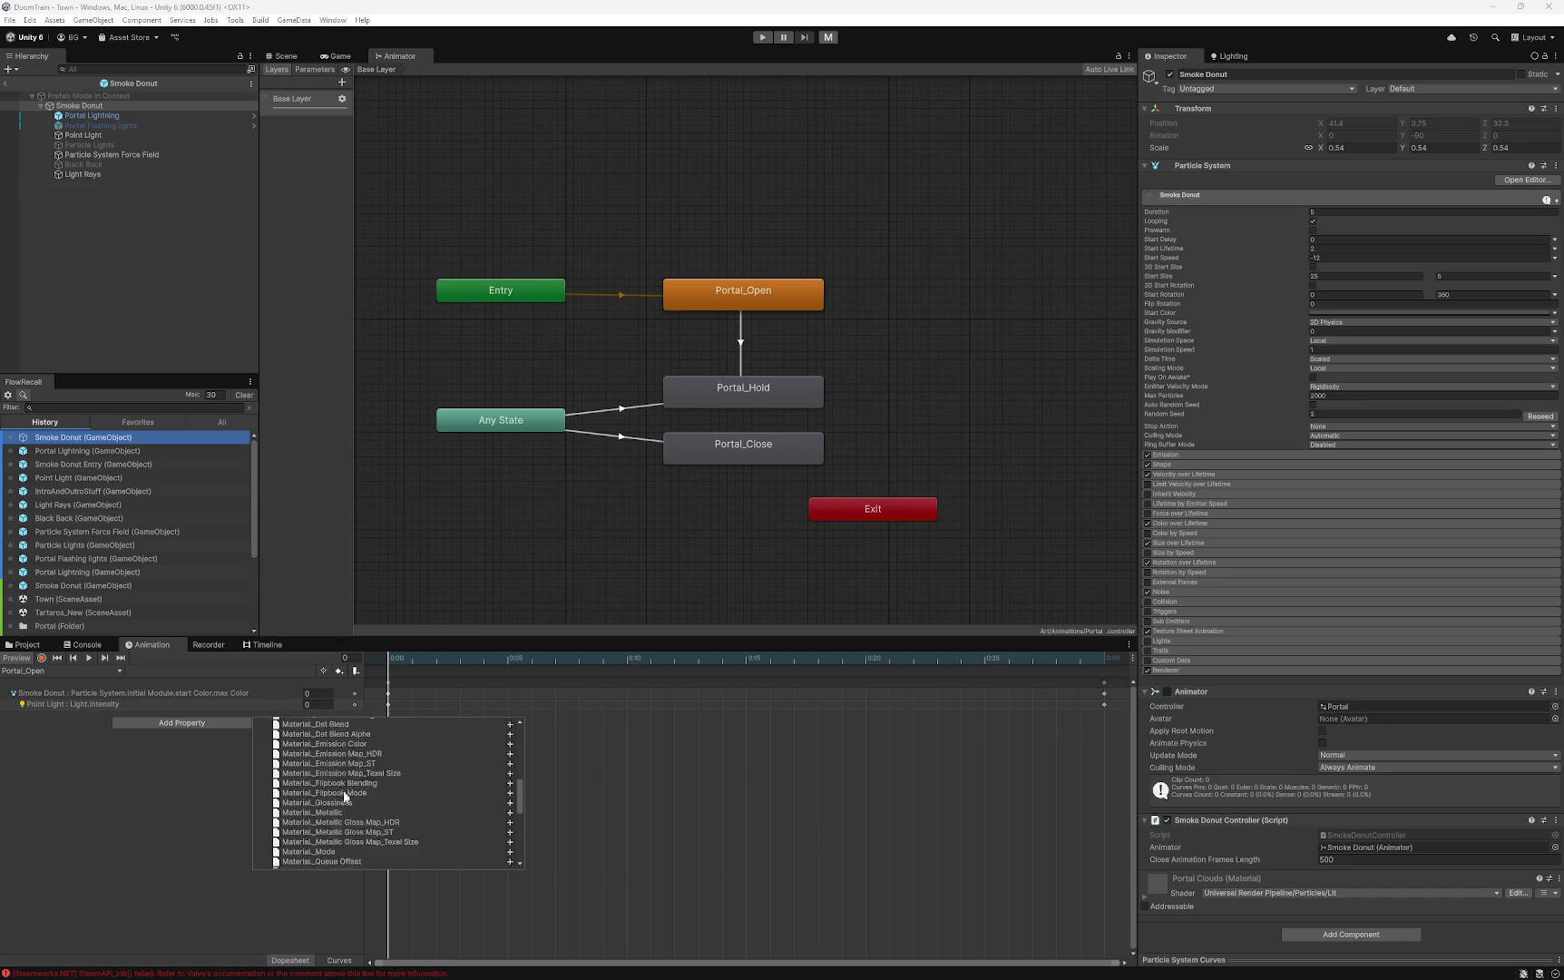
click(308, 762)
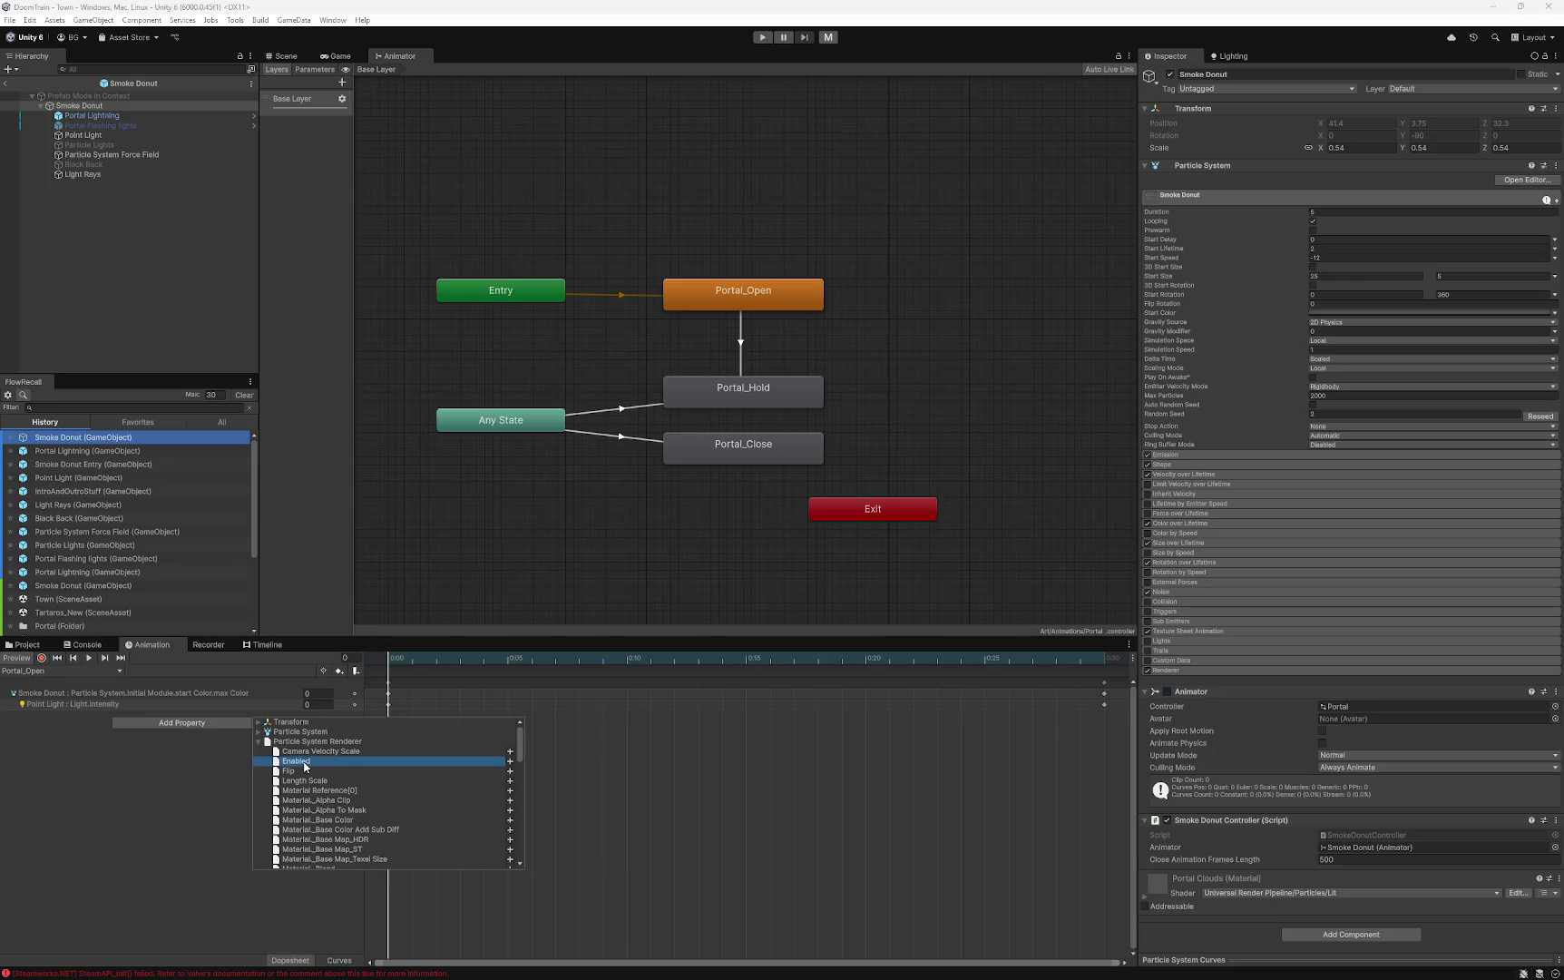
click(507, 761)
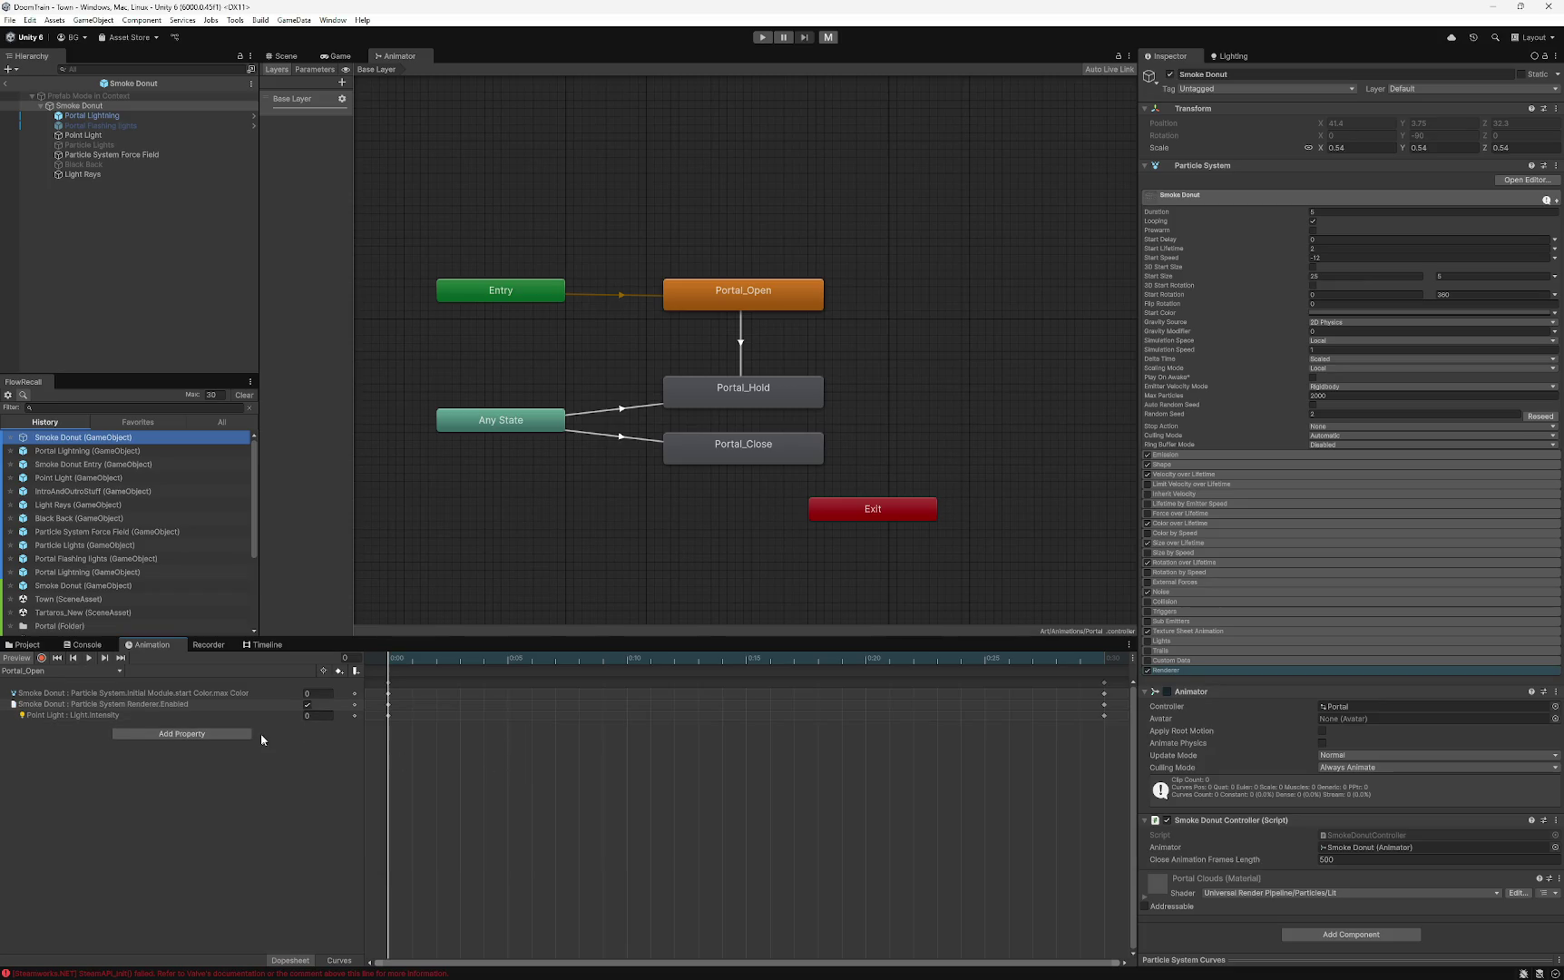
mouse_move(396, 665)
mouse_down()
mouse_move(1102, 672)
mouse_move(395, 678)
mouse_up()
drag(396, 665, 407, 665)
drag(406, 665, 390, 665)
right_click(351, 705)
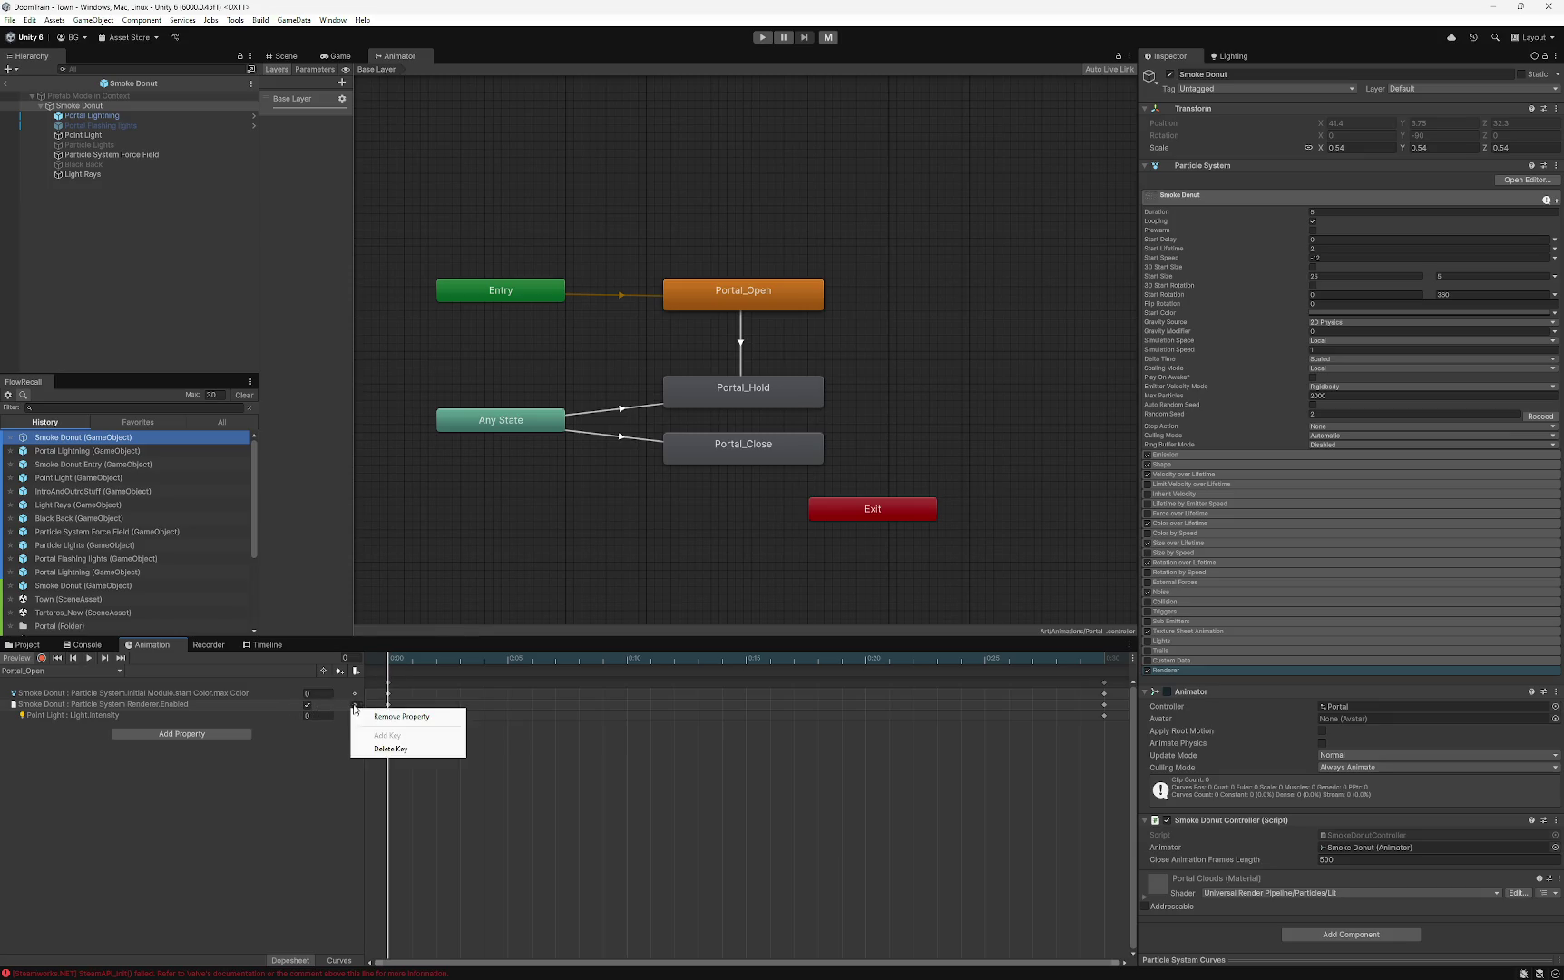
click(393, 718)
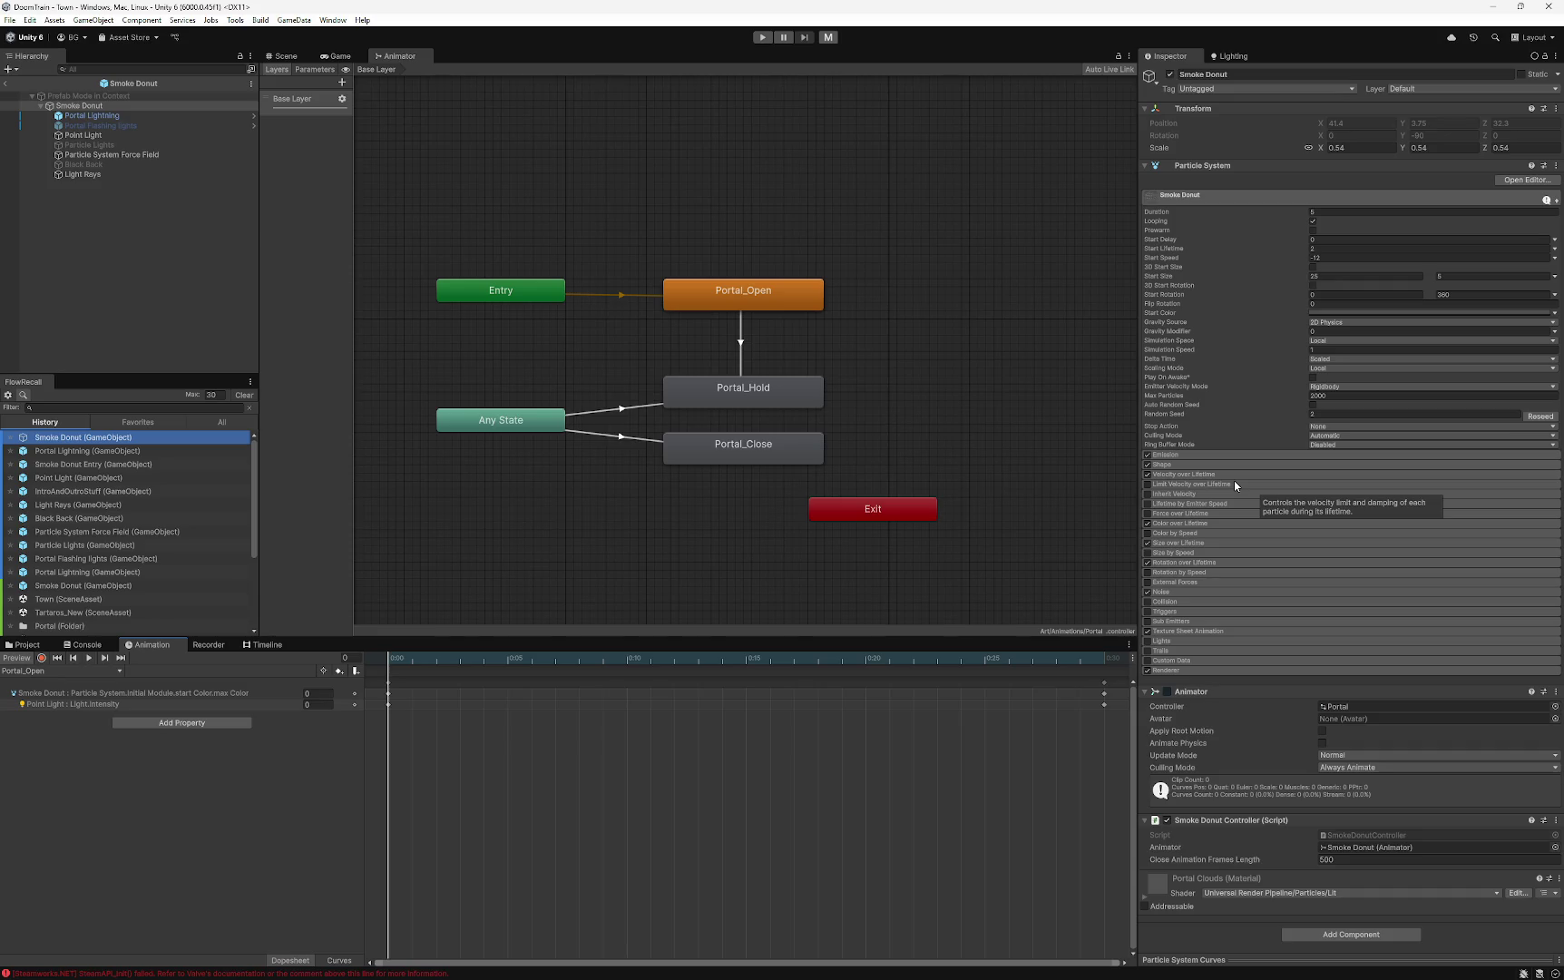
- Leave Prefab Mode for the Town scene and activate the Smoke Donut Entry object
click(286, 57)
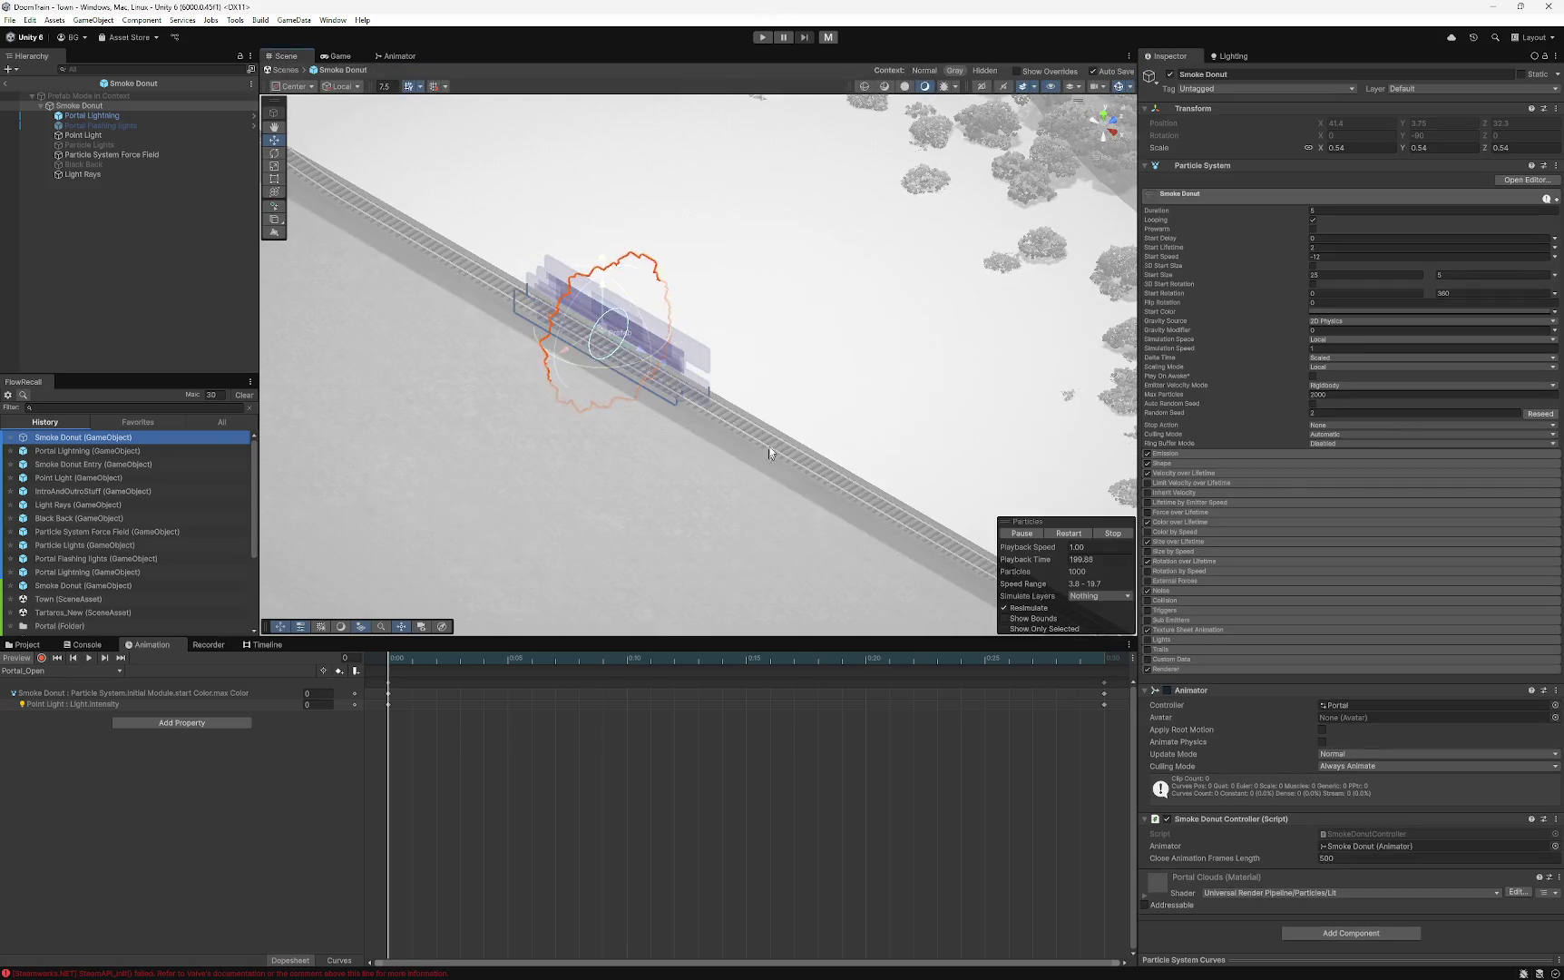
key(y)
scroll(646, 444, up, 10)
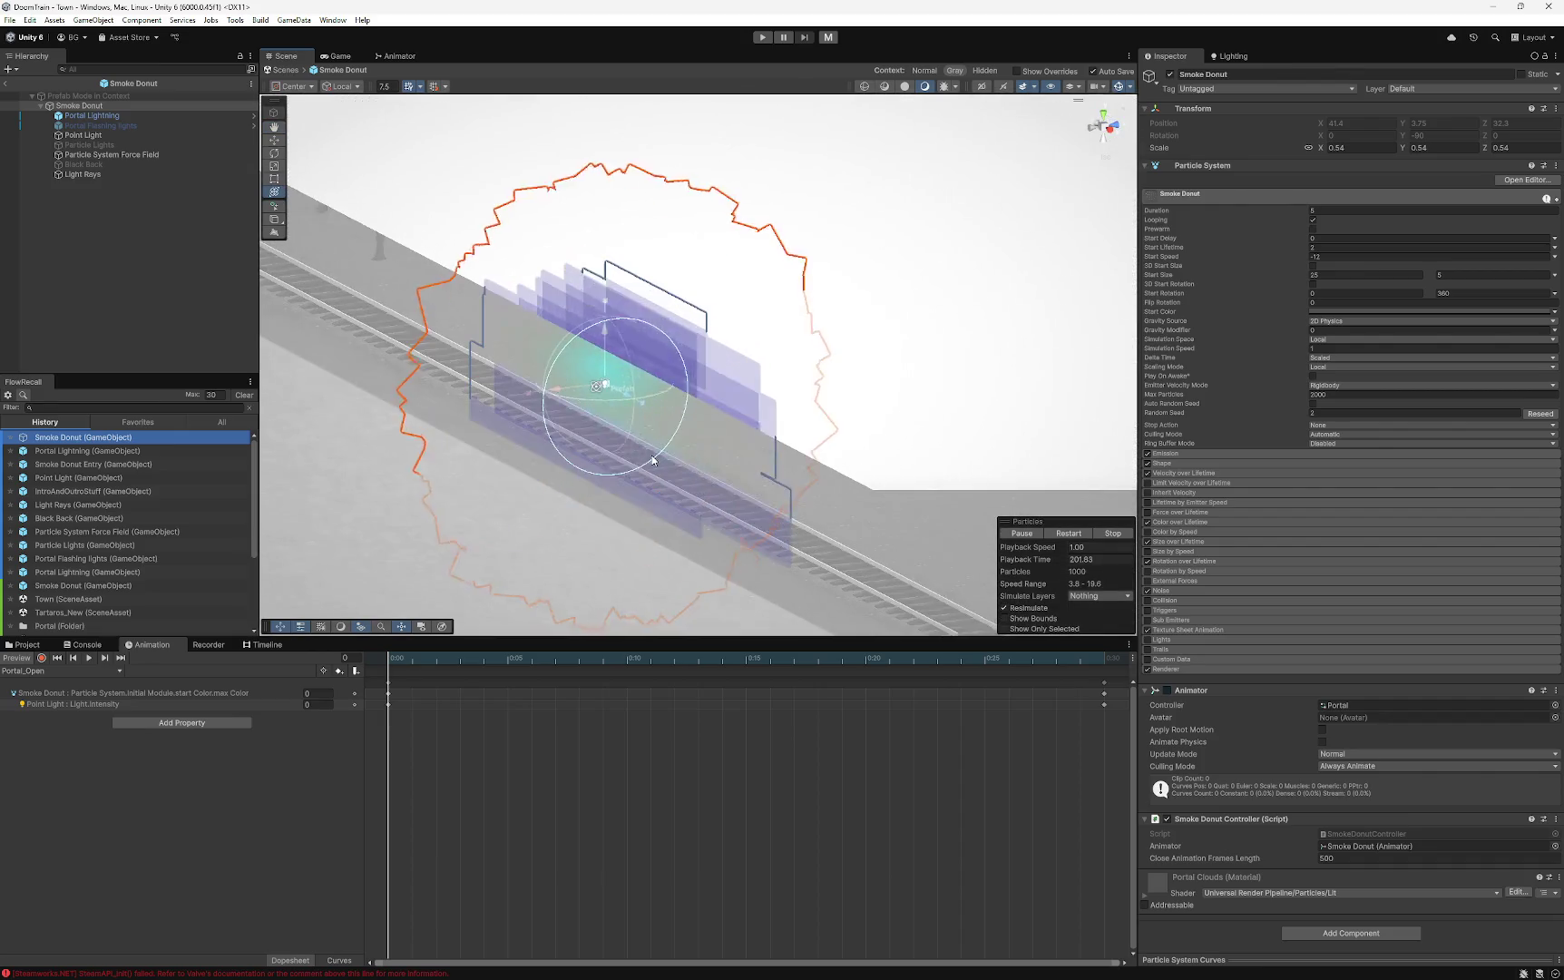
mouse_move(653, 460)
mouse_down()
mouse_move(851, 527)
mouse_move(154, 89)
mouse_up()
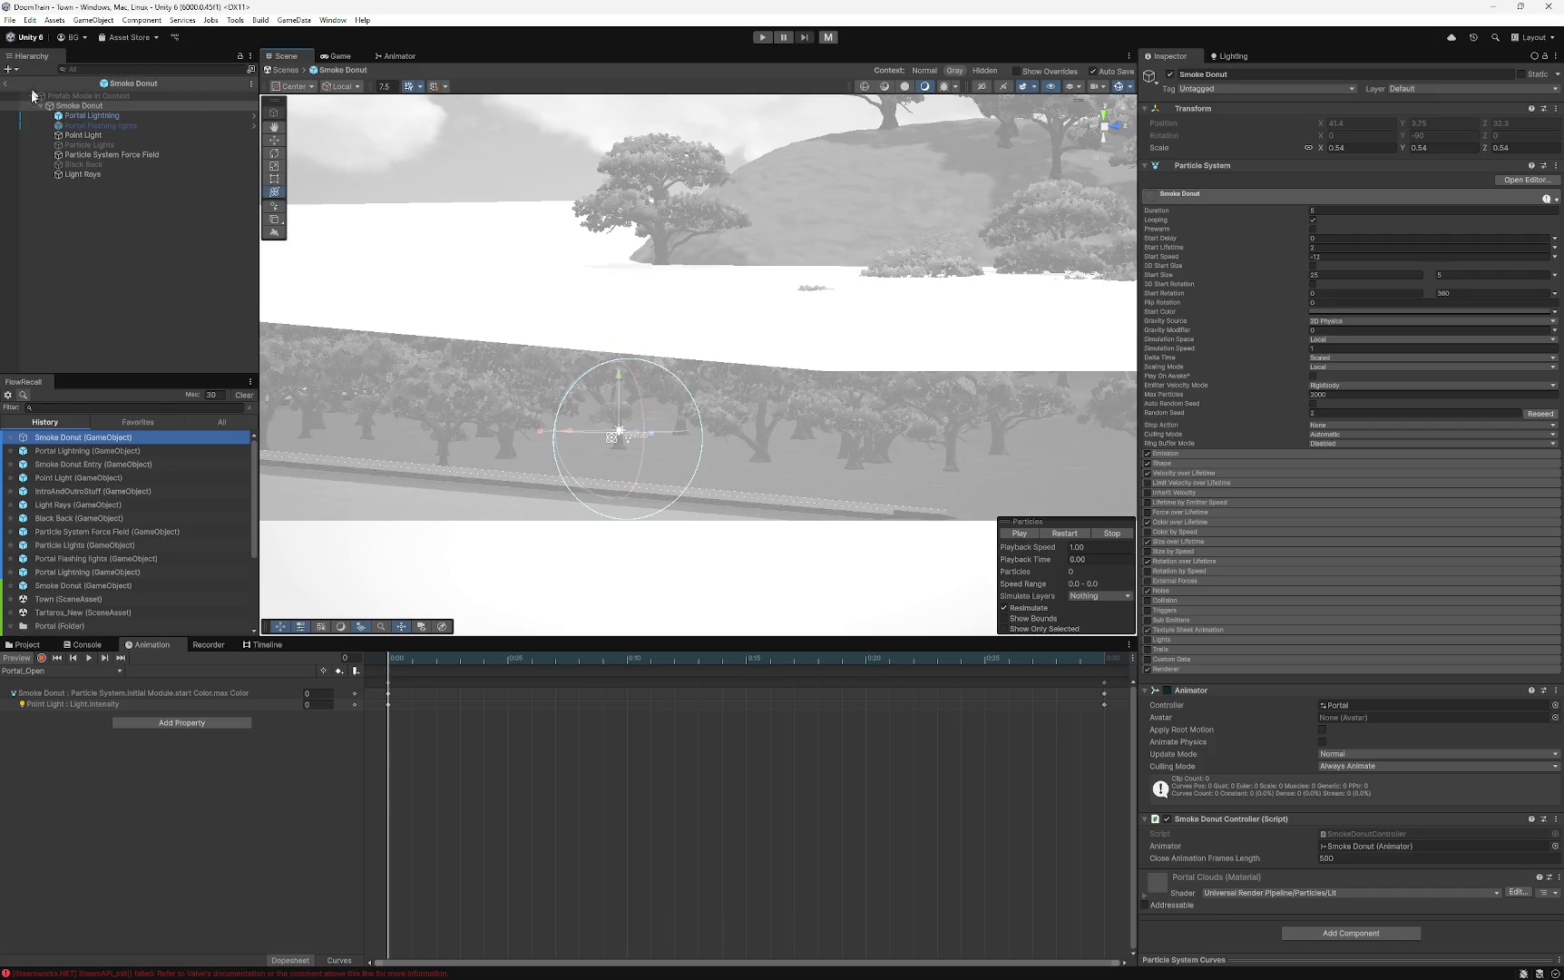
click(6, 83)
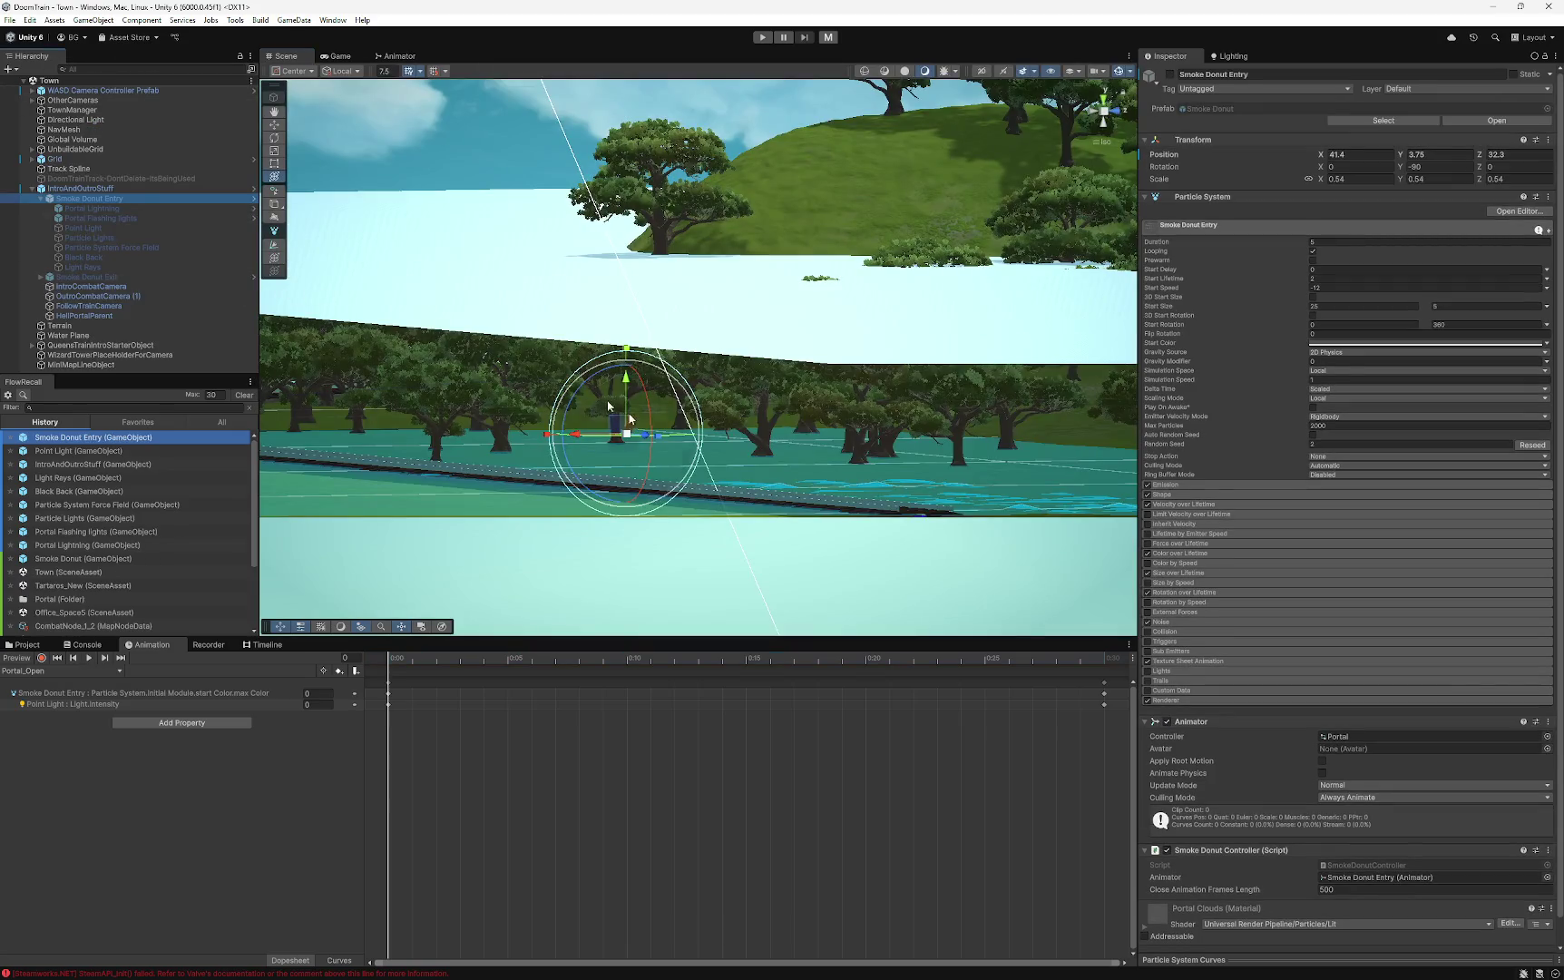
drag(606, 405, 768, 457)
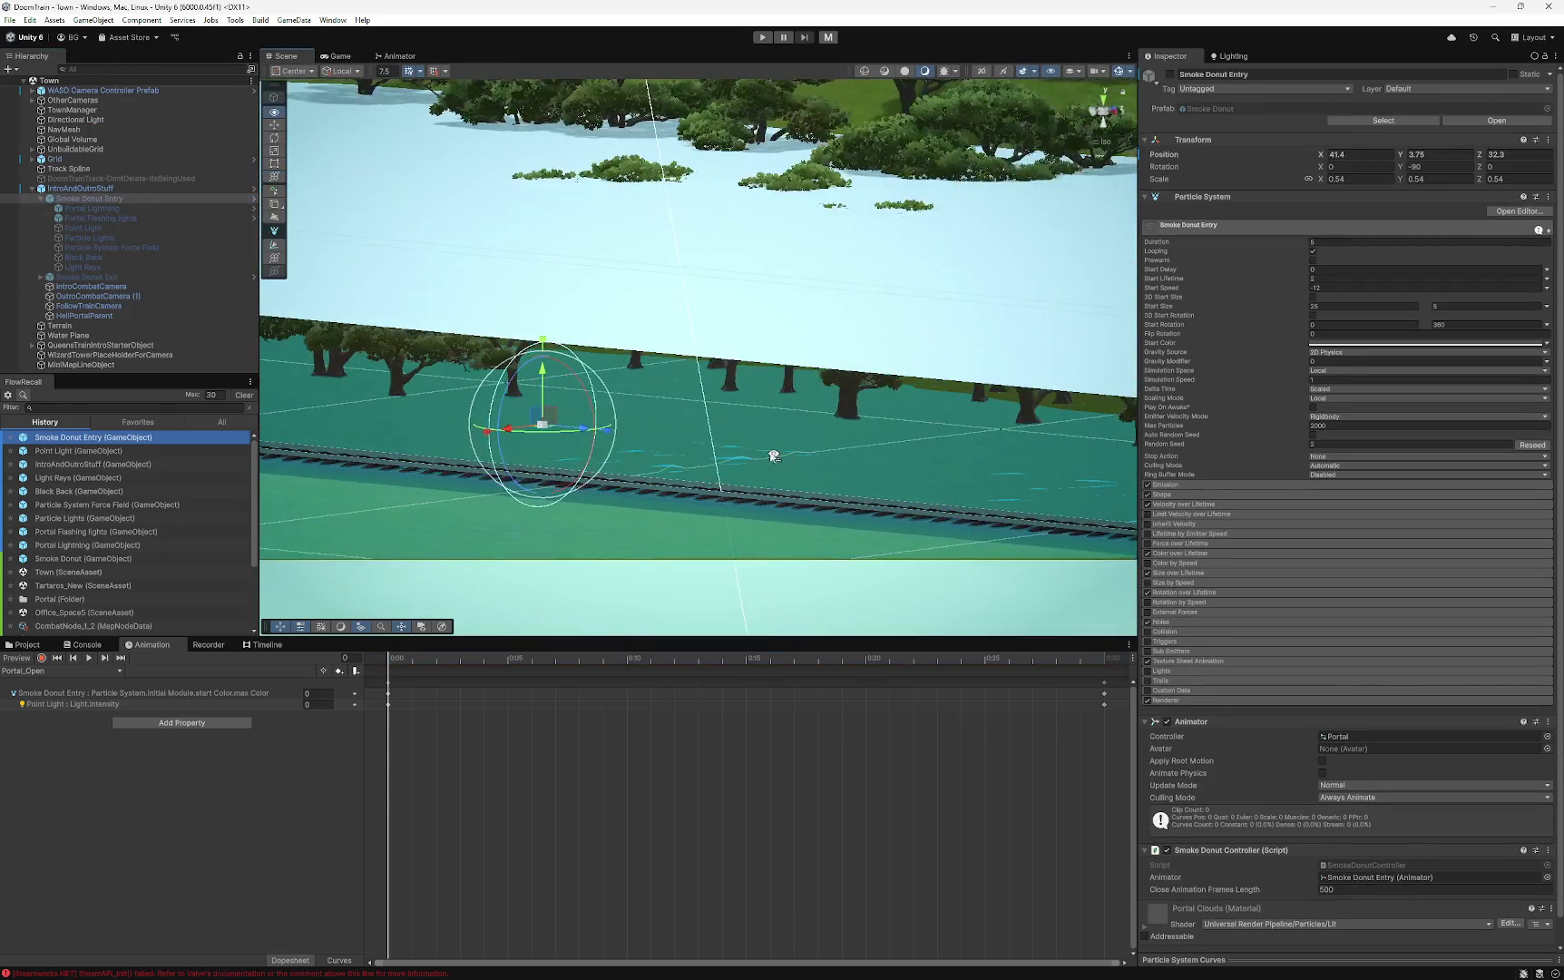
click(95, 208)
click(109, 199)
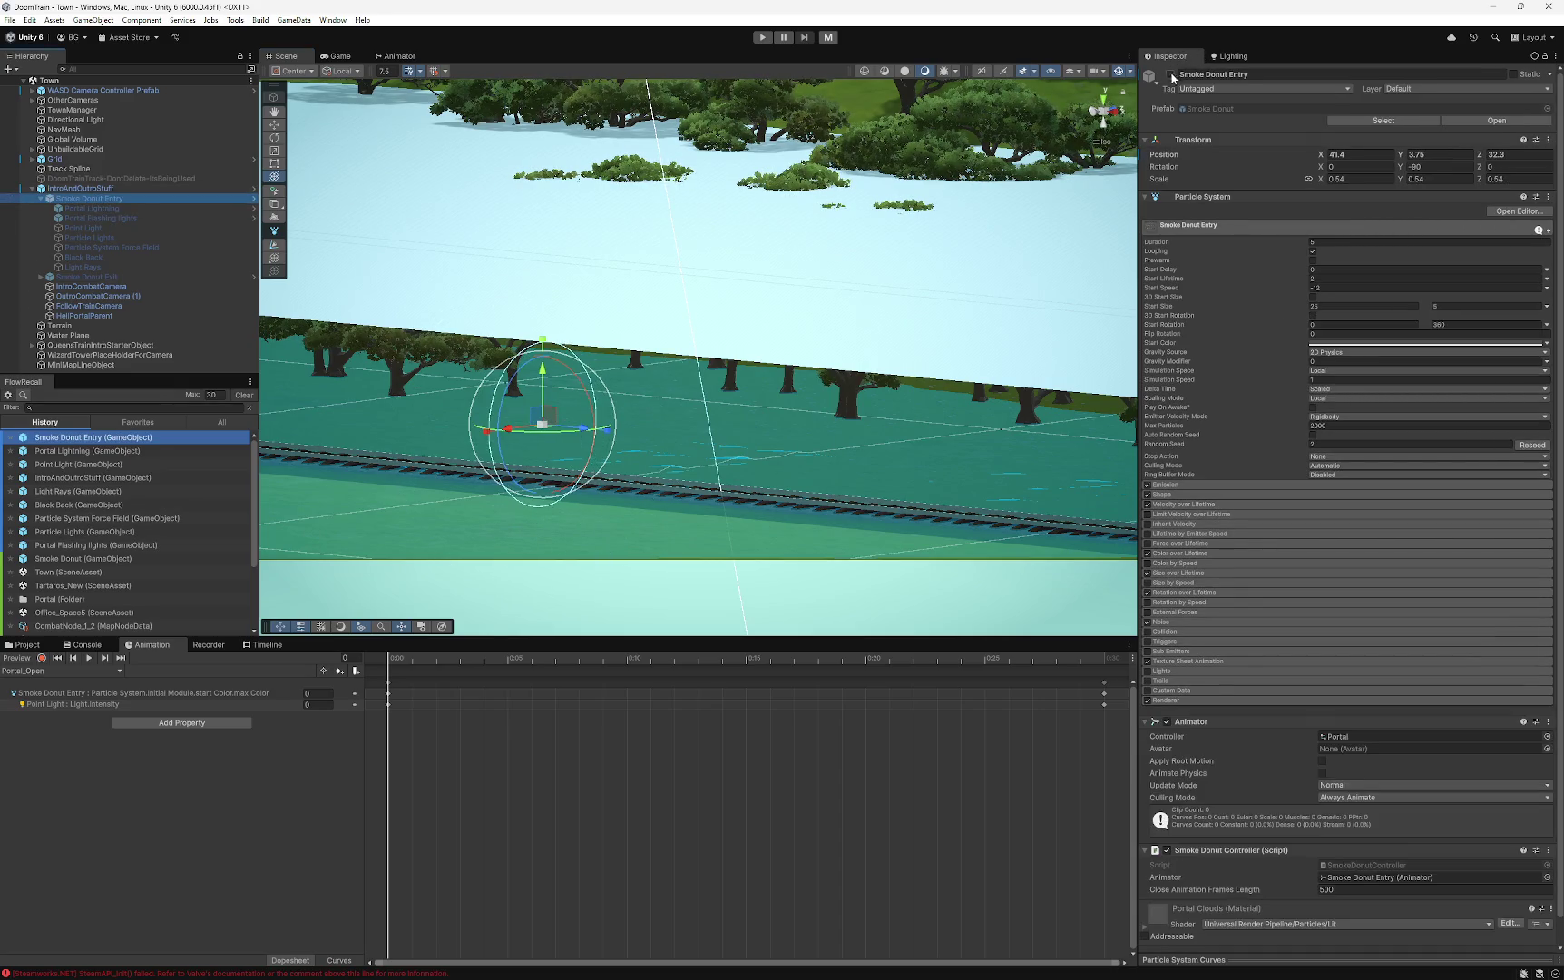
click(1171, 75)
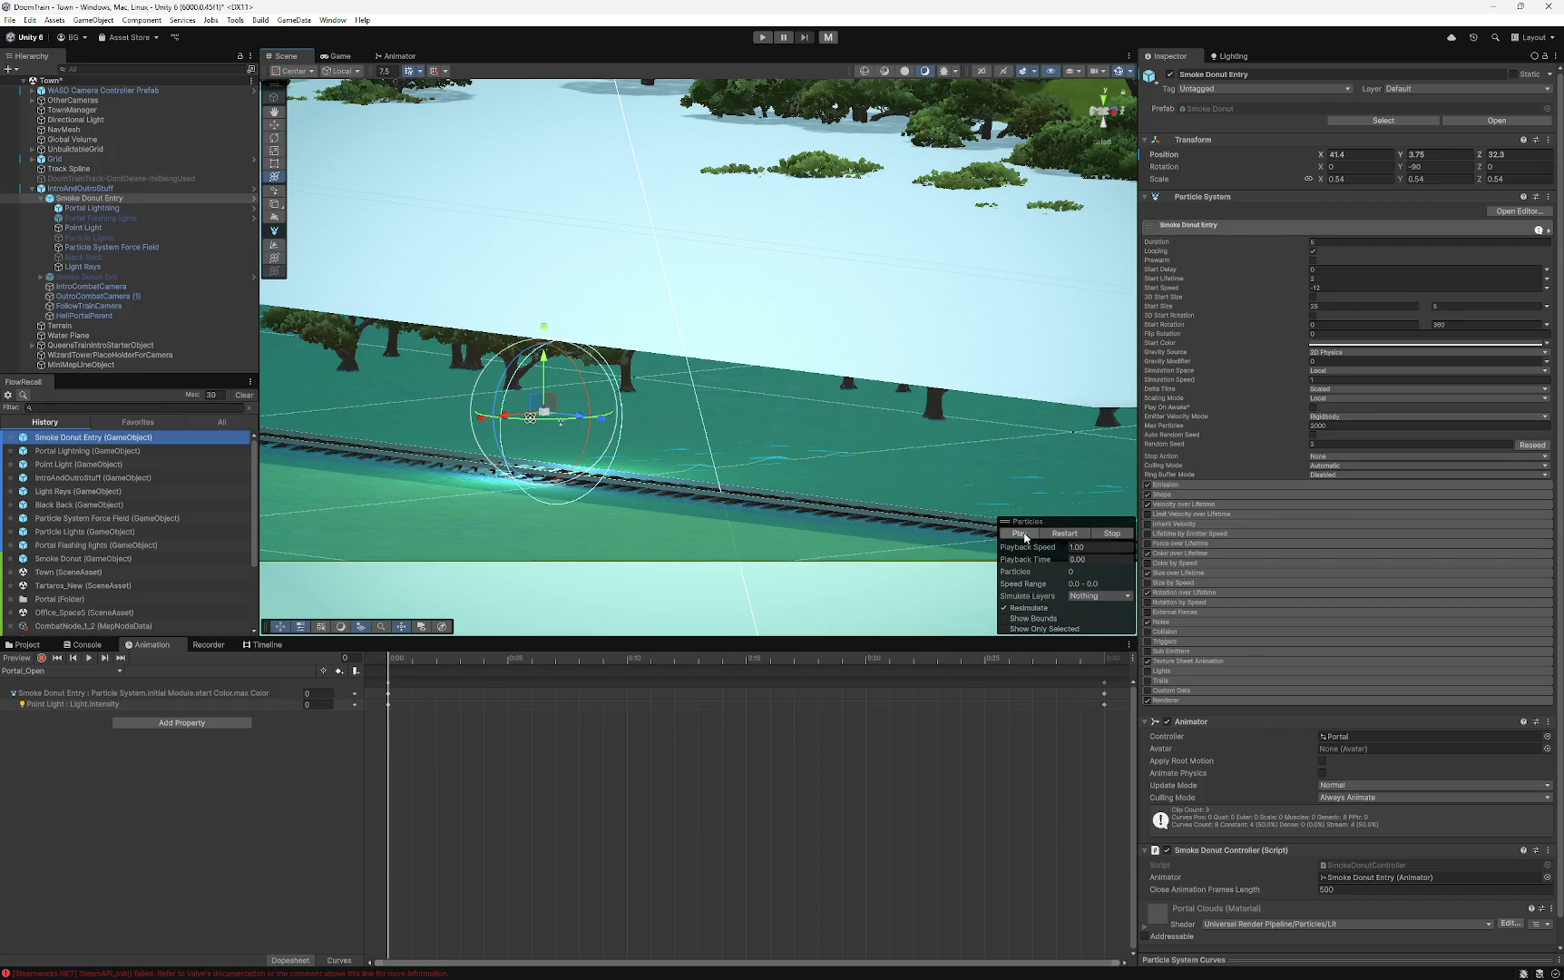
- Play, restart and stop the smoke particle preview, then scrub Portal_Open to frame 2
click(1024, 537)
scroll(685, 465, up, 3)
alt+drag(685, 465, 678, 482)
drag(865, 490, 907, 502)
click(1077, 539)
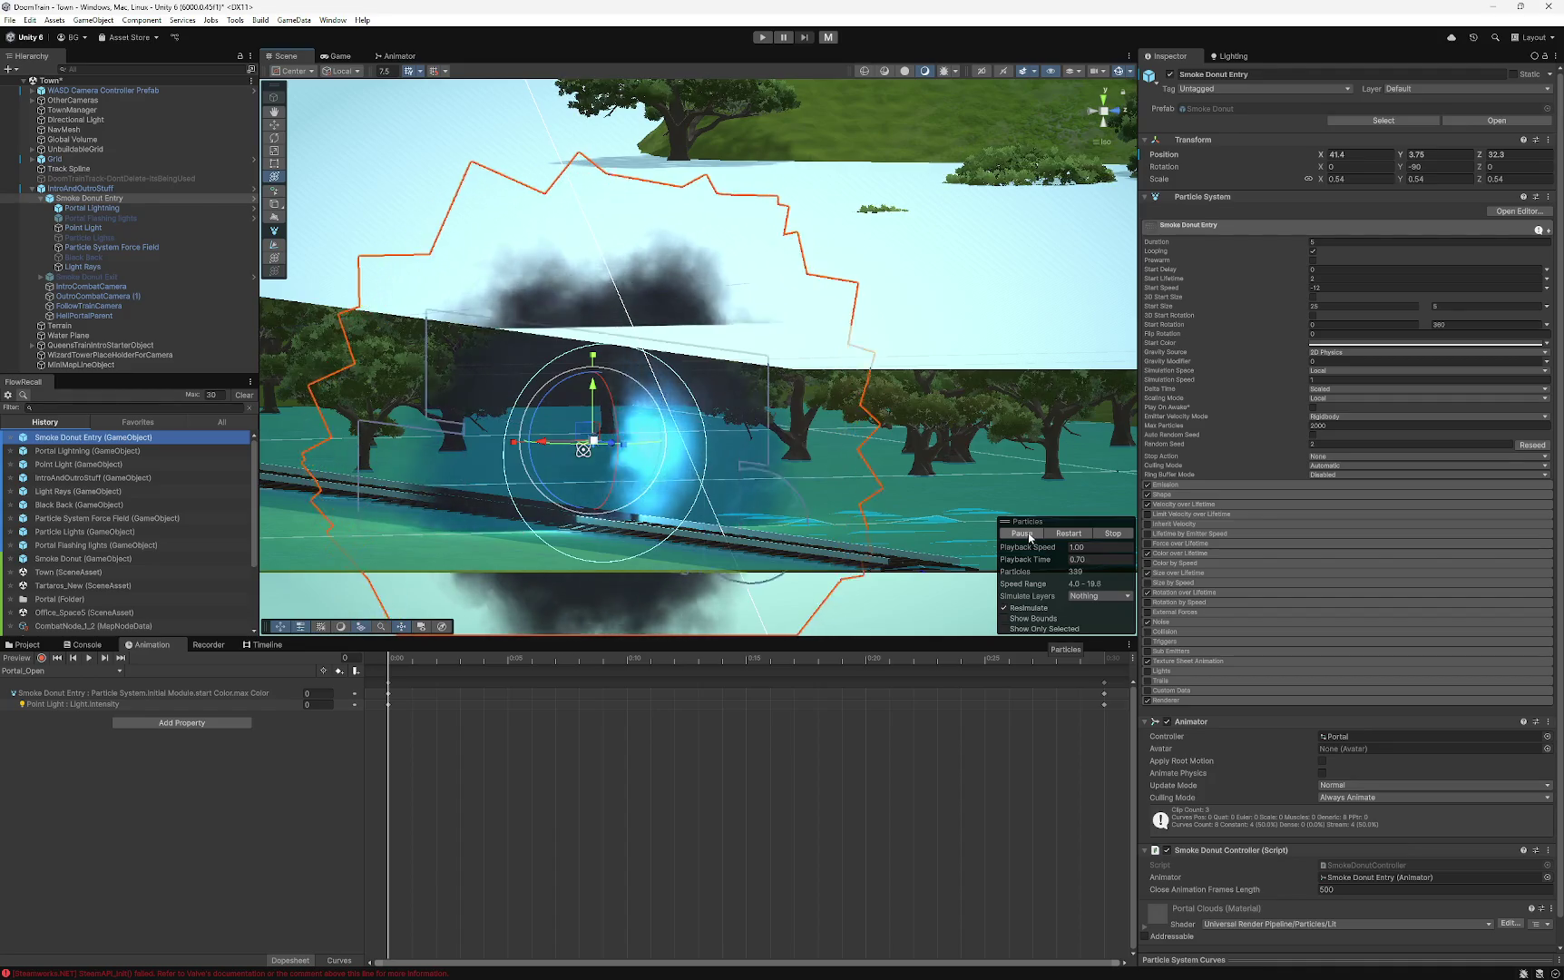
click(1111, 534)
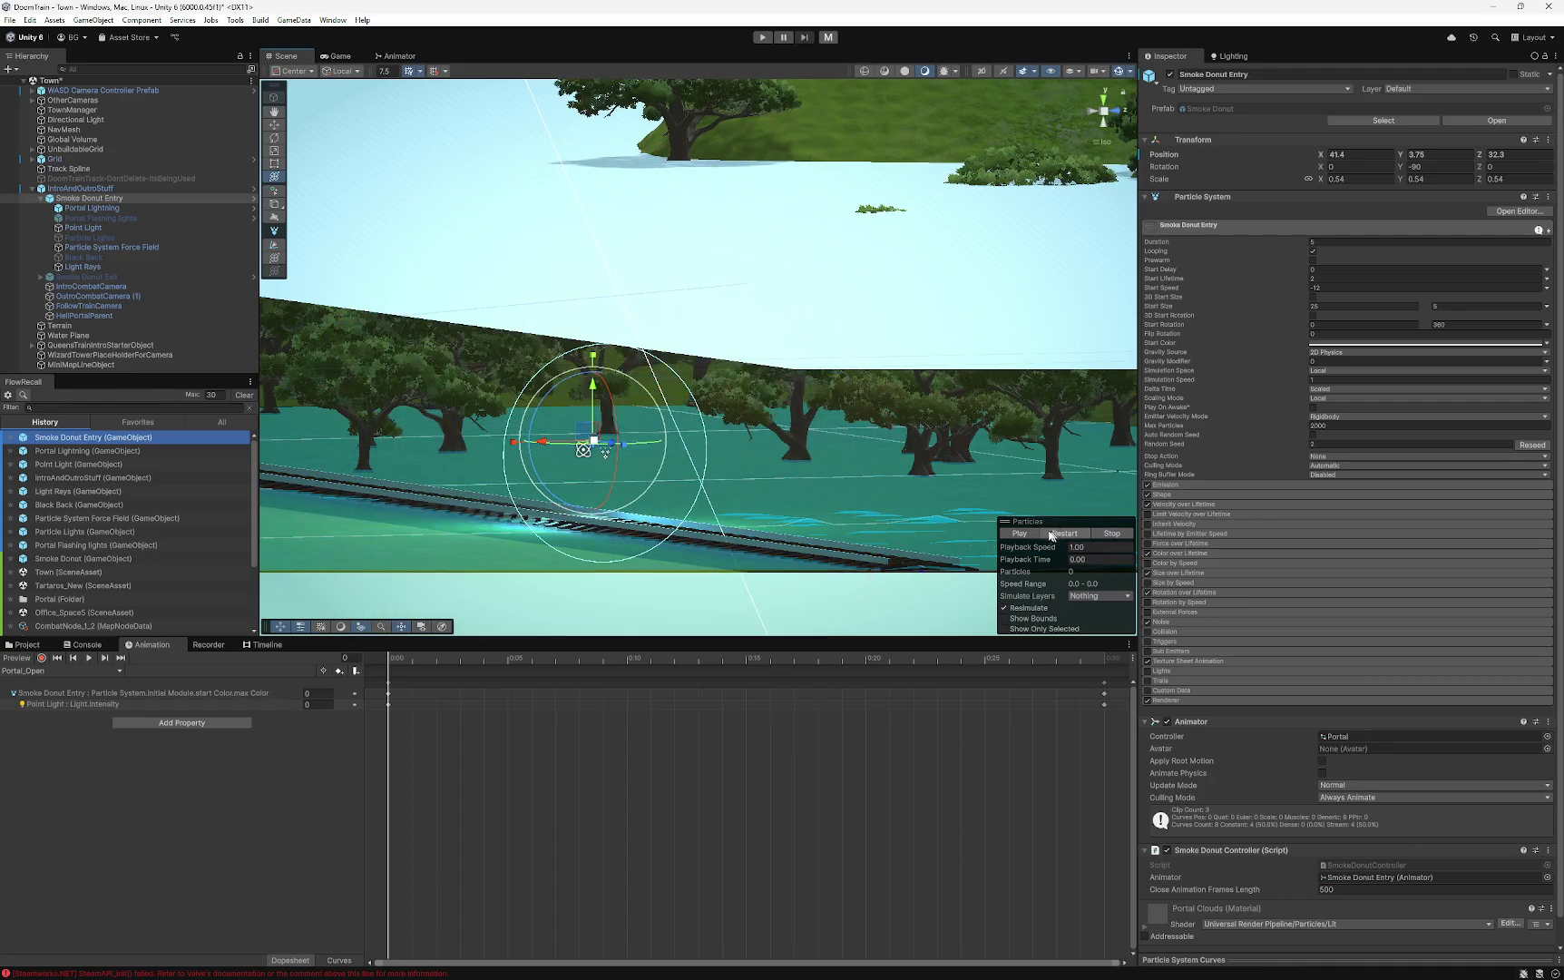
click(1019, 534)
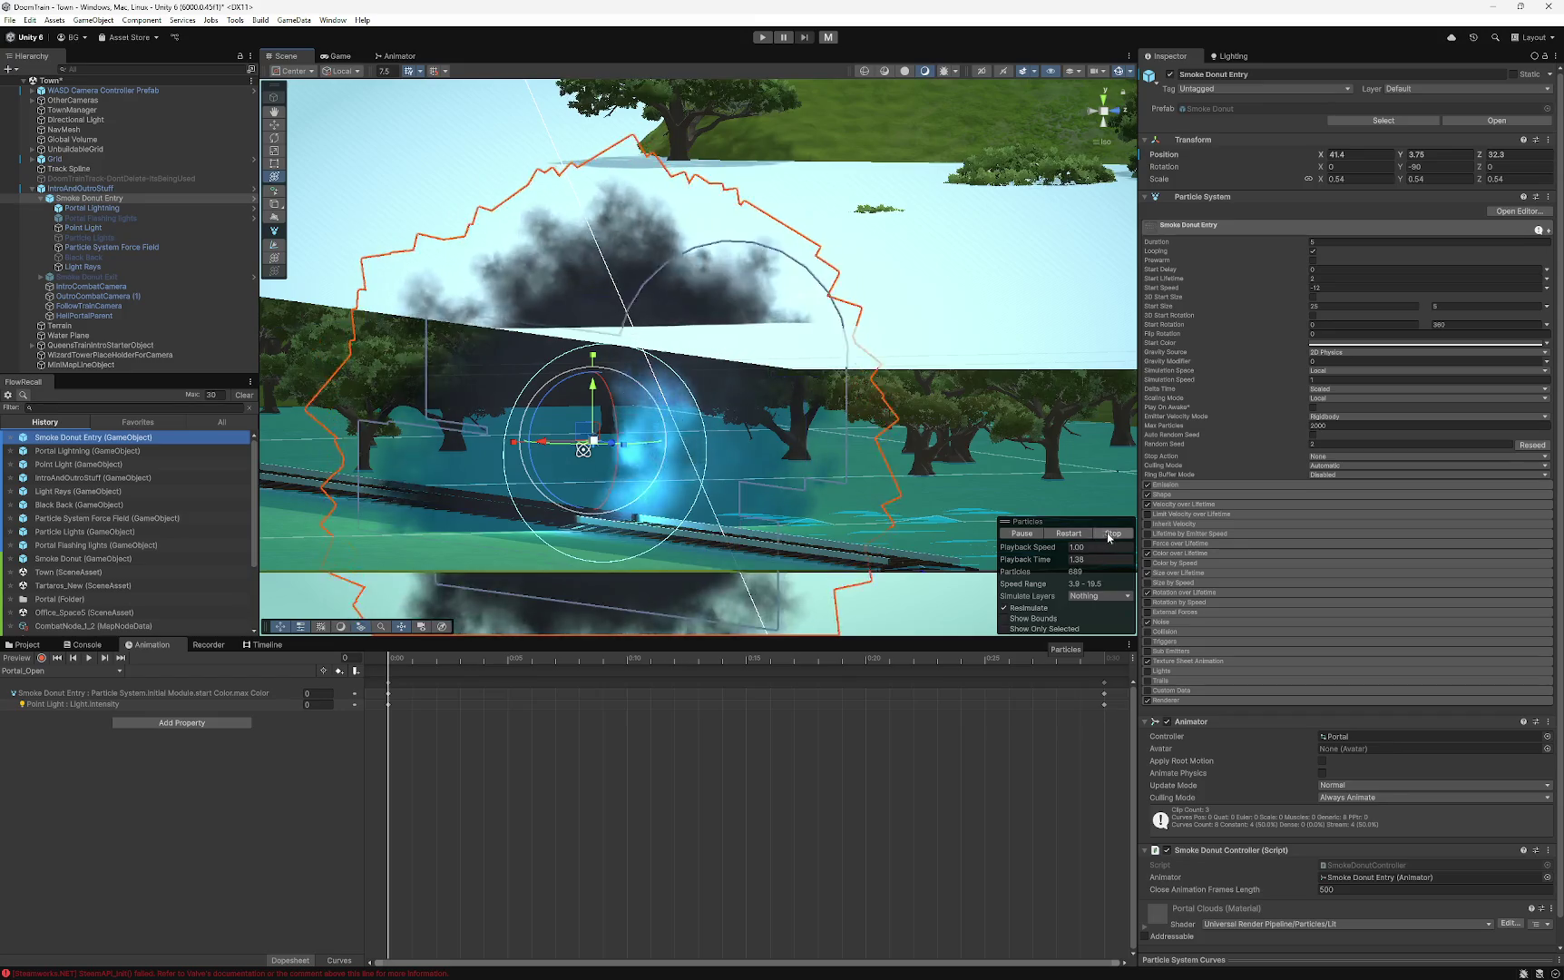
key(period)
click(1020, 533)
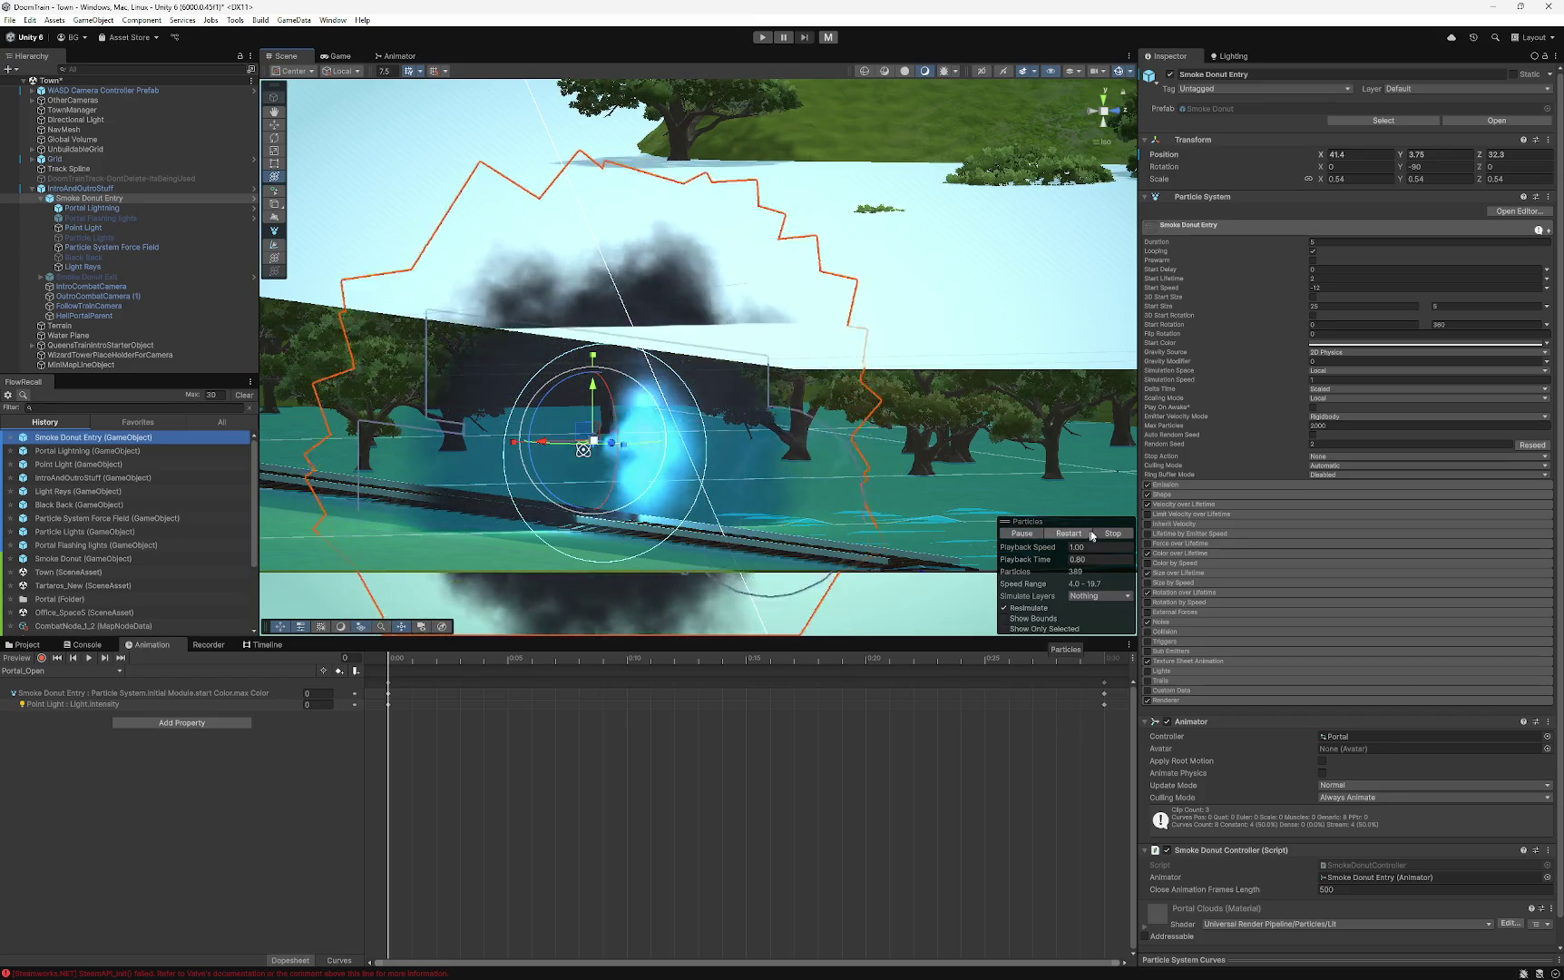
click(1111, 533)
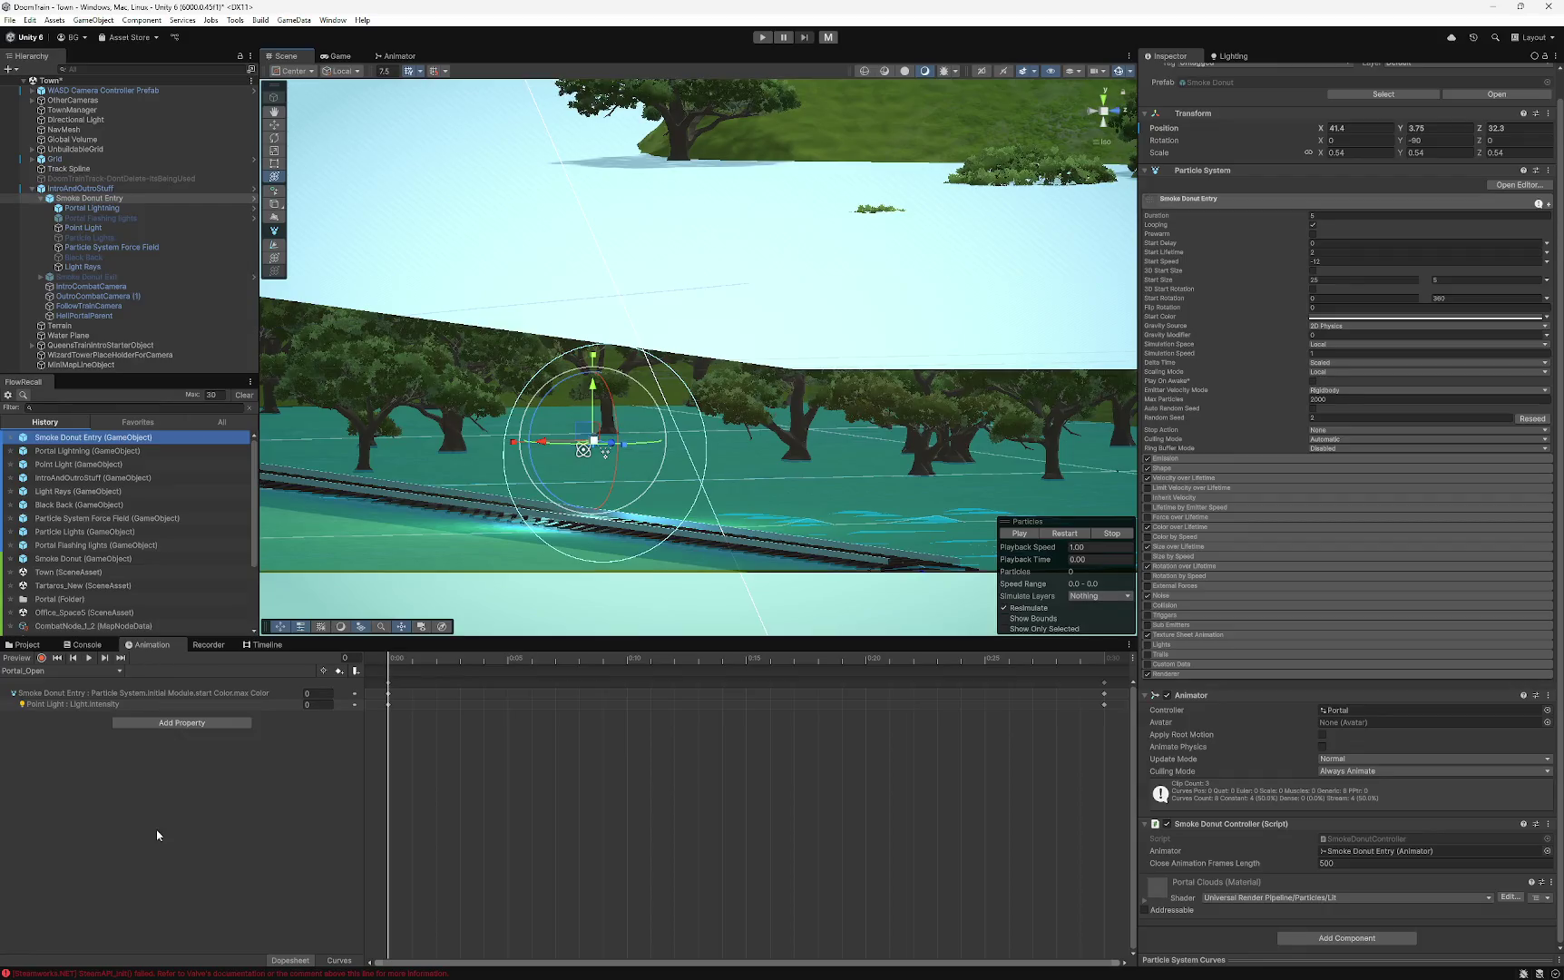
mouse_move(391, 669)
mouse_down()
mouse_move(427, 665)
mouse_move(388, 665)
mouse_up()
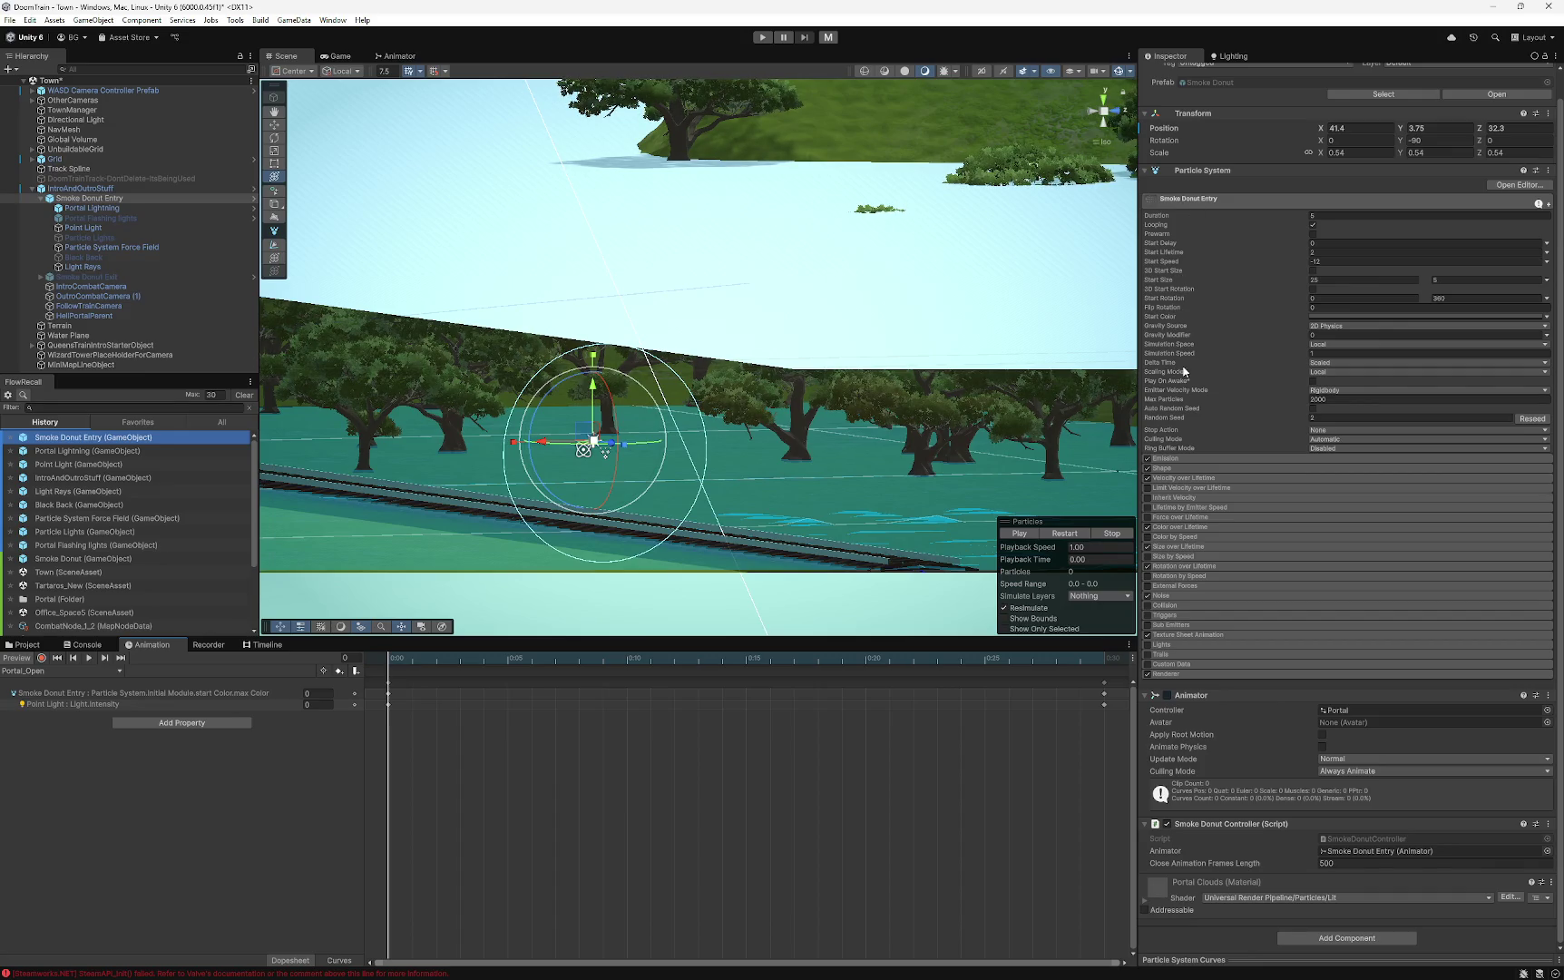
- Expand the Emission, Shape, Velocity, Color and Size over Lifetime particle modules
click(1170, 459)
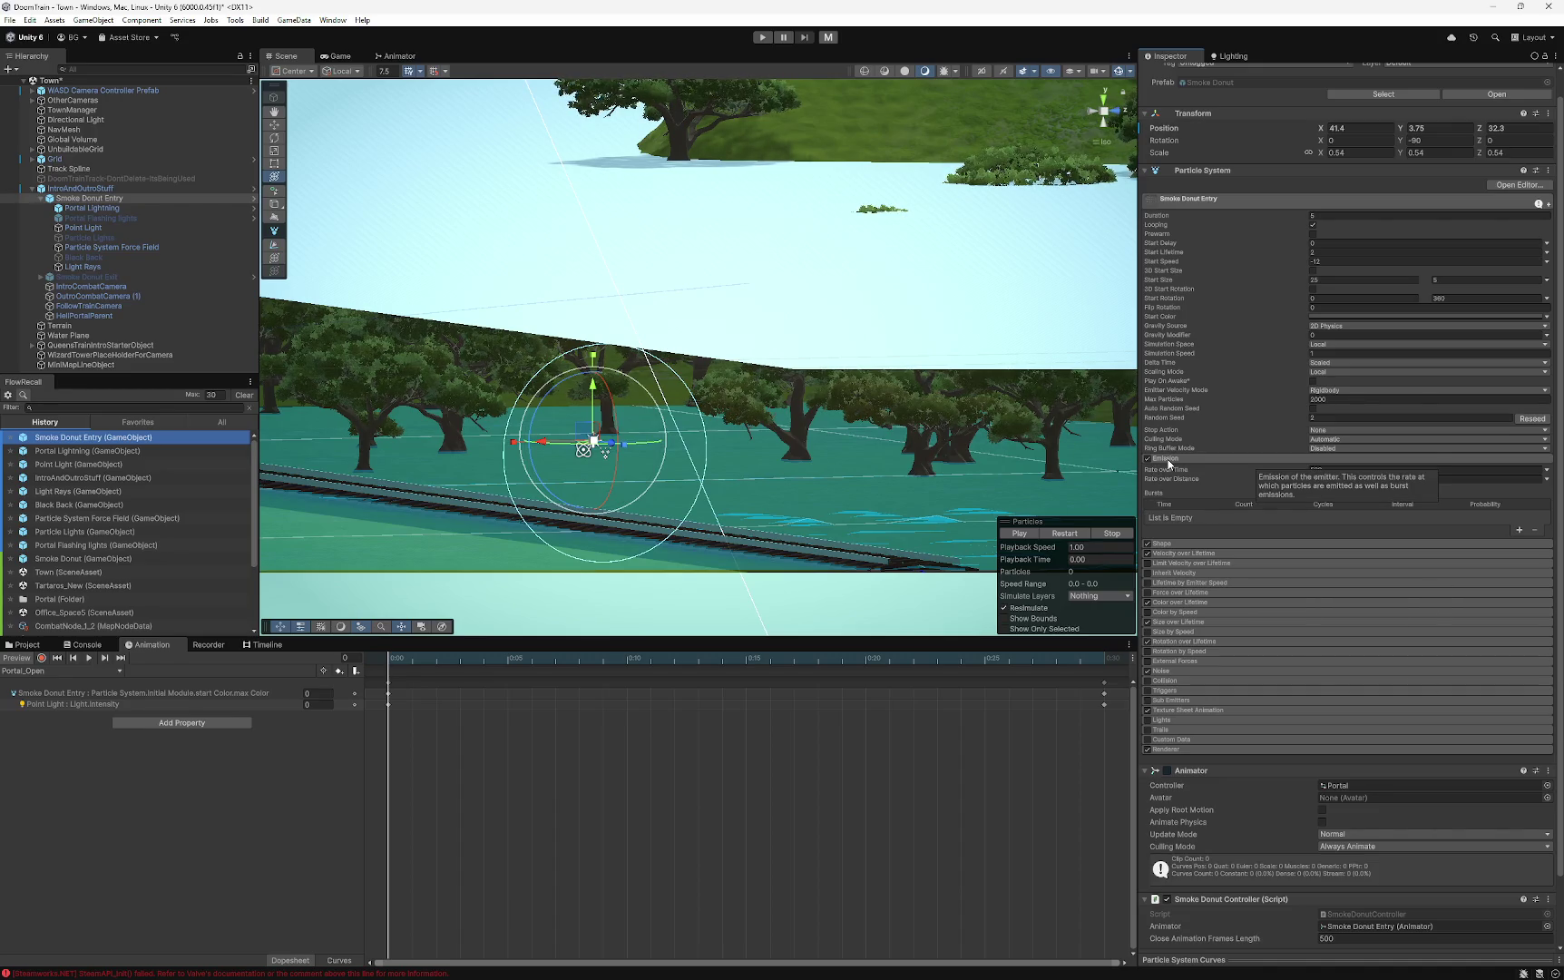
click(1166, 547)
scroll(1191, 667, down, 2)
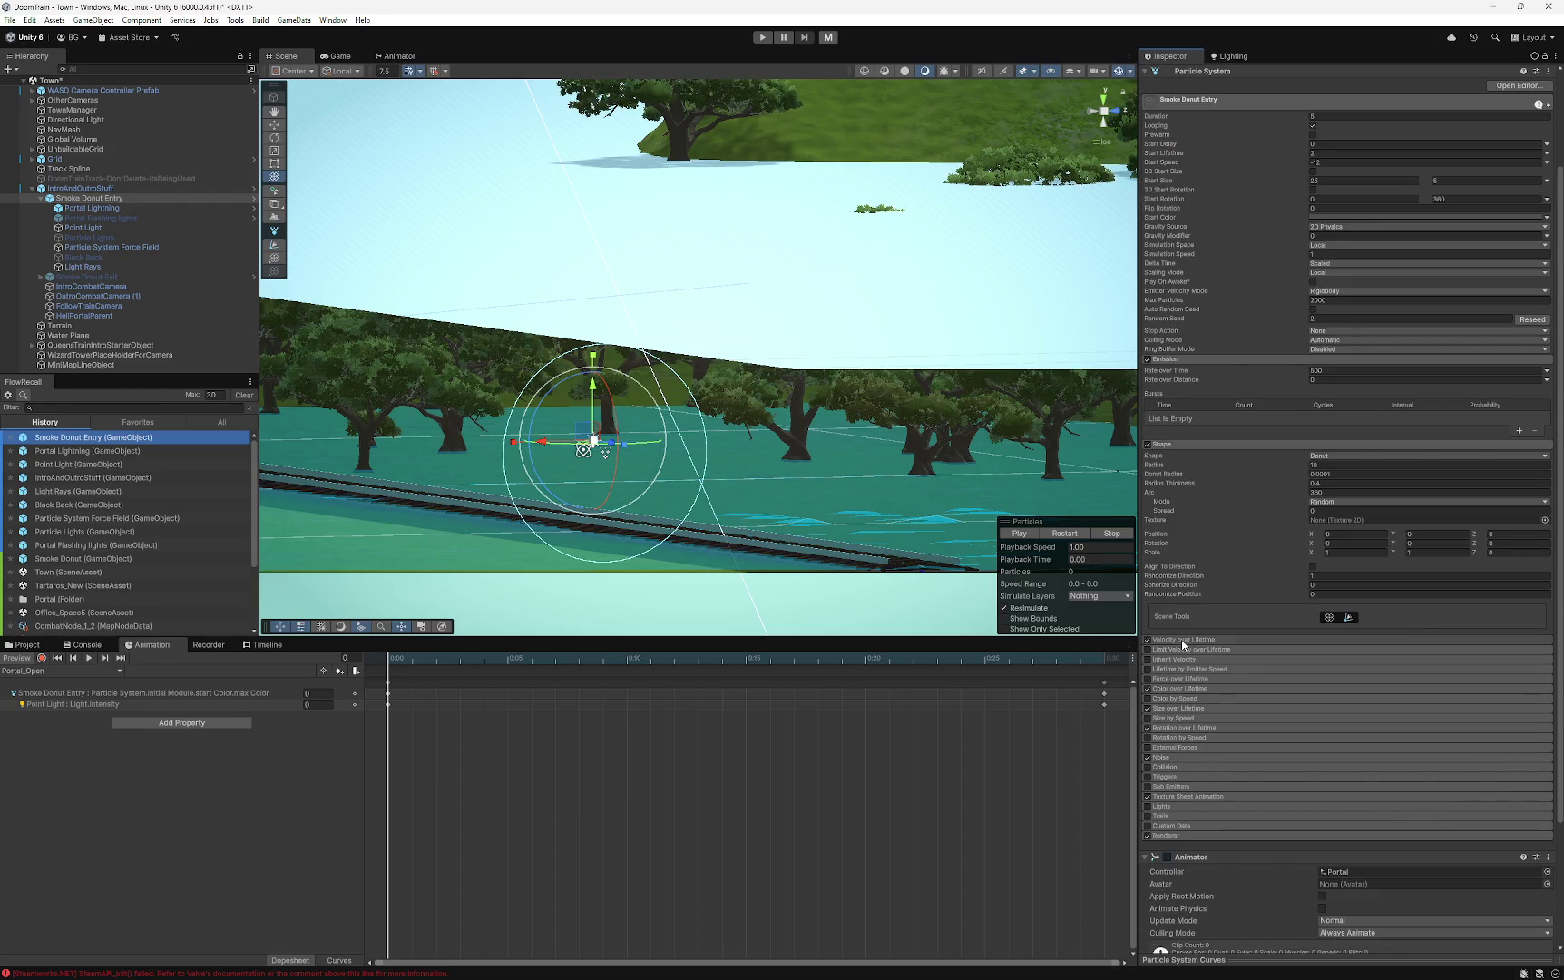
click(1182, 640)
scroll(1175, 626, down, 3)
click(1174, 619)
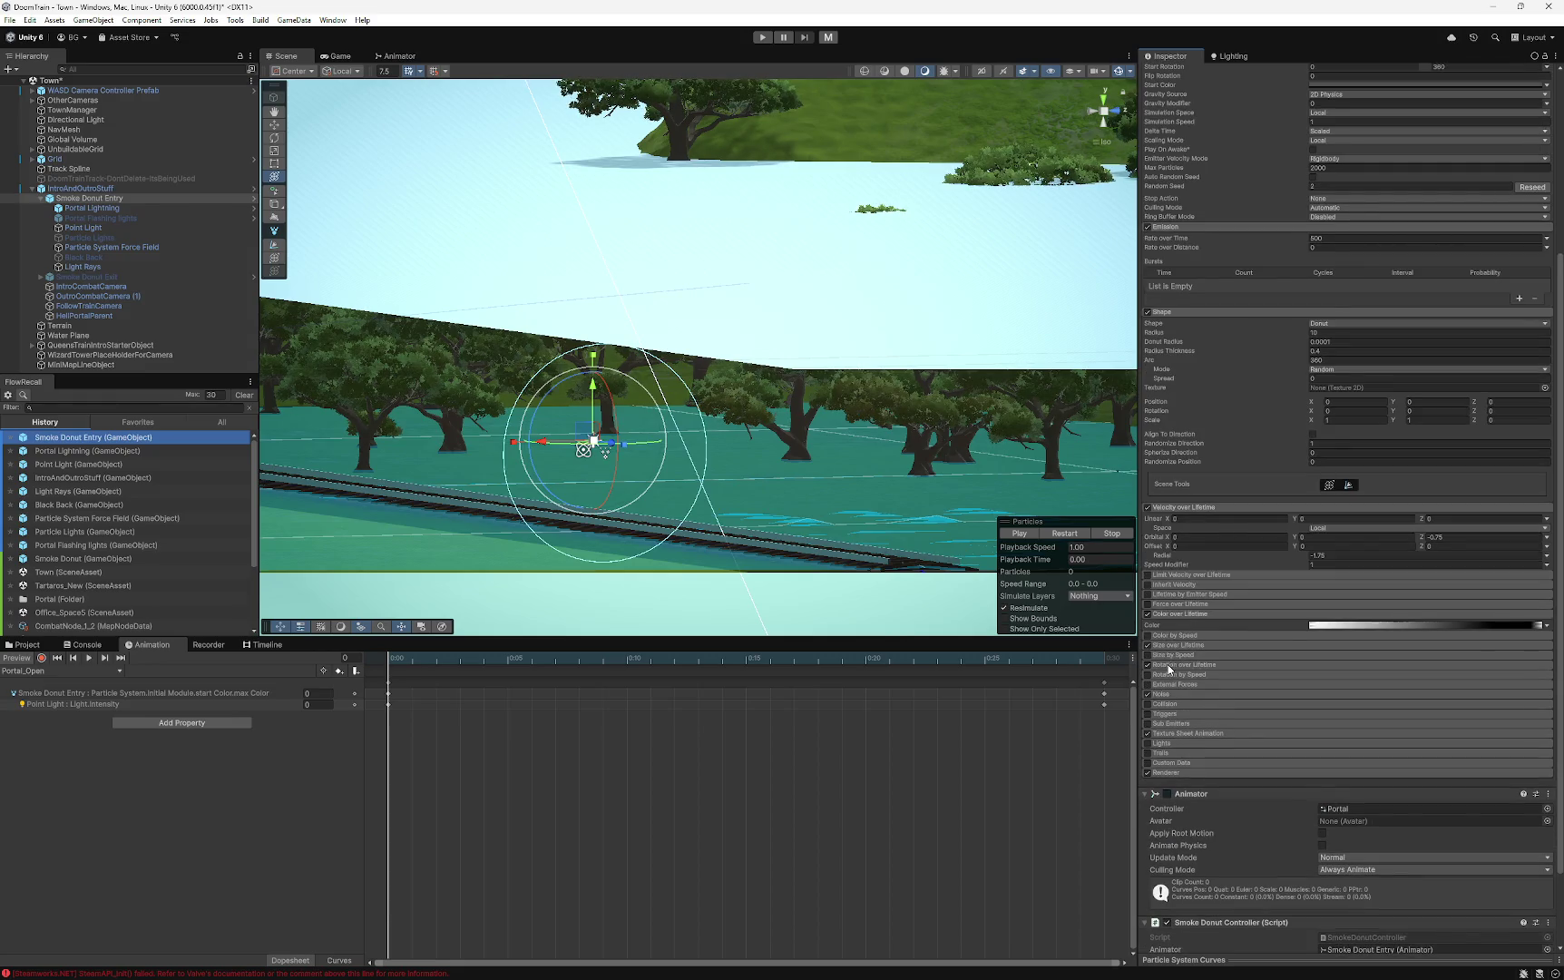
click(1167, 646)
- Expand Rotation over Lifetime, Noise and Texture Sheet Animation, then select the Portal Lightning child
click(1174, 686)
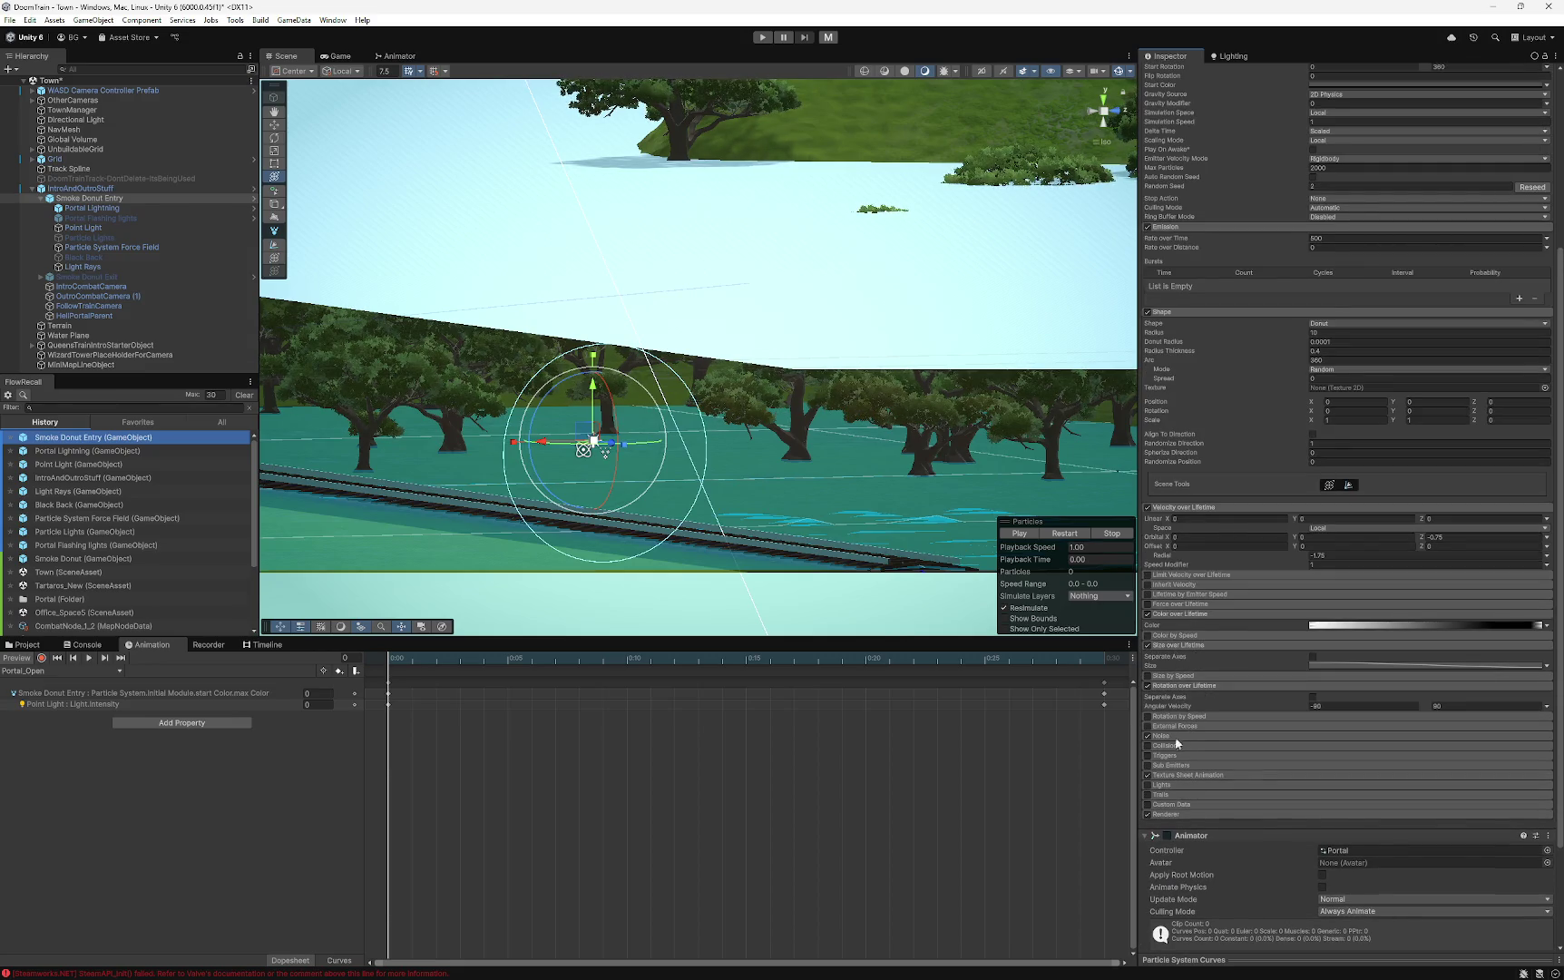
click(1182, 733)
scroll(1186, 726, down, 4)
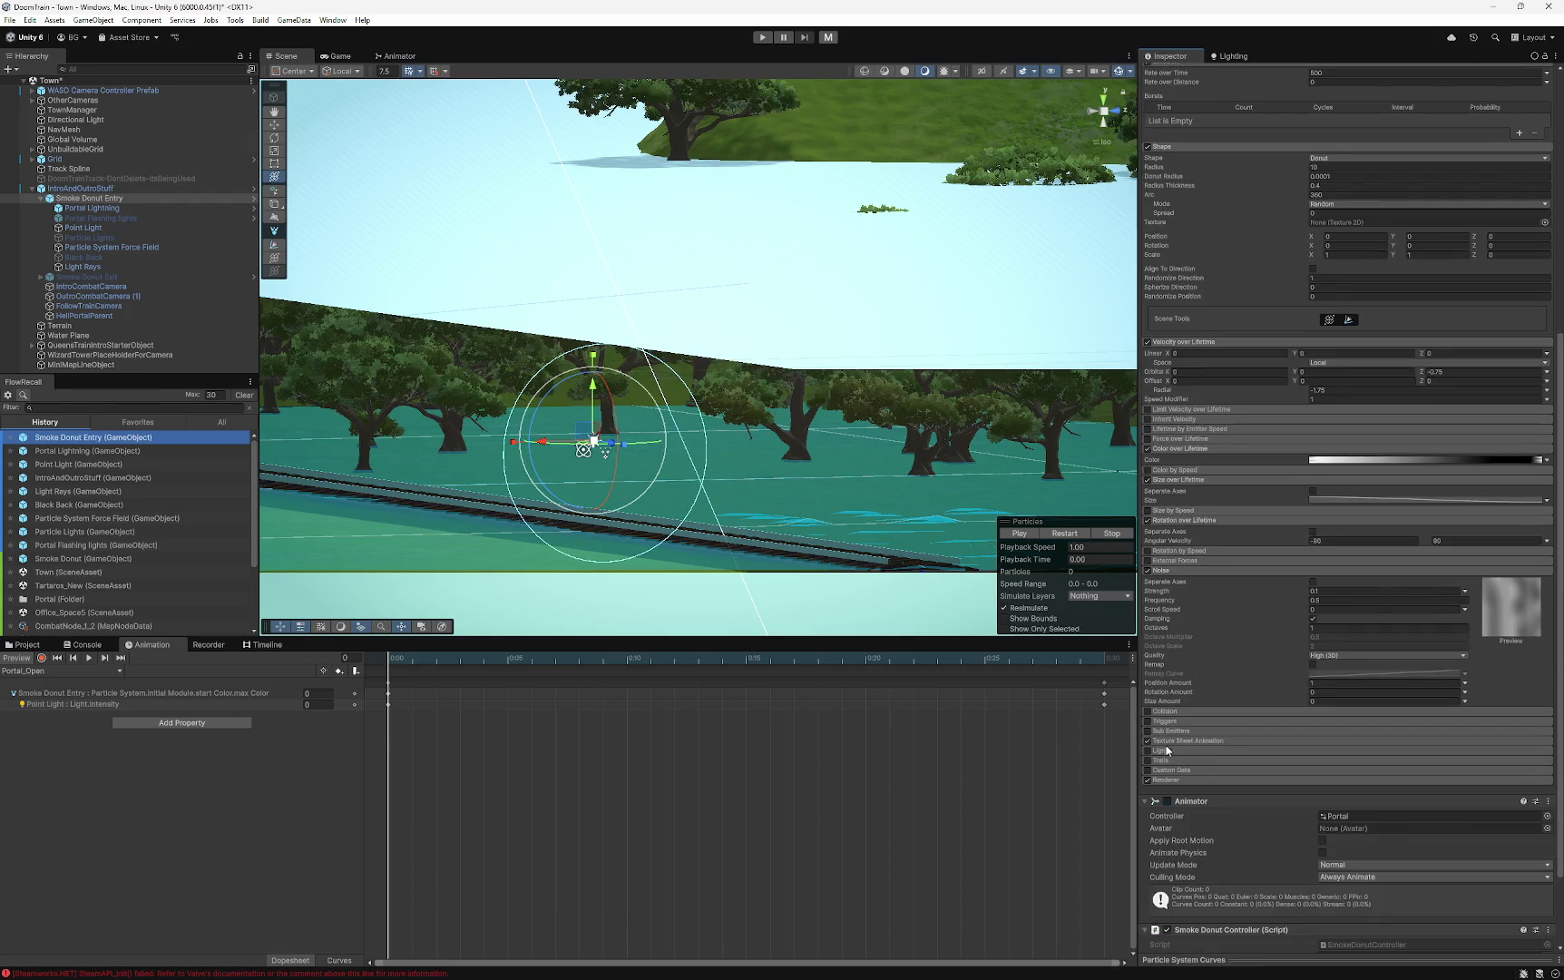
click(1165, 741)
scroll(1169, 747, down, 3)
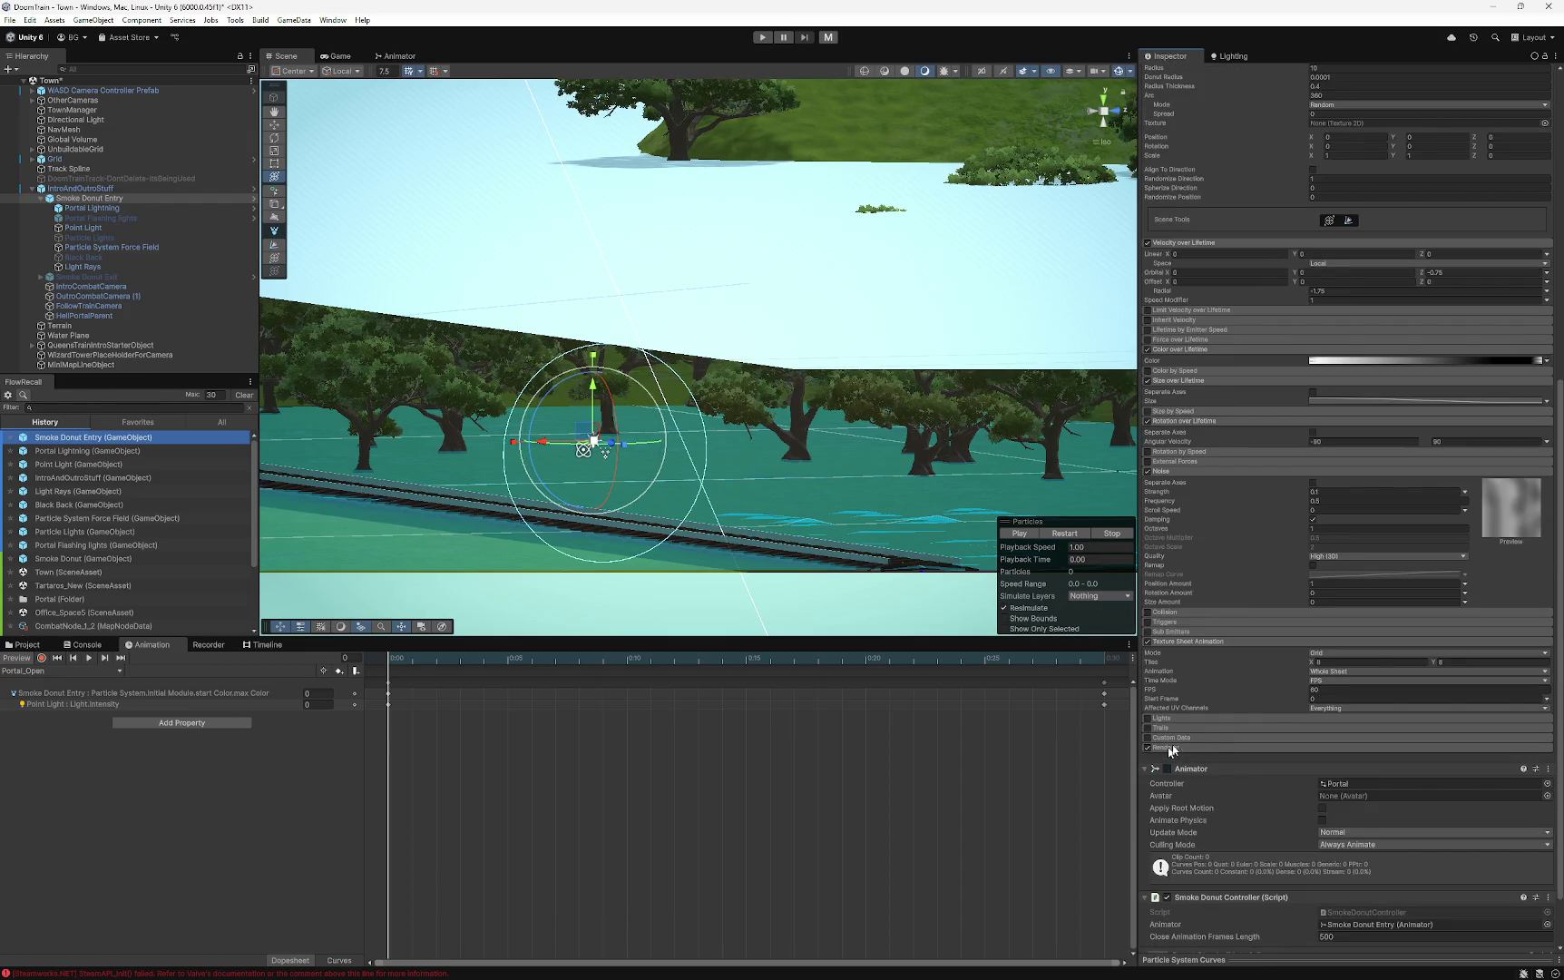
scroll(1208, 674, up, 1)
scroll(1208, 674, up, 4)
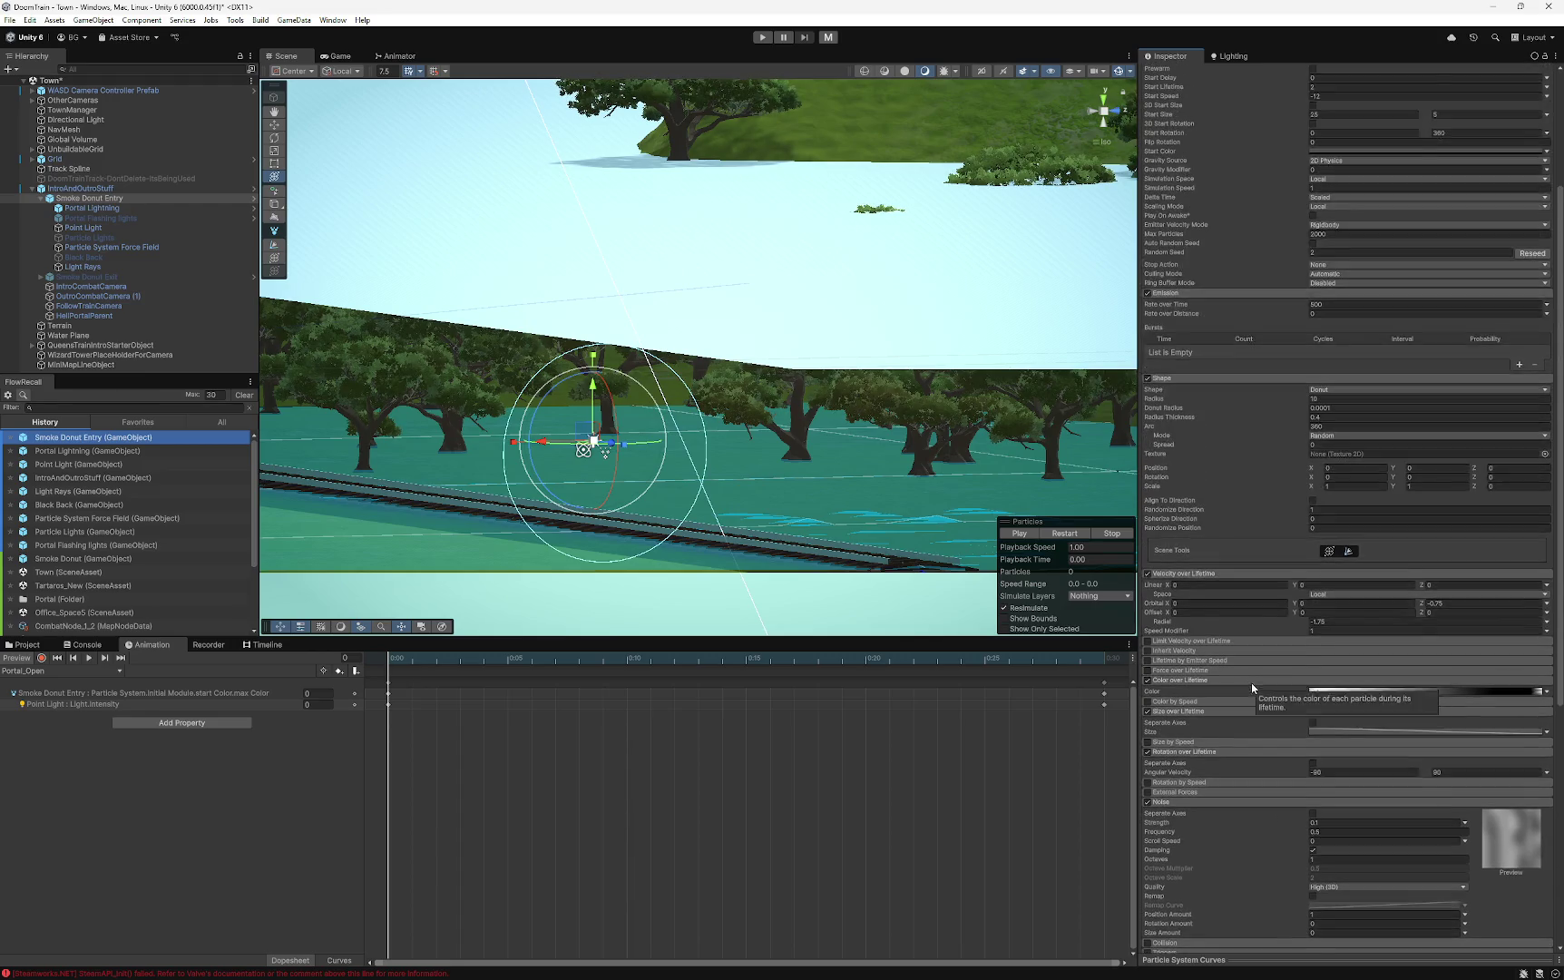
click(98, 211)
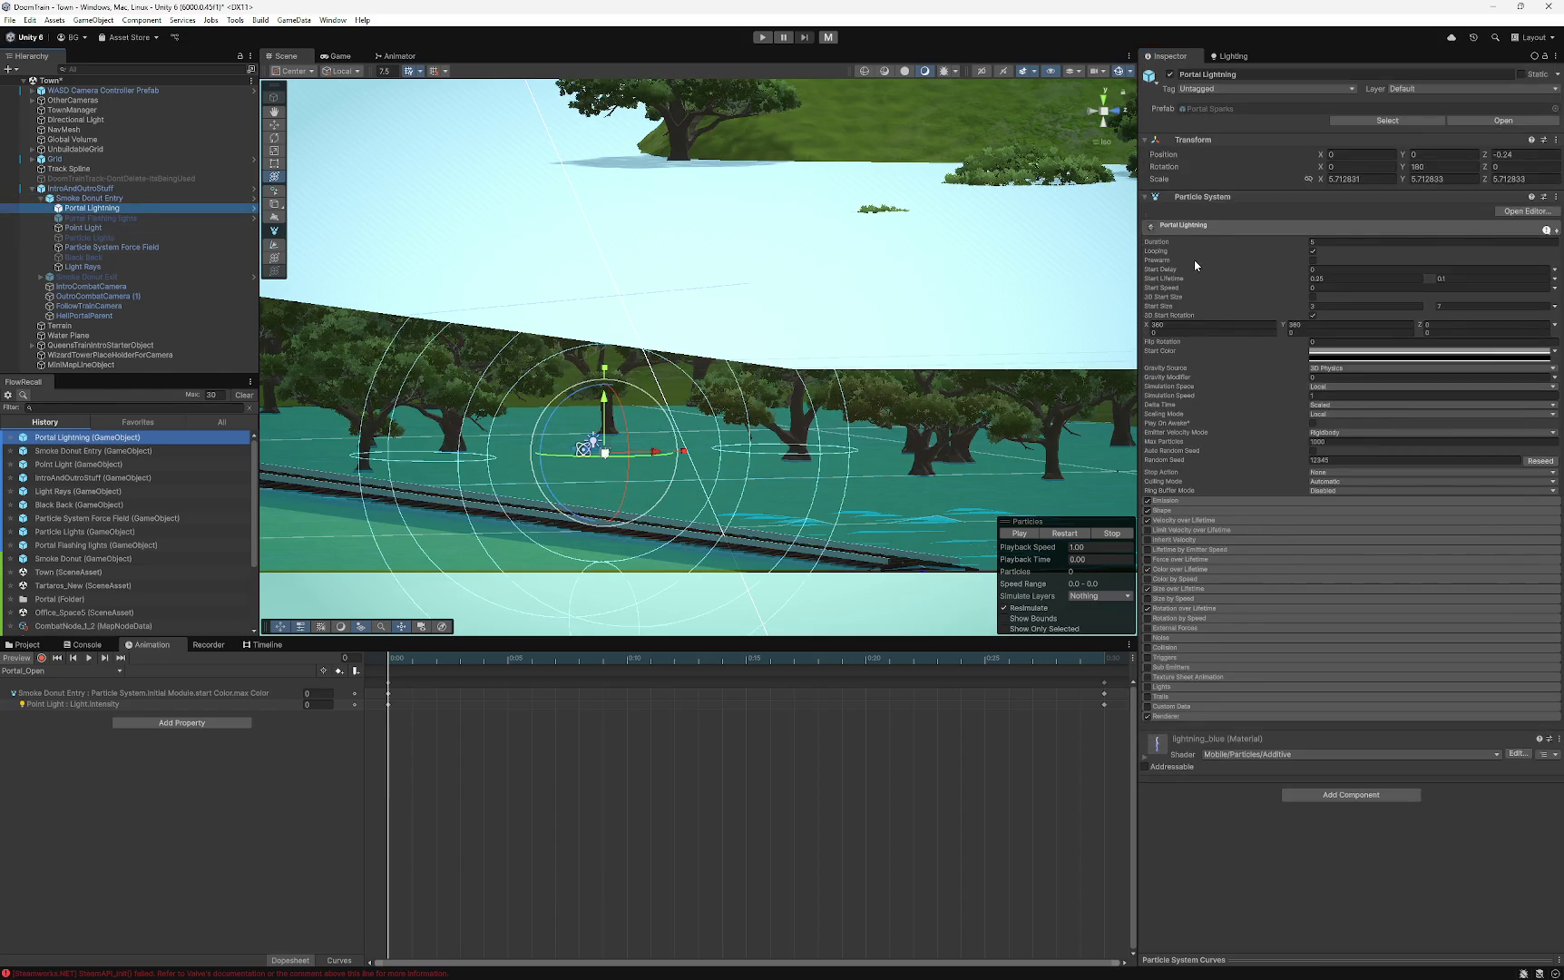
- Inspect Portal Flashing, Point Light, Particle System Force Field and Light Rays, then select Smoke Donut Entry
click(121, 218)
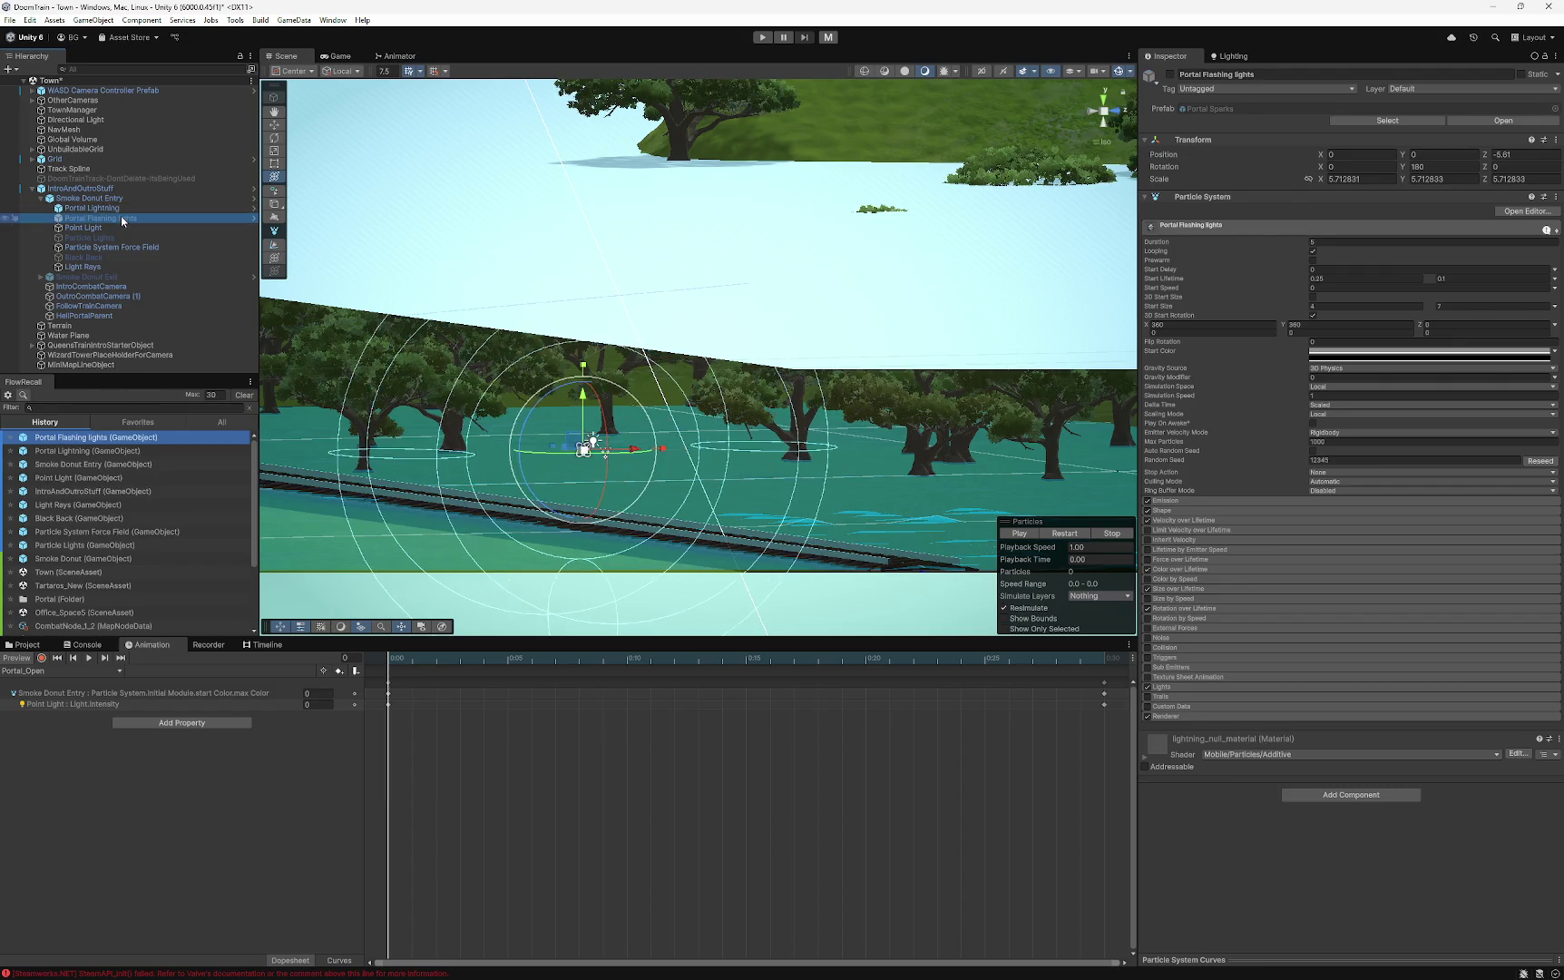
click(94, 229)
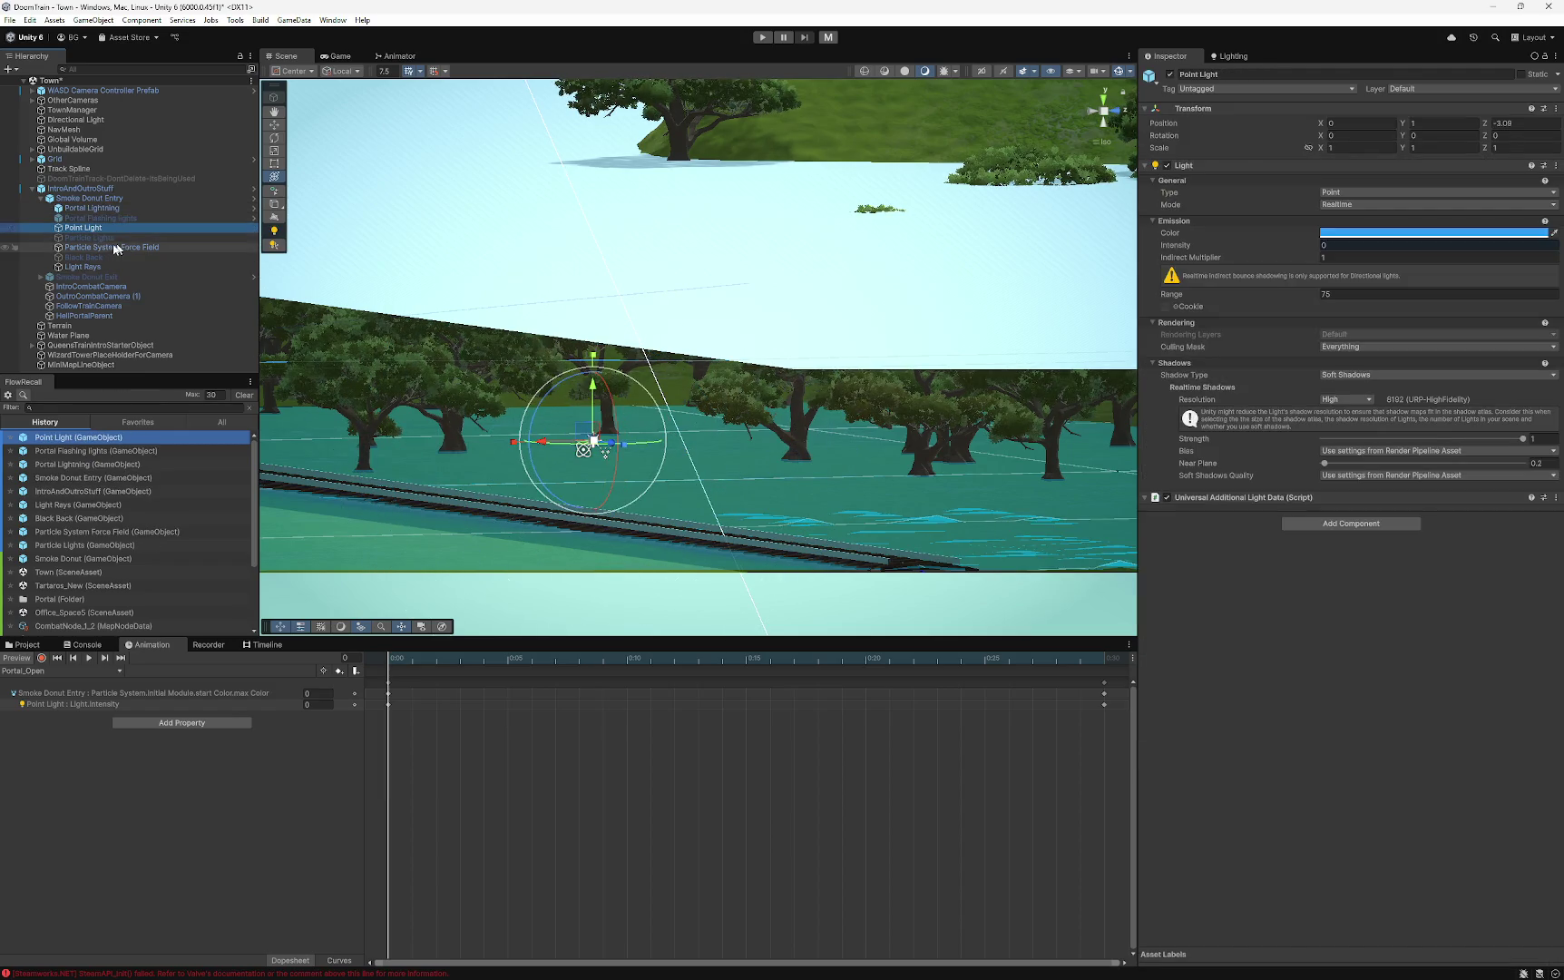
click(105, 246)
click(96, 267)
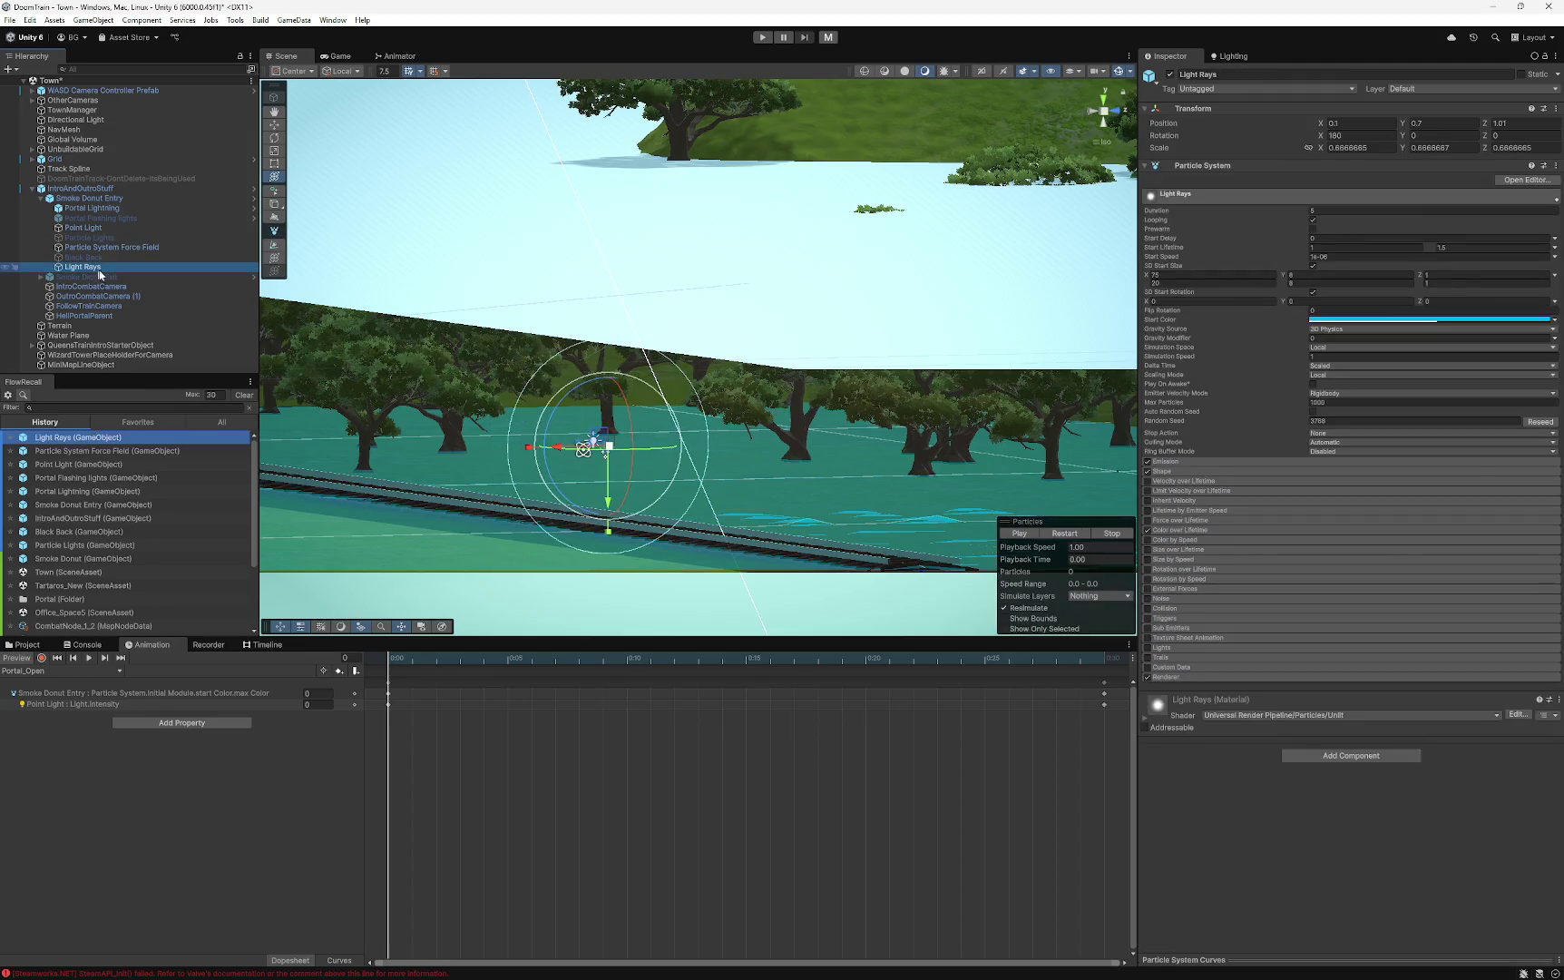
click(75, 197)
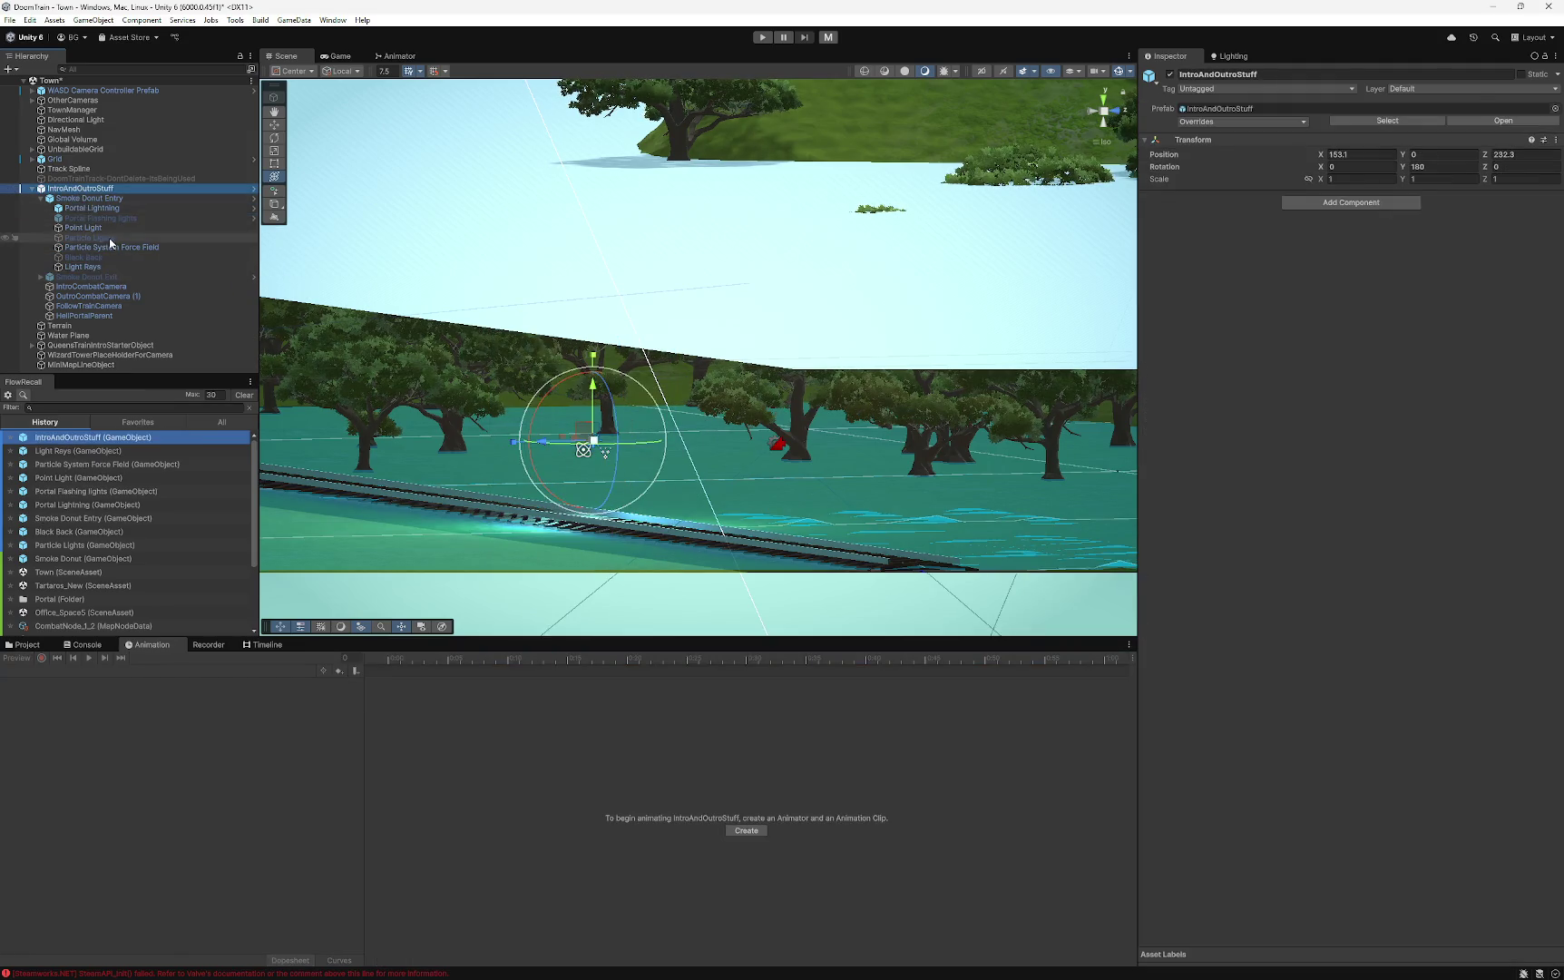
- Zoom the Scene view and bring up the Timeline window, which has no timeline yet
scroll(562, 436, up, 5)
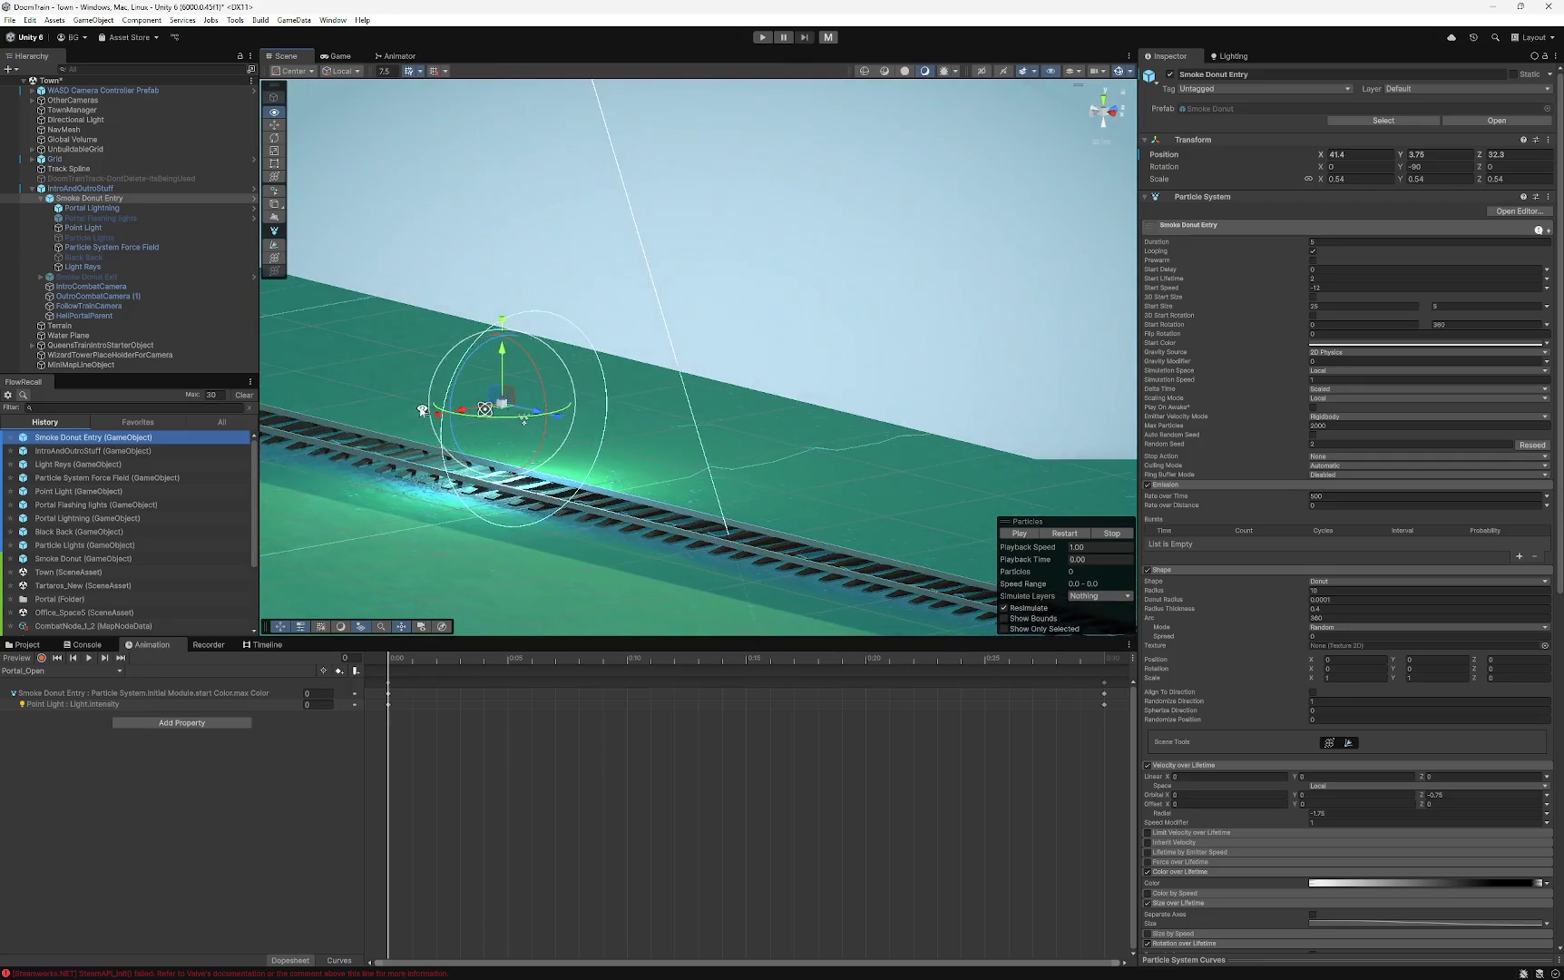
scroll(542, 437, up, 2)
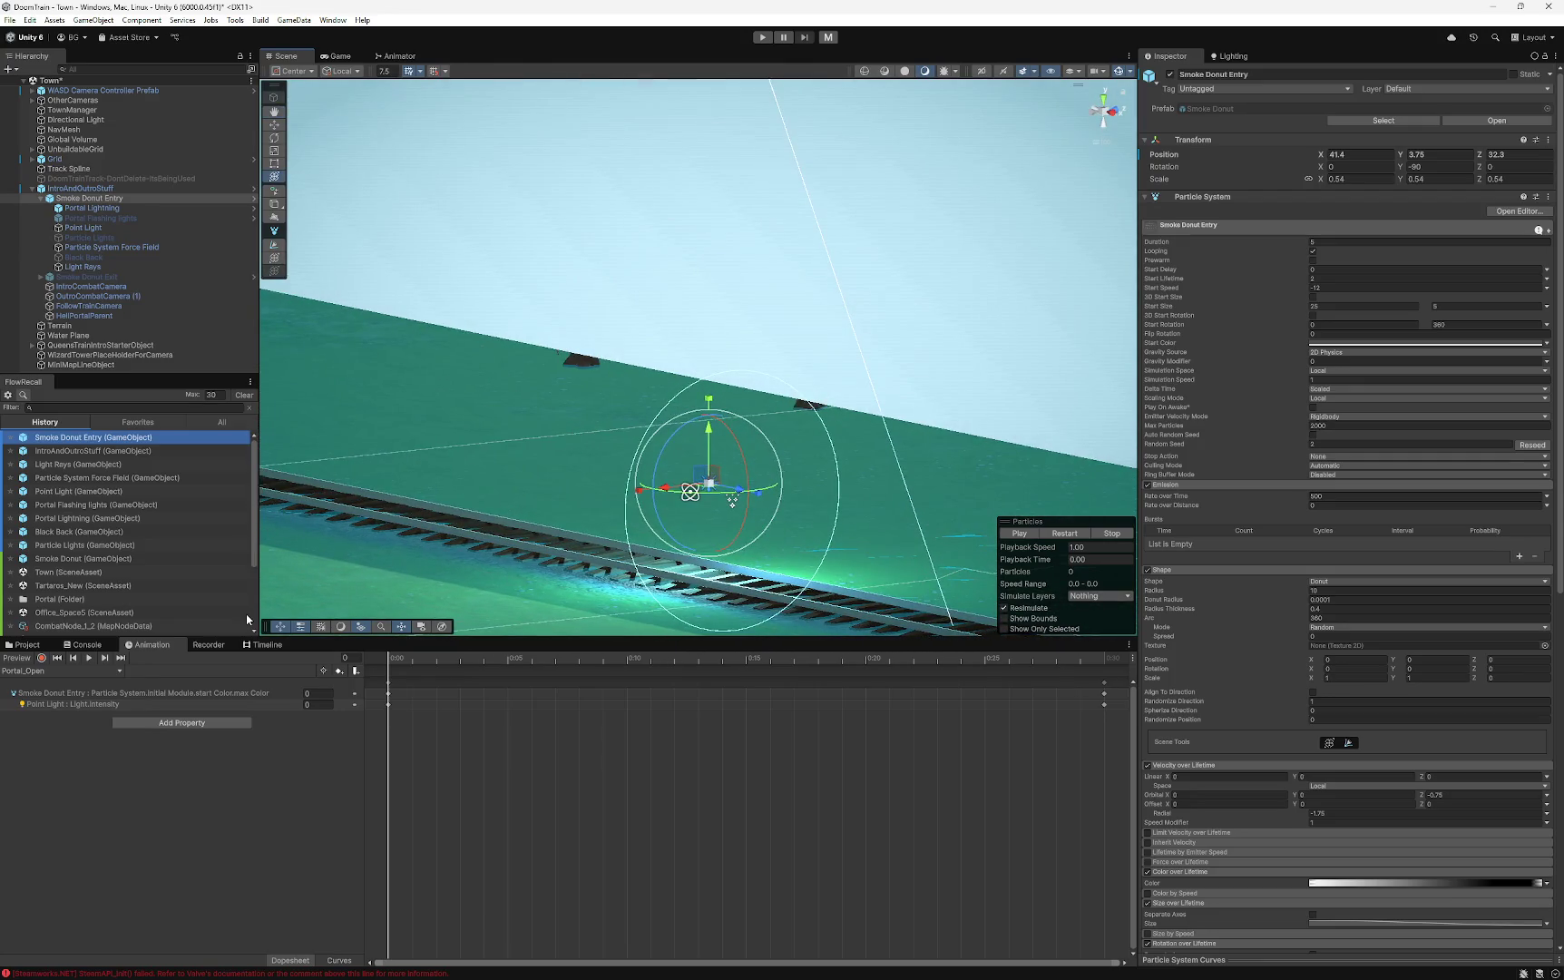
click(263, 644)
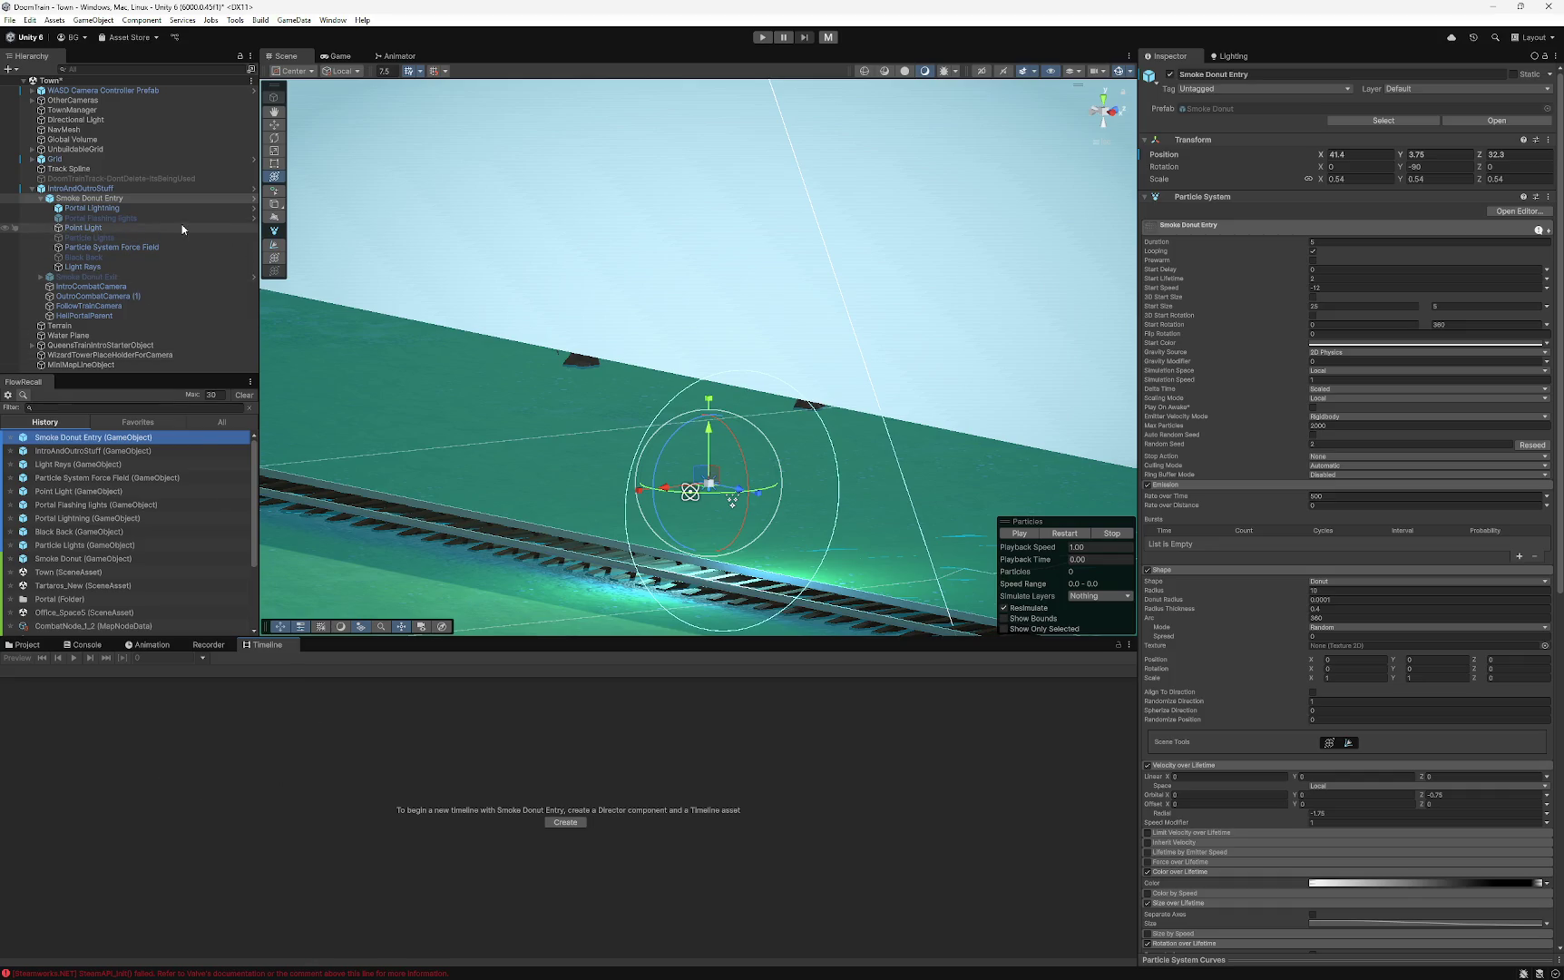
- Collapse Smoke Donut Entry in the Hierarchy and return to the Portal prefab folder in Project
click(40, 199)
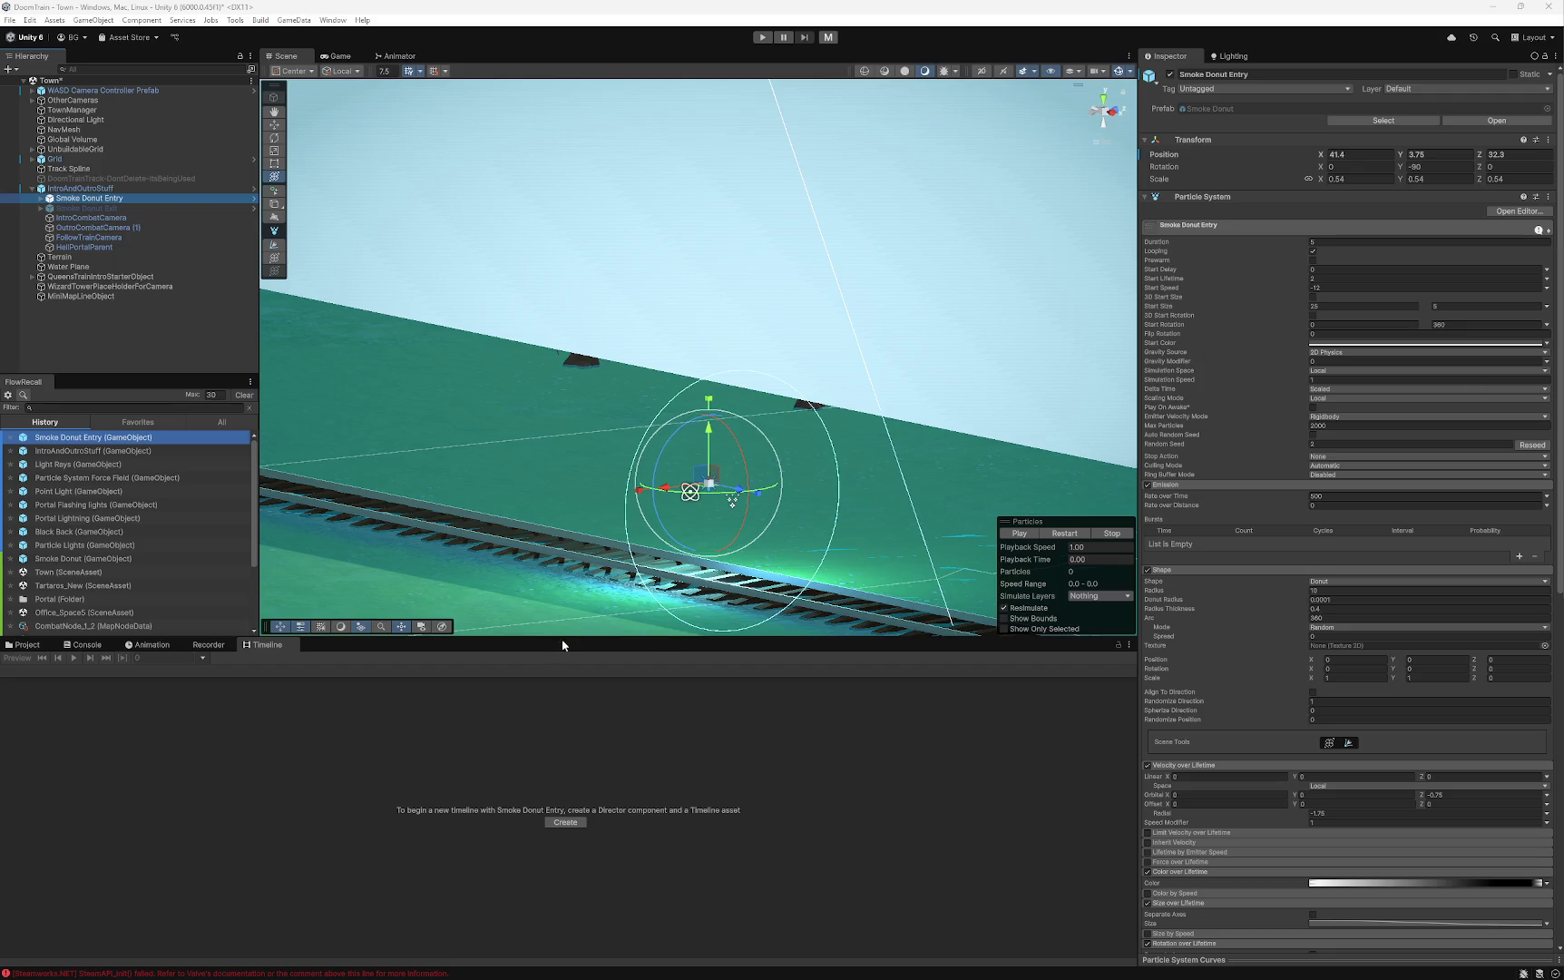
click(27, 645)
- Expand the Art folder in the Project tree to reveal its subfolders
scroll(59, 821, down, 5)
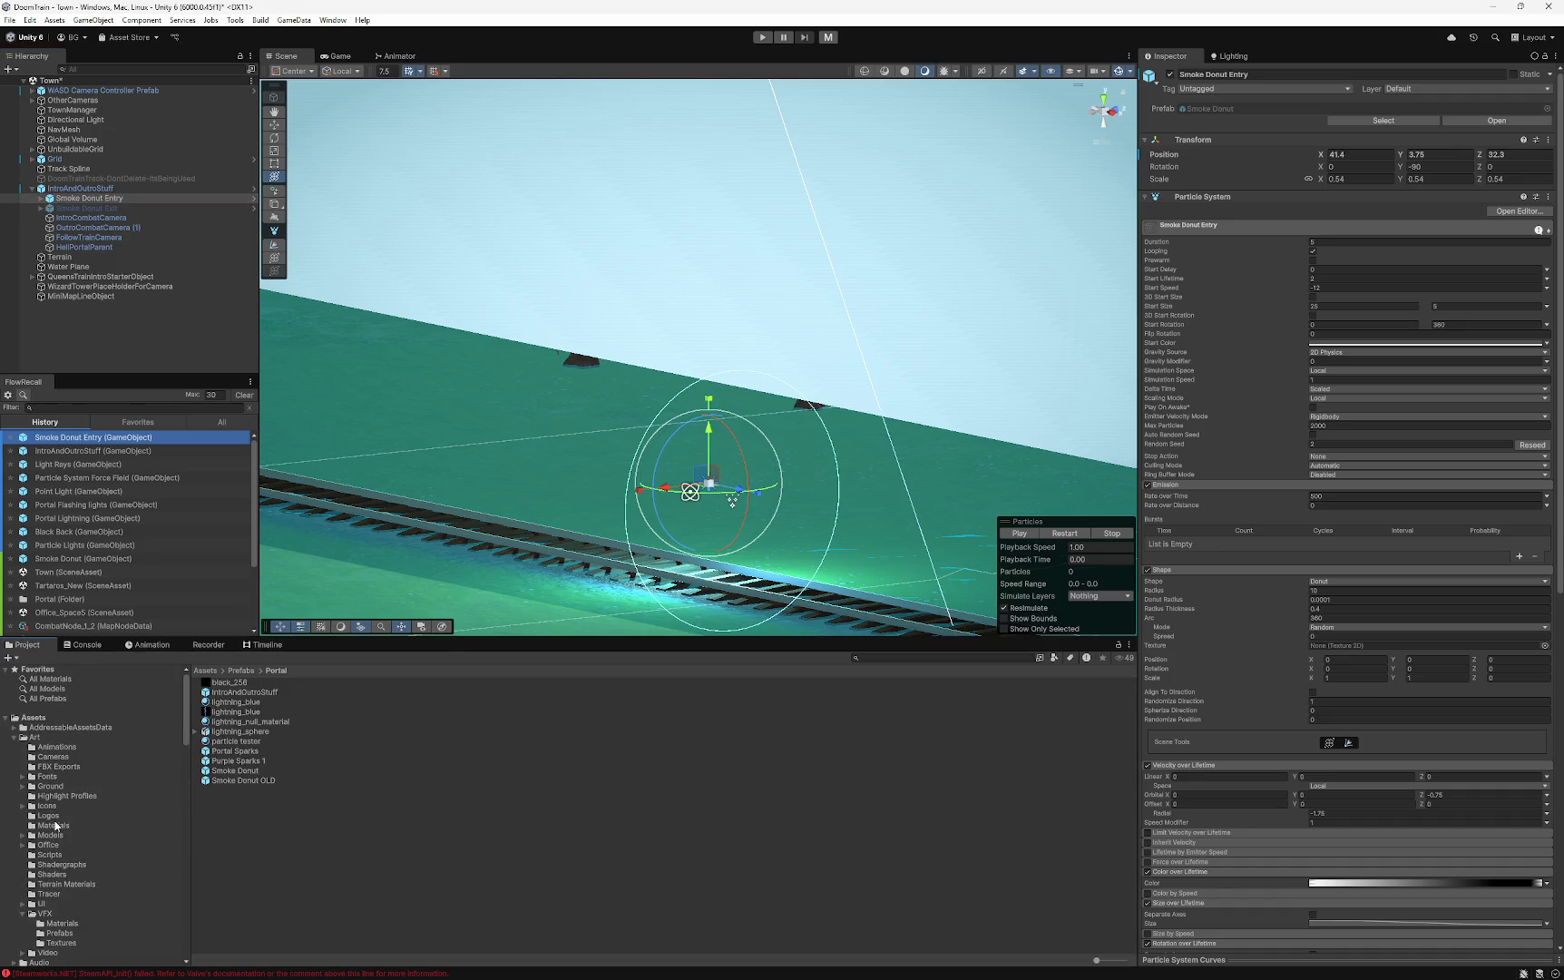
scroll(28, 798, down, 5)
click(15, 799)
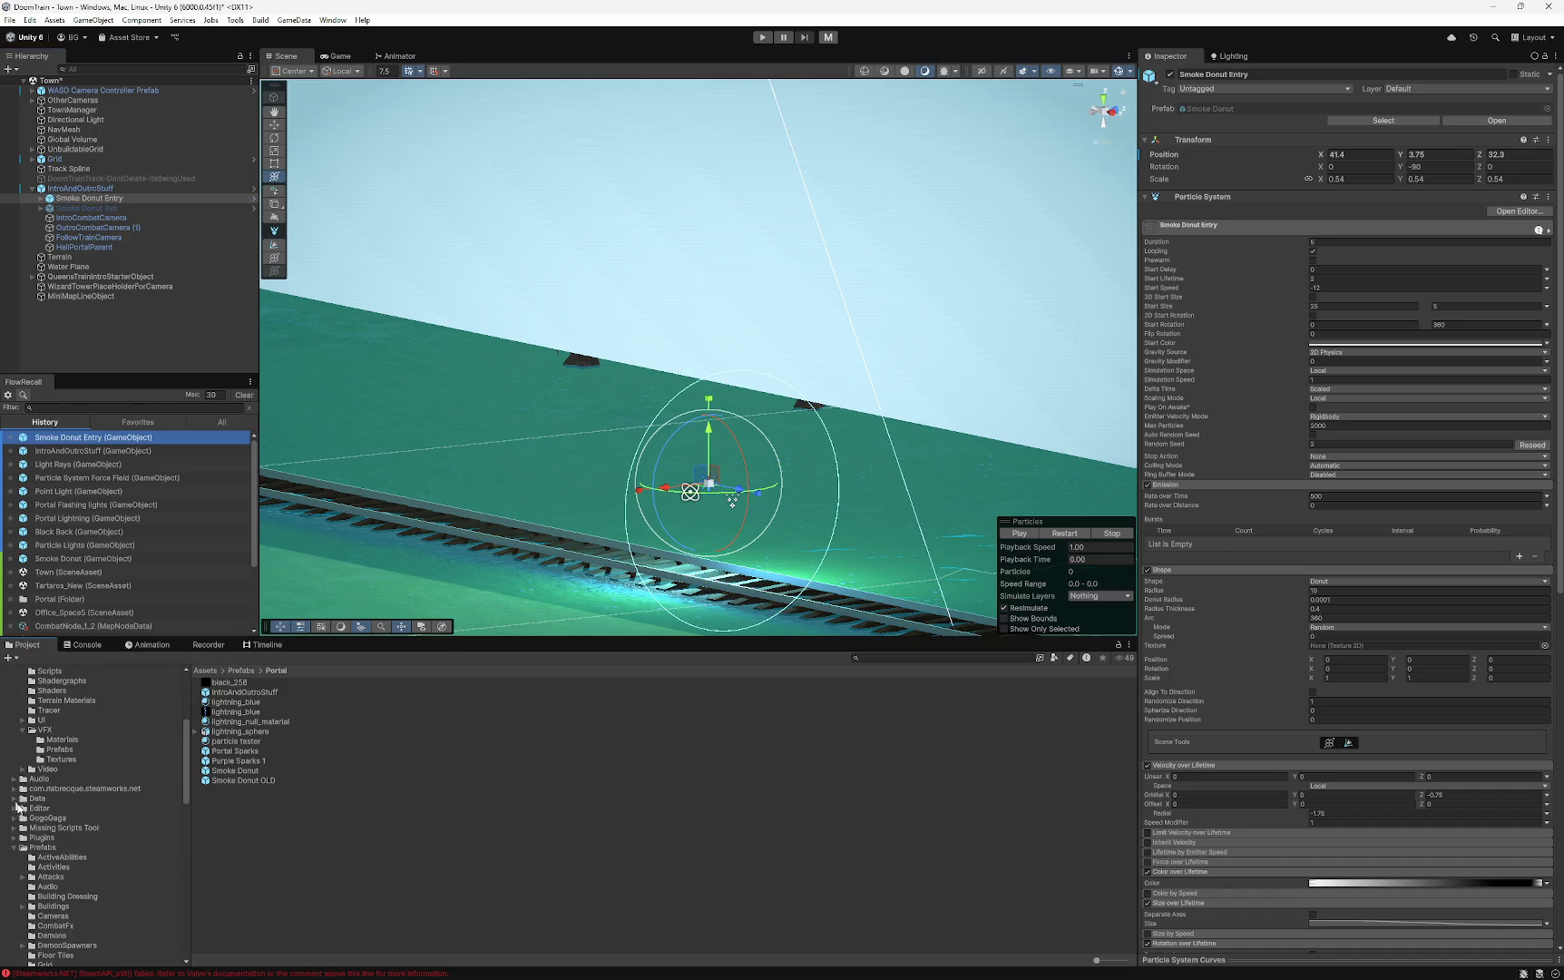
click(15, 798)
scroll(30, 773, up, 5)
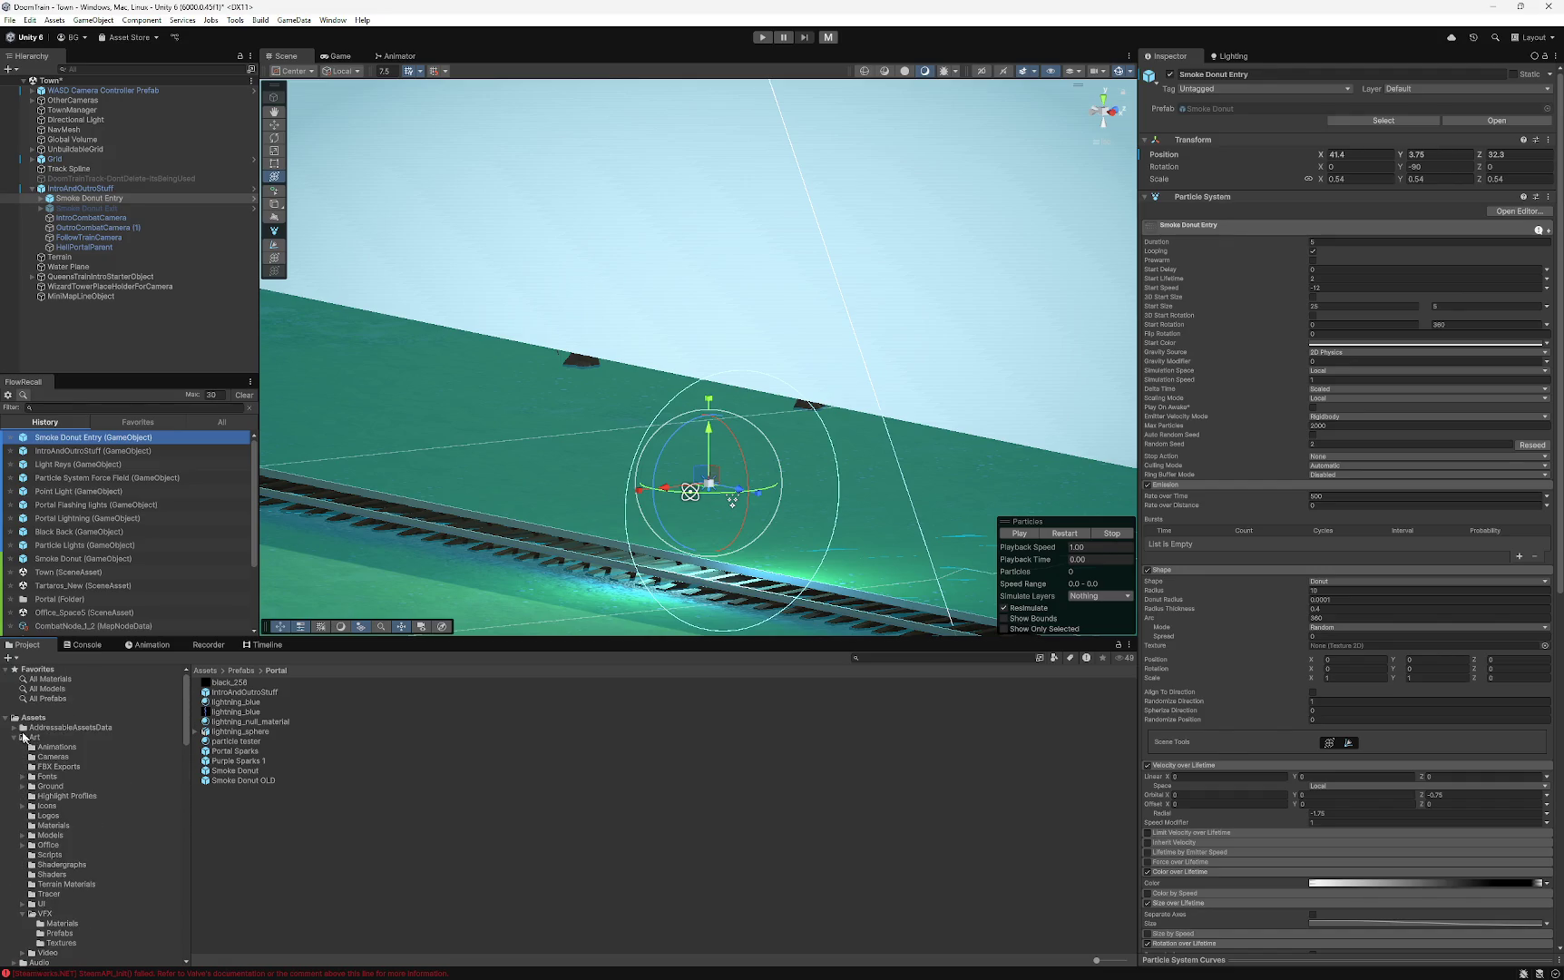
click(15, 737)
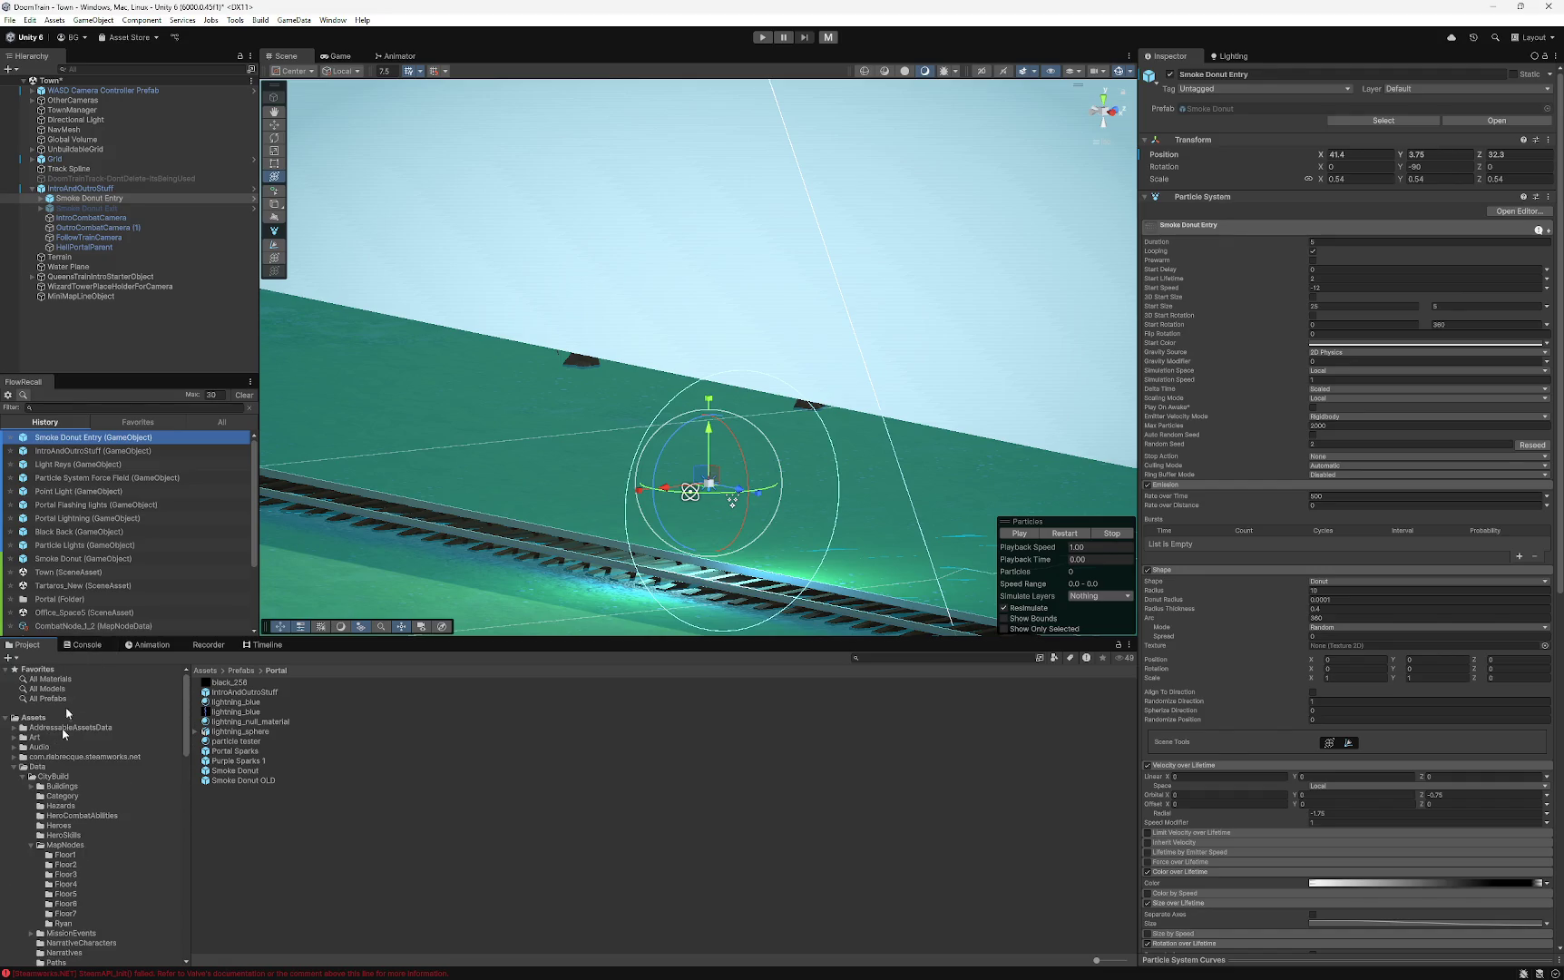
scroll(71, 780, down, 2)
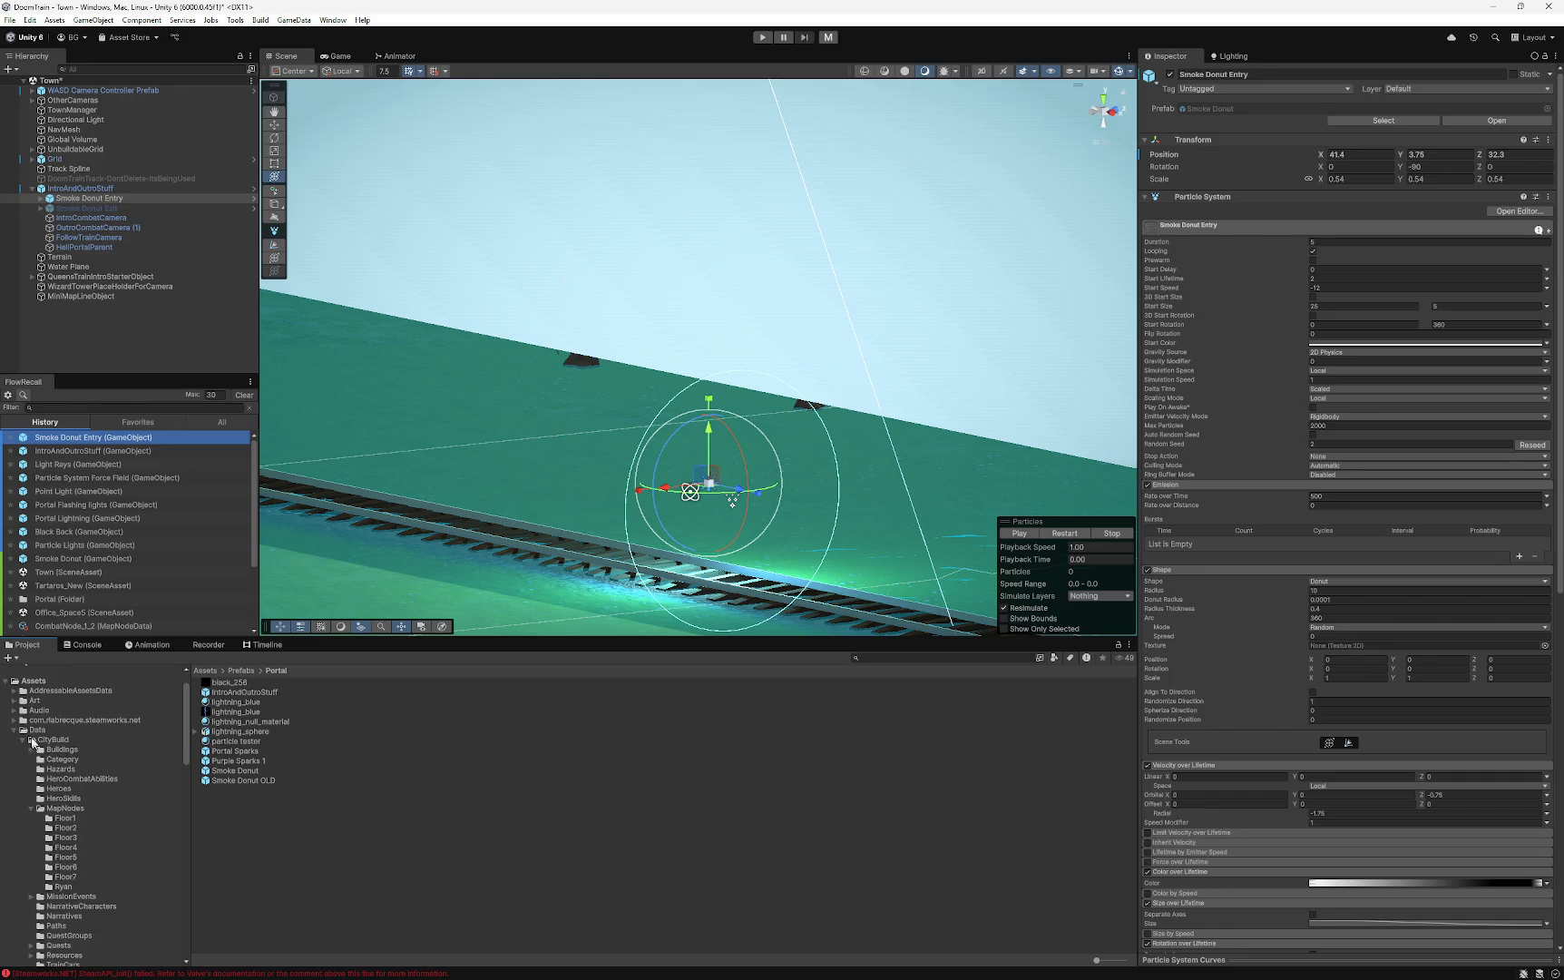
click(14, 701)
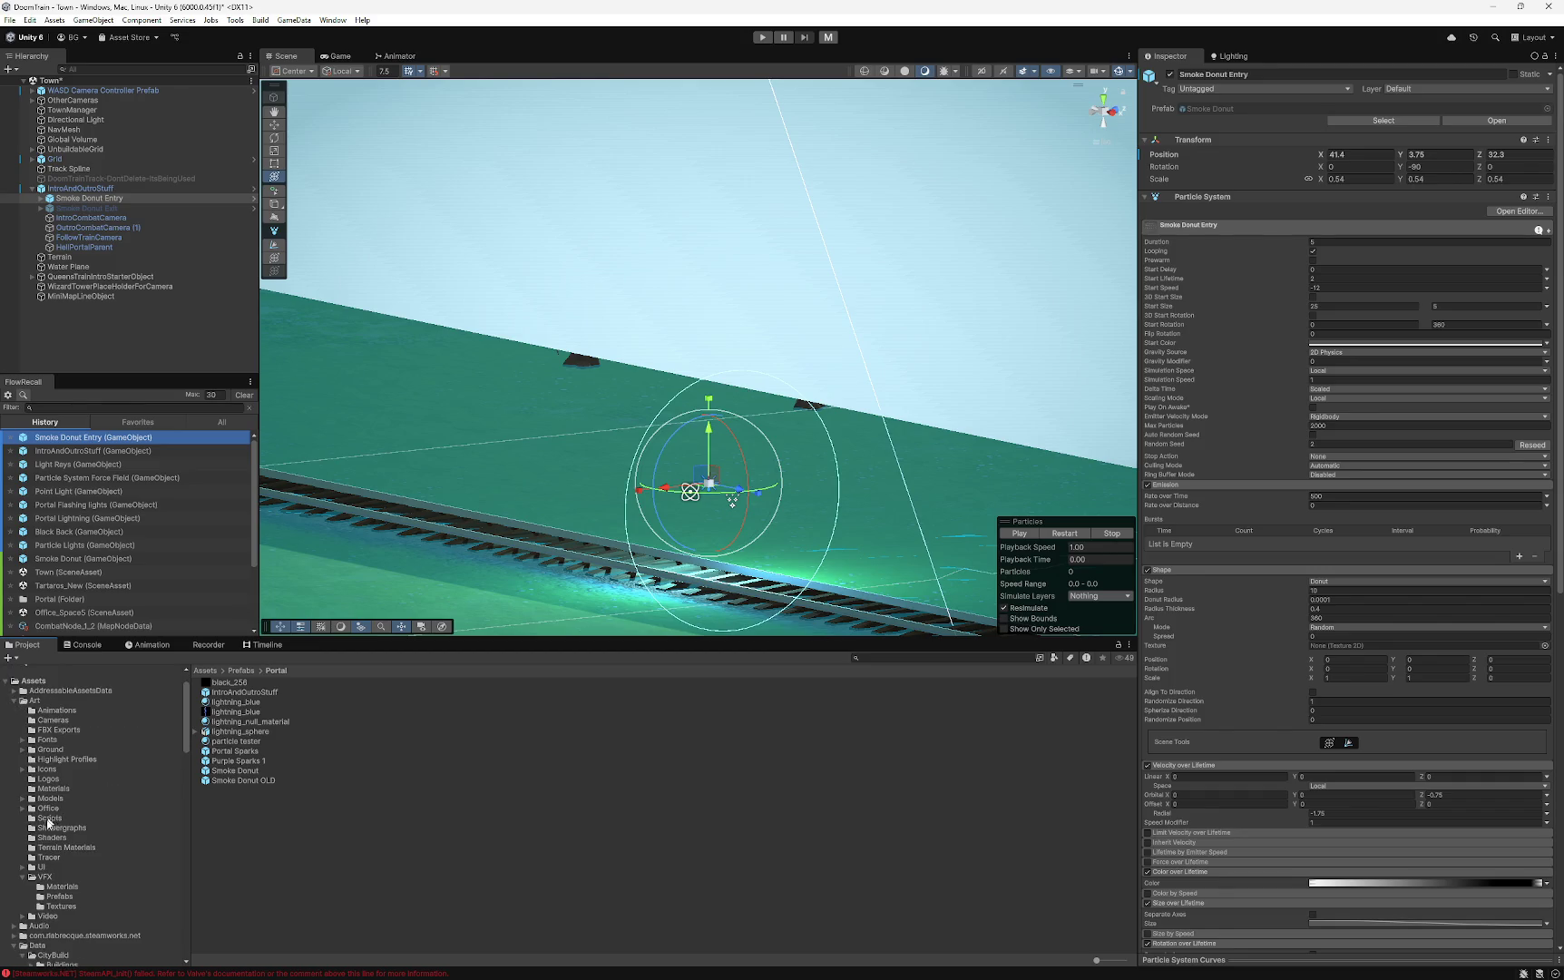
- Browse the Art > Cameras and VFX Materials, Prefabs and Textures folders
click(66, 876)
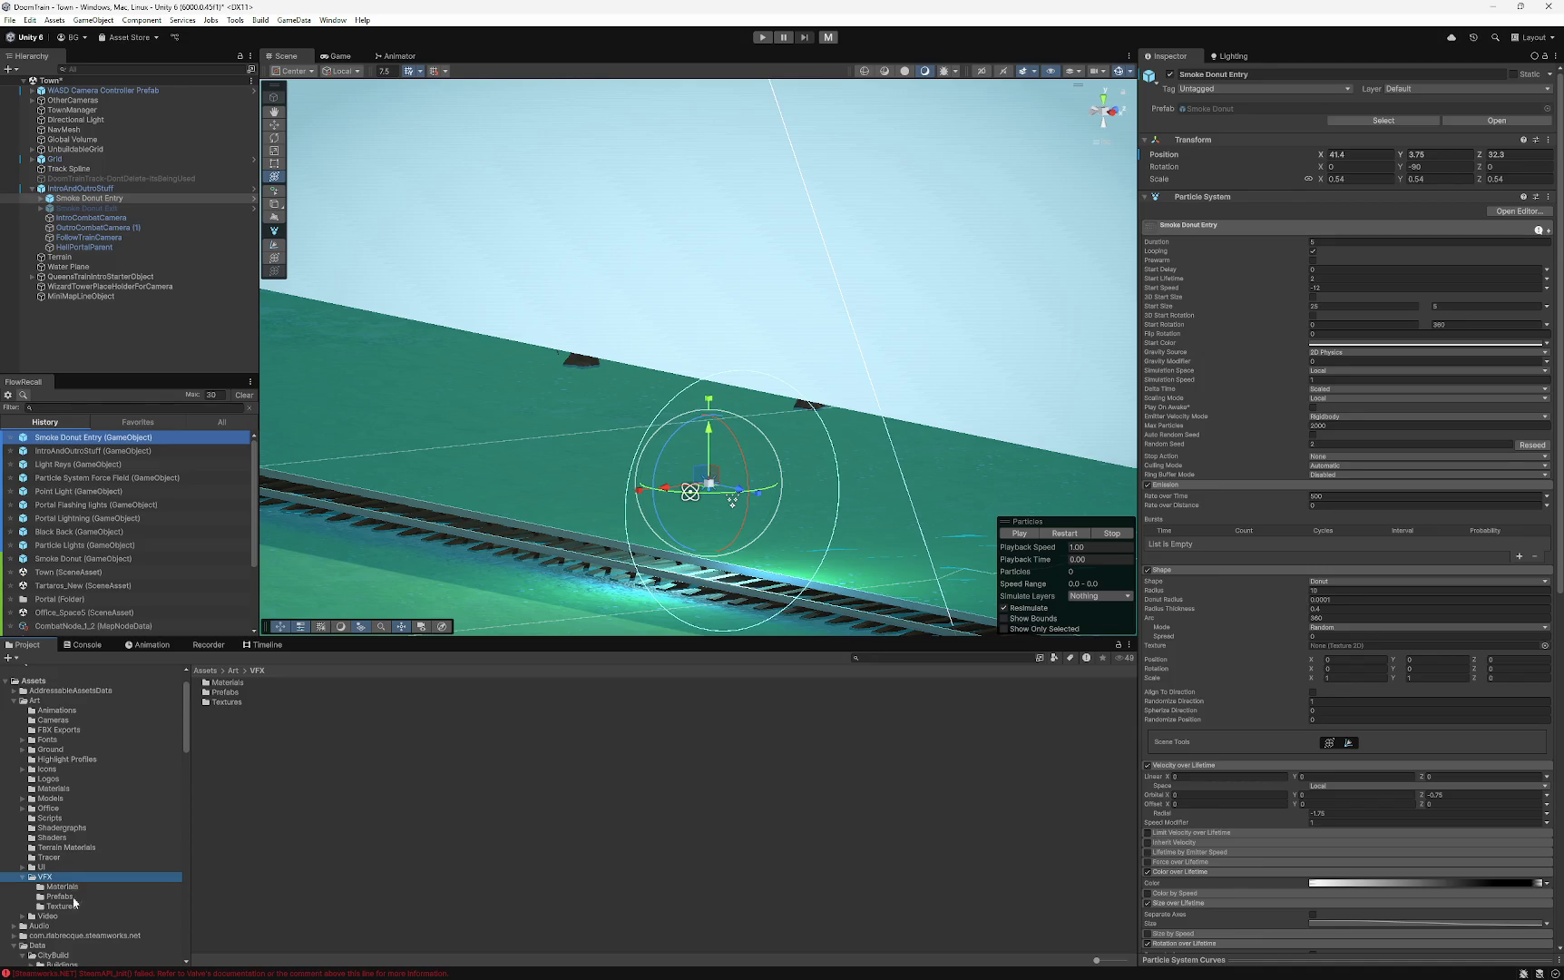
scroll(51, 830, down, 4)
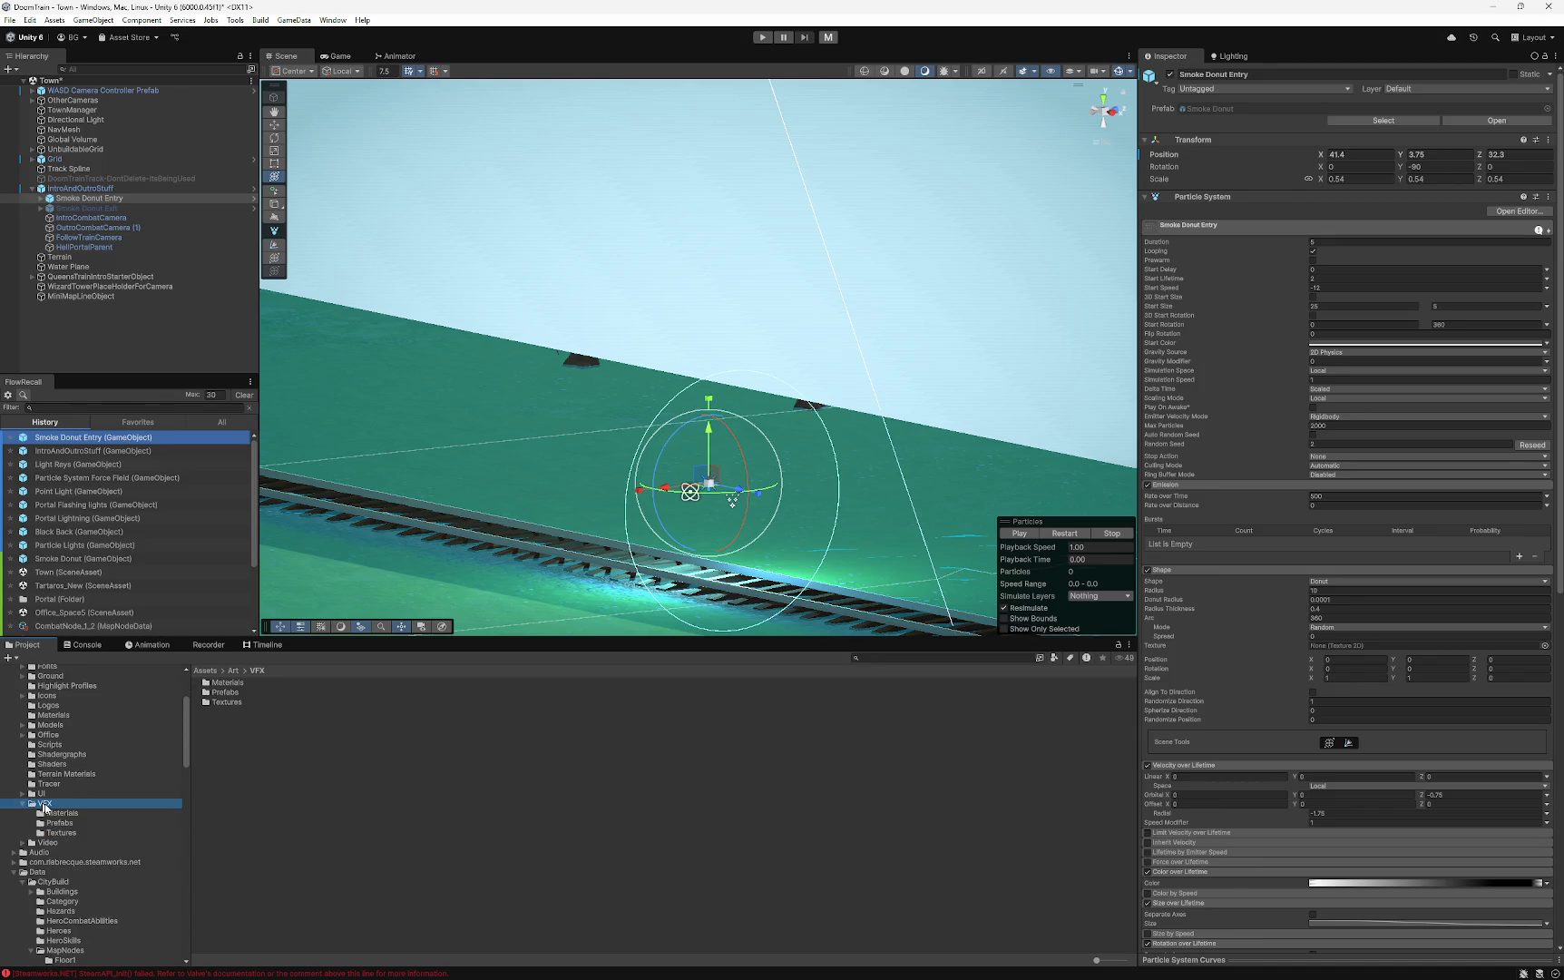
scroll(91, 753, up, 2)
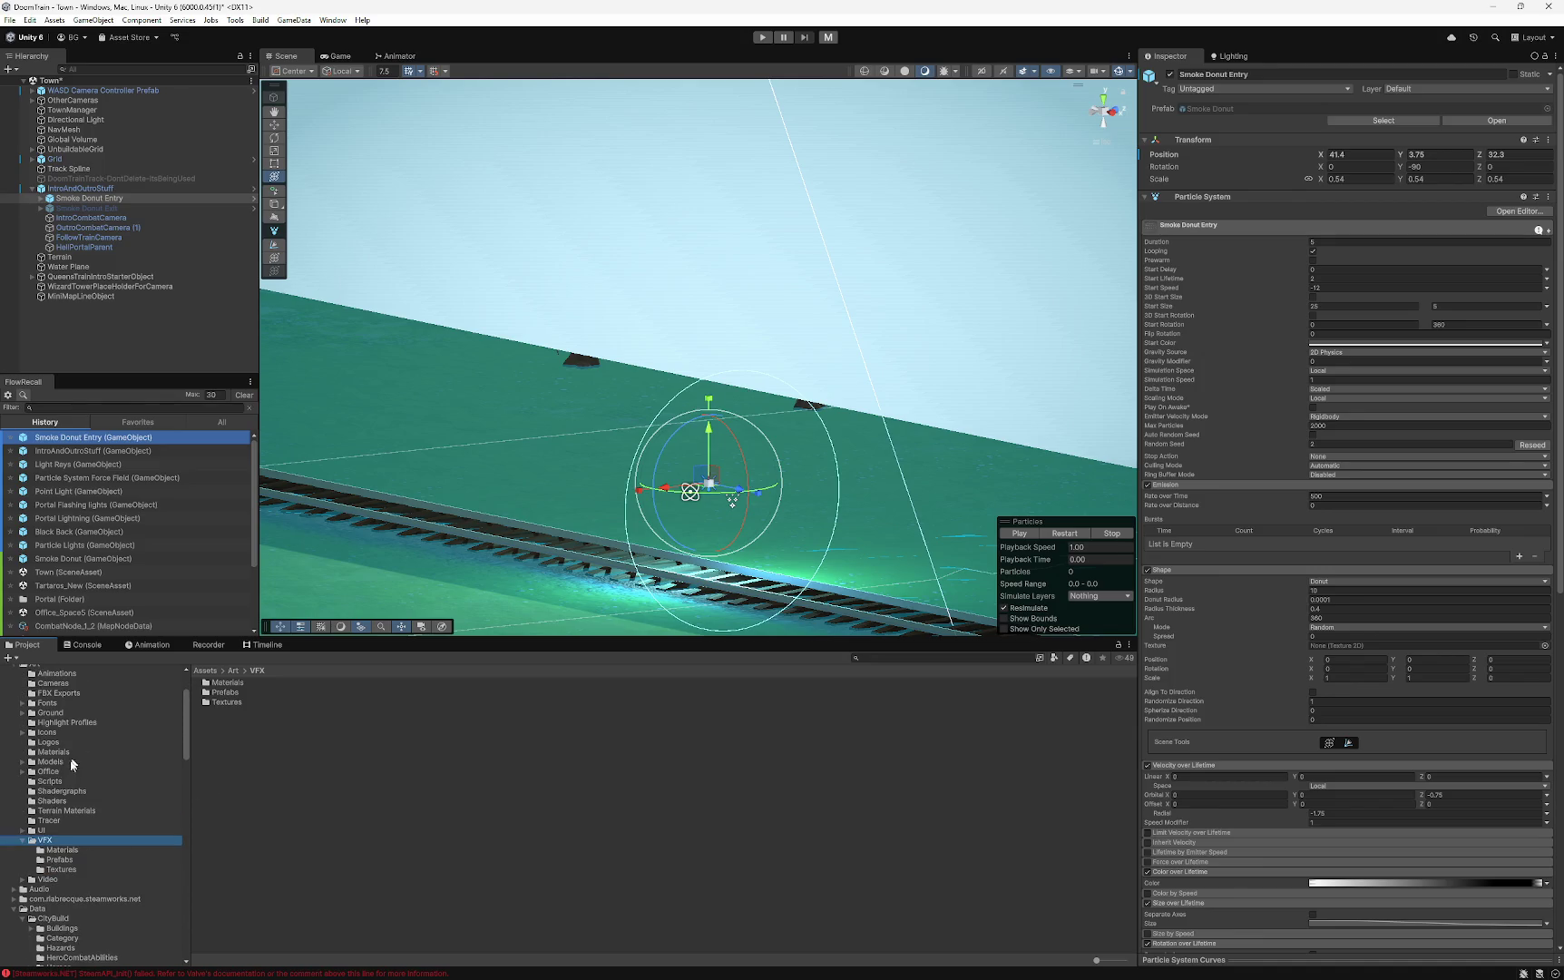
click(50, 685)
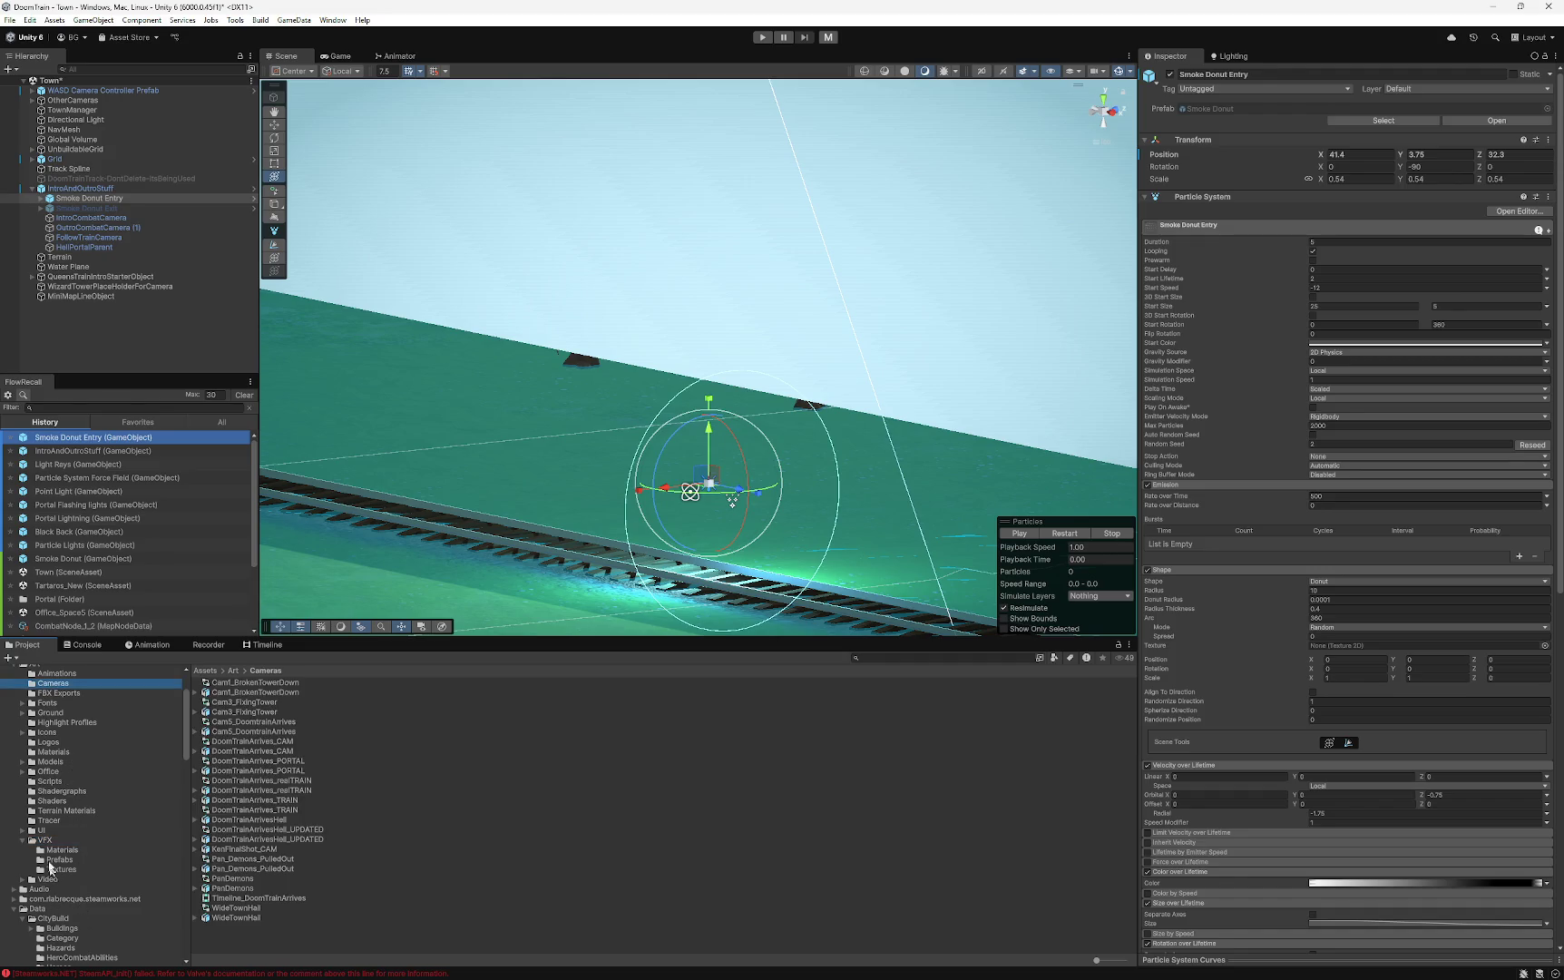
click(48, 848)
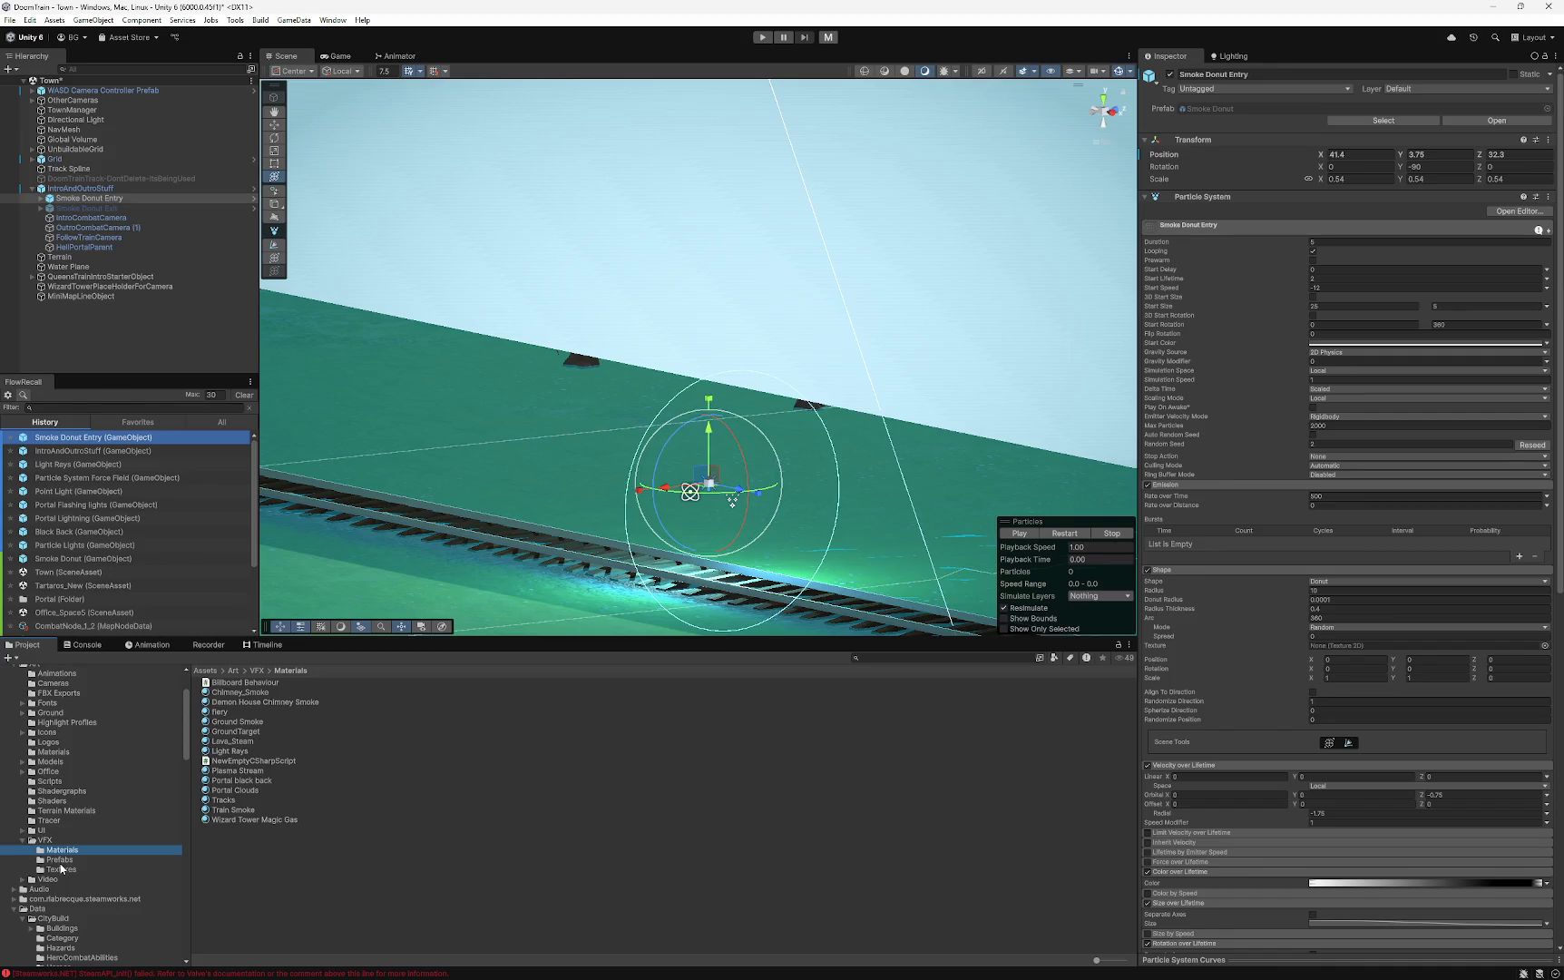
click(59, 860)
click(64, 869)
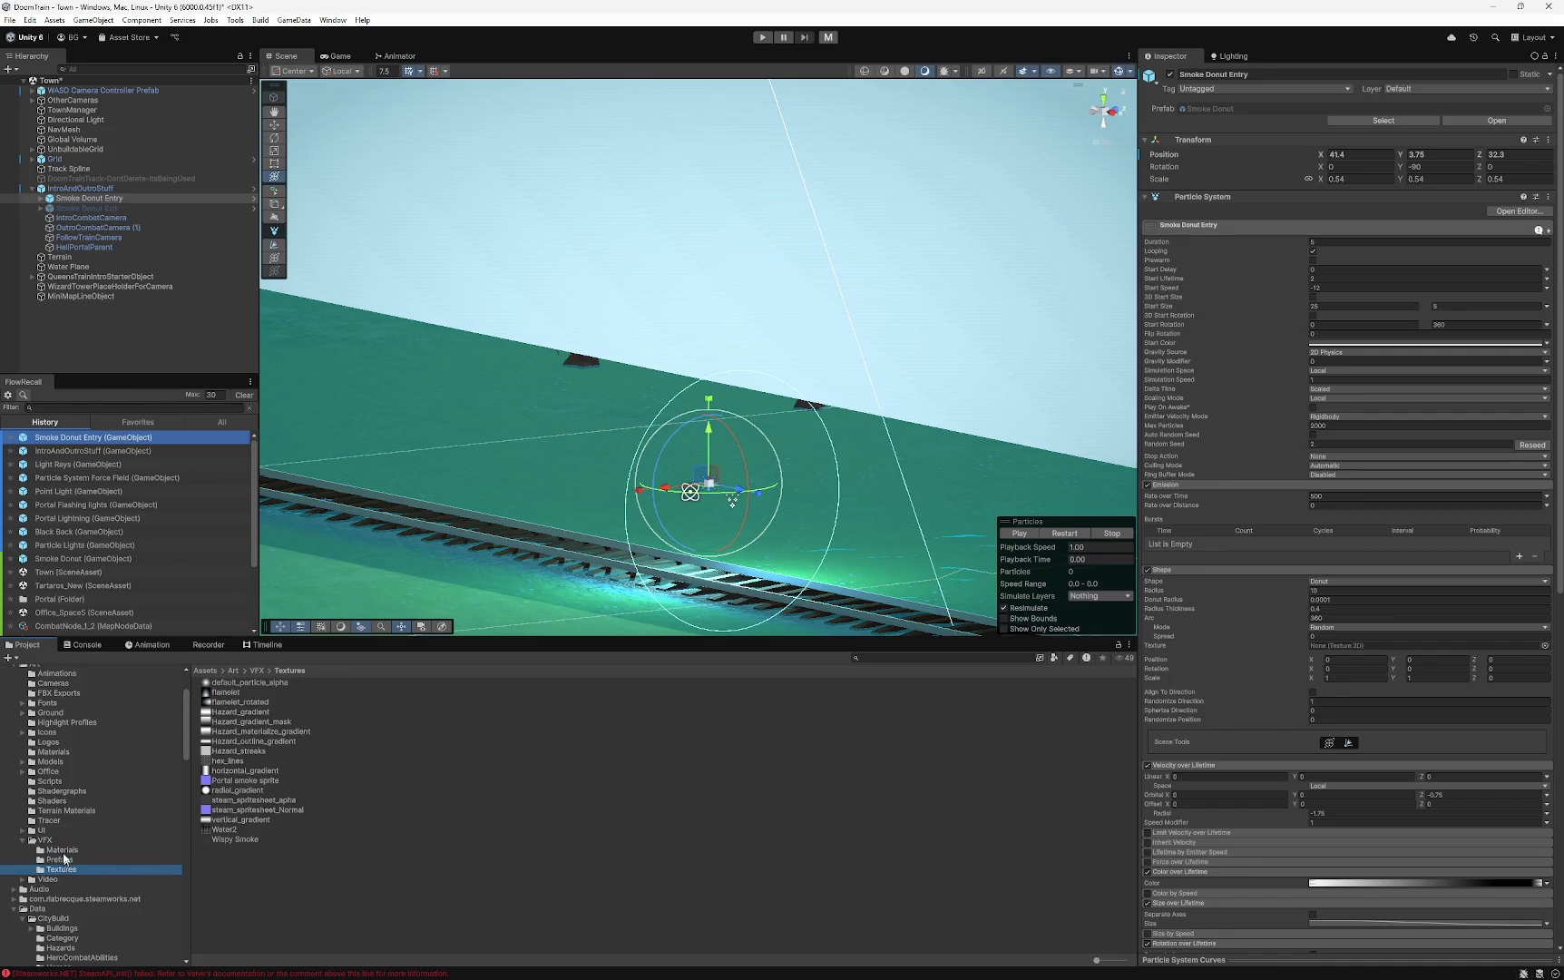
click(44, 839)
- Show the Assets > Prefabs > Portal folder's contents, including Smoke Donut OLD
scroll(57, 841, down, 3)
scroll(57, 842, down, 15)
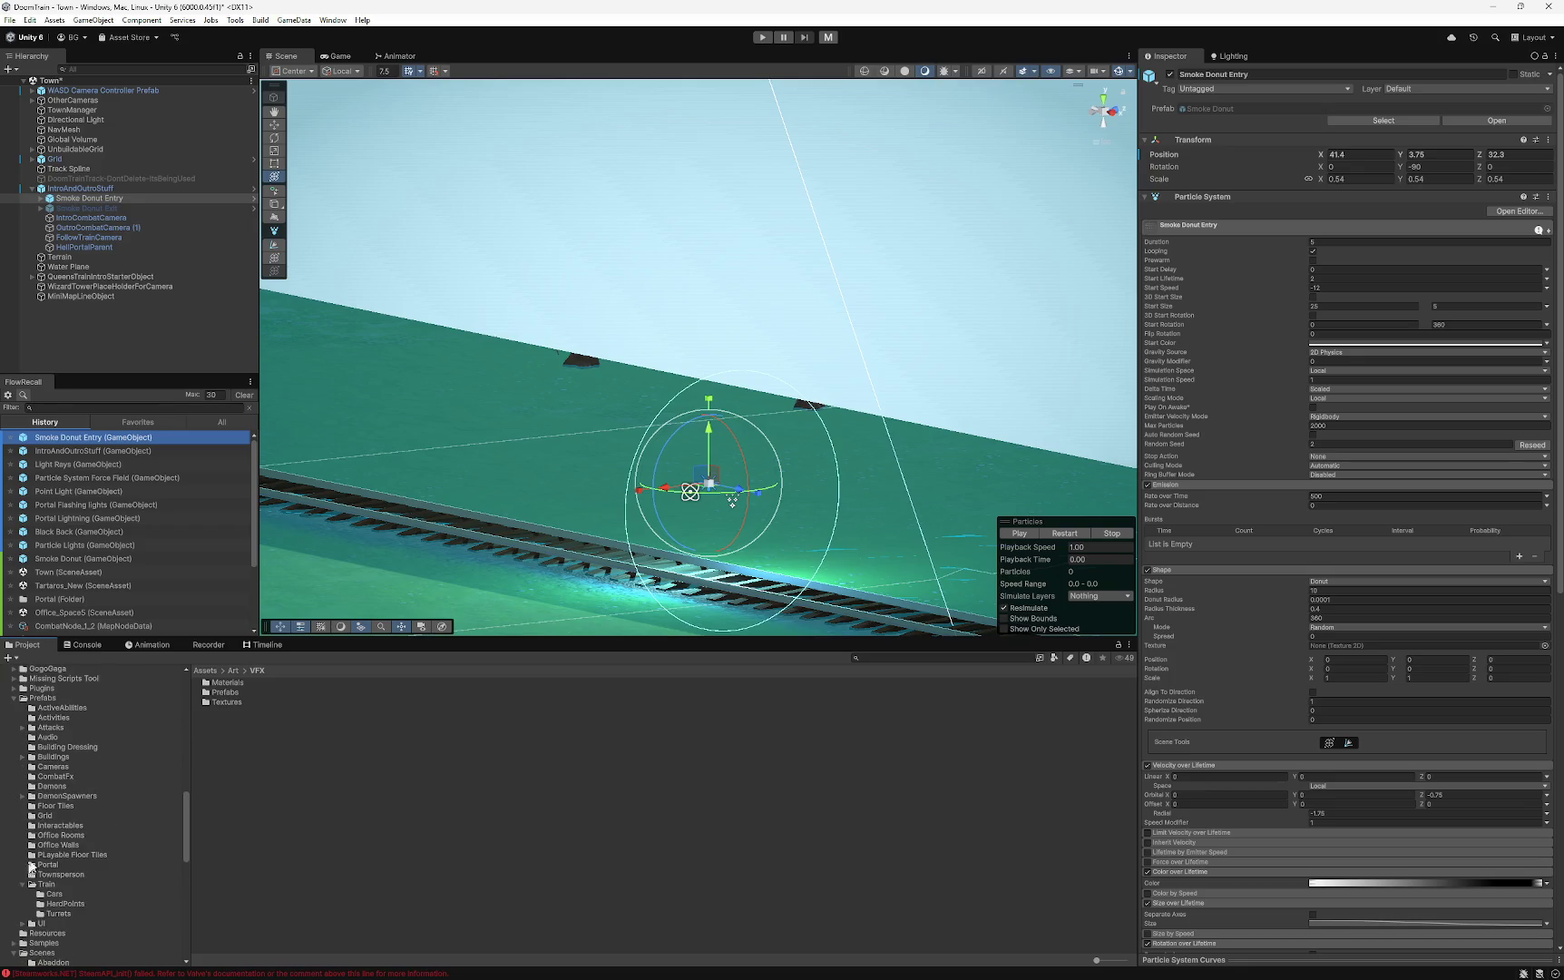
click(29, 867)
click(290, 850)
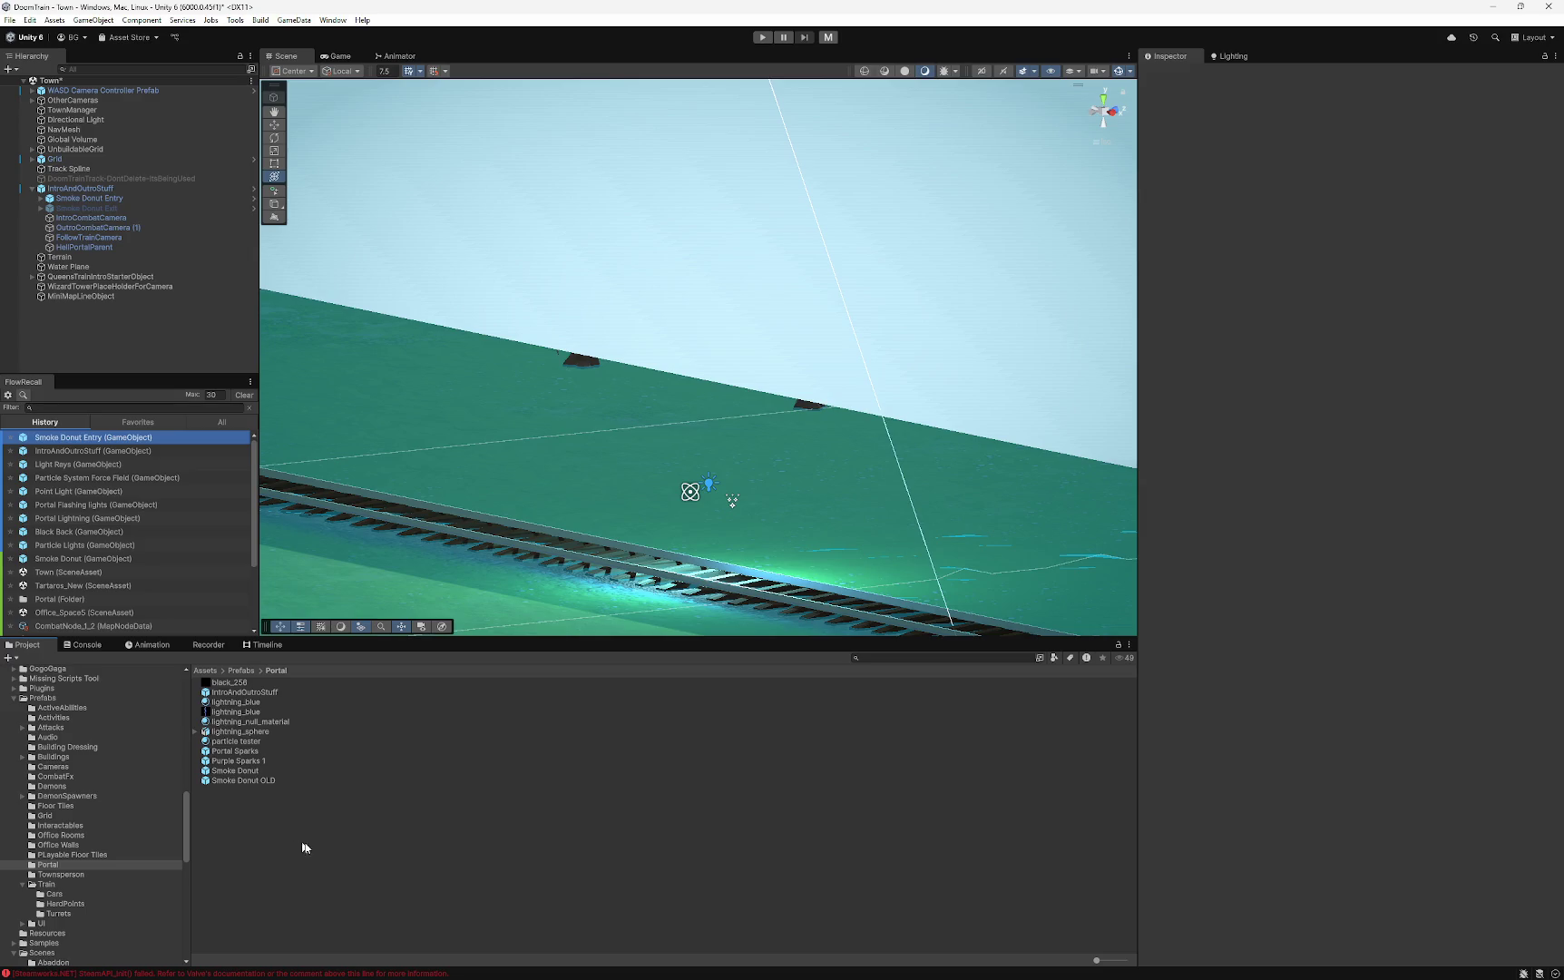
- Create a new Timeline asset in the Portal prefabs folder
right_click(315, 845)
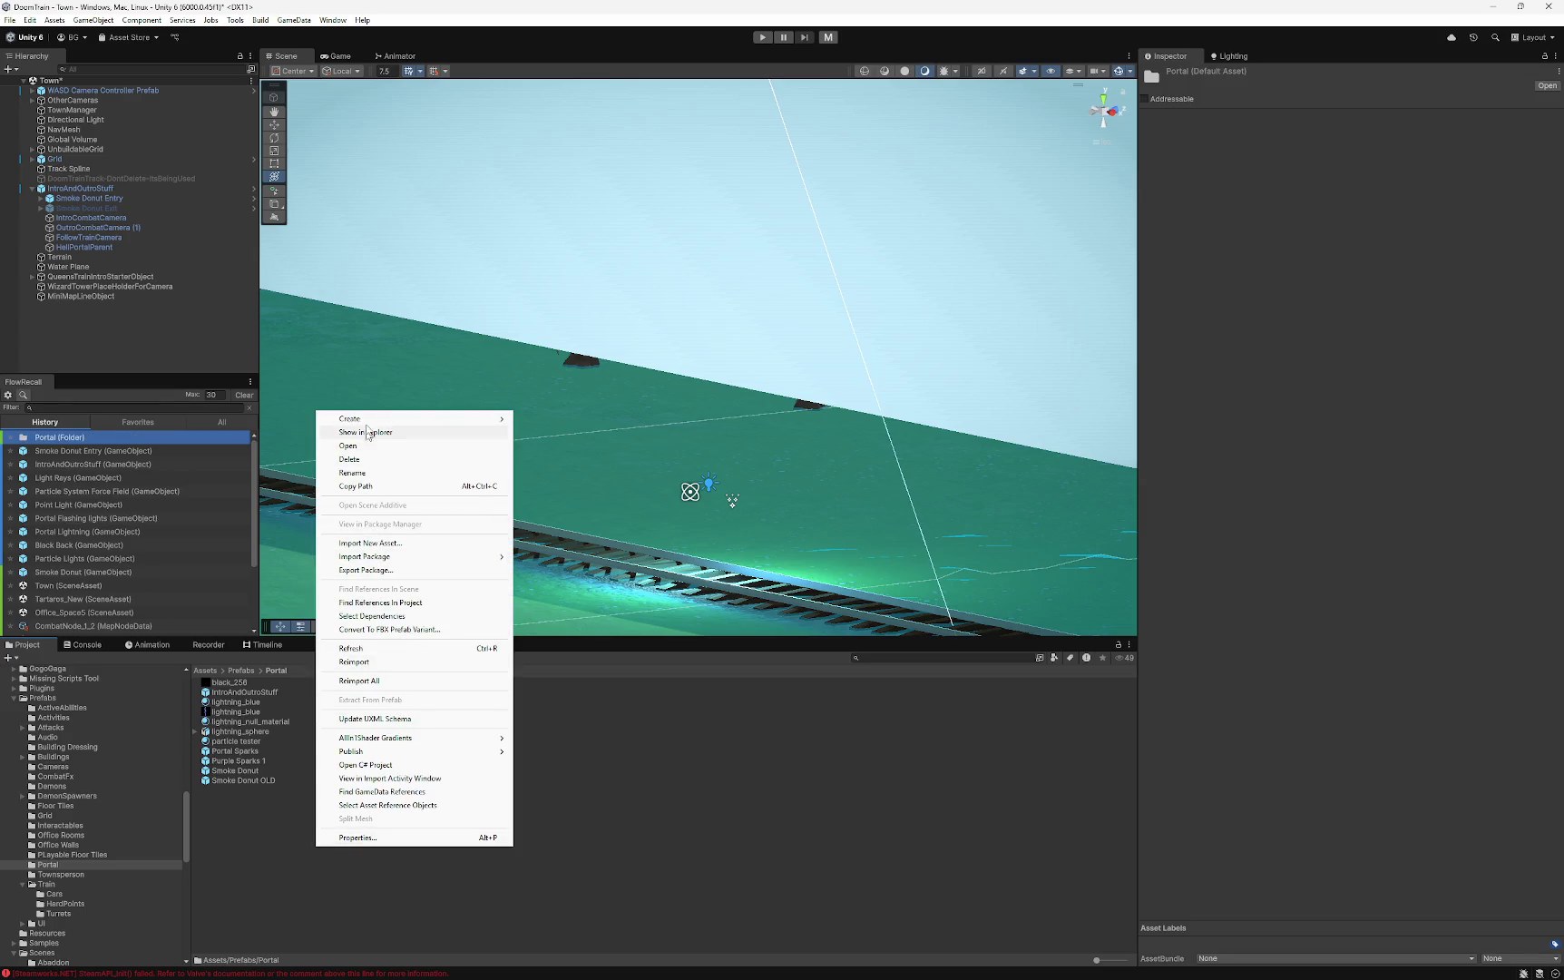
mouse_move(490, 418)
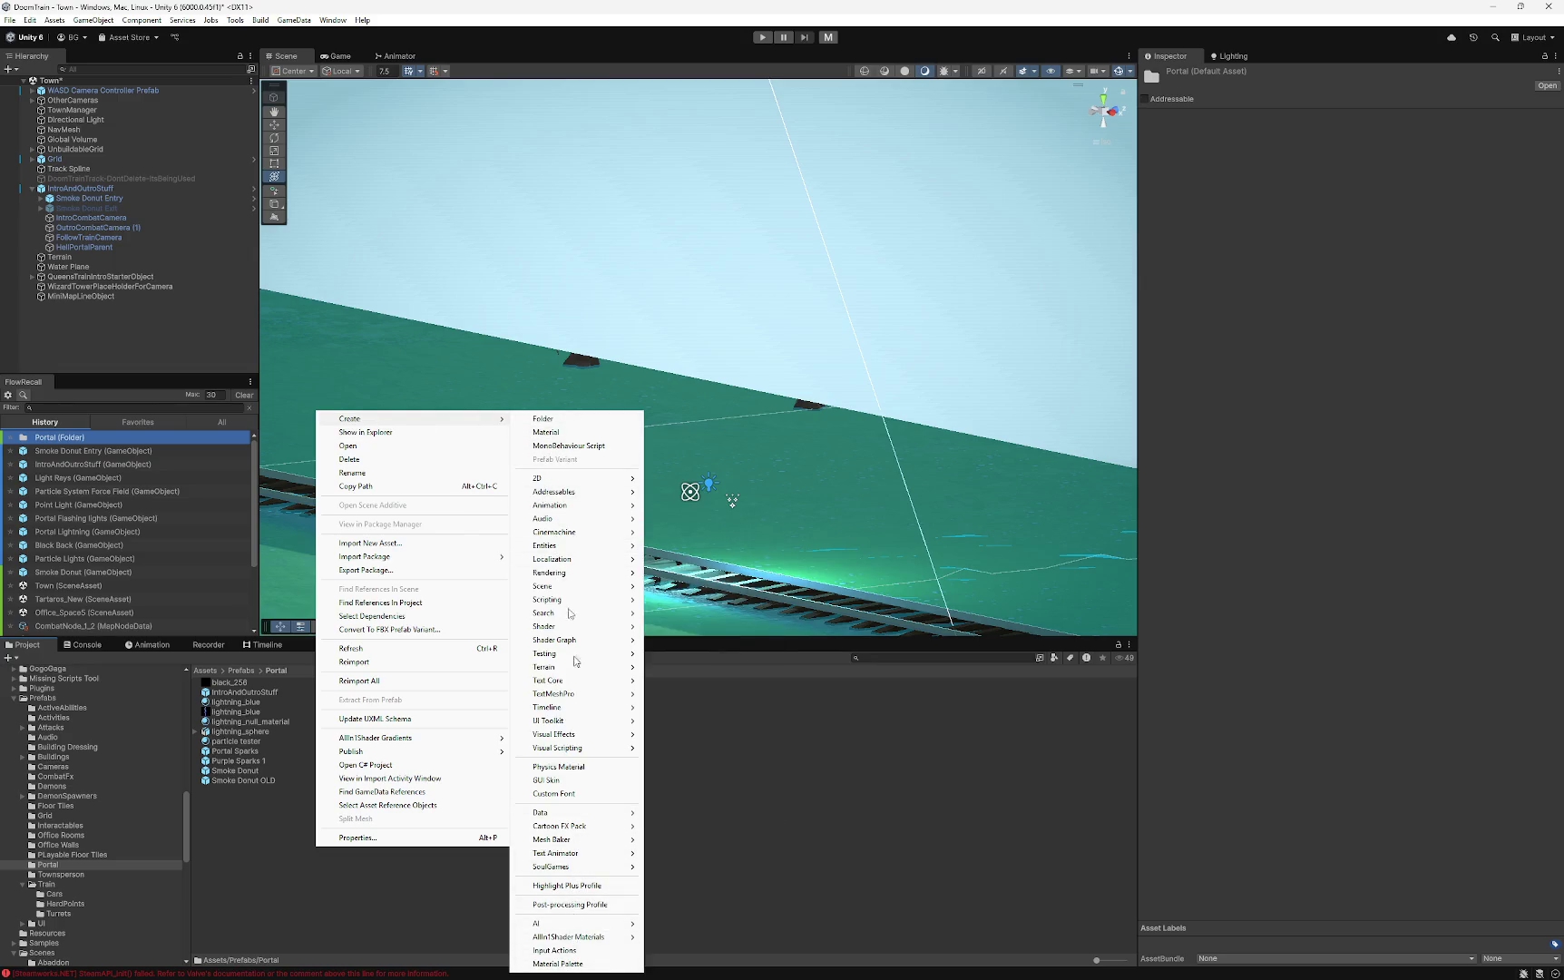
mouse_move(560, 480)
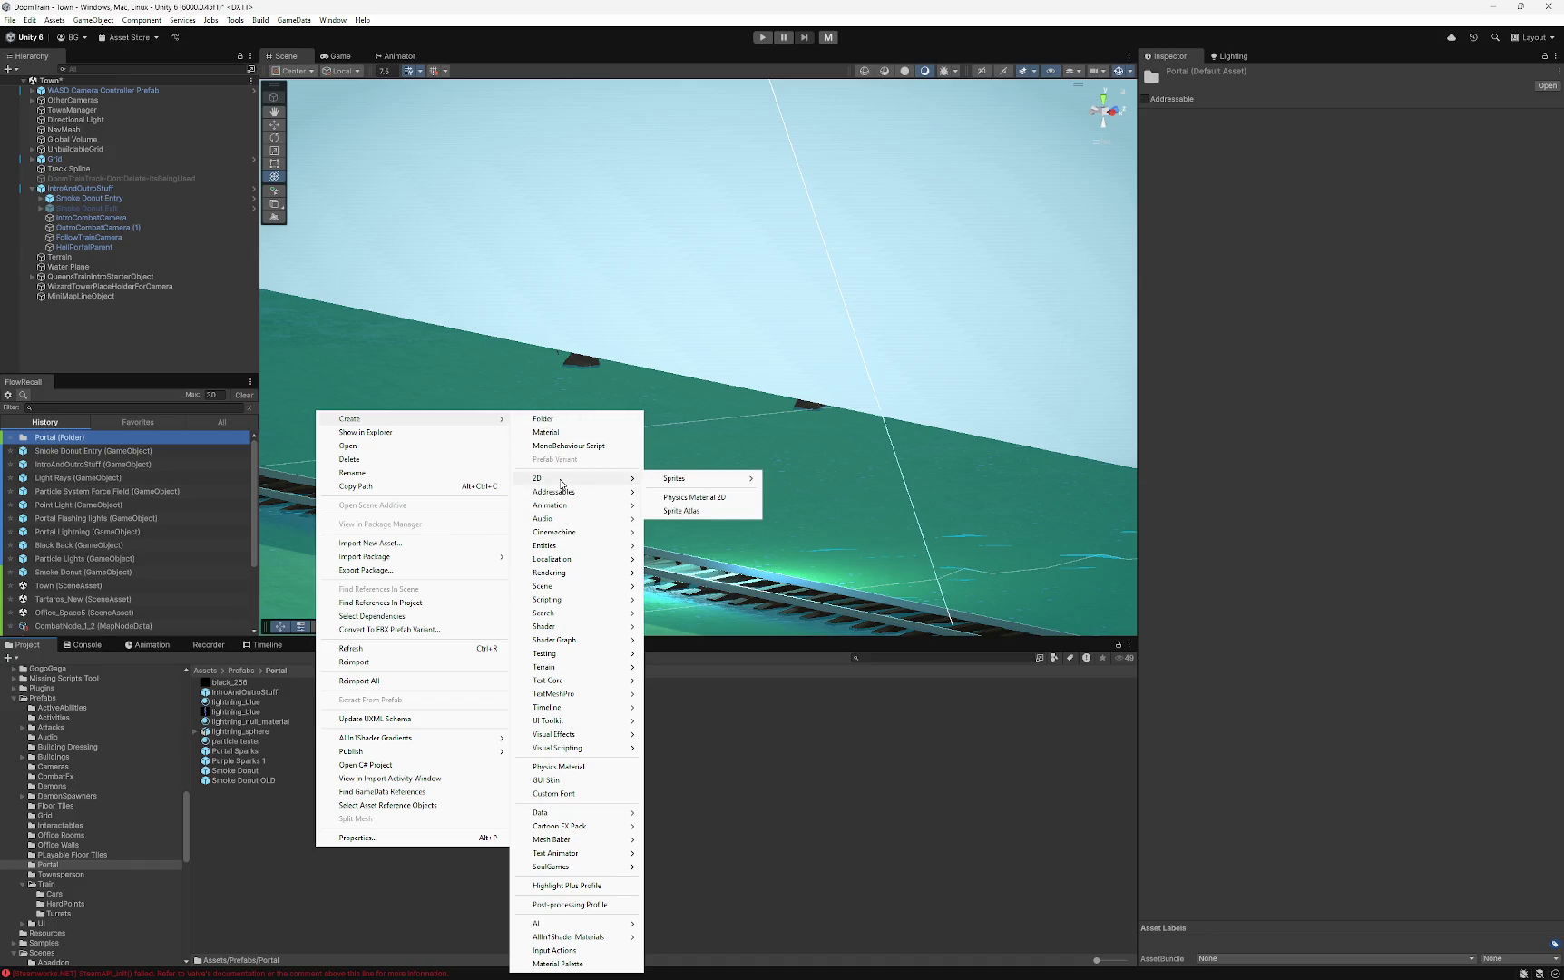
mouse_move(562, 510)
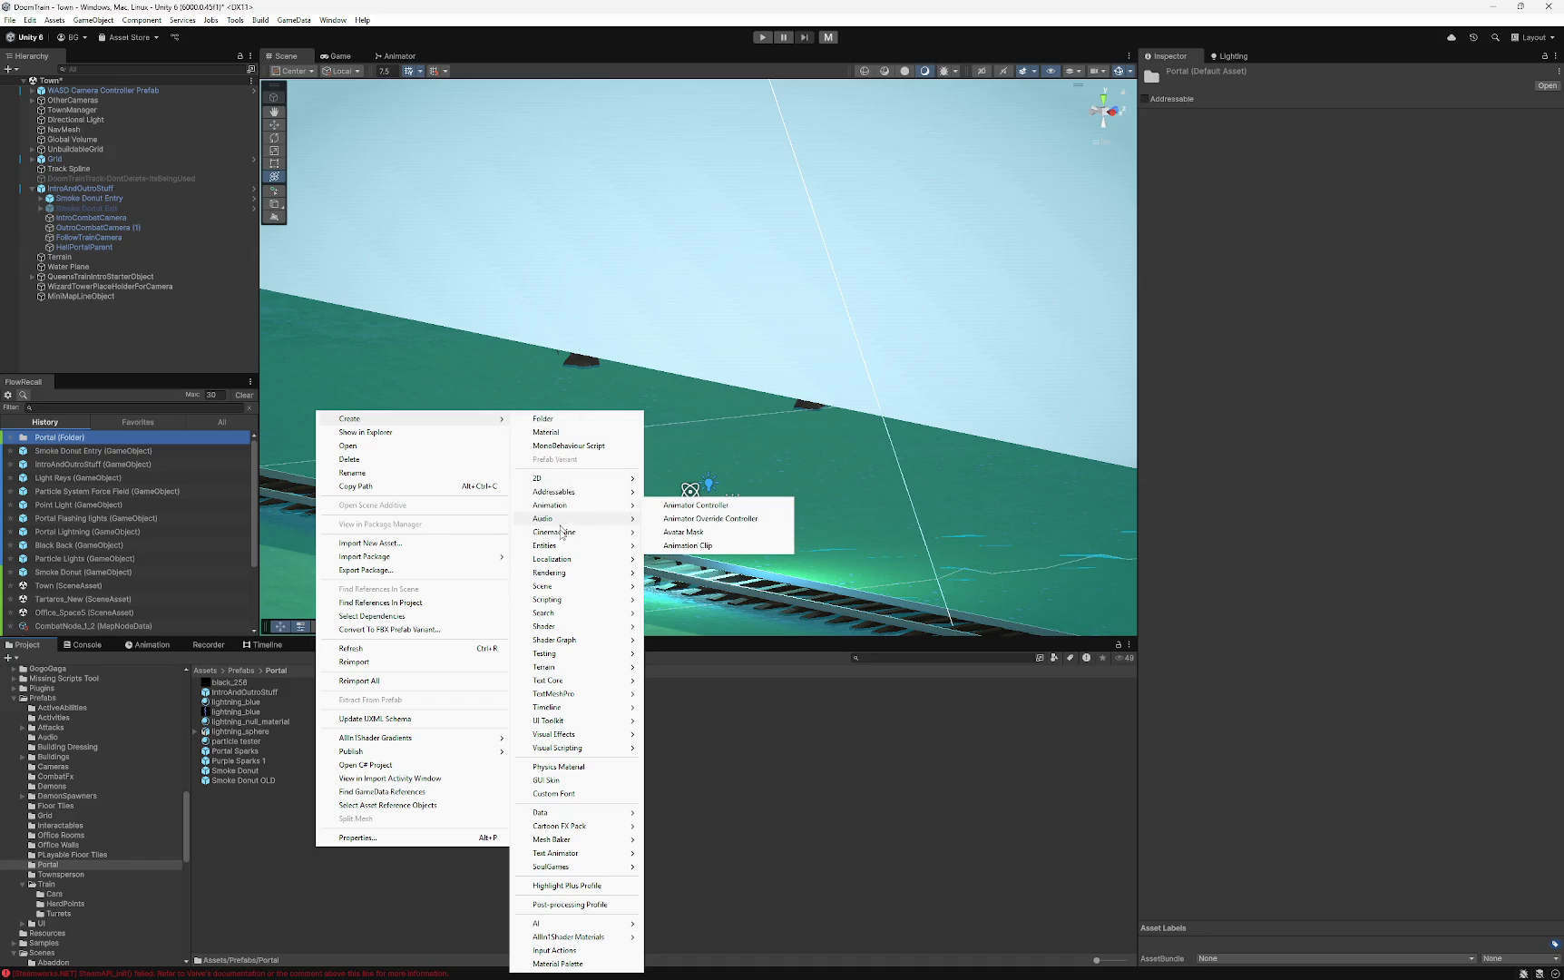
mouse_move(557, 712)
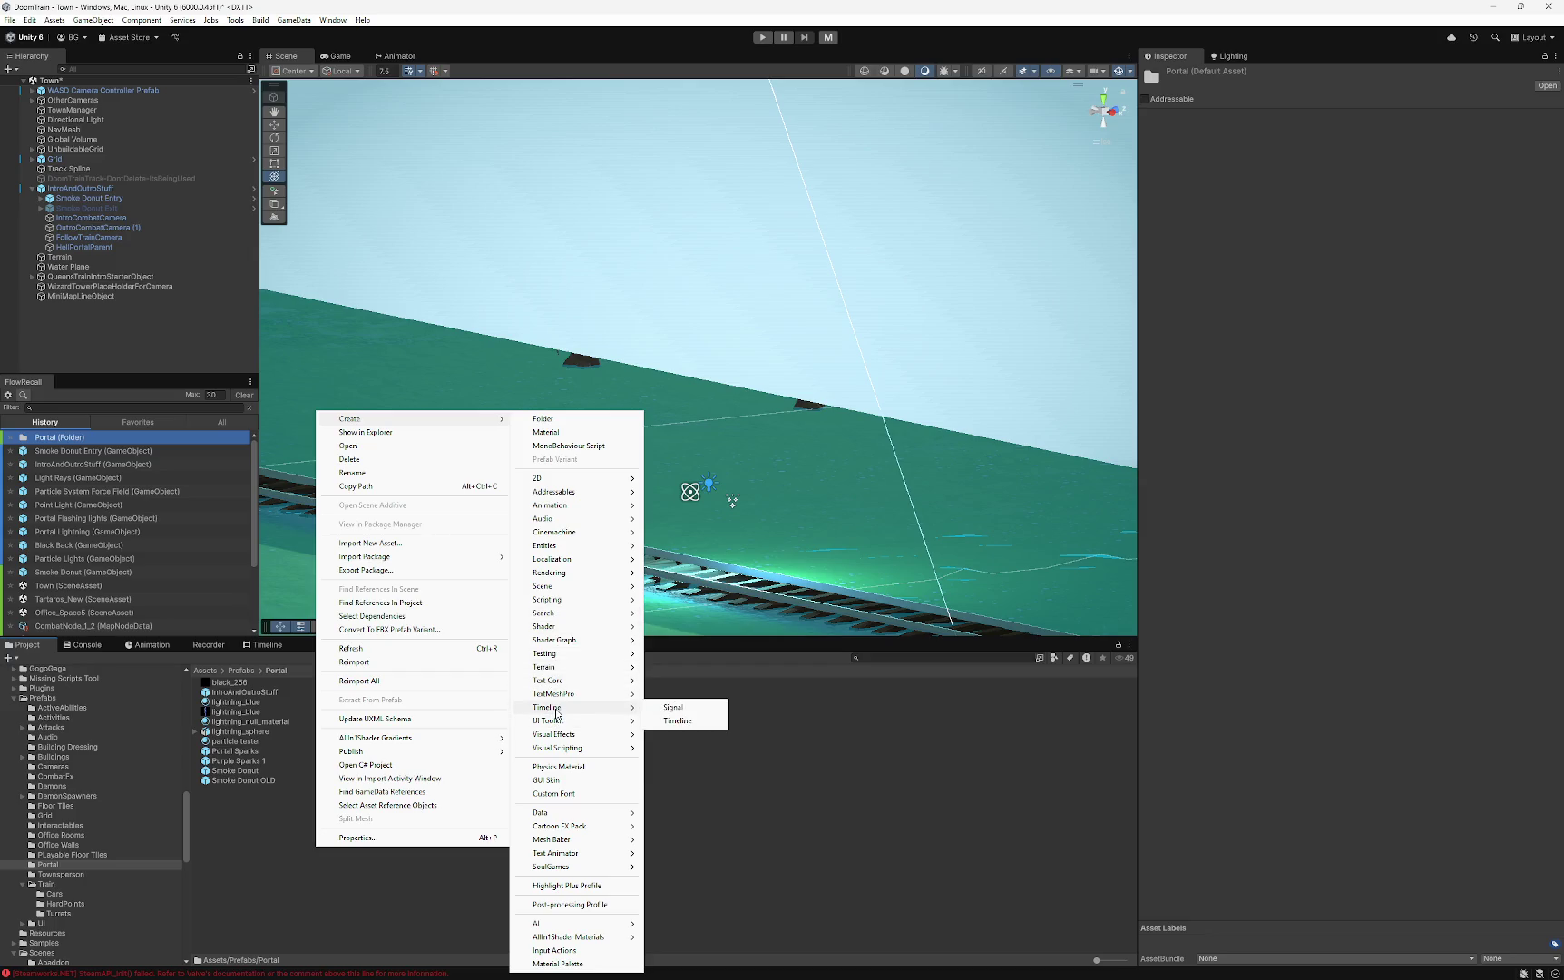
click(676, 720)
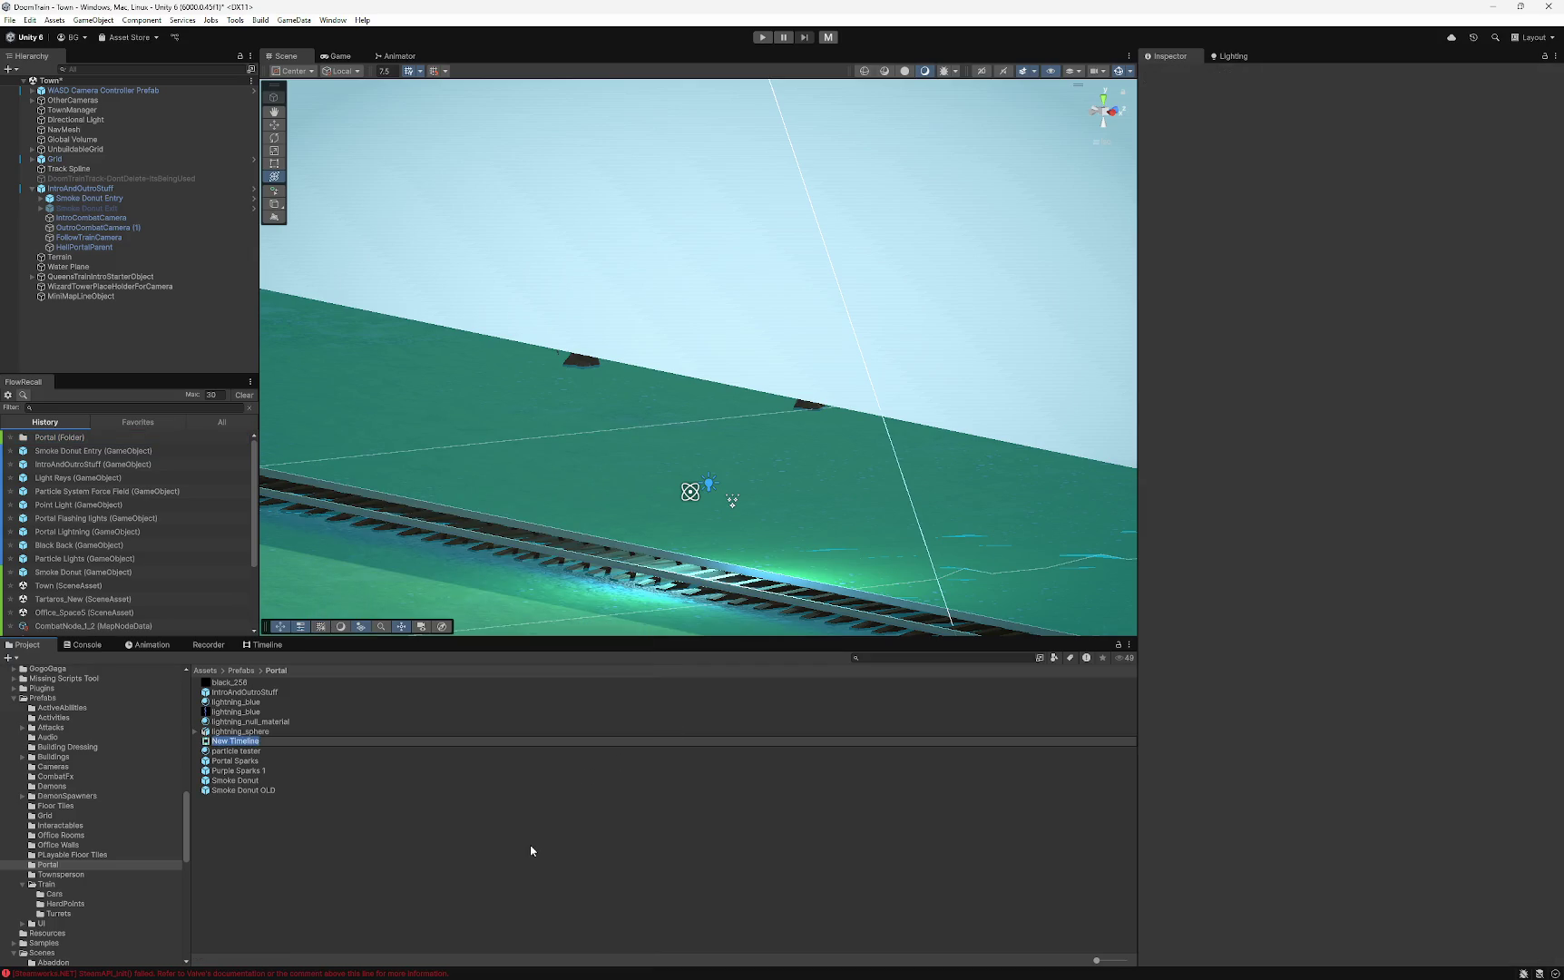
- Name the new timeline asset 'Timeline Smoke Donut Entry'
text(Portal)
key(BackSpace)
key(BackSpace)
key(BackSpace)
text(Smoke)
text( Do)
key(BackSpace)
key(BackSpace)
text(on)
text(ut)
text( Ent)
text(Time)
text(line)
key(Return)
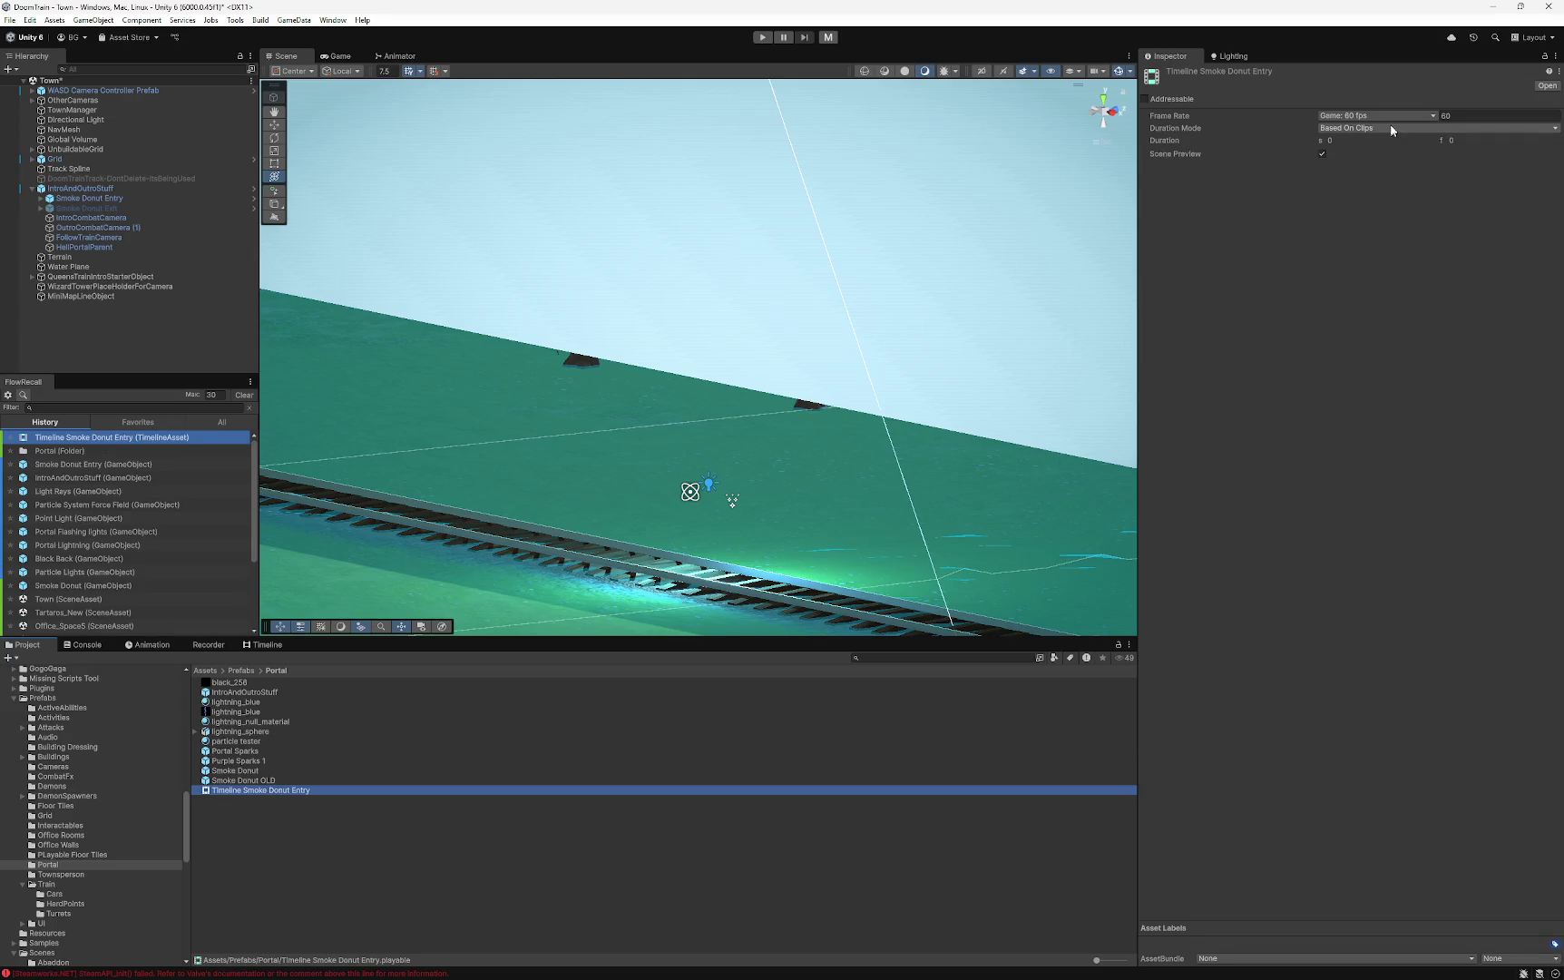
- Keep Game: 60 fps and Based On Clips duration, then view the timeline in the editor
click(1365, 115)
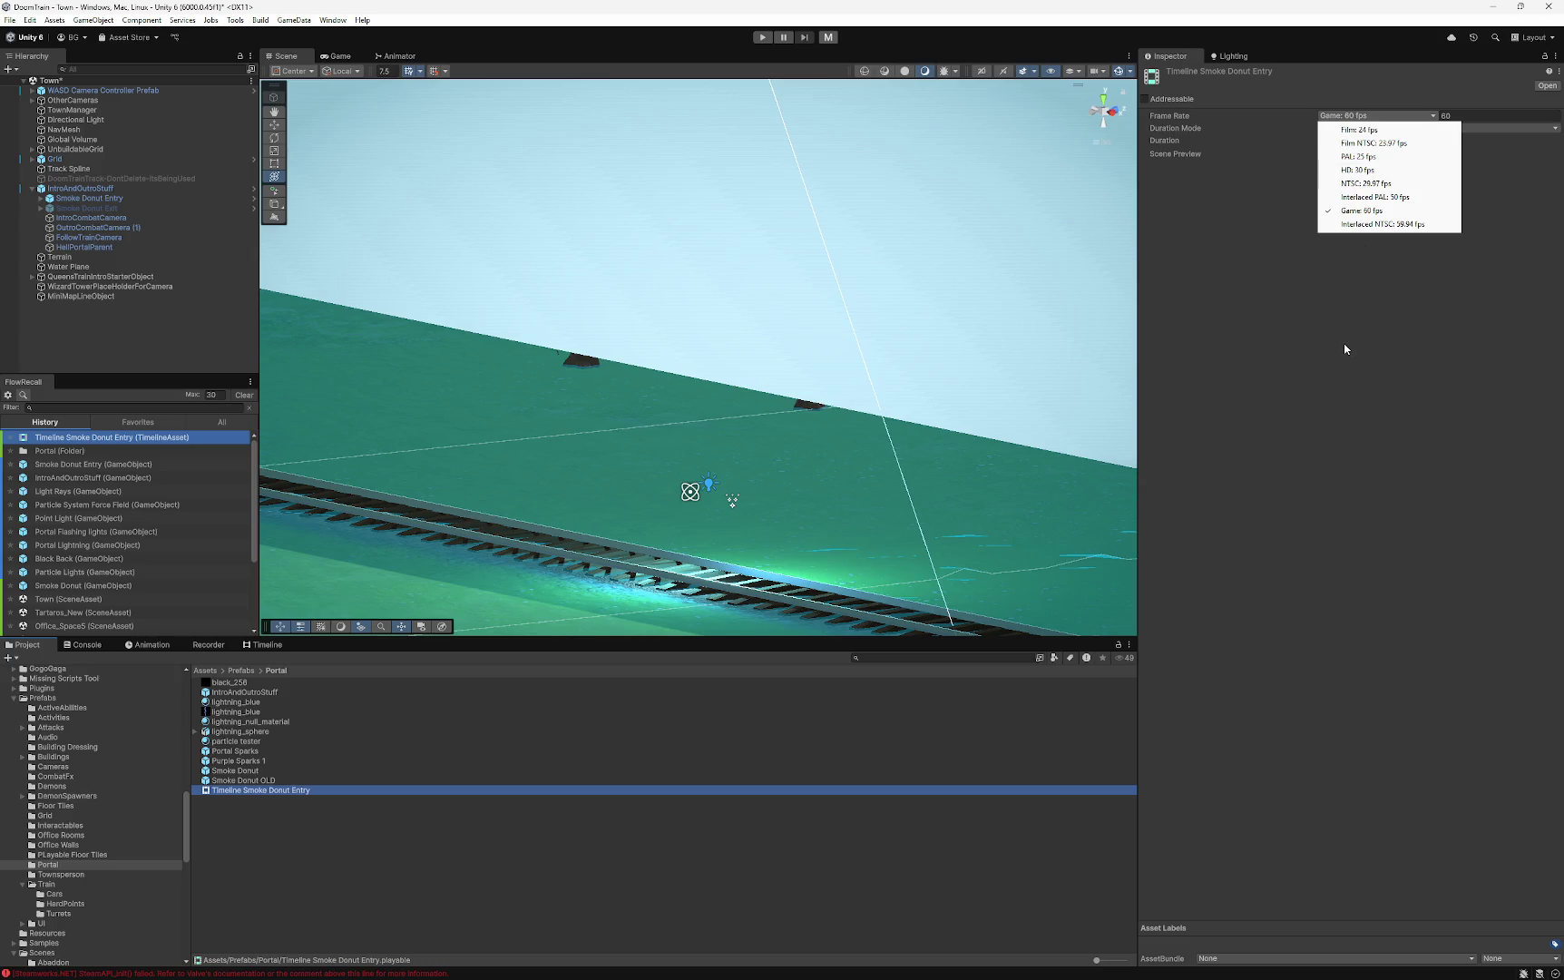
click(1345, 349)
click(1349, 130)
click(1338, 138)
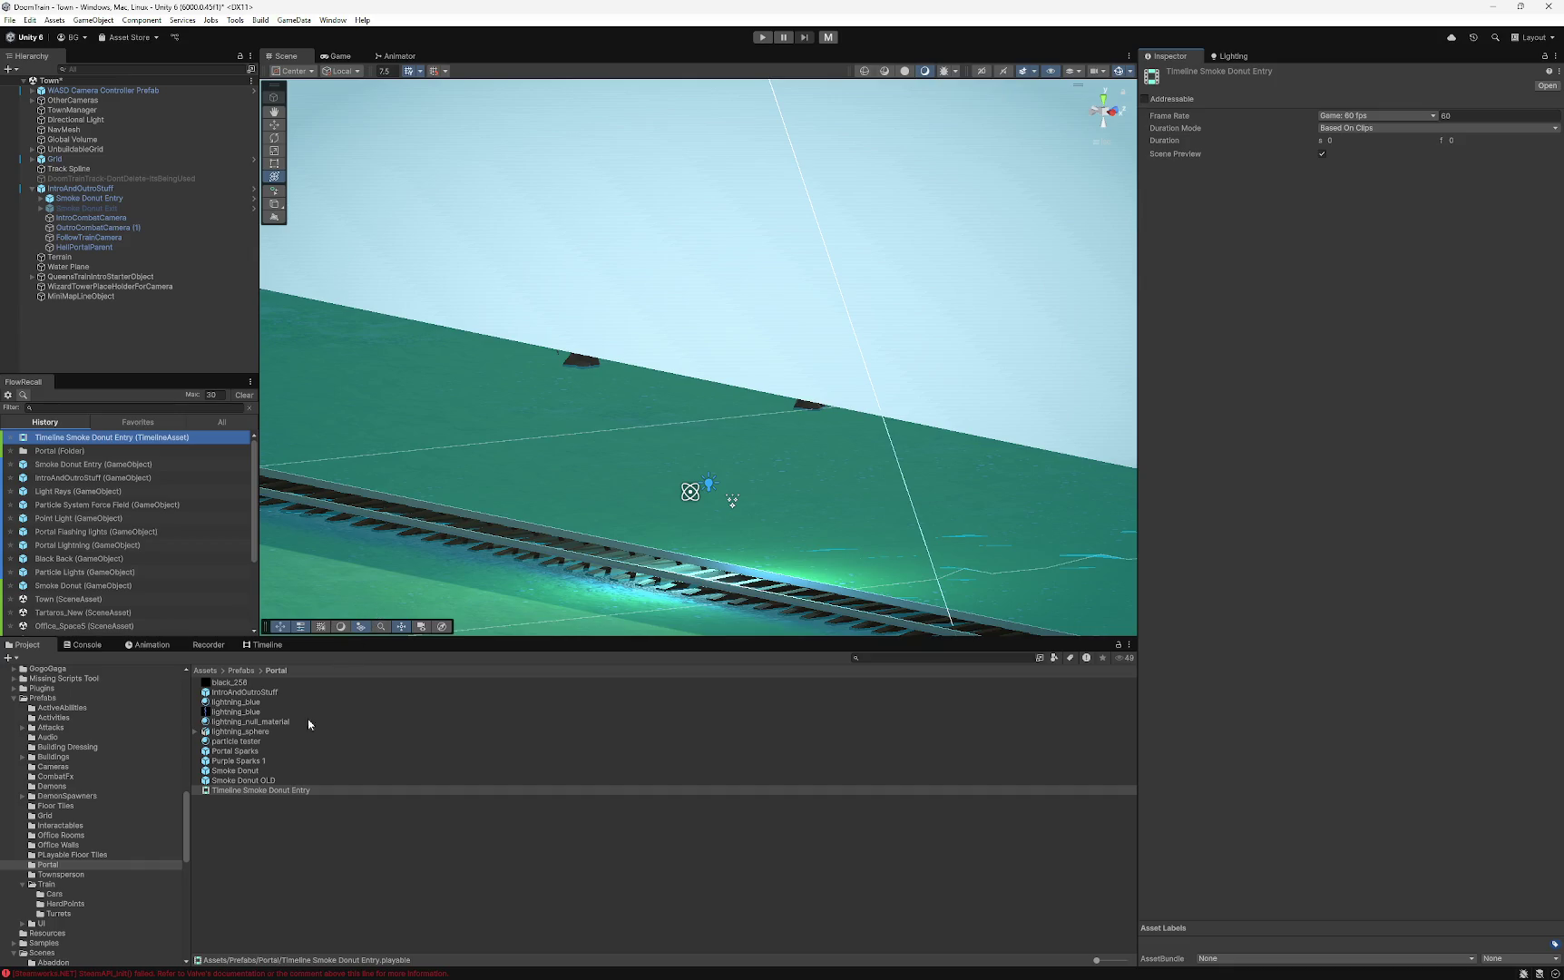
click(263, 645)
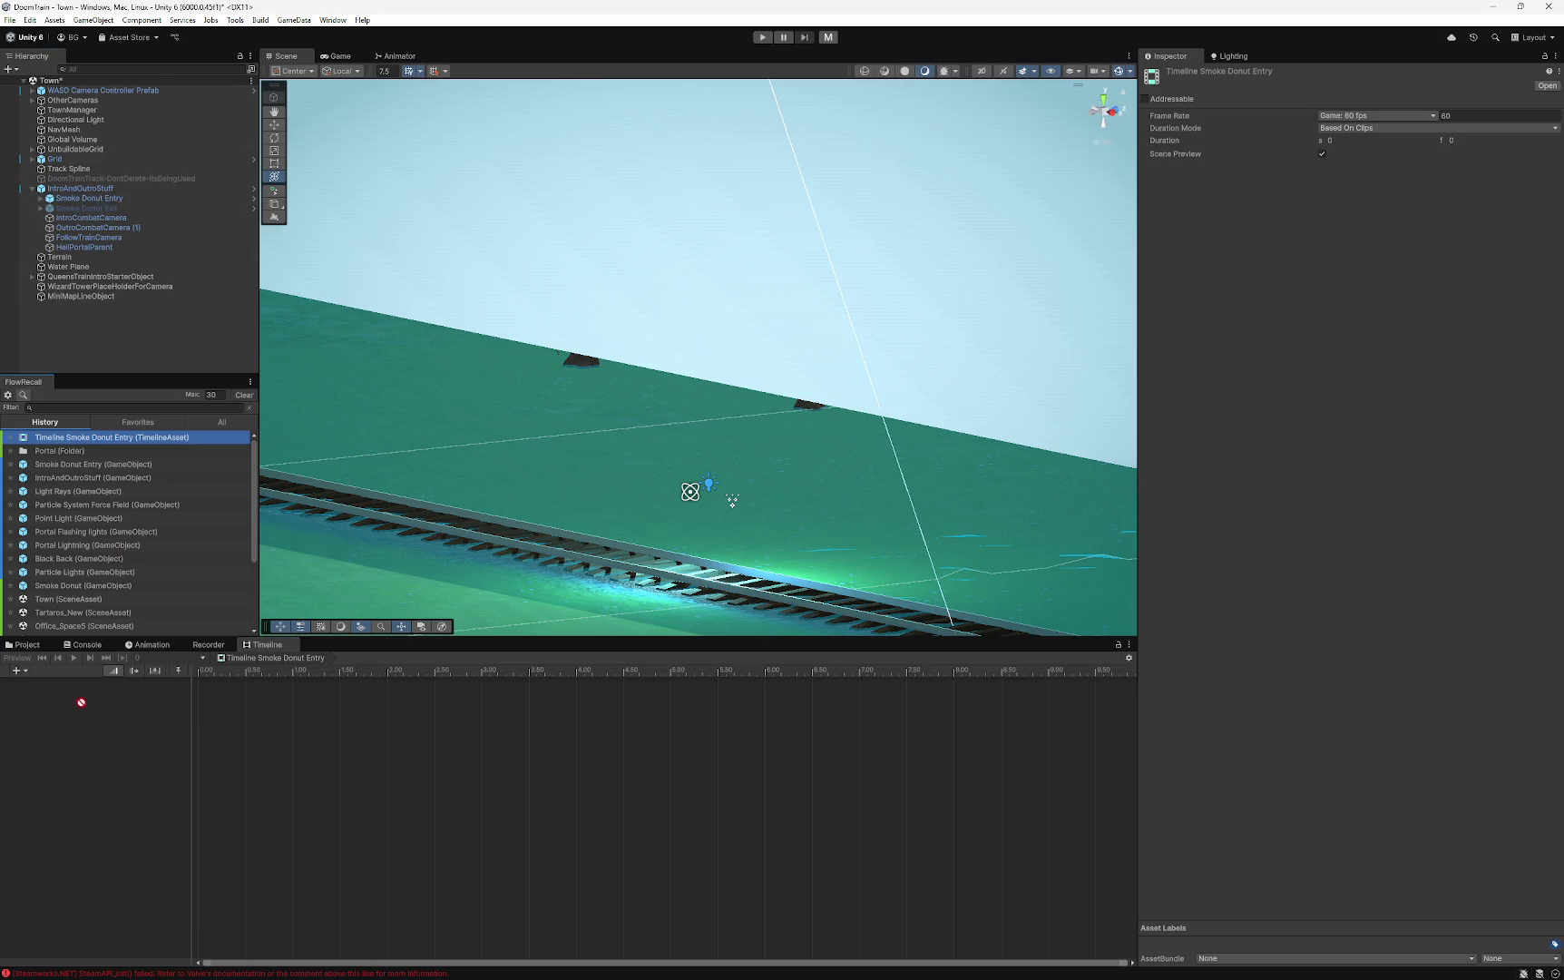
- Add a Control Track to the timeline and try dragging Smoke Donut Exit onto it
right_click(151, 696)
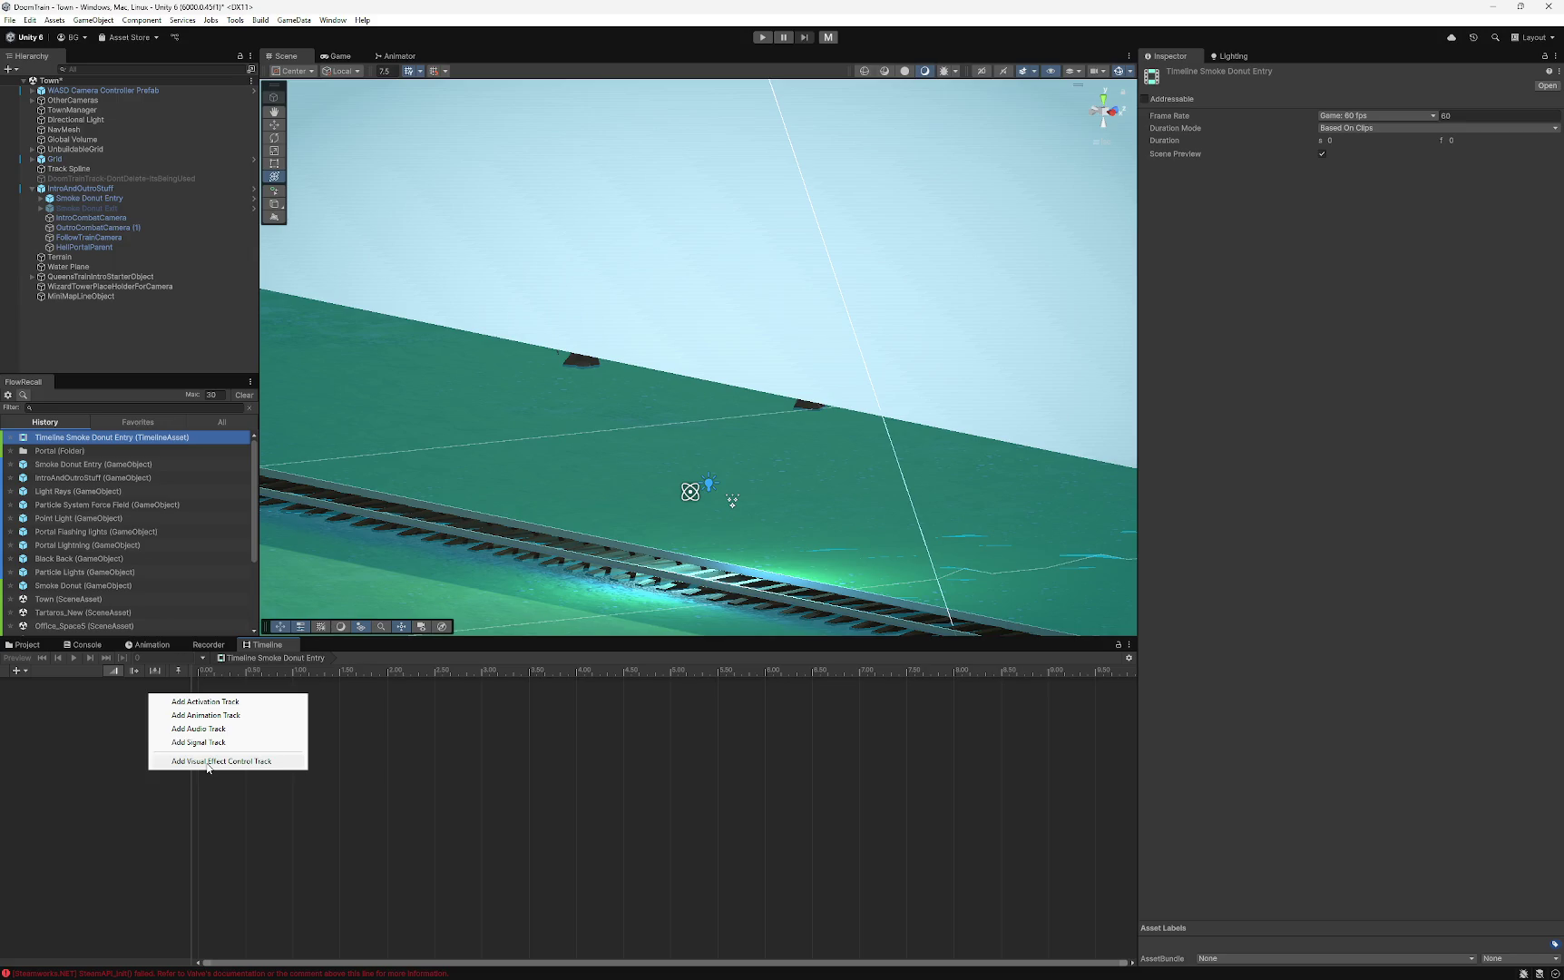
click(91, 753)
right_click(62, 718)
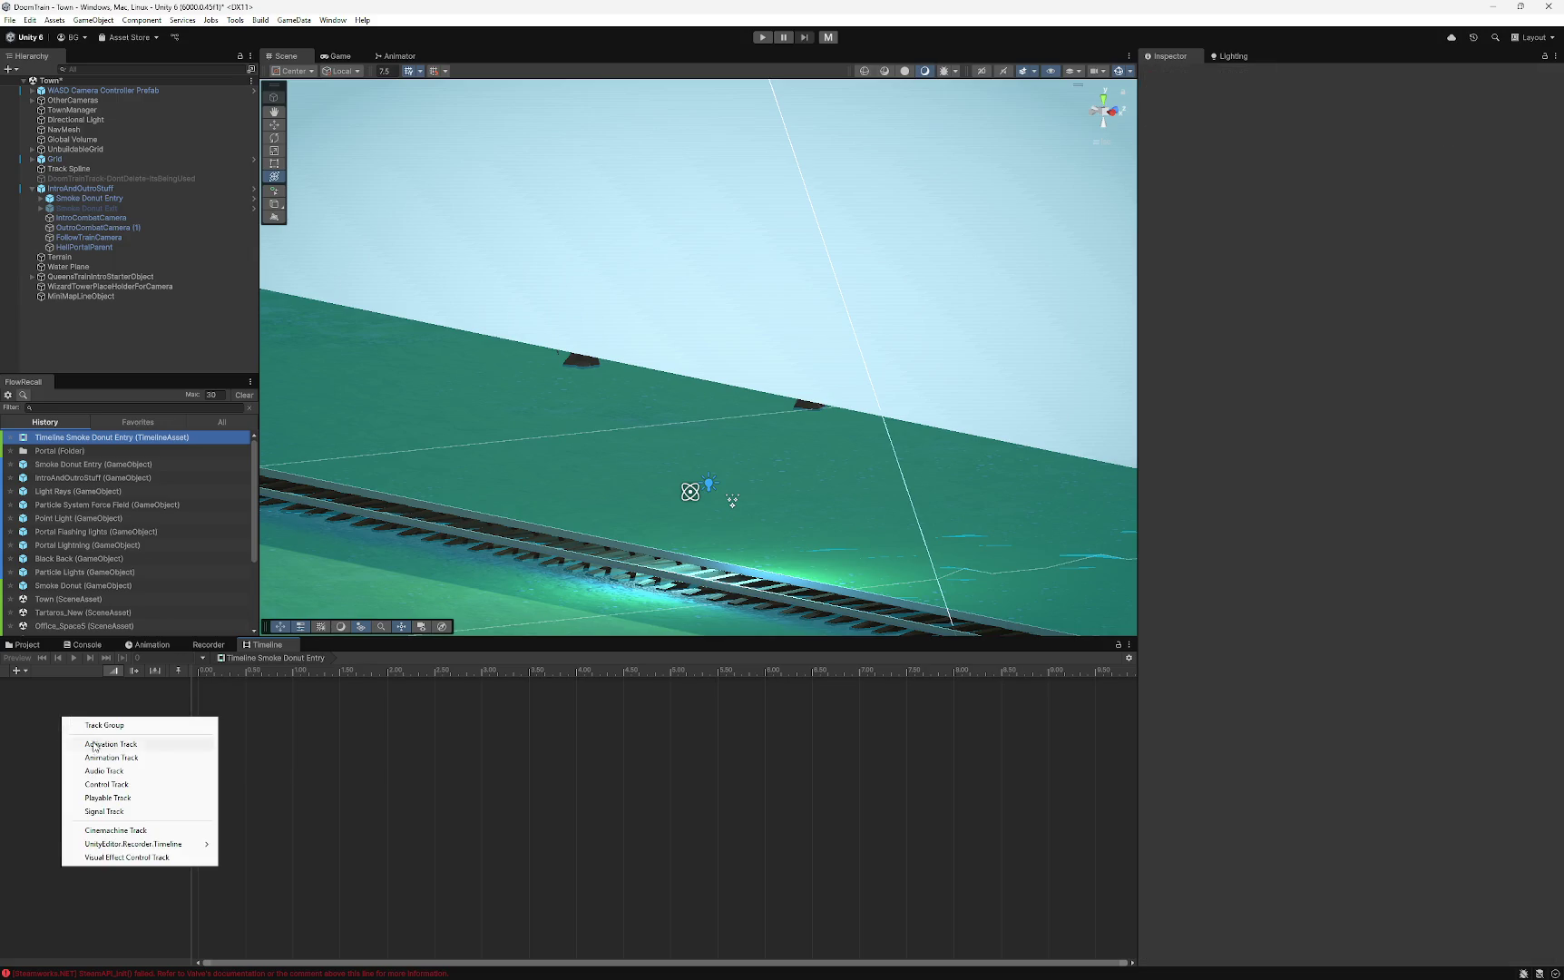
click(106, 783)
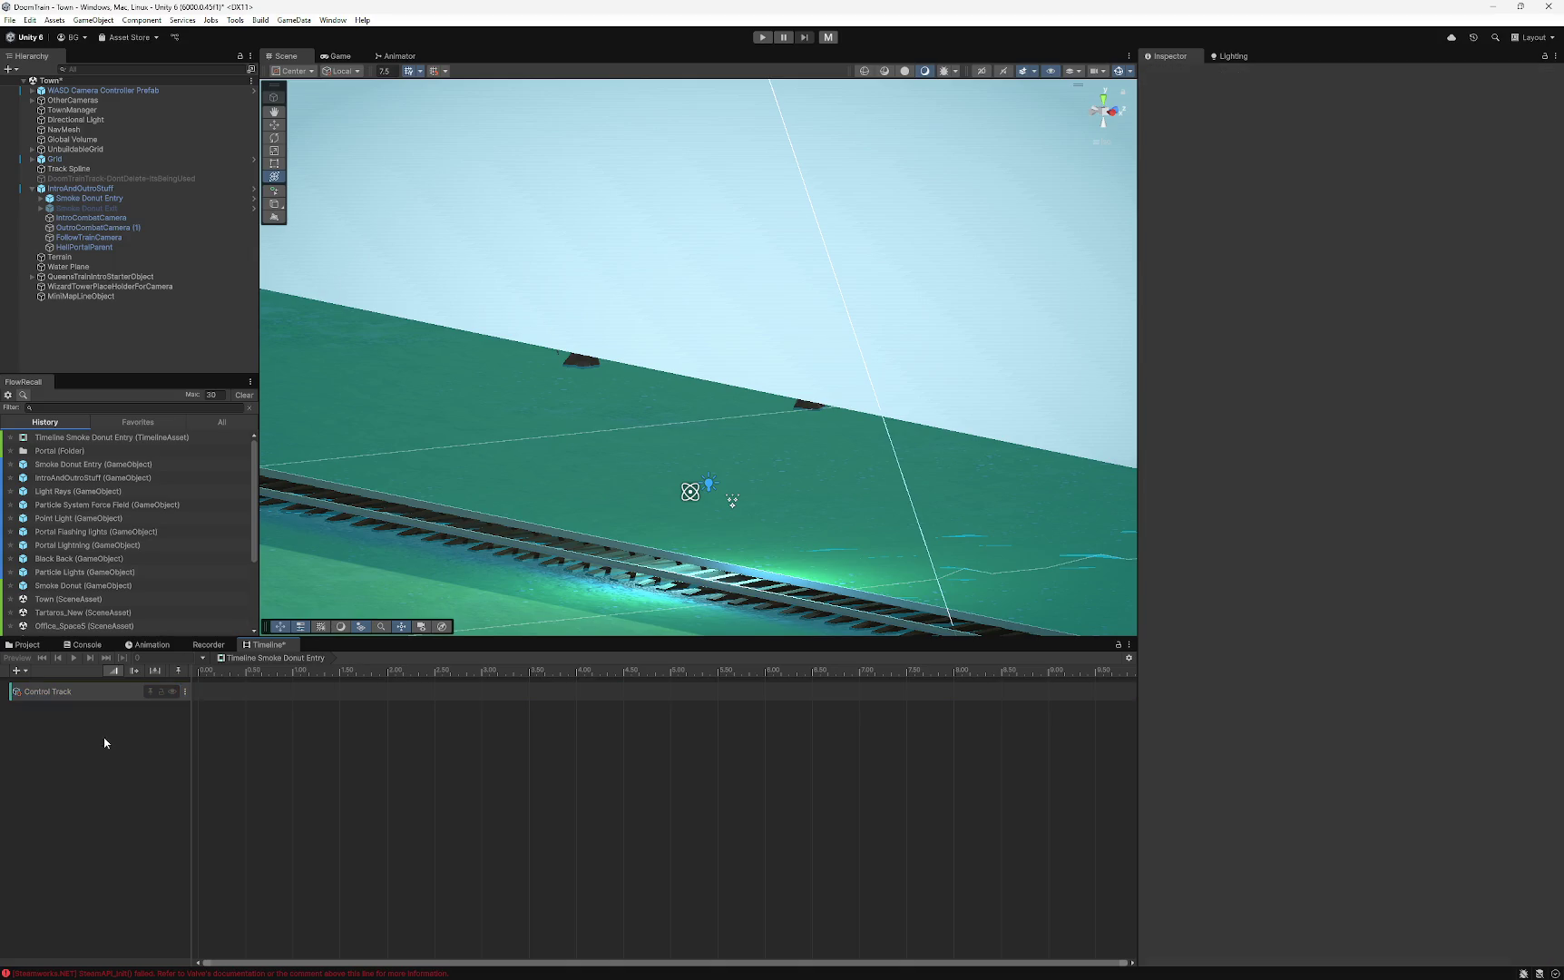
mouse_move(87, 208)
mouse_down()
mouse_move(198, 531)
mouse_move(228, 692)
mouse_move(116, 693)
mouse_up()
- Drag the Smoke Donut prefab from the Portal folder onto the timeline as a clip
click(41, 198)
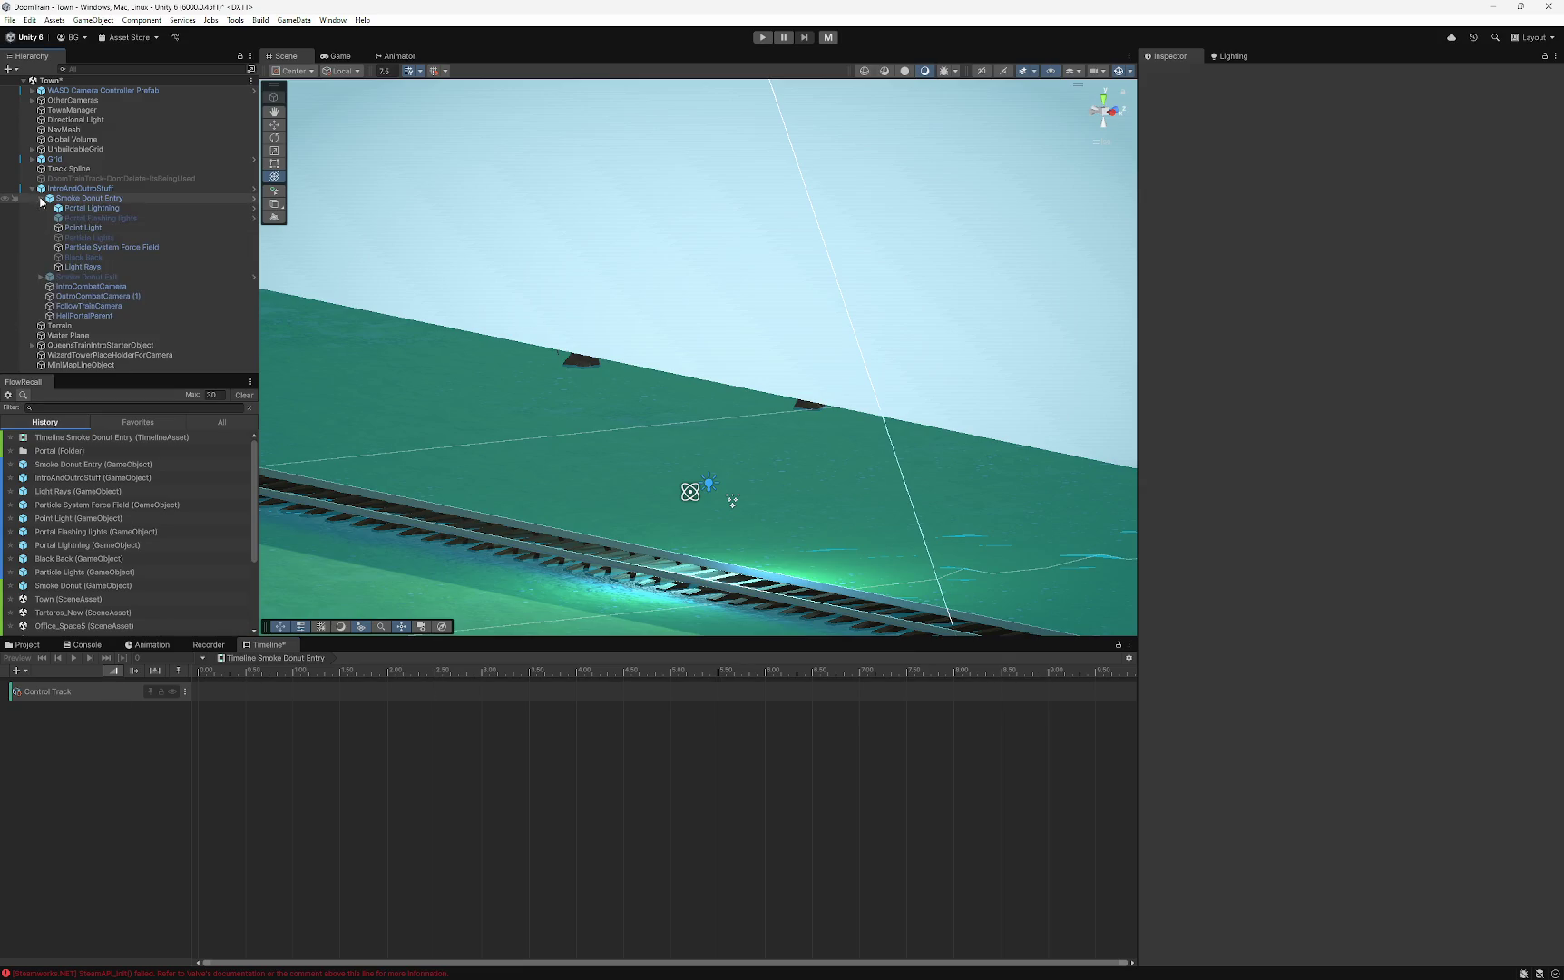
click(89, 208)
click(88, 198)
click(80, 188)
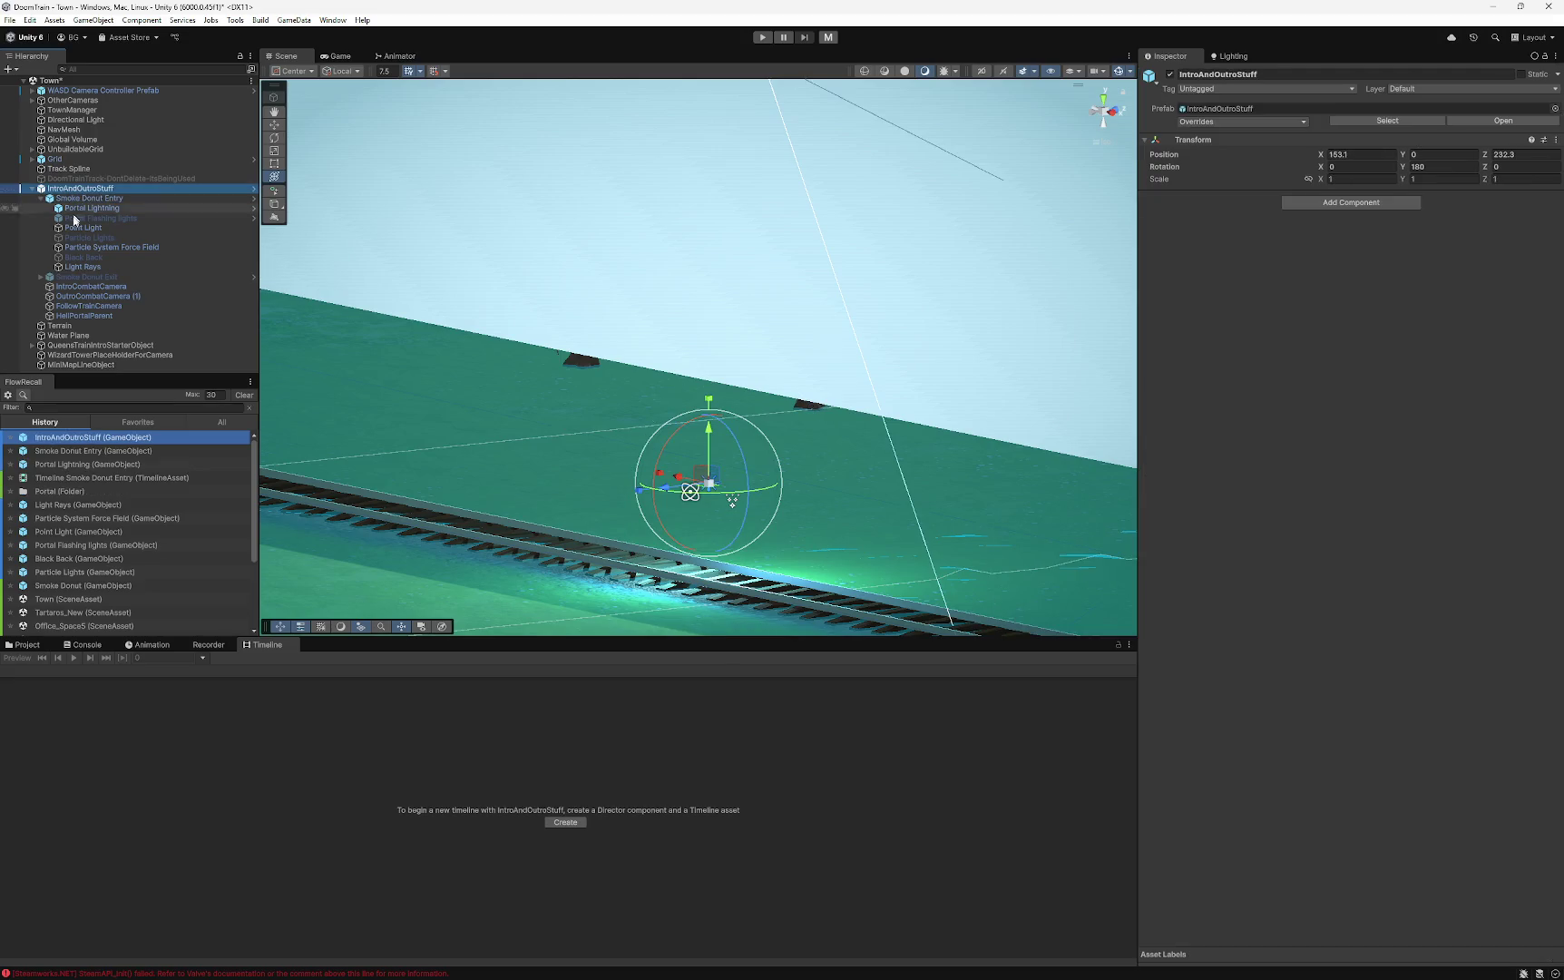
click(23, 644)
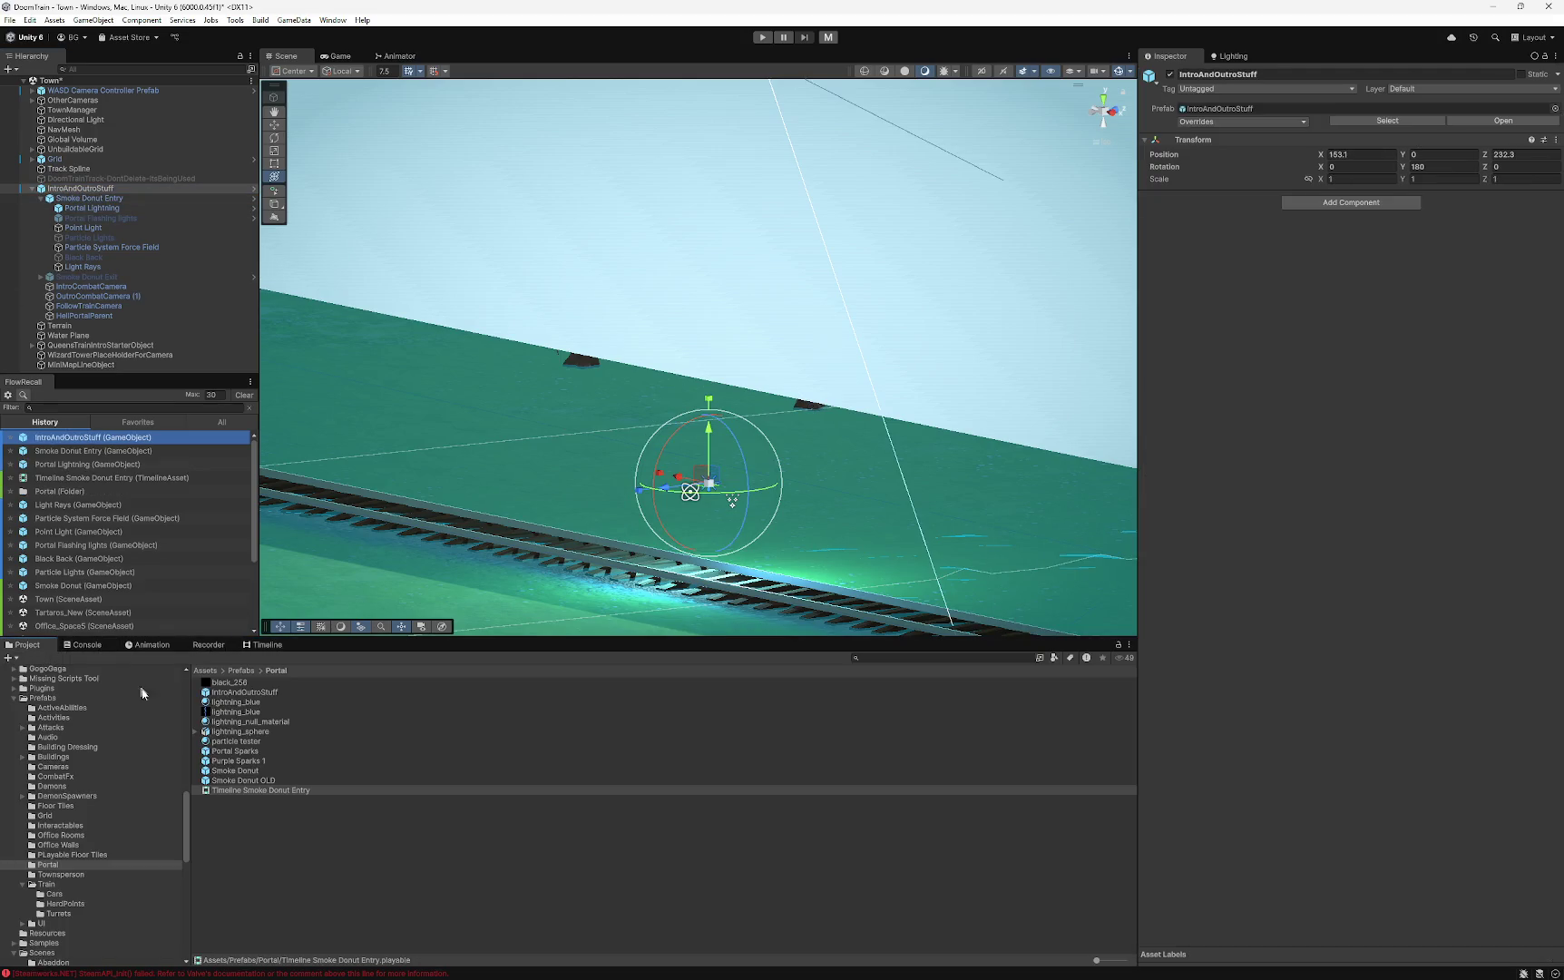
click(258, 793)
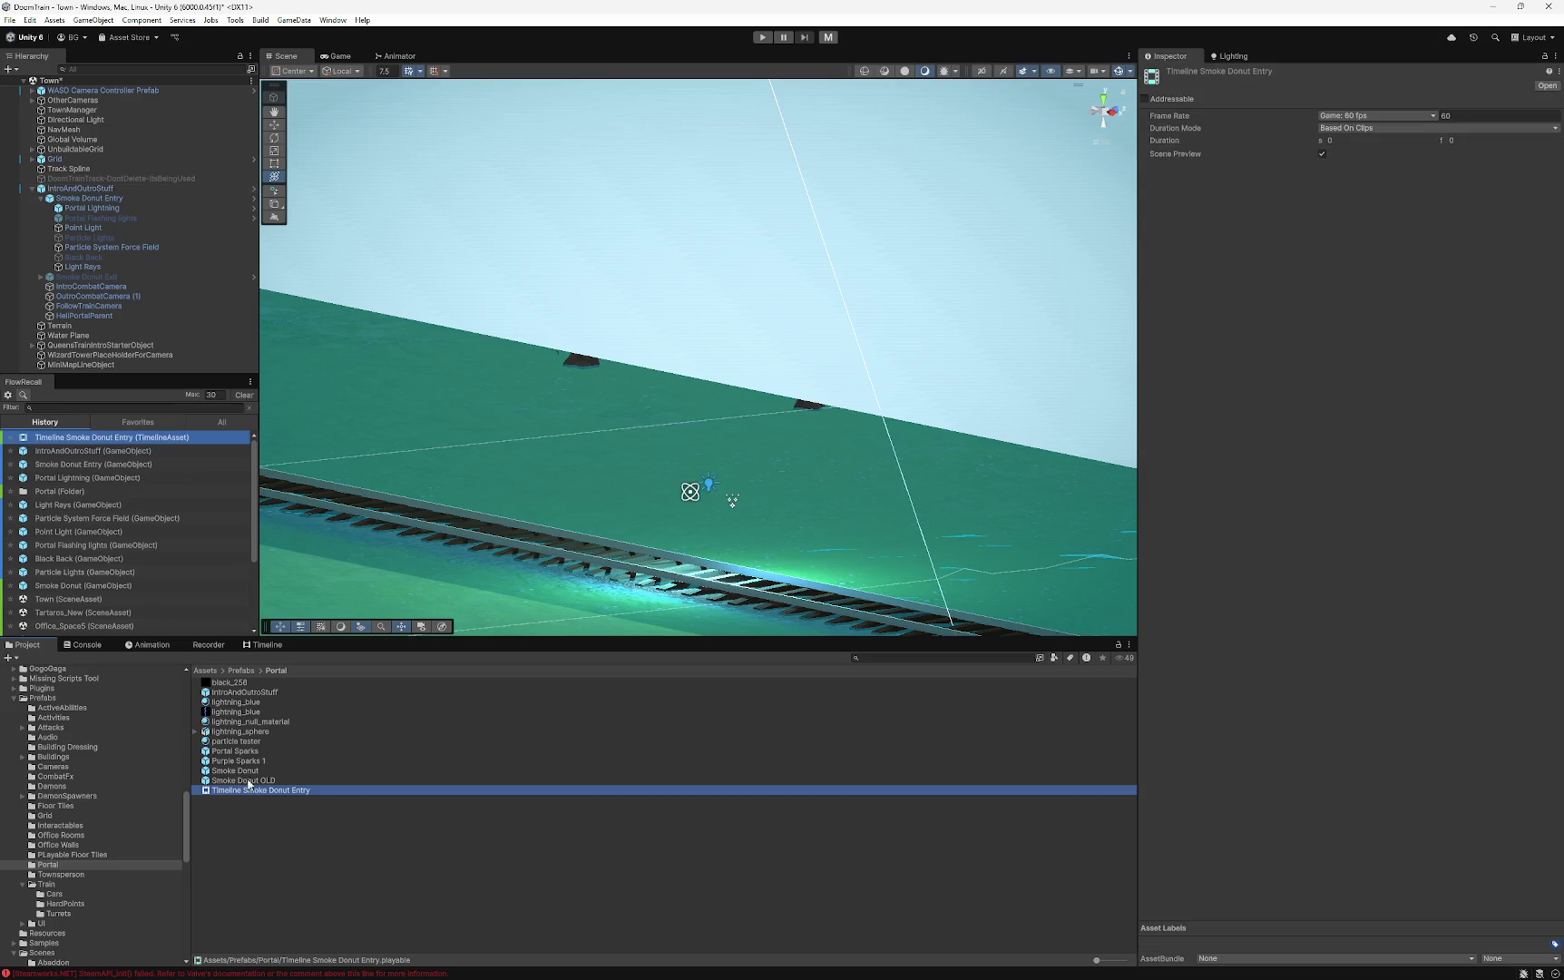
click(243, 773)
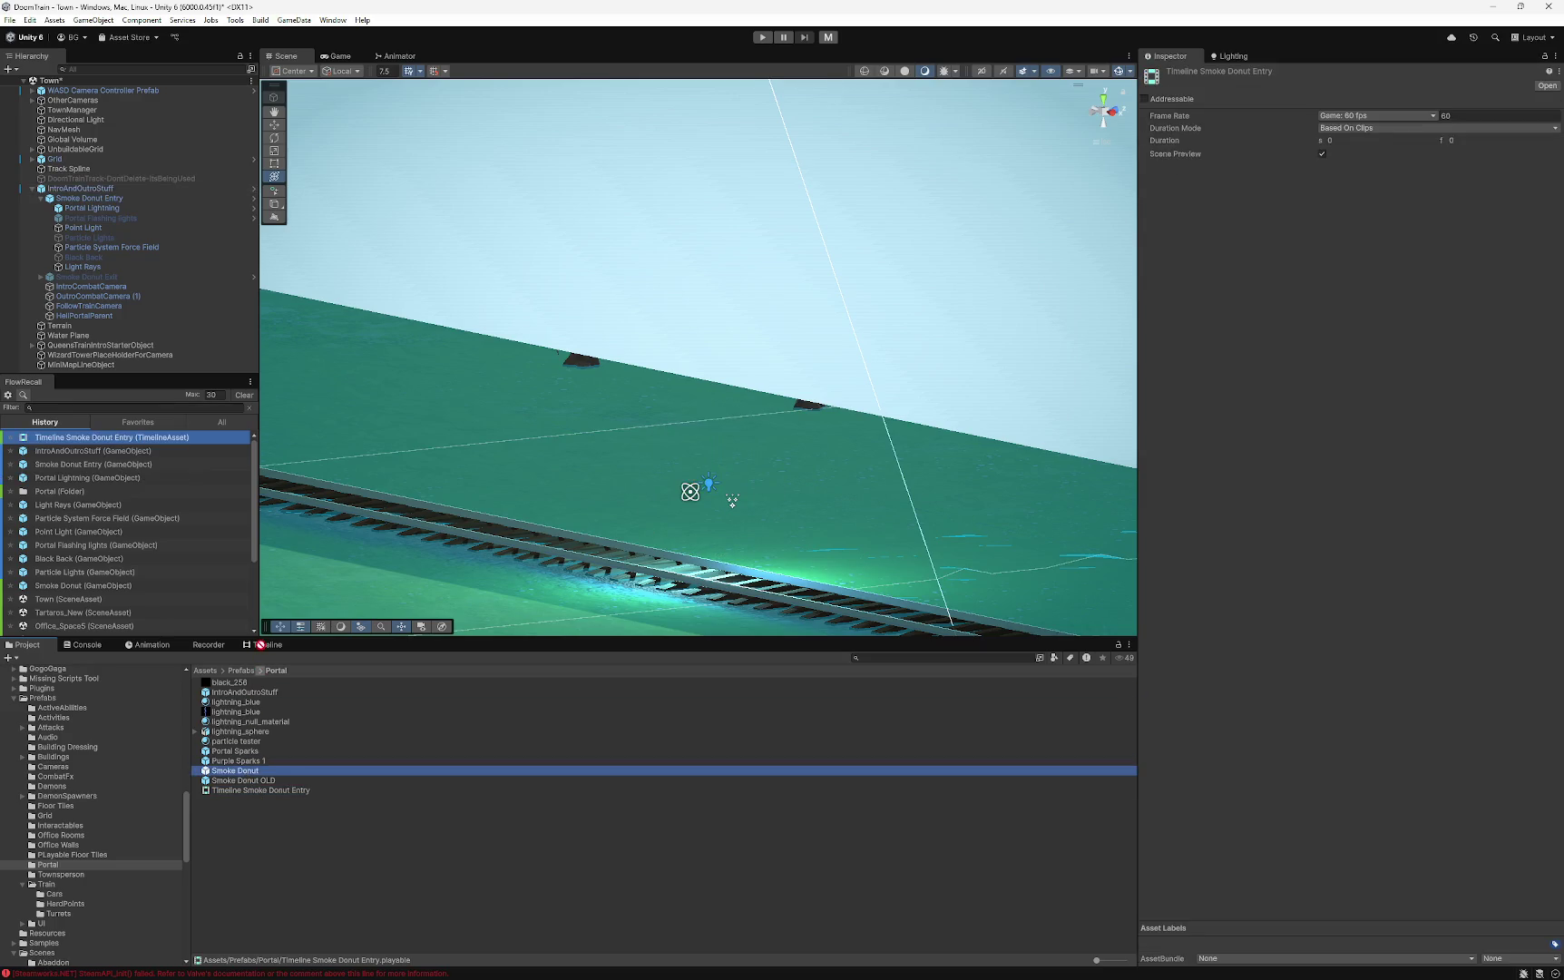
click(263, 644)
drag(99, 691, 129, 700)
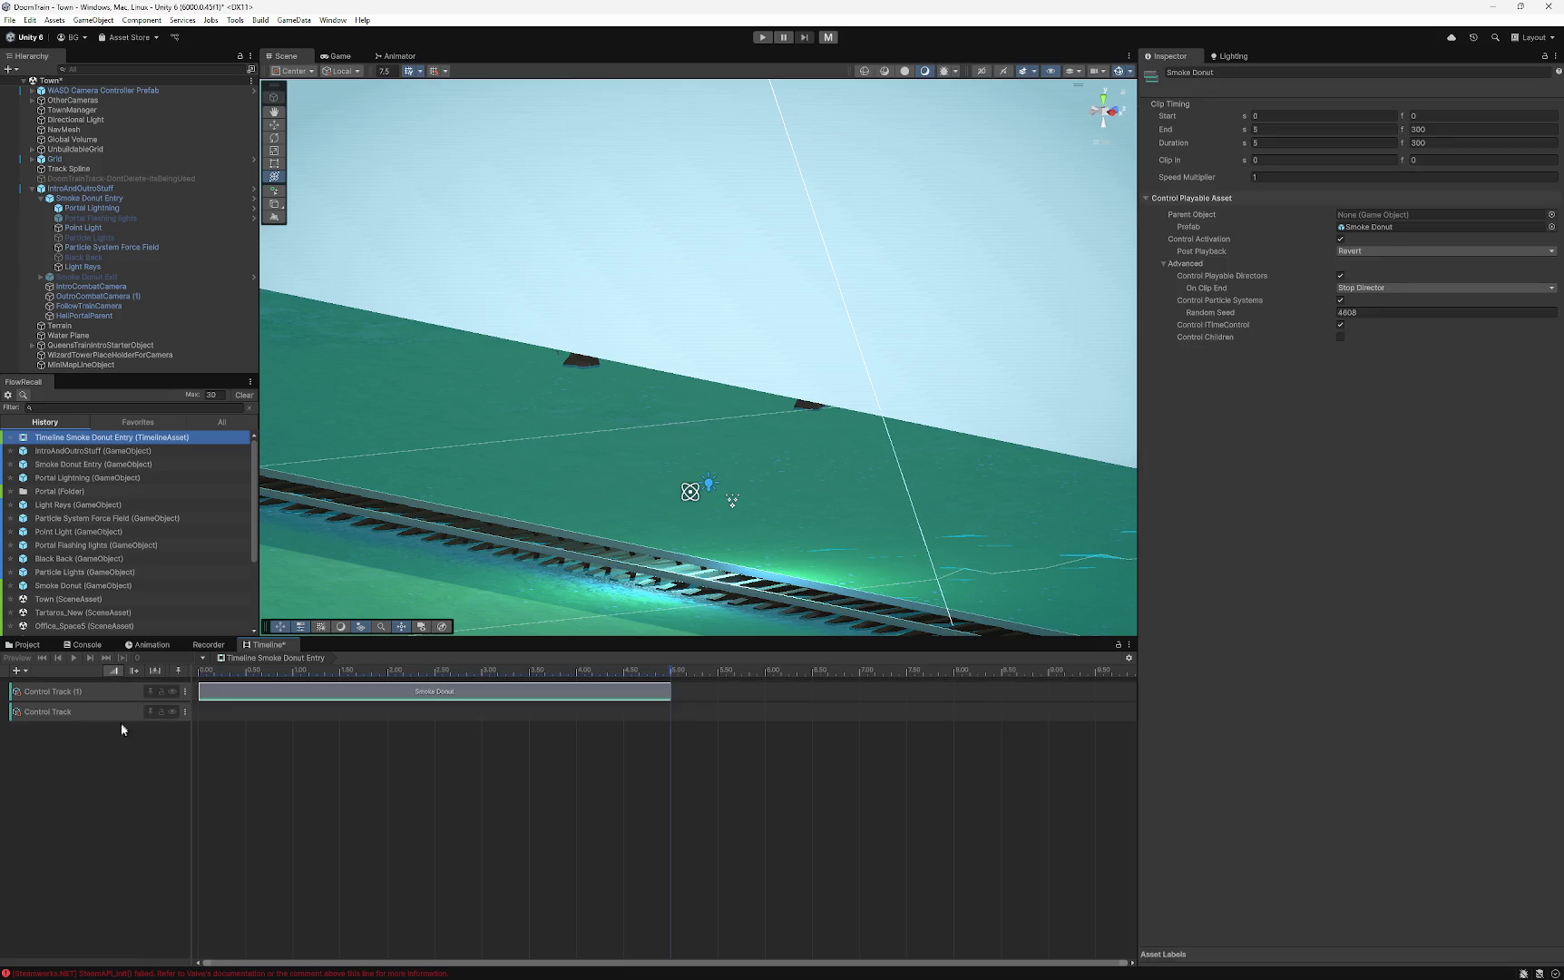
- Delete the leftover empty Control Track, keeping the Smoke Donut track
click(91, 712)
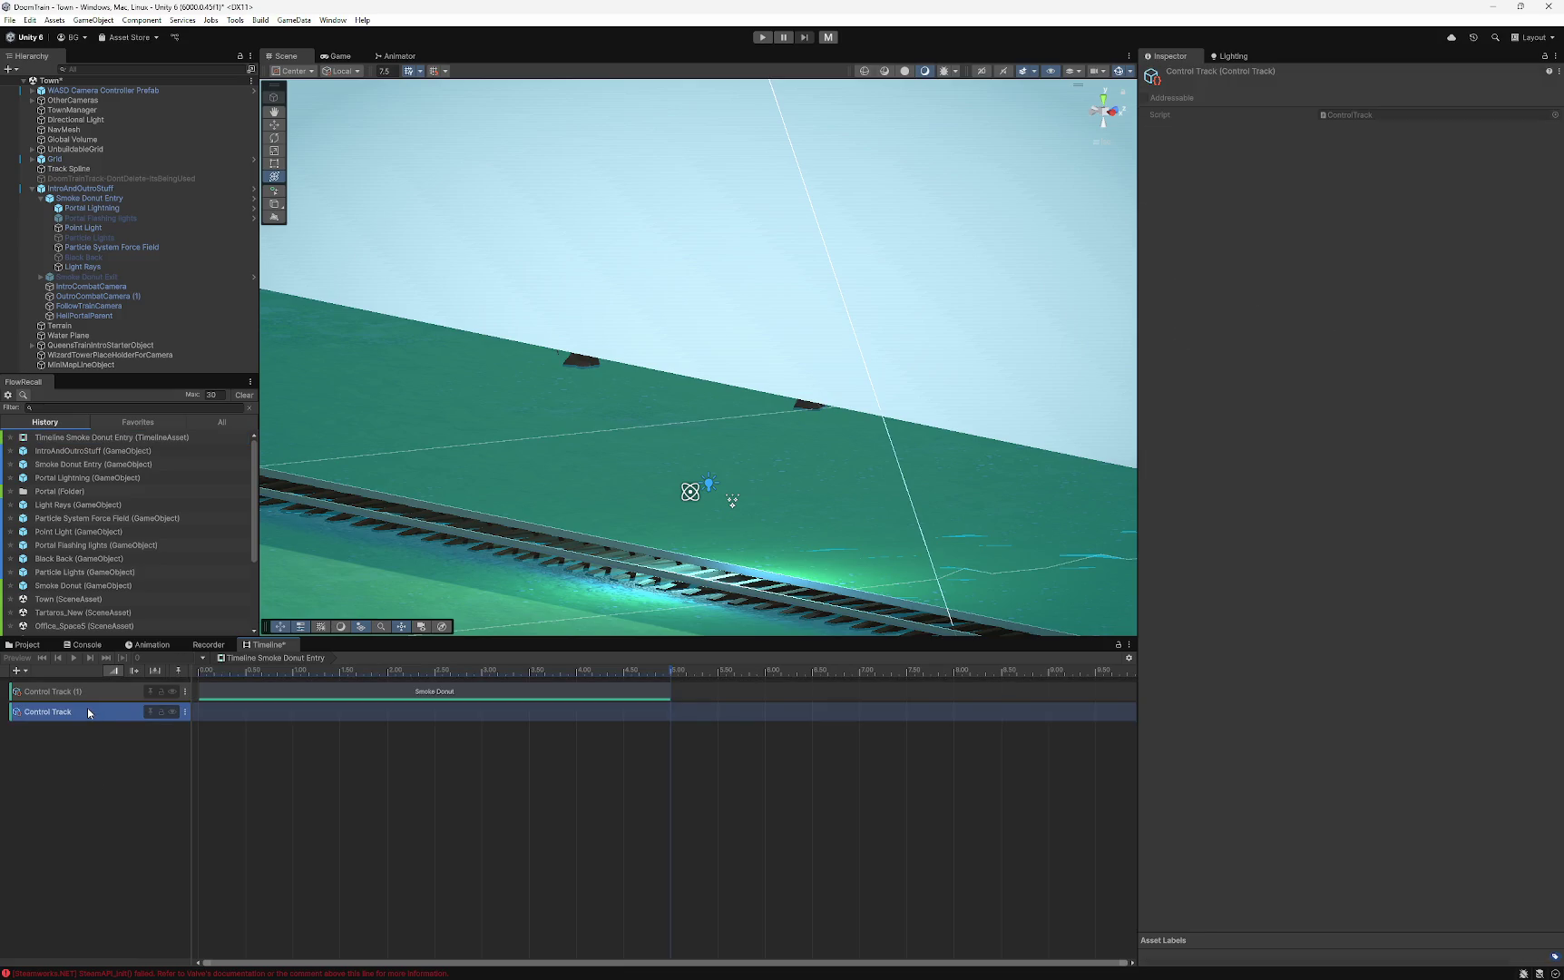
key(Delete)
click(97, 699)
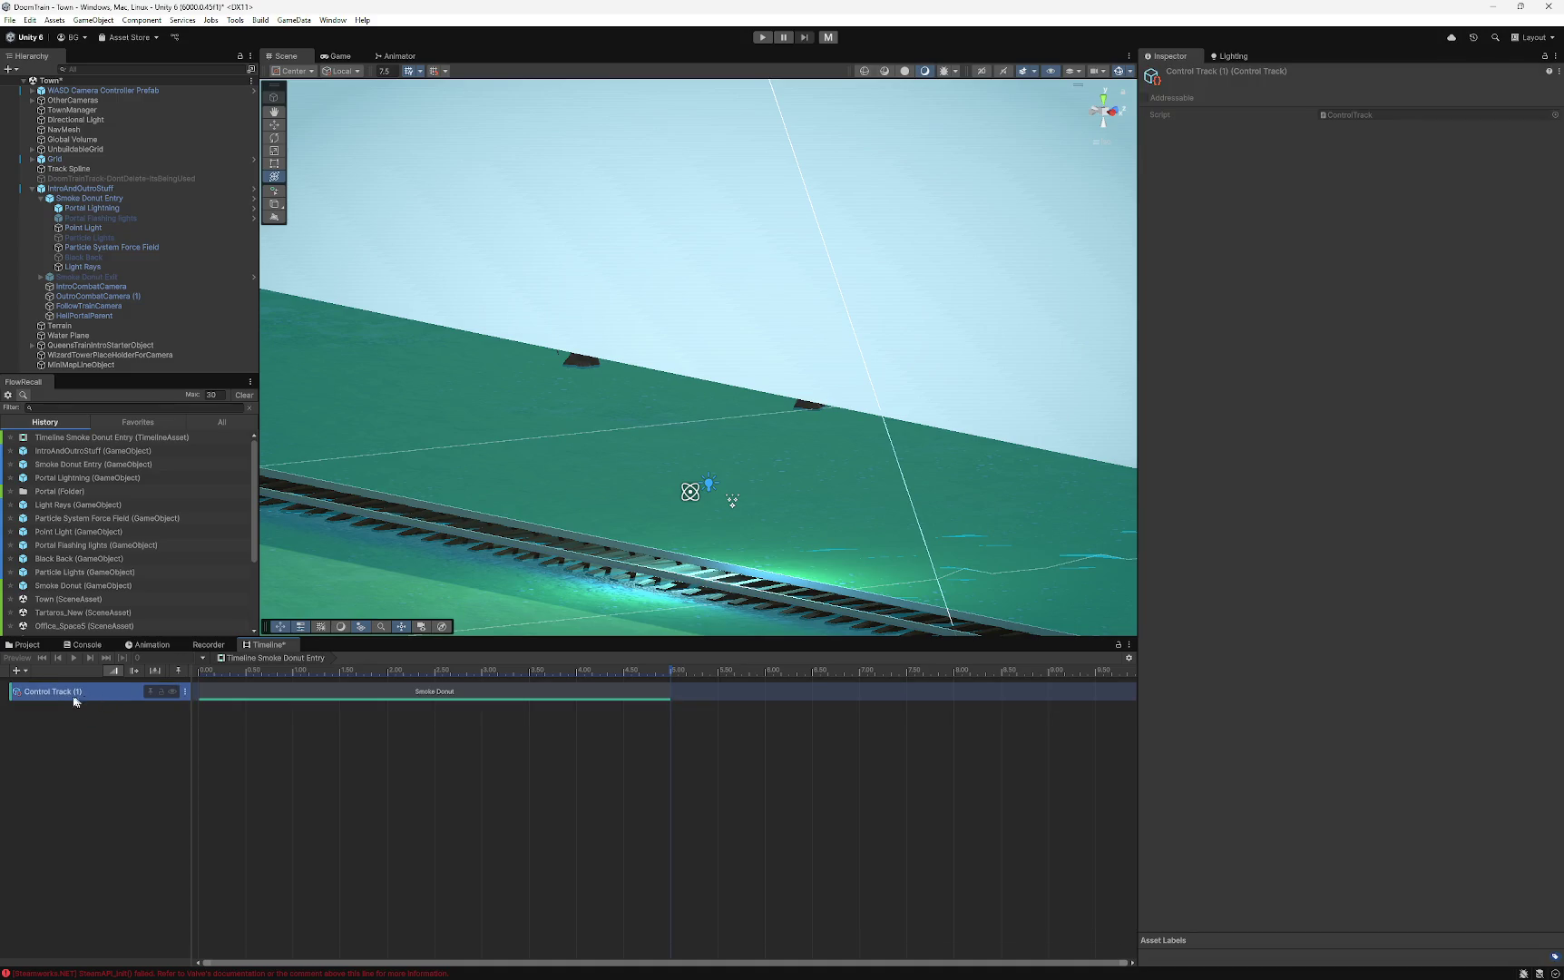
click(77, 726)
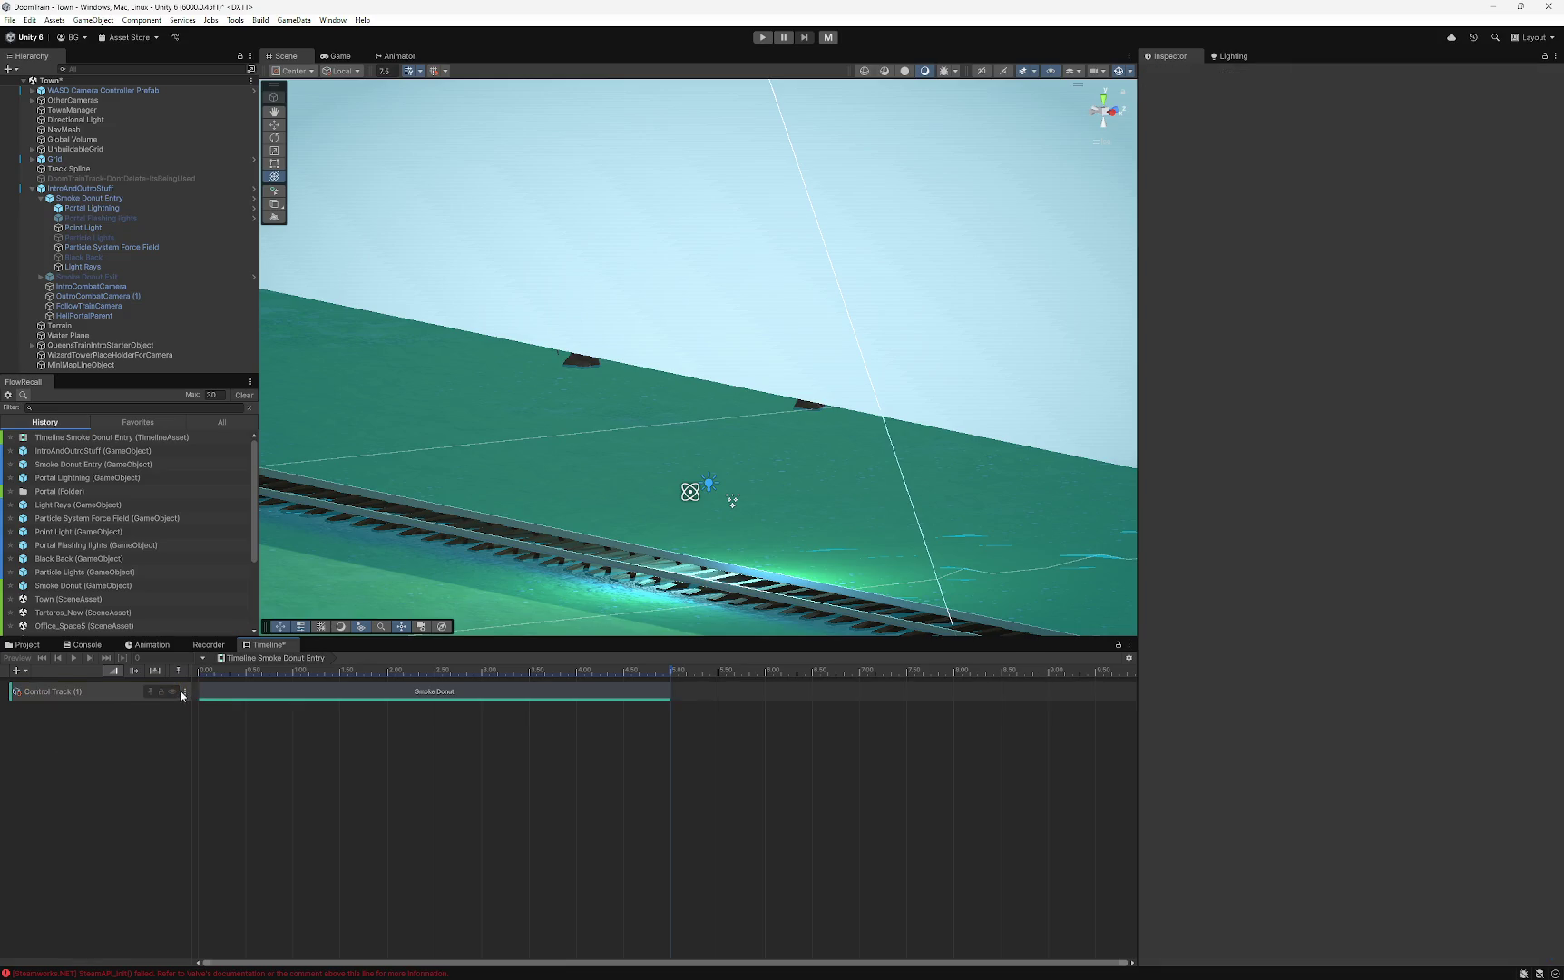
click(186, 692)
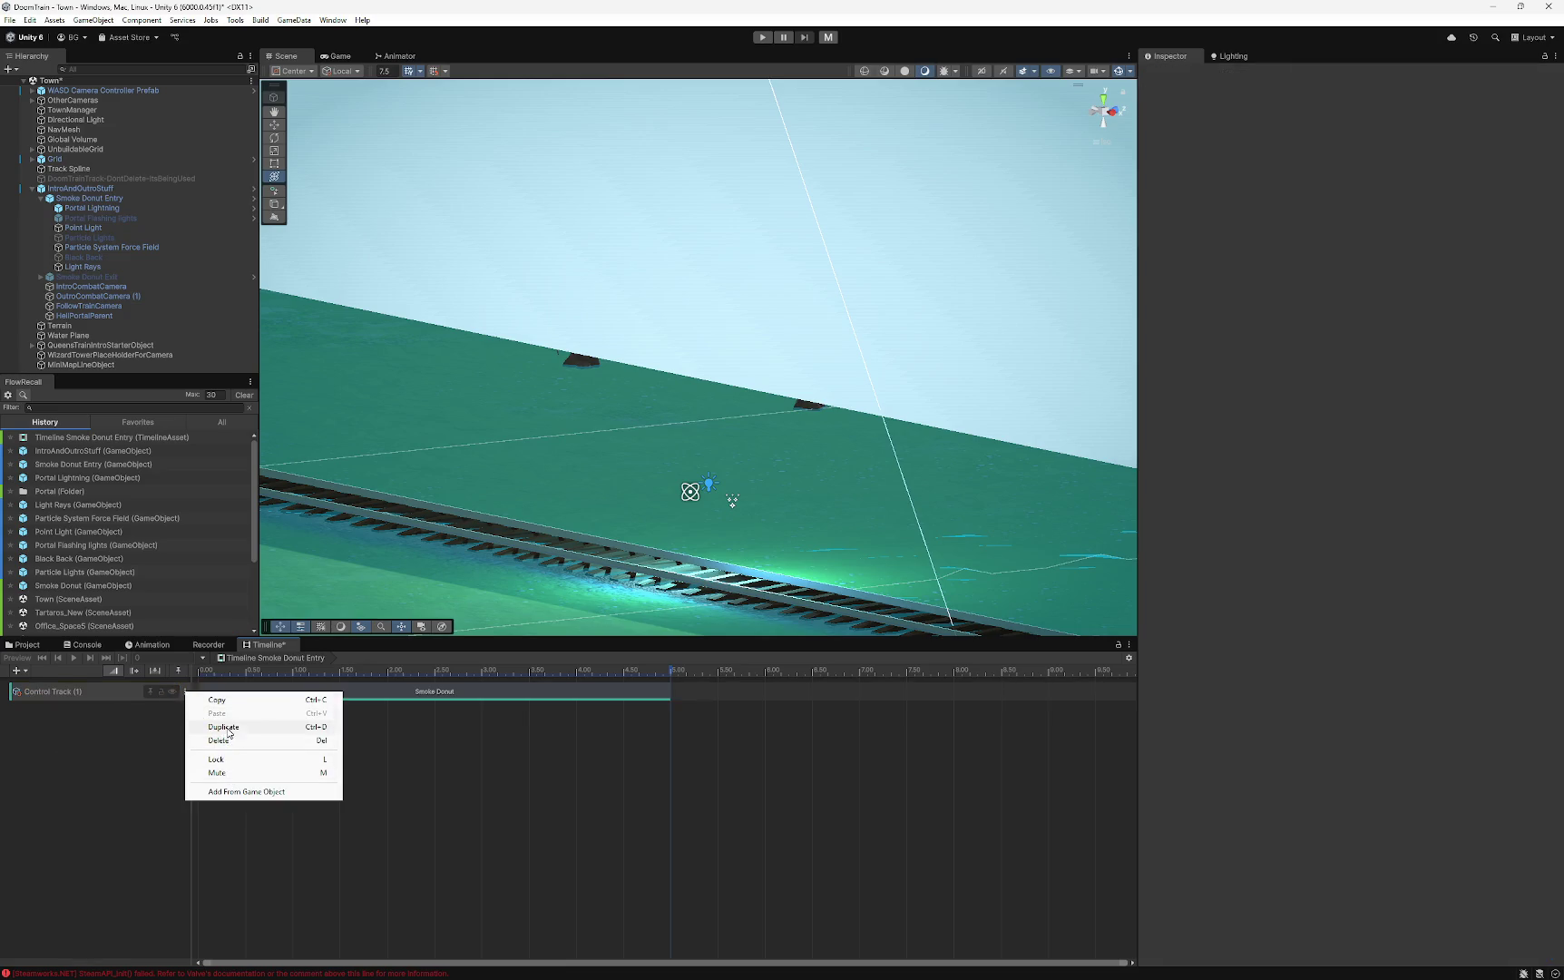
click(56, 696)
- Rename the Smoke Donut track to 'Smoke Donut Control'
double_click(76, 696)
key(End)
key(BackSpace)
key(Return)
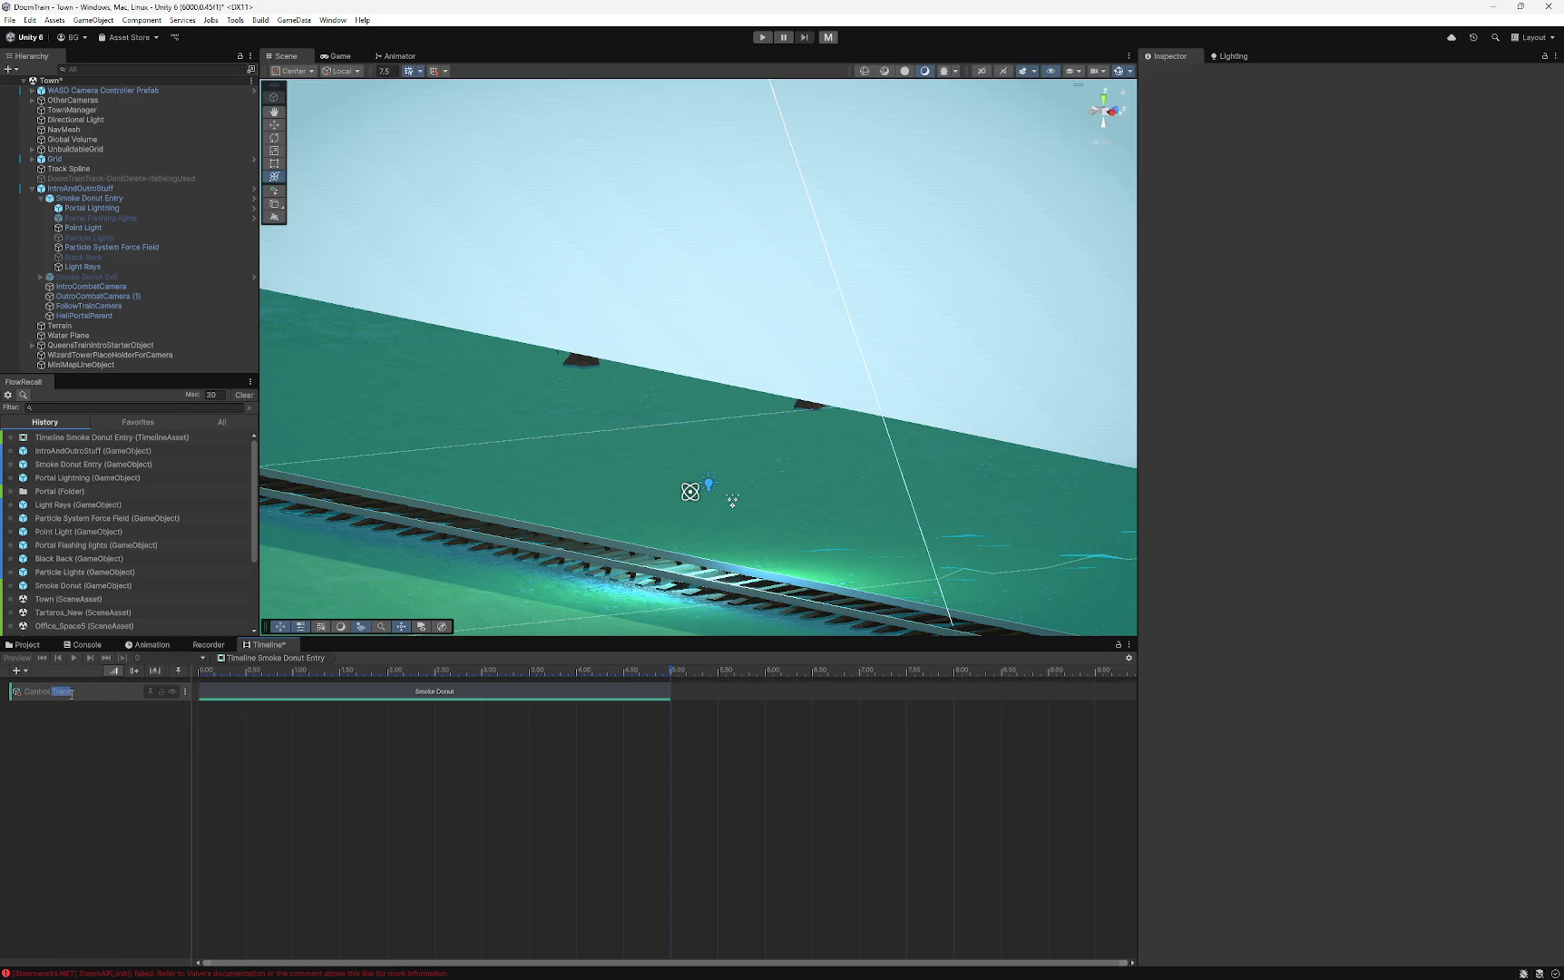
key(ctrl+a)
text(Smo)
text(ke Donut Contro)
key(BackSpace)
key(BackSpace)
key(BackSpace)
text(ontrol)
key(Return)
mouse_move(544, 699)
mouse_down()
mouse_move(566, 698)
mouse_move(525, 699)
mouse_up()
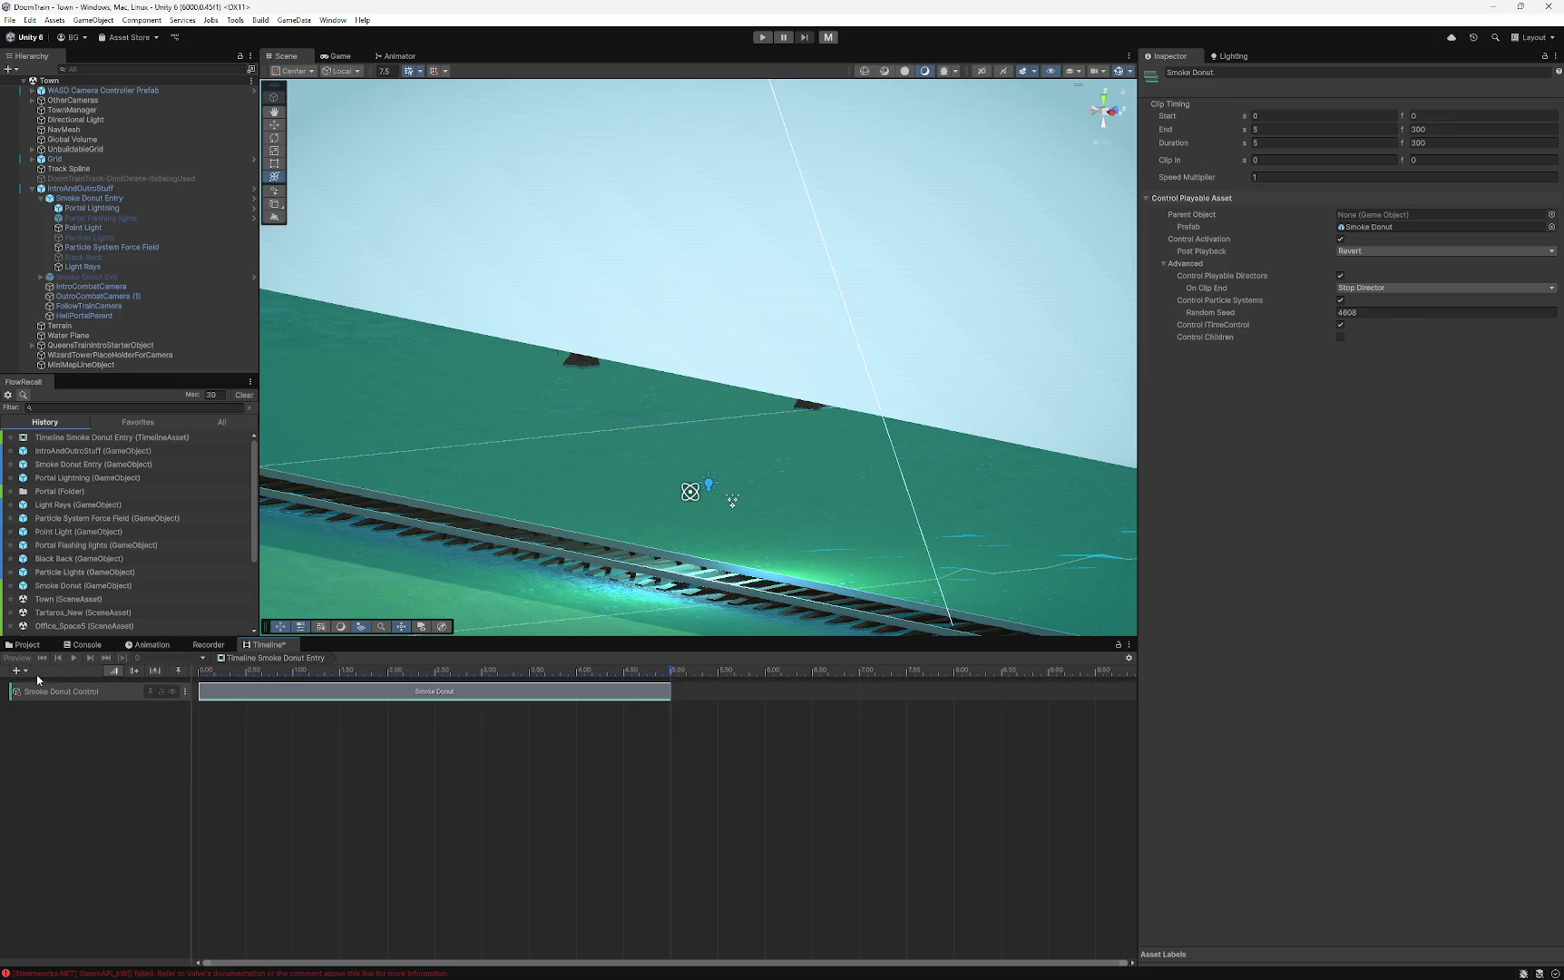
click(138, 729)
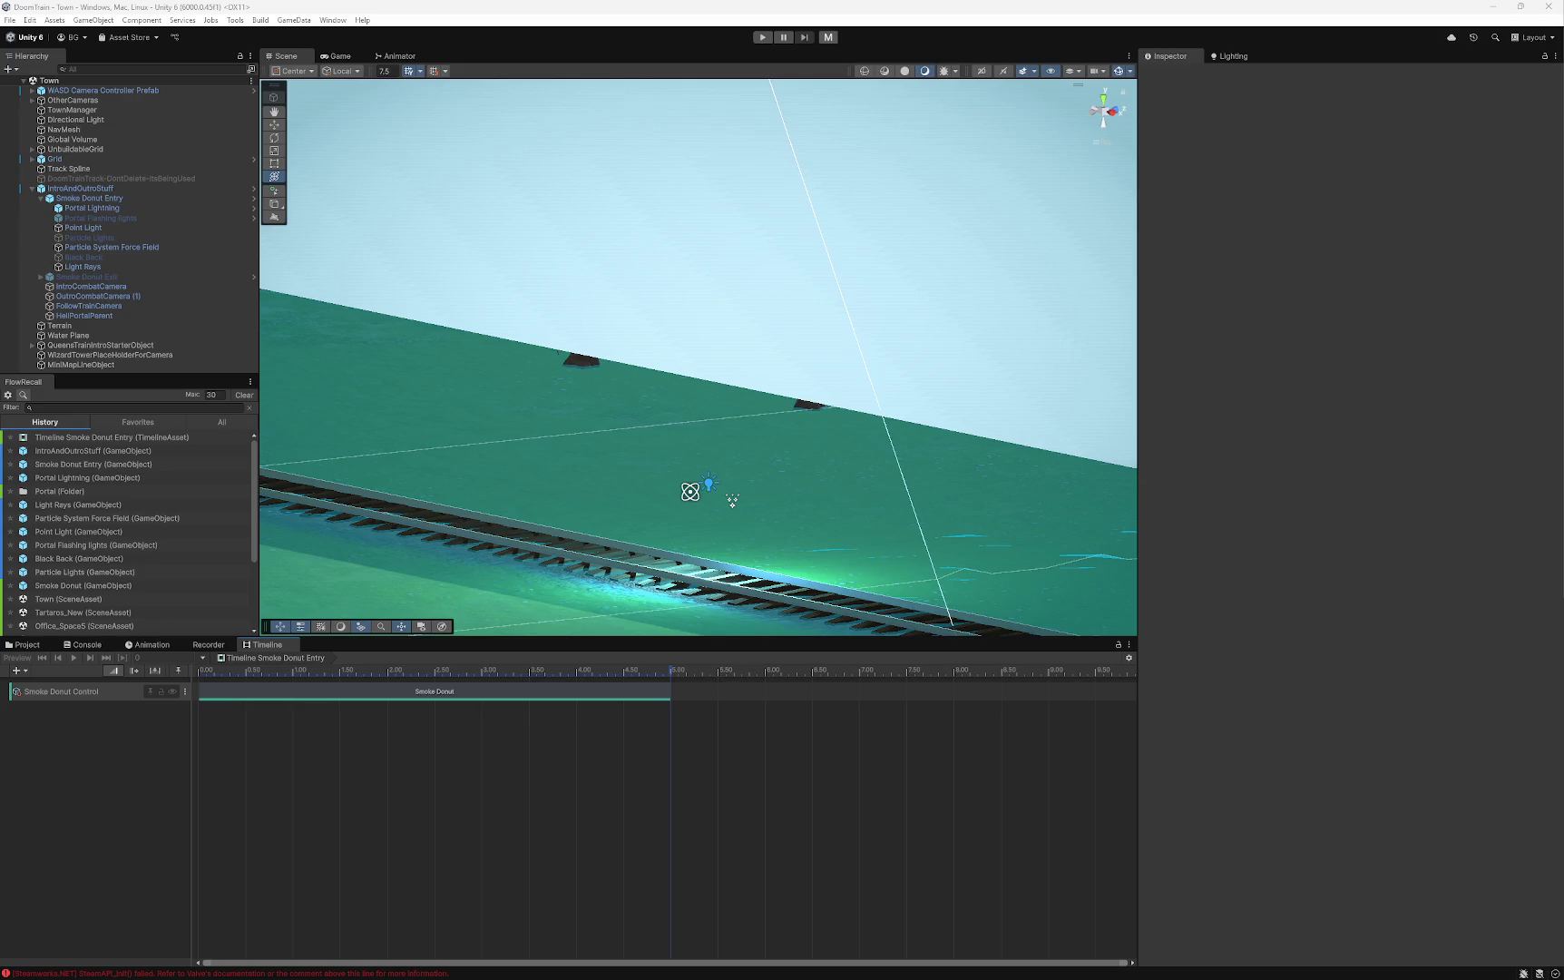
mouse_move(593, 412)
mouse_down()
mouse_move(831, 534)
mouse_move(803, 517)
mouse_move(1043, 396)
mouse_move(893, 457)
mouse_move(674, 436)
mouse_move(717, 444)
mouse_move(663, 466)
mouse_move(699, 424)
mouse_up()
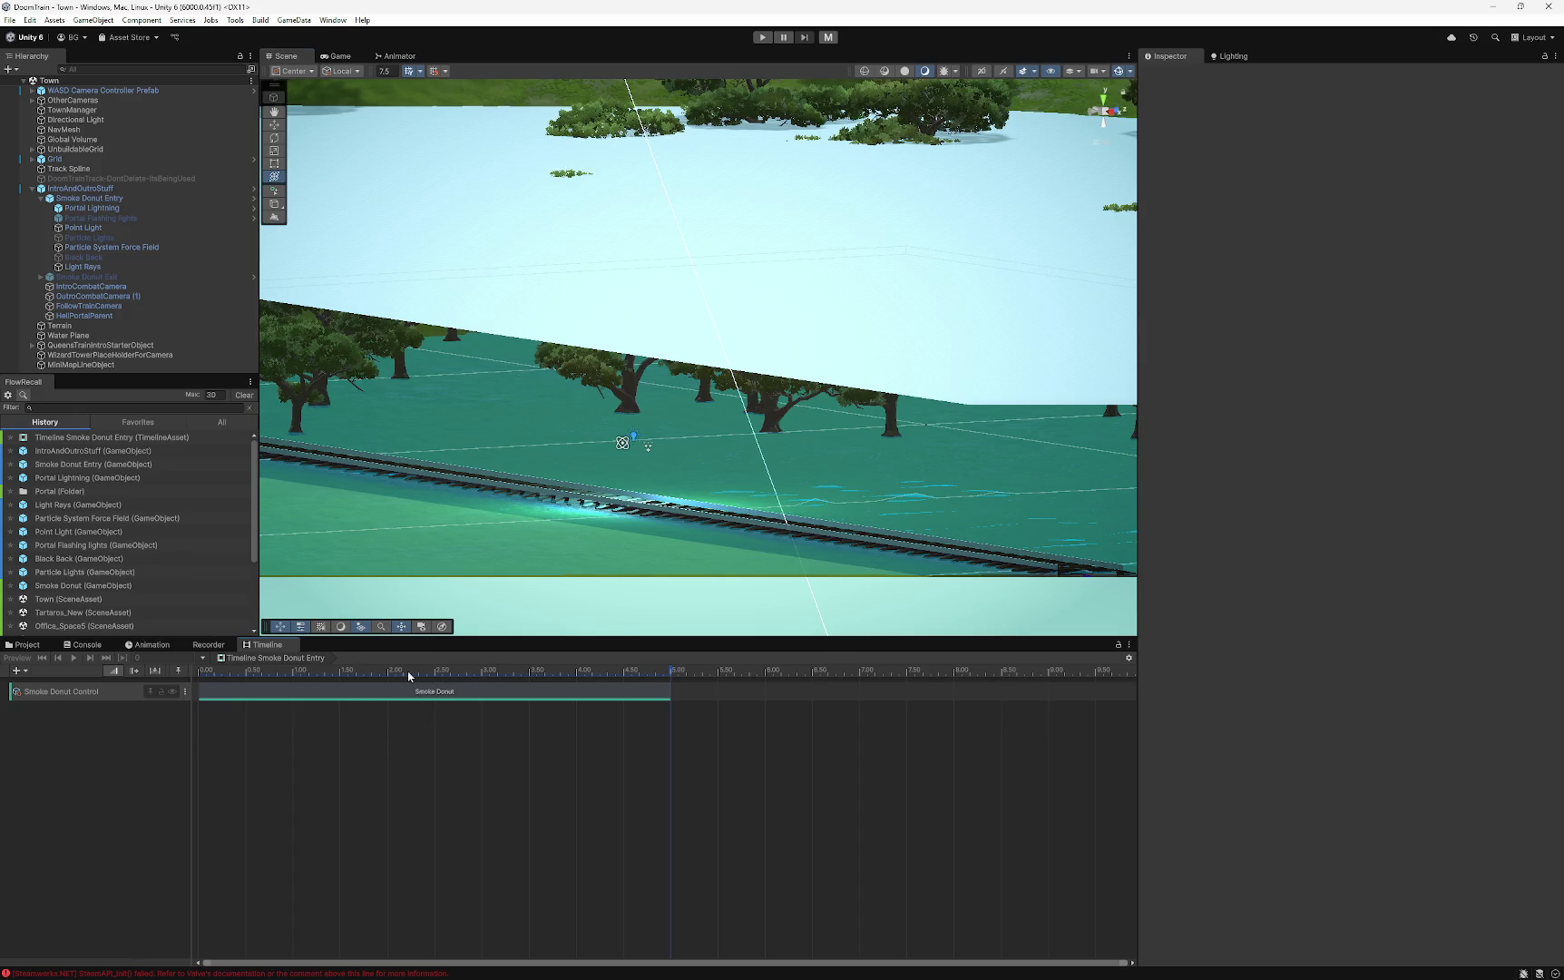
mouse_move(514, 537)
mouse_down()
mouse_move(699, 449)
mouse_move(764, 454)
mouse_move(759, 512)
mouse_move(624, 489)
mouse_move(658, 503)
mouse_move(666, 462)
mouse_move(704, 493)
mouse_move(725, 449)
mouse_move(717, 462)
mouse_up()
double_click(71, 692)
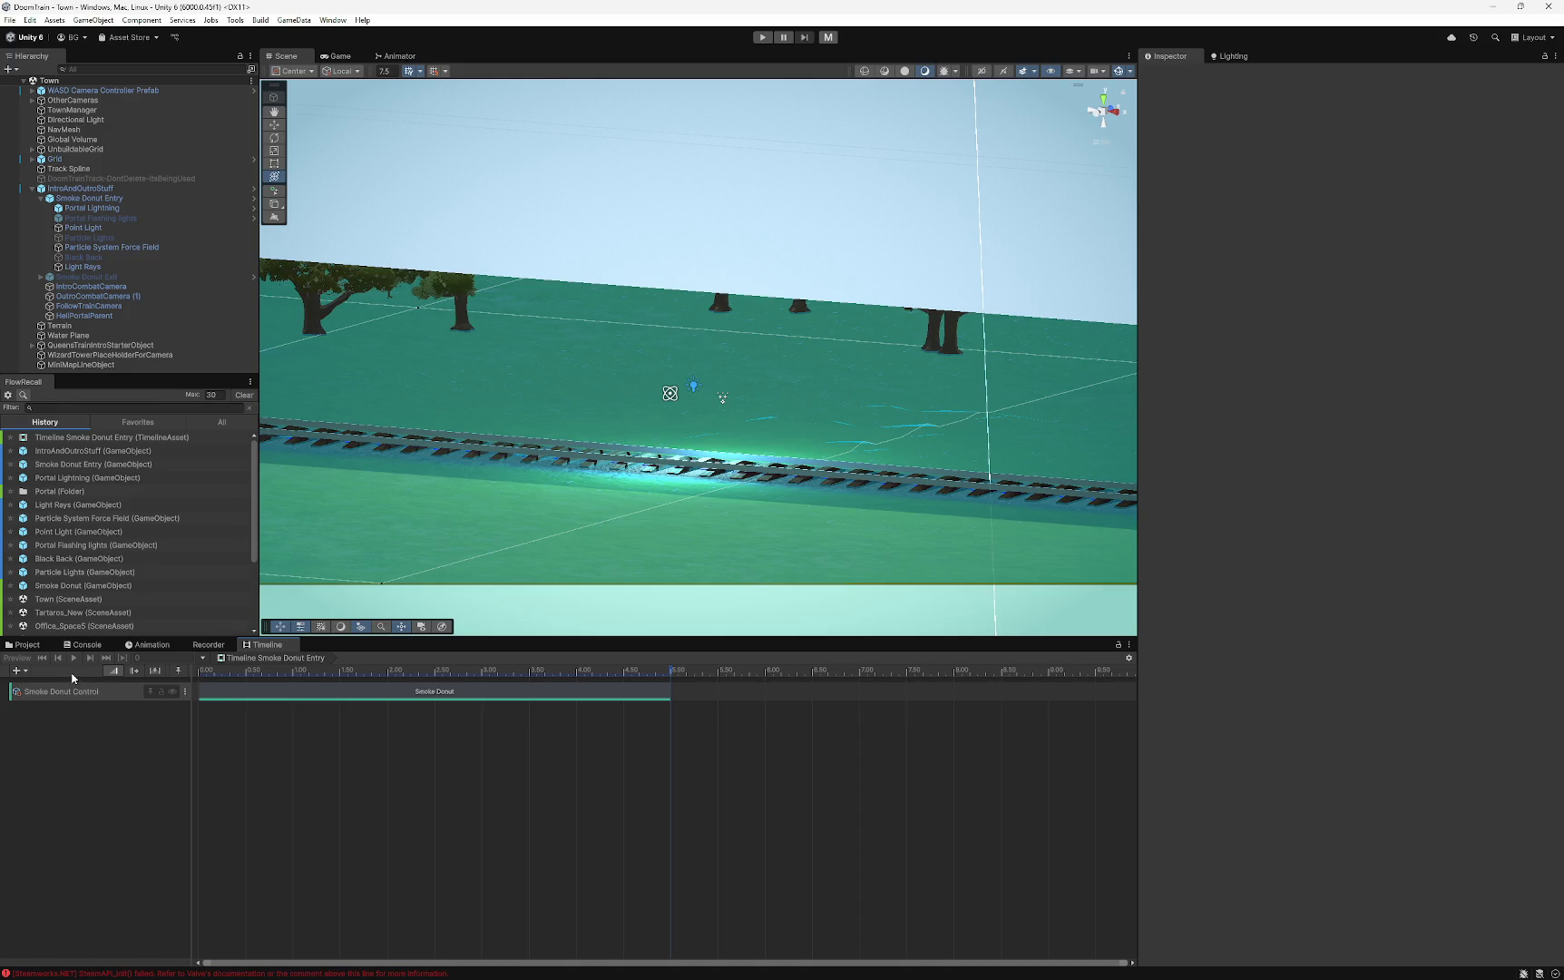
click(228, 691)
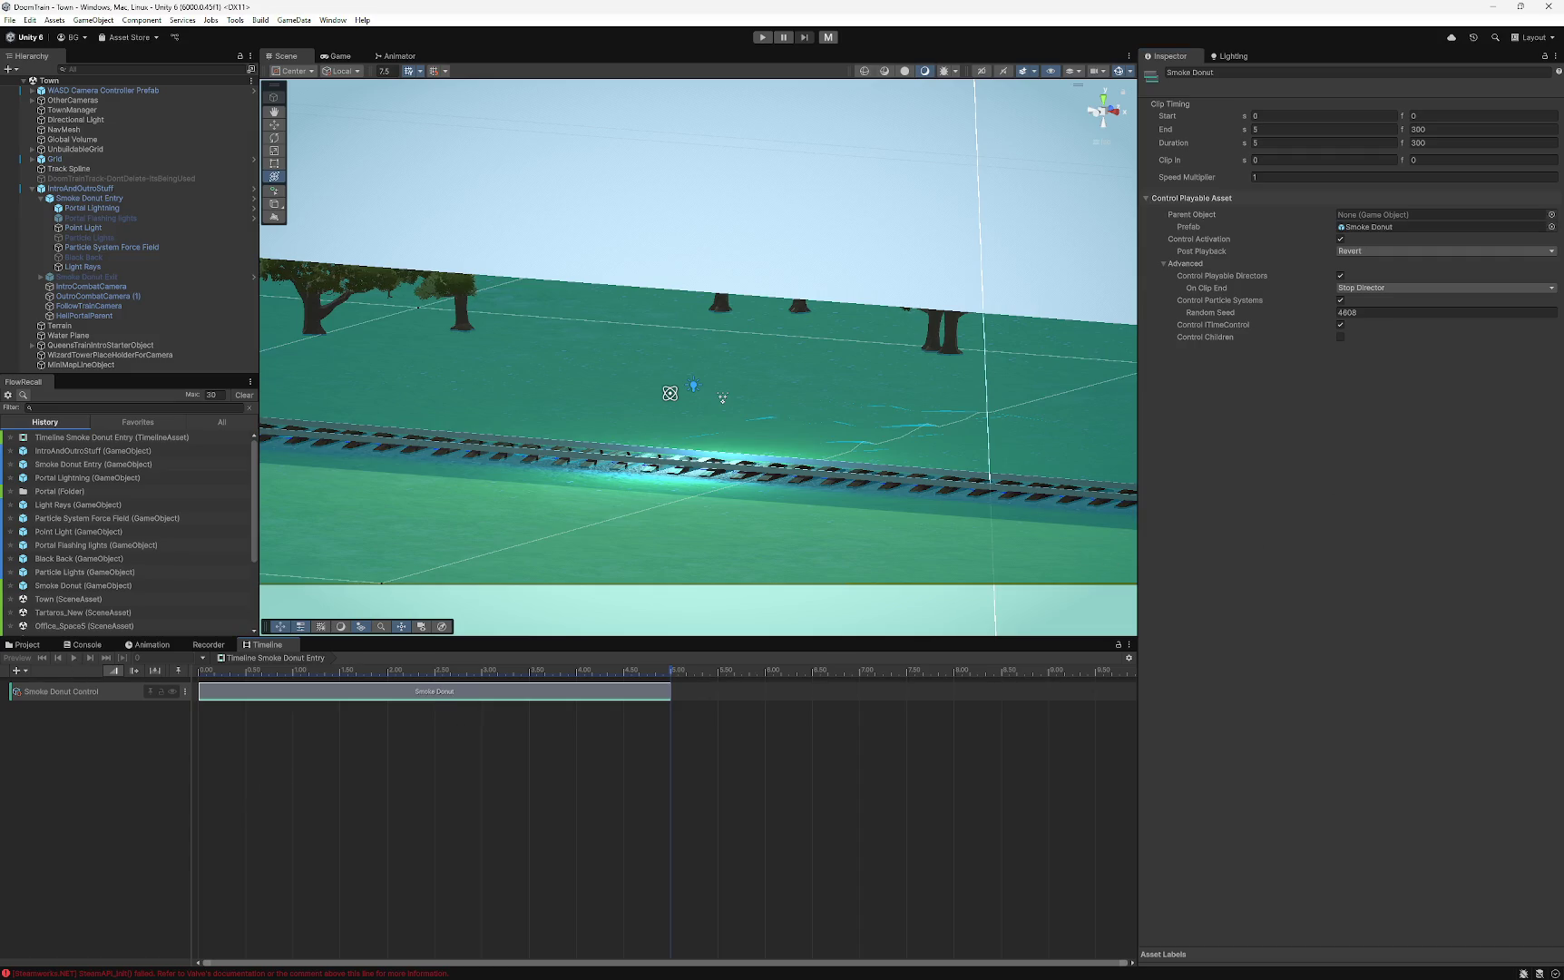
- Snip the Unity editor window in Window mode, copy it, and close Snipping Tool
key(super+shift+s)
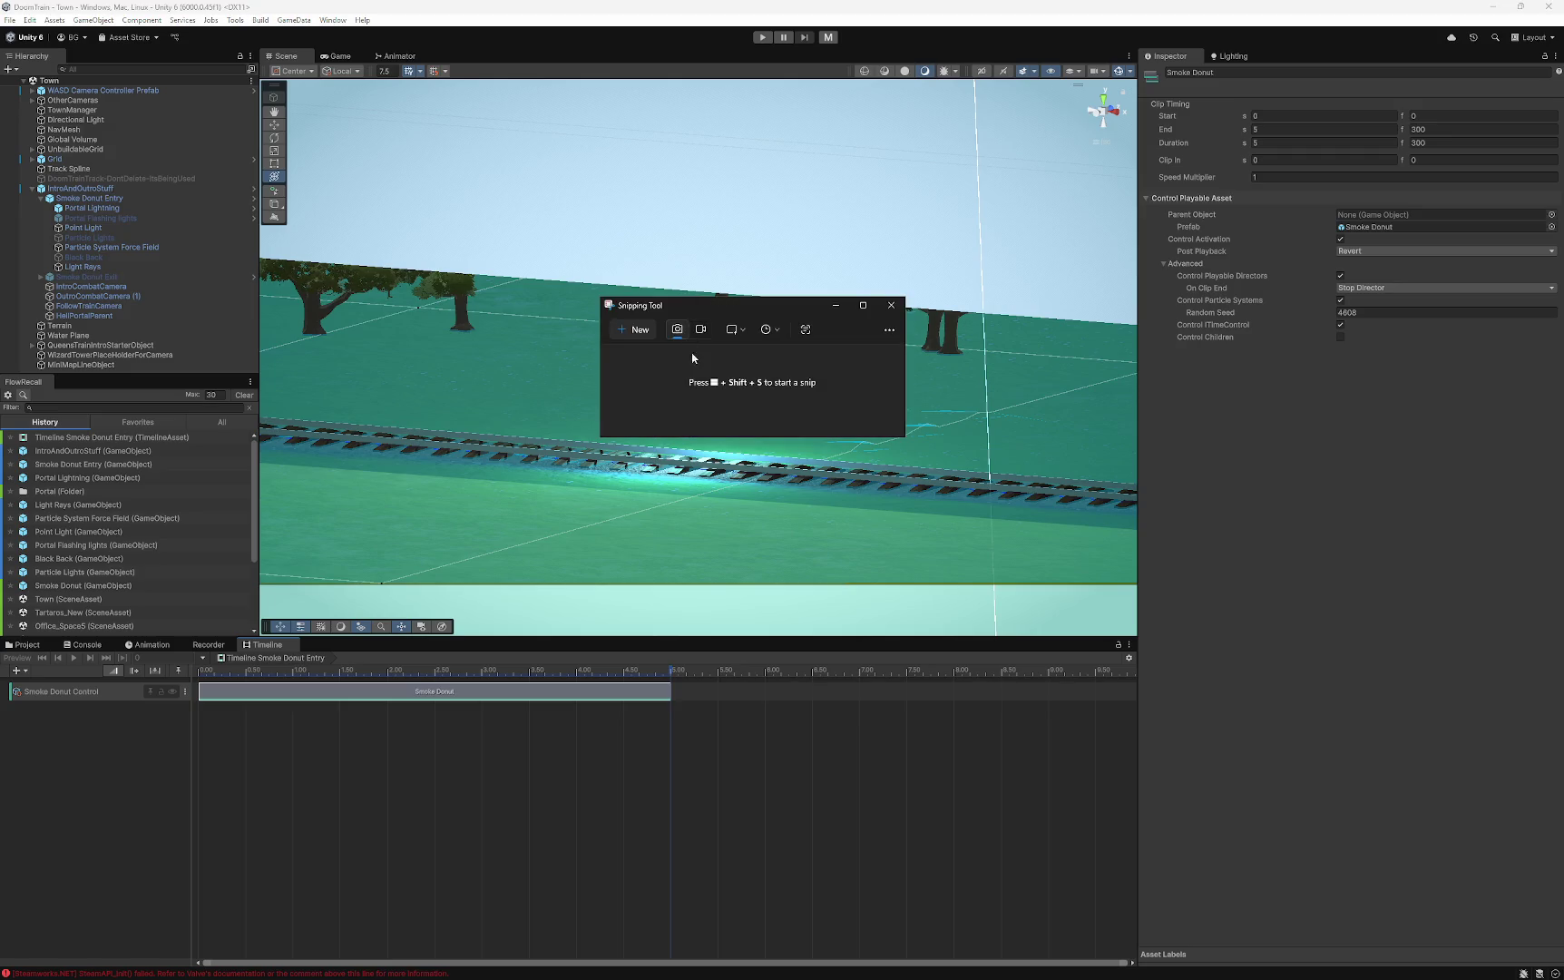
click(735, 329)
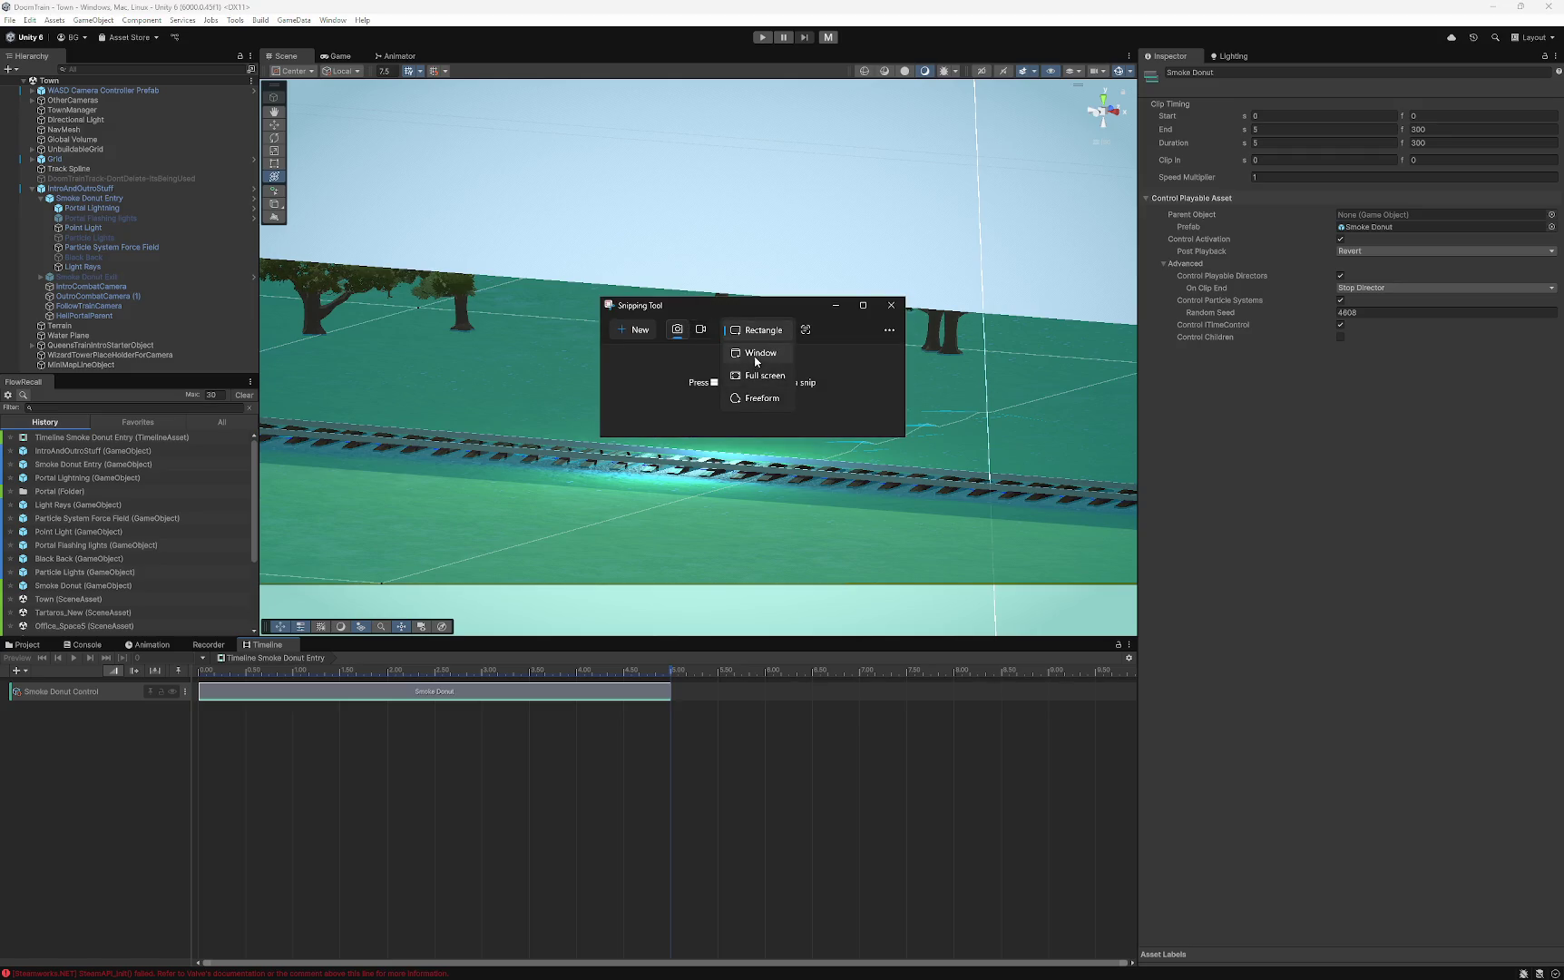
click(654, 330)
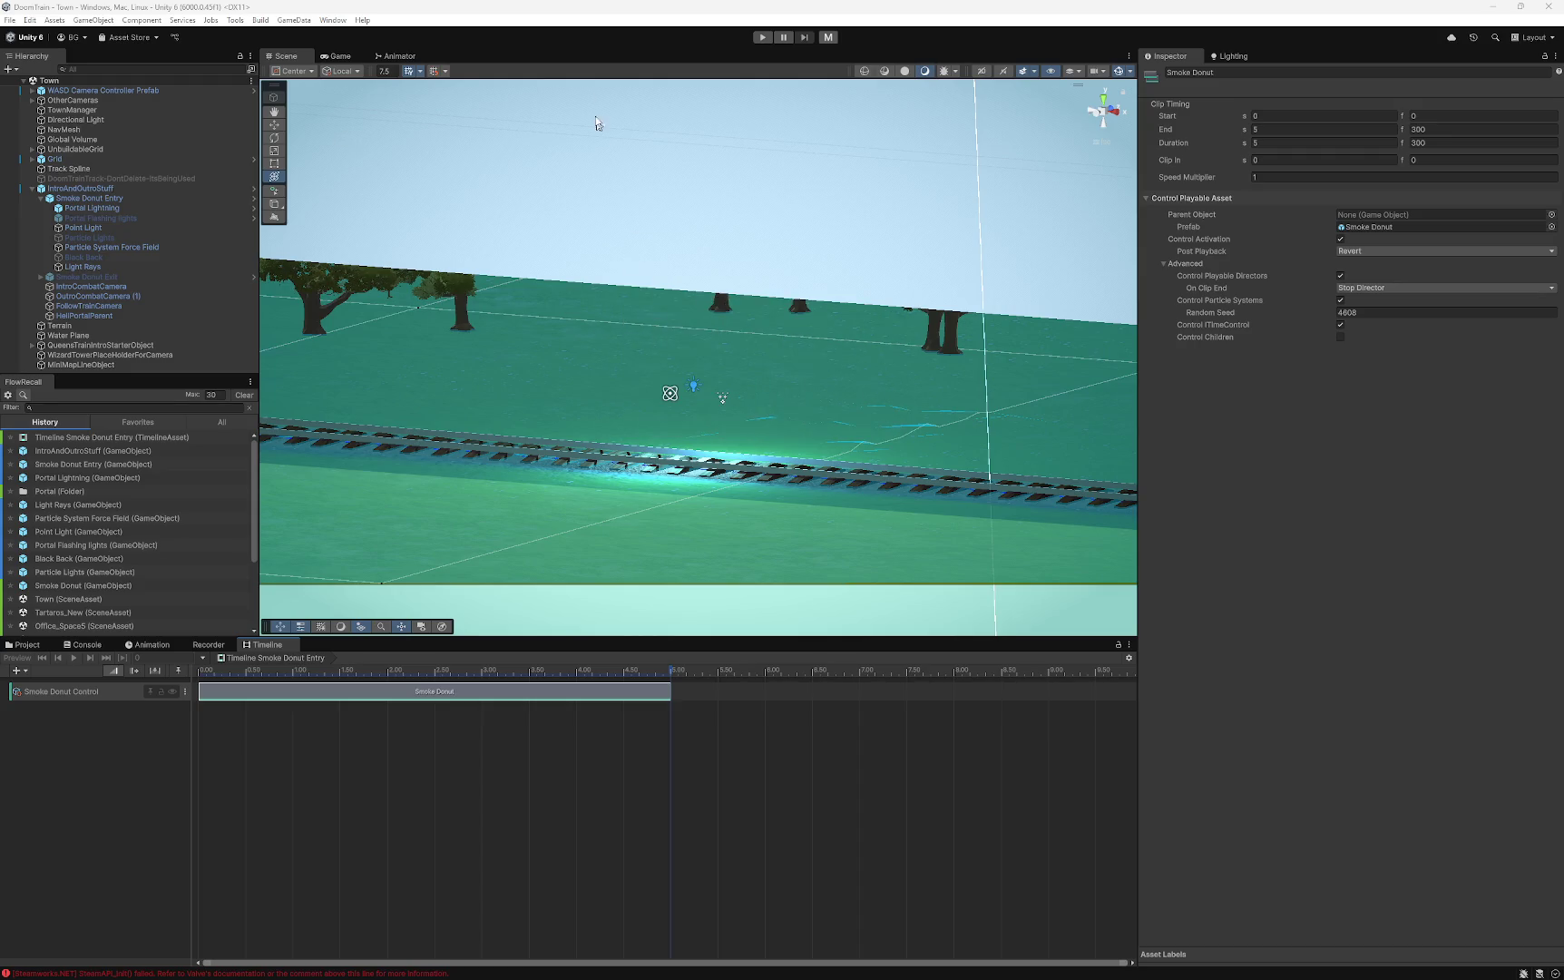
click(575, 26)
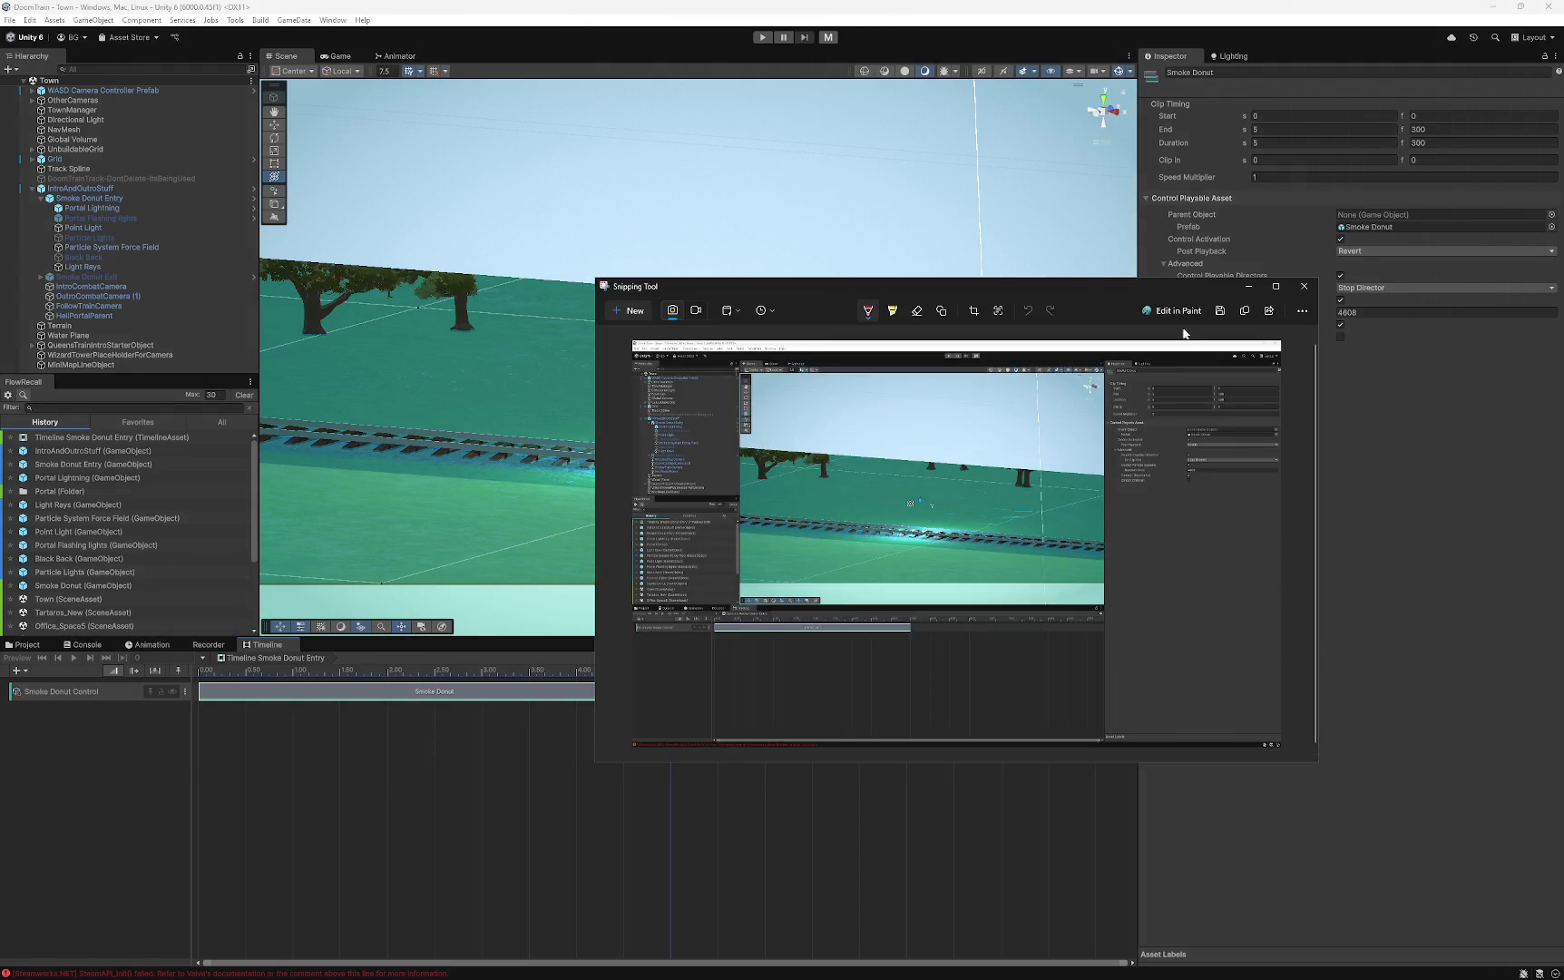
click(1243, 311)
click(1304, 286)
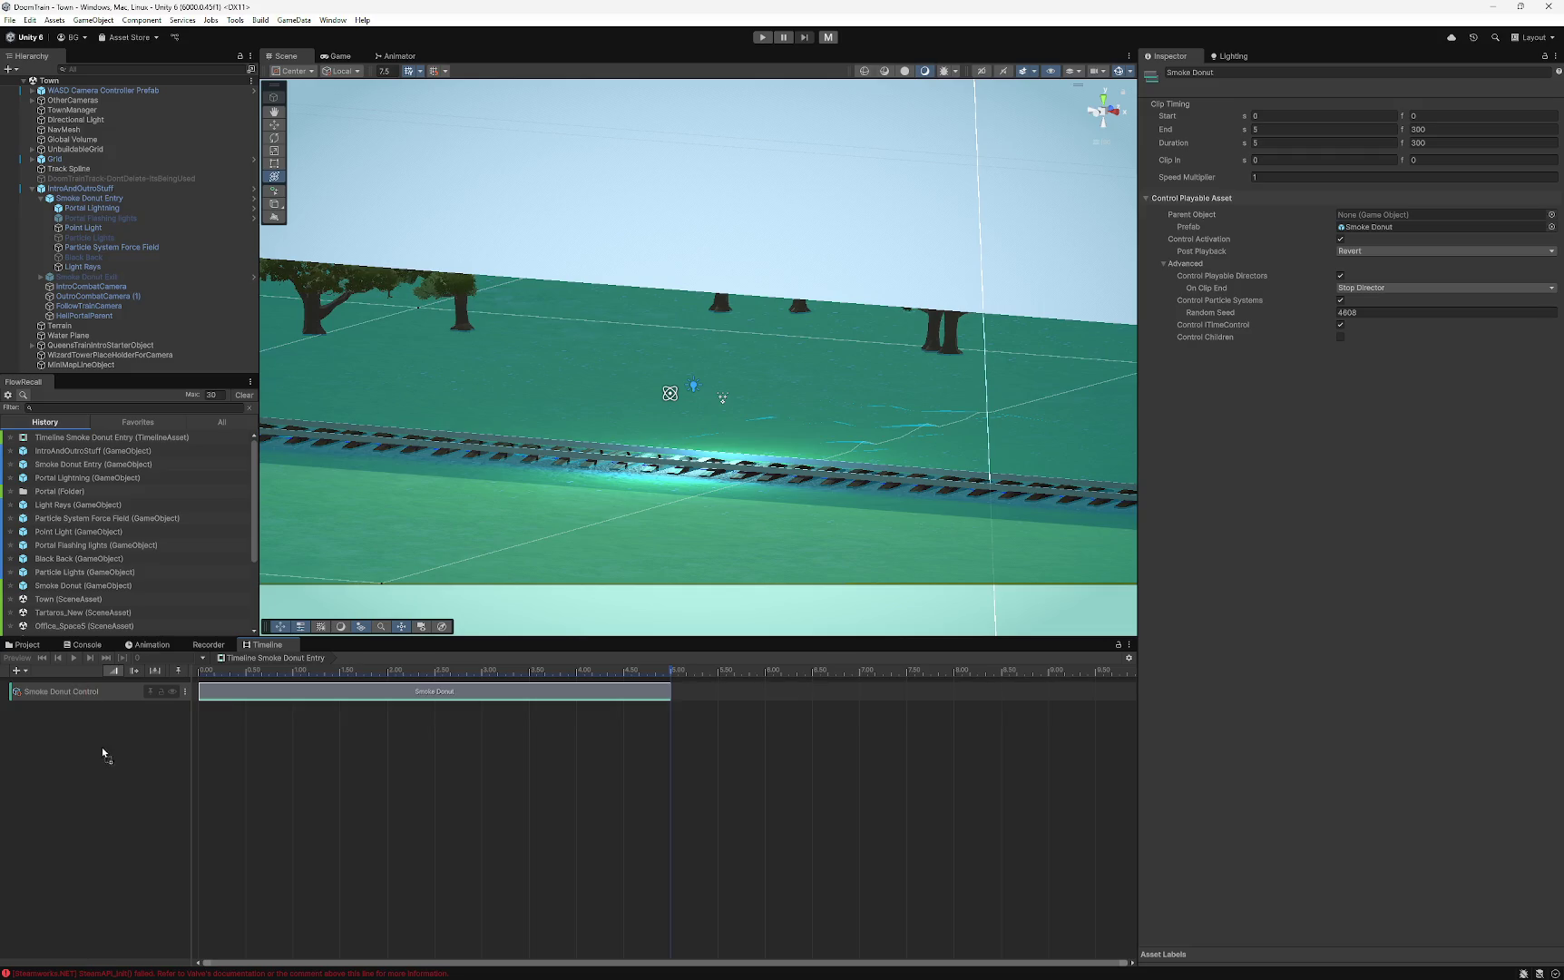
- Add a Visual Effect Control Track, delete the Smoke Donut Control track, and save with Ctrl+S
right_click(102, 750)
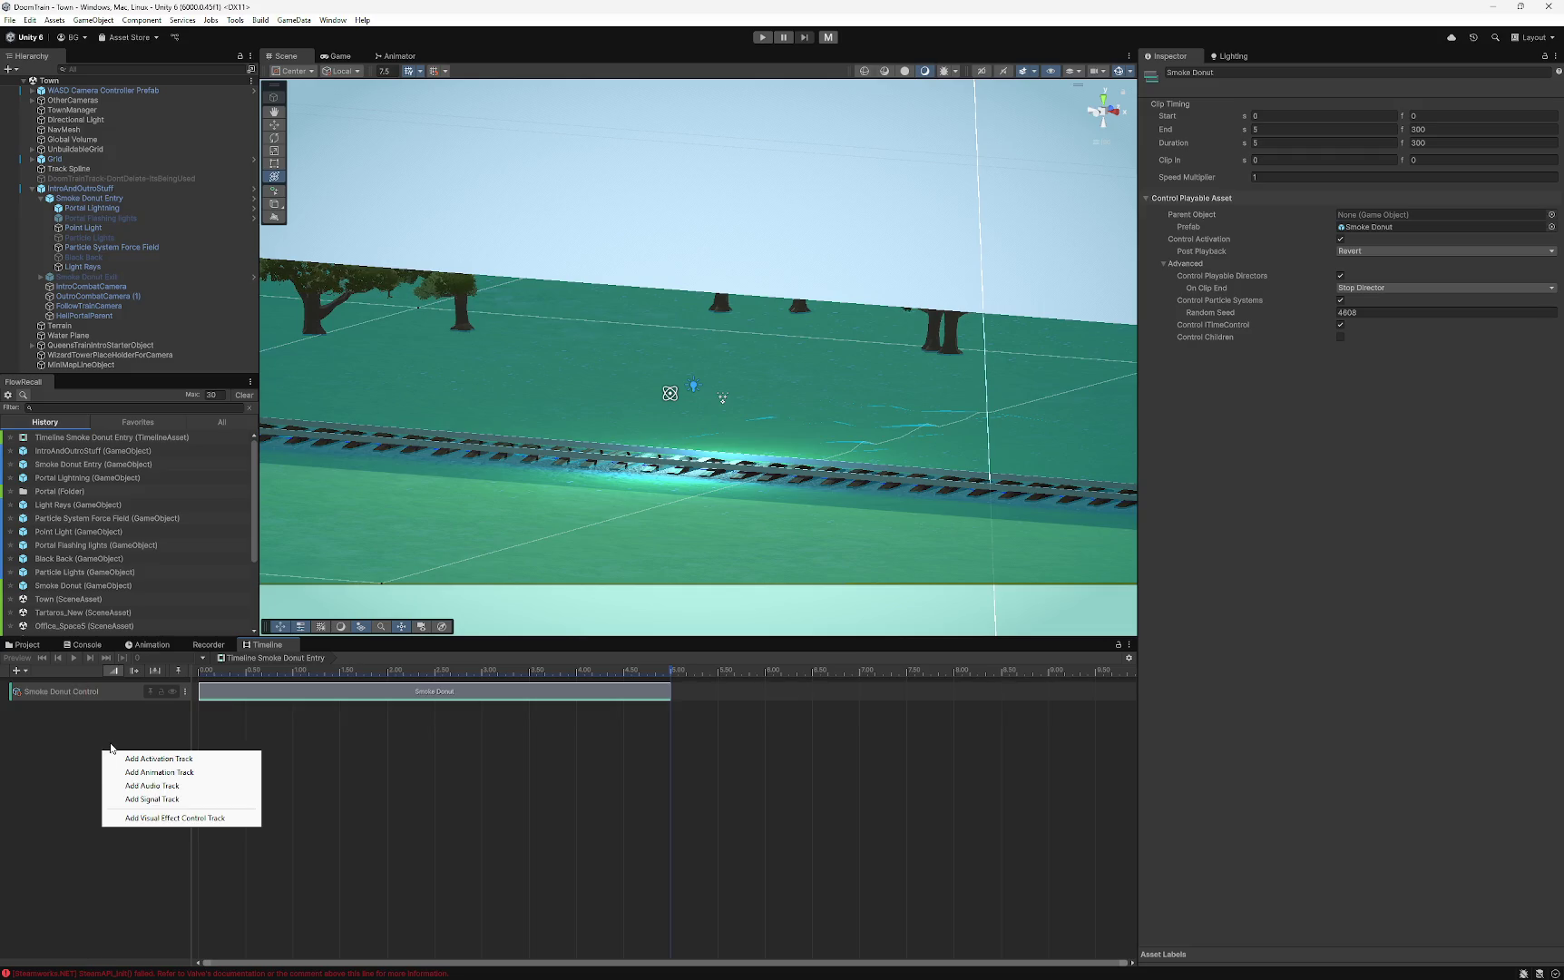
click(154, 817)
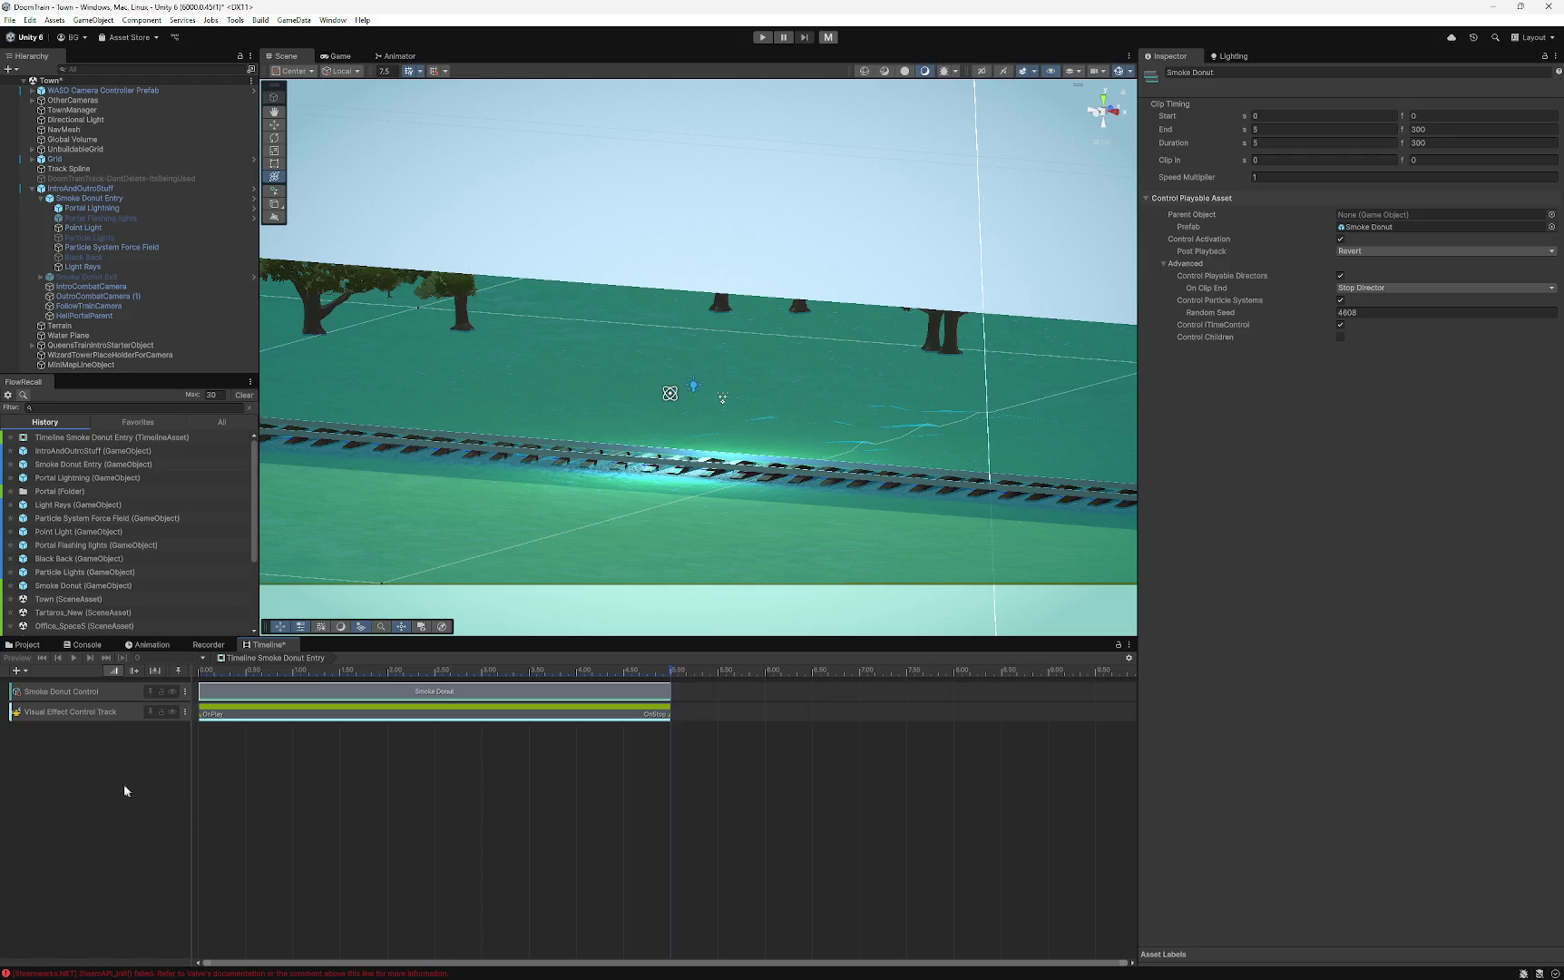
click(121, 695)
key(Delete)
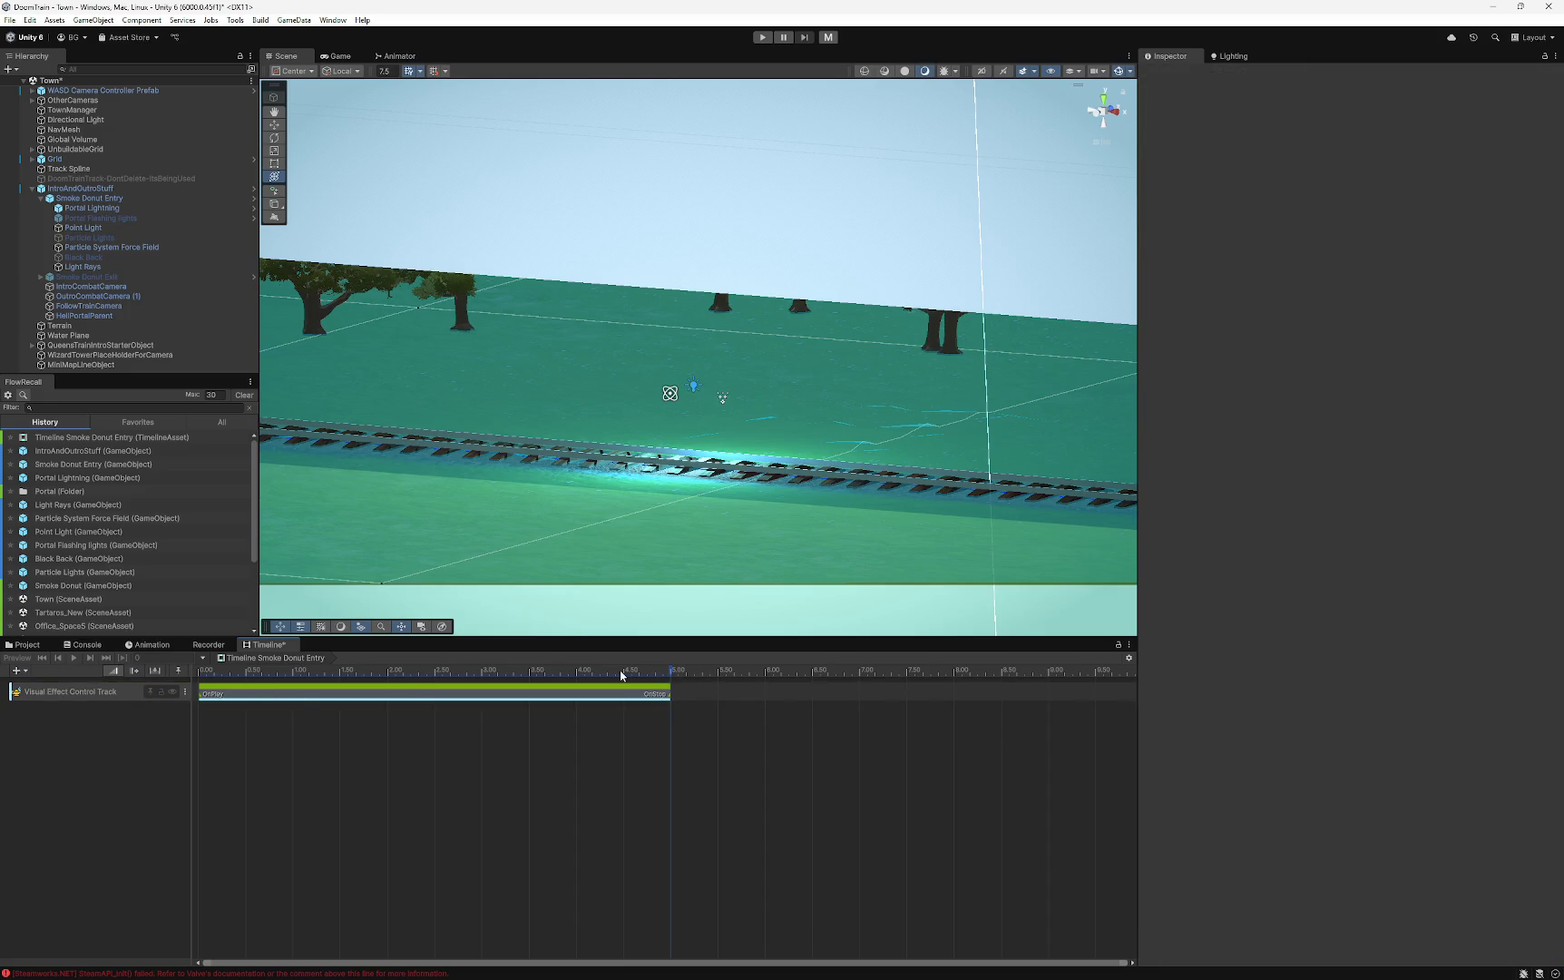
click(284, 696)
key(ctrl+s)
click(59, 325)
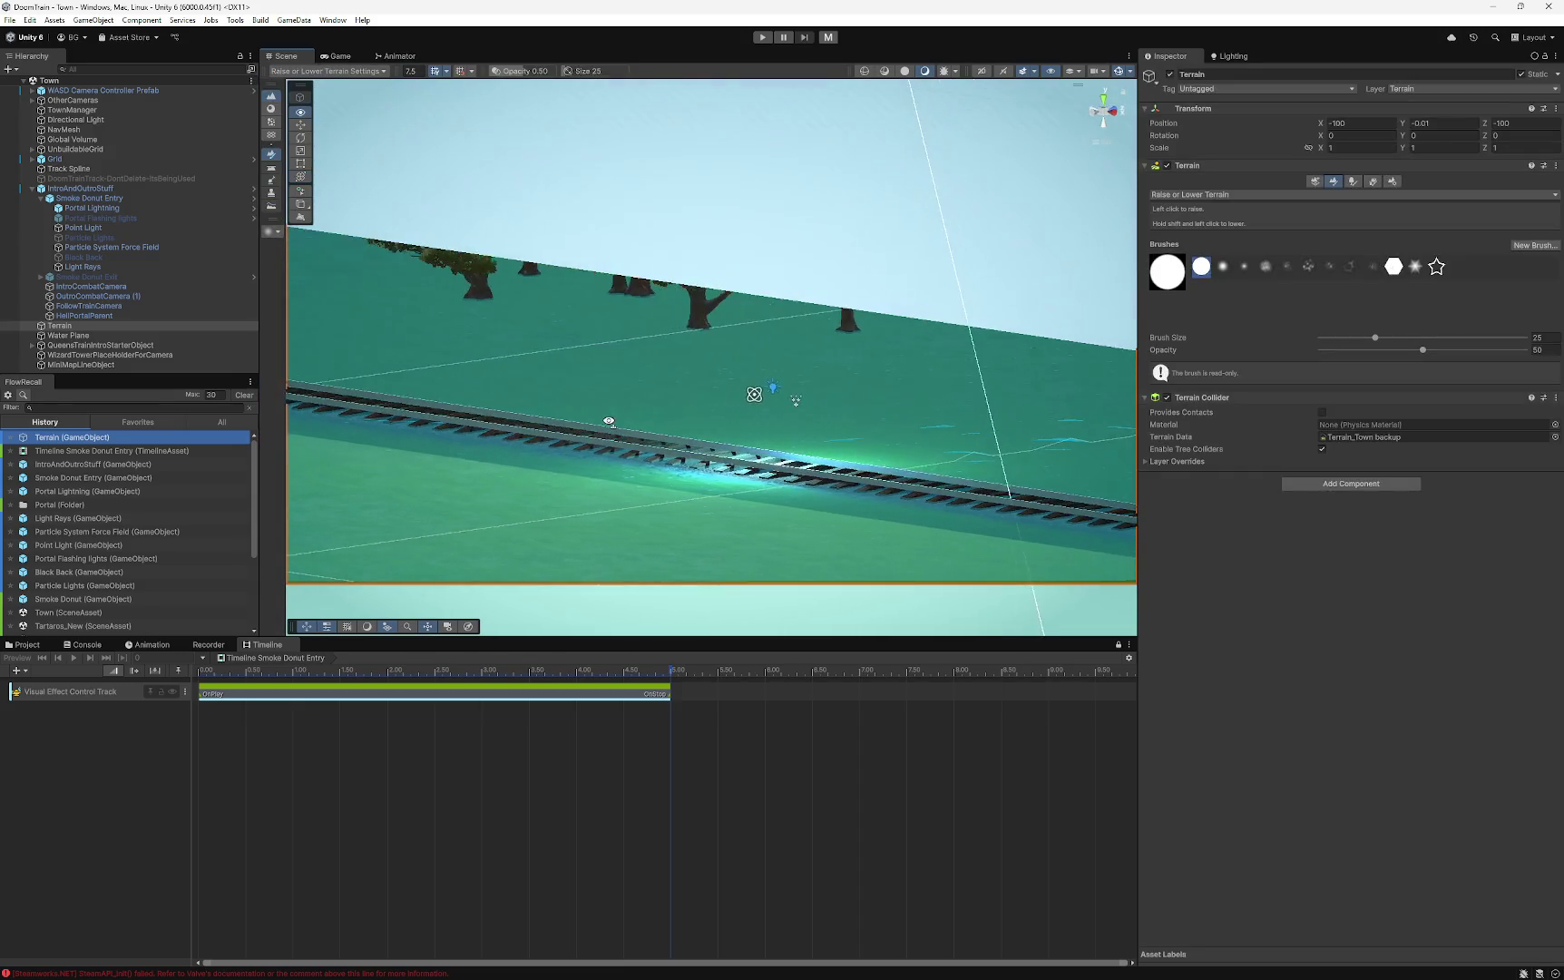
- Undo the accidental terrain raise and preview the Smoke Donut Entry particle effect
click(530, 423)
key(ctrl+z)
click(89, 198)
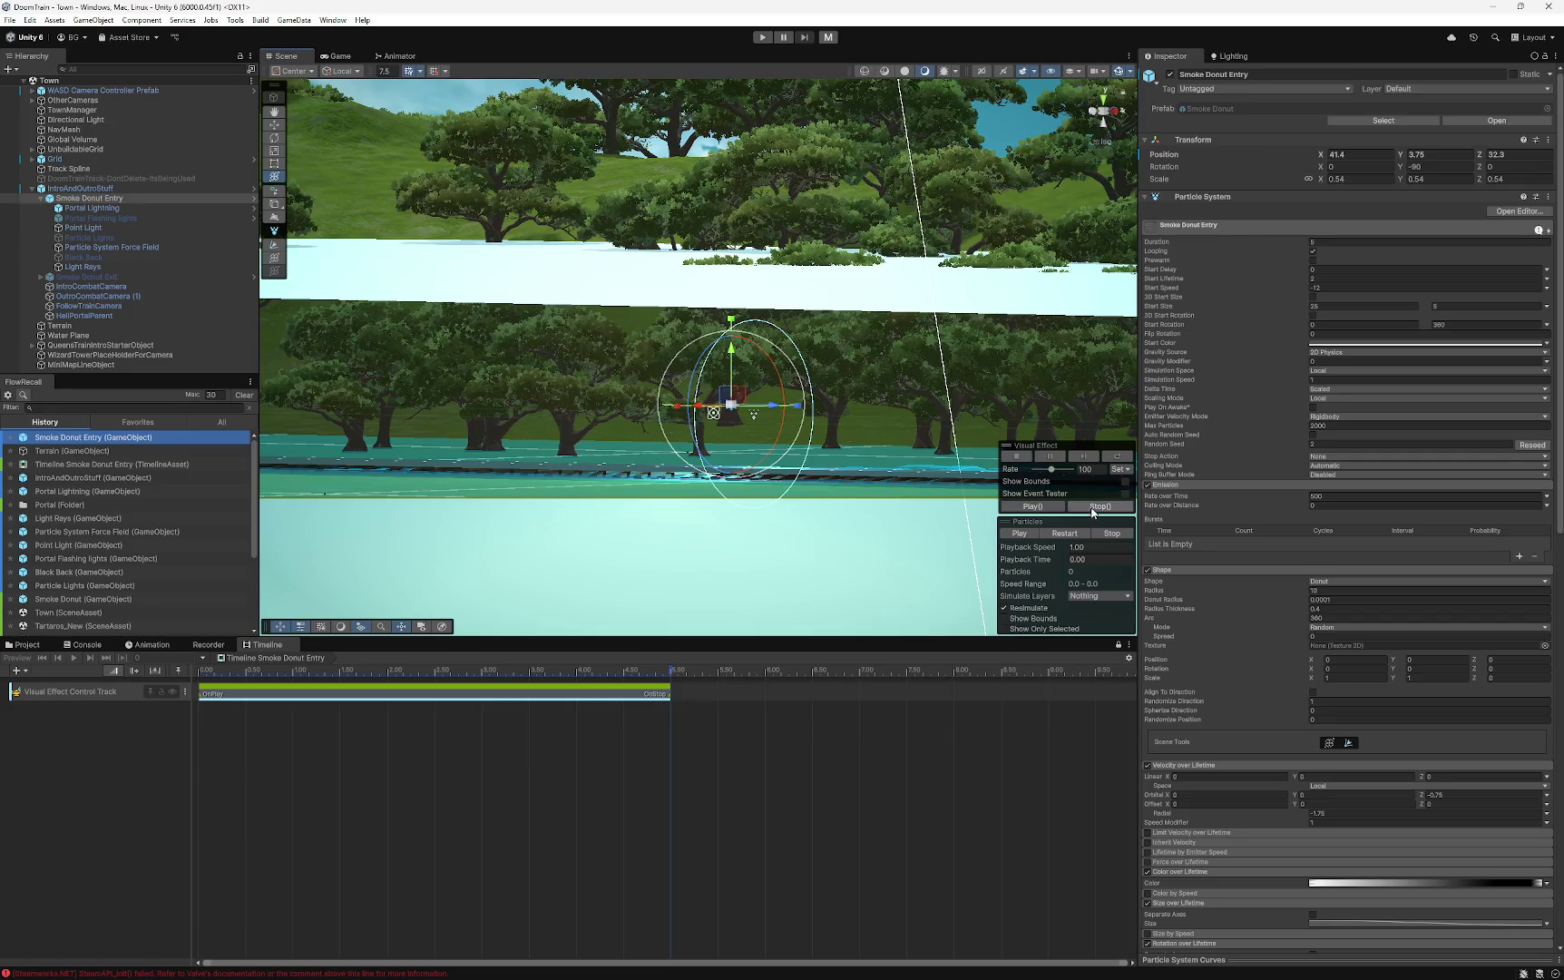
click(1017, 533)
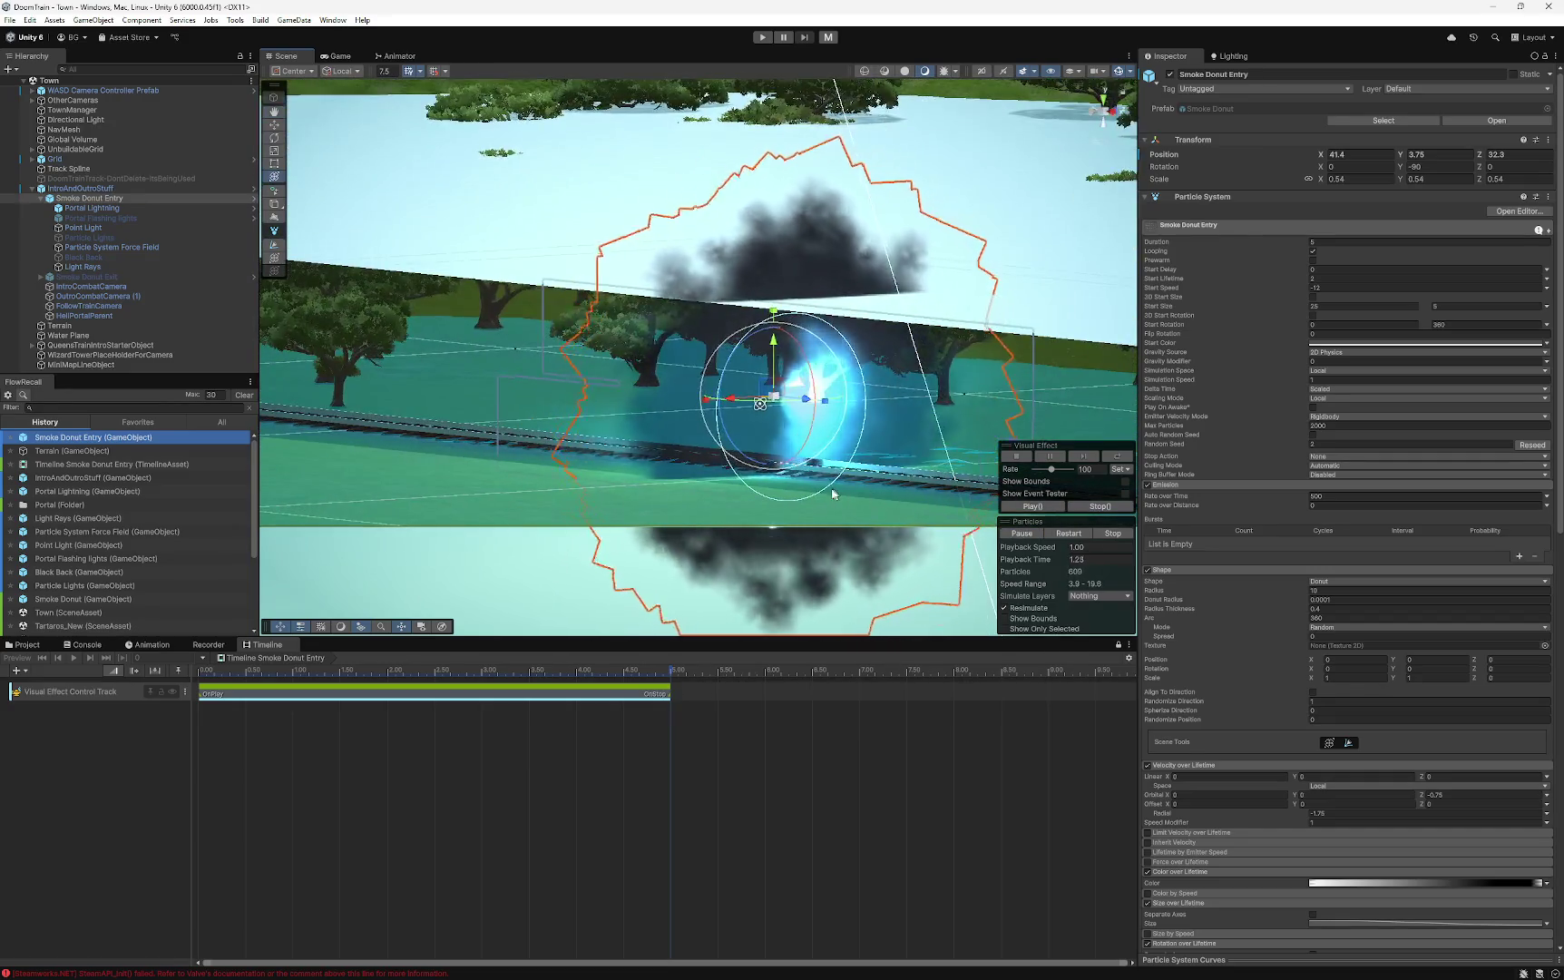
- Rotate Smoke Donut Entry around its vertical axis to Y -270, viewed from above
mouse_move(596, 473)
mouse_down()
mouse_move(875, 448)
mouse_move(817, 407)
mouse_move(1074, 148)
mouse_up()
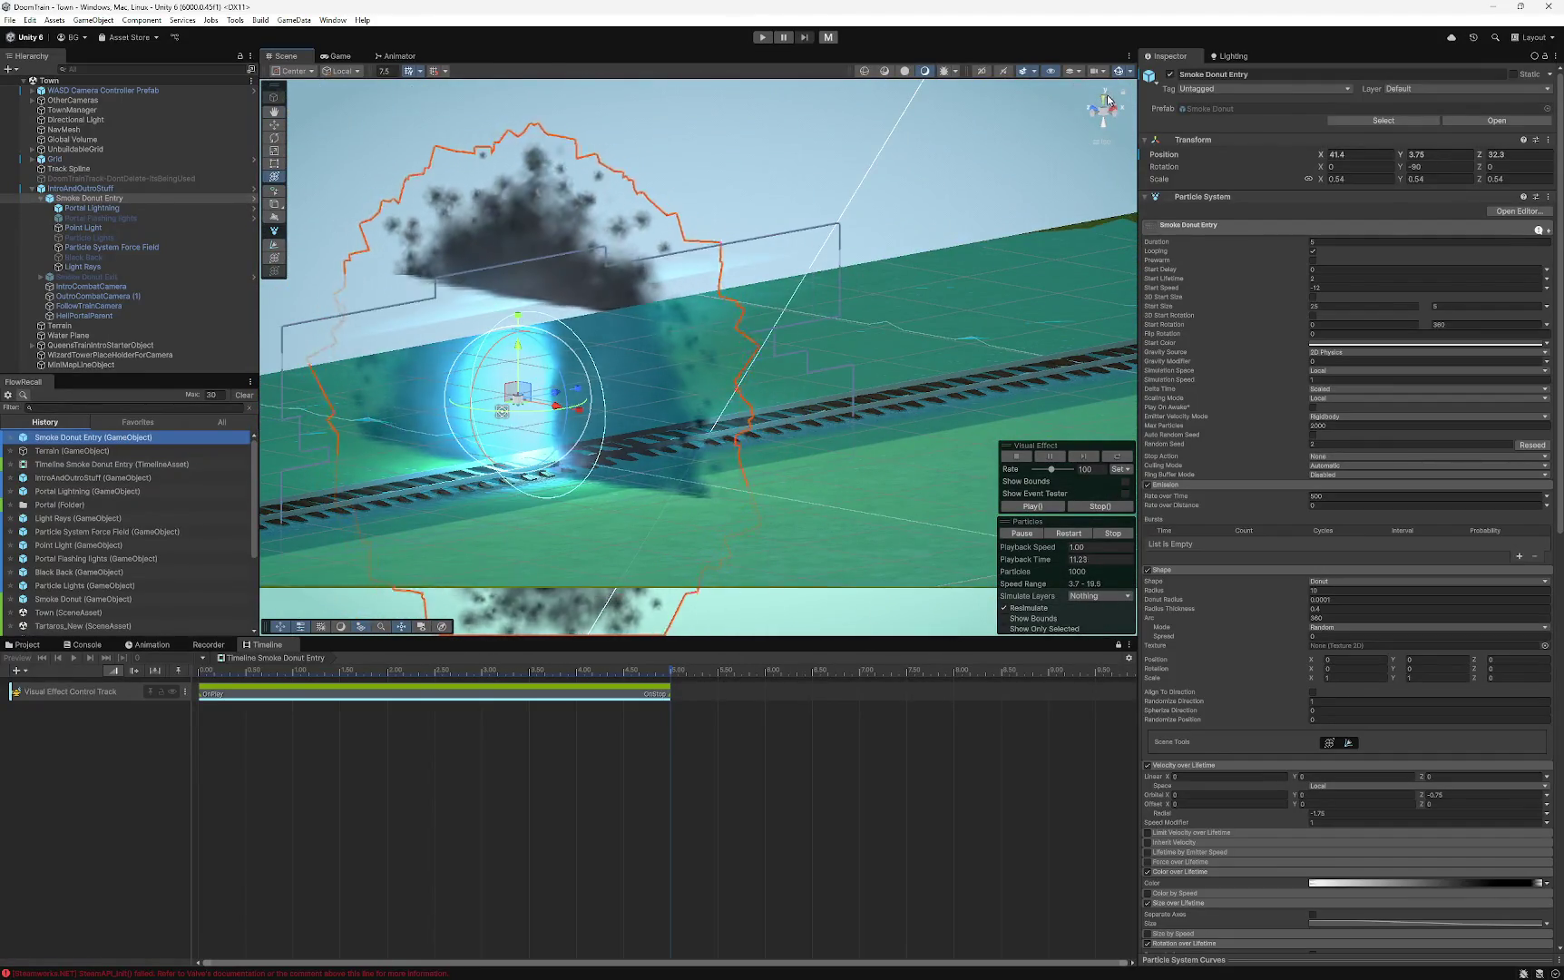
click(1104, 95)
key(e)
mouse_move(644, 320)
mouse_down()
mouse_move(294, 235)
mouse_move(663, 474)
mouse_move(771, 398)
mouse_up()
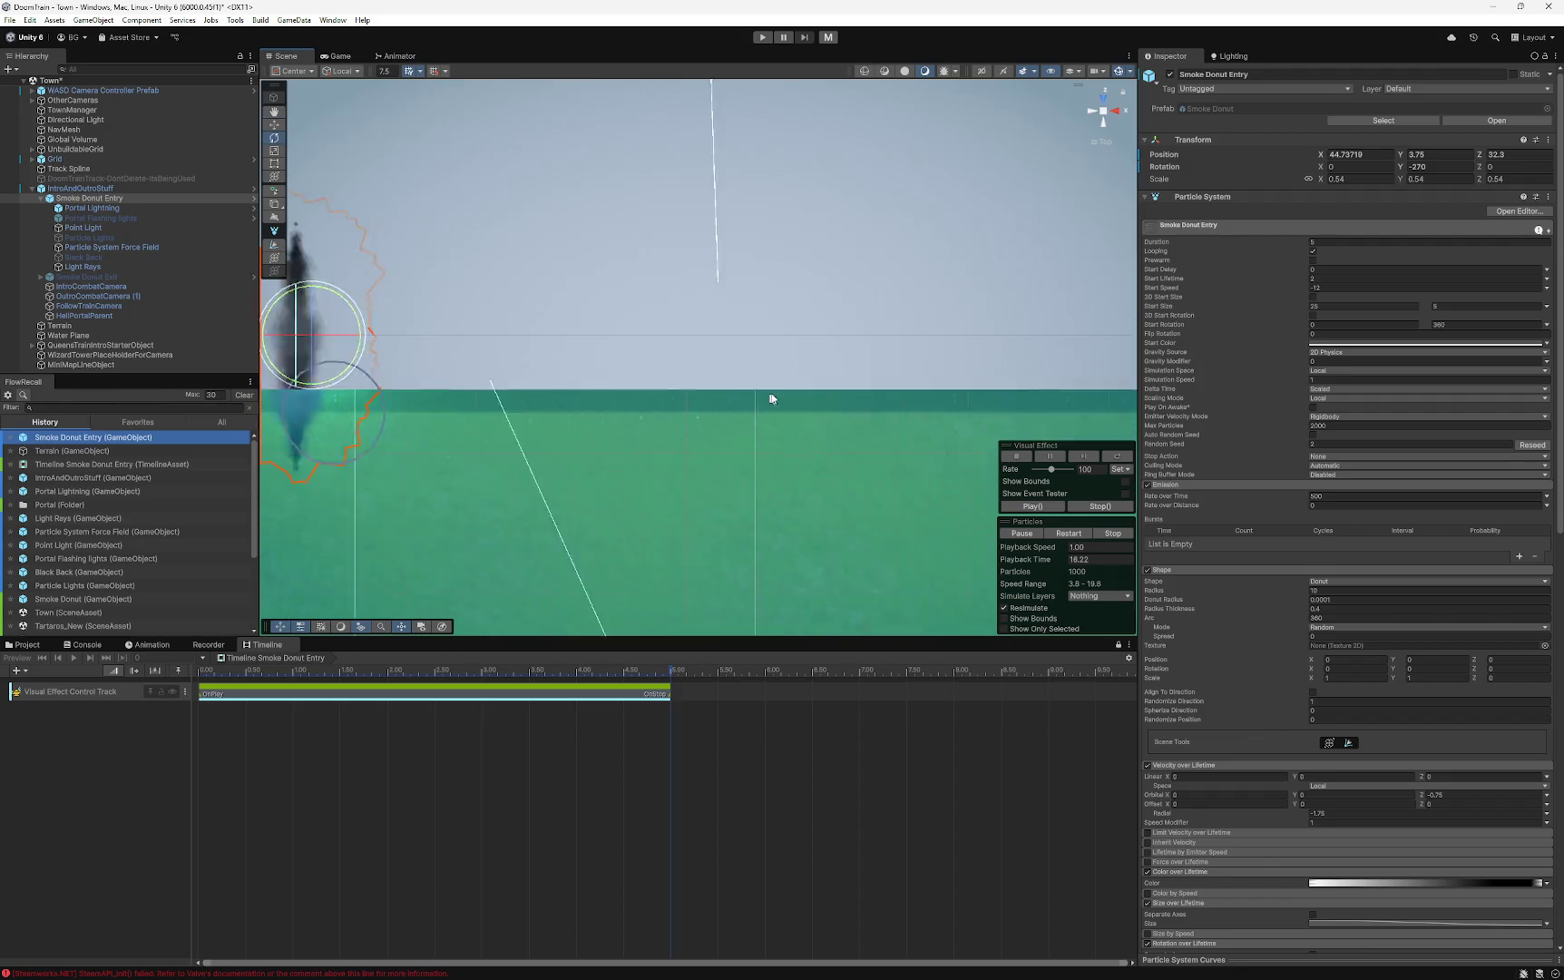
- Preview the Smoke Donut Exit smoke effect, then deactivate the Smoke Donut Exit object
click(43, 199)
click(72, 208)
click(73, 198)
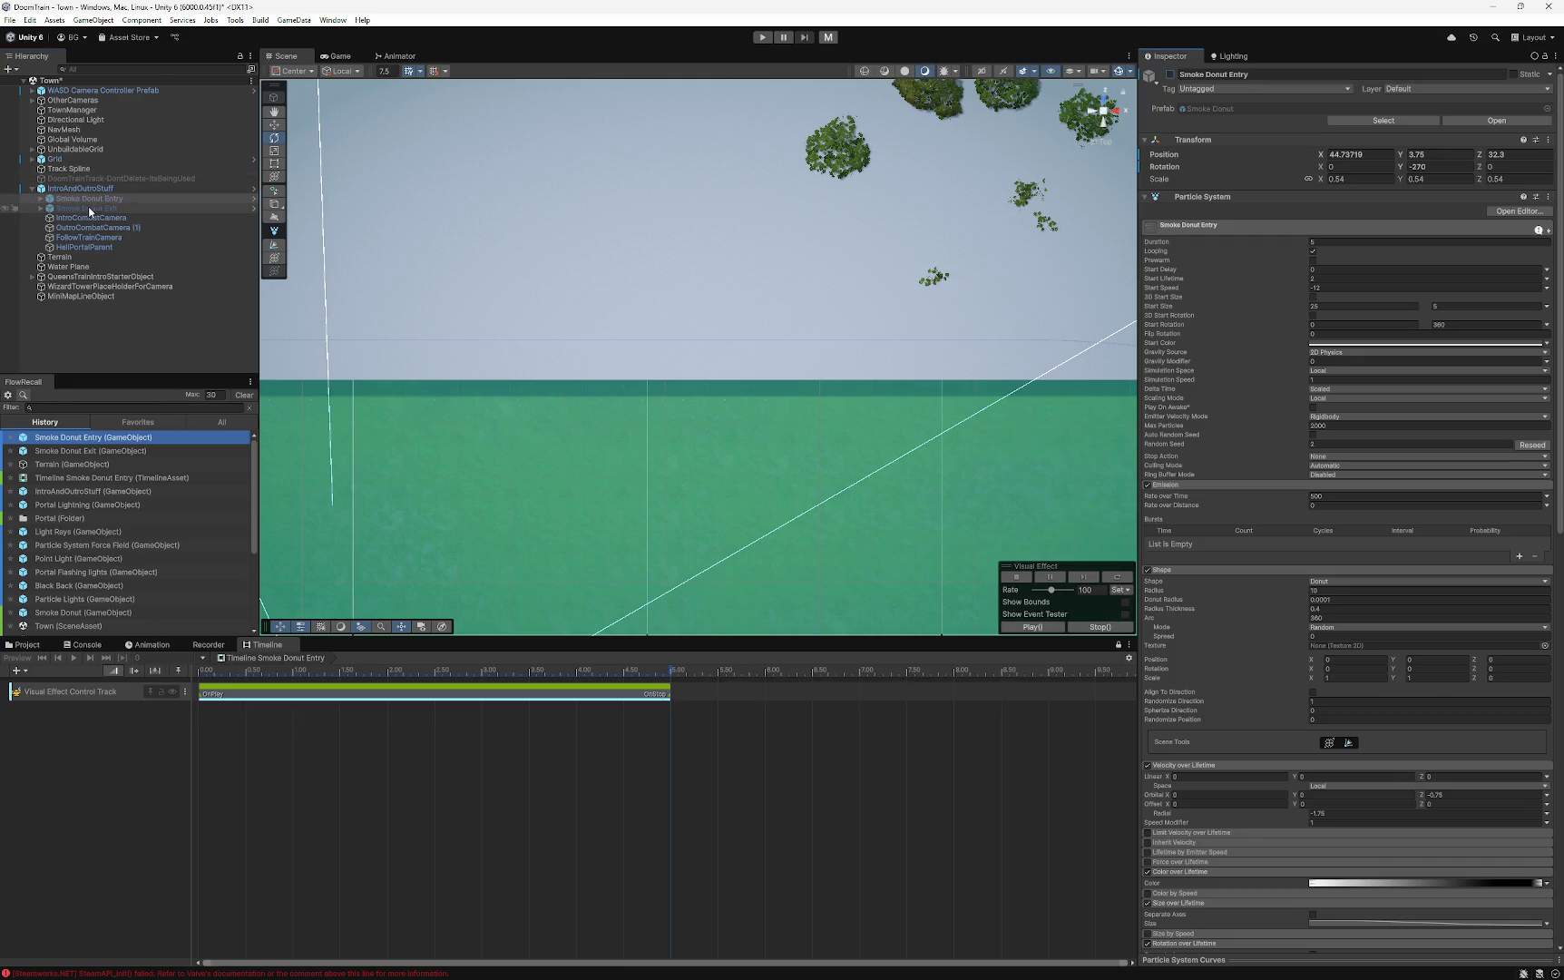
double_click(87, 208)
drag(676, 488, 894, 151)
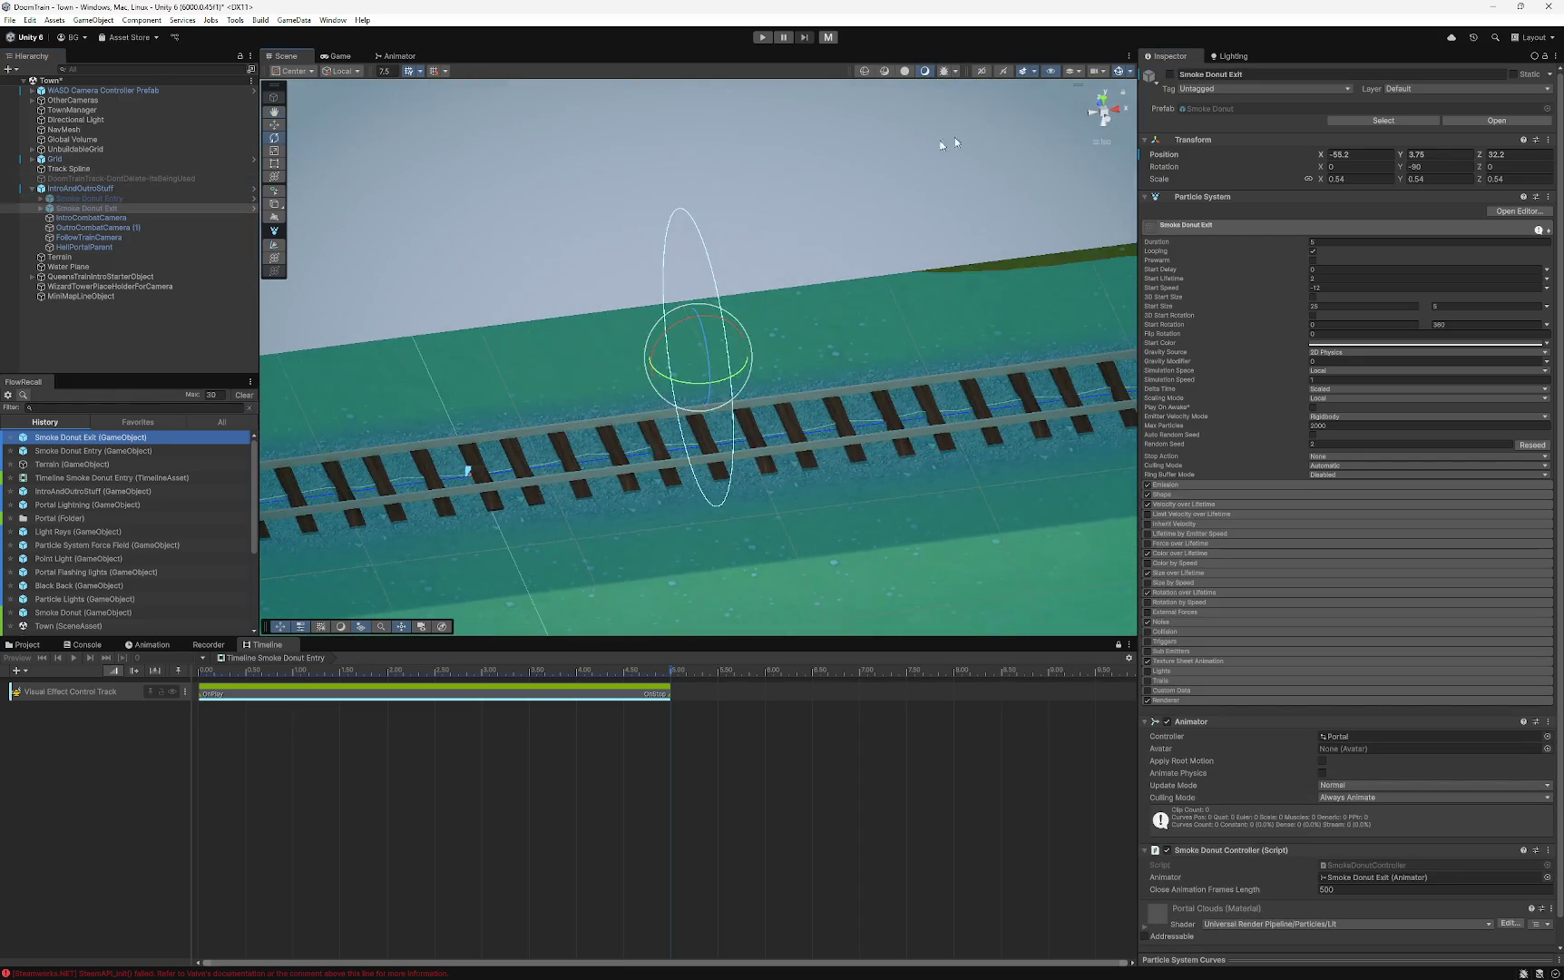
drag(893, 265, 966, 483)
click(1020, 534)
mouse_move(817, 390)
mouse_down()
mouse_move(400, 383)
mouse_move(653, 349)
mouse_move(630, 371)
mouse_move(799, 329)
mouse_move(701, 395)
mouse_move(681, 390)
mouse_up()
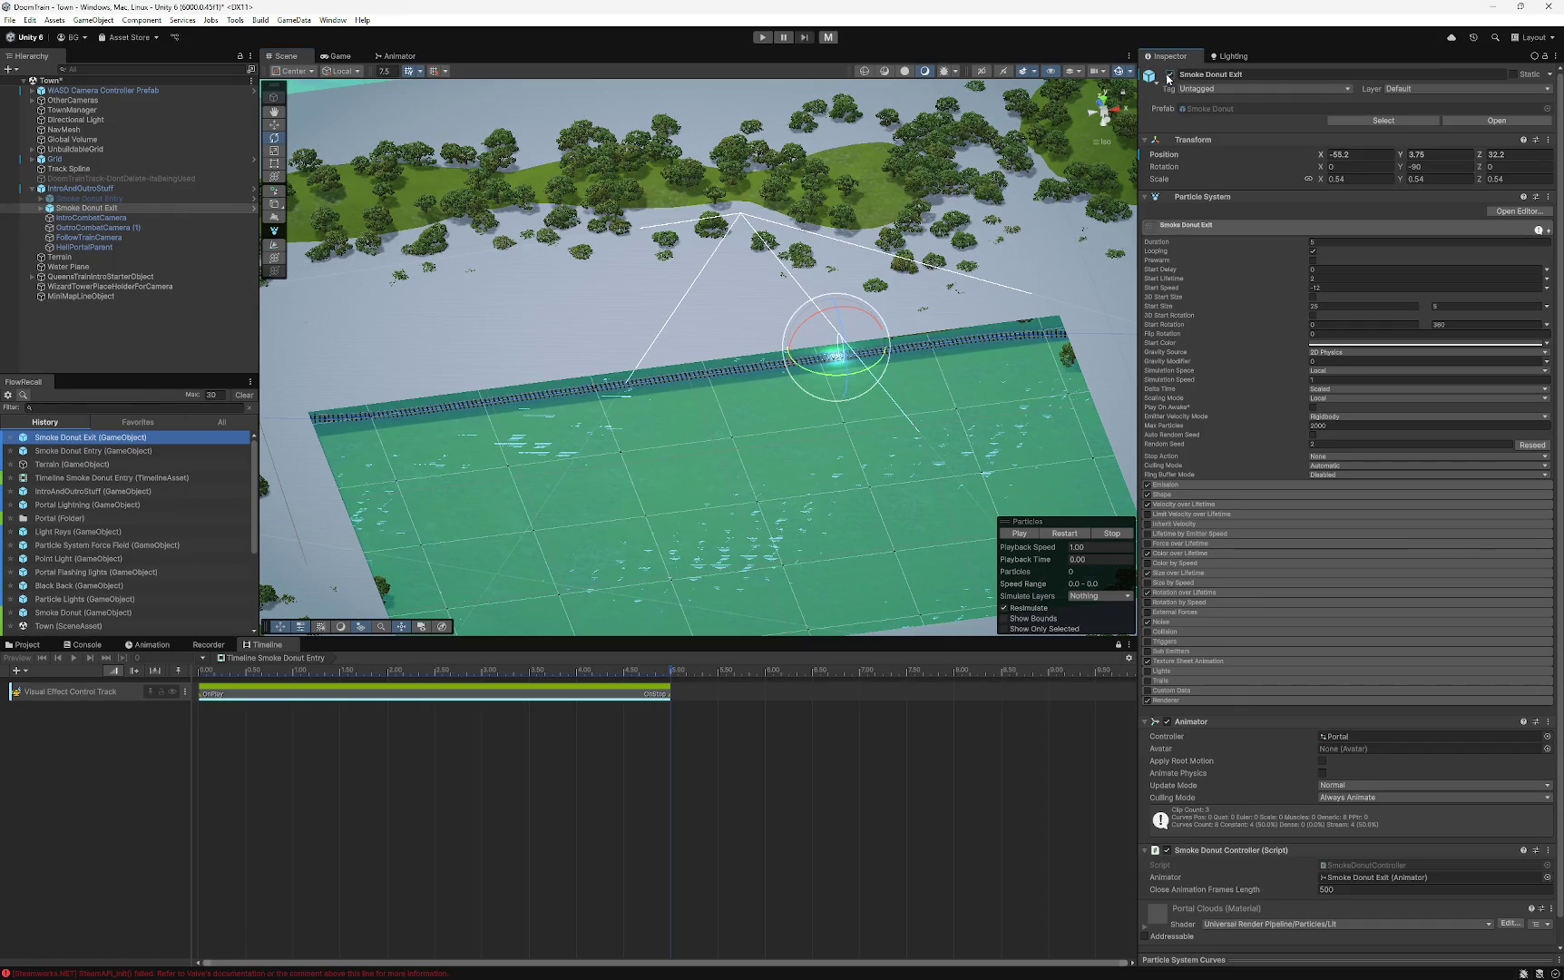
click(1170, 75)
mouse_move(726, 345)
mouse_down()
mouse_move(667, 365)
mouse_move(769, 405)
mouse_move(727, 449)
mouse_move(713, 410)
mouse_up()
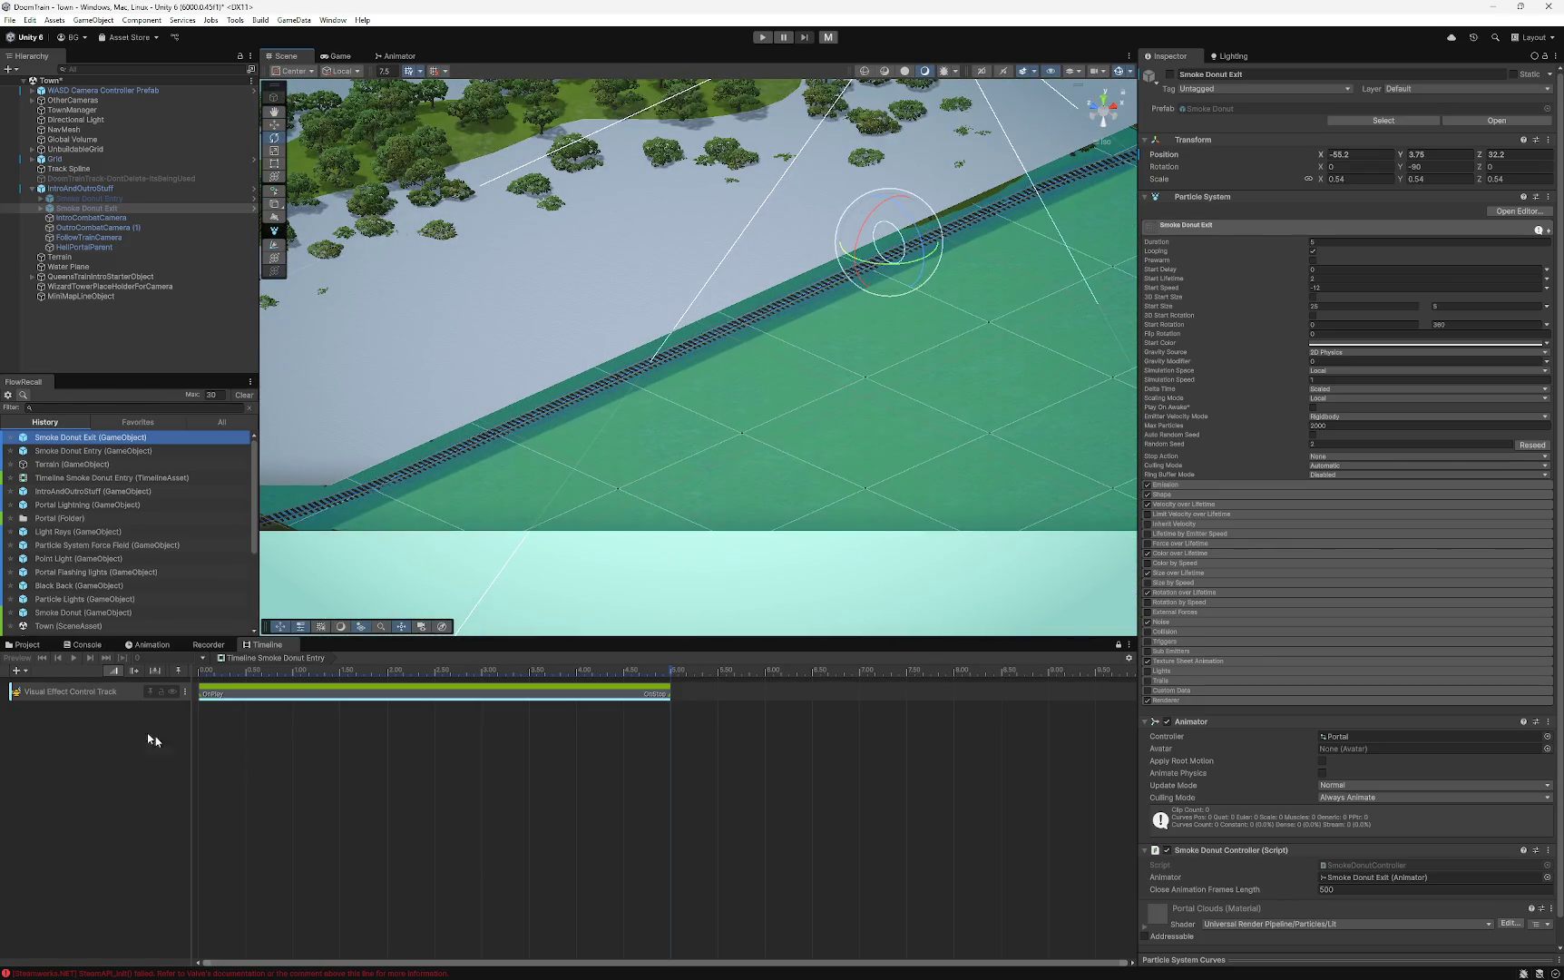
- Delete the Timeline Smoke Donut Entry asset from the Portal folder and confirm
click(82, 762)
click(27, 645)
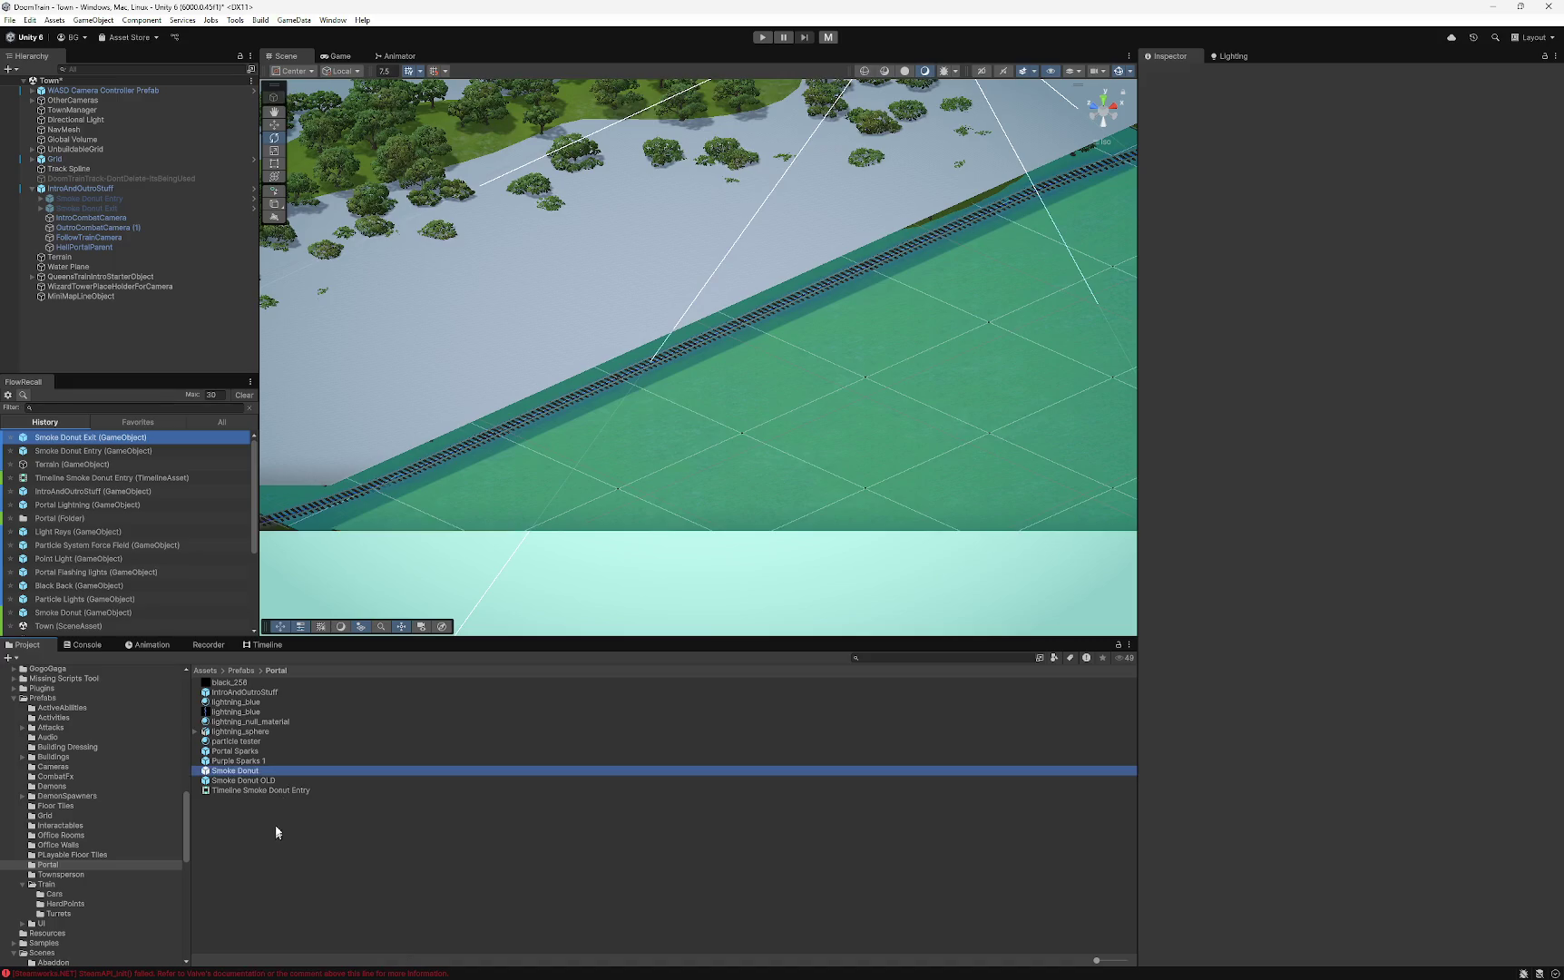
click(263, 790)
key(Delete)
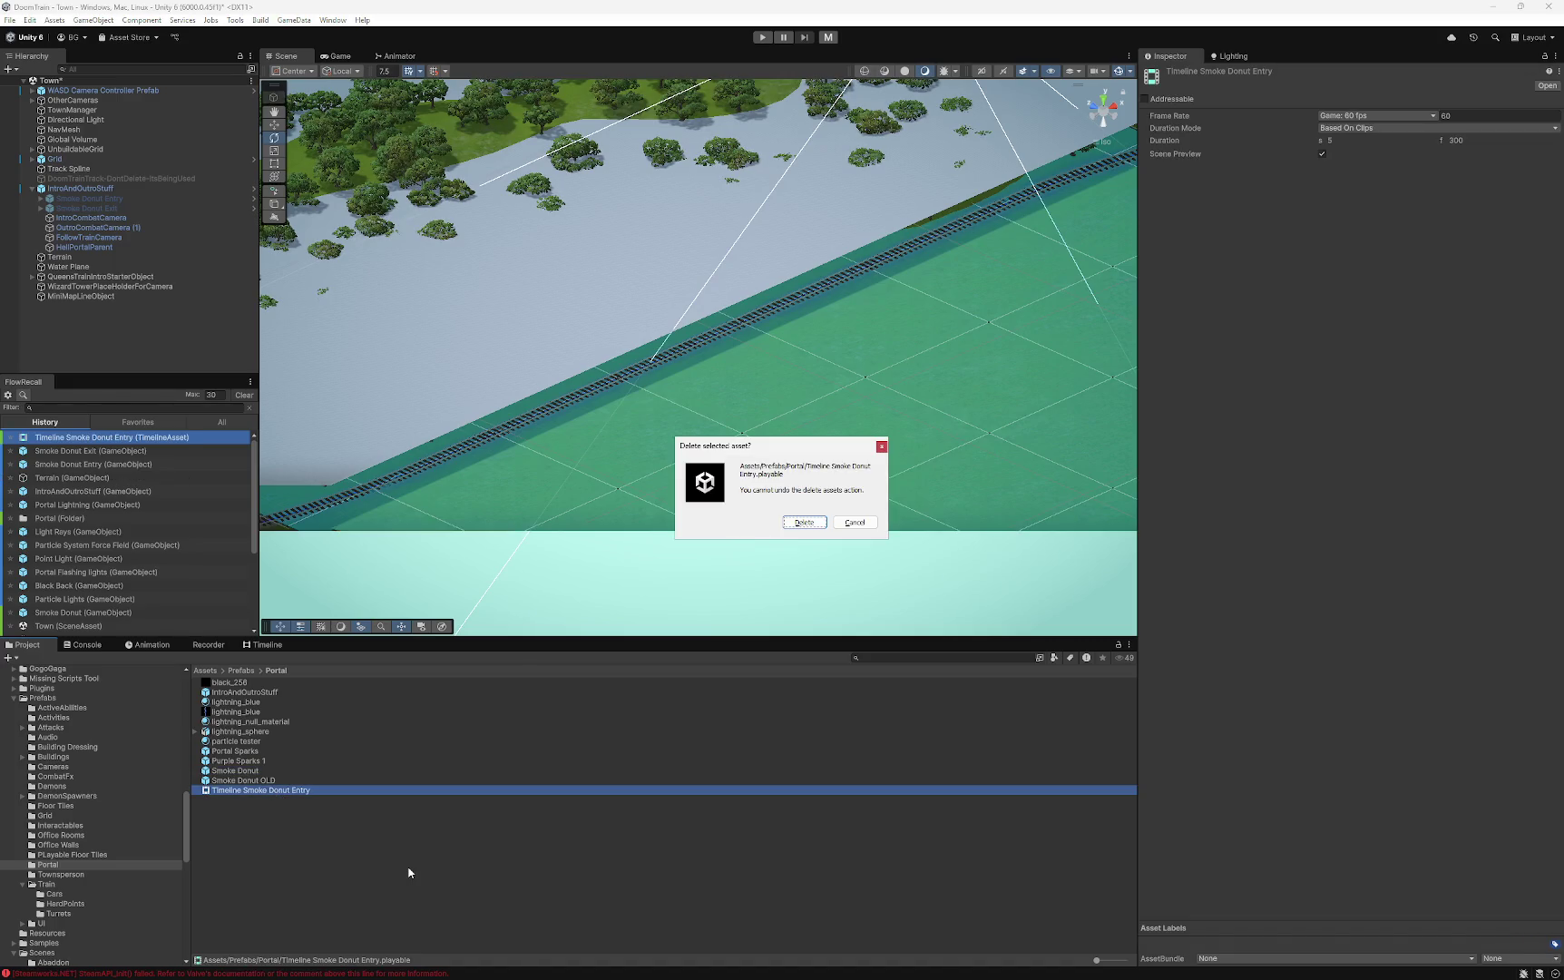
click(804, 523)
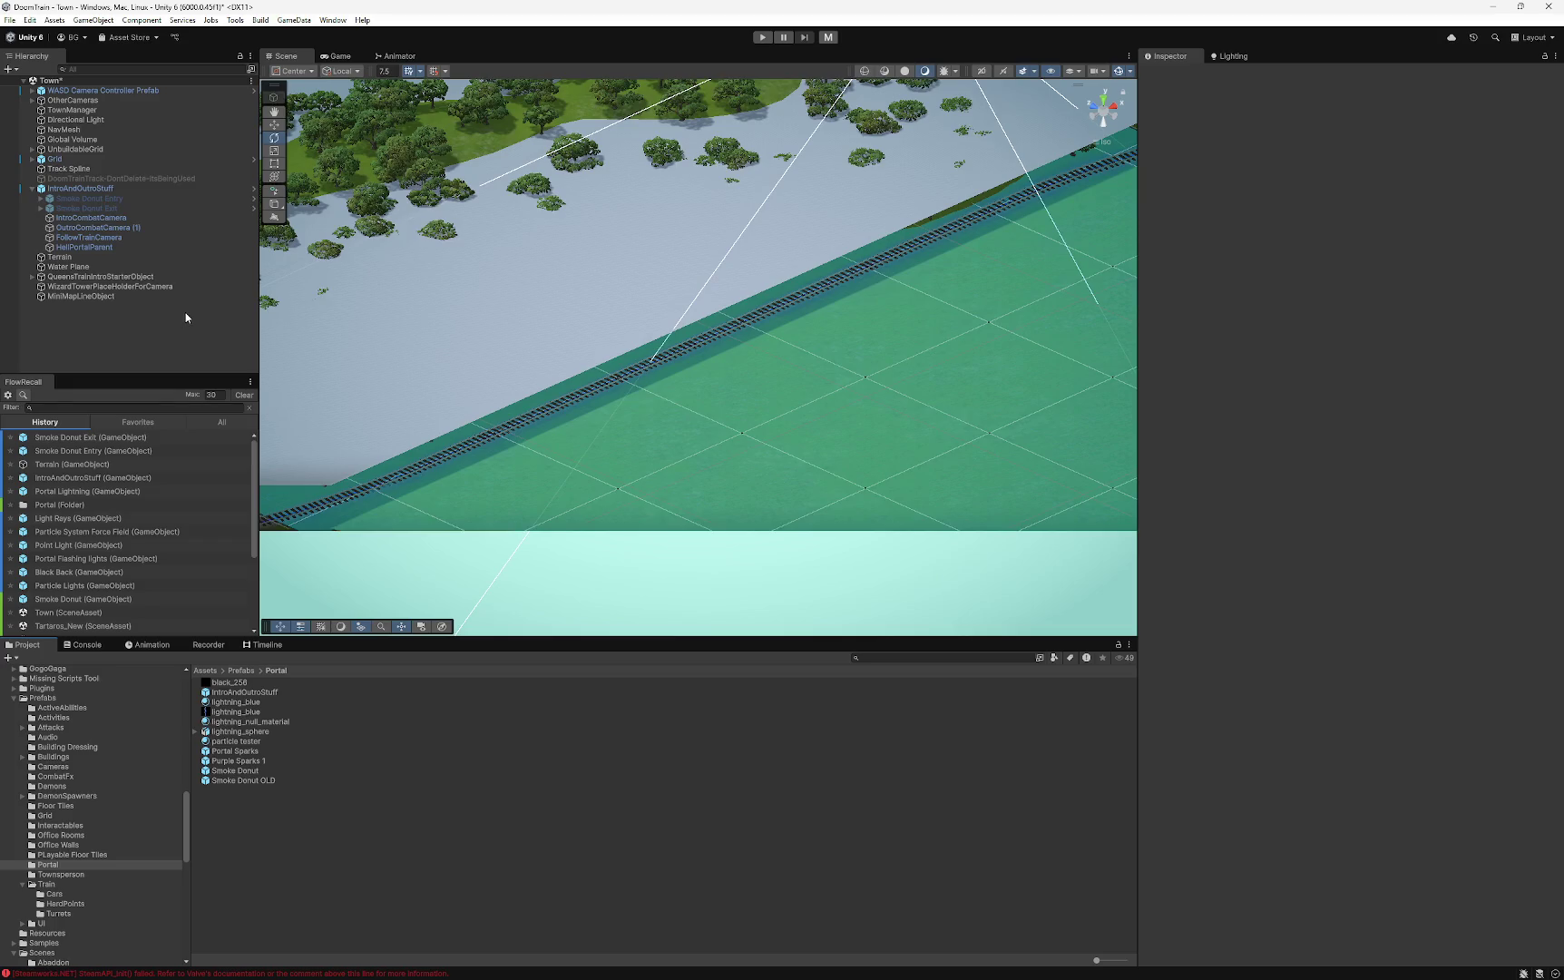
- Frame Smoke Donut Entry and pan the Scene view across the whole level
click(85, 200)
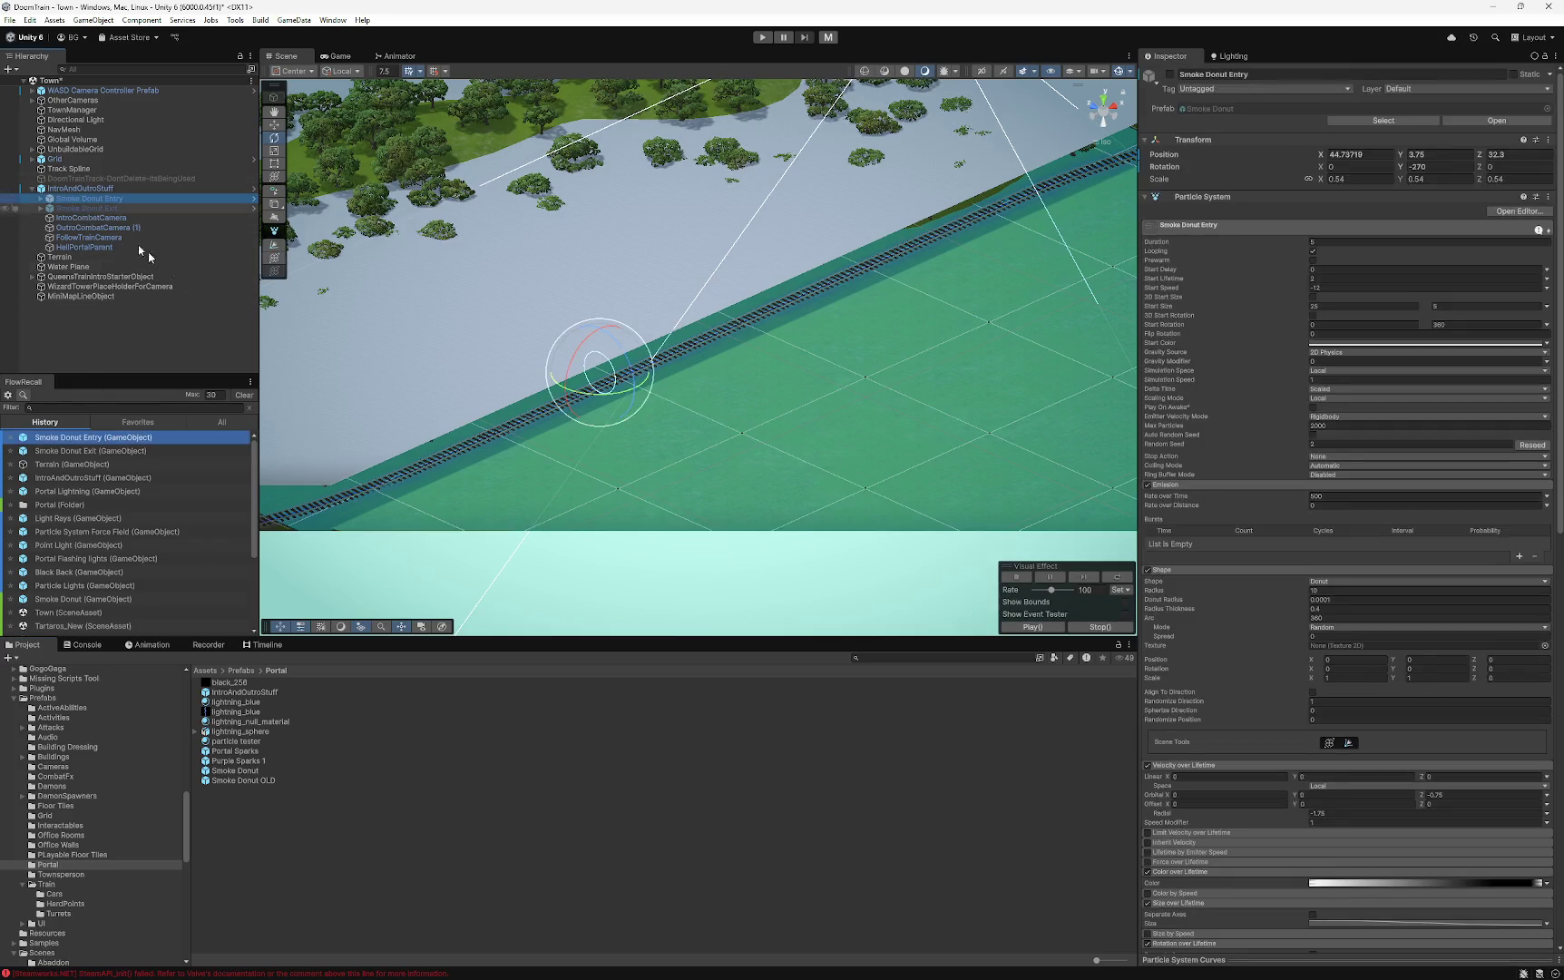
key(f)
scroll(782, 423, down, 10)
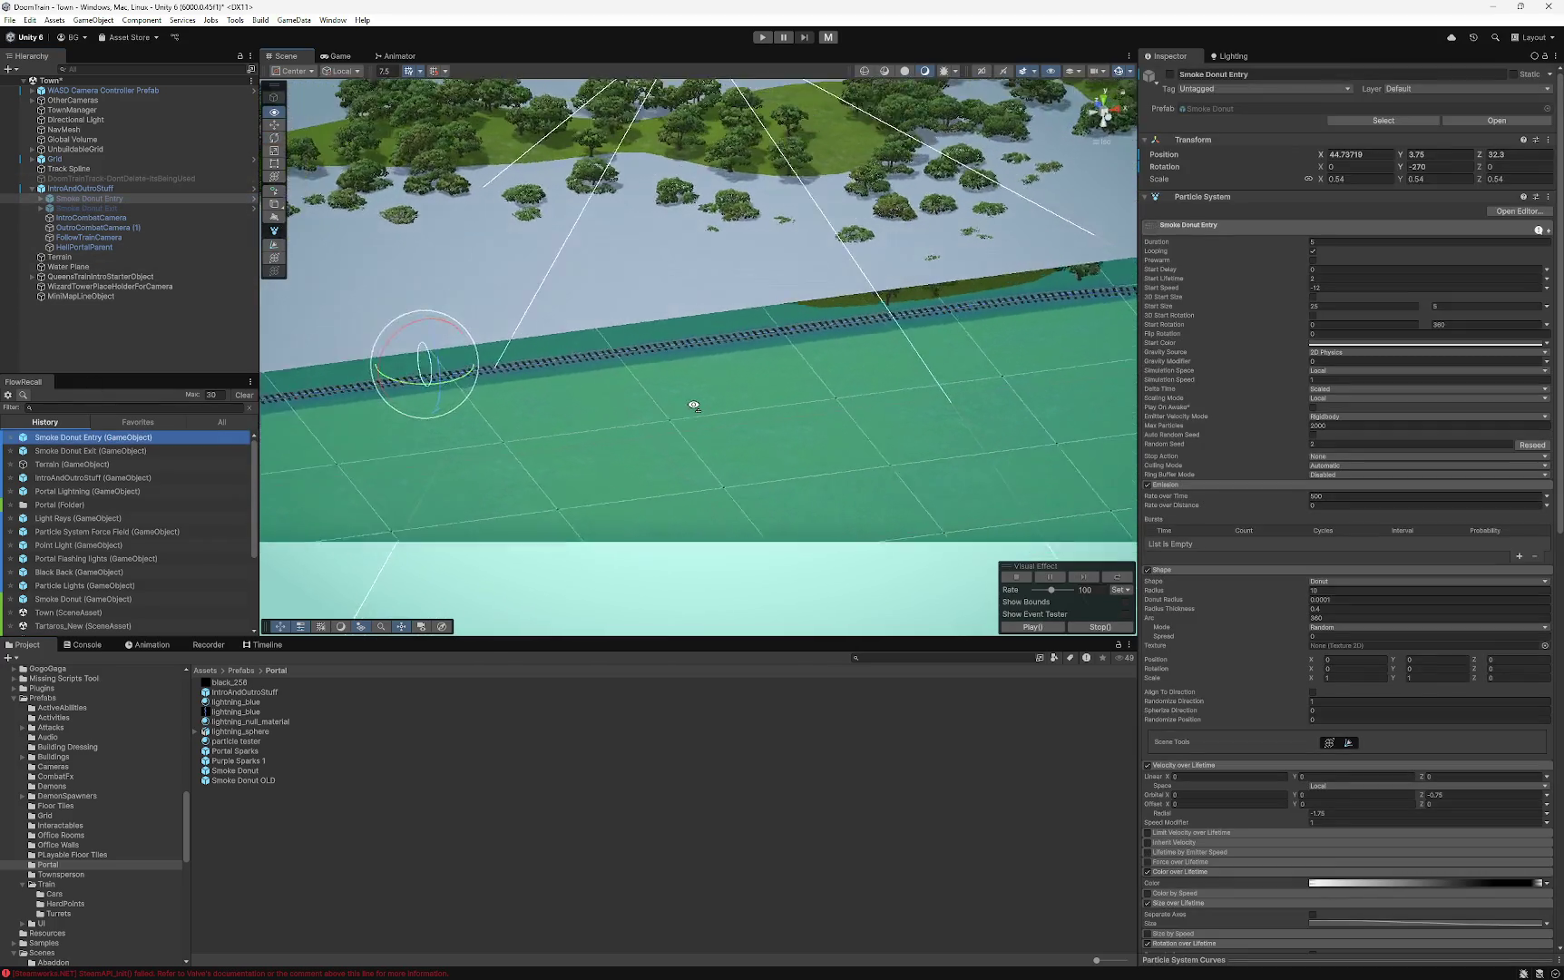
scroll(710, 387, down, 3)
click(493, 136)
drag(494, 136, 606, 303)
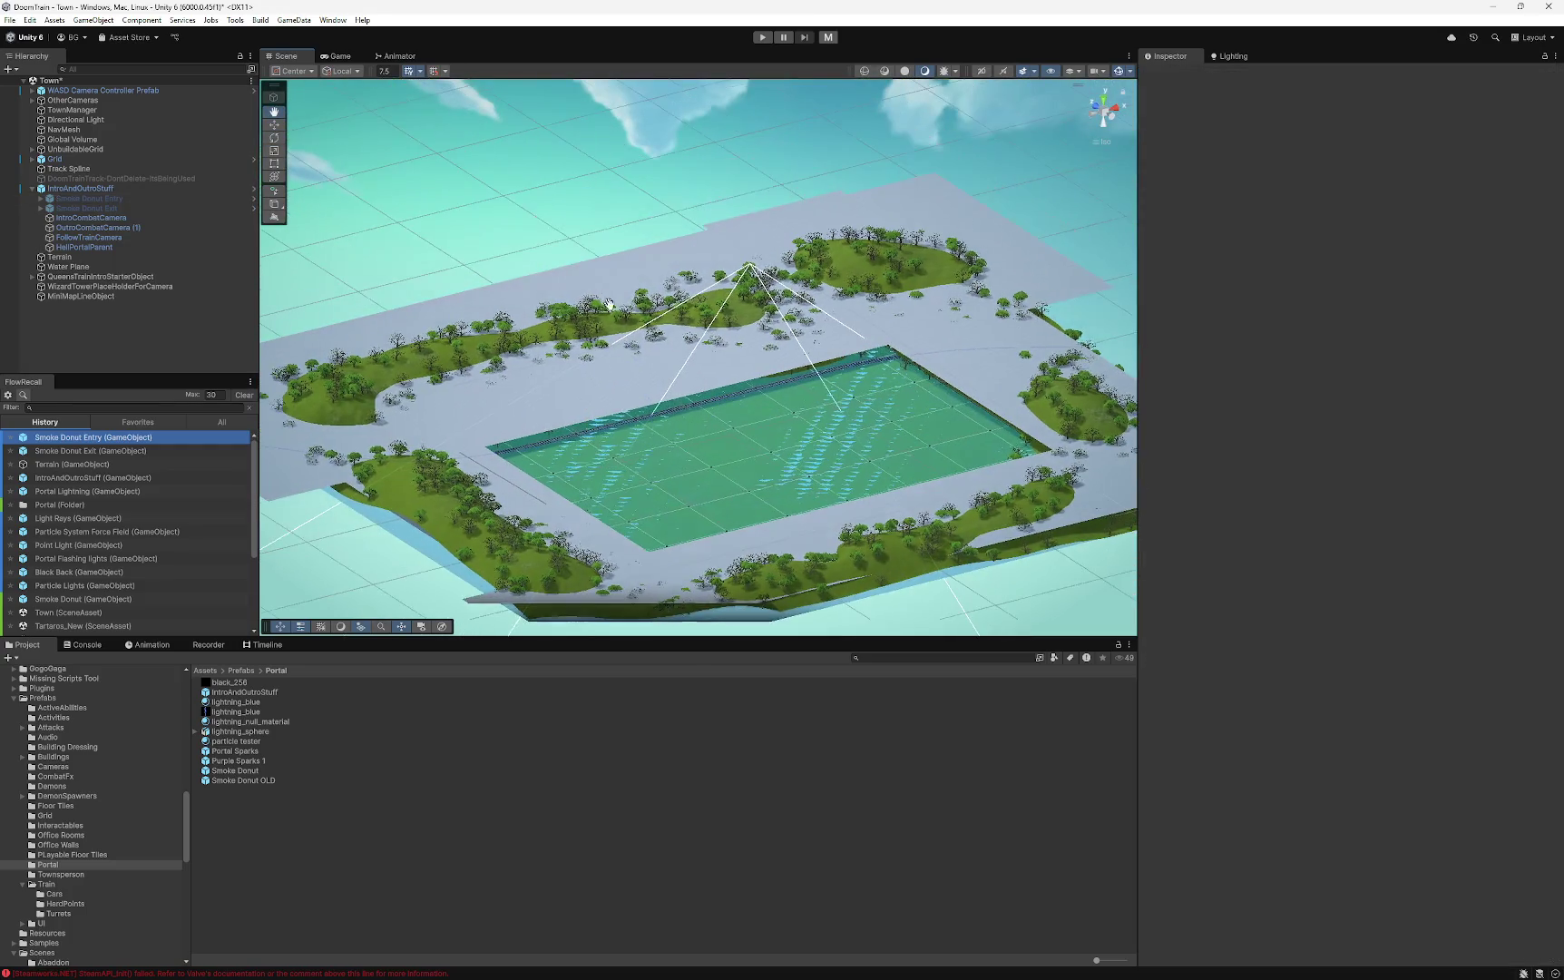
scroll(640, 352, up, 5)
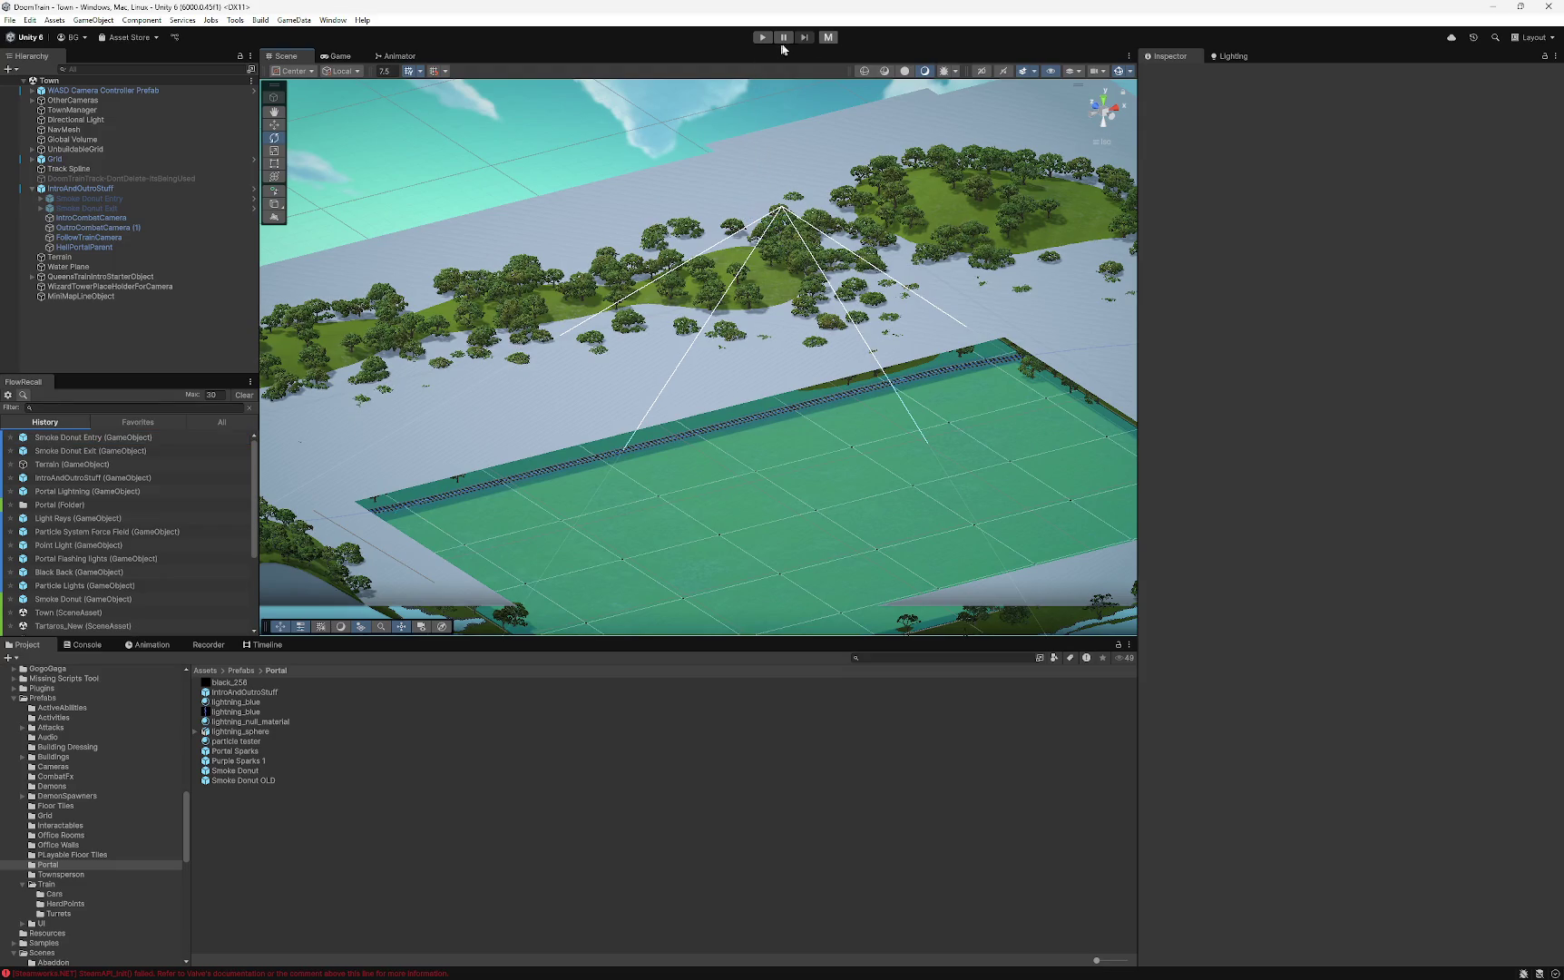
- Remove the Visual Effect component from the Smoke Donut Entry object
click(76, 198)
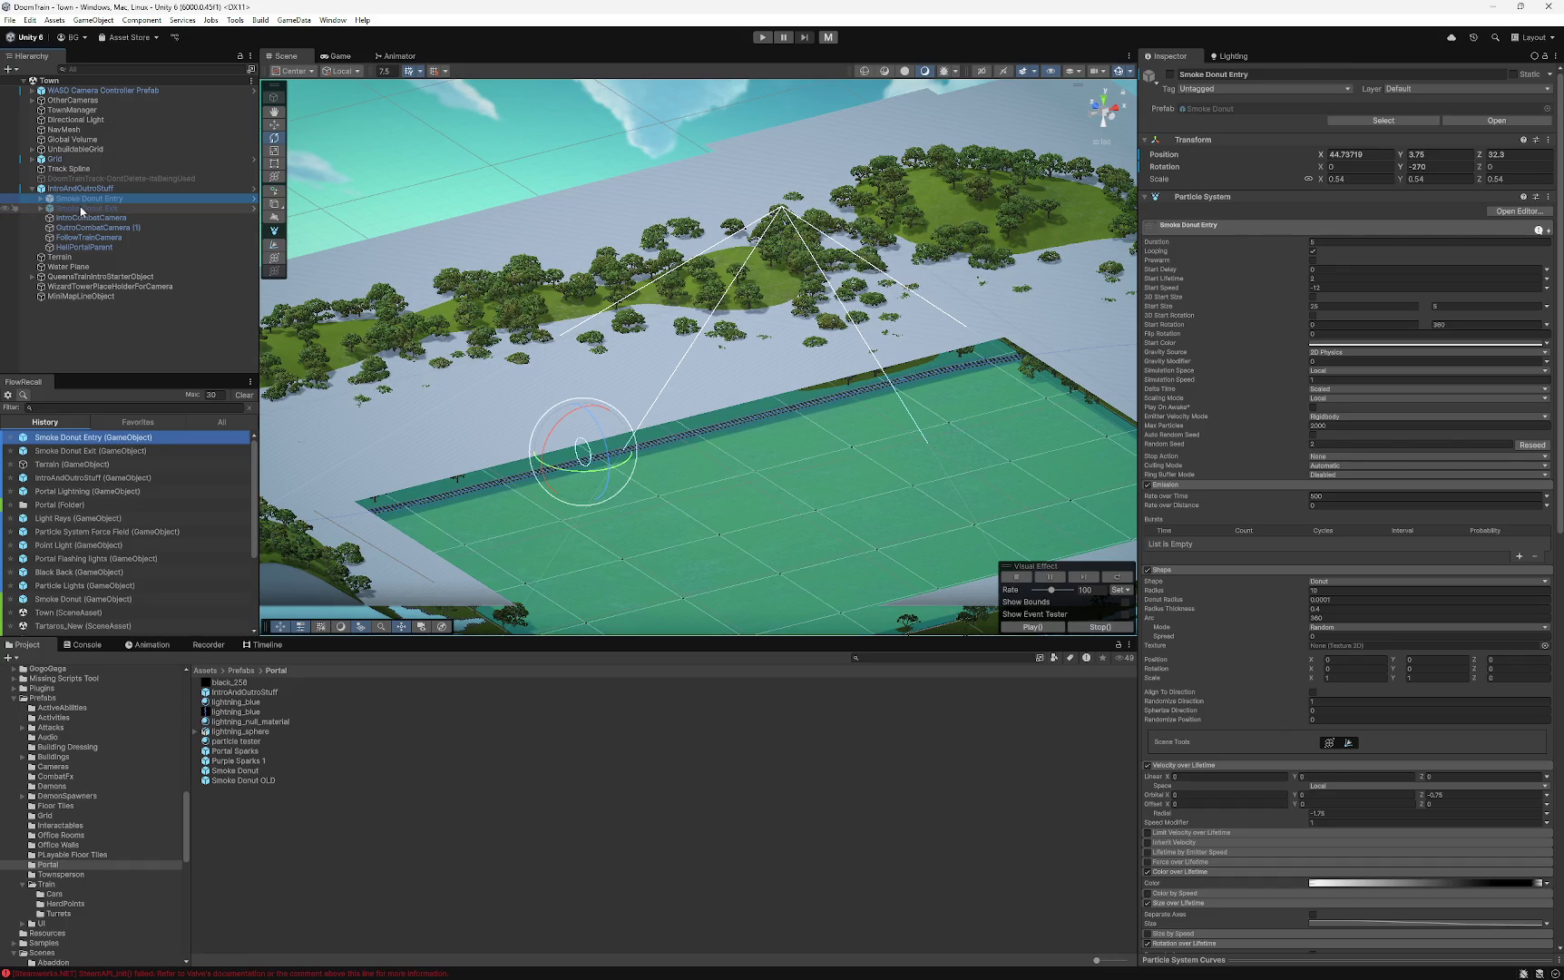
click(80, 207)
click(85, 191)
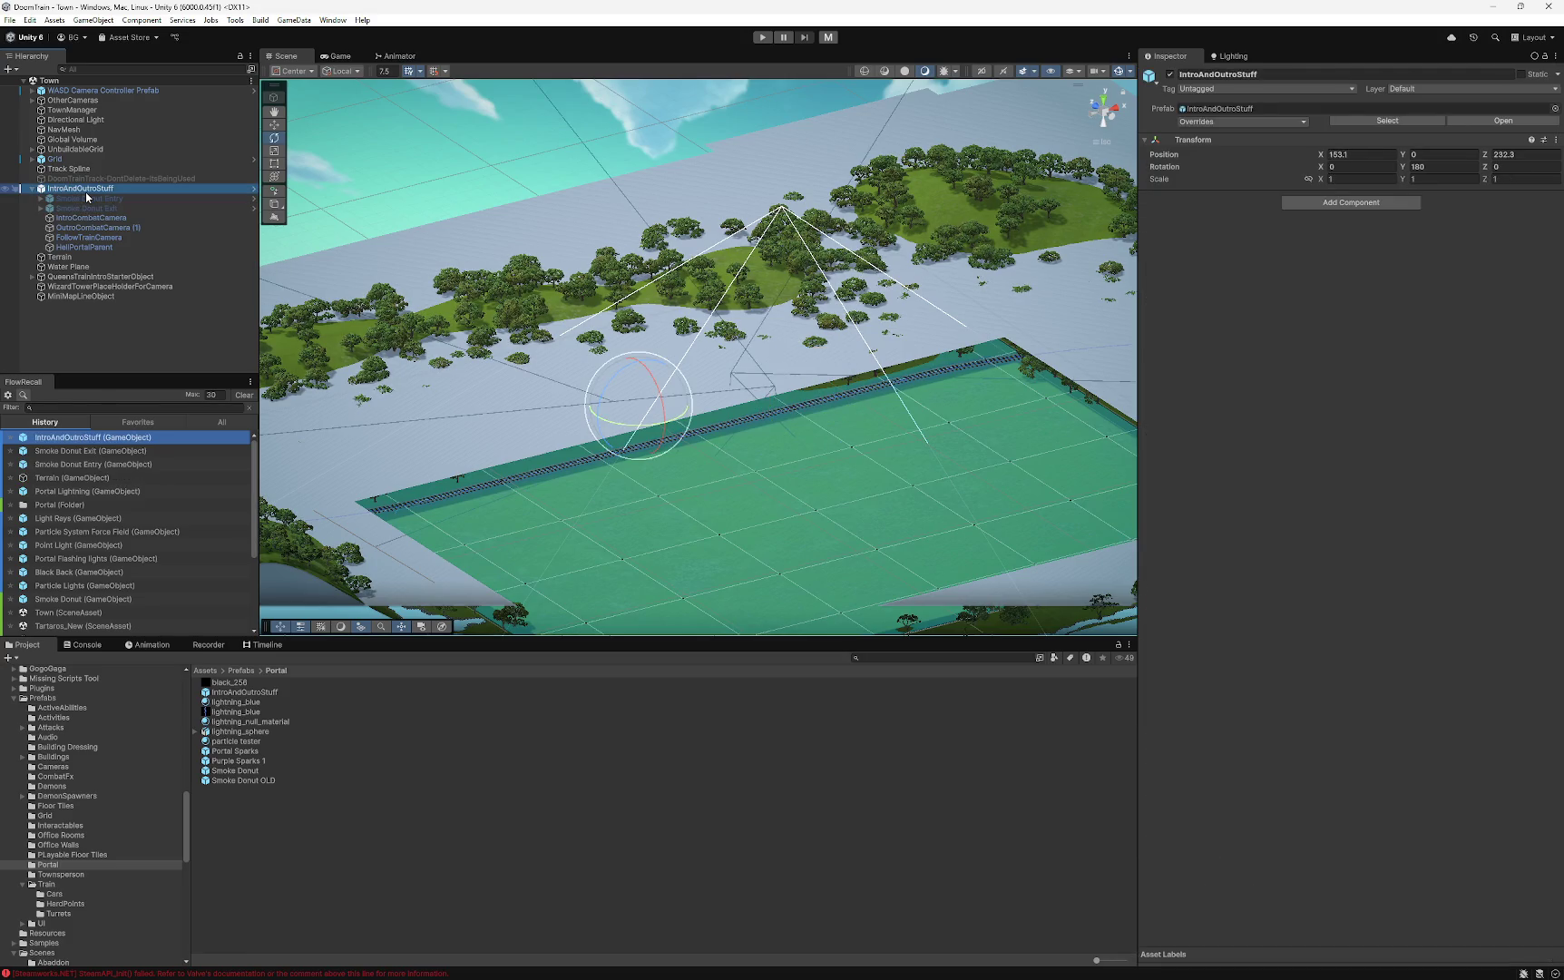
click(85, 200)
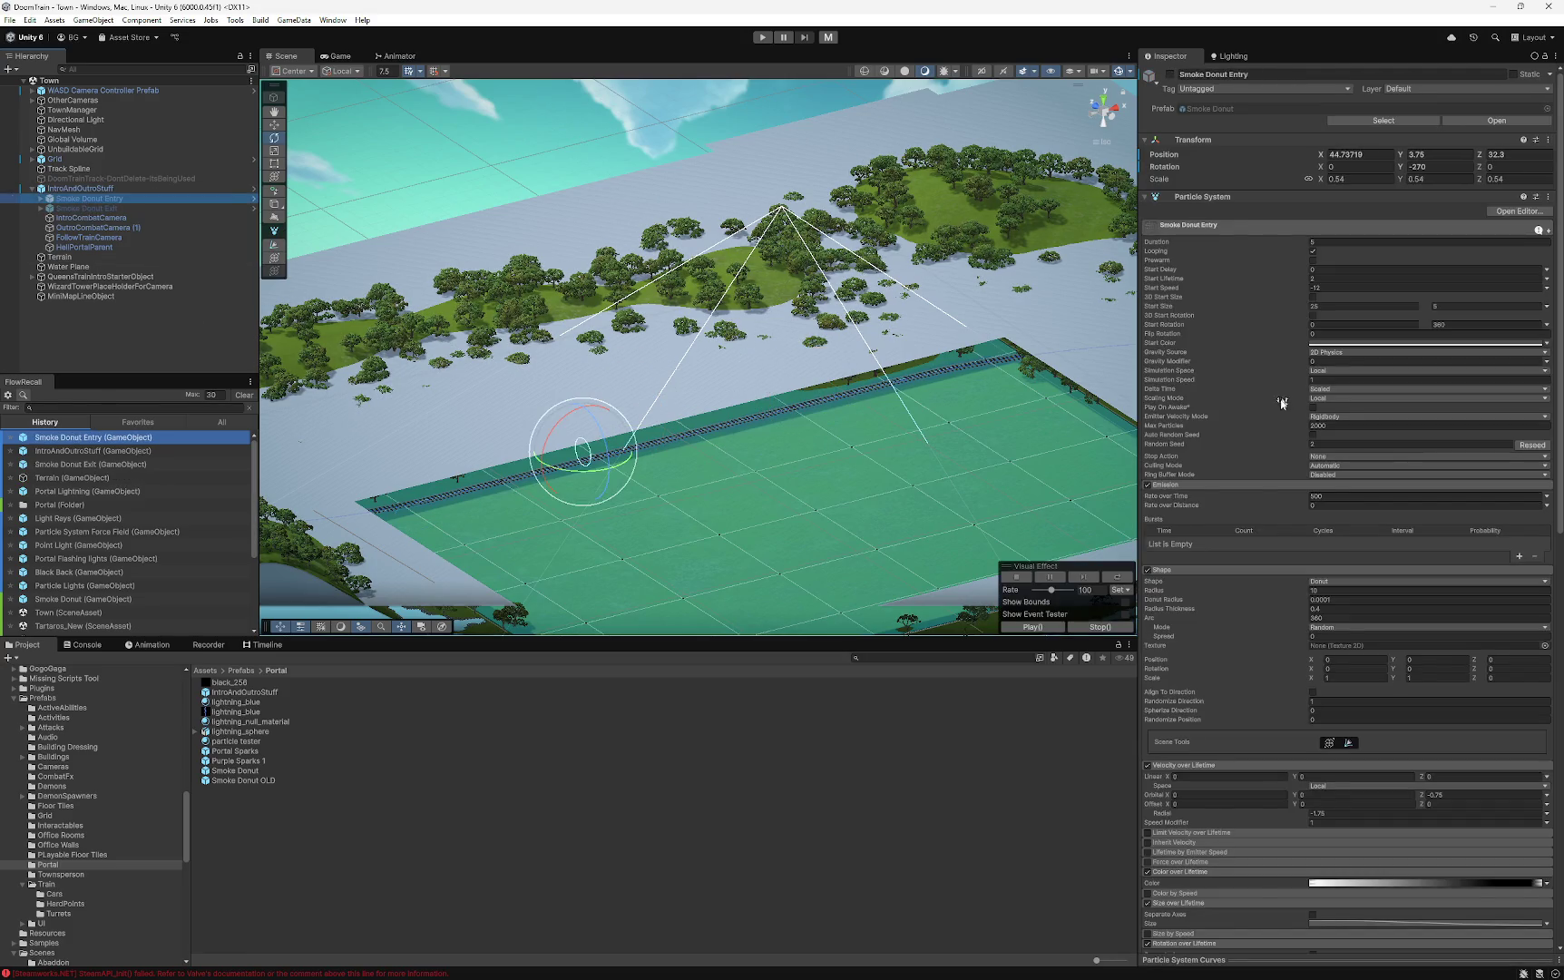
scroll(1258, 535, down, 15)
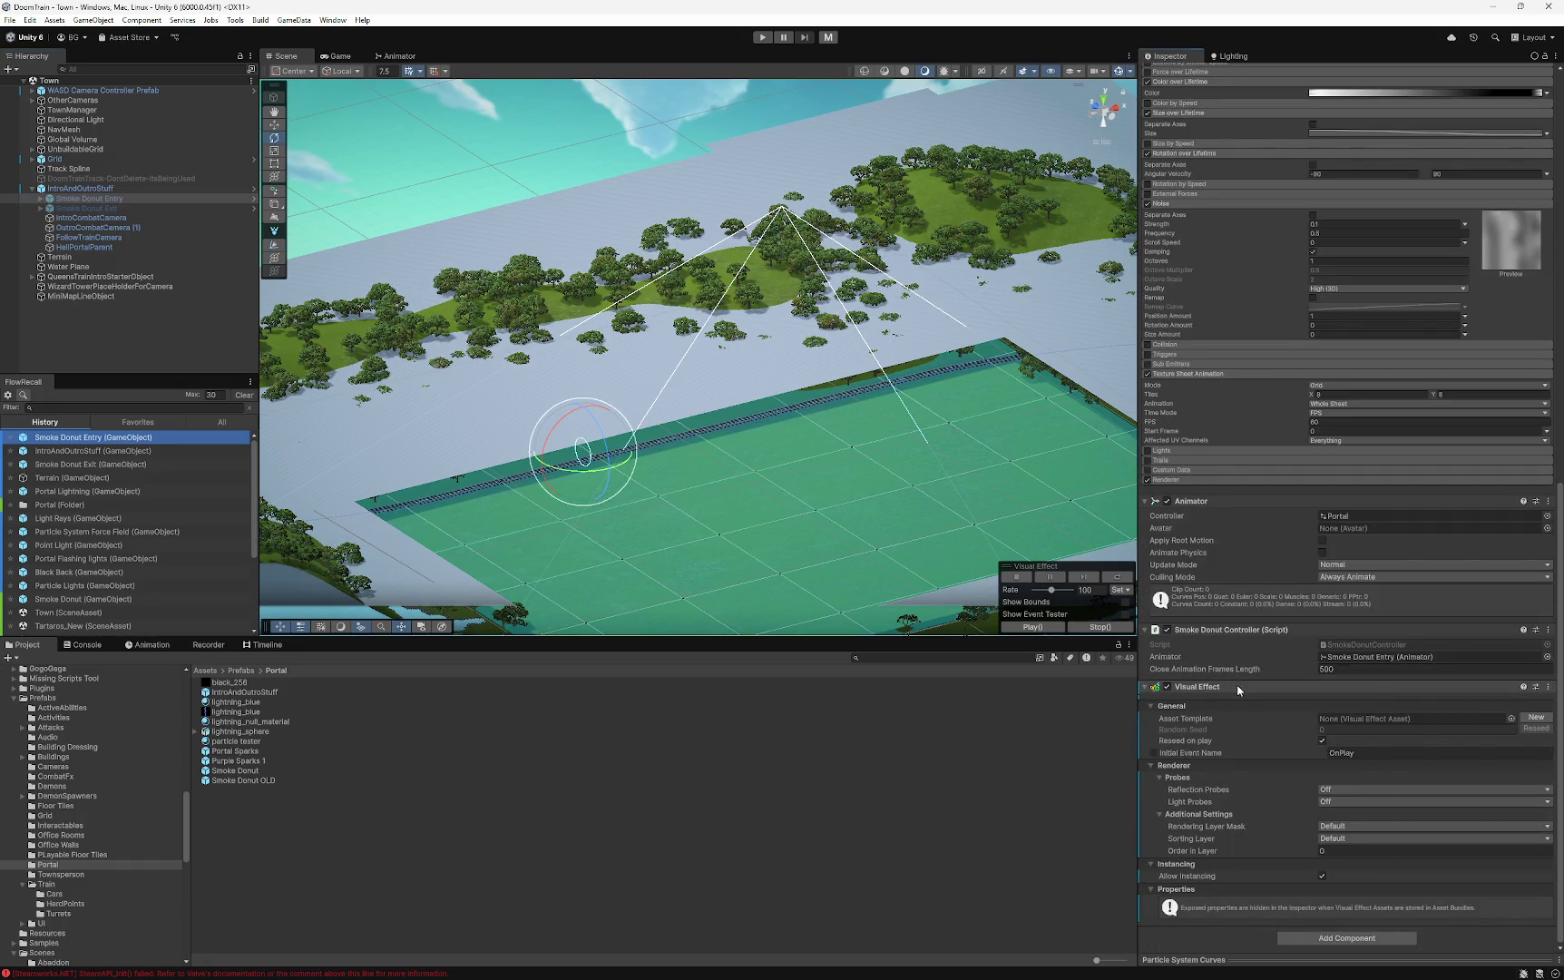
right_click(1239, 690)
click(1293, 753)
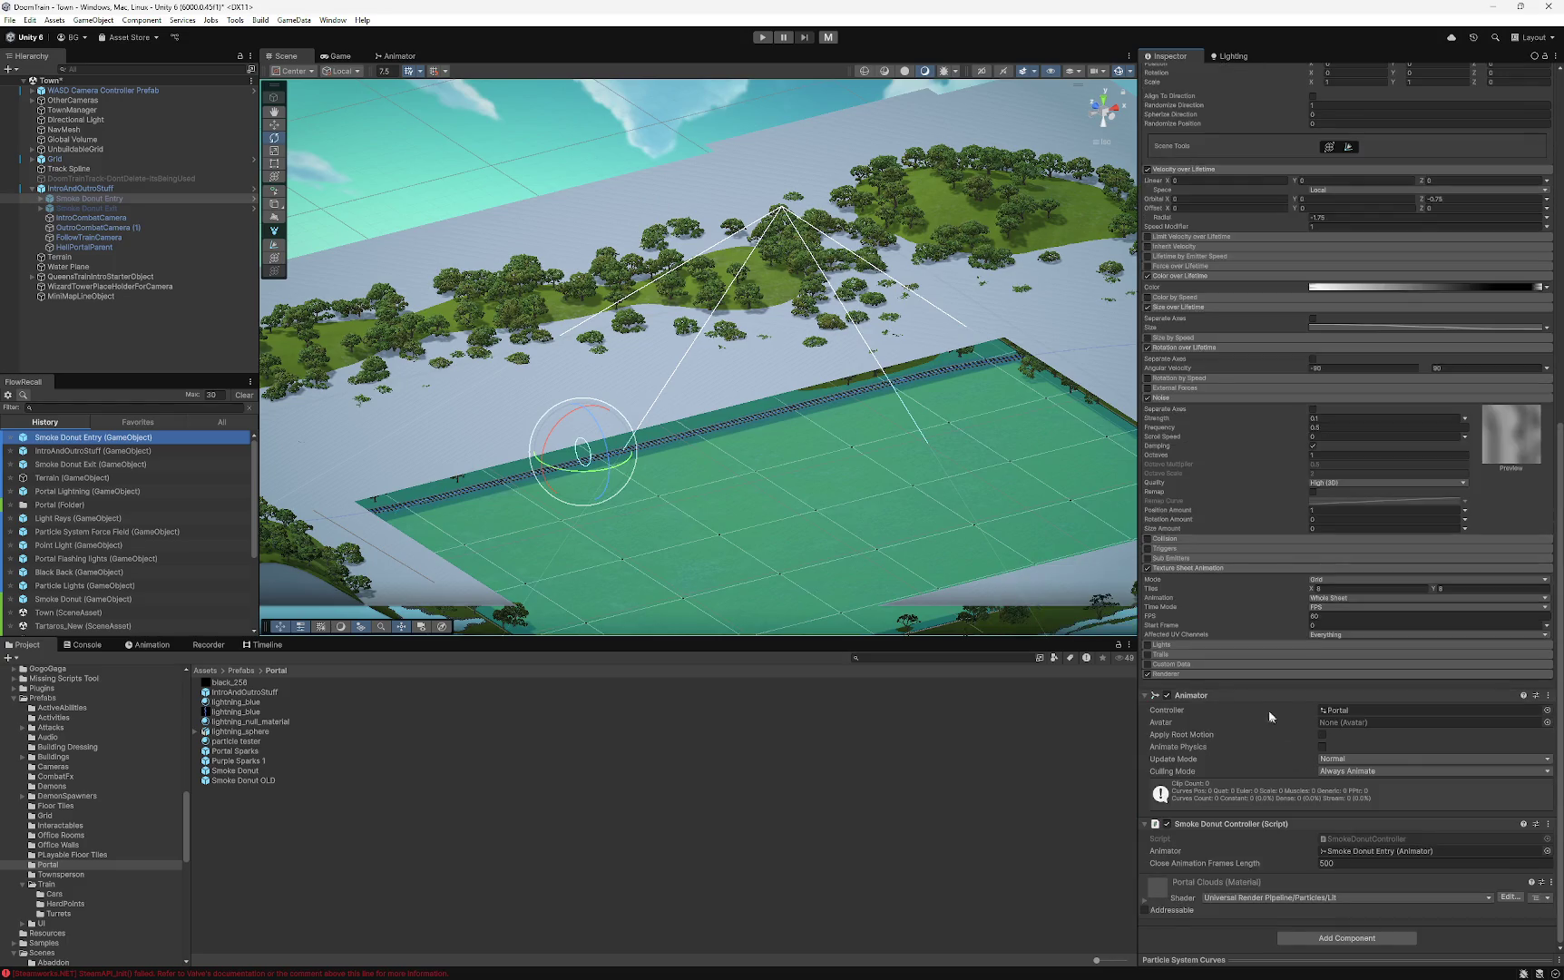
- Switch from the Town scene to the Main scene
mouse_move(709, 471)
mouse_down()
mouse_move(731, 463)
mouse_move(587, 179)
mouse_up()
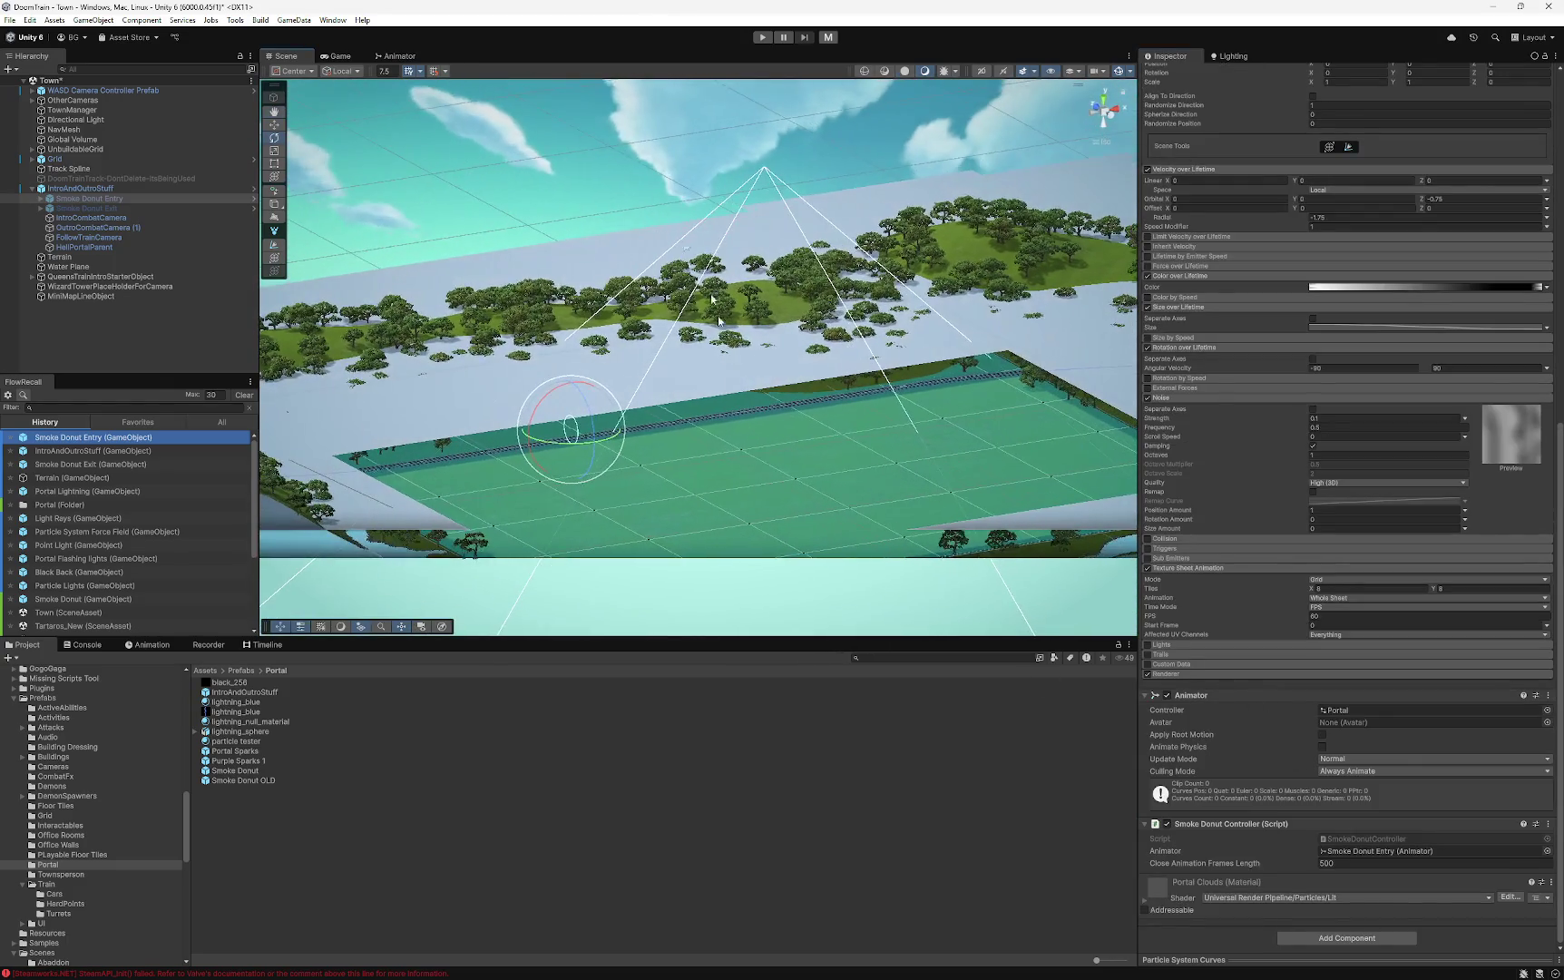
click(588, 179)
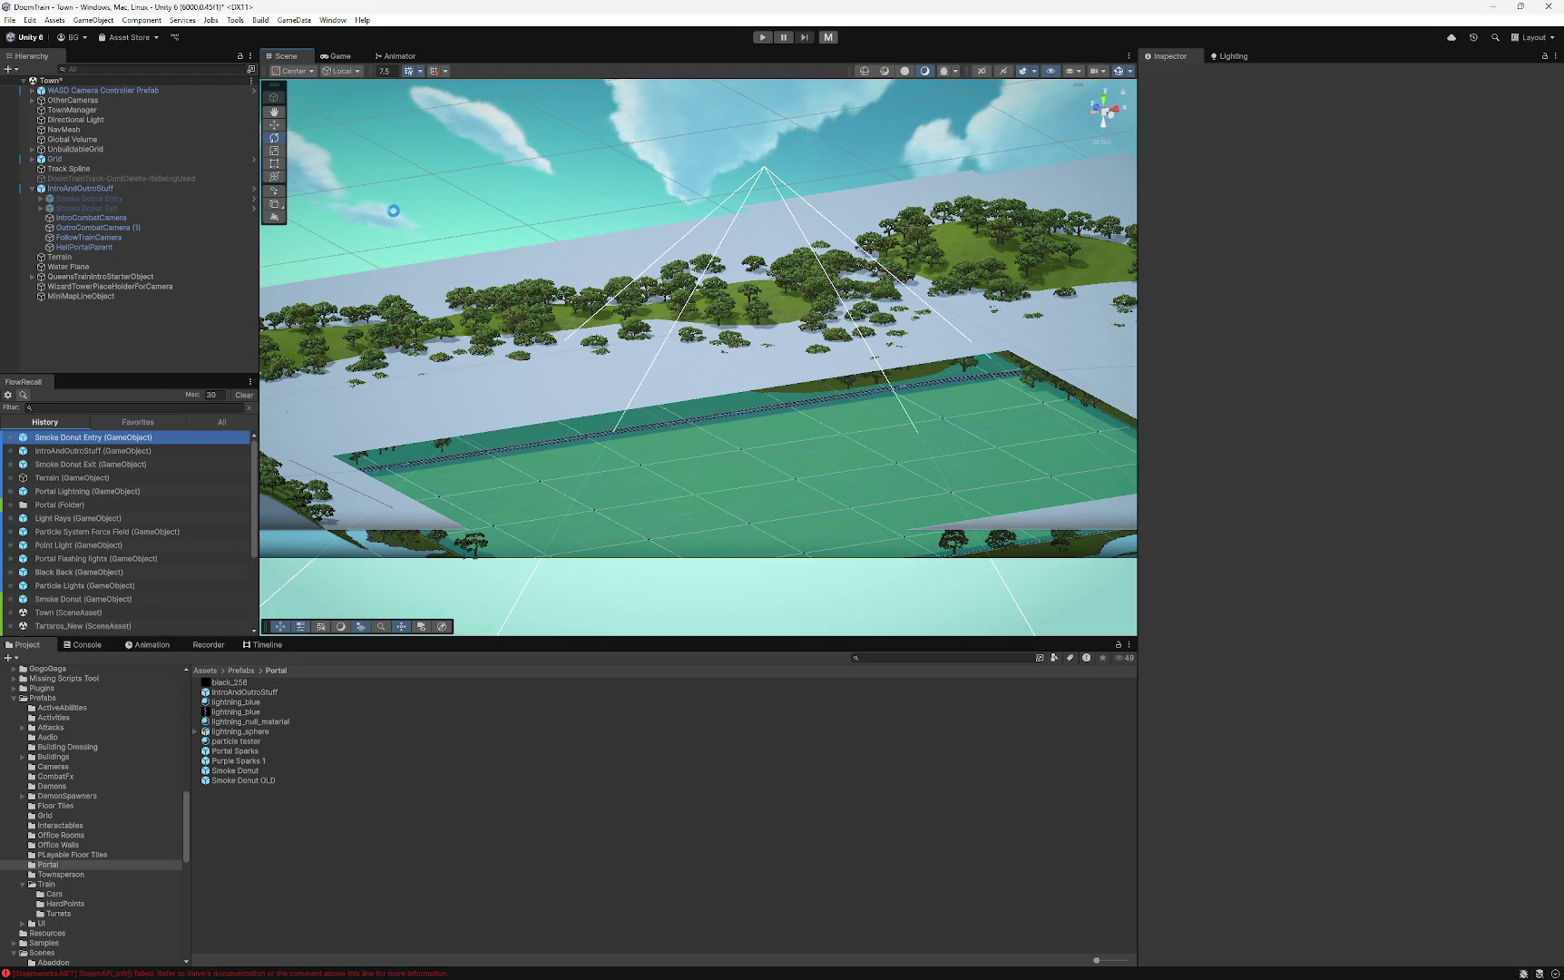
click(580, 190)
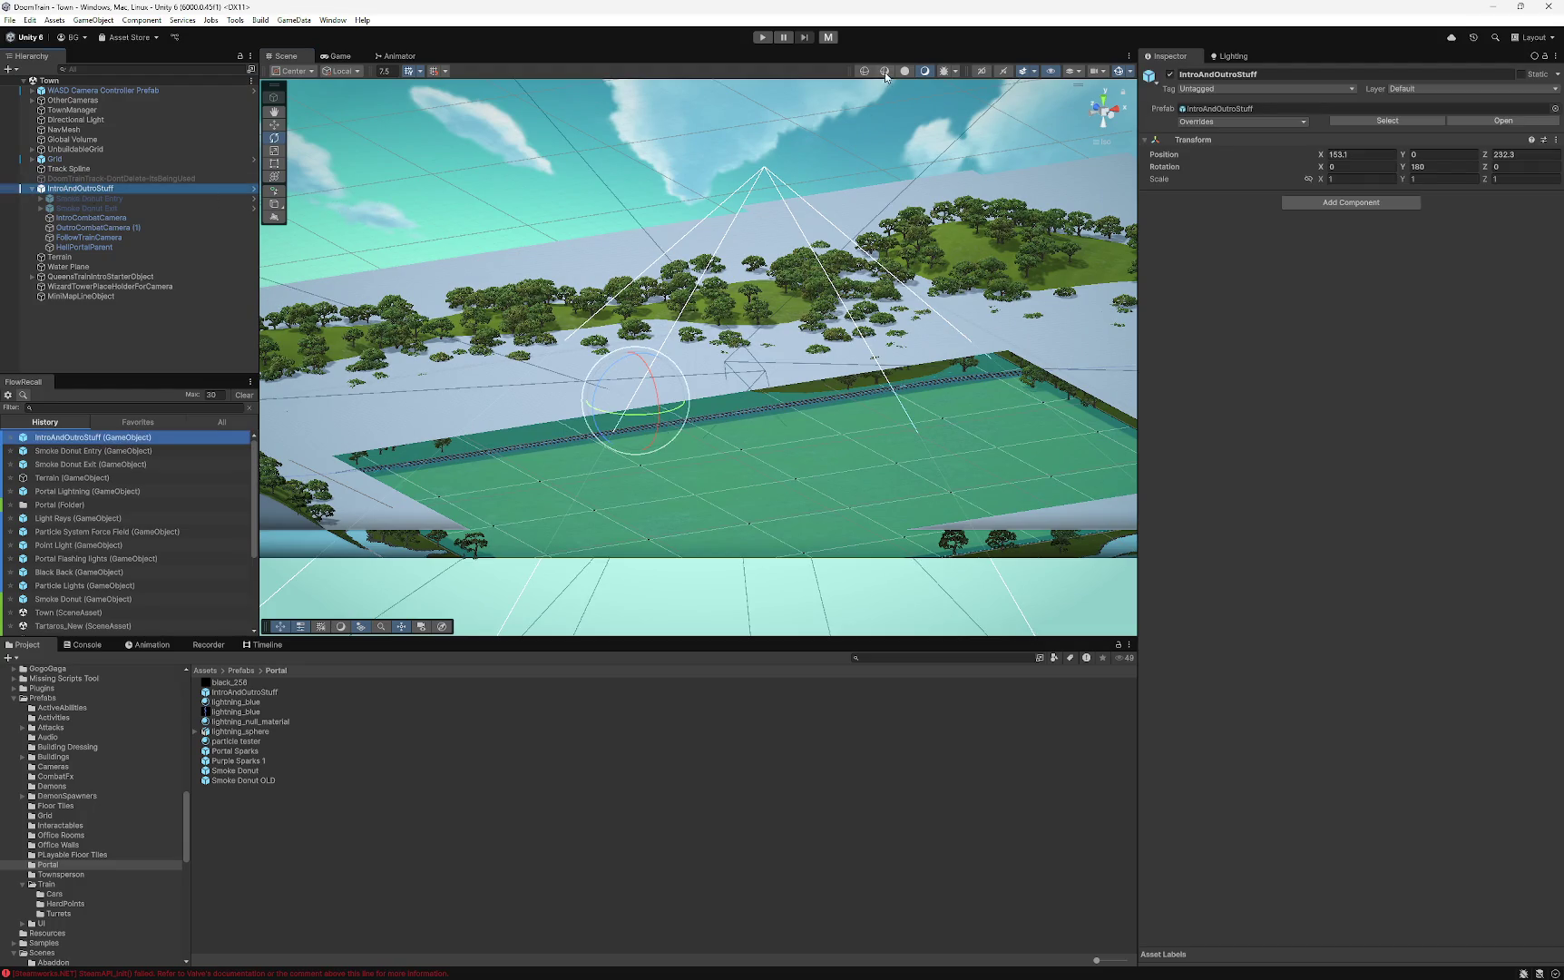
click(827, 40)
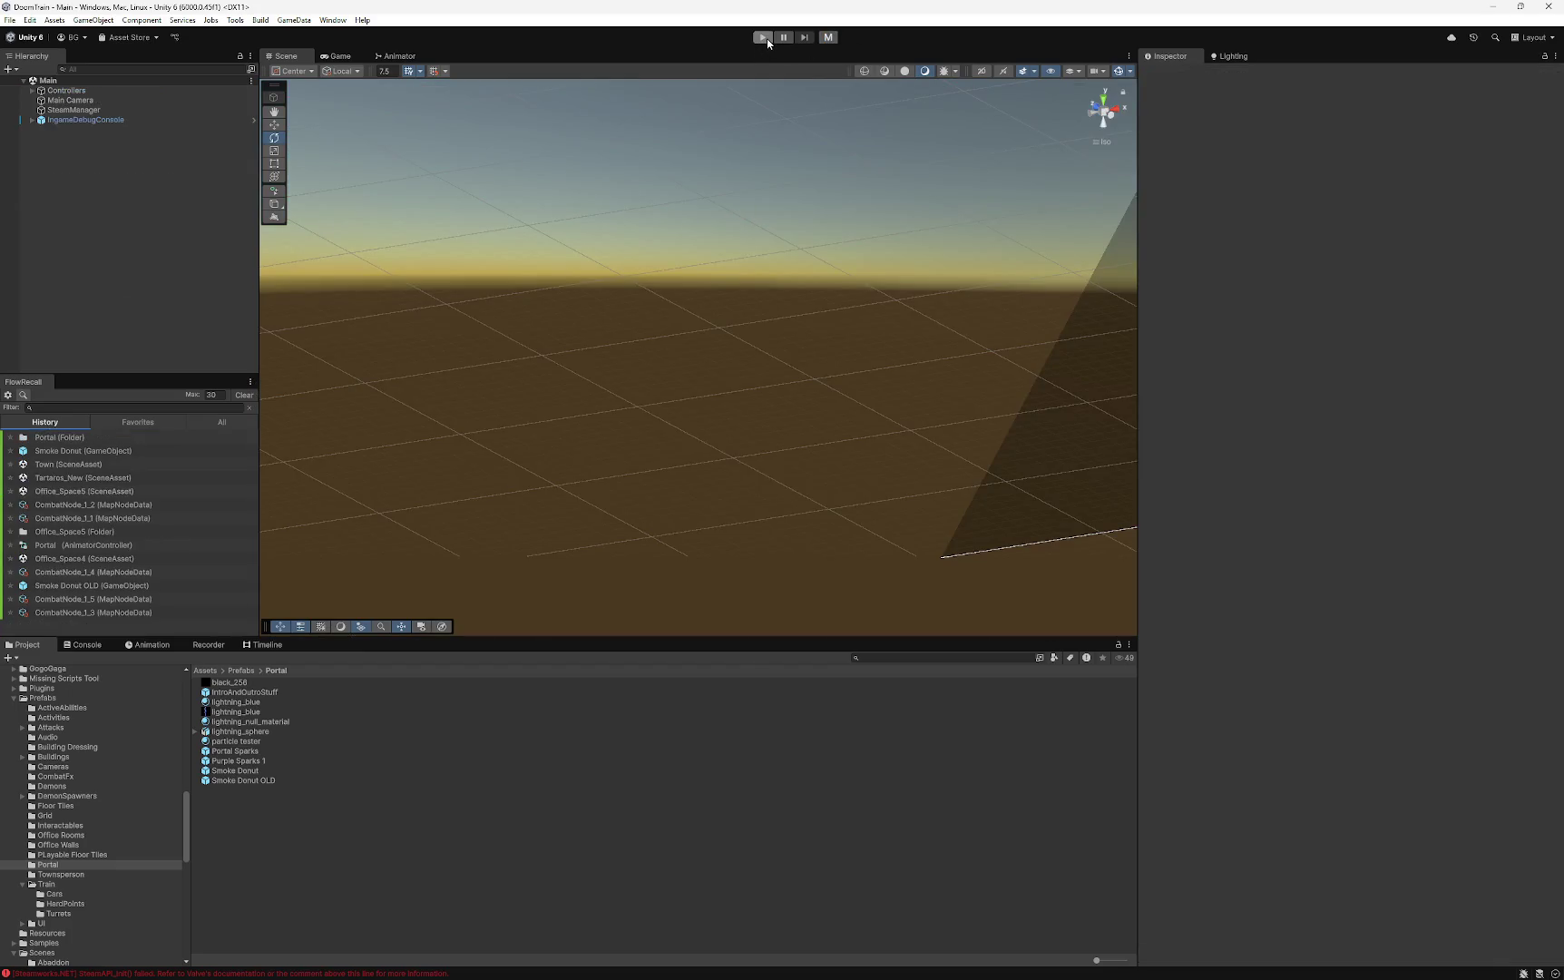
- Enter Play mode and load the gameSave_1-26 13-57 save
click(763, 38)
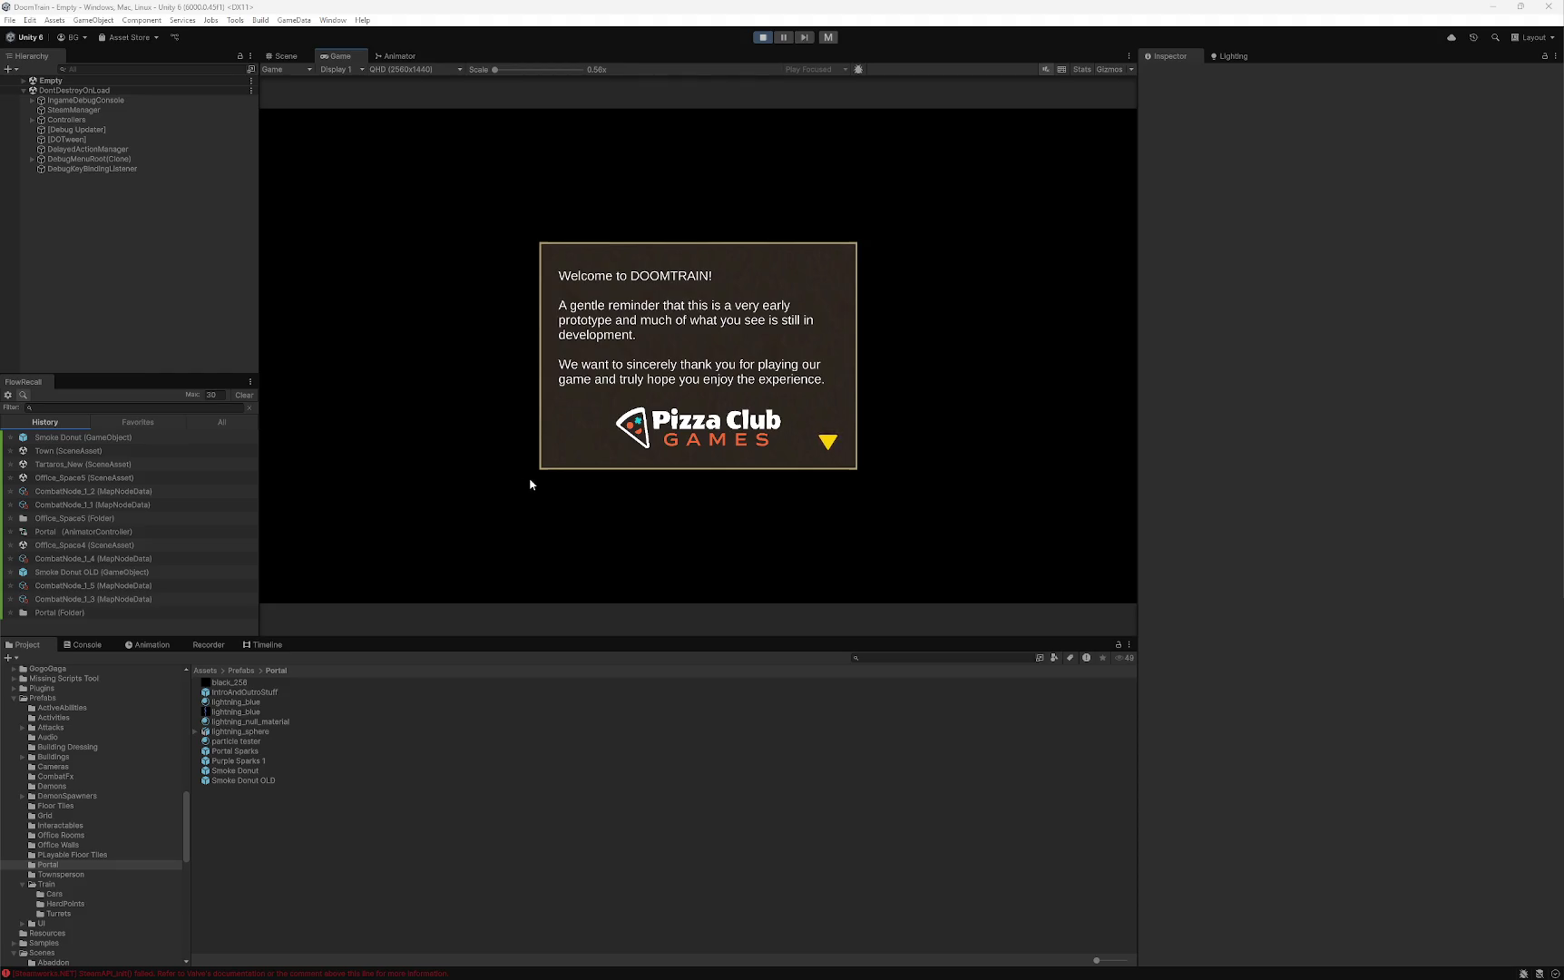
click(583, 456)
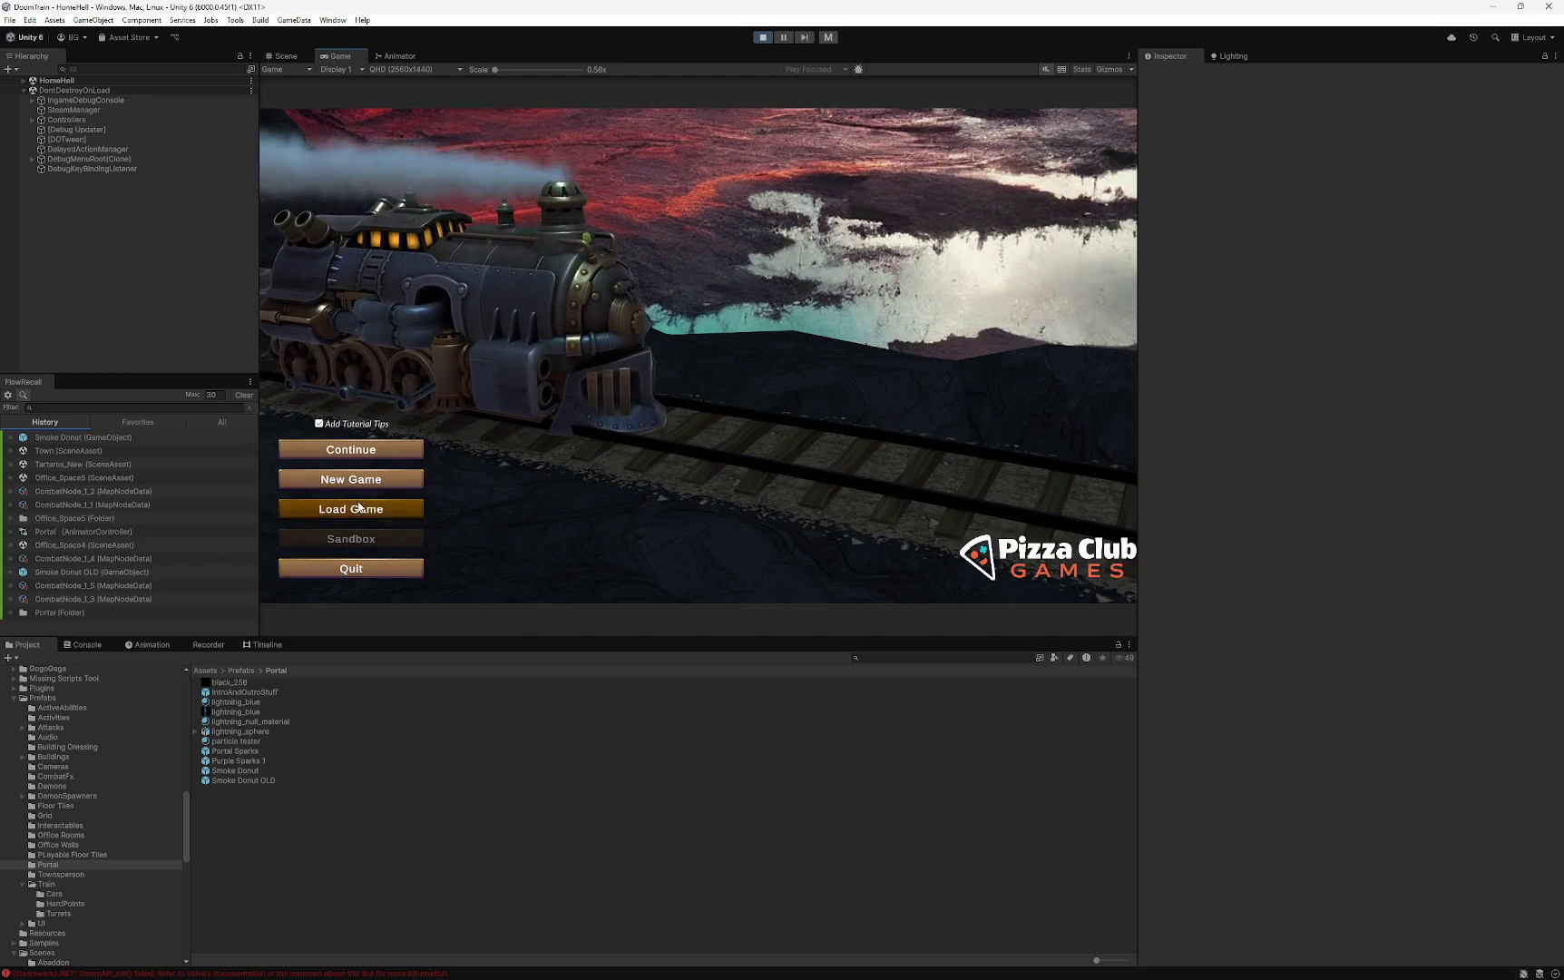
click(359, 508)
scroll(677, 337, down, 1)
scroll(677, 338, down, 6)
click(731, 390)
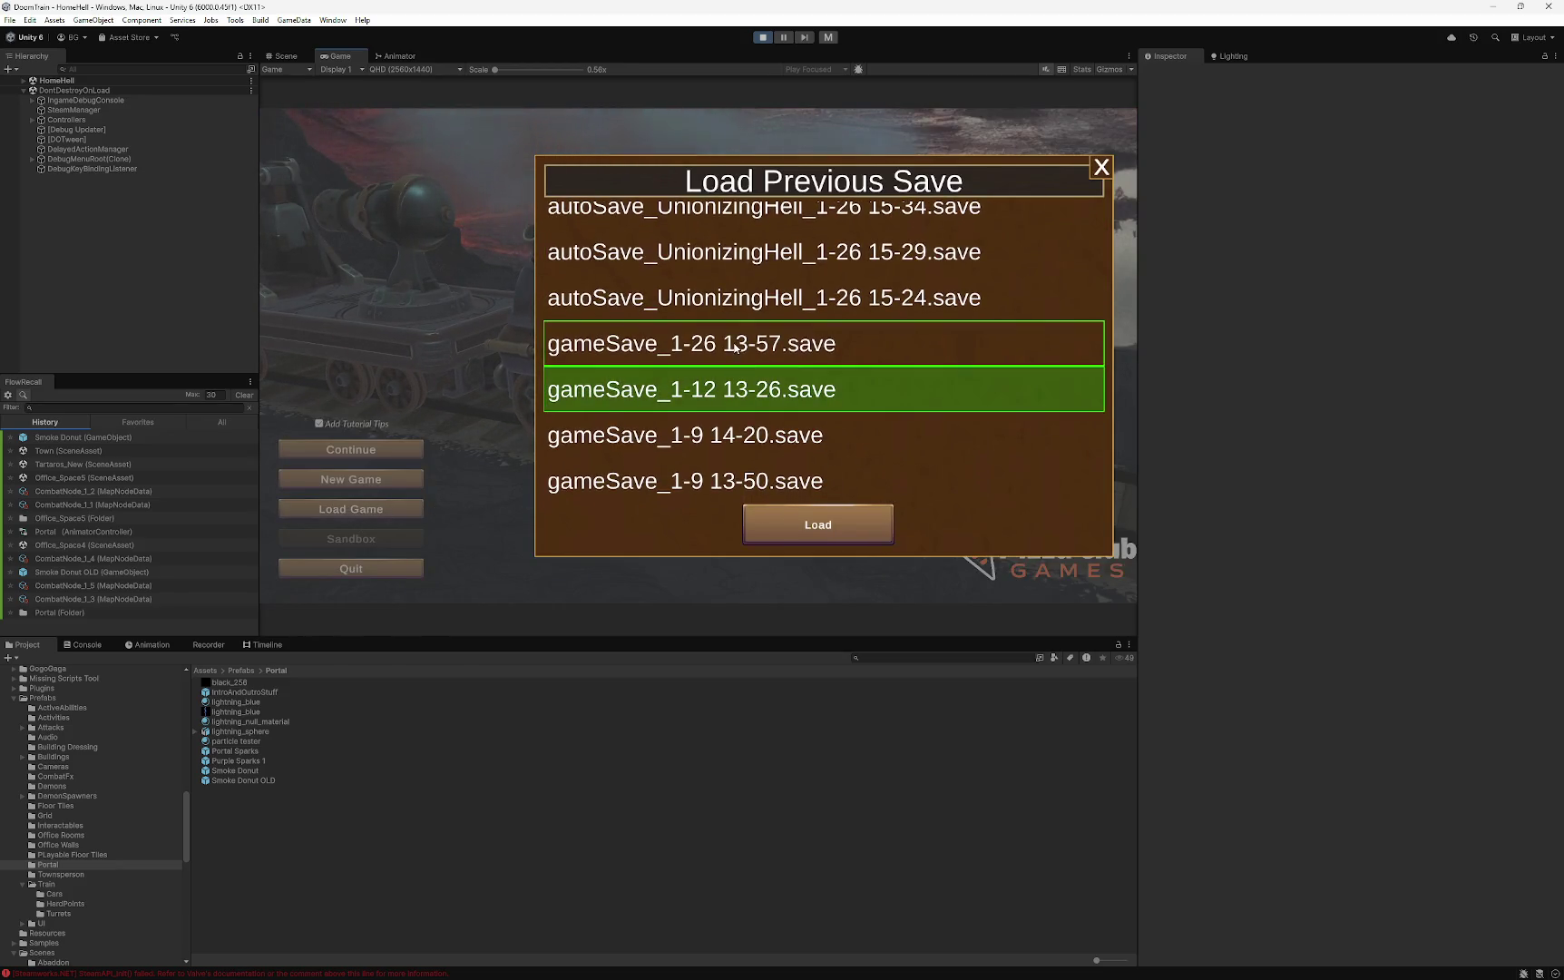
click(736, 345)
click(804, 525)
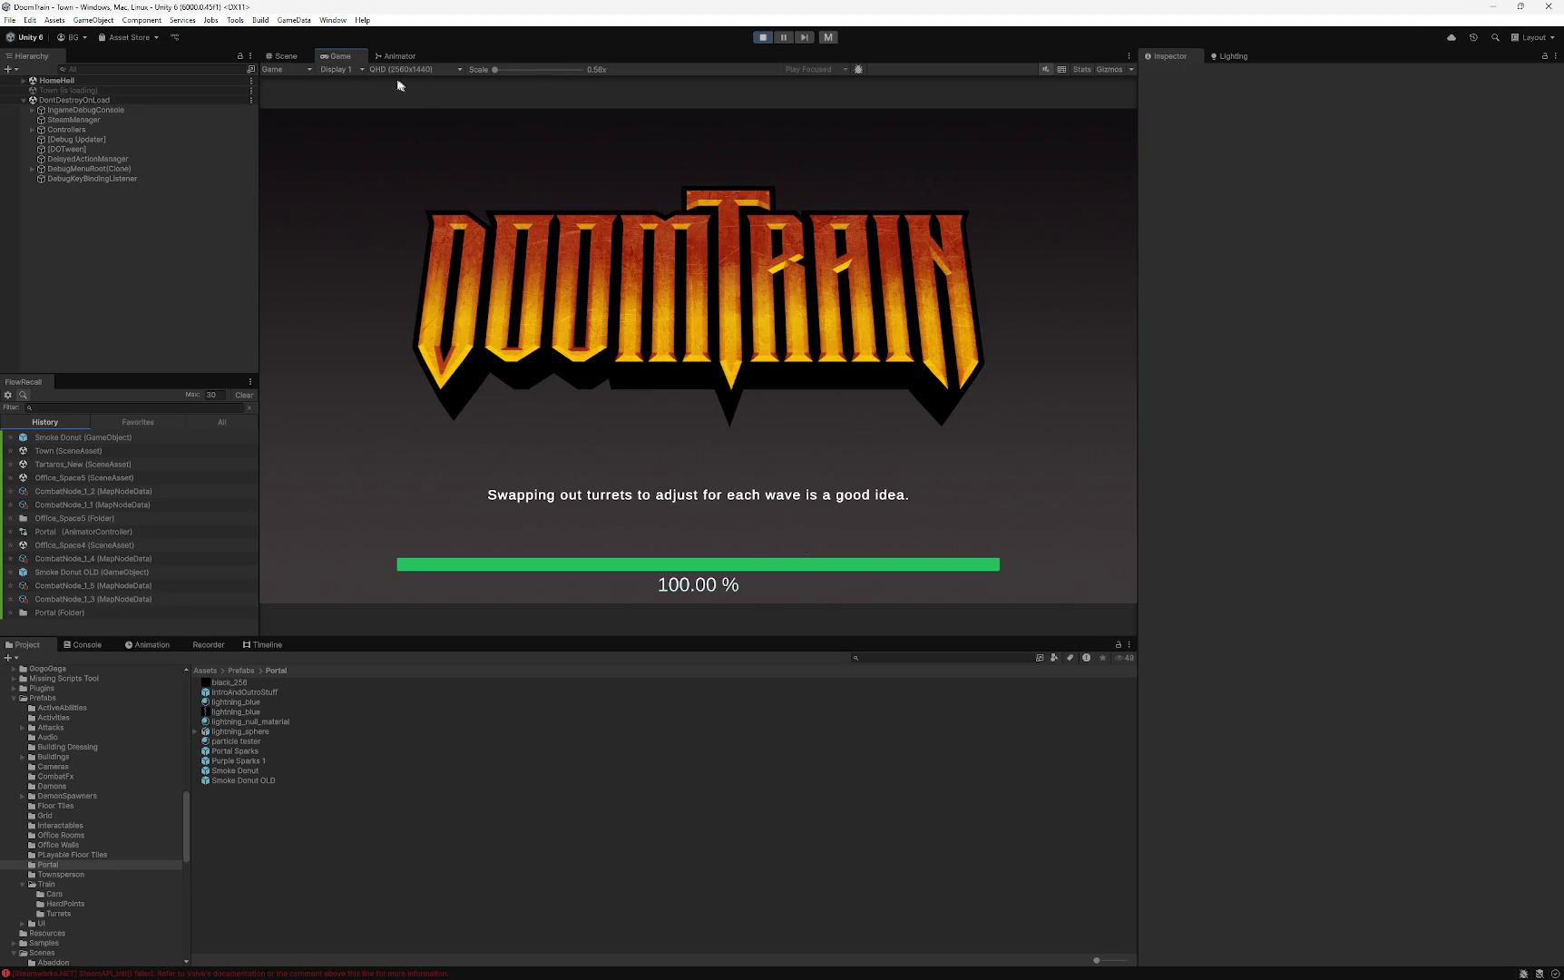
- Maximize the Game view, upgrade the Wizard Tower, advance the wizard's dialogue, then stop playing
right_click(341, 55)
click(377, 95)
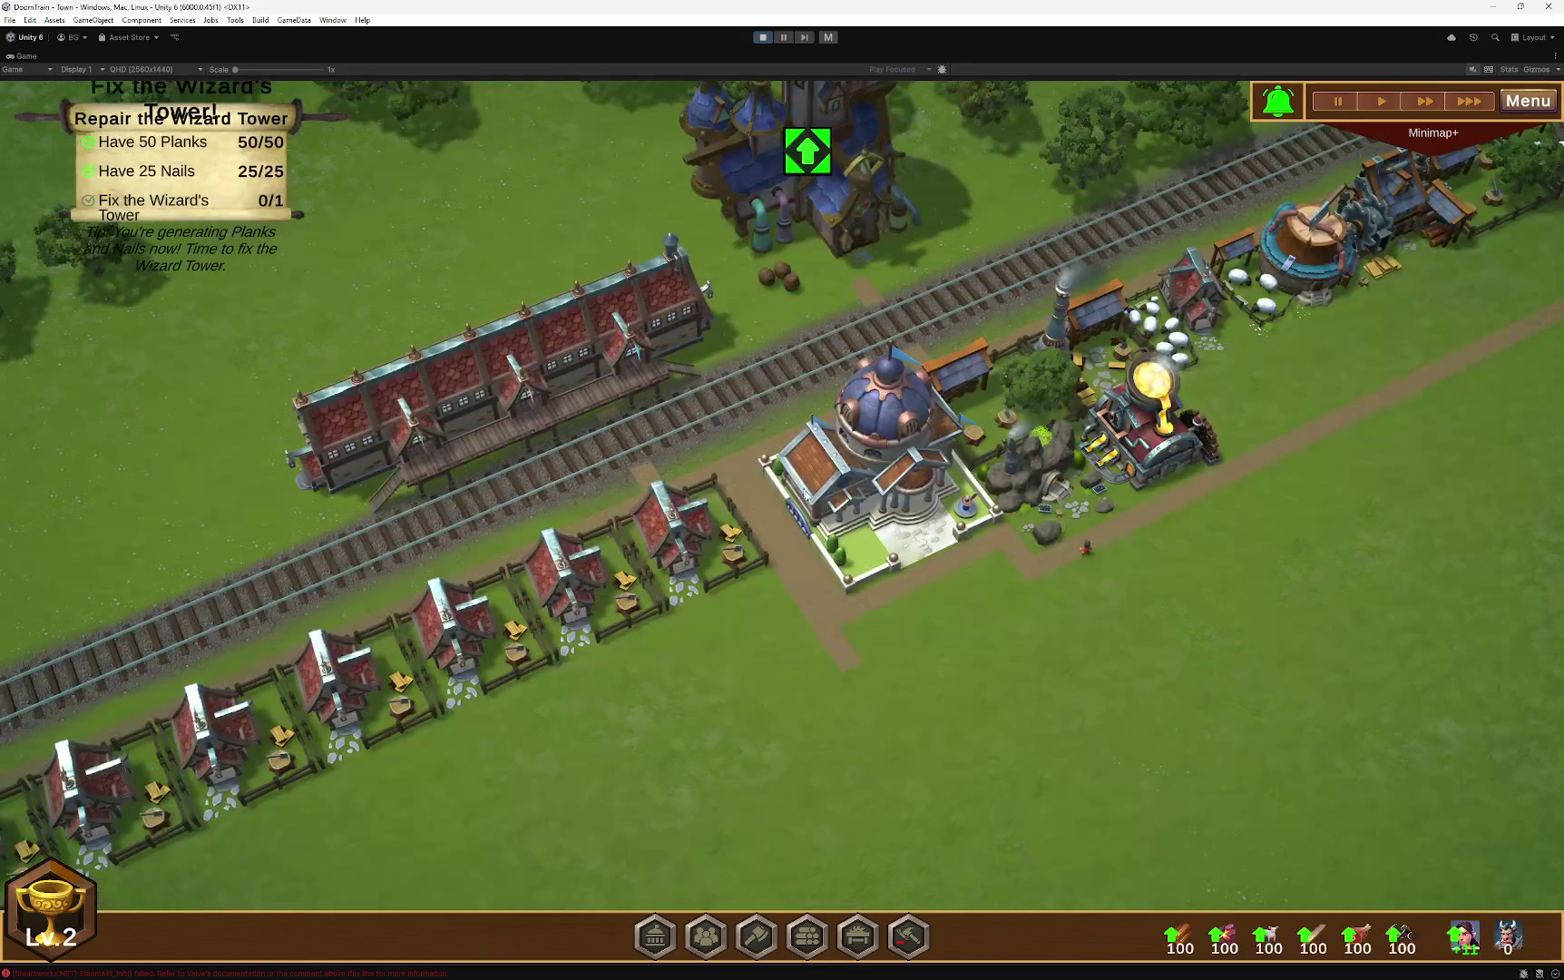
scroll(933, 641, down, 3)
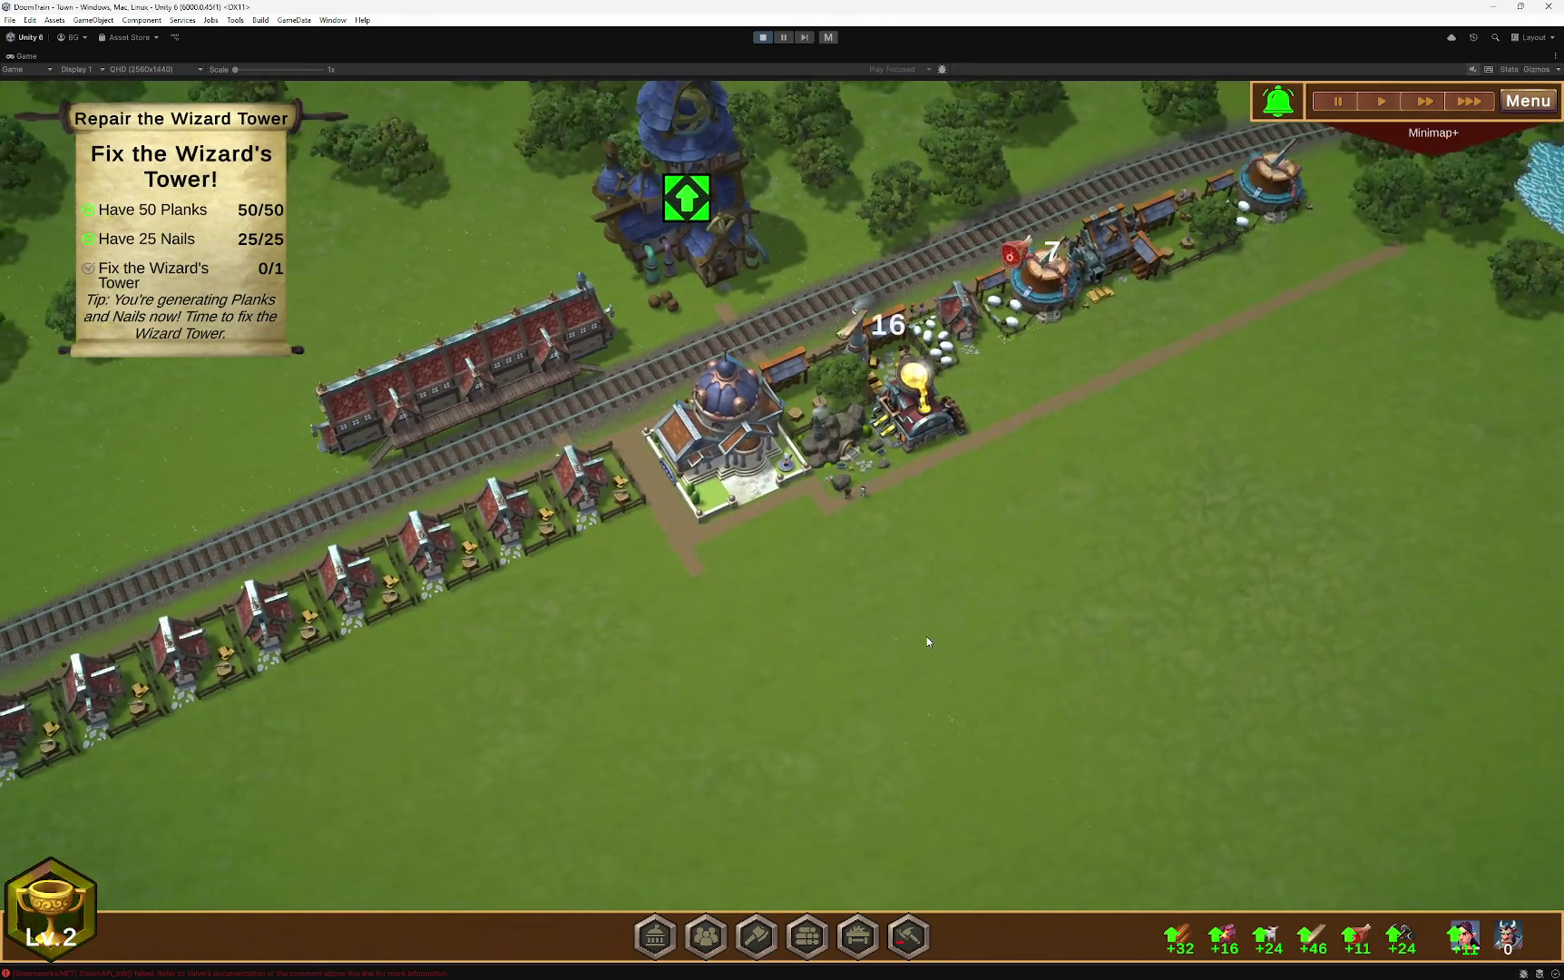
scroll(860, 594, up, 2)
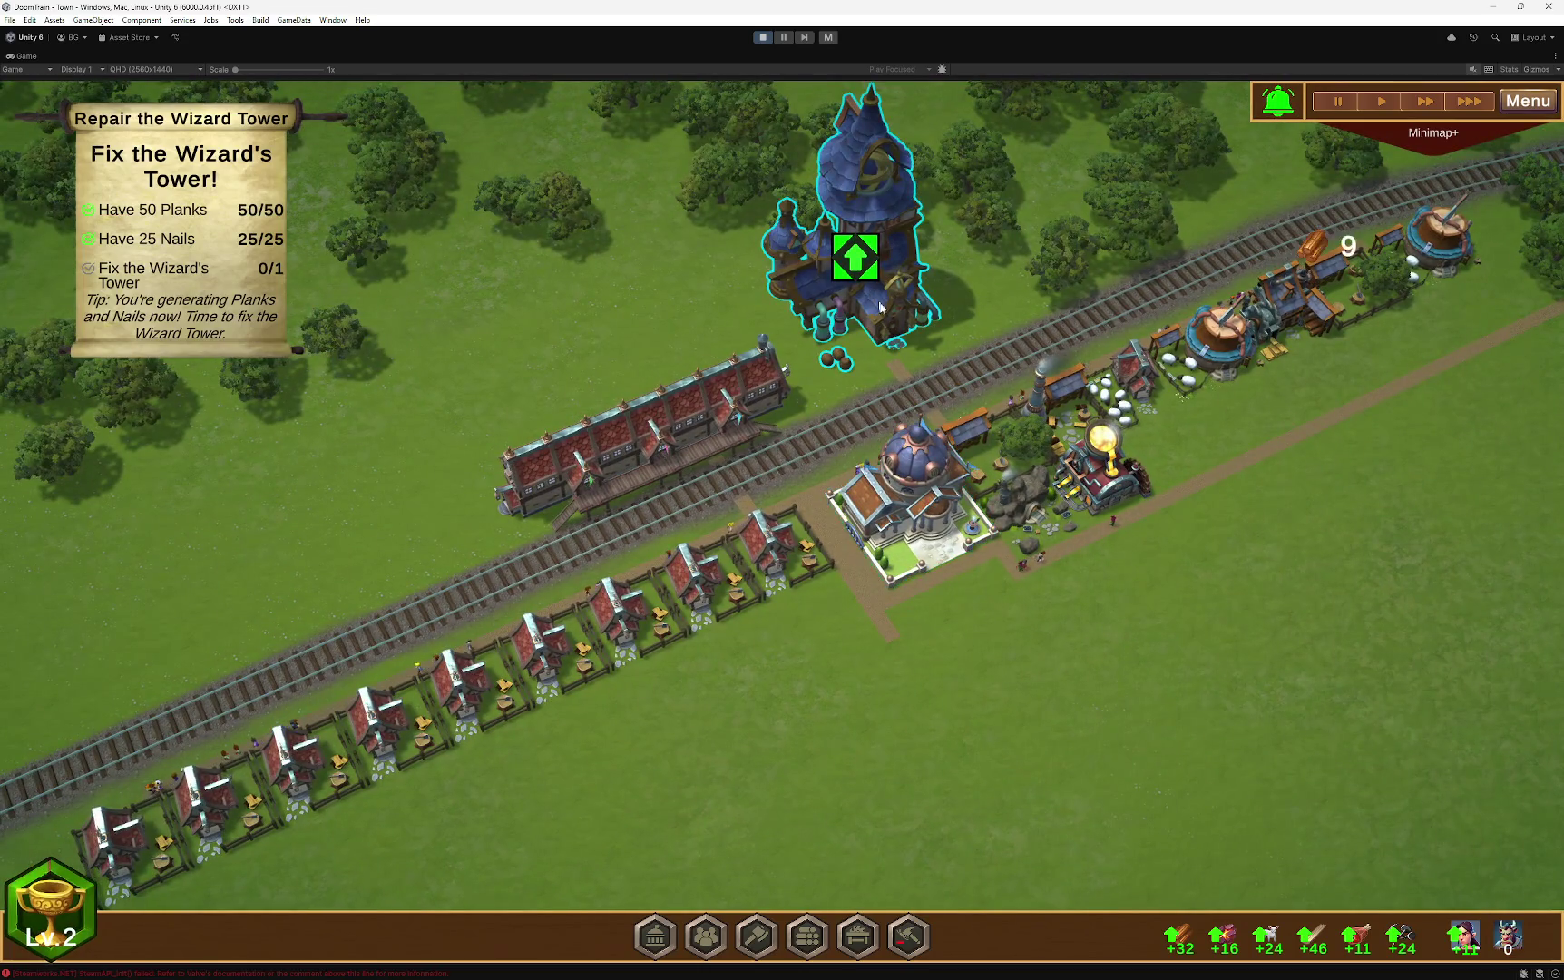
click(855, 257)
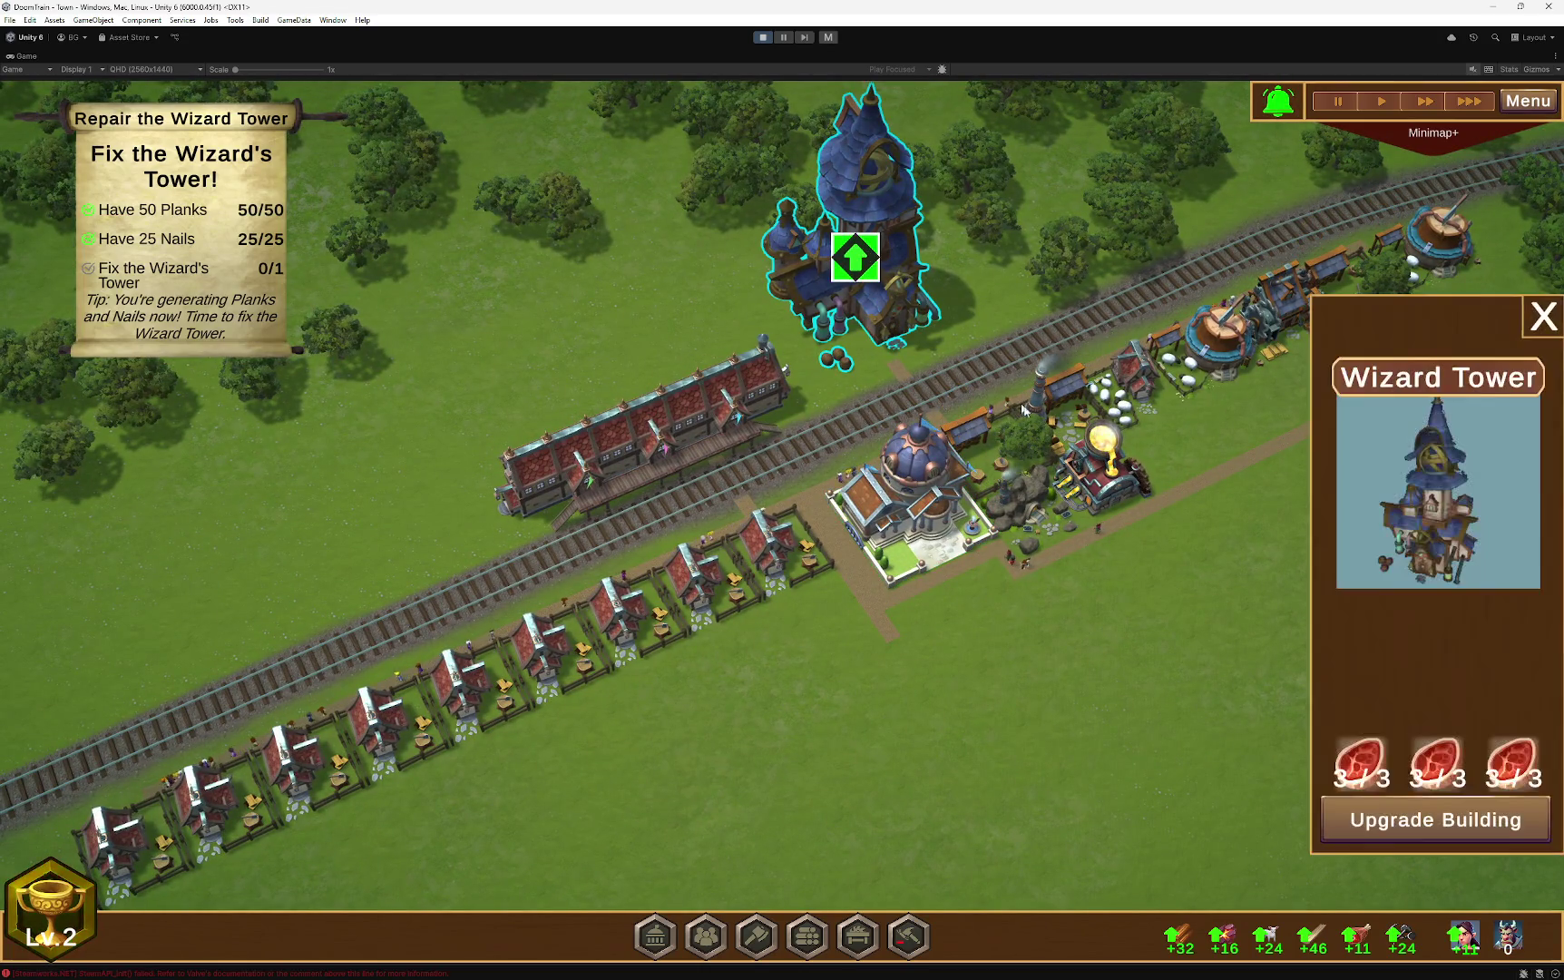
click(1396, 818)
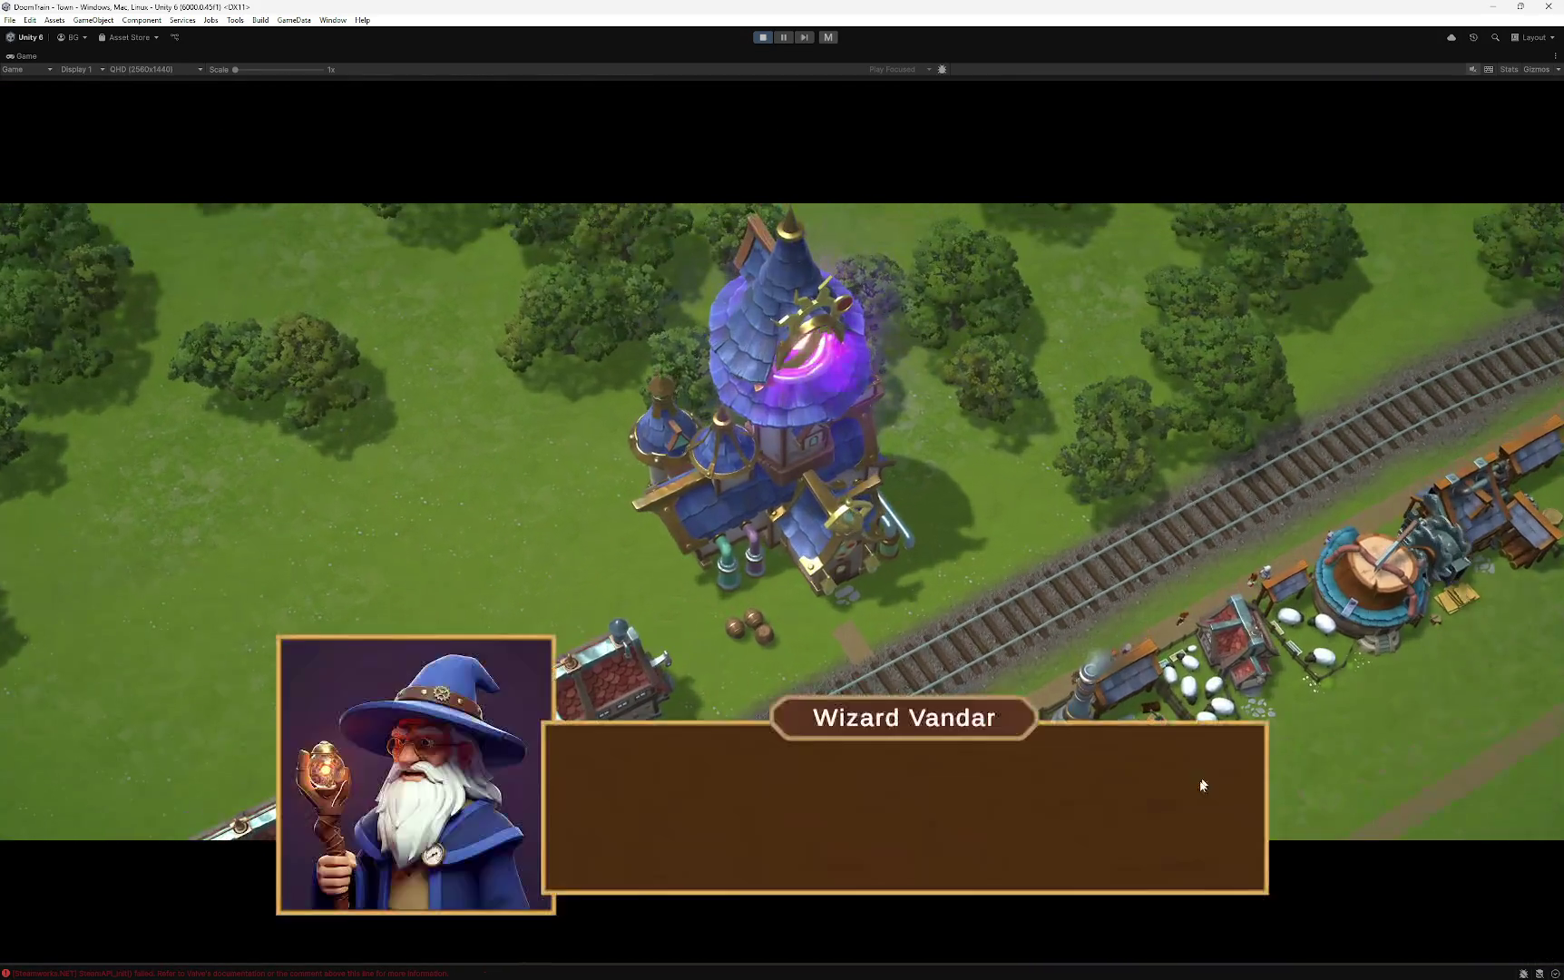
click(1114, 799)
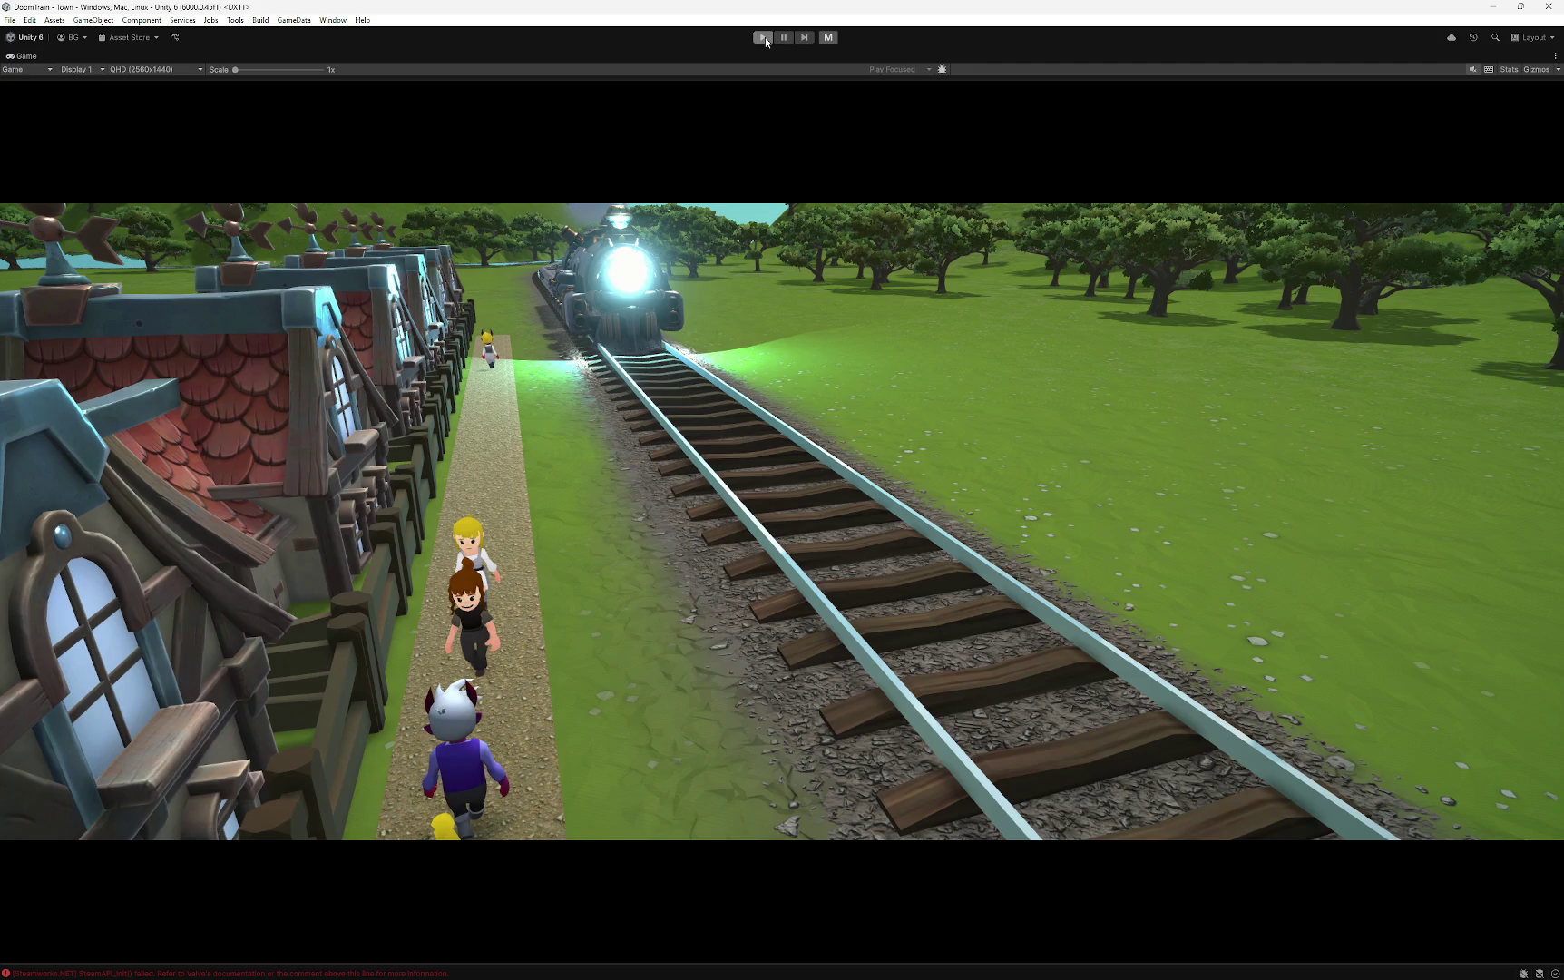
click(764, 36)
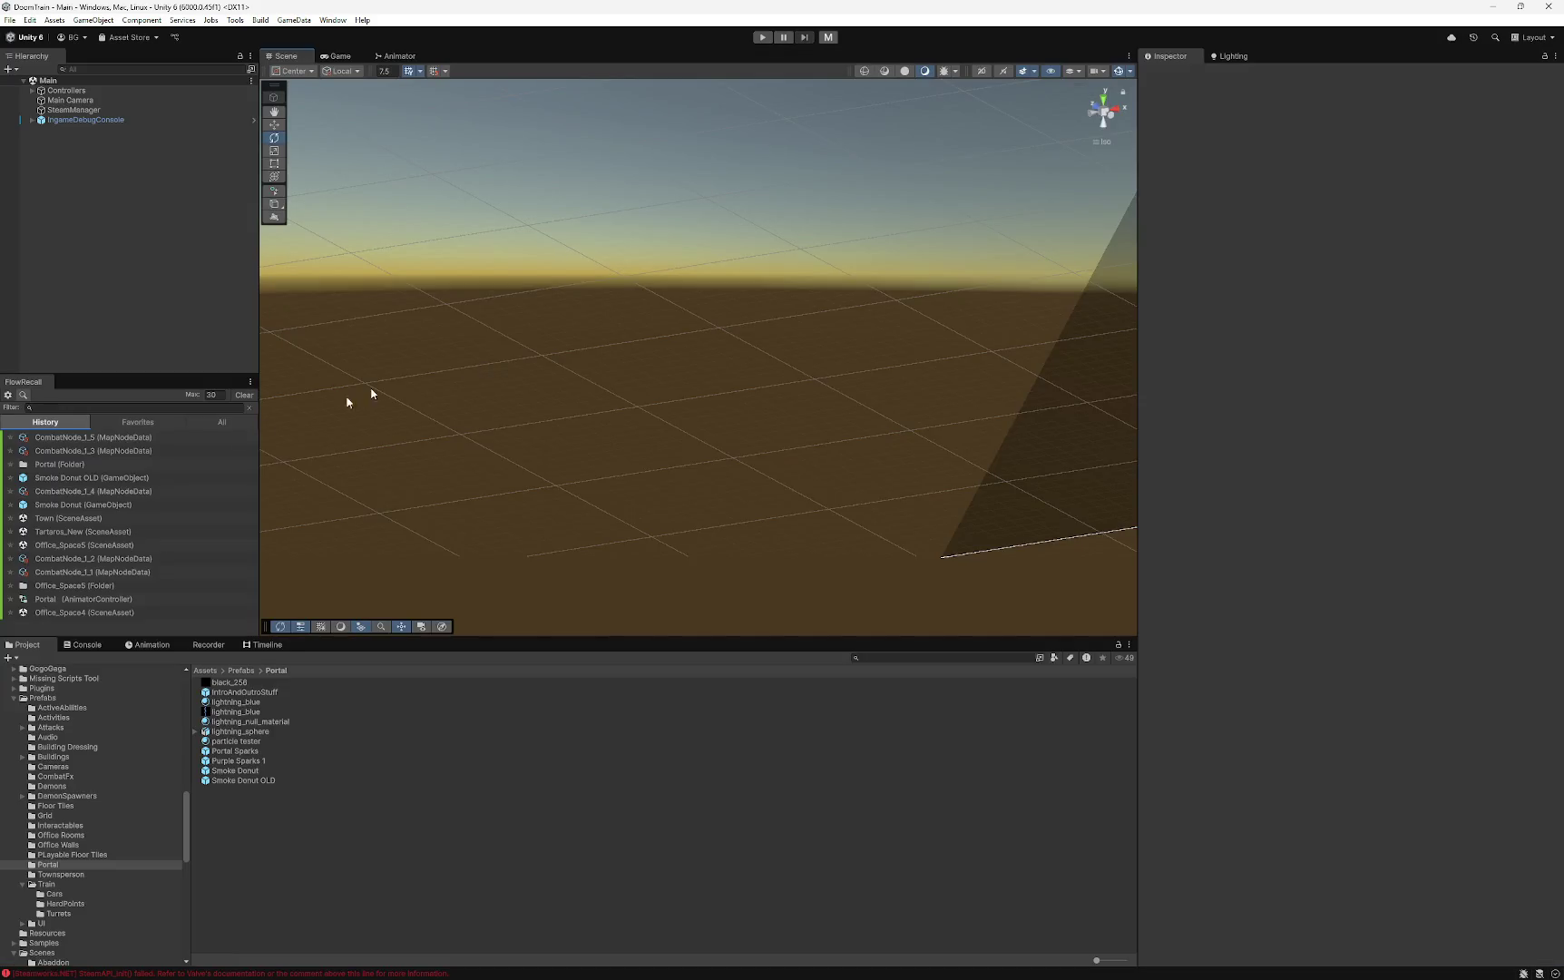
- Enable Play On Awake on the Smoke Donut prefab's particle system, expand Emission, and restart Play mode
click(243, 771)
click(1313, 457)
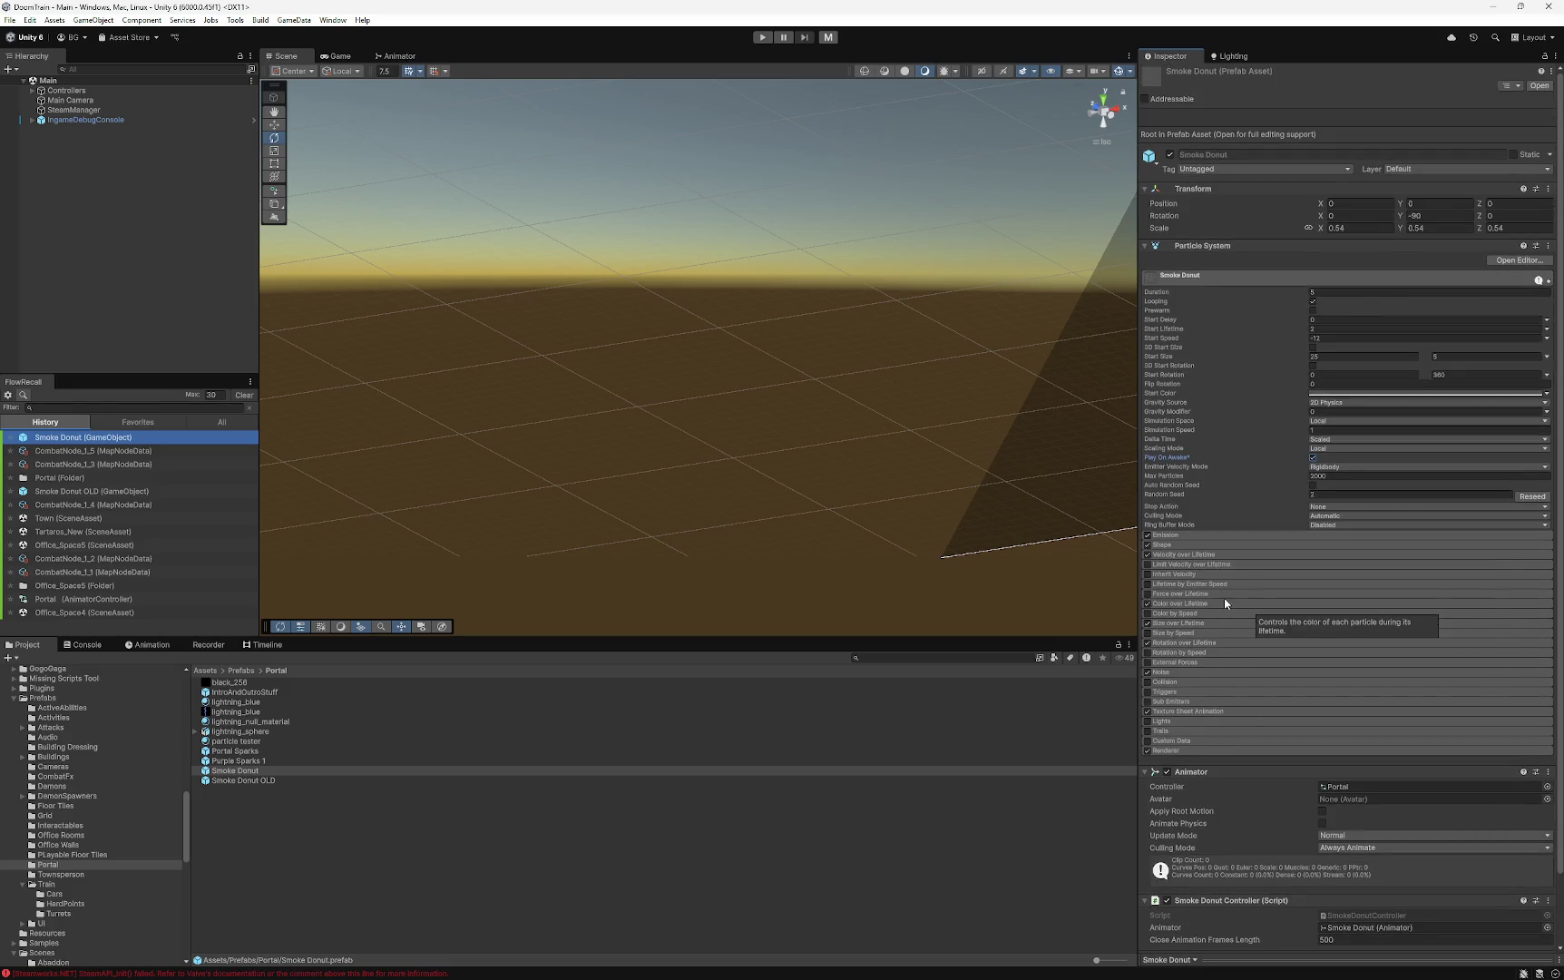
click(1168, 536)
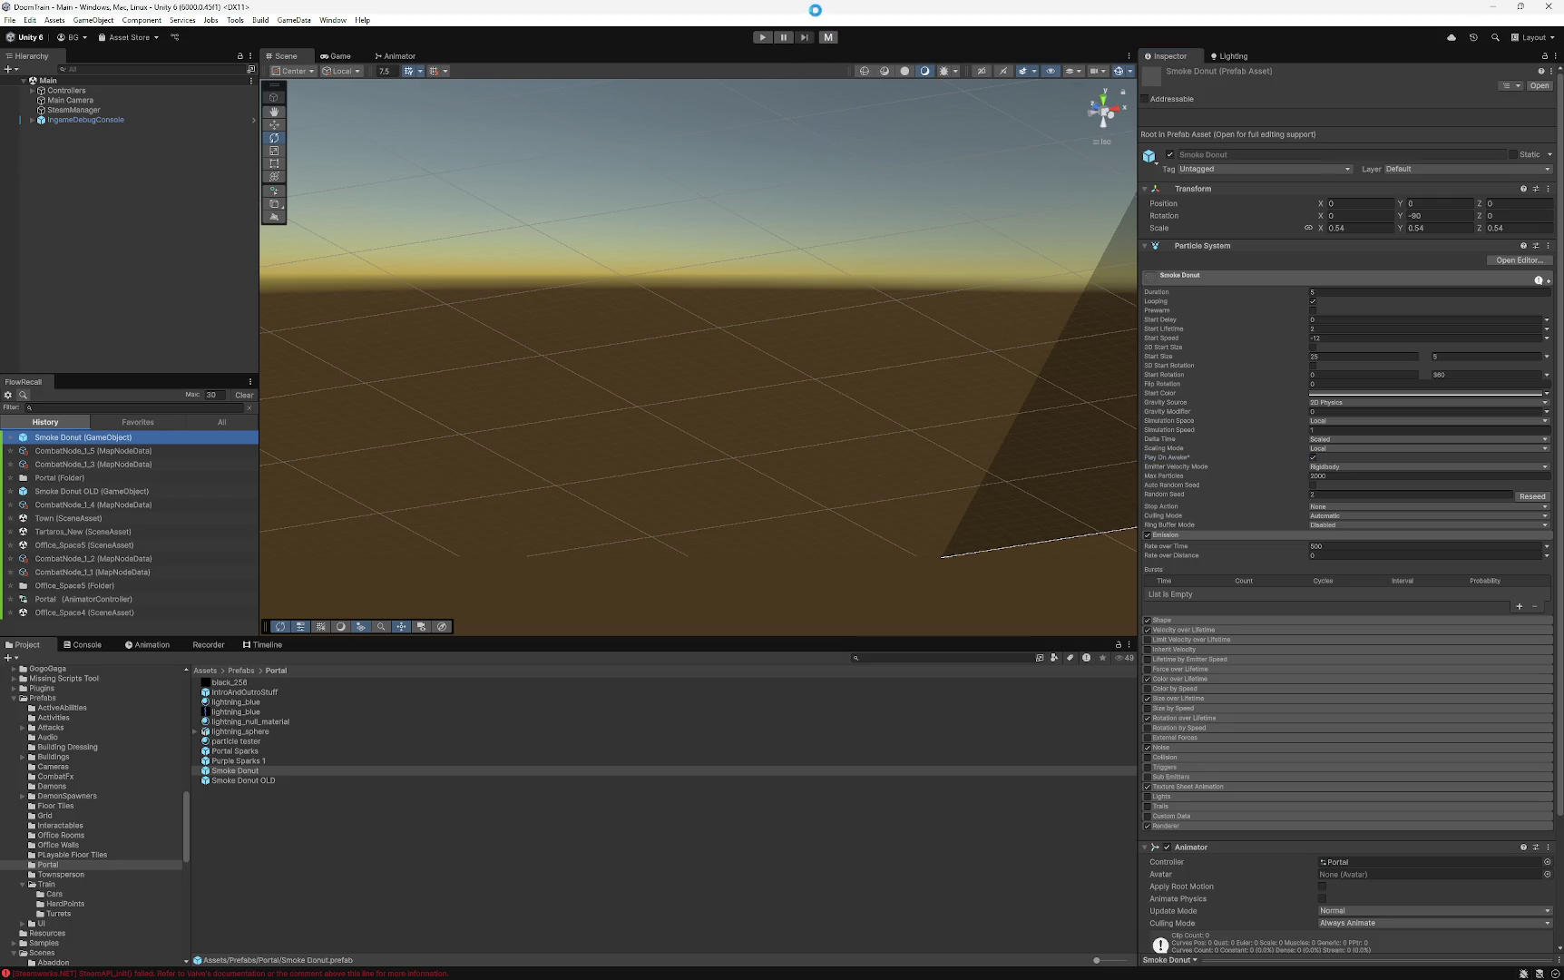
click(761, 38)
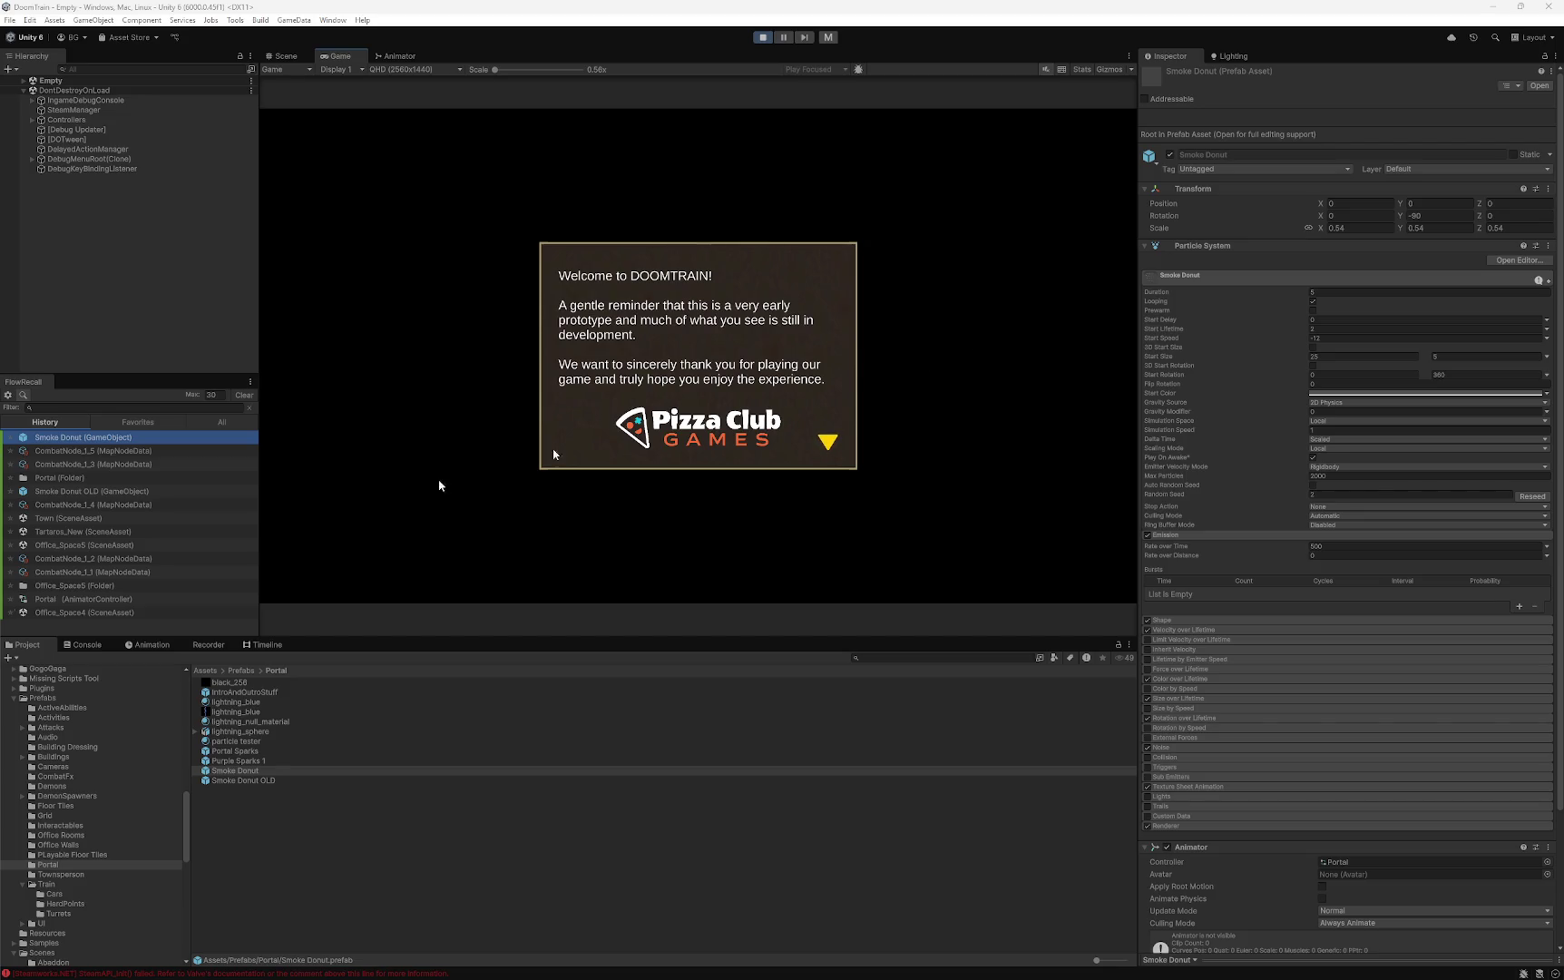
- Dismiss the welcome, load save gameSave_1-26 13-57, and maximize the Game view
click(690, 365)
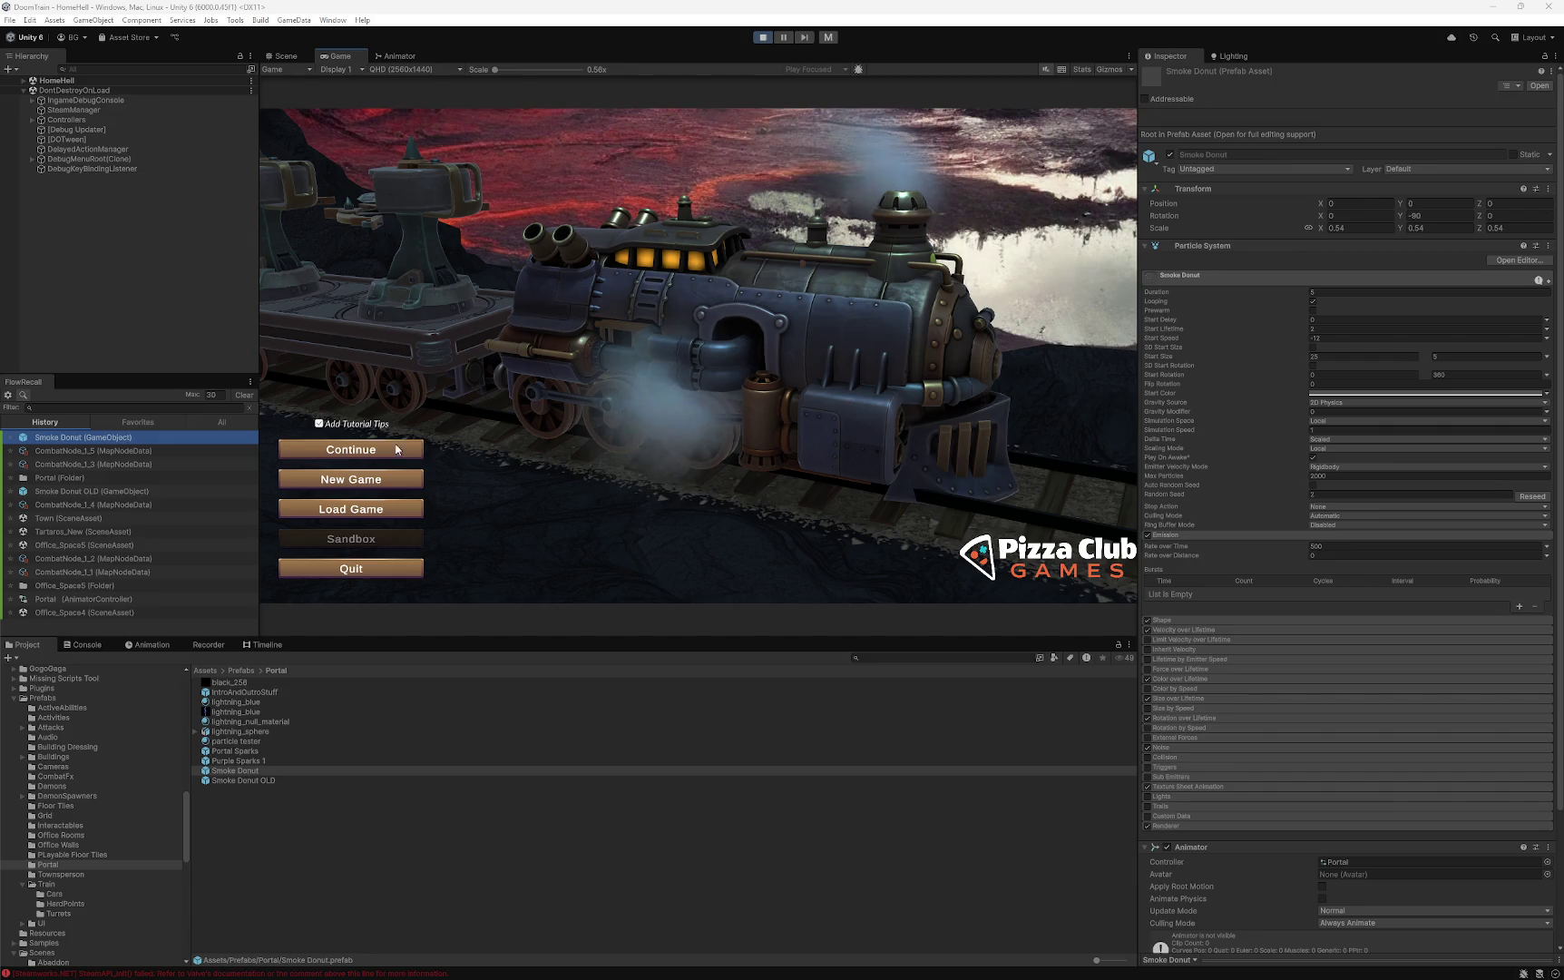
click(399, 508)
scroll(770, 412, down, 5)
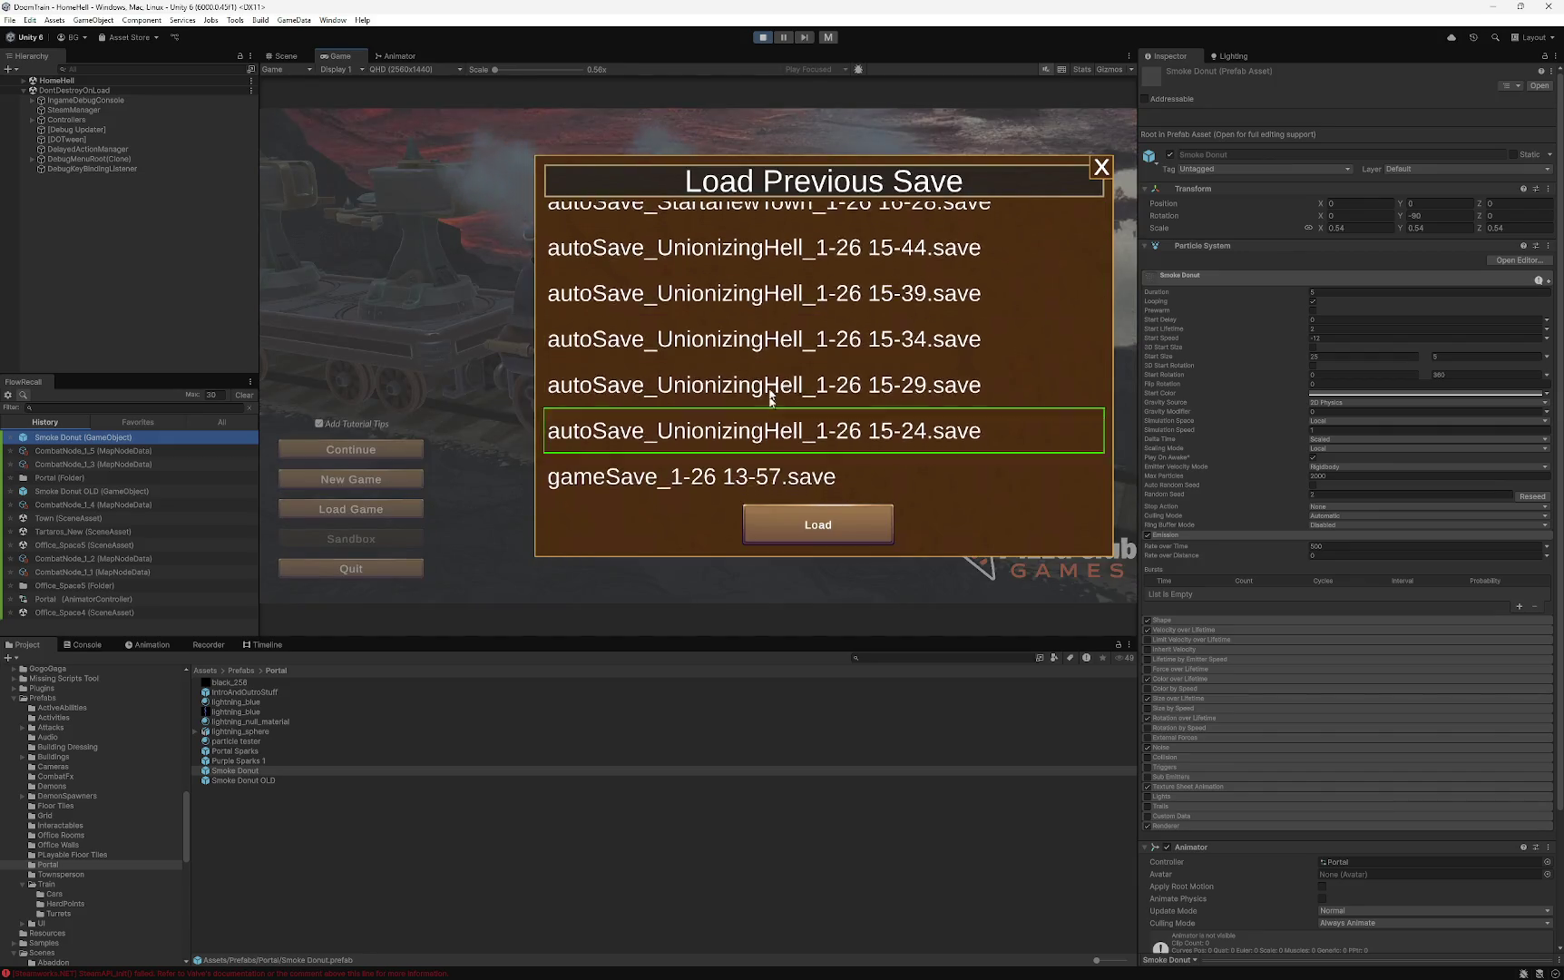
scroll(770, 412, down, 3)
click(780, 346)
click(842, 538)
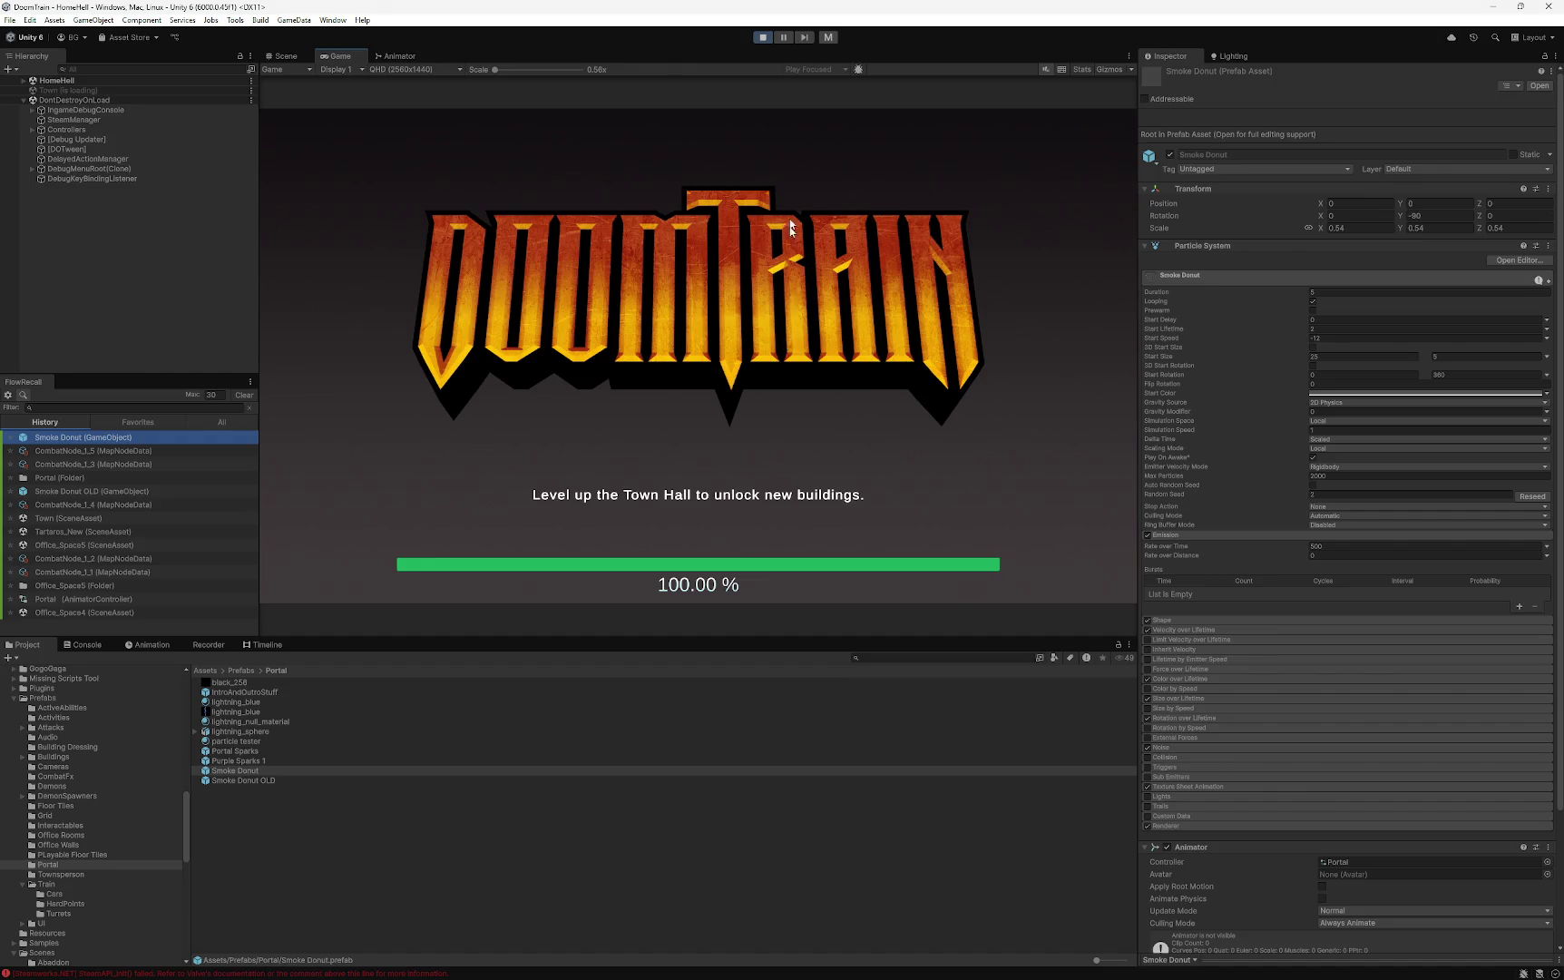
right_click(334, 60)
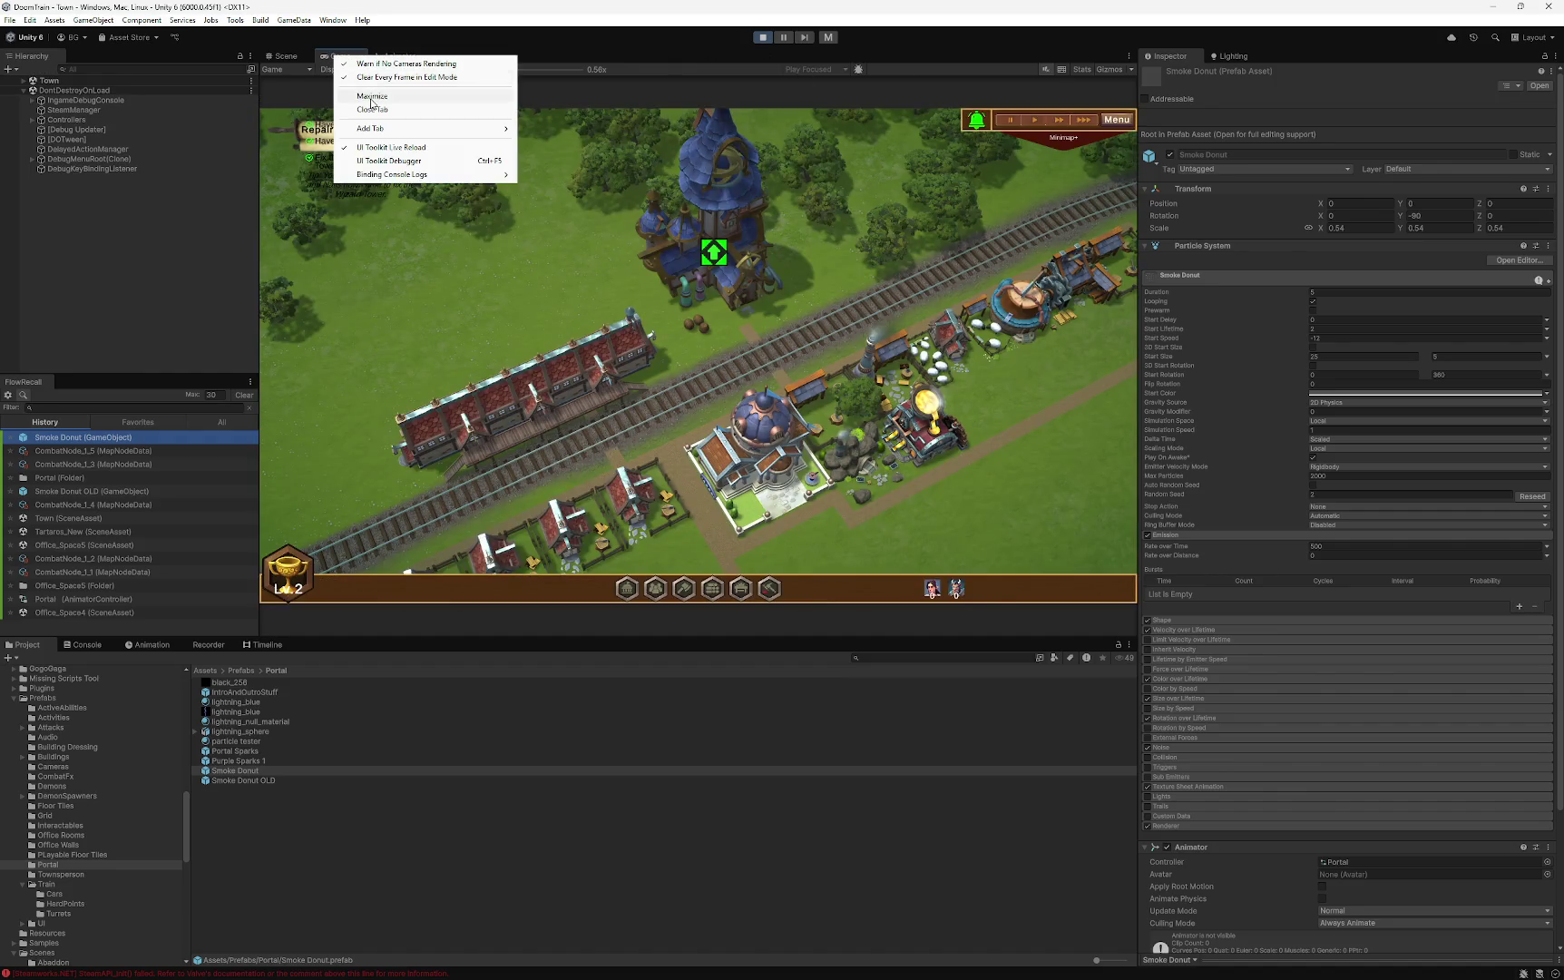
click(381, 98)
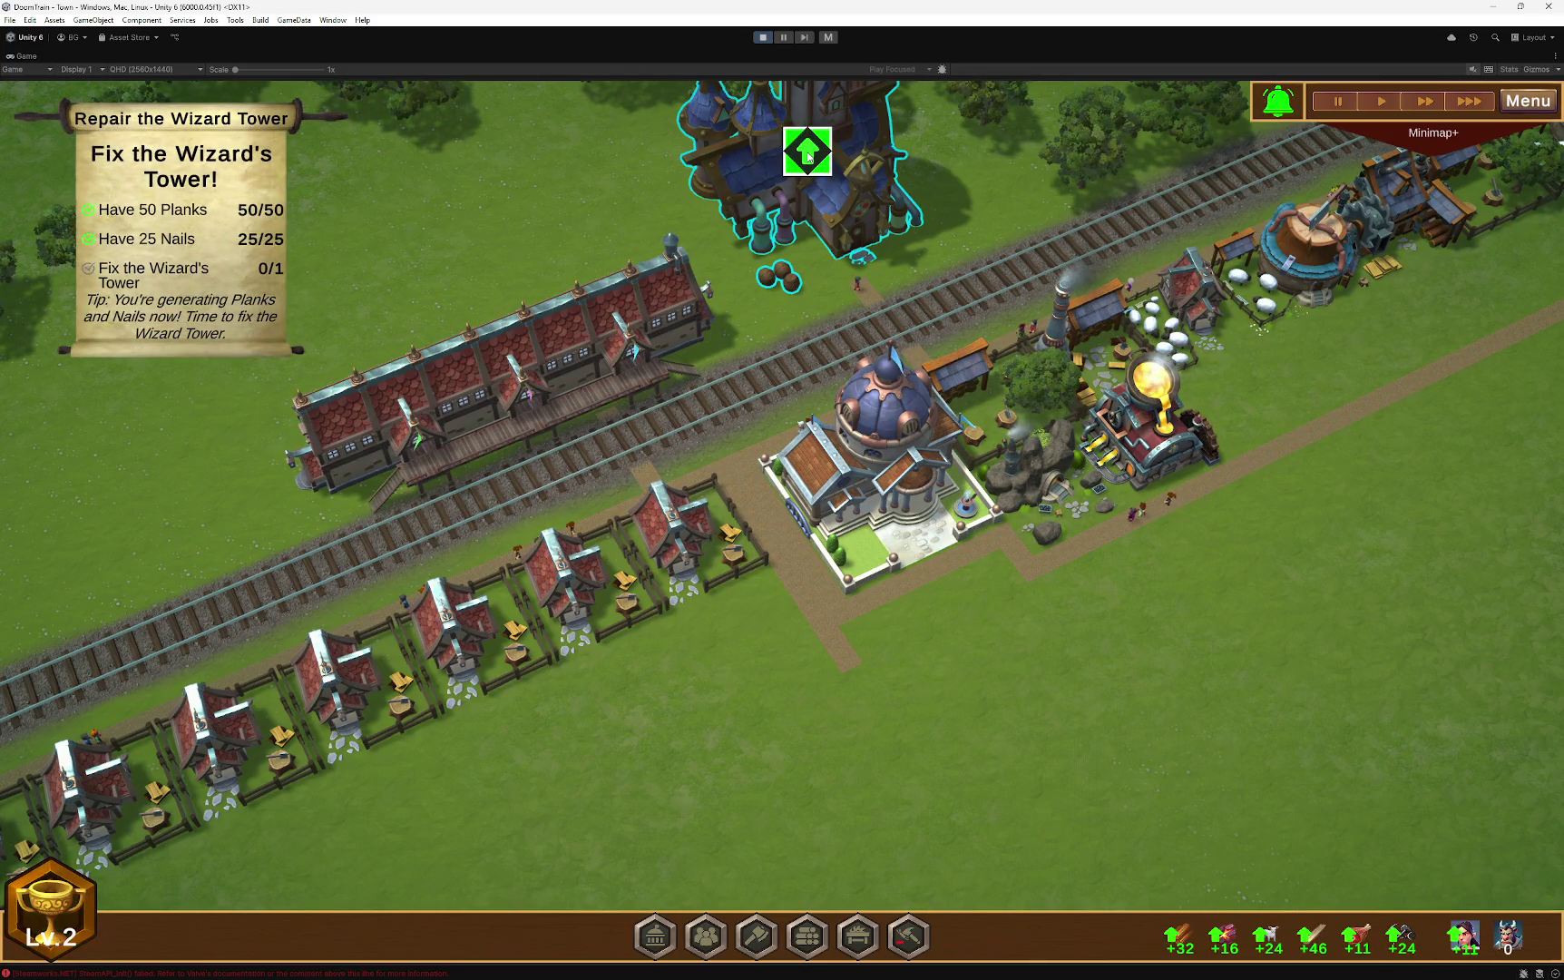
- Upgrade the Wizard Tower, zooming the camera during repair, then hide the HUD with H
click(844, 192)
click(1361, 816)
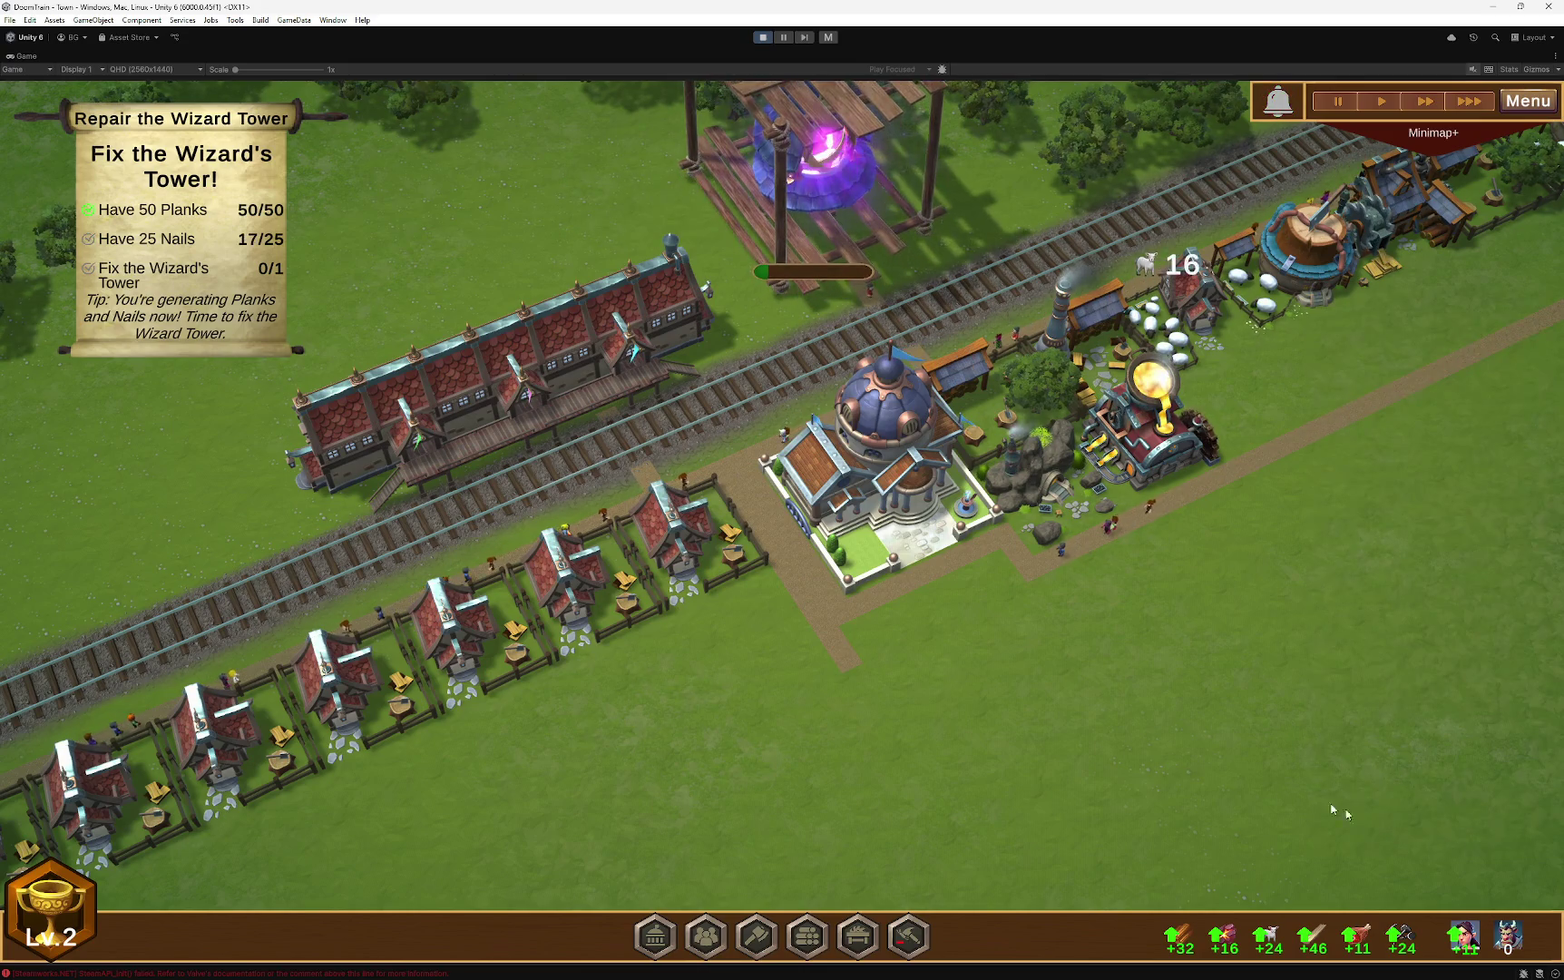
scroll(926, 580, down, 3)
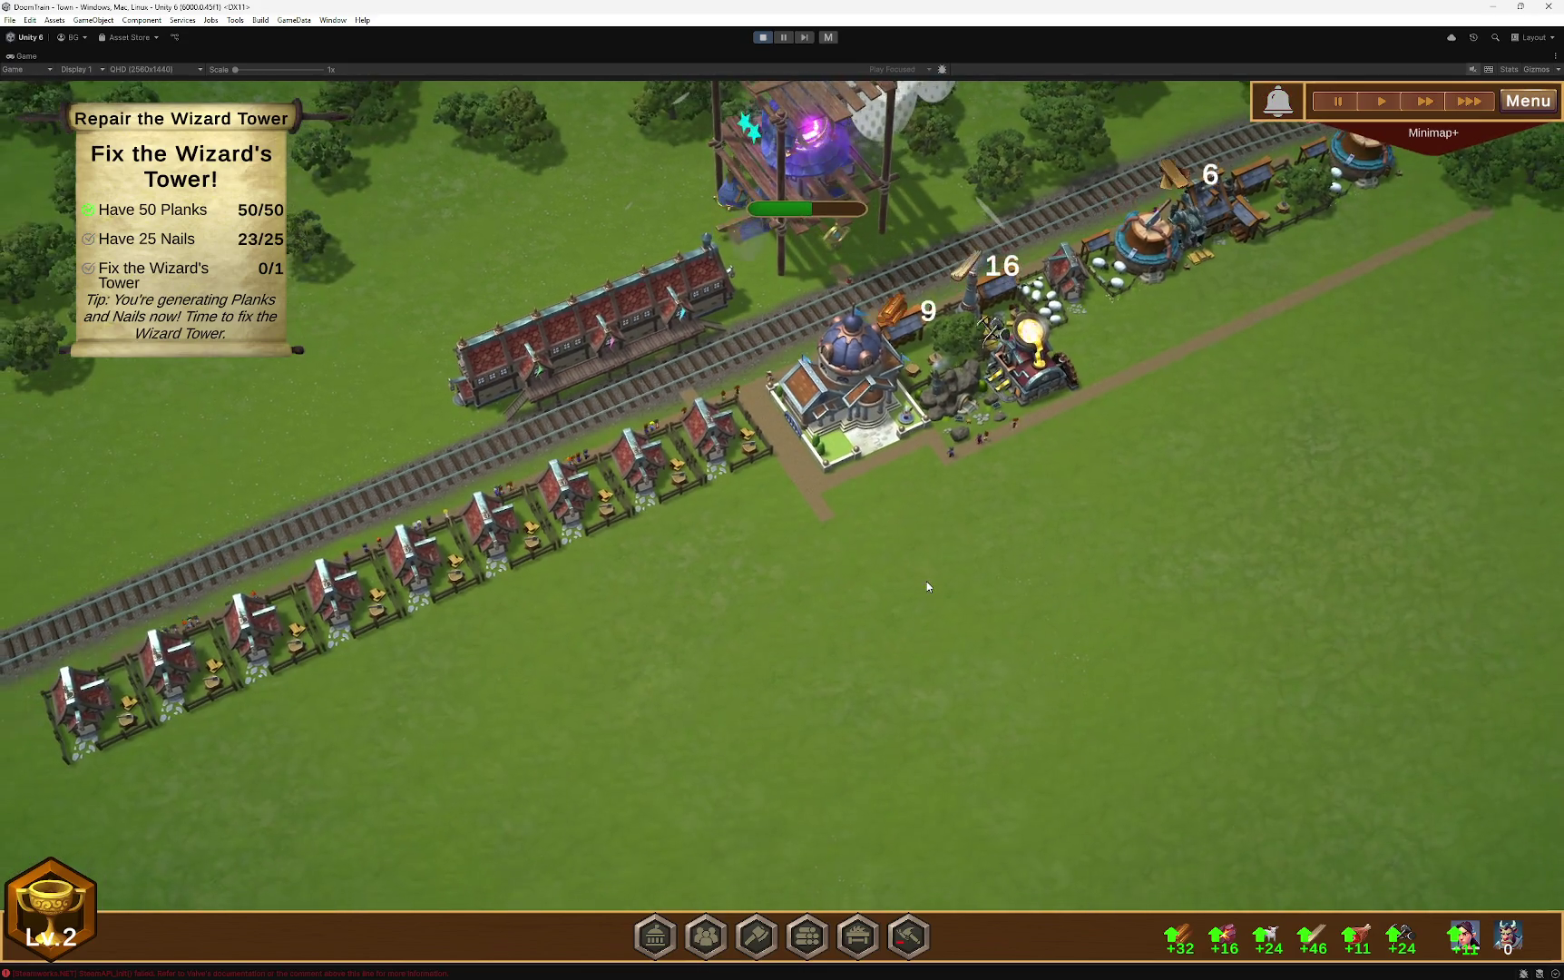
scroll(1029, 598, up, 2)
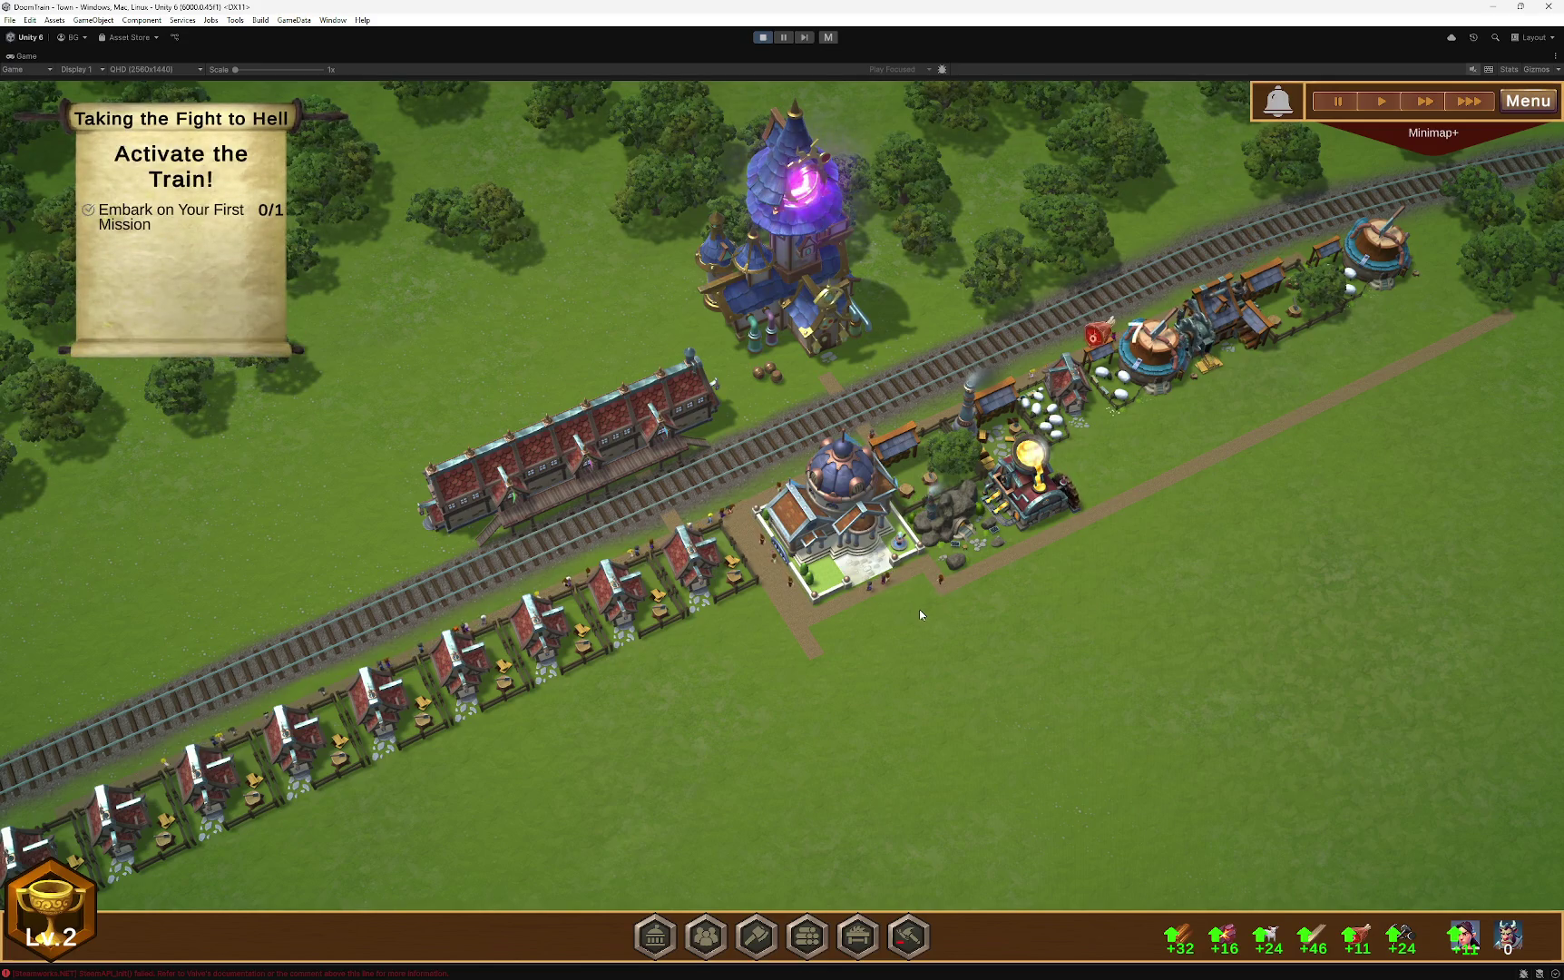
key(h)
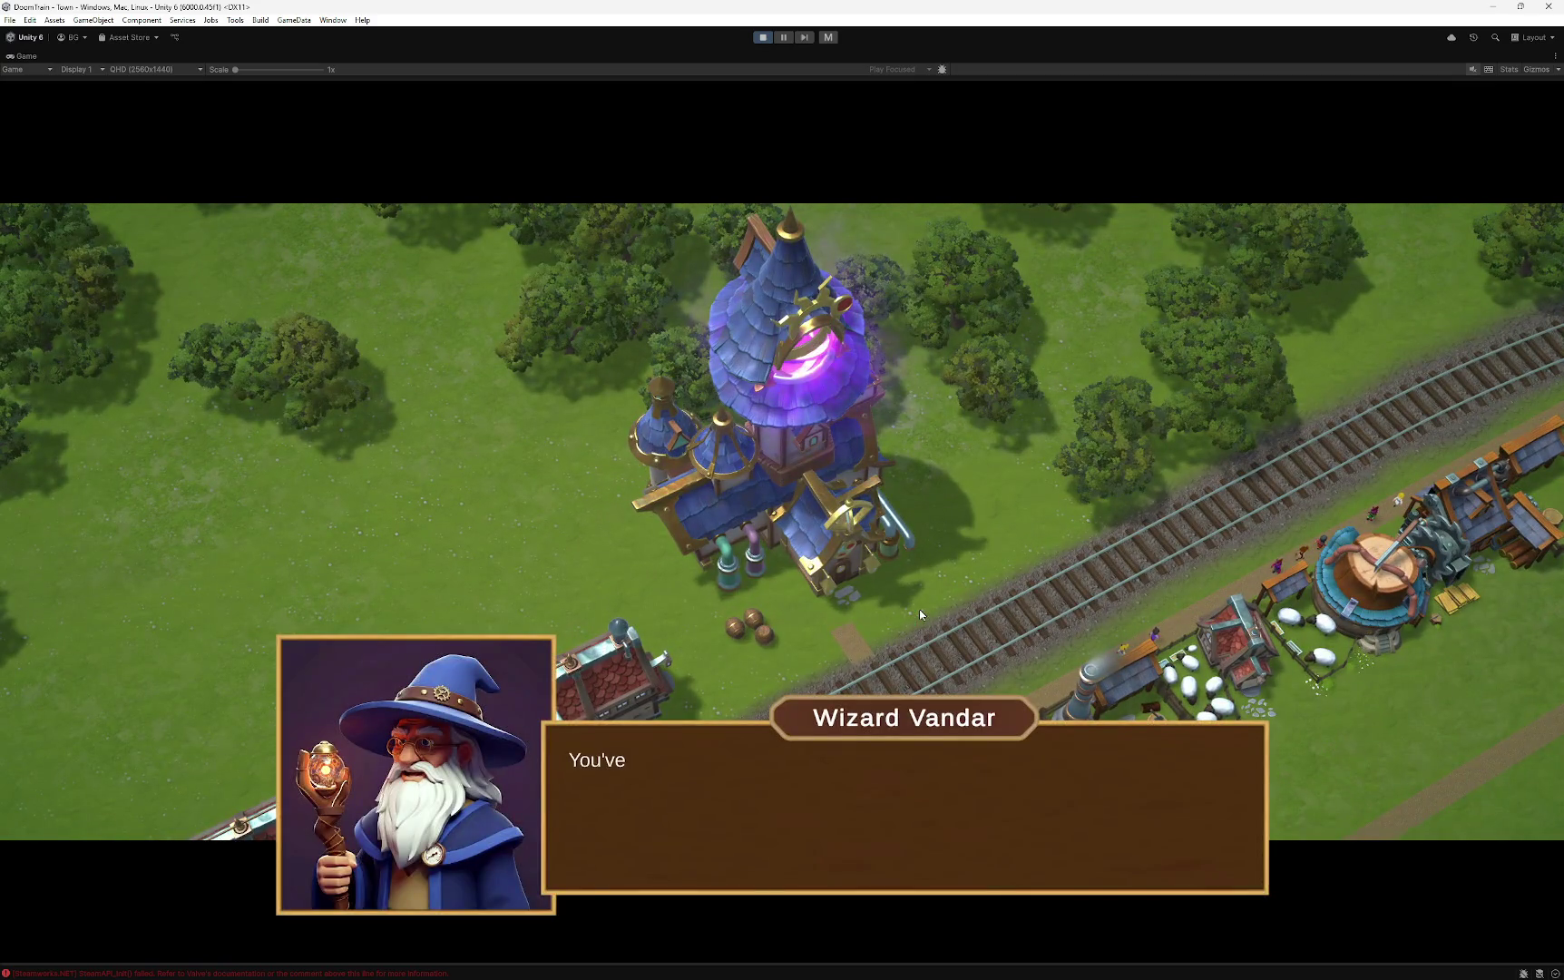
- Click through Wizard Vandar's dialogue lines until the train reaches Office_Space3
click(1032, 760)
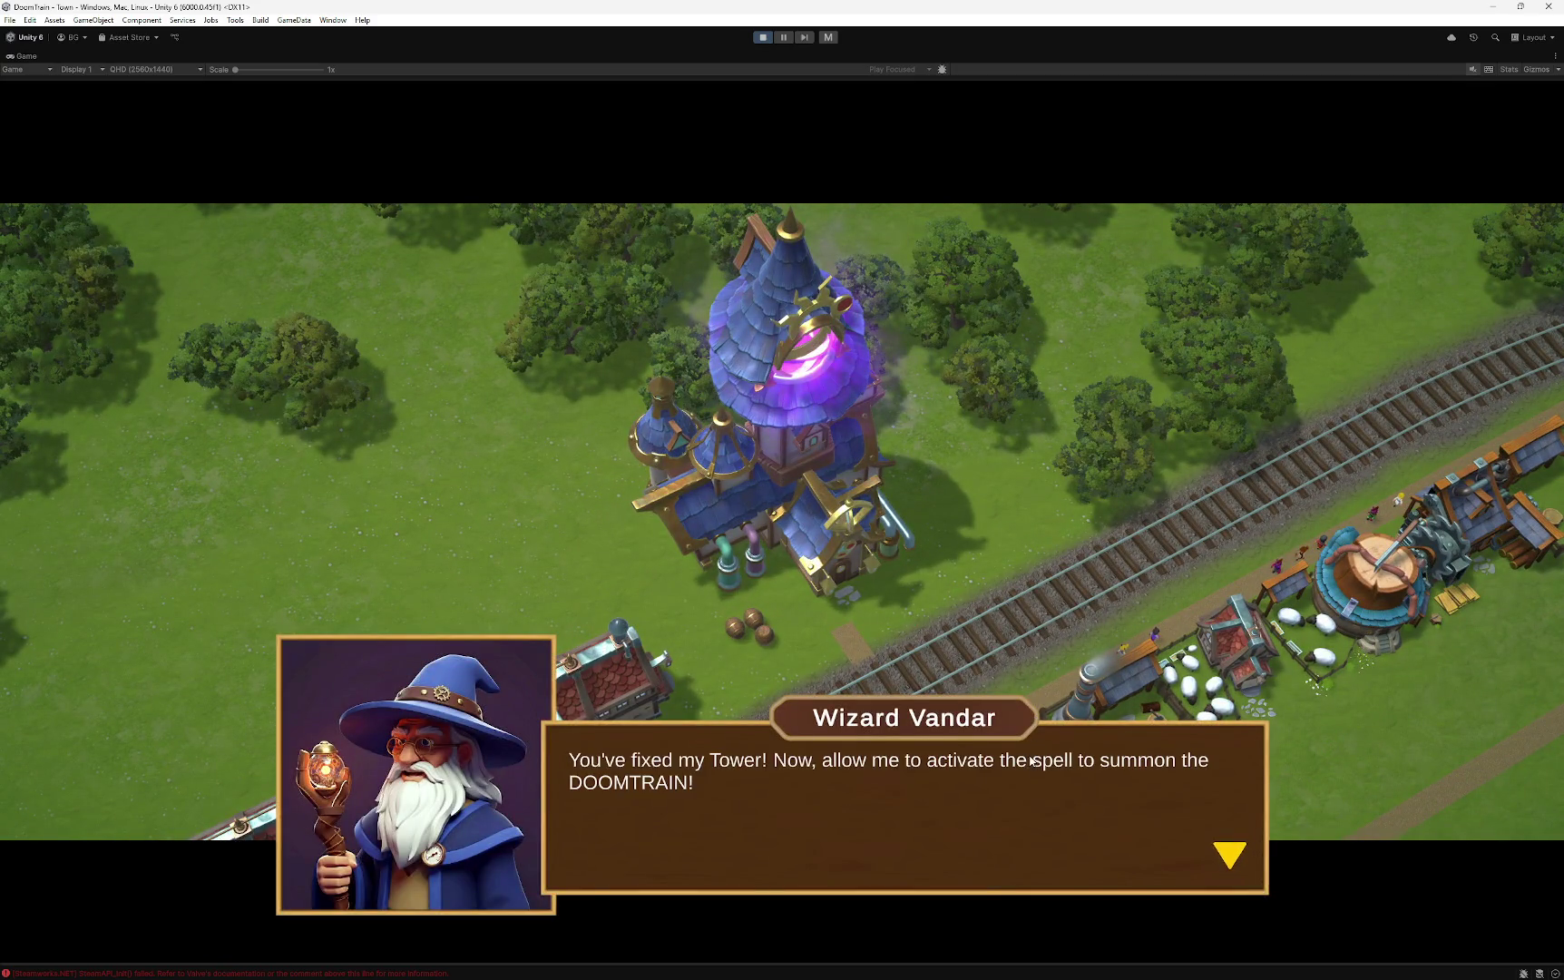
click(1033, 760)
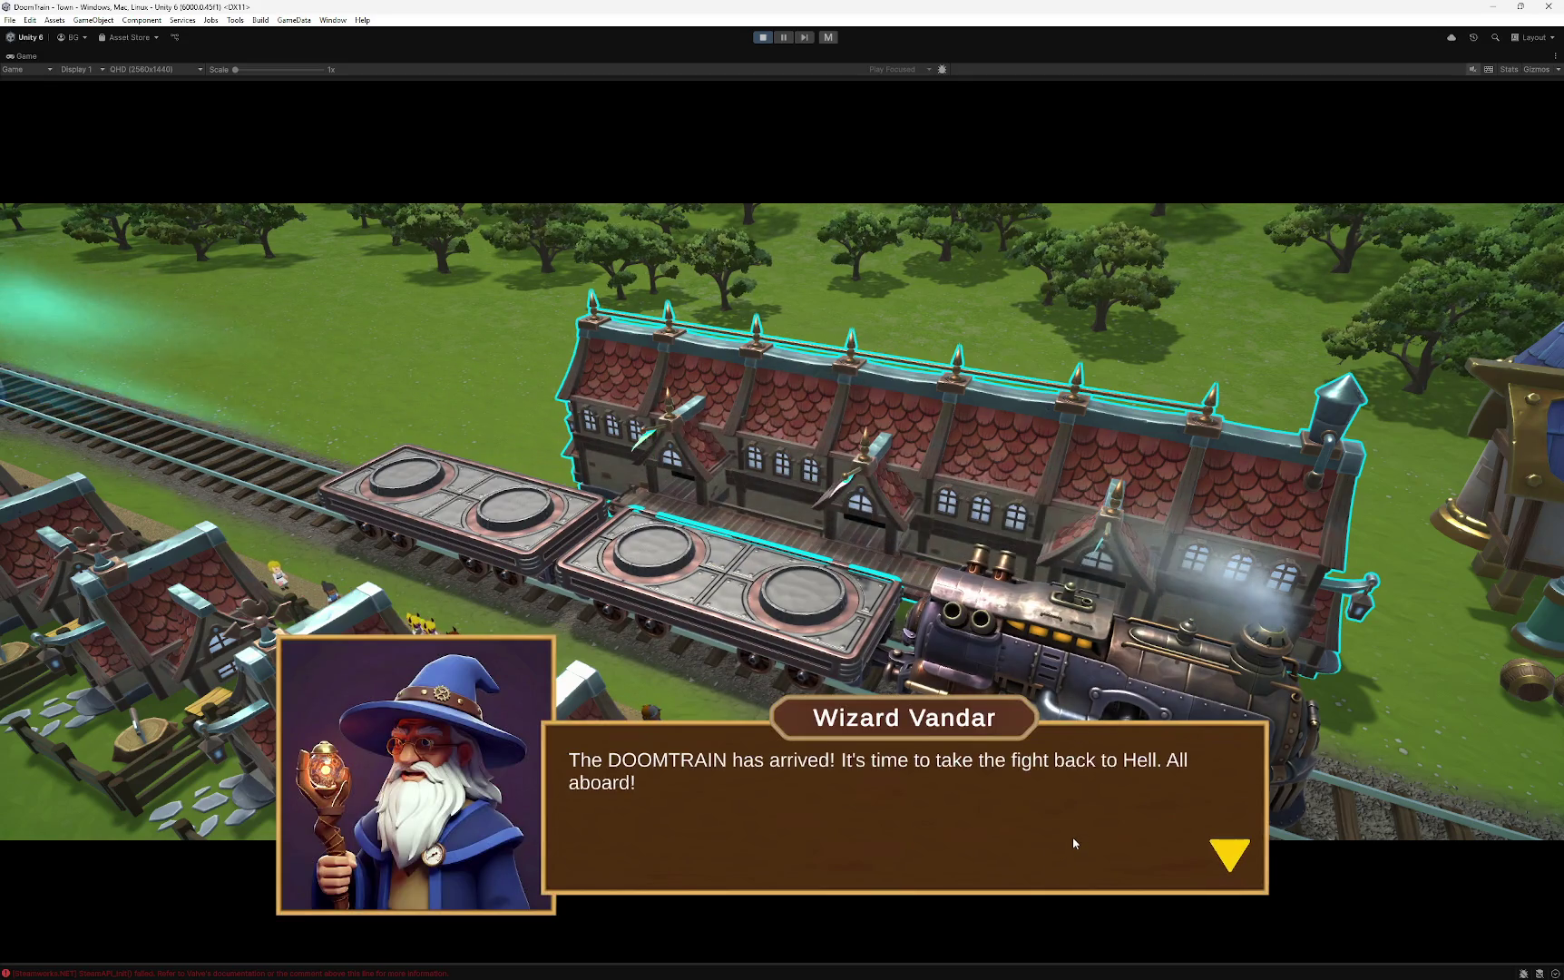
click(1073, 839)
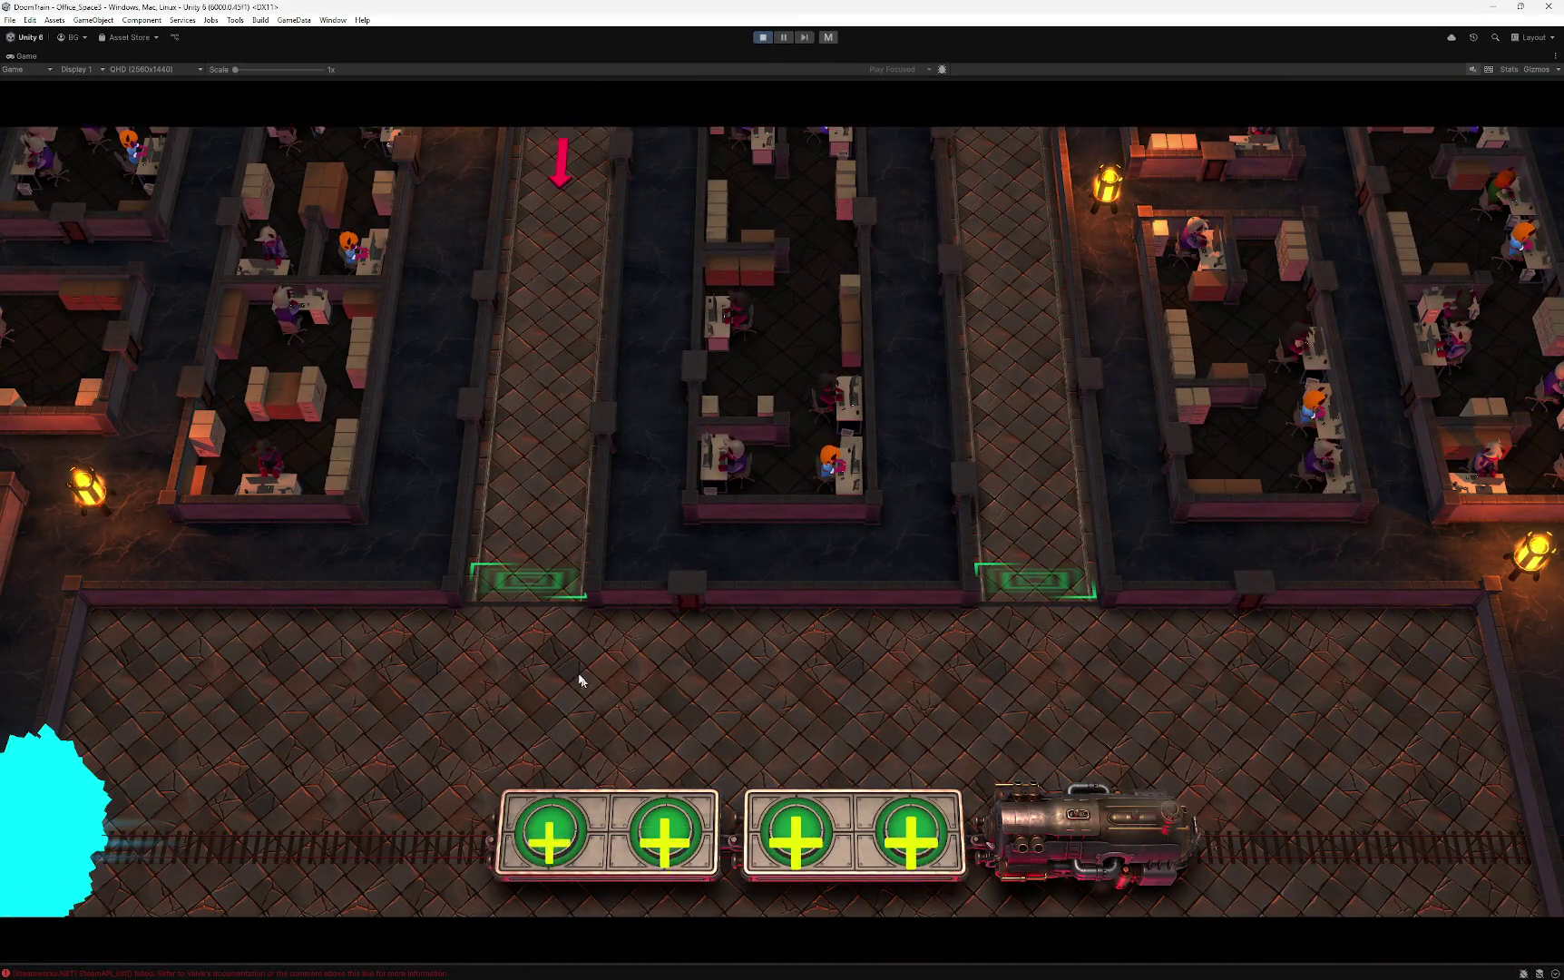
- Advance through the Leo Nydus dialogue lines and skip the rest of the cutscene
click(626, 625)
click(653, 646)
click(667, 655)
click(676, 662)
click(687, 669)
click(691, 670)
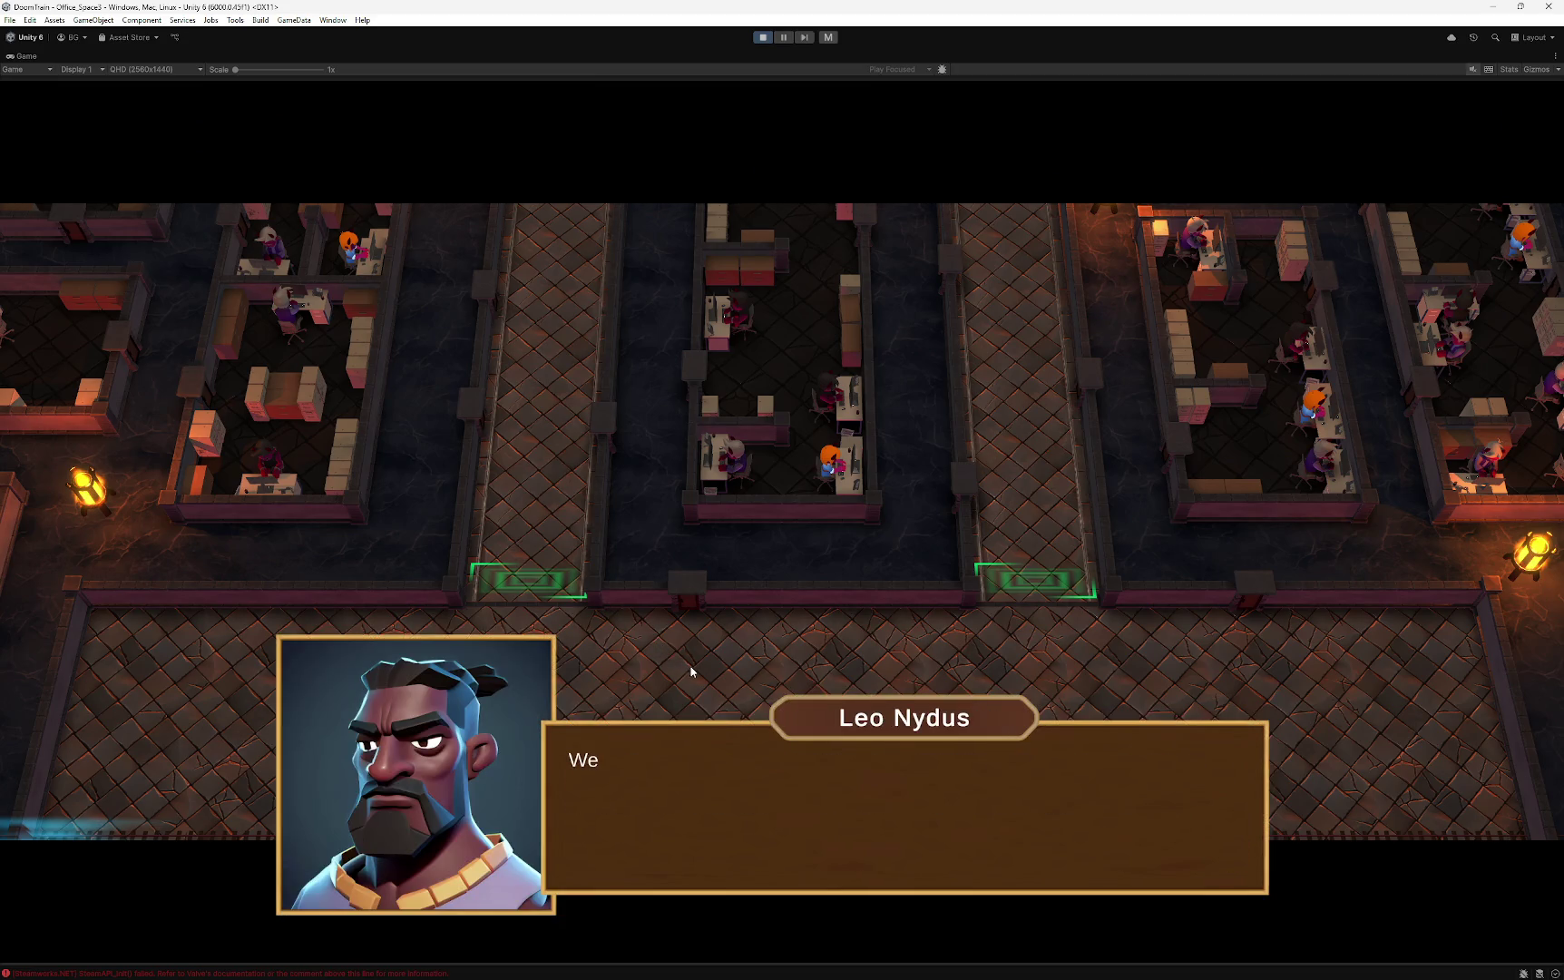
click(703, 675)
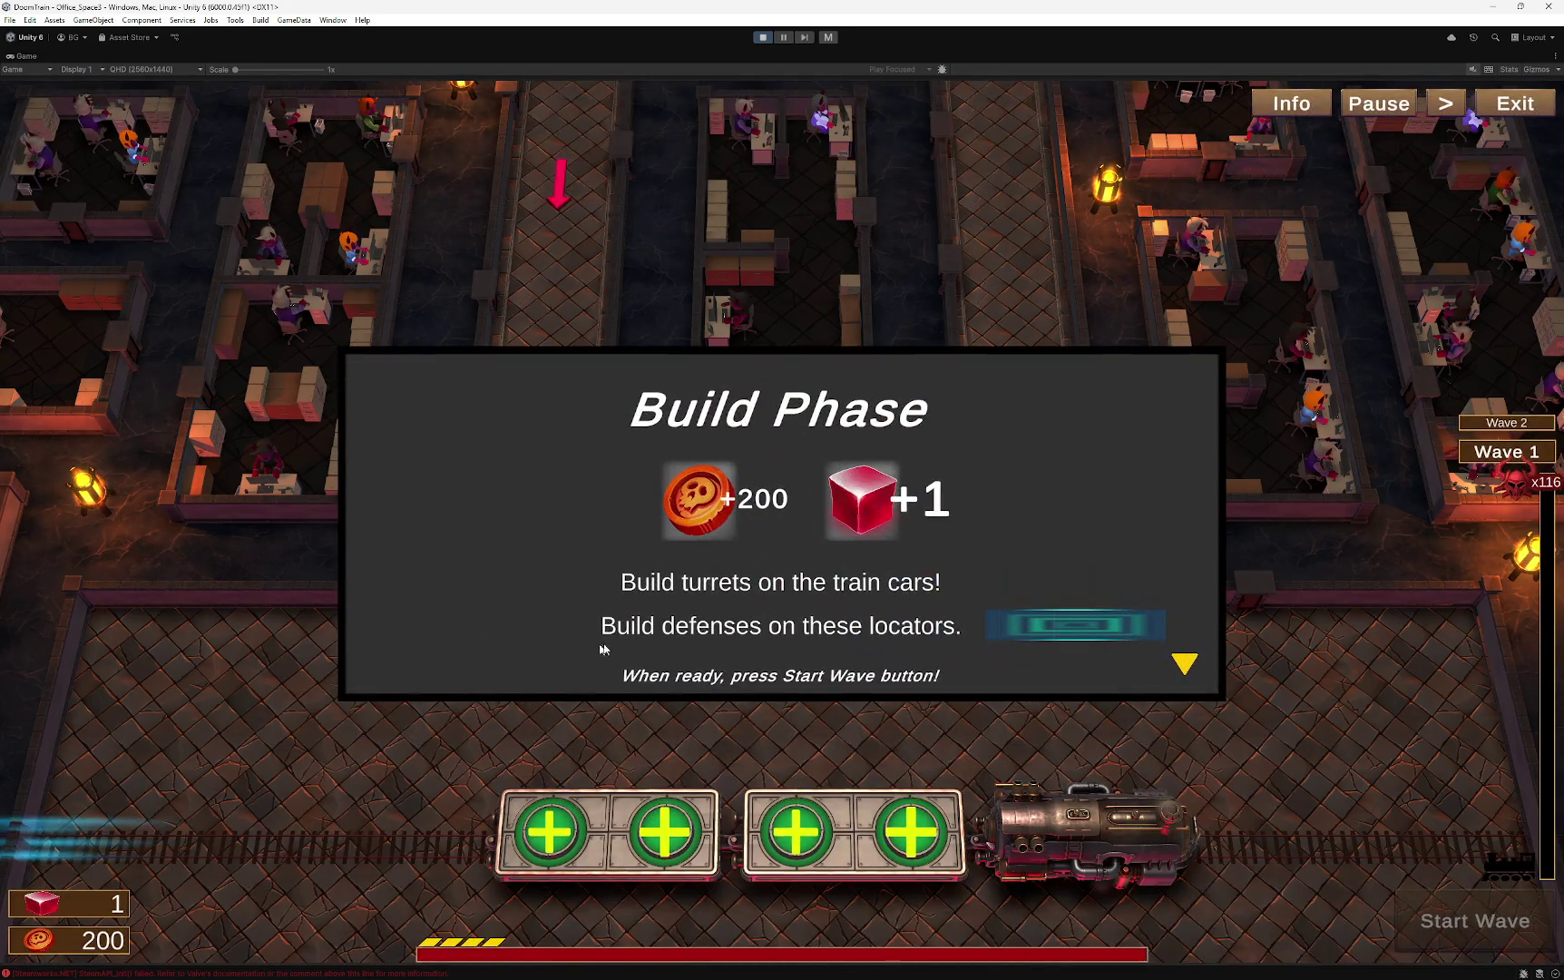
- Dismiss the Build Phase intro and turret tutorial tips, then un-maximize the Game view
click(622, 689)
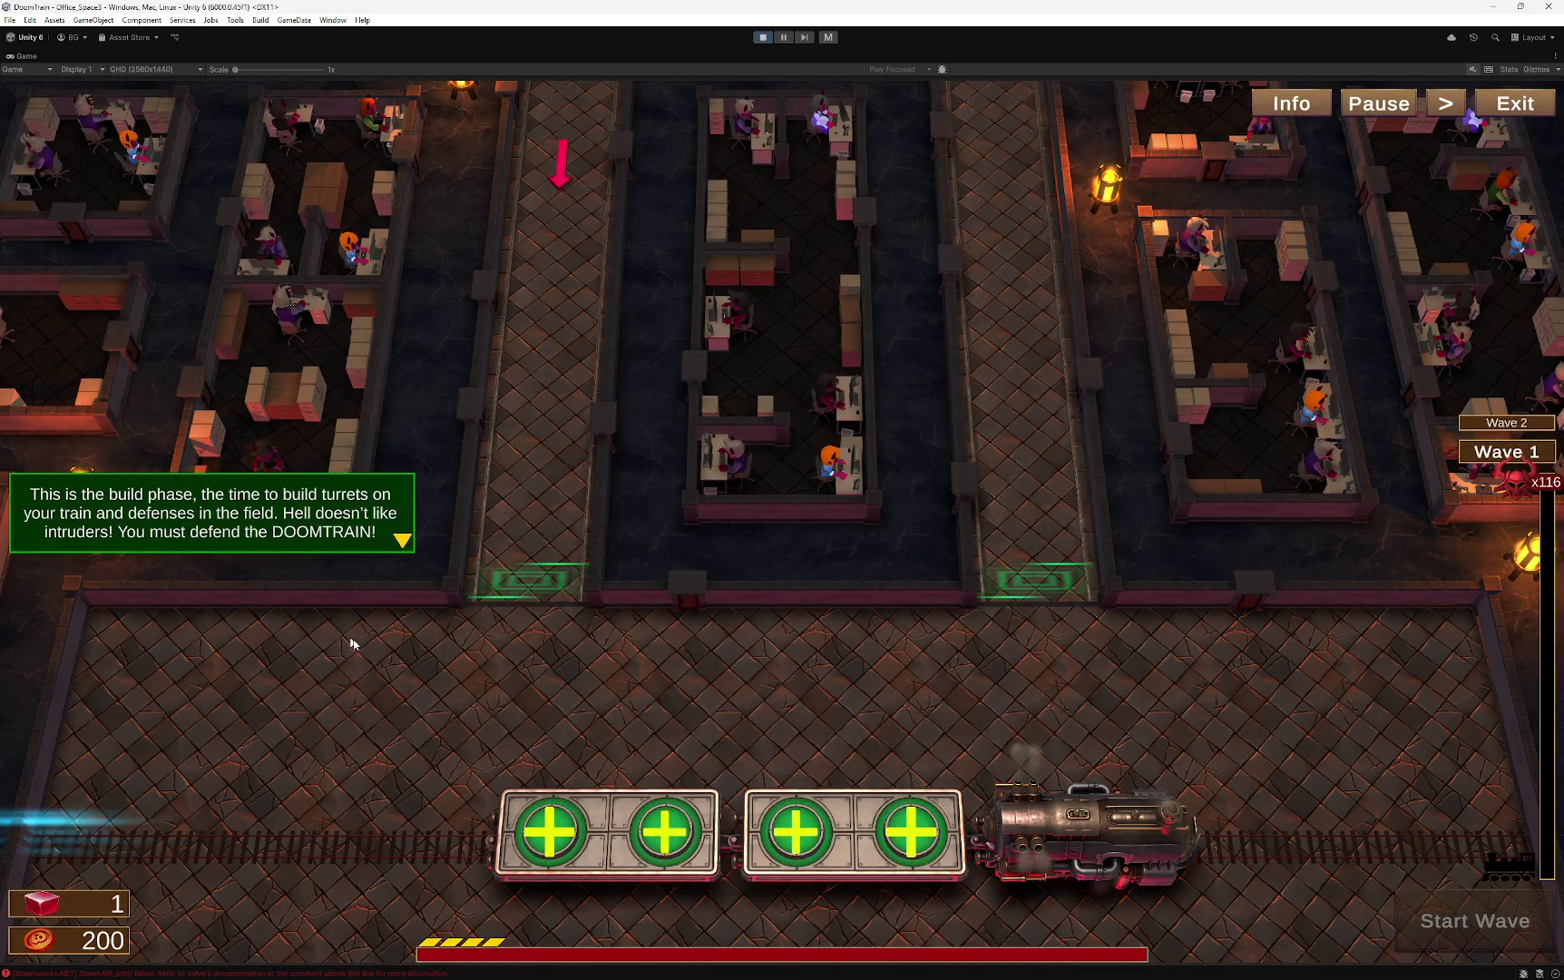
click(499, 676)
click(667, 677)
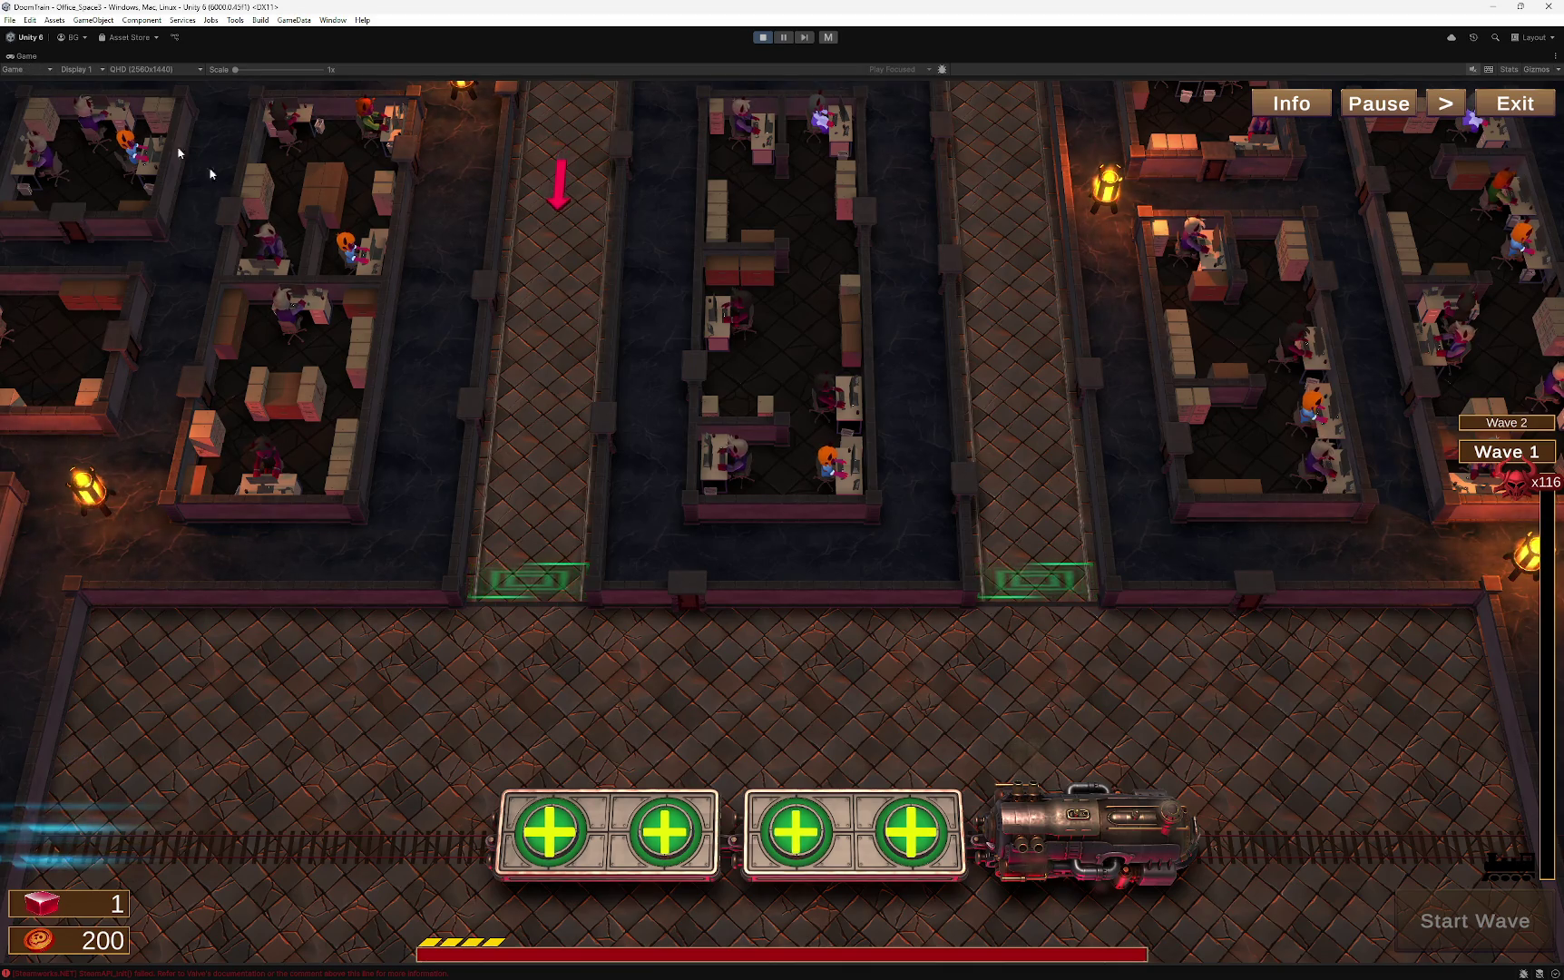
right_click(32, 61)
click(89, 122)
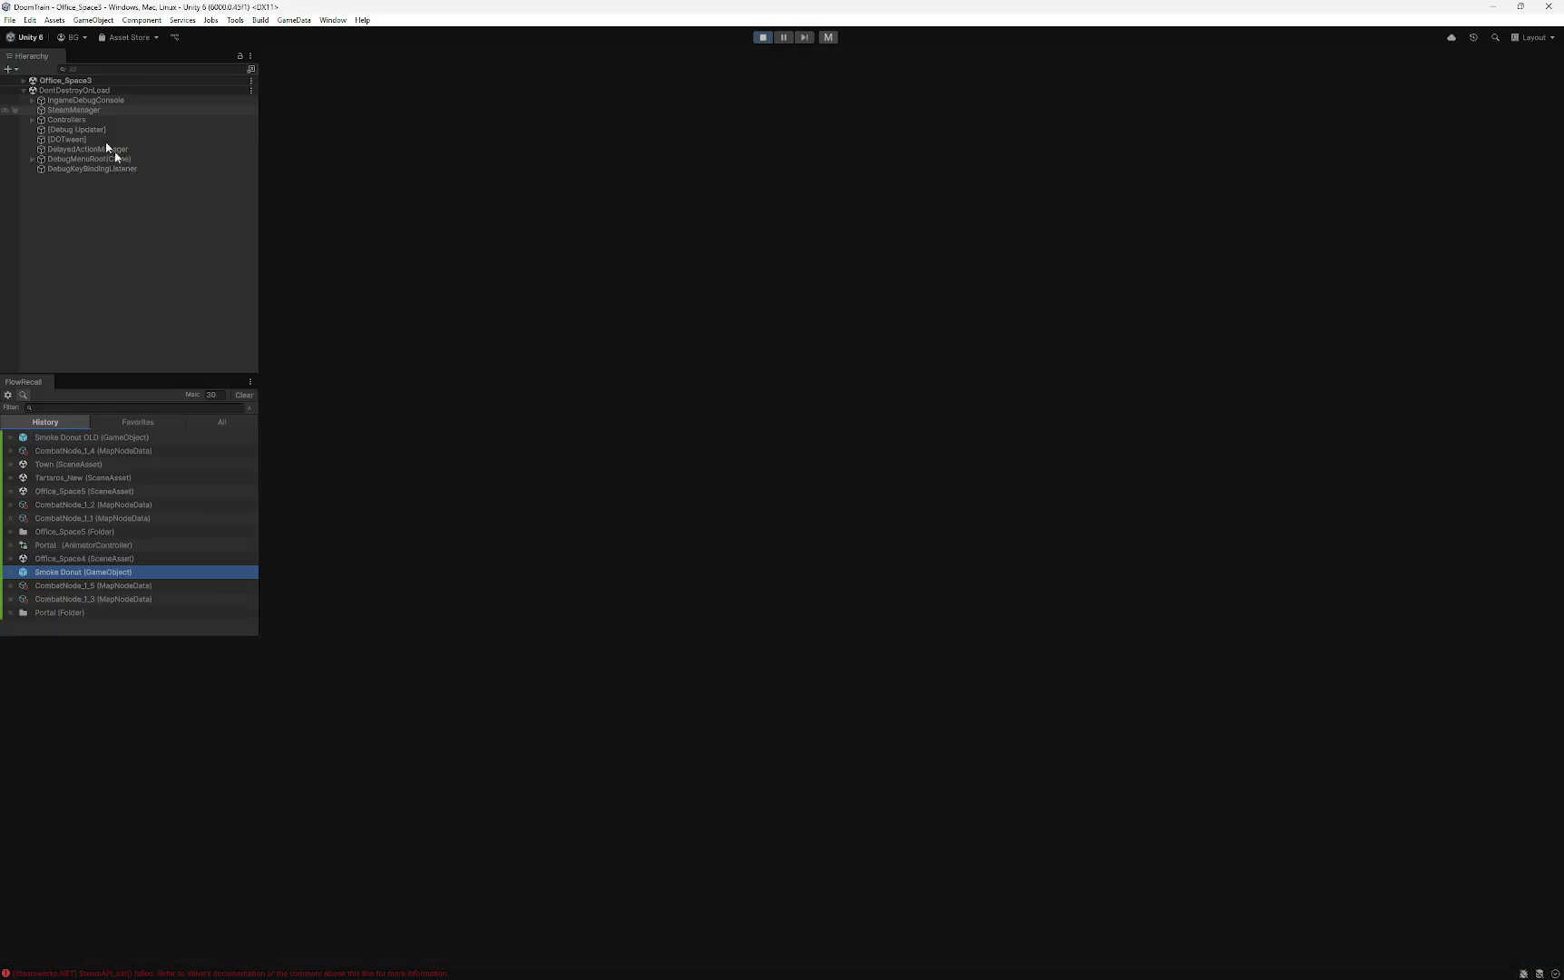
click(286, 56)
mouse_move(705, 352)
mouse_down()
mouse_move(653, 405)
mouse_move(687, 350)
mouse_move(951, 395)
mouse_move(590, 332)
mouse_move(796, 391)
mouse_move(883, 374)
mouse_move(495, 467)
mouse_move(419, 439)
mouse_move(515, 419)
mouse_move(600, 442)
mouse_move(611, 413)
mouse_move(453, 399)
mouse_move(412, 377)
mouse_move(569, 412)
mouse_move(539, 401)
mouse_move(828, 433)
mouse_move(632, 454)
mouse_move(535, 415)
mouse_up()
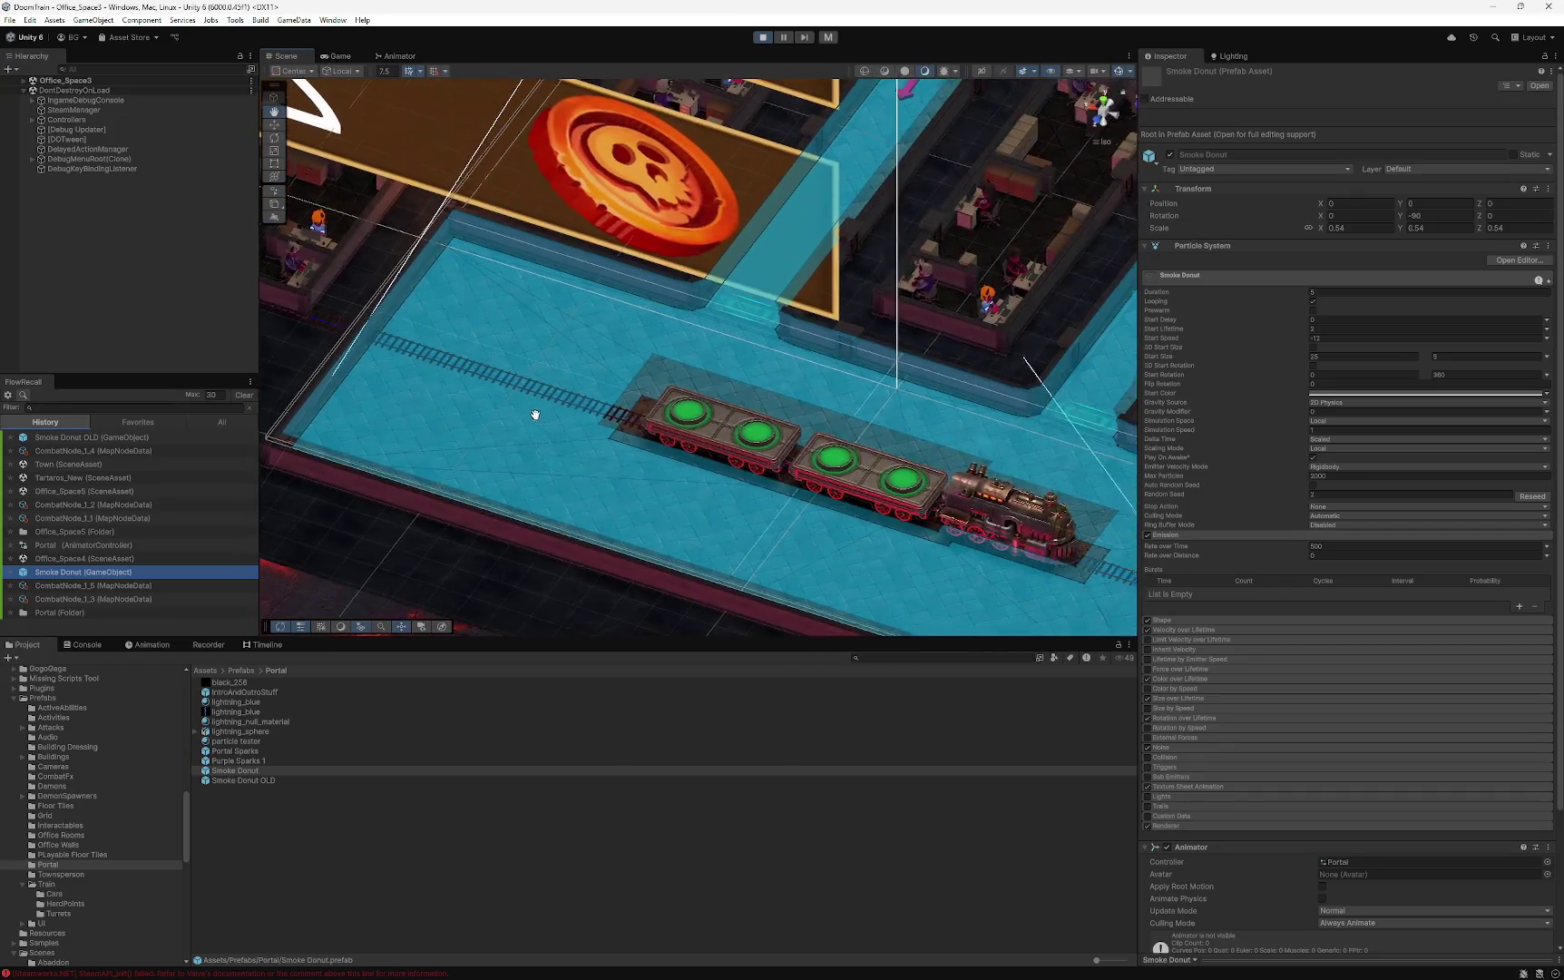
scroll(553, 412, down, 3)
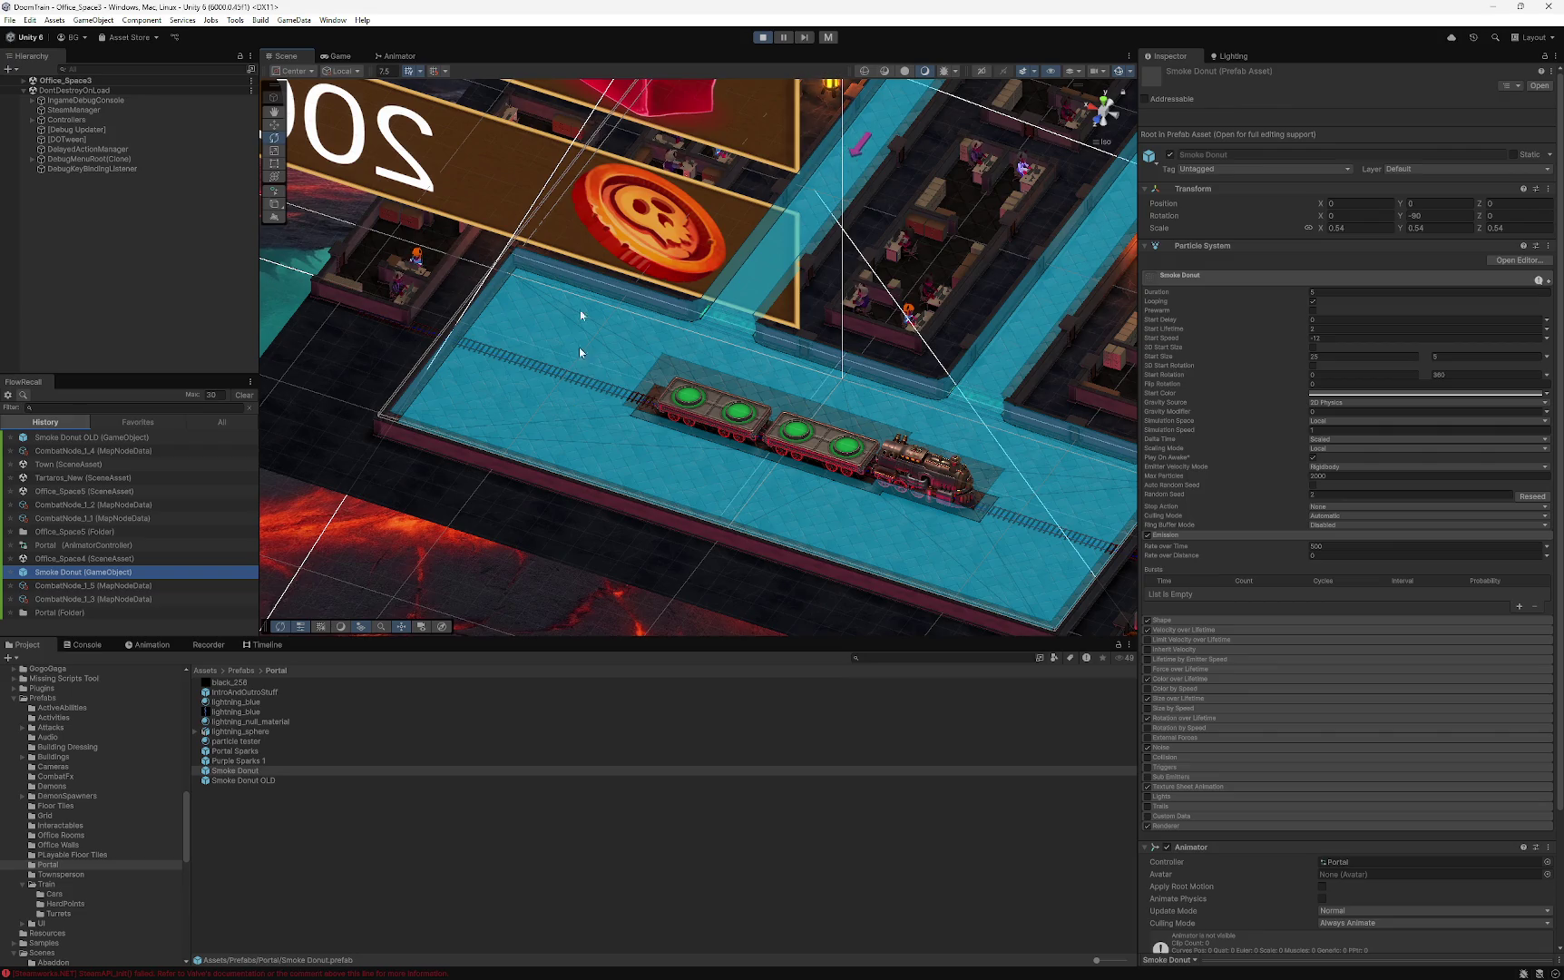
scroll(580, 374, down, 3)
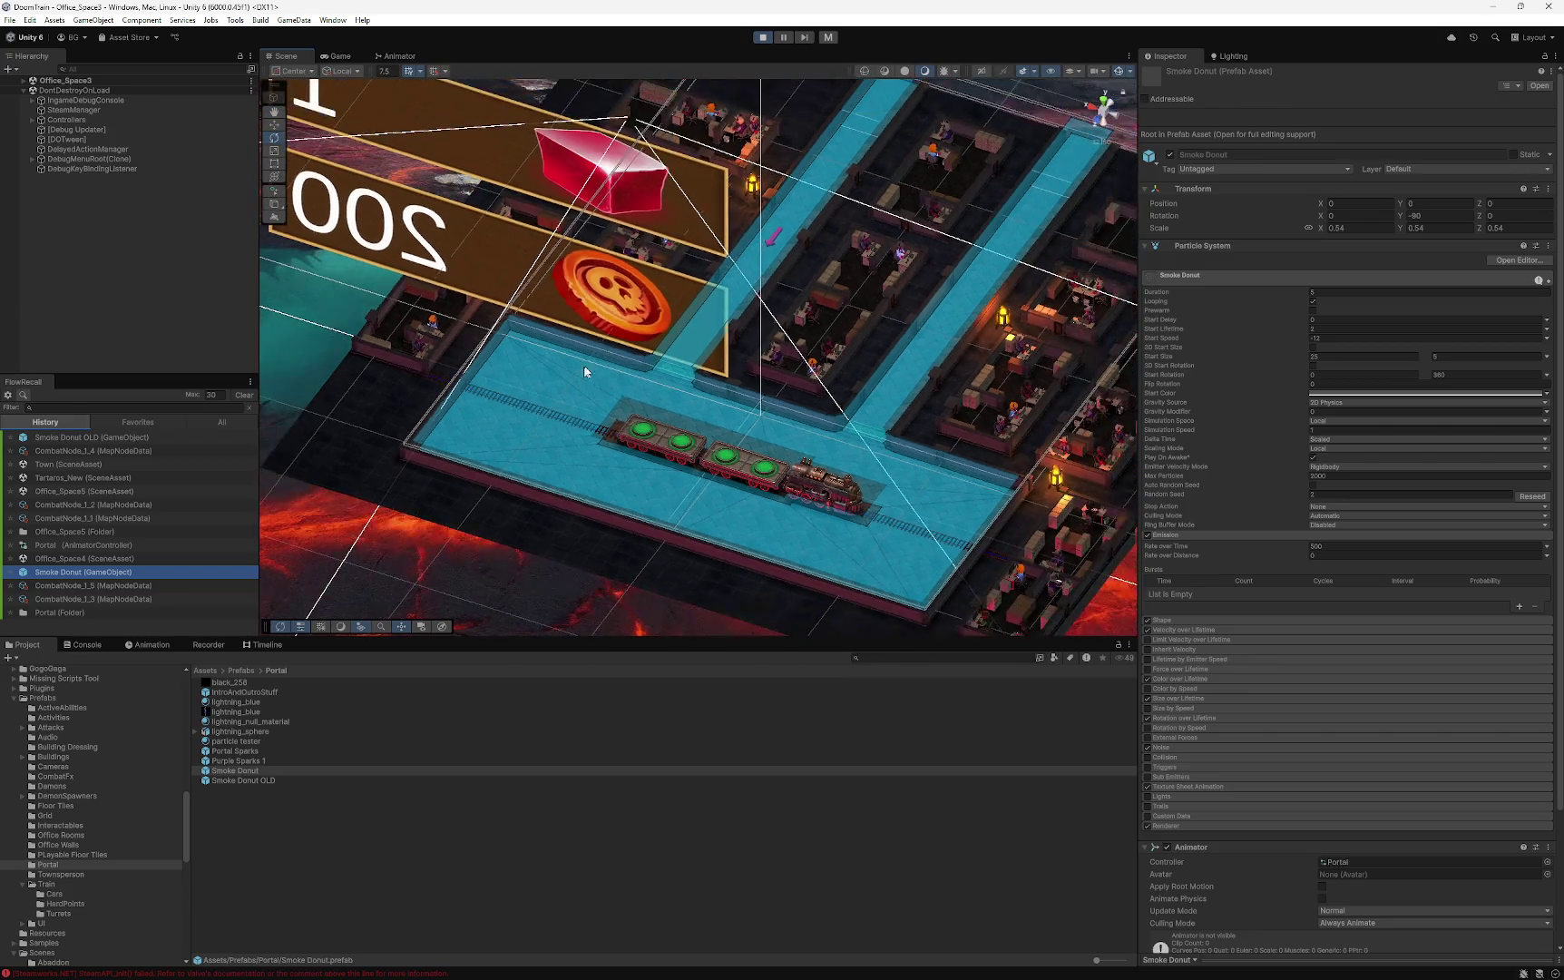
scroll(585, 372, down, 2)
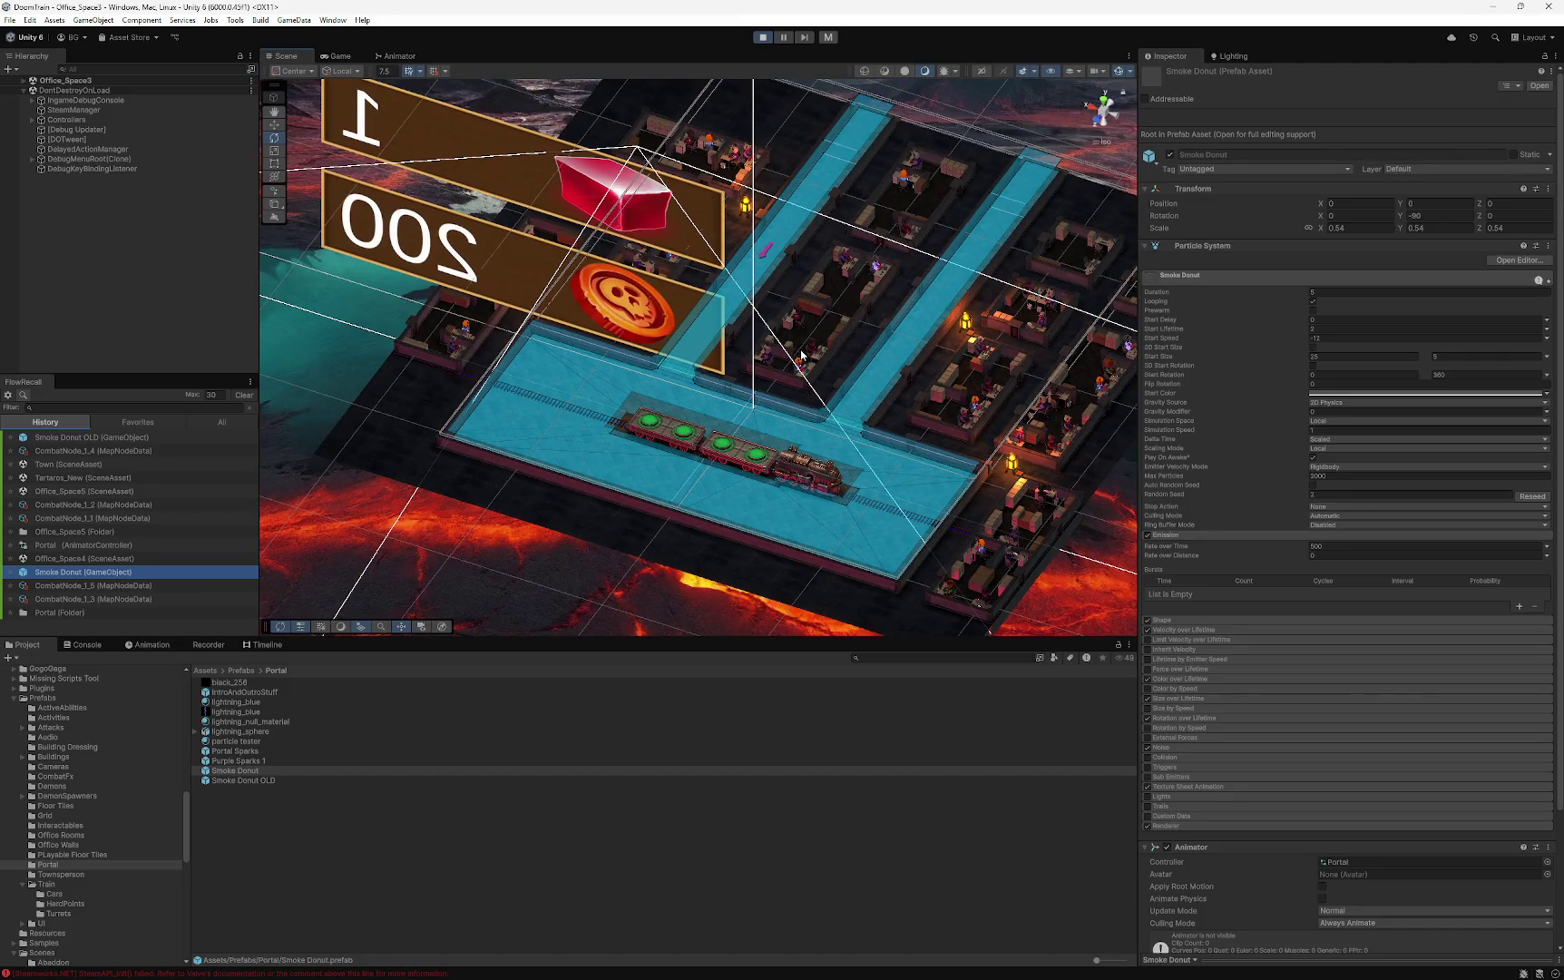
drag(768, 397, 747, 414)
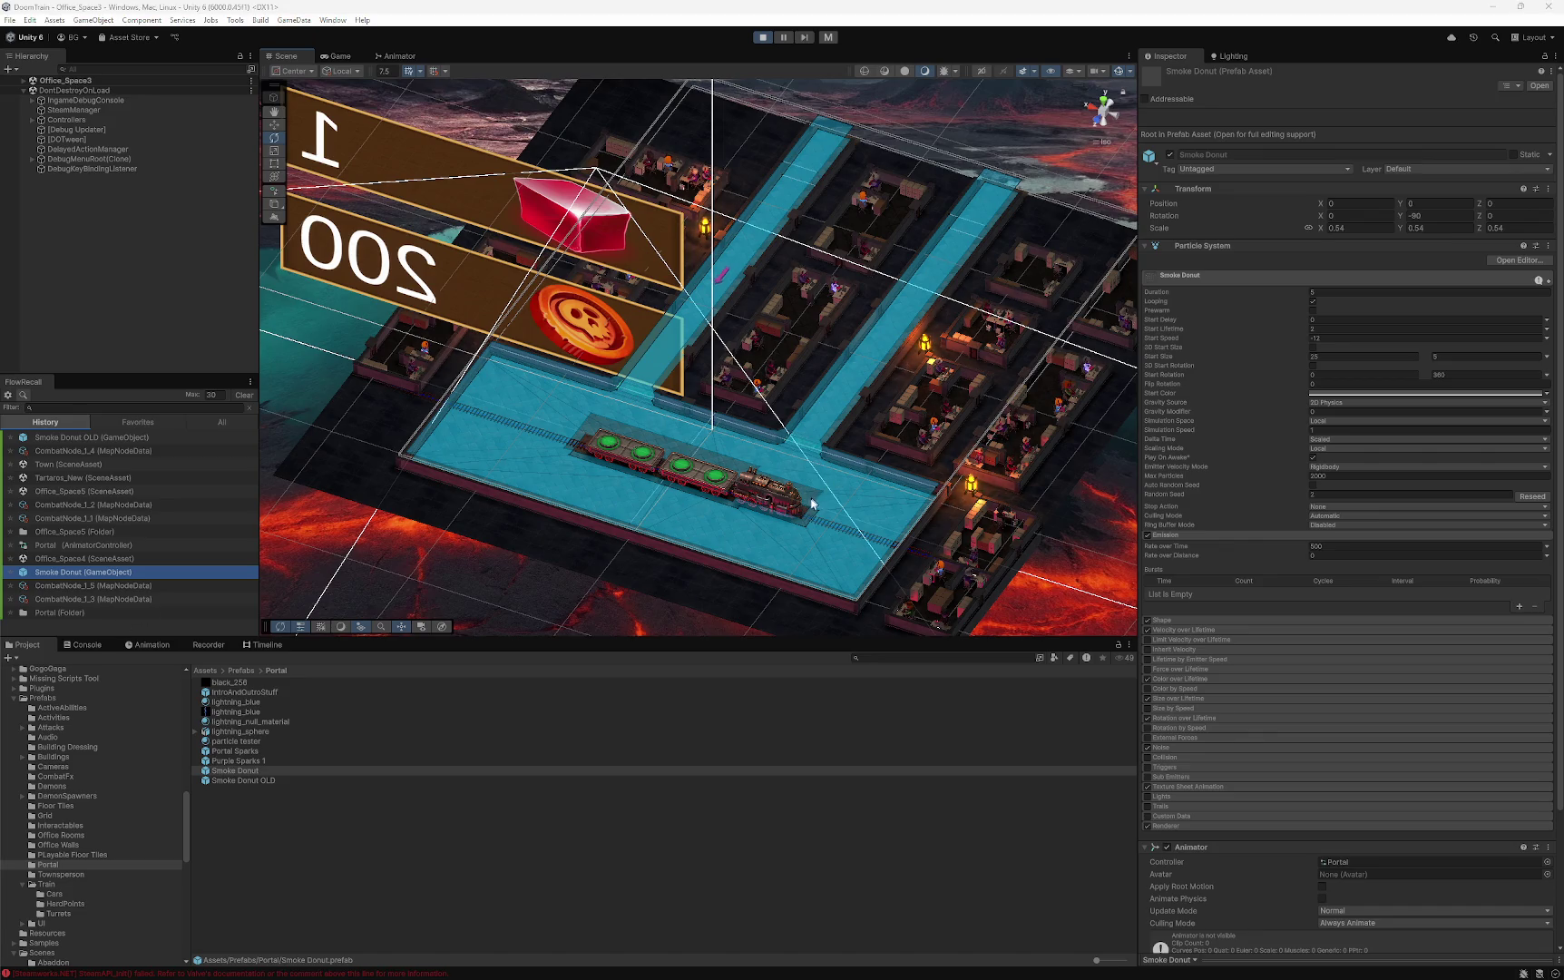
scroll(811, 499, down, 2)
scroll(804, 513, up, 2)
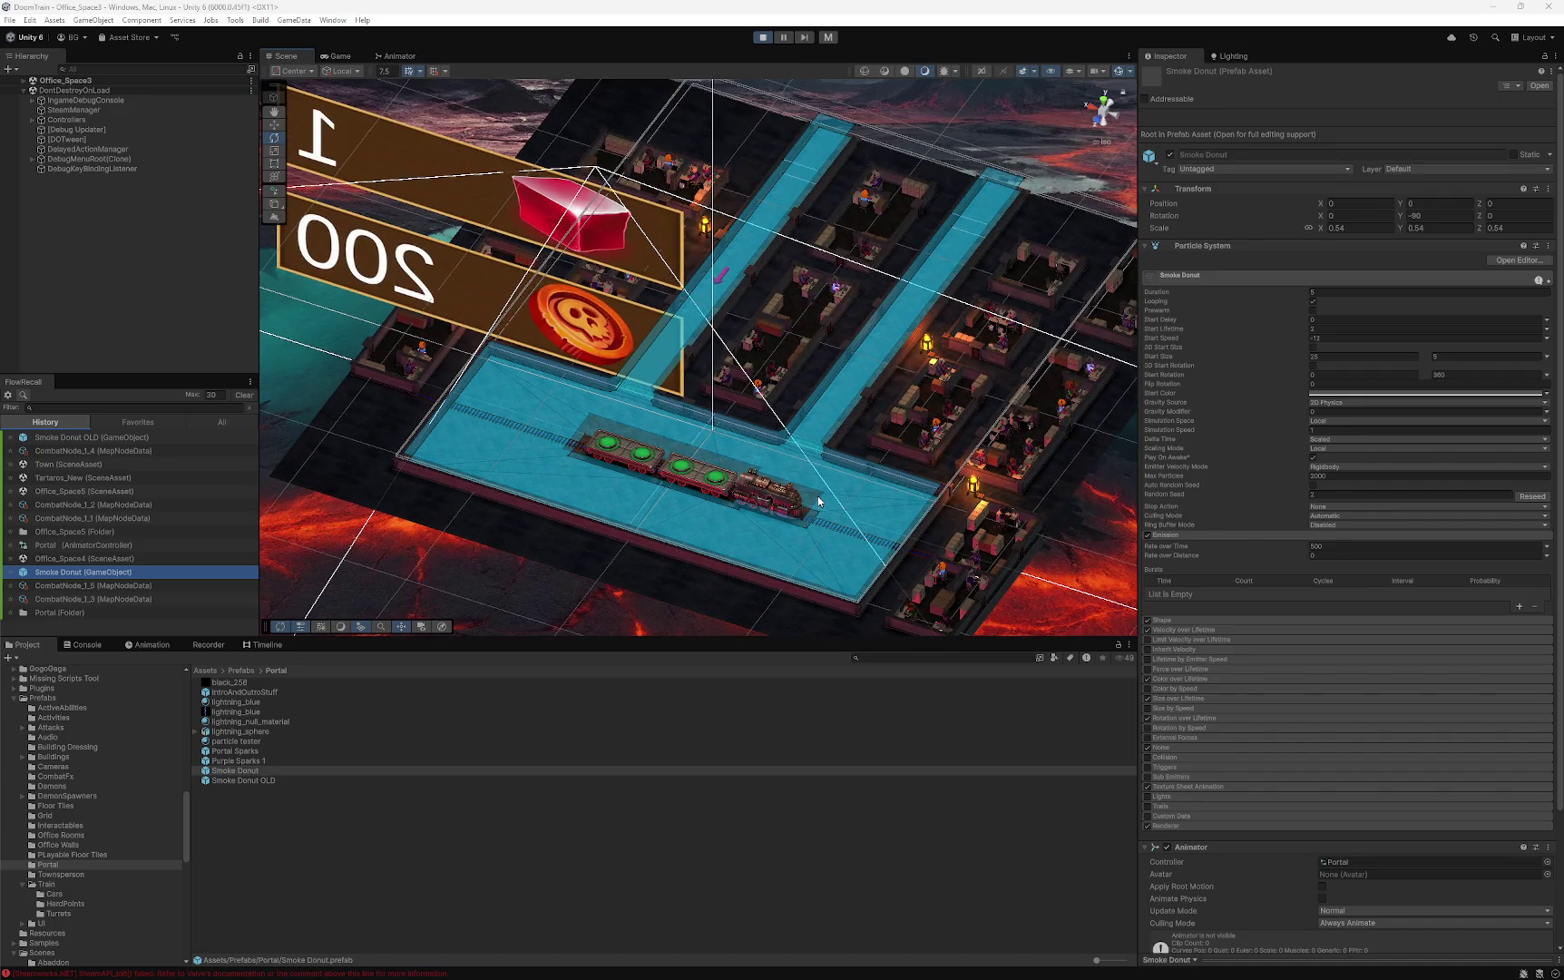
drag(786, 524, 653, 456)
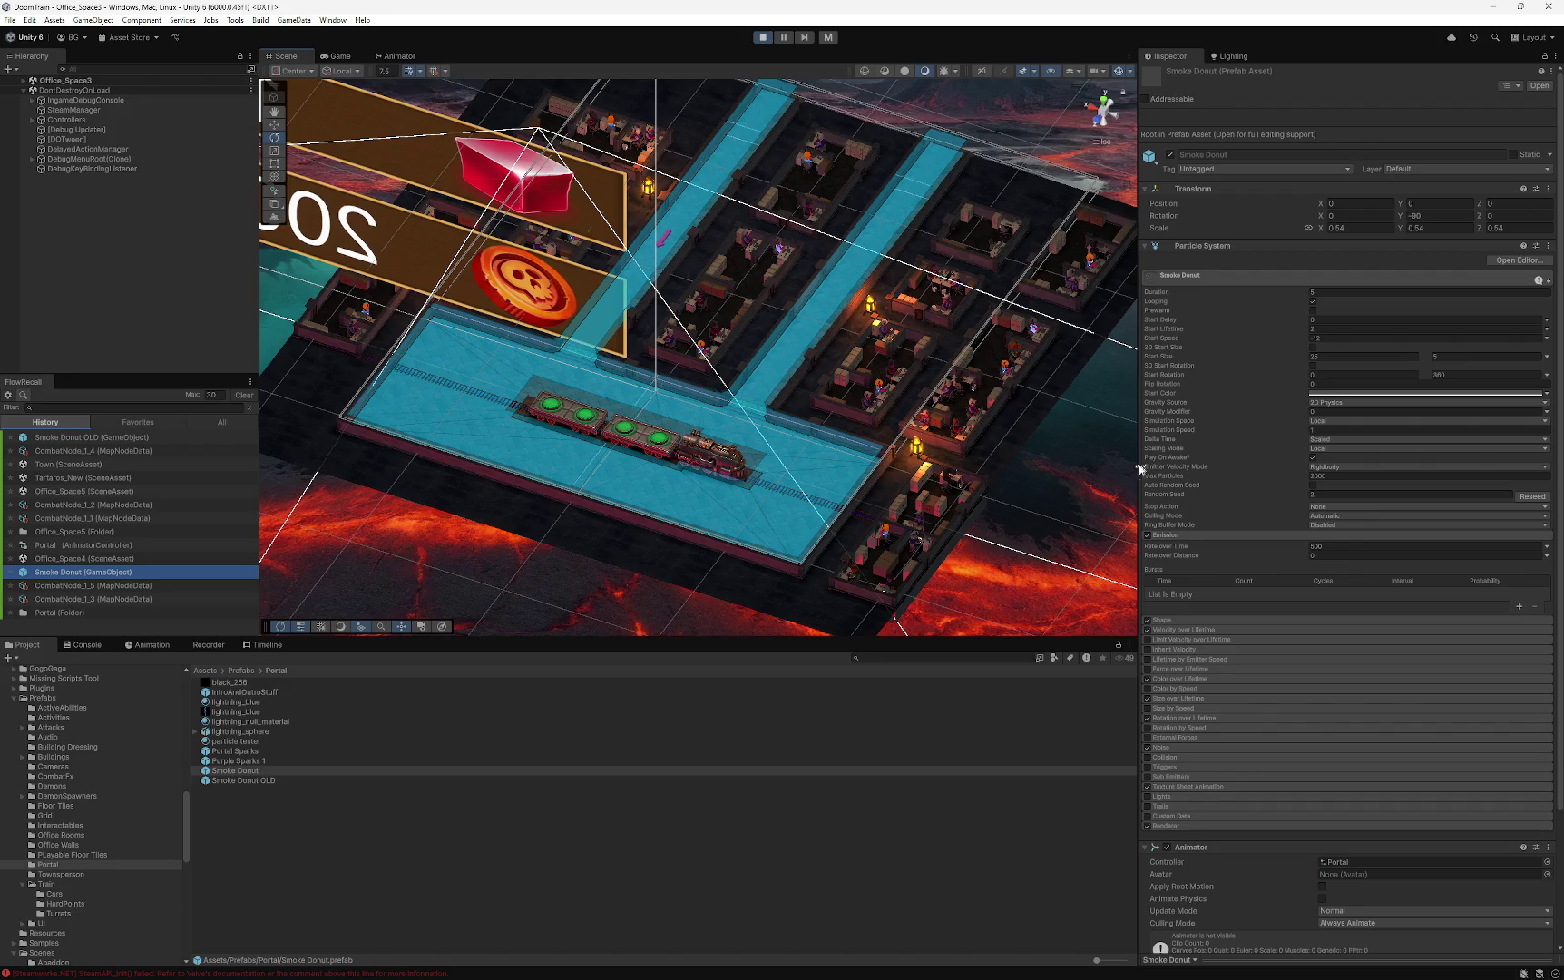
drag(885, 452, 807, 456)
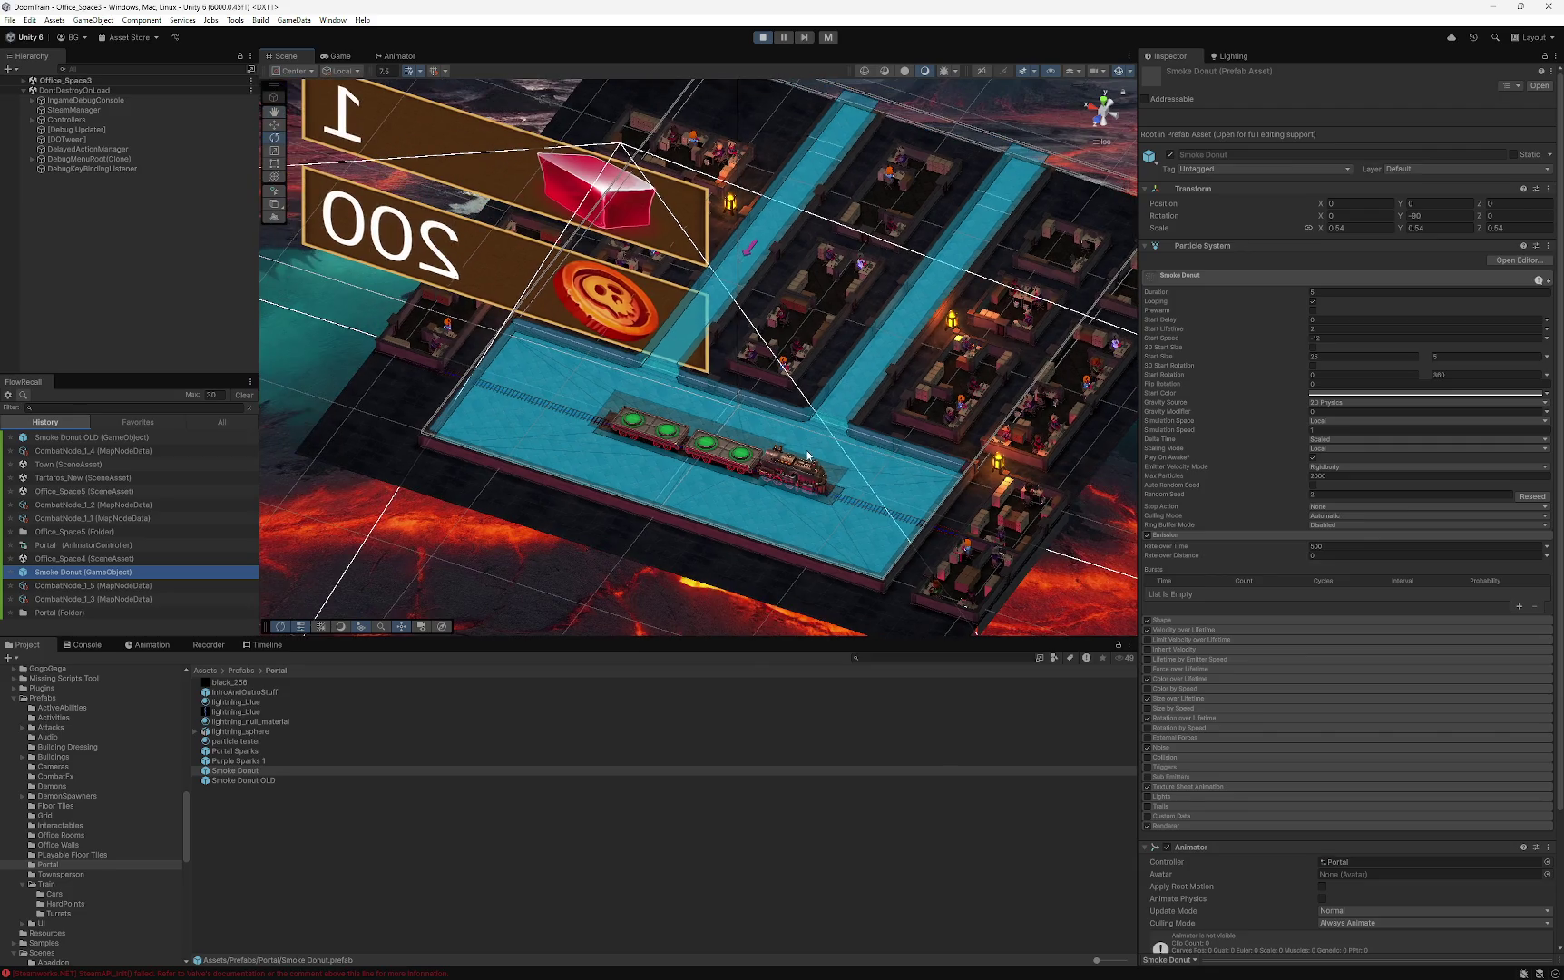
key(Right)
mouse_move(664, 385)
mouse_down()
mouse_move(773, 397)
mouse_move(772, 411)
mouse_move(625, 469)
mouse_move(531, 447)
mouse_move(523, 408)
mouse_move(632, 370)
mouse_move(732, 369)
mouse_move(803, 423)
mouse_move(795, 509)
mouse_move(730, 544)
mouse_move(657, 419)
mouse_up()
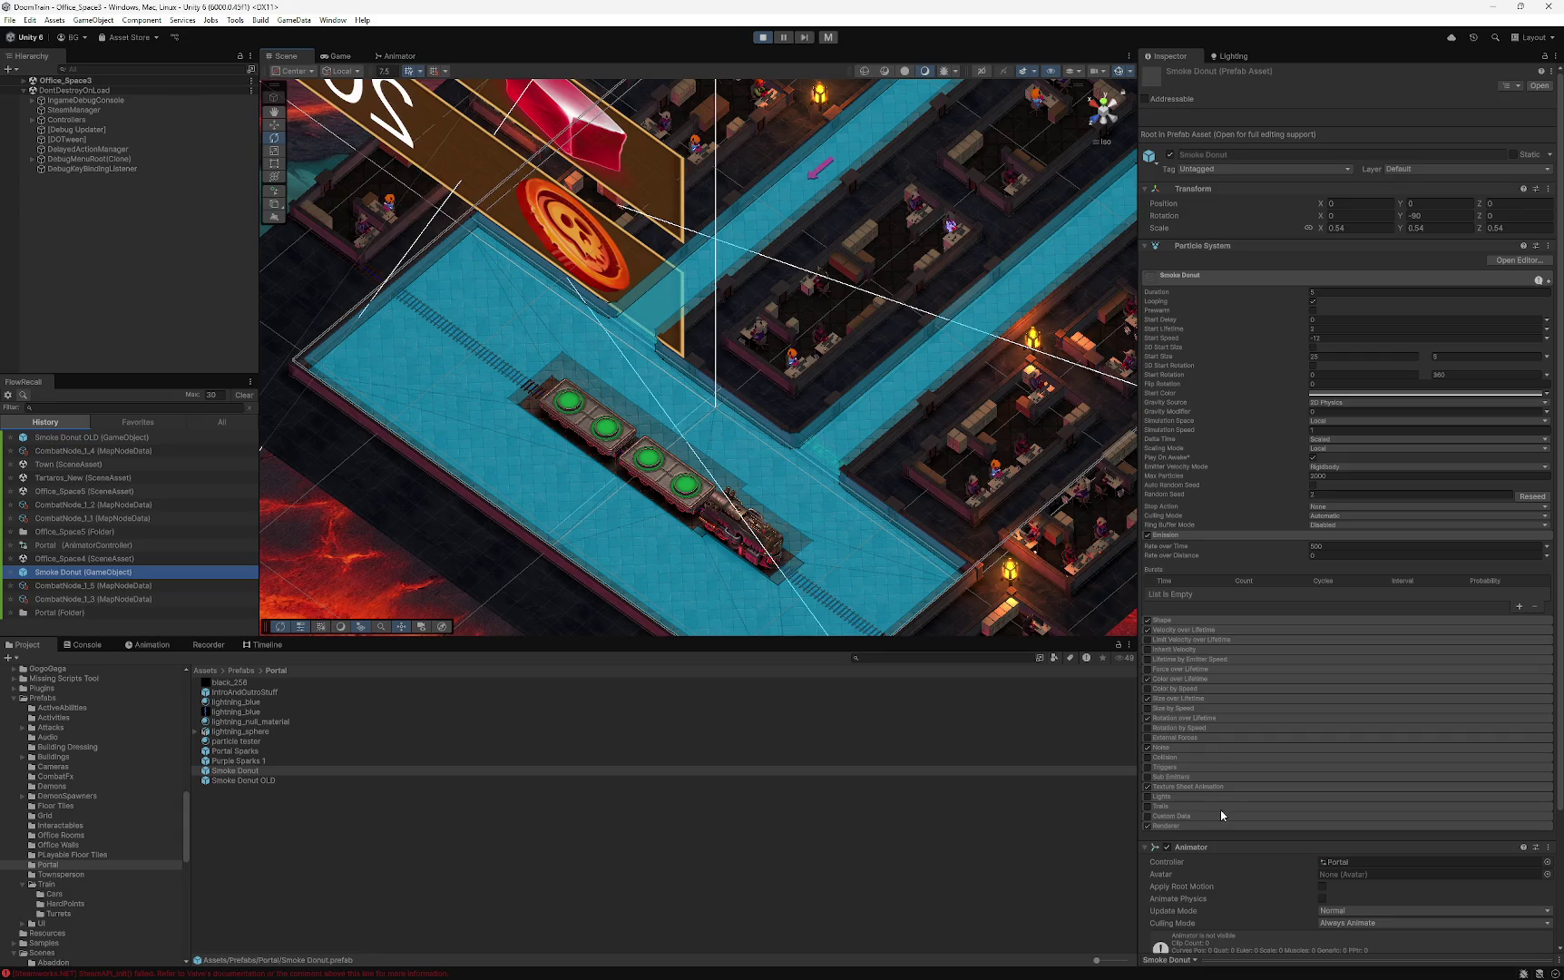
scroll(1223, 810, down, 4)
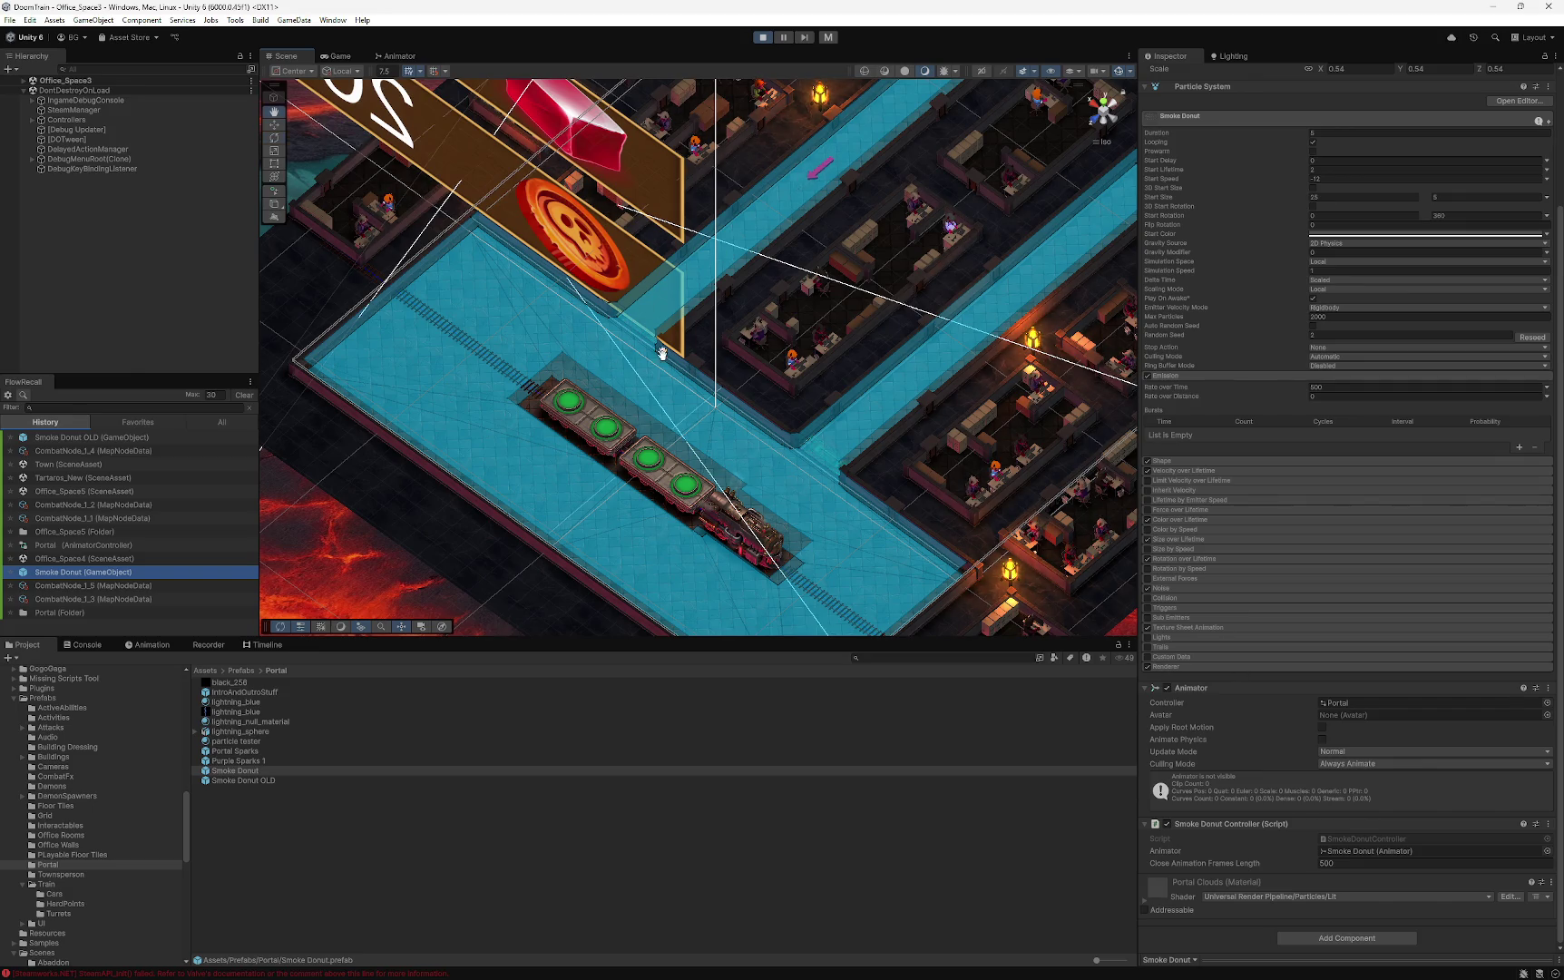
drag(663, 348, 690, 323)
scroll(690, 324, up, 3)
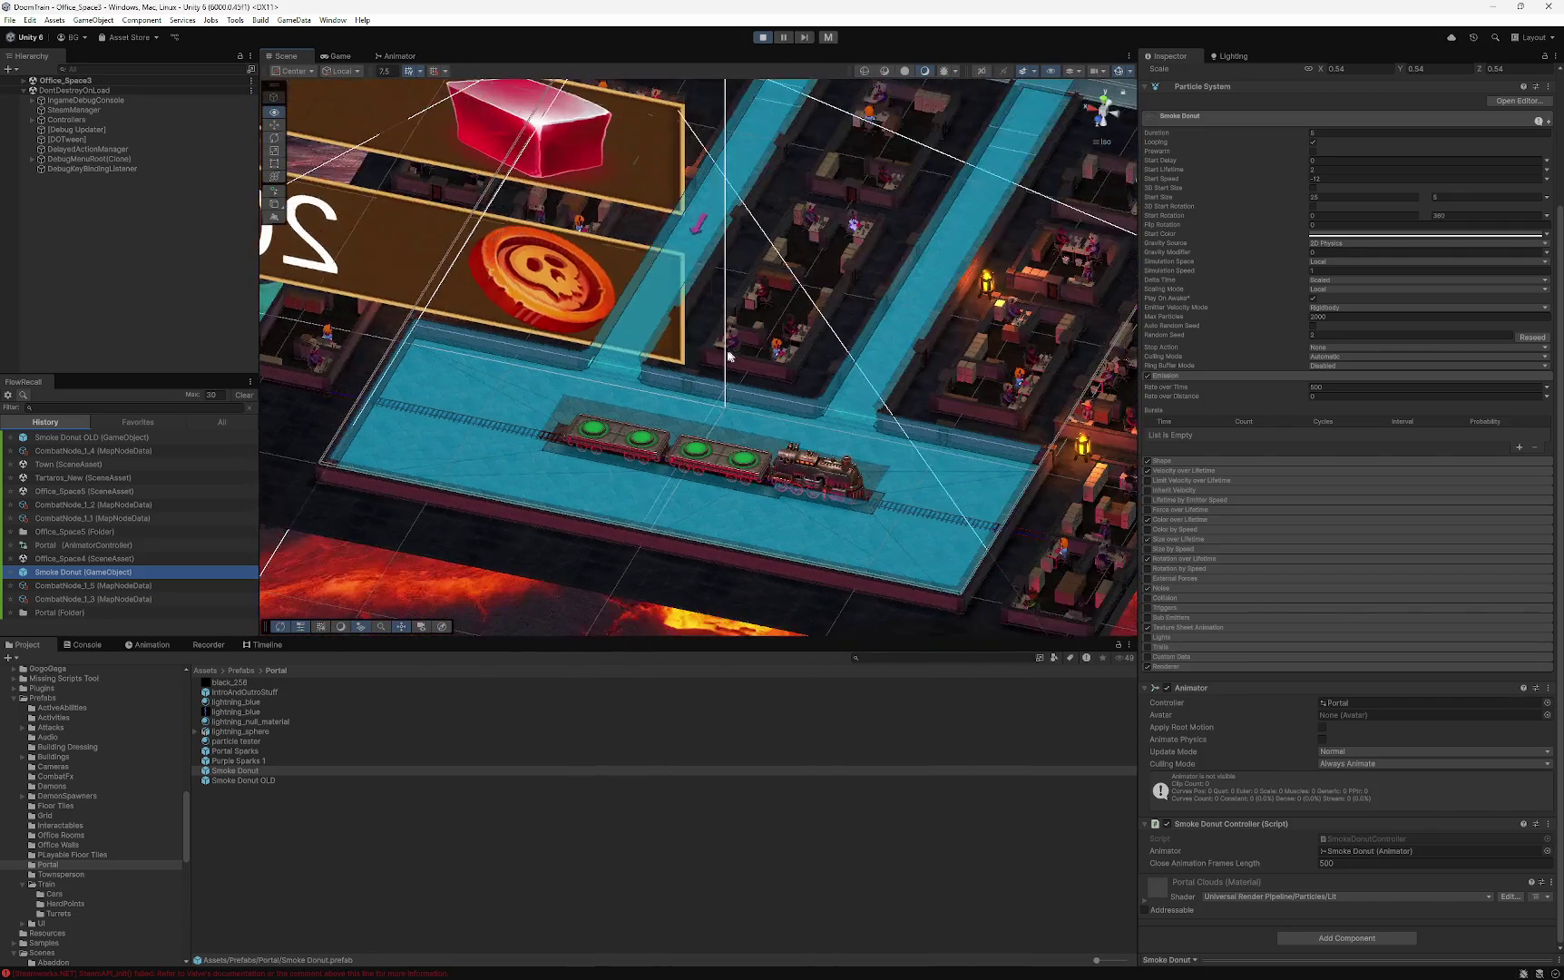
scroll(794, 324, down, 2)
scroll(716, 363, up, 2)
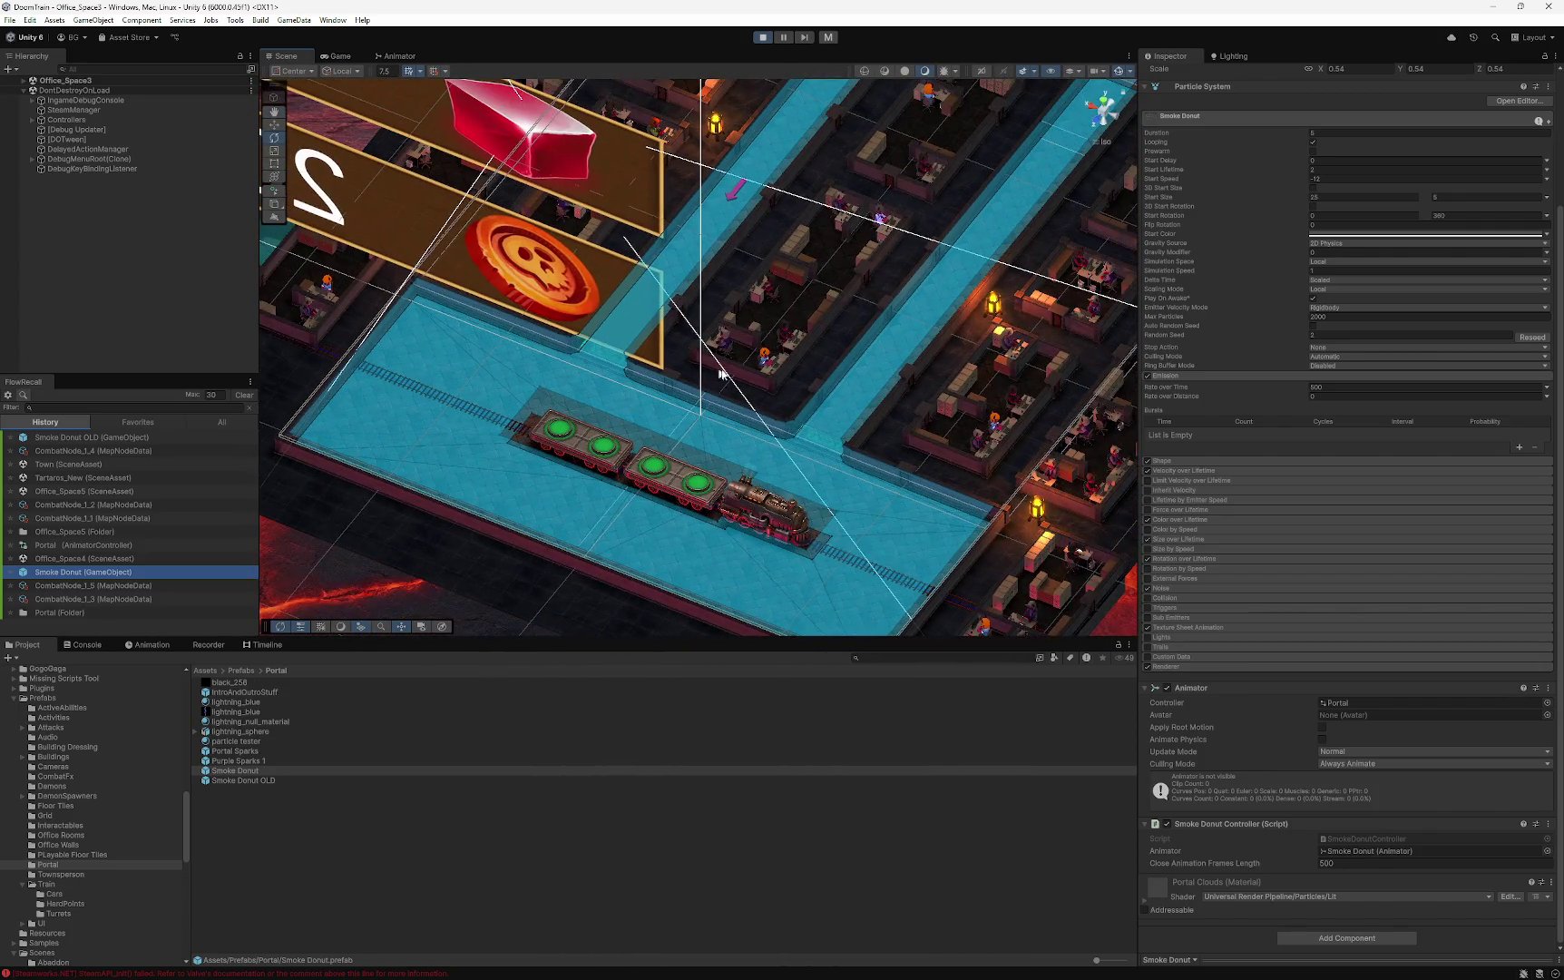
scroll(705, 379, down, 3)
scroll(717, 392, up, 2)
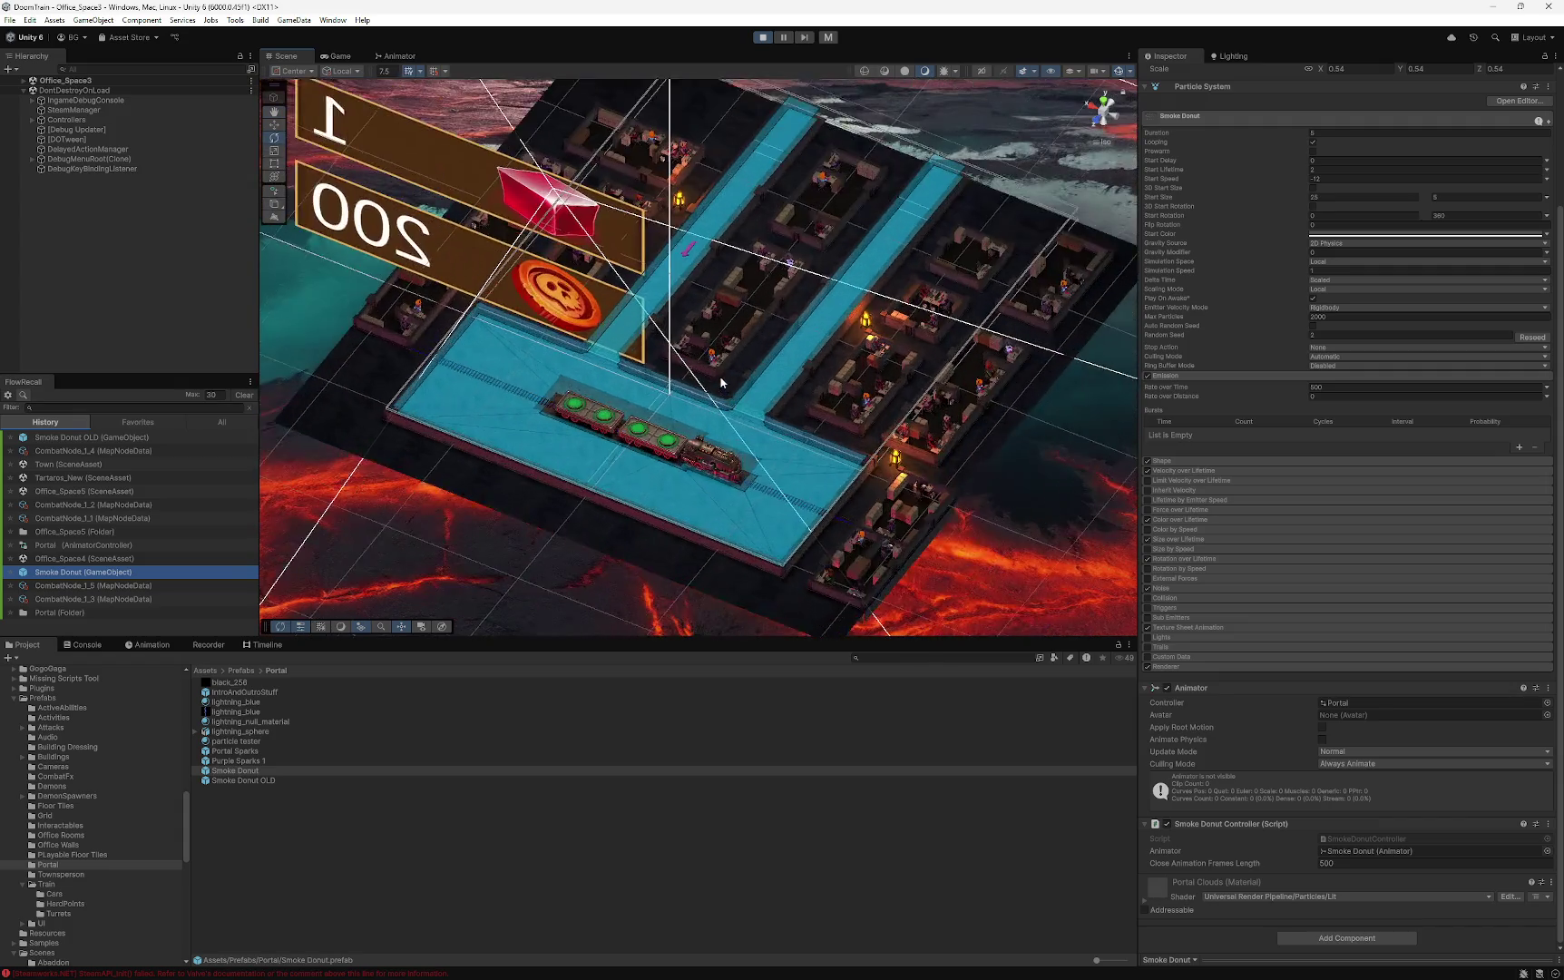
click(350, 59)
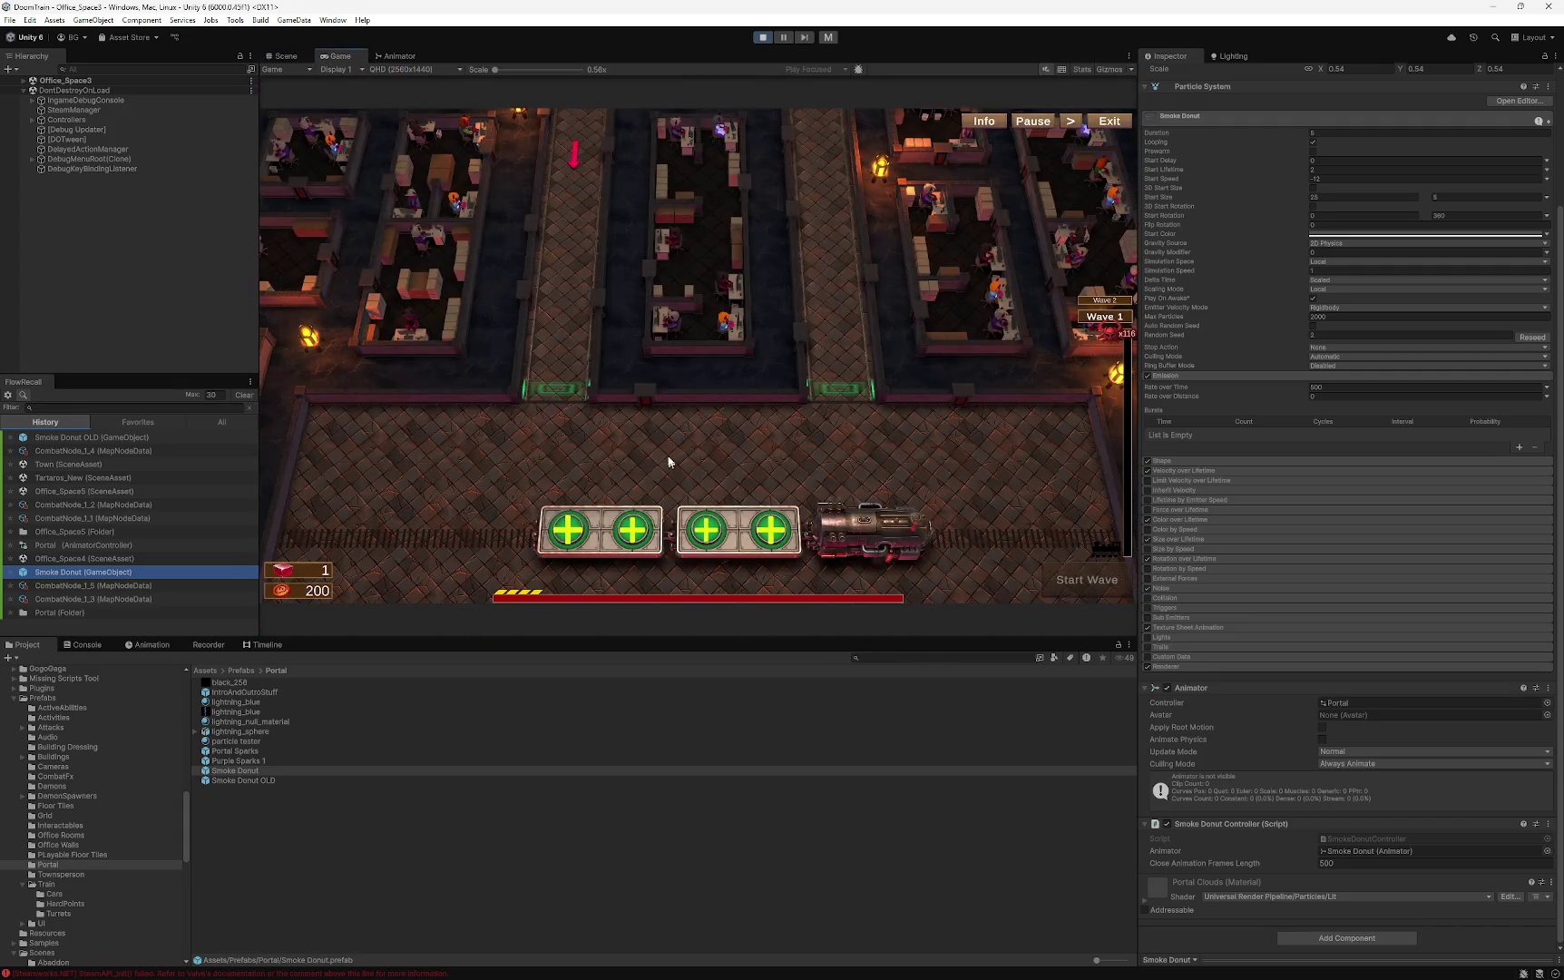
- Open the first turret slot's Machine Gun build panel, then close it
click(567, 530)
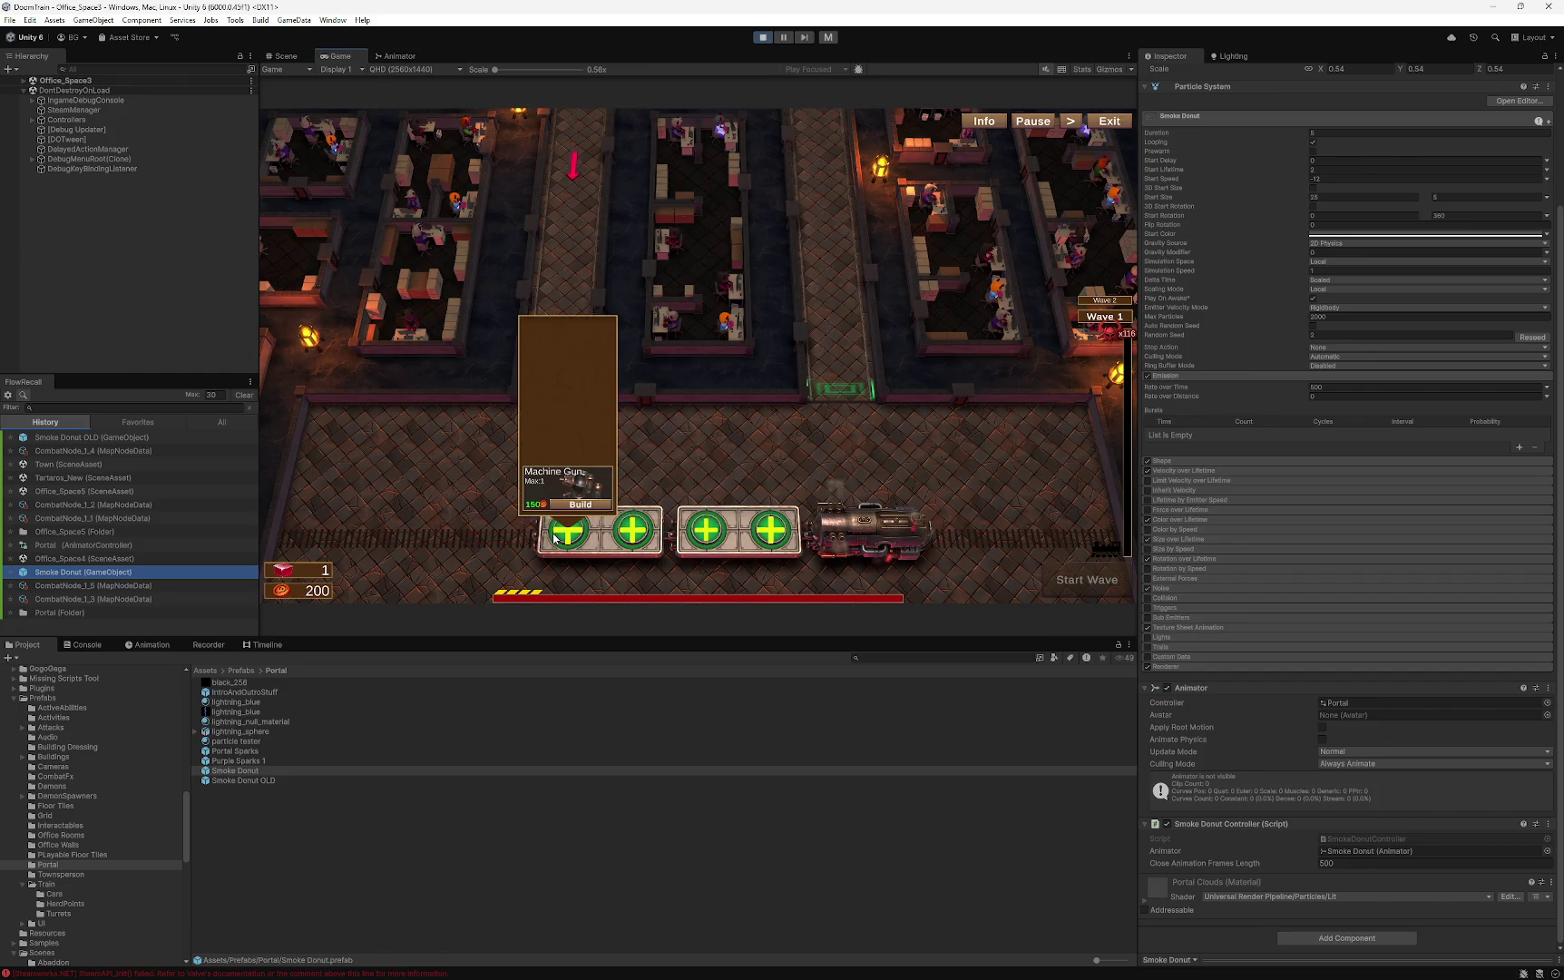
click(703, 472)
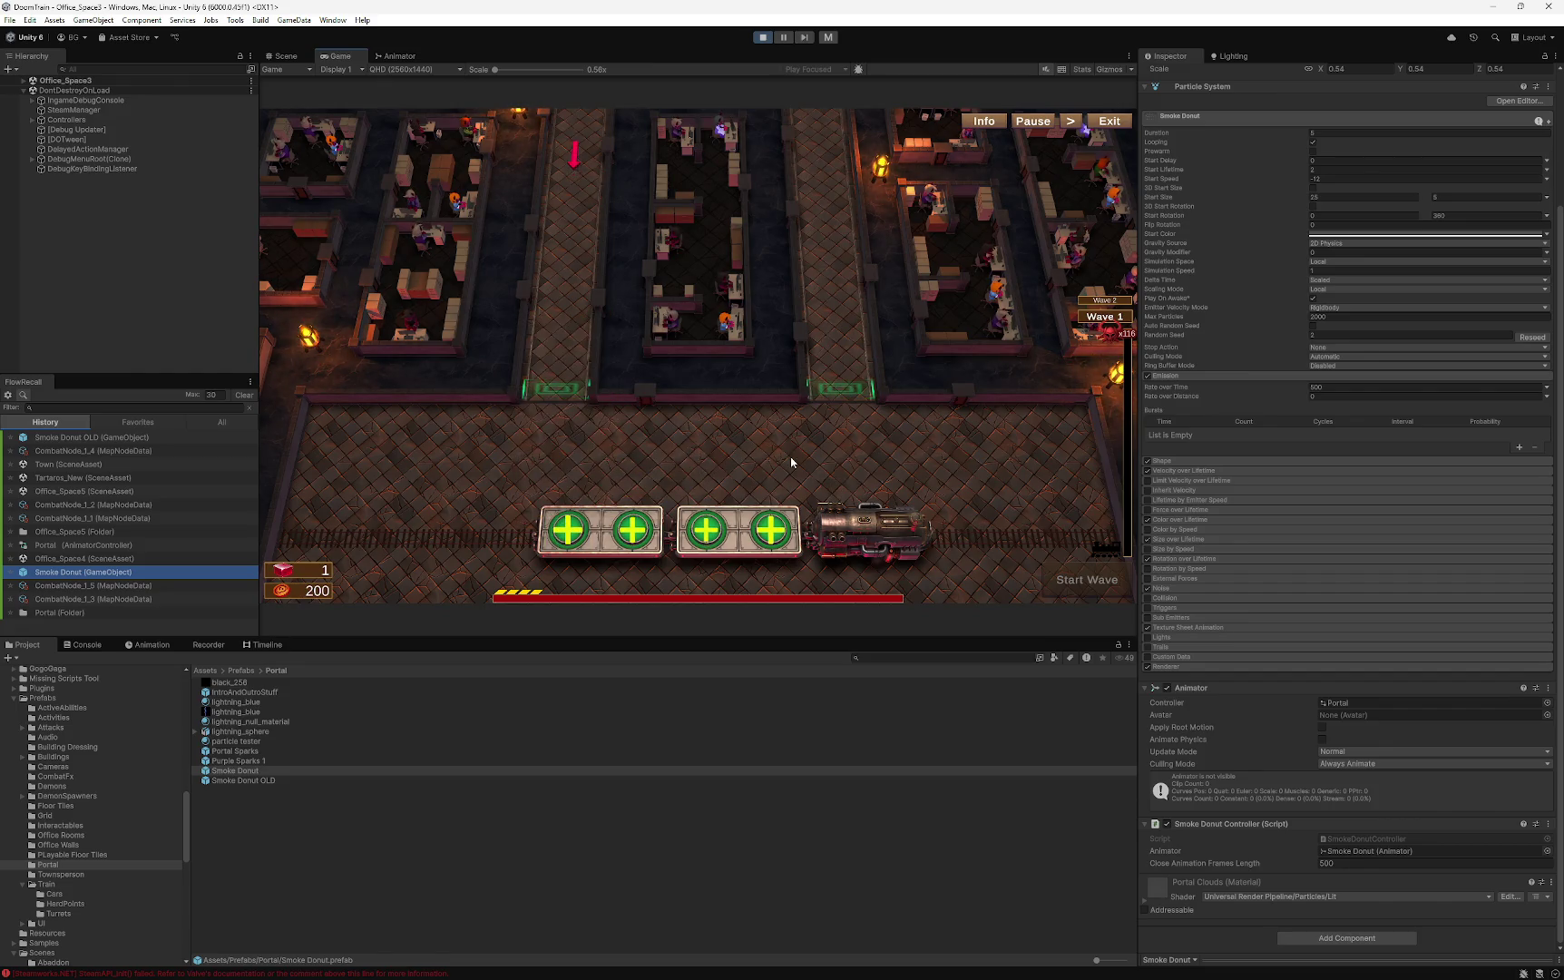
scroll(1276, 457, up, 3)
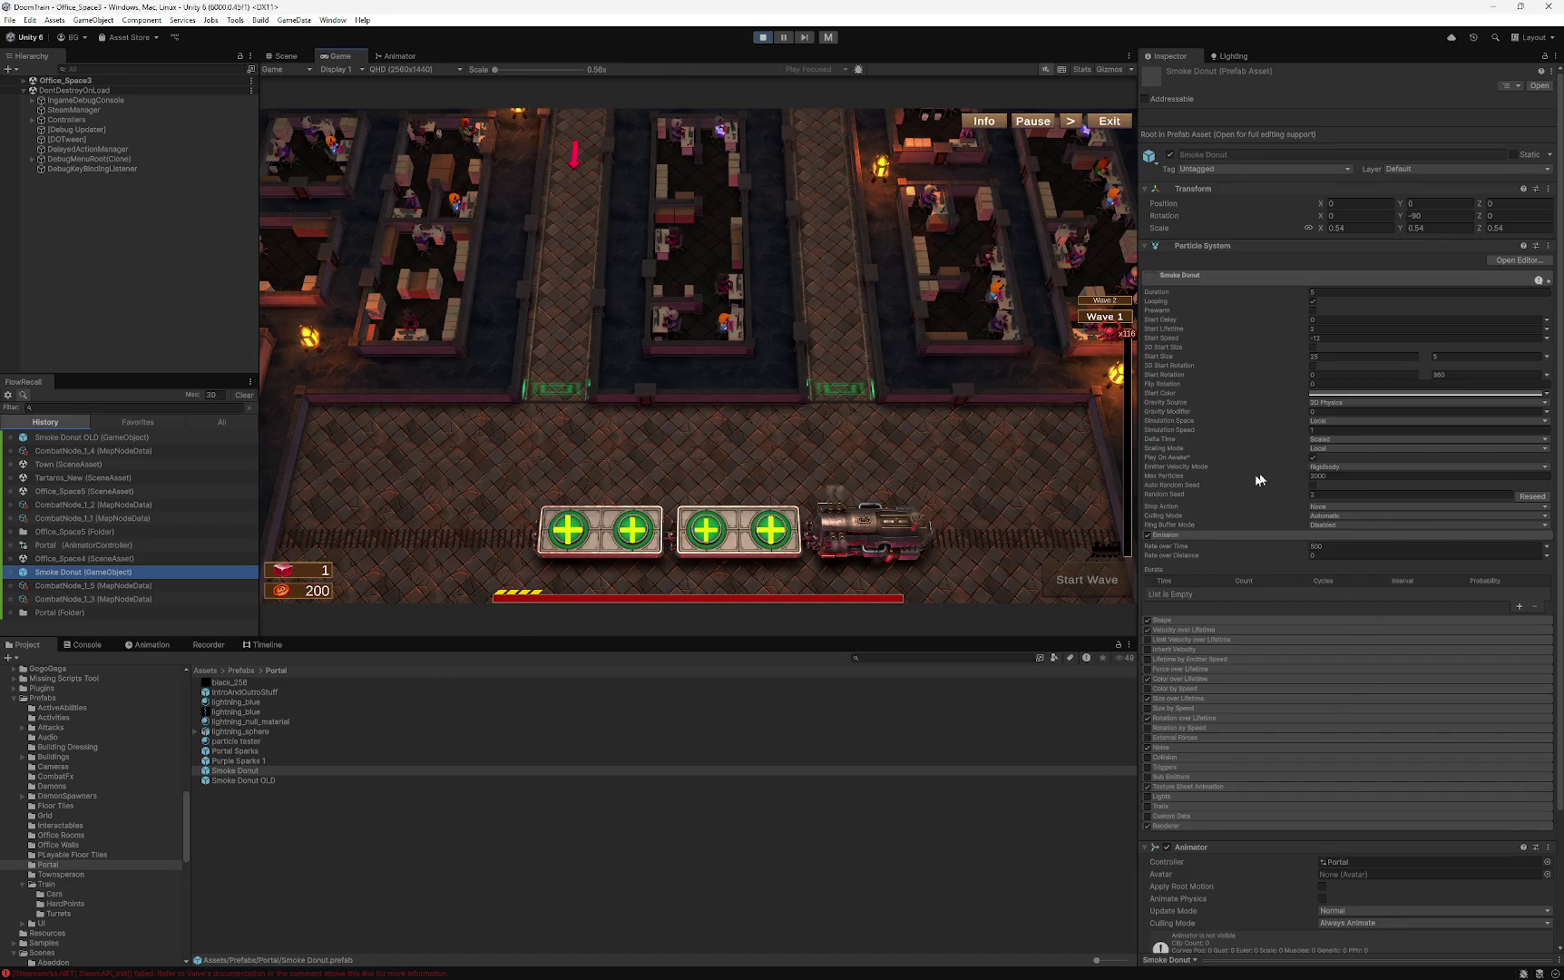
scroll(1216, 497, down, 4)
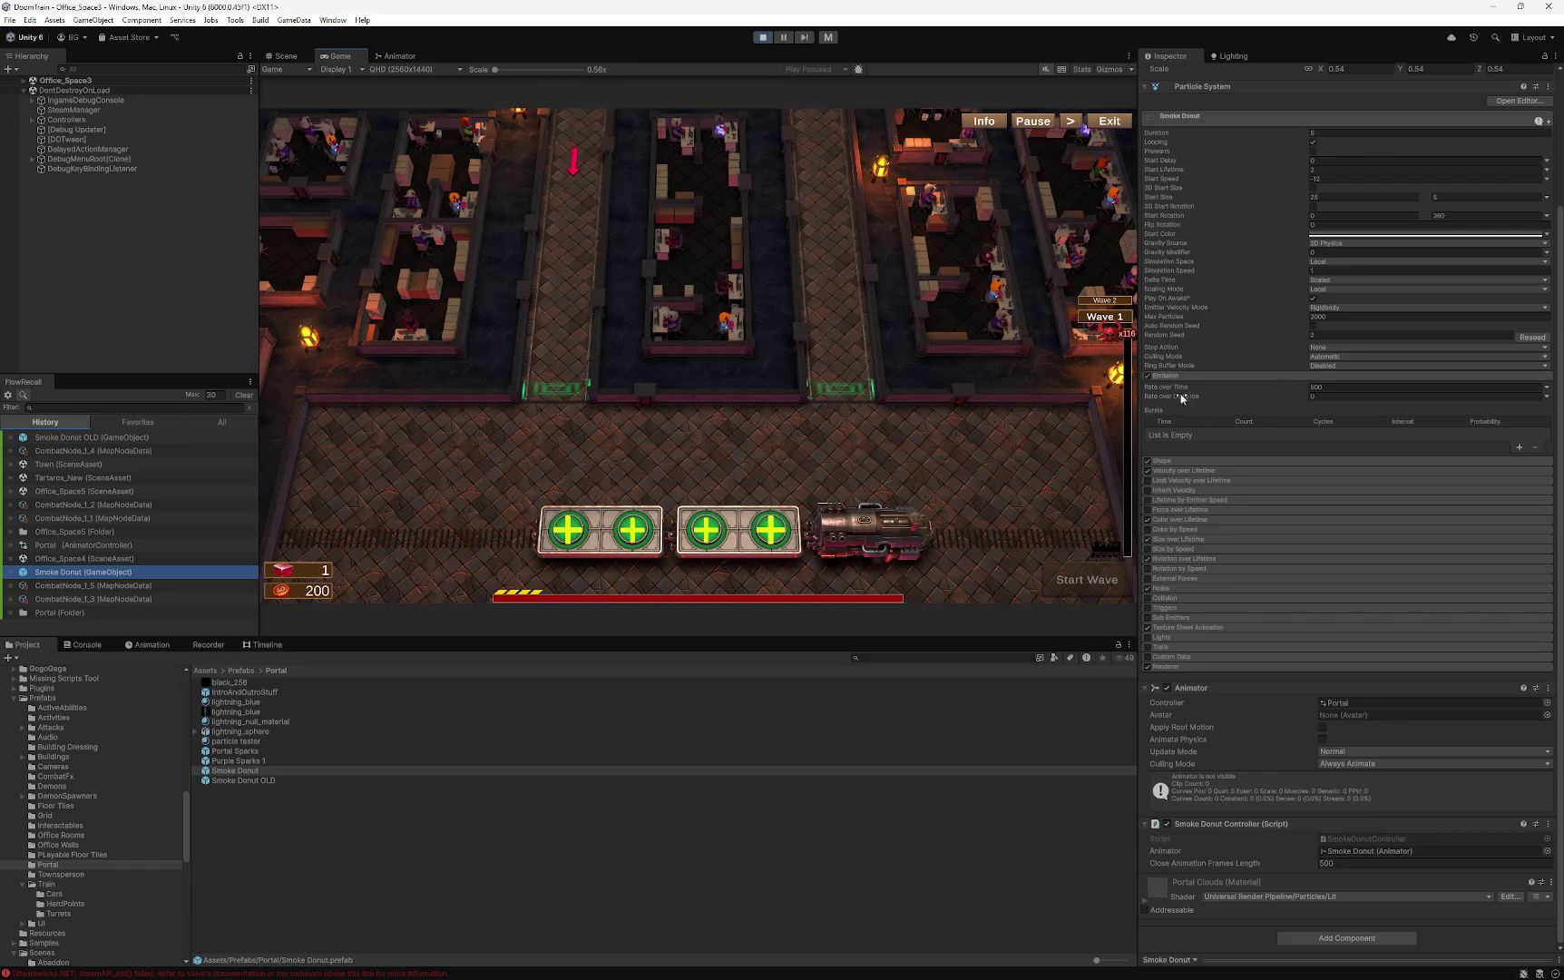
- Collapse the Emission module and reopen the first turret slot's build options
click(1174, 376)
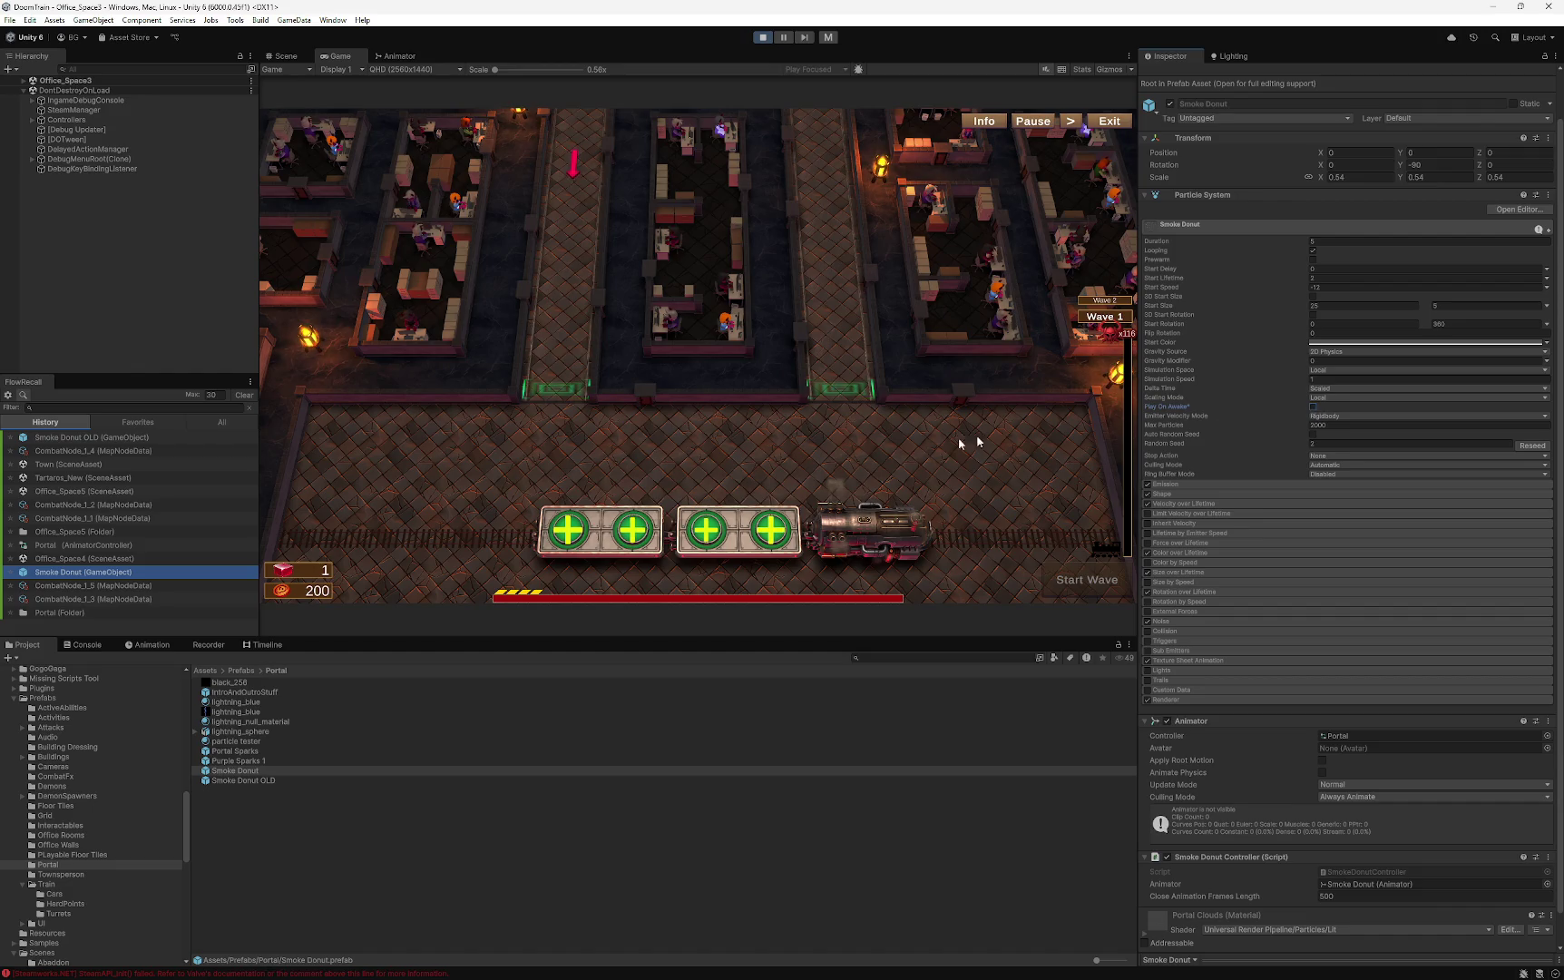
click(564, 532)
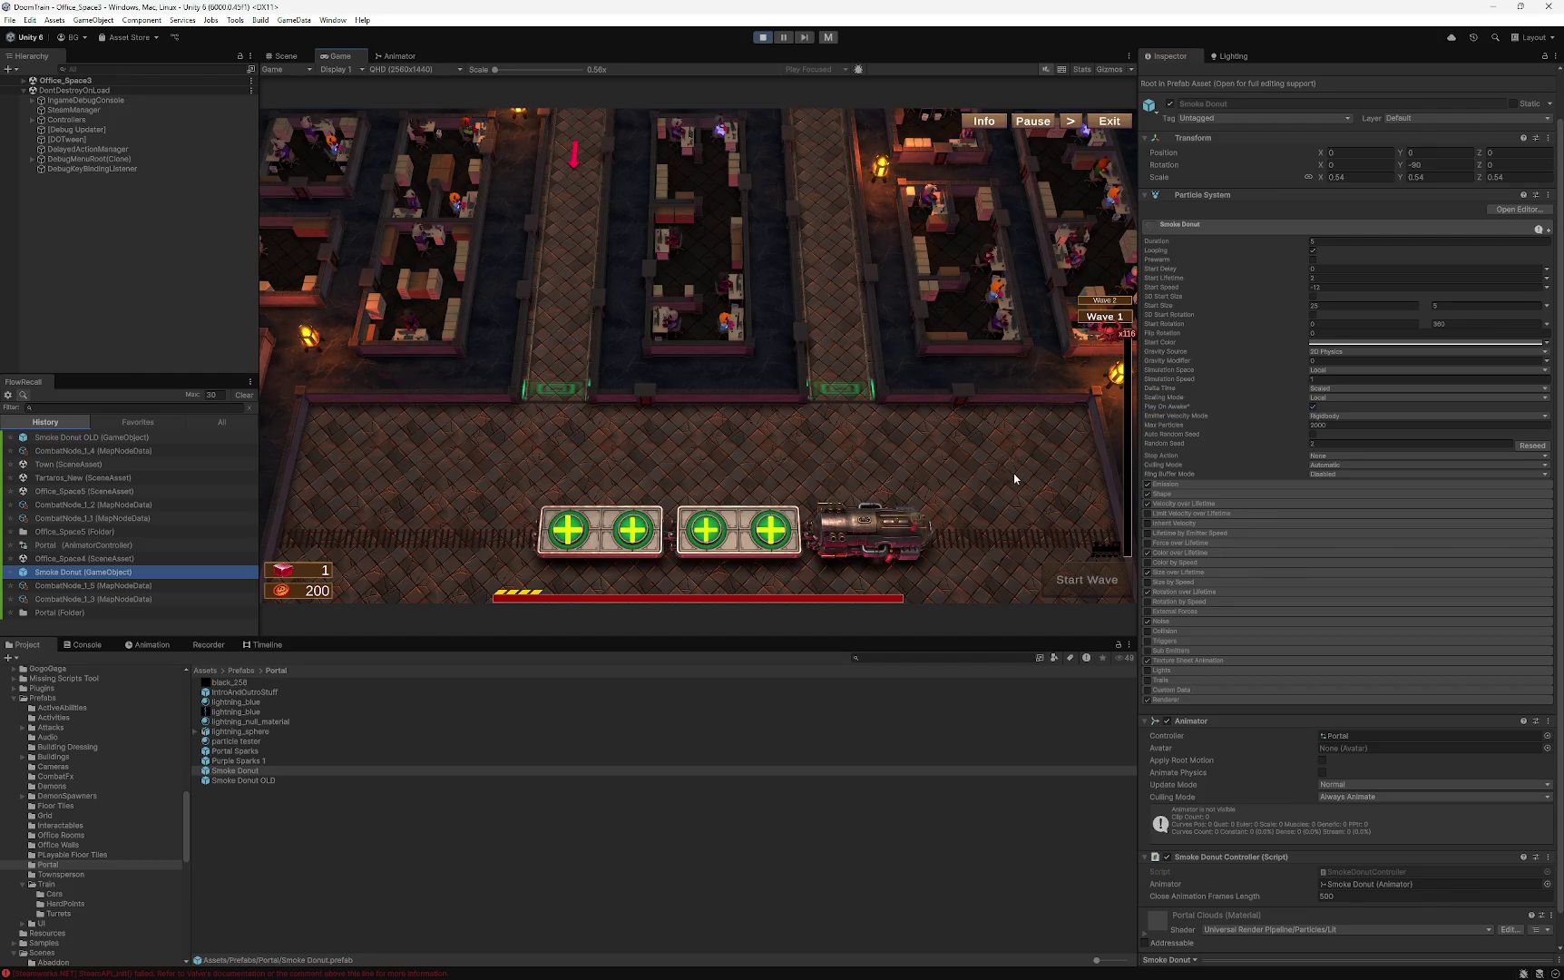
scroll(1216, 527, down, 1)
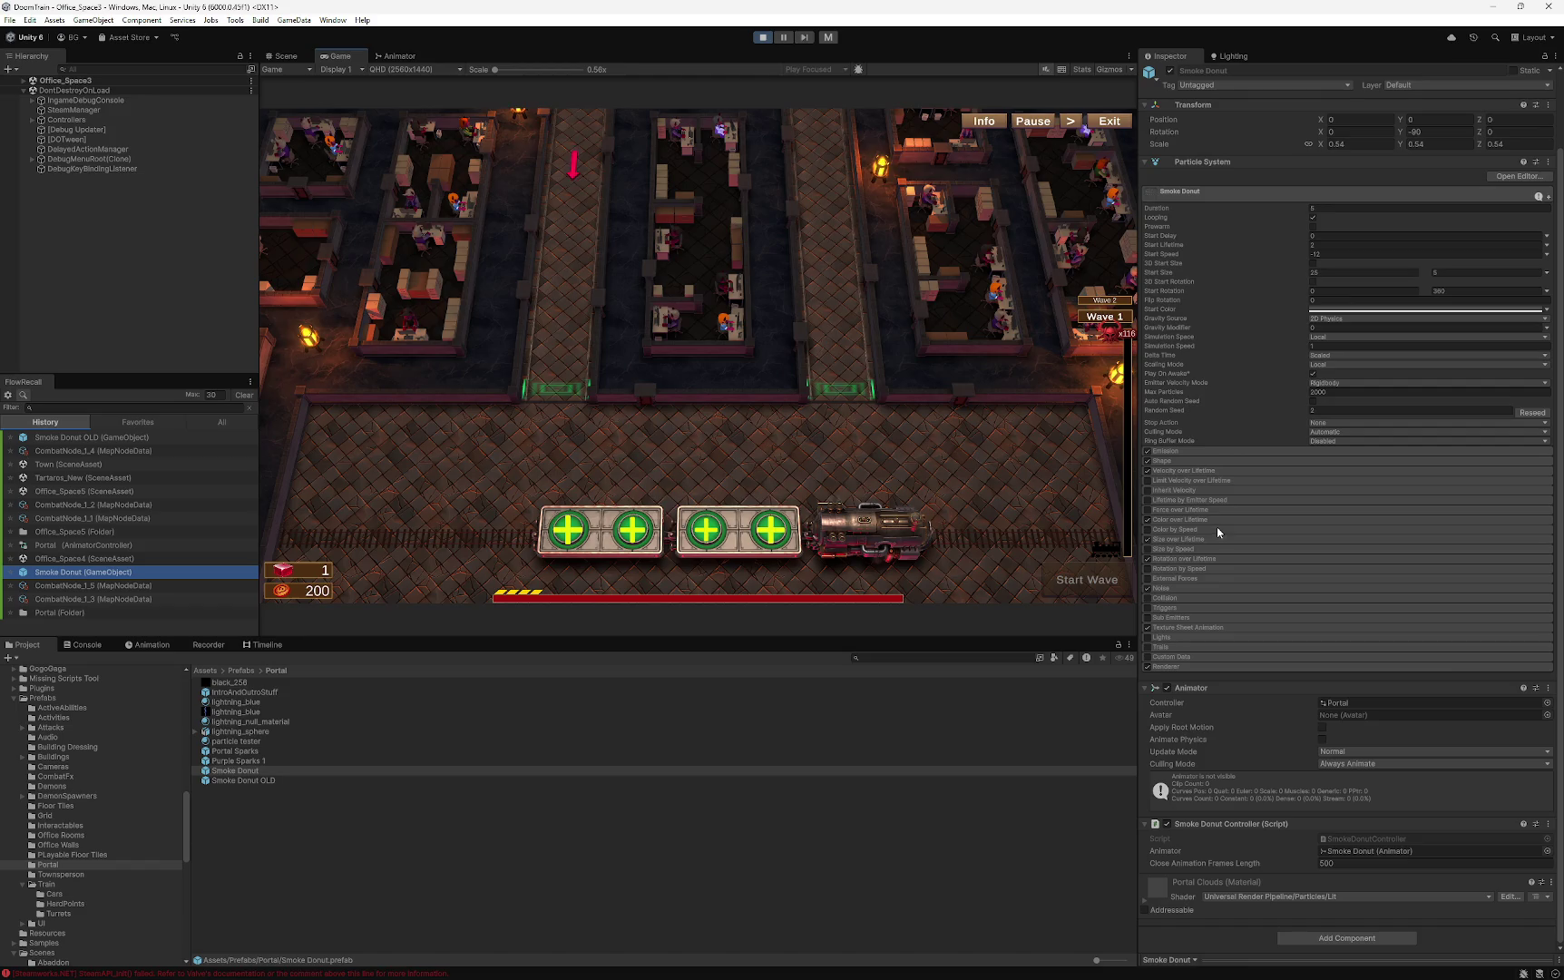
scroll(1216, 522, up, 3)
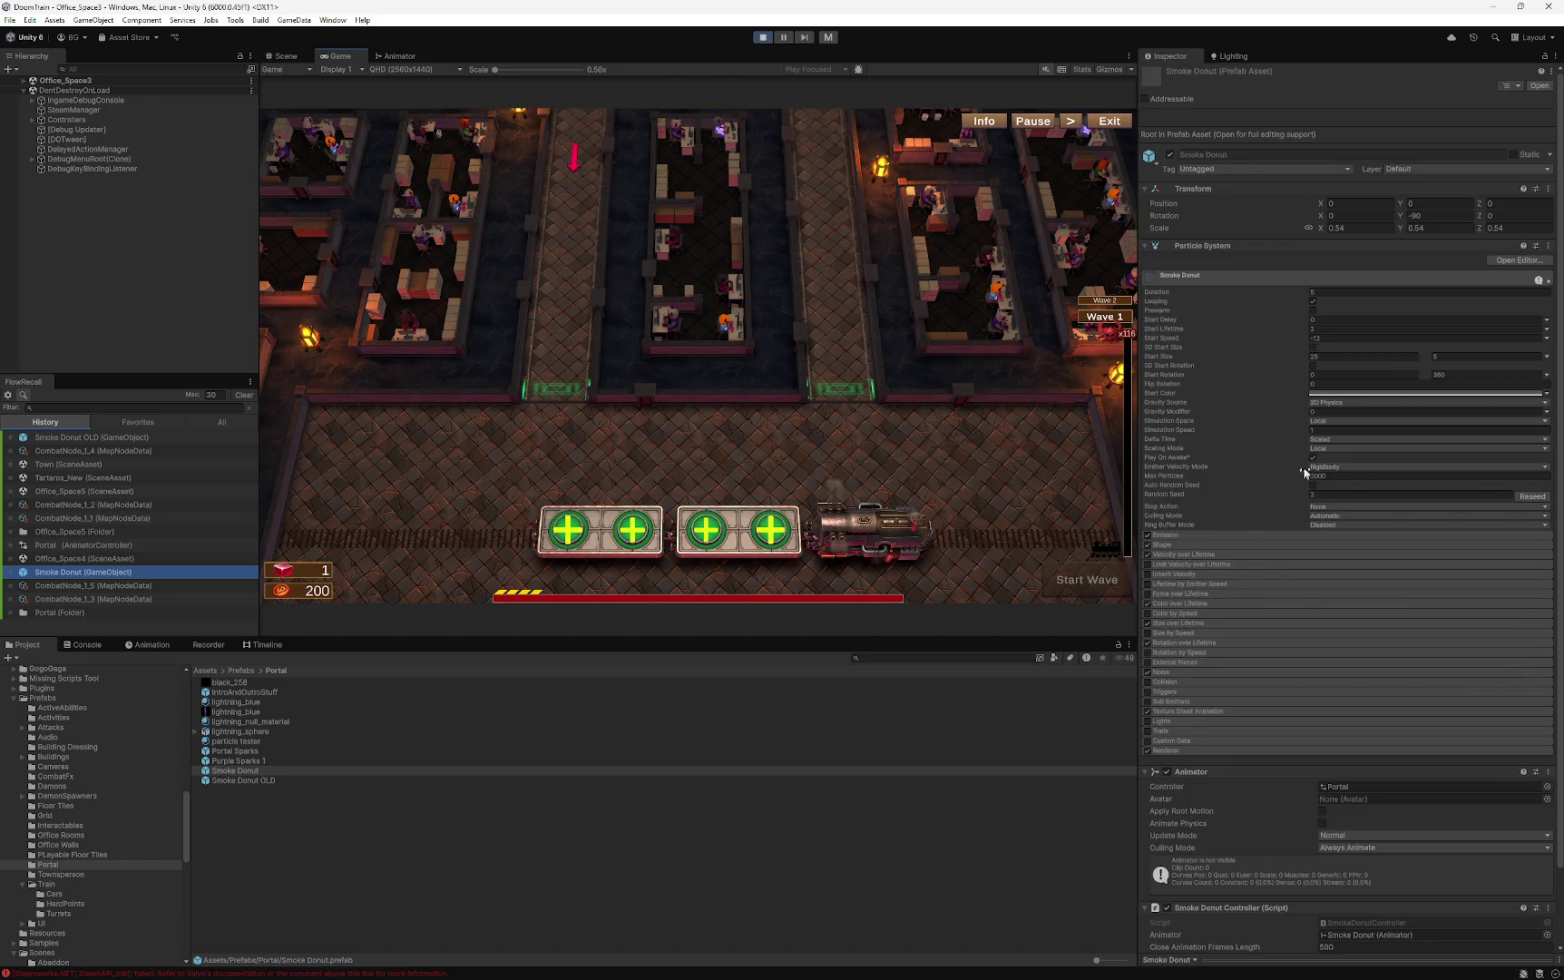
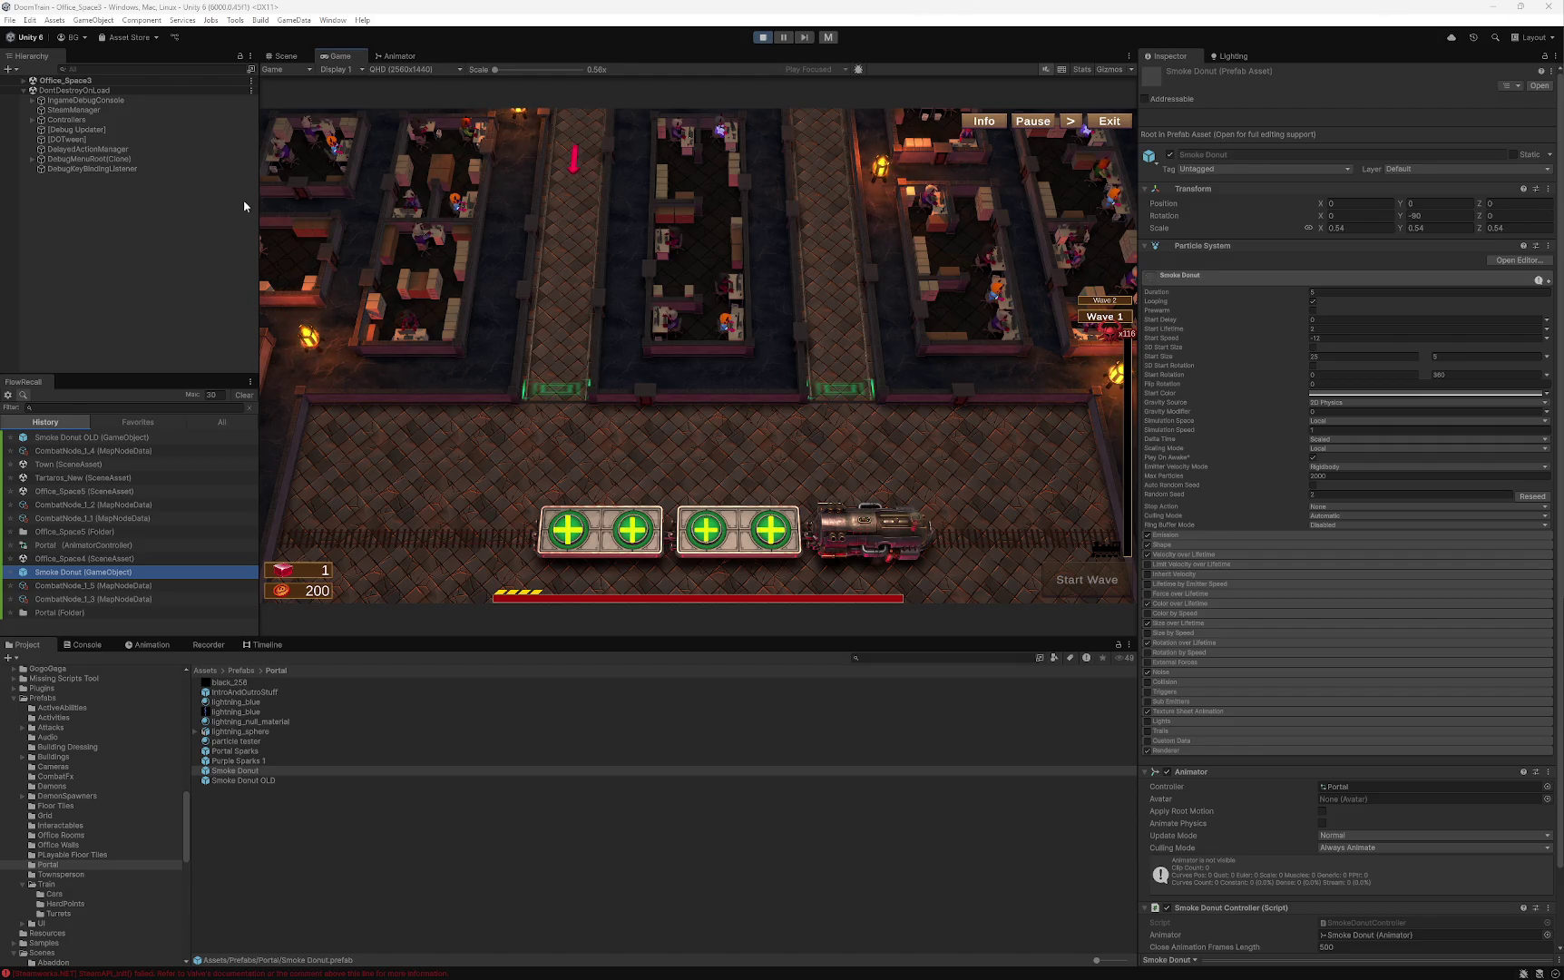
- Inspect the Purple Sparks 1 and Smoke Donut prefabs, then stop Play mode
click(235, 761)
click(236, 770)
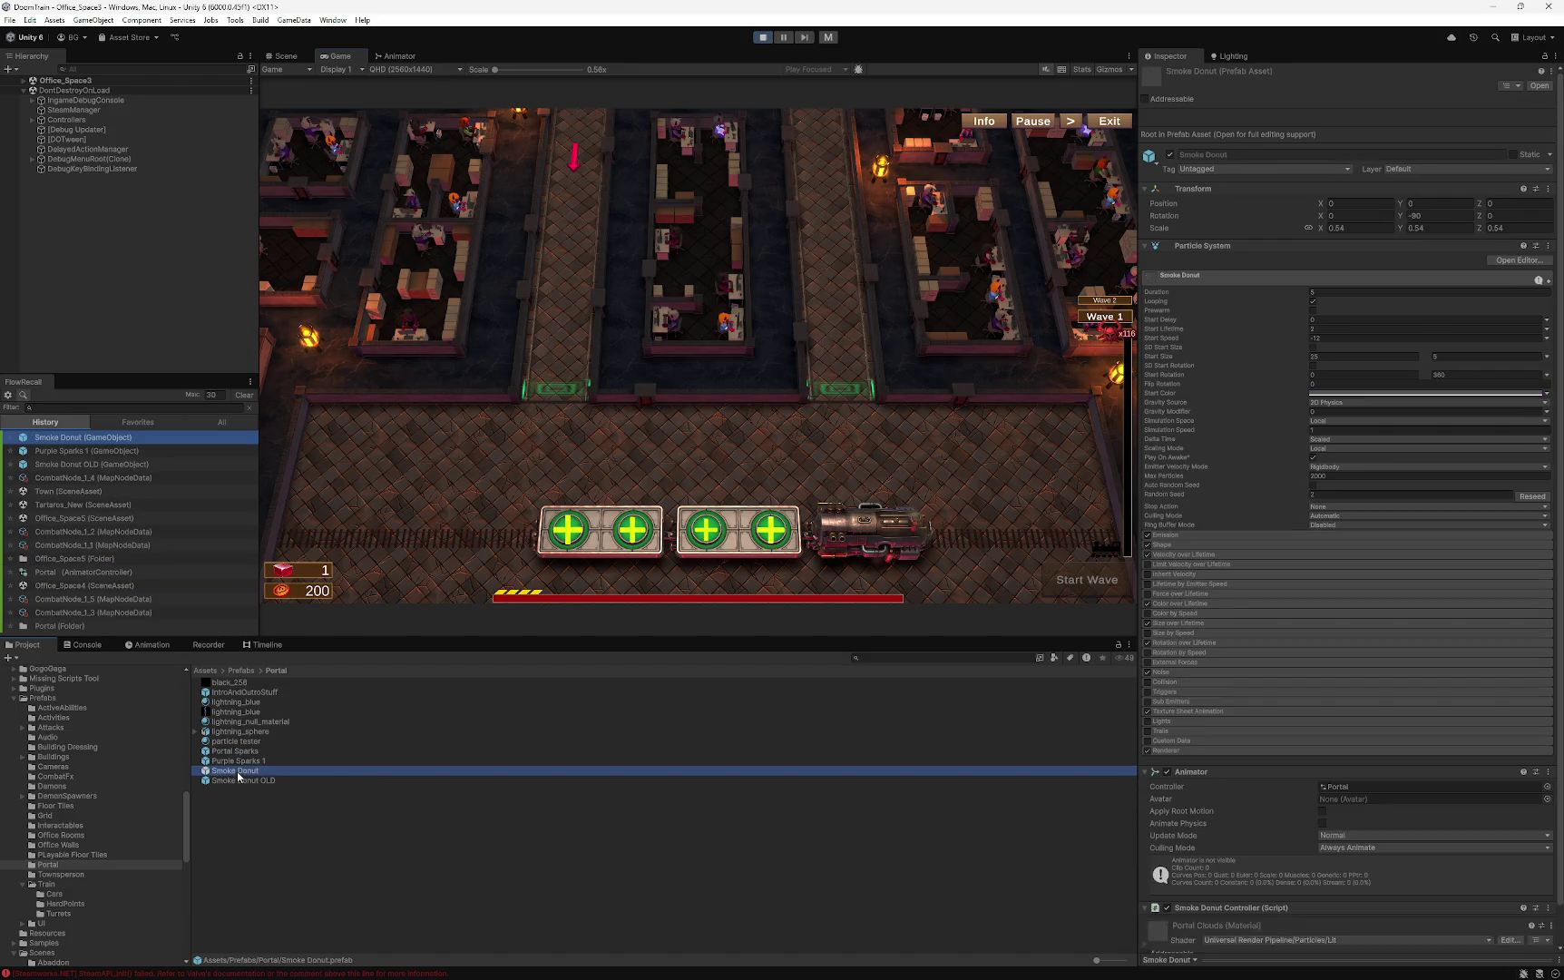
click(763, 38)
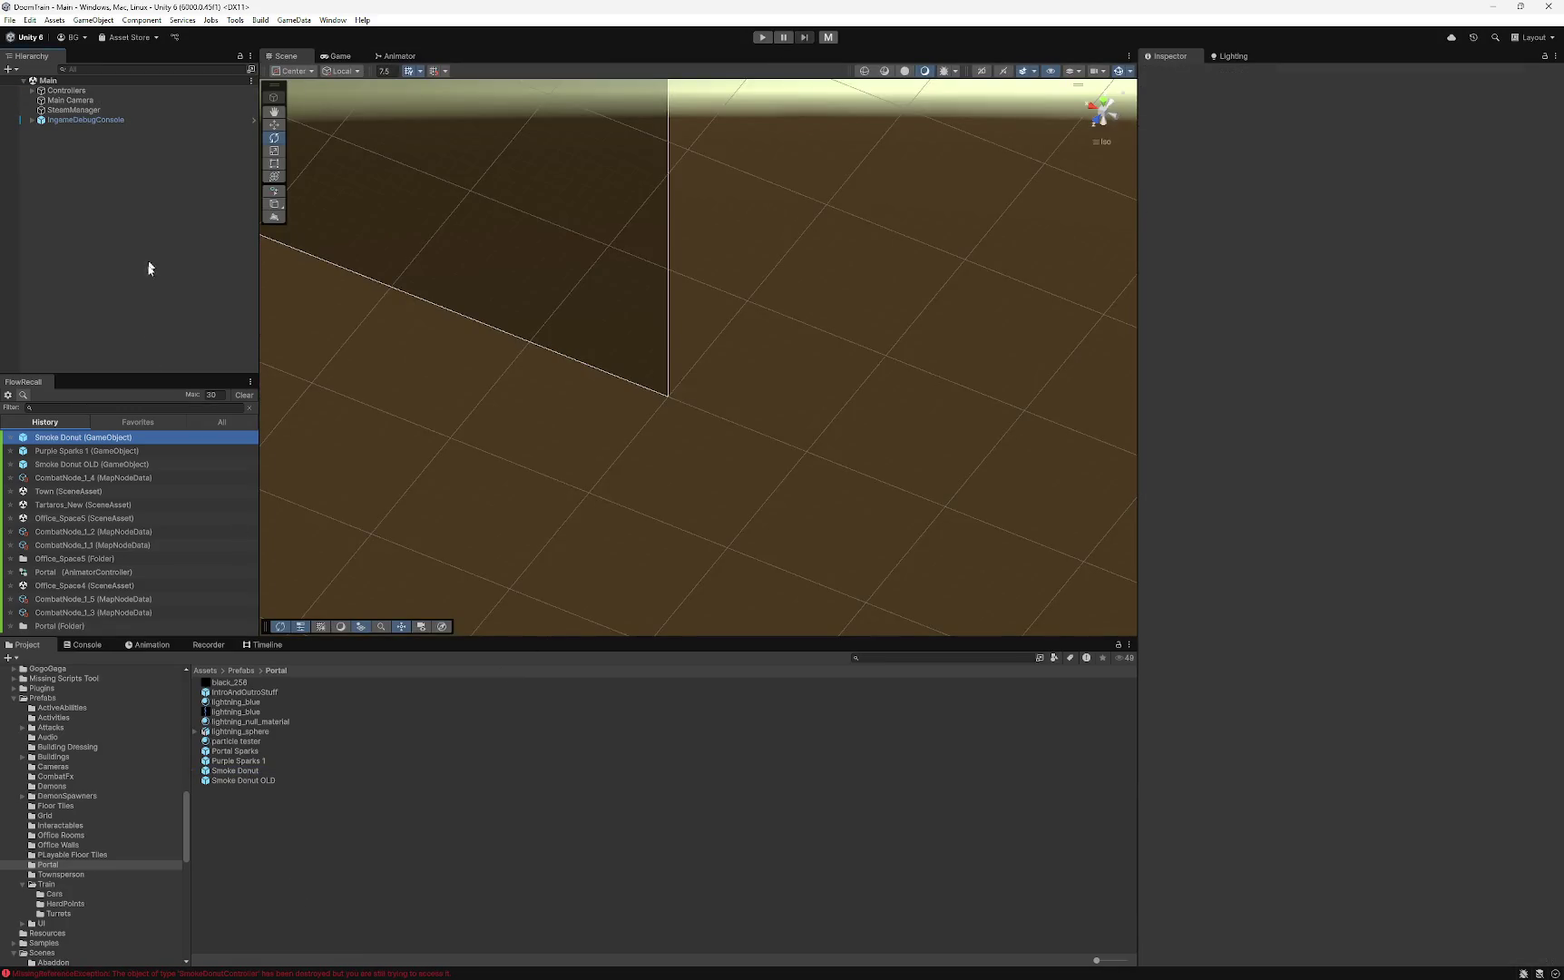
- Open the Smoke Donut prefab in Prefab Mode and copy a full-screen snip of it
double_click(242, 770)
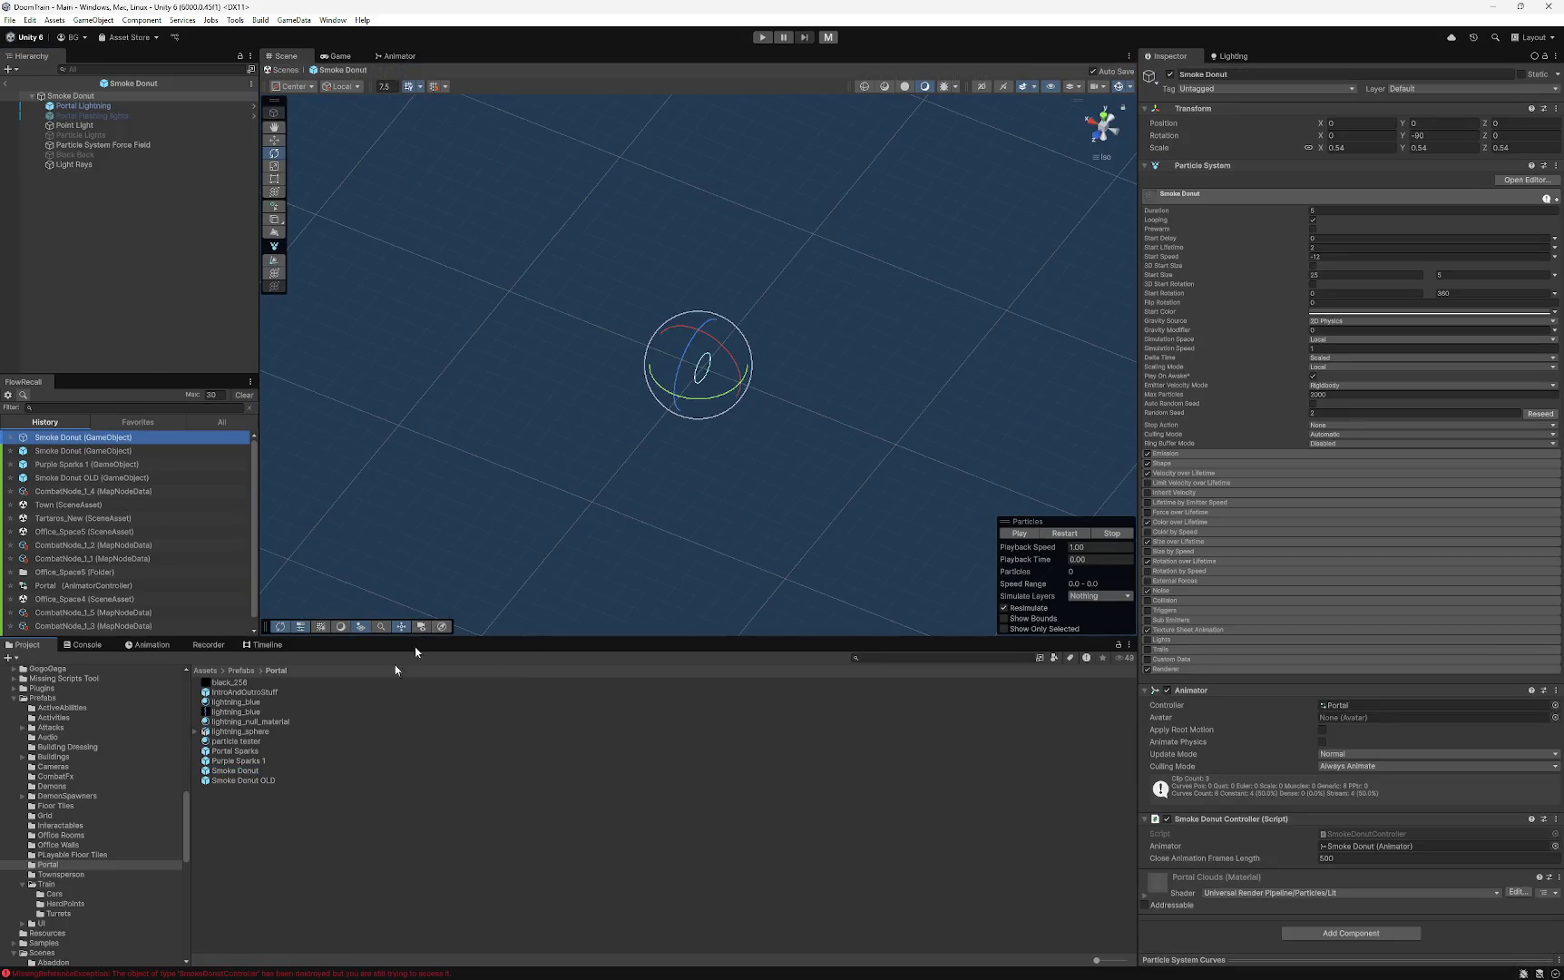
mouse_move(805, 475)
mouse_down()
mouse_move(761, 412)
mouse_move(770, 428)
mouse_up()
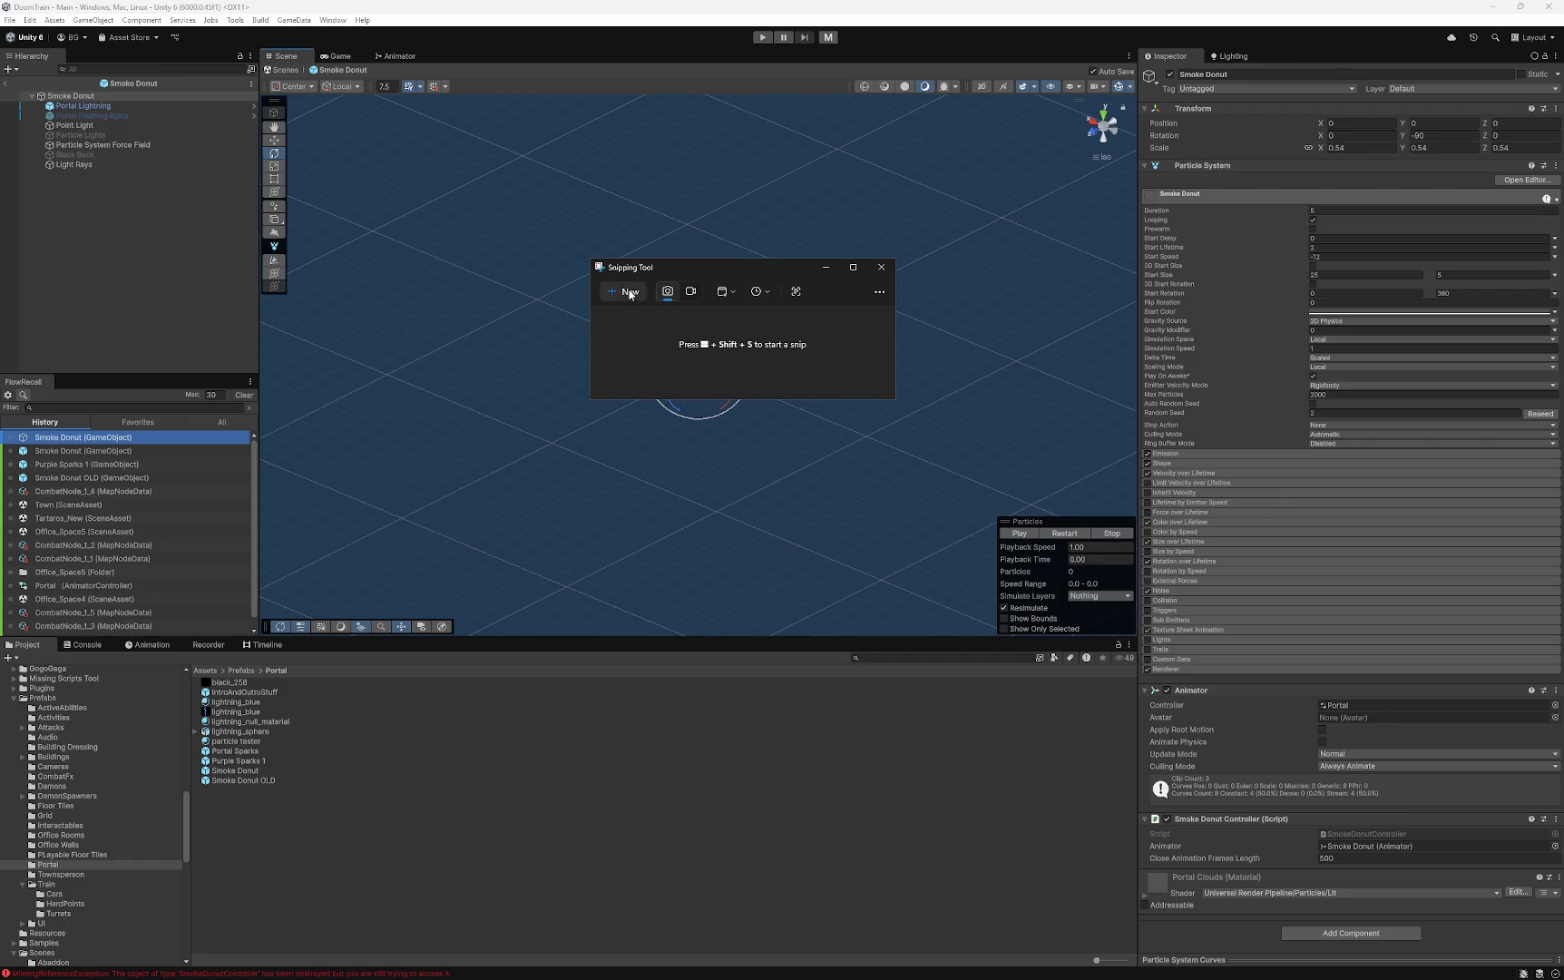
click(632, 295)
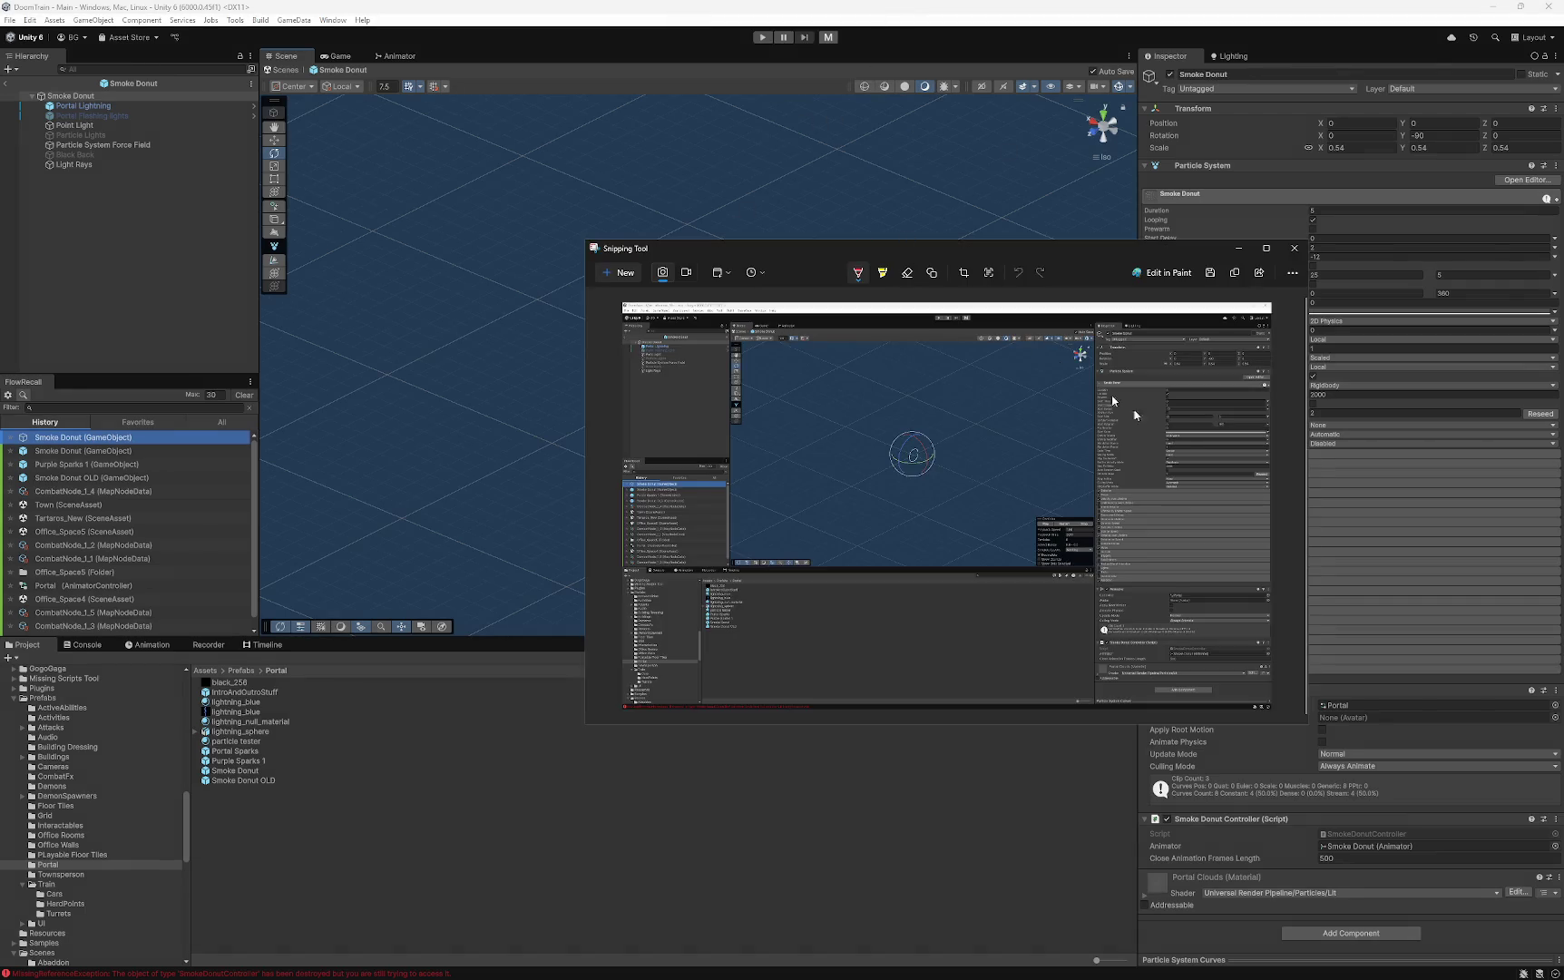
click(1228, 278)
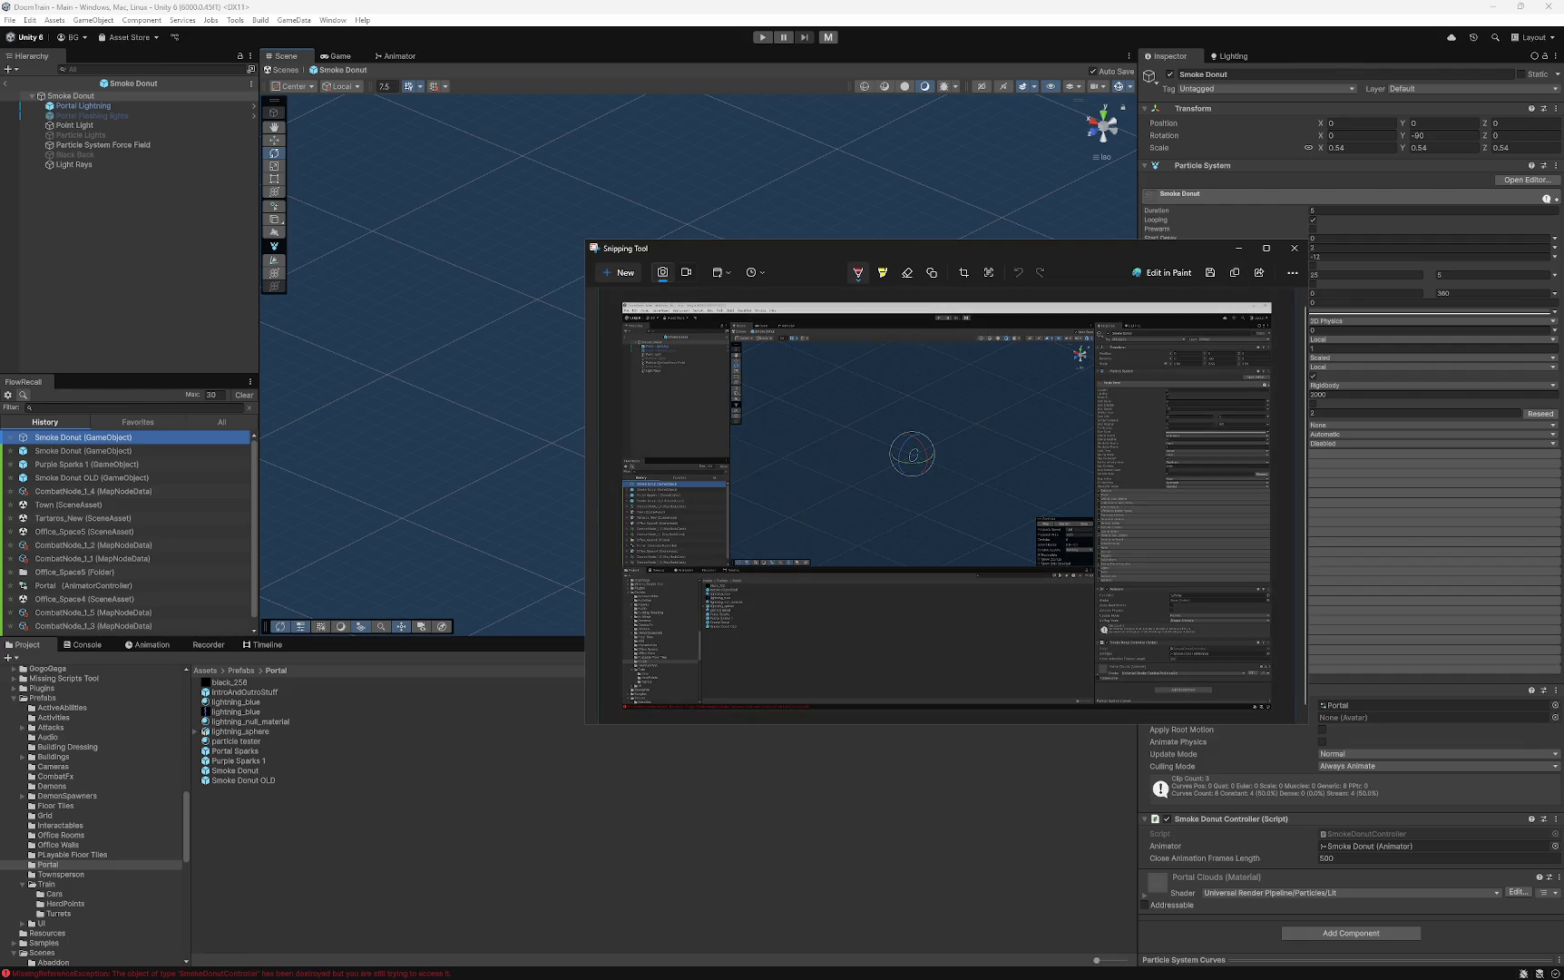
- Capture full-screen snips of the Portal Lightning and Portal Flashing lights children's settings
key(Up)
key(Up)
key(Up)
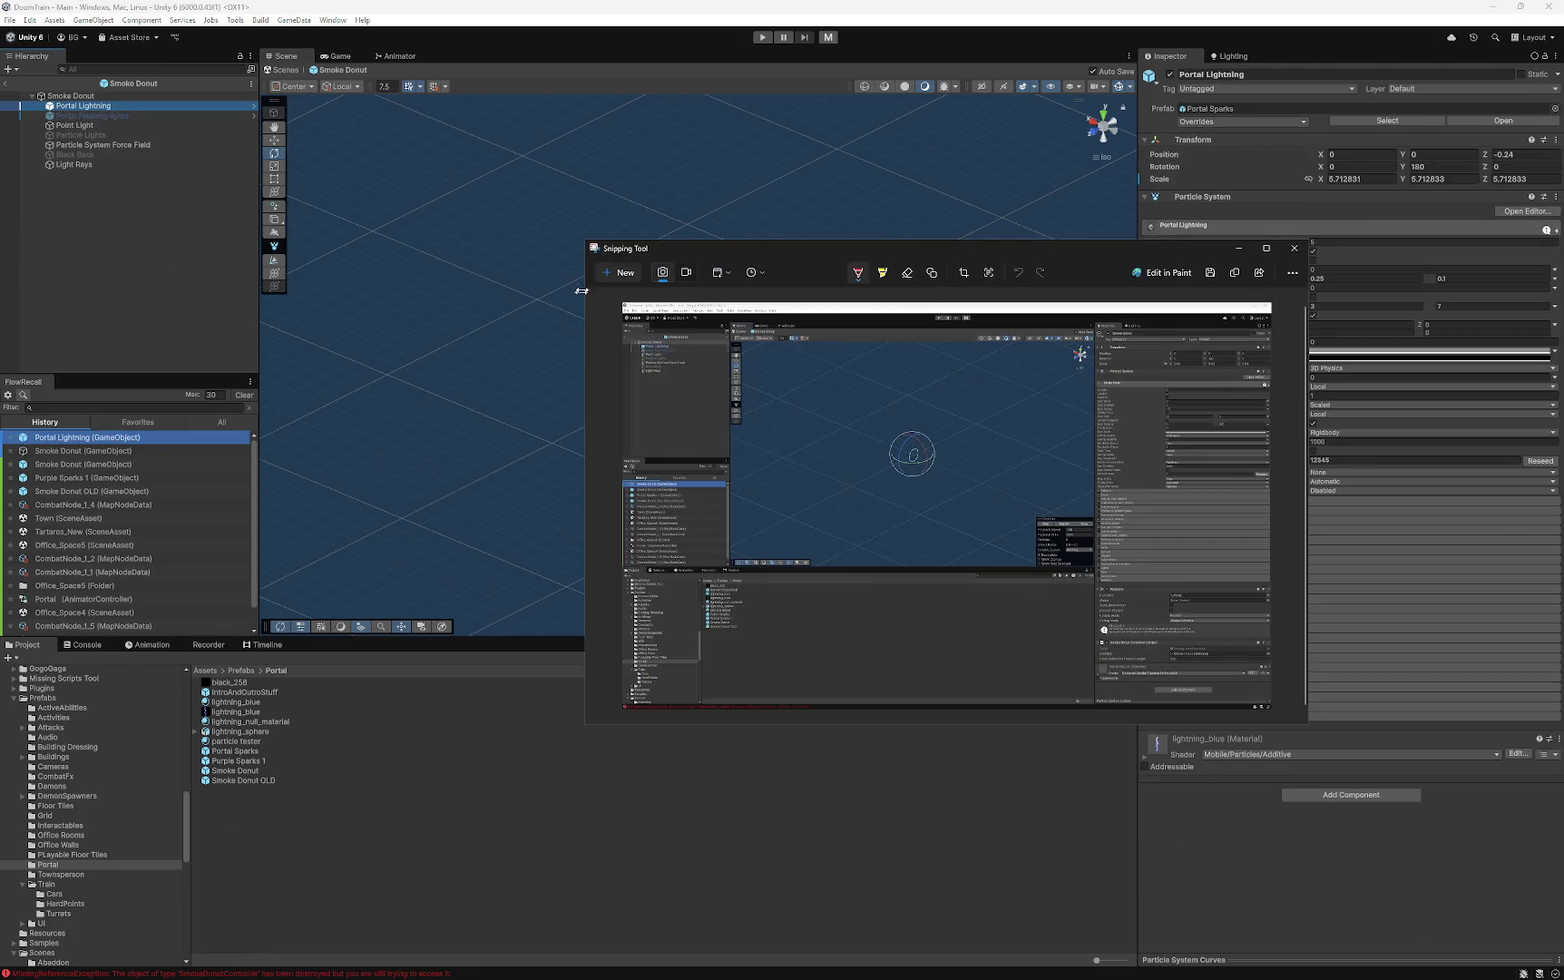
click(618, 274)
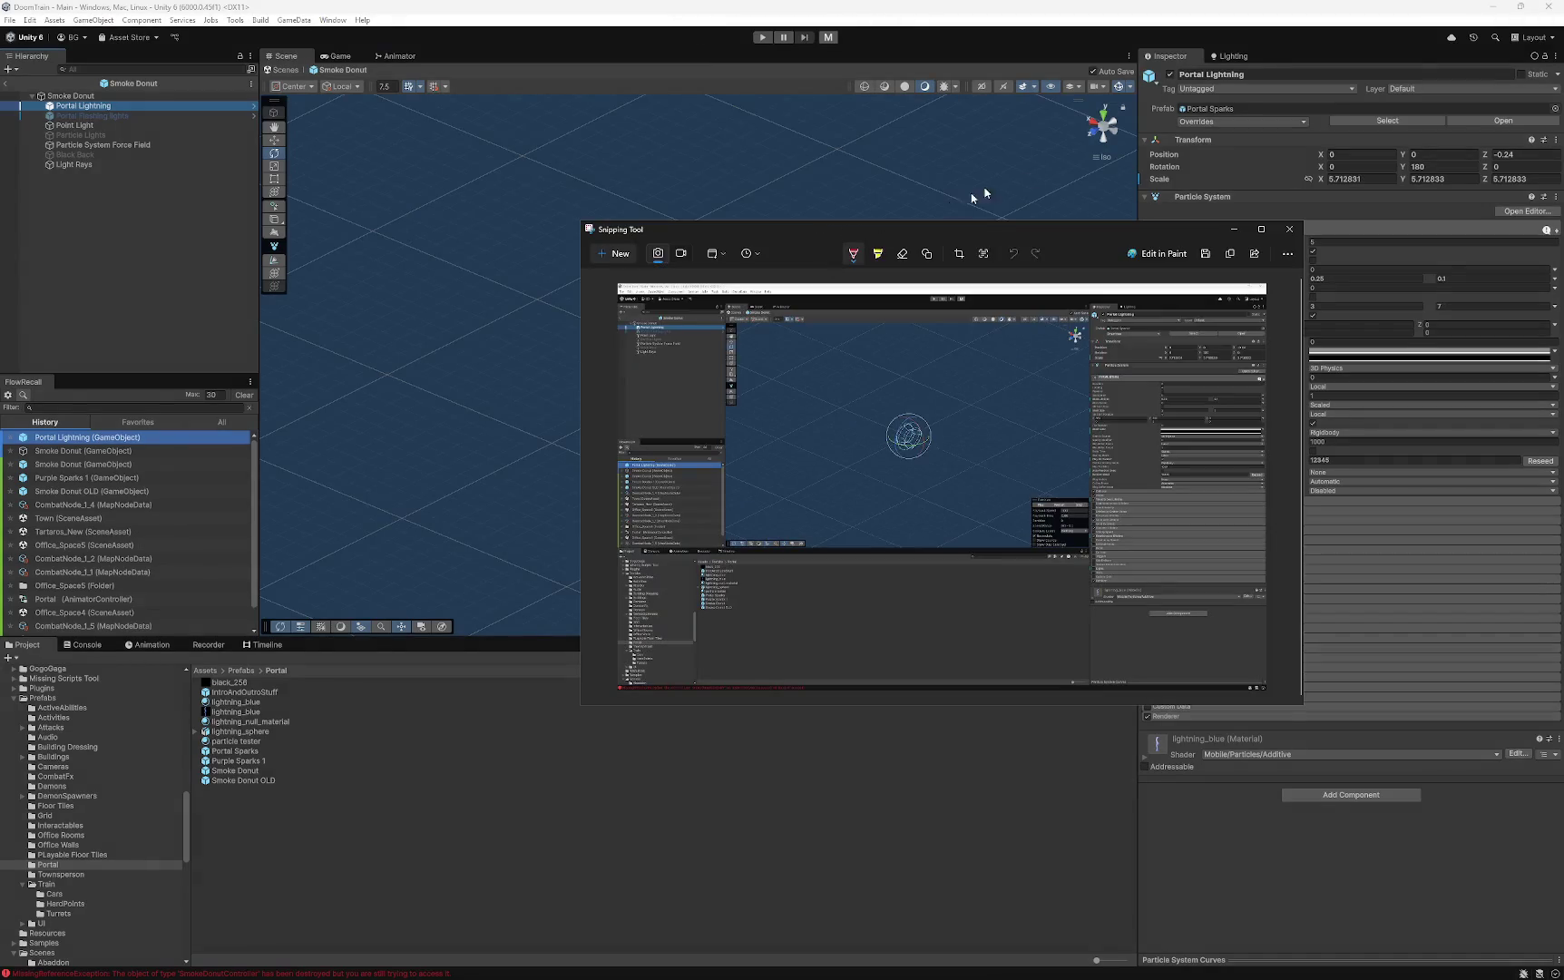
click(1230, 253)
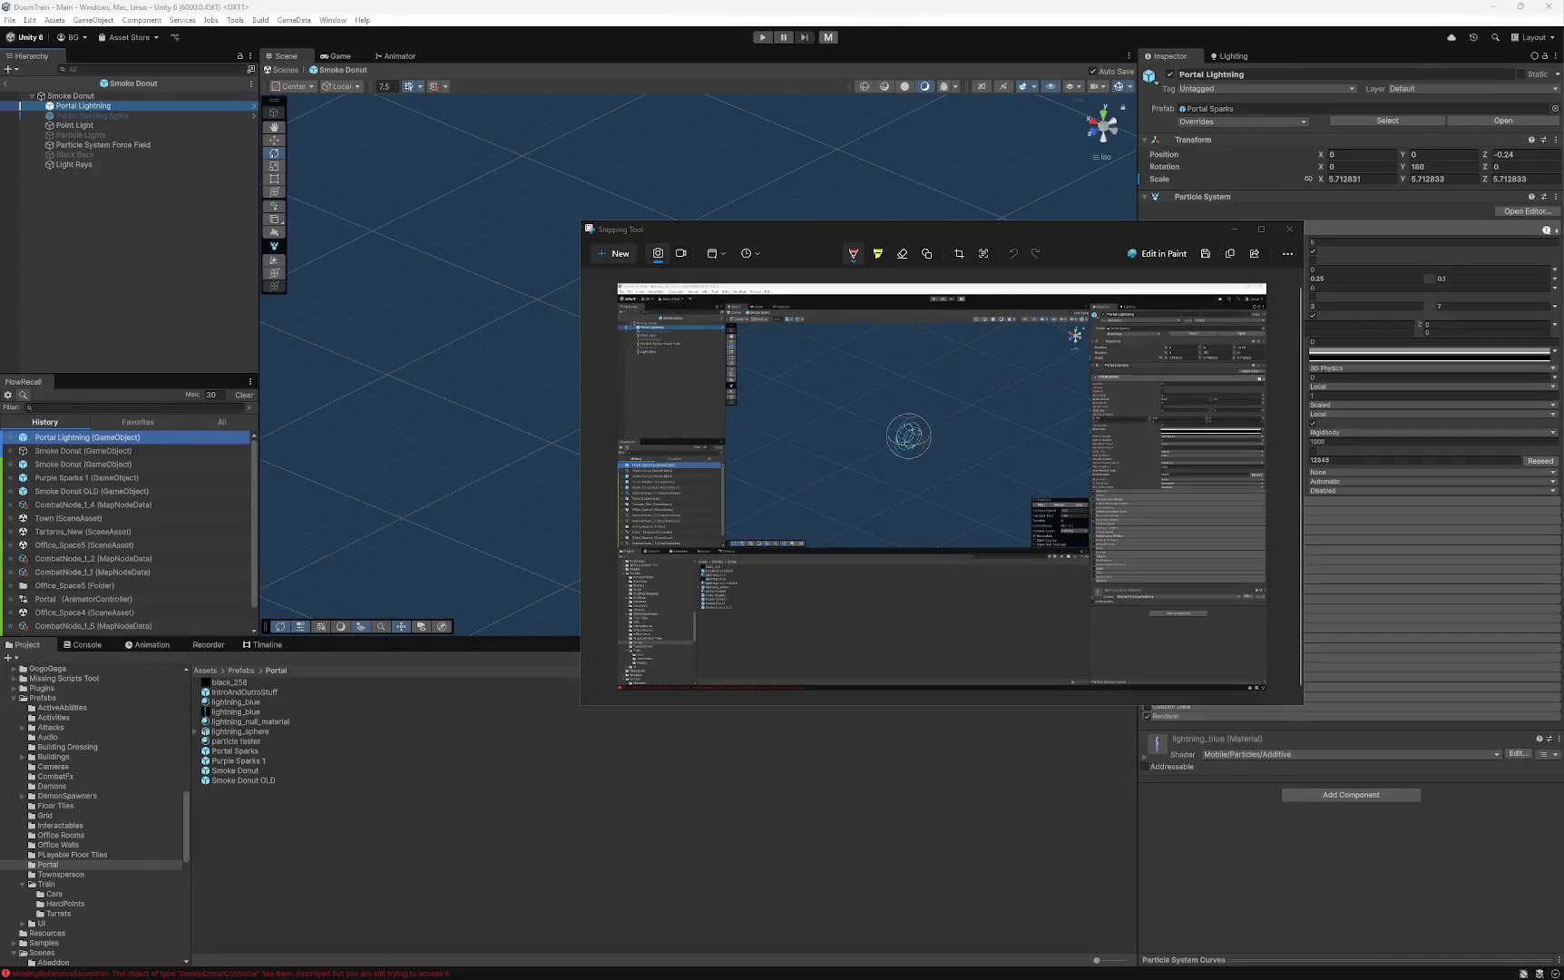
click(76, 116)
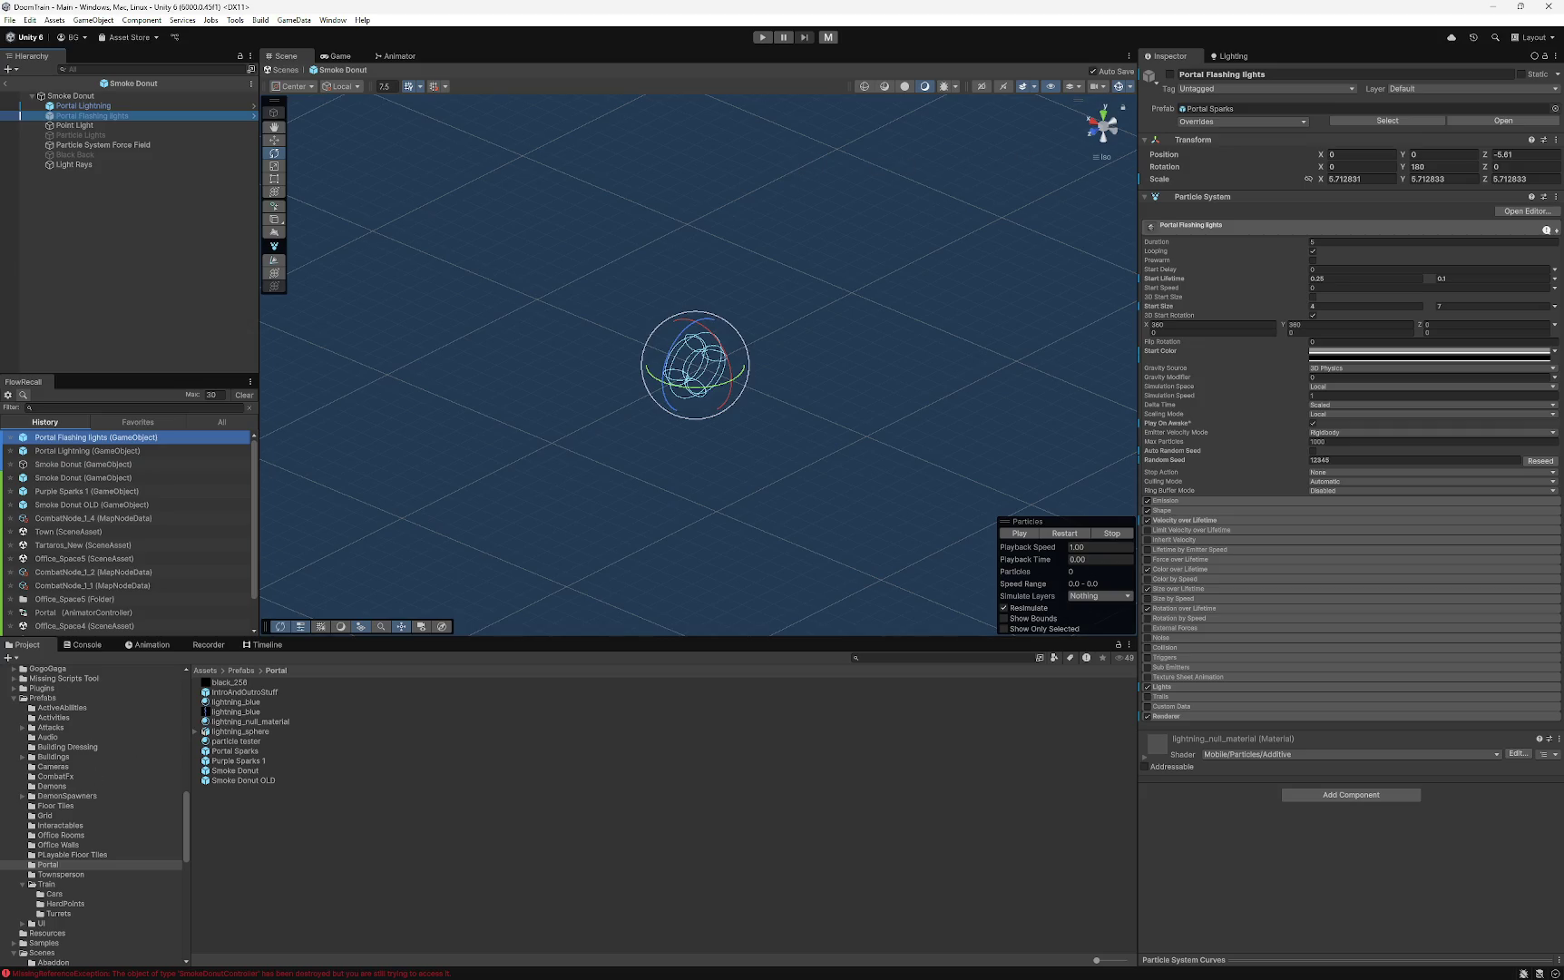
key(alt+Tab)
key(ctrl+n)
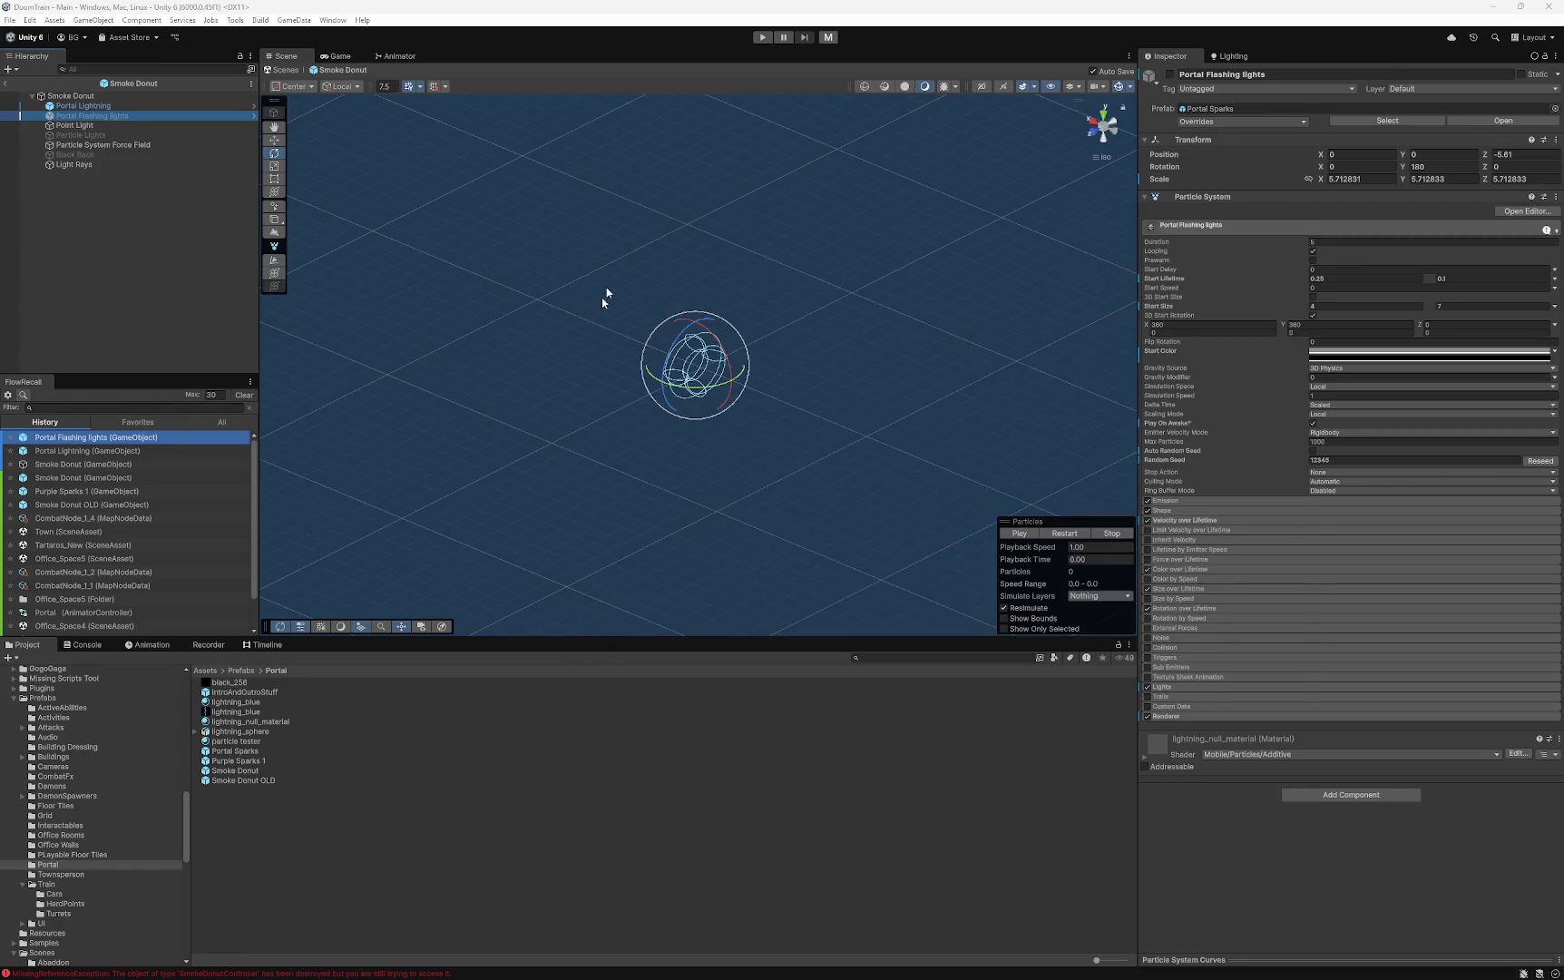
click(588, 324)
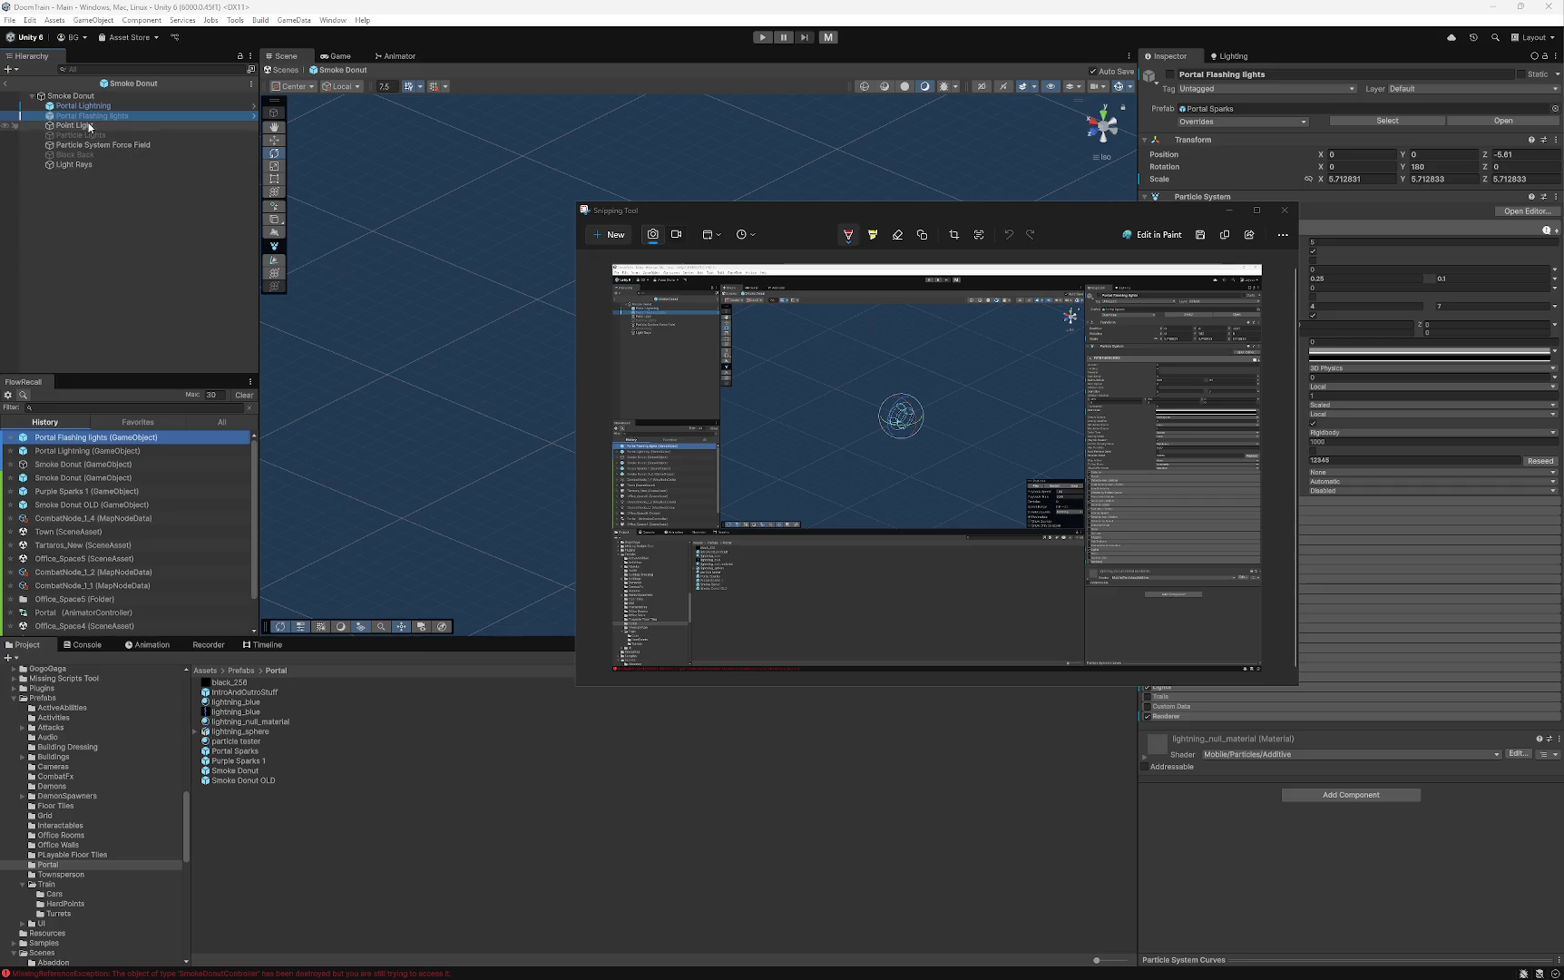
- Capture full-screen snips of the Point Light and Particle Lights children's settings
click(87, 124)
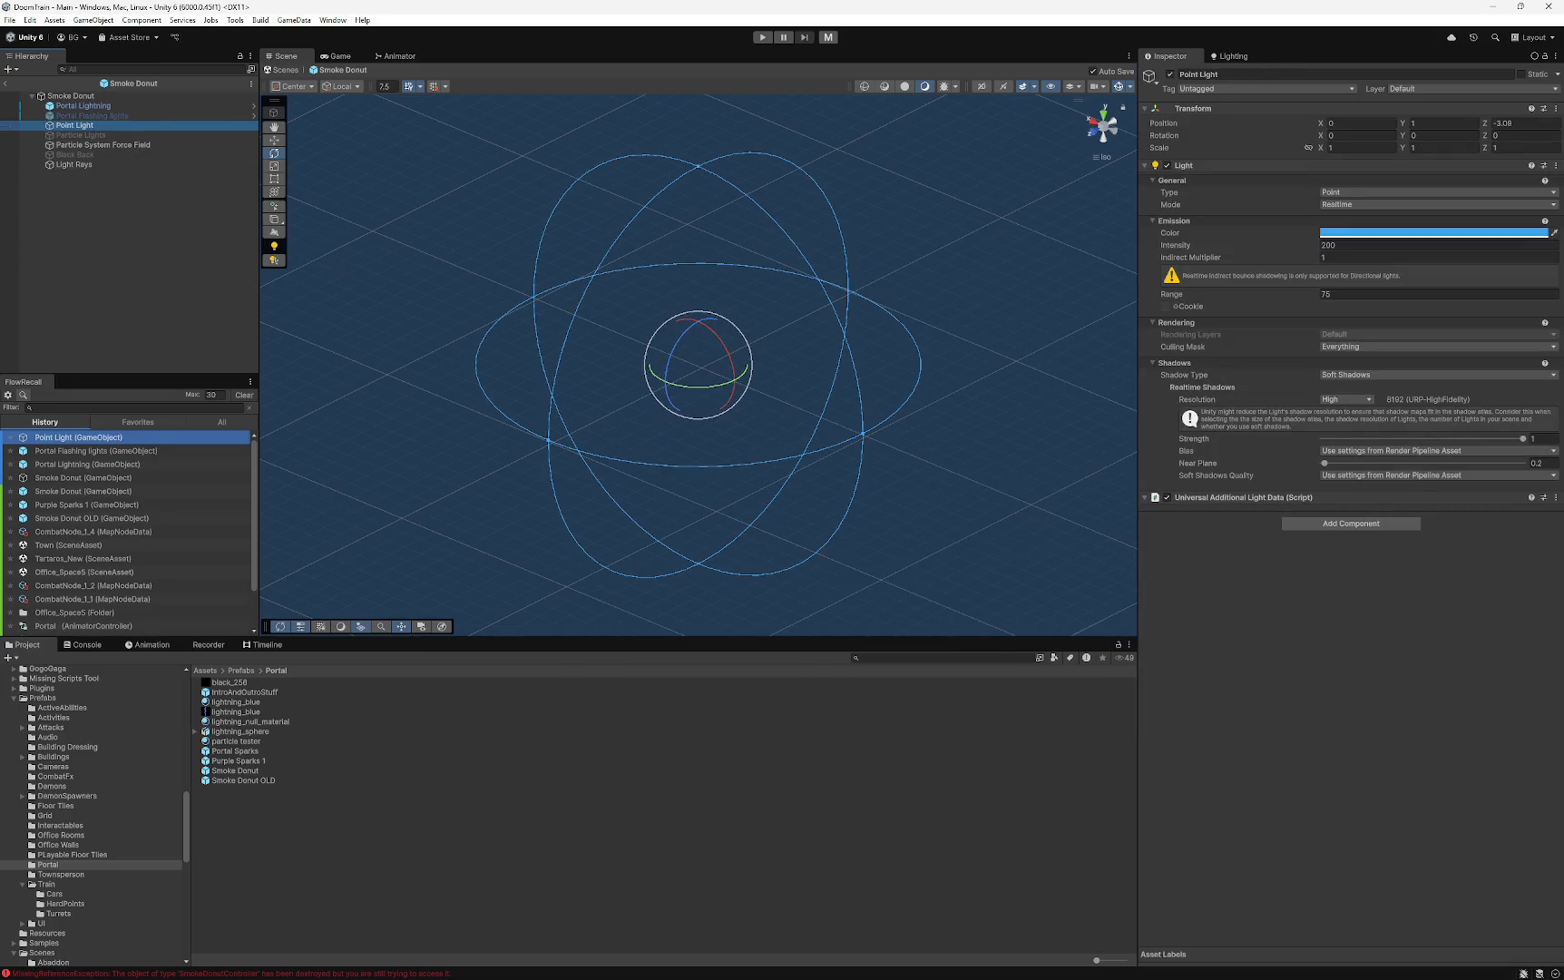
click(601, 234)
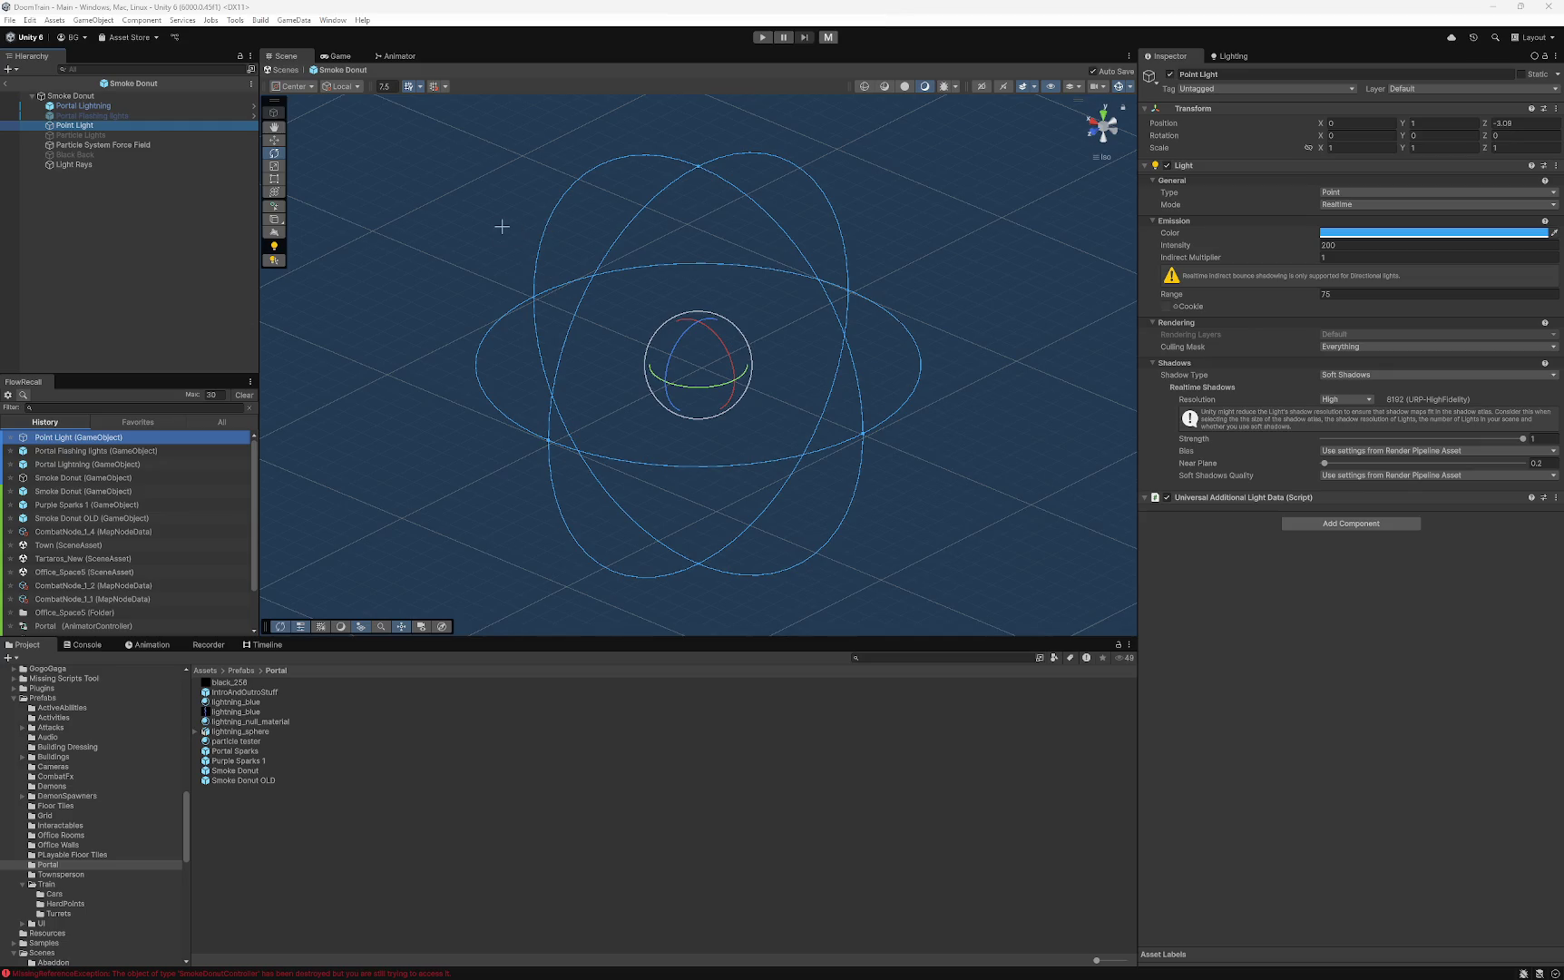
click(501, 226)
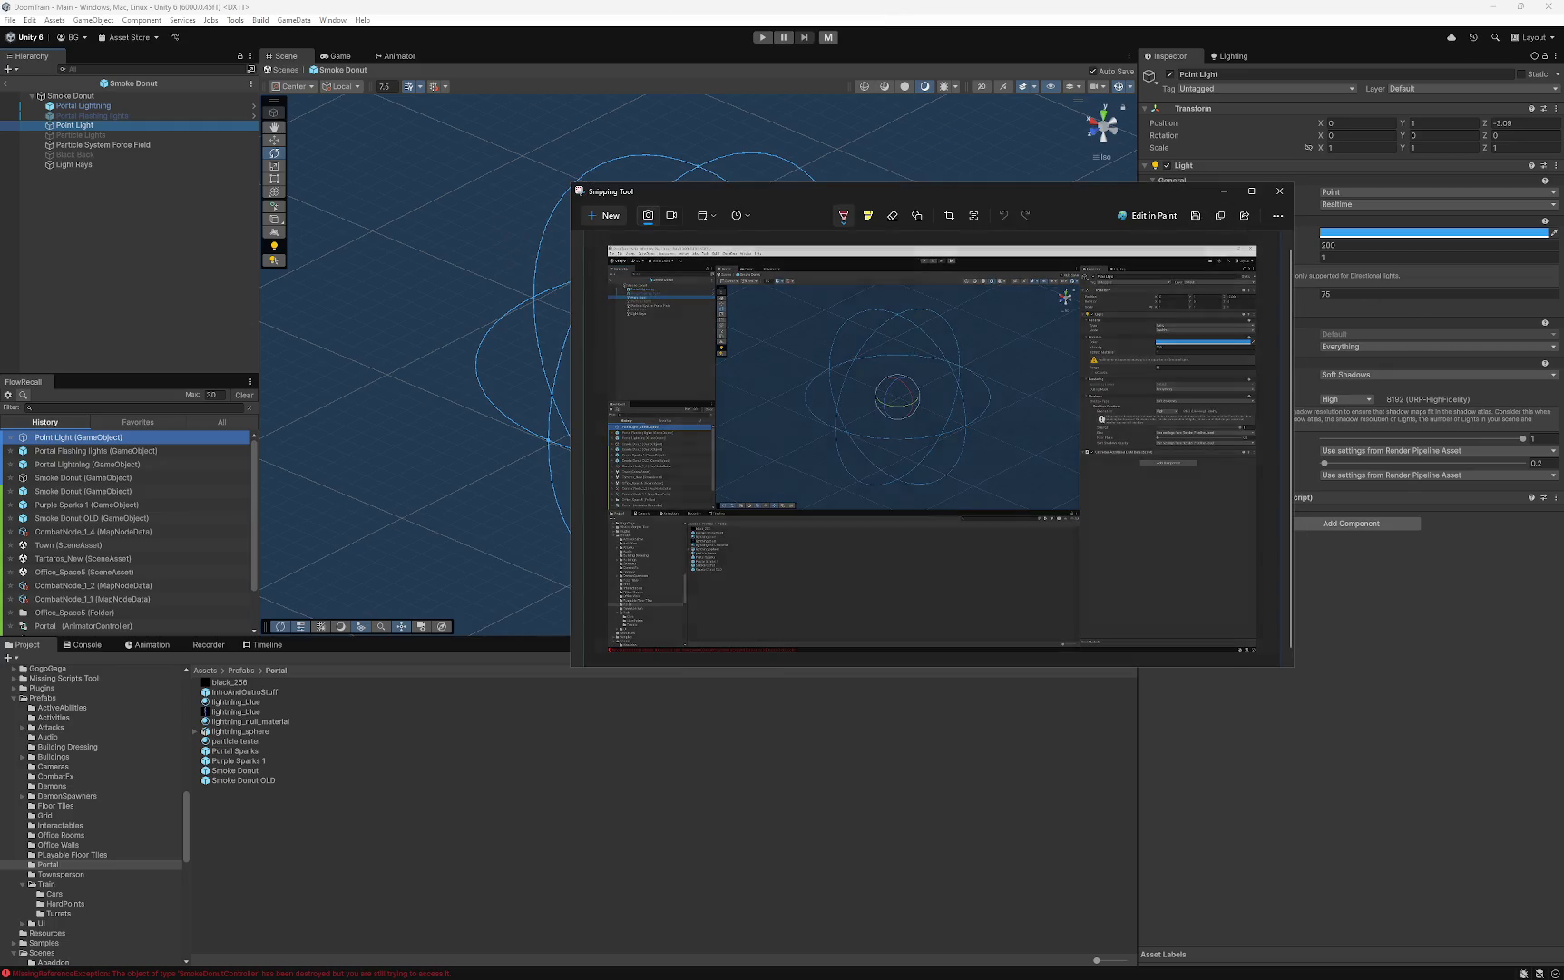
click(82, 135)
key(alt+Tab)
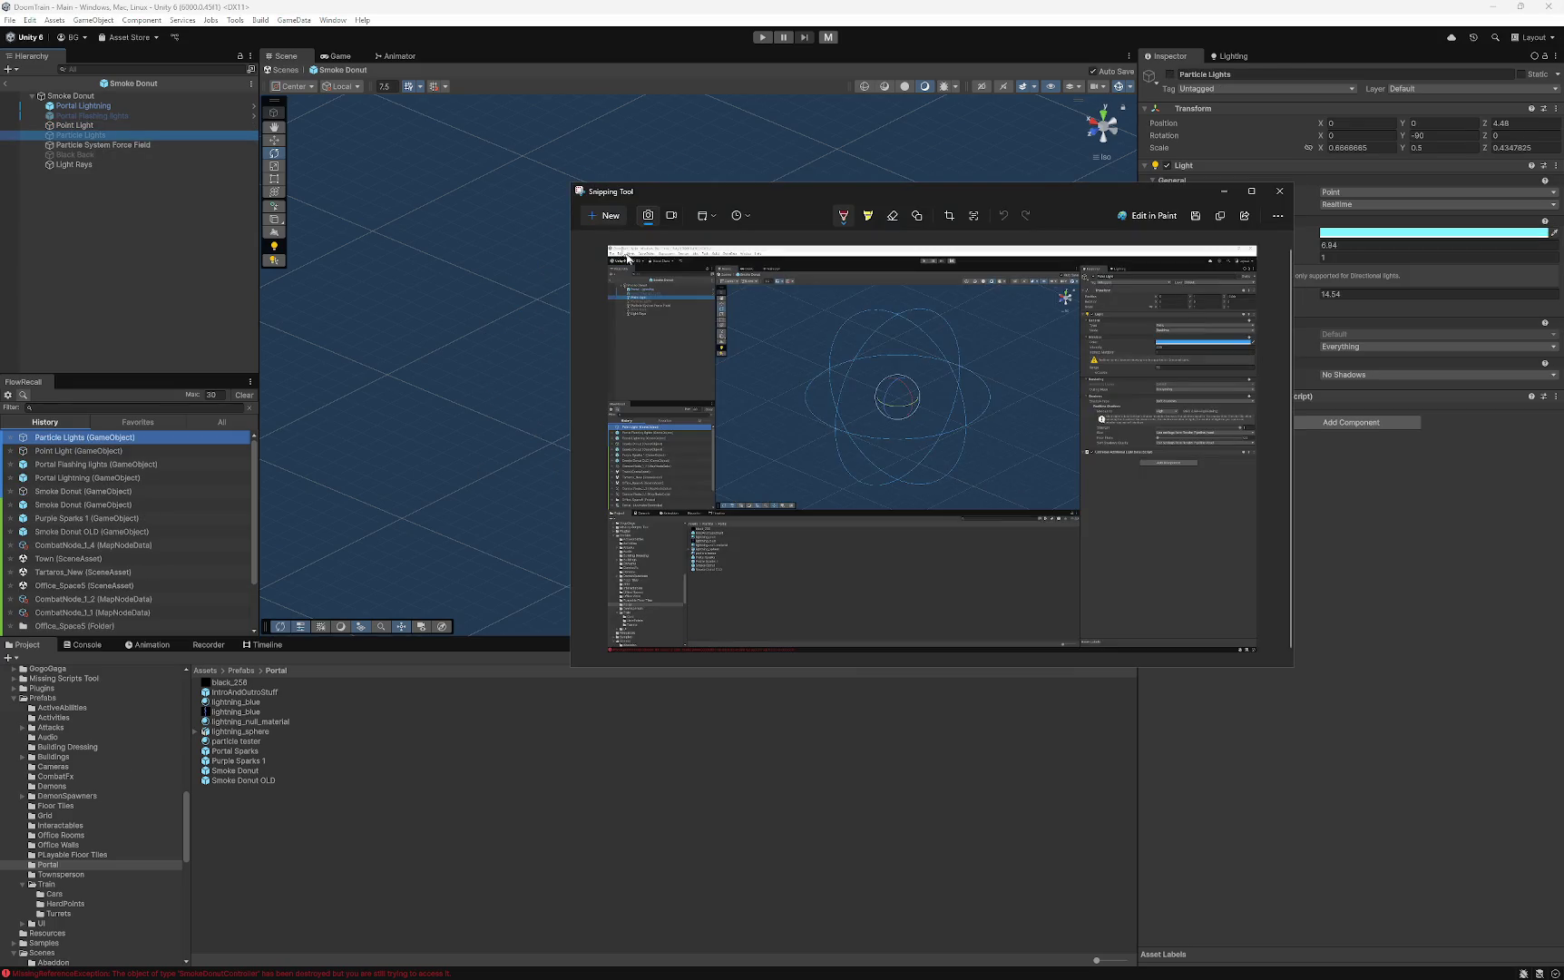
click(609, 219)
click(594, 275)
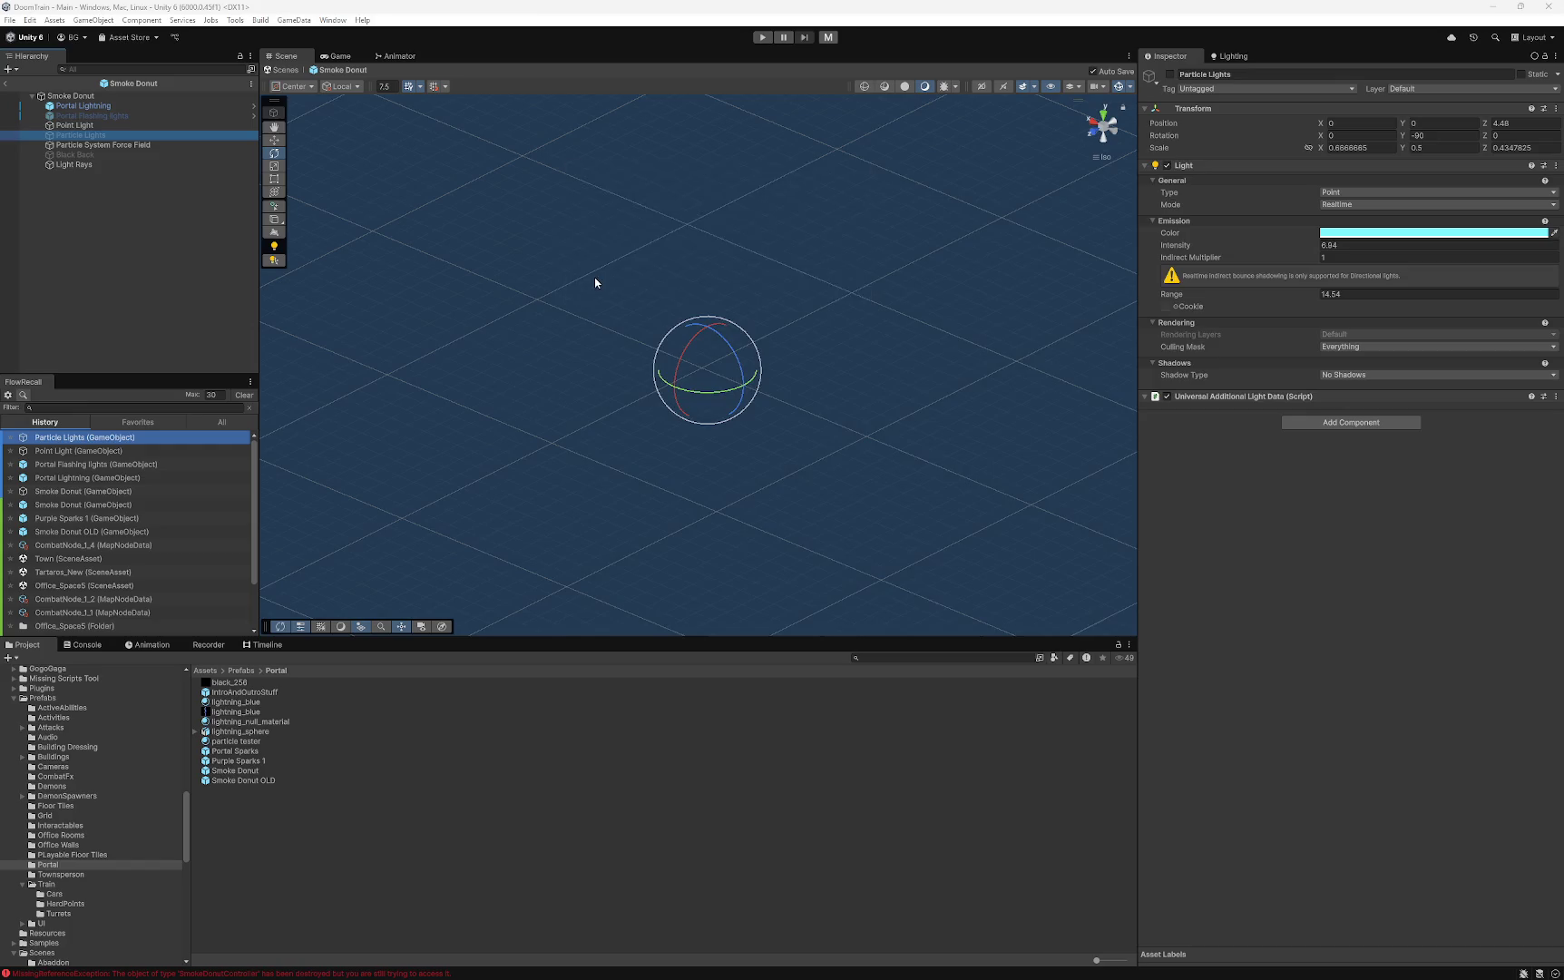
click(1239, 198)
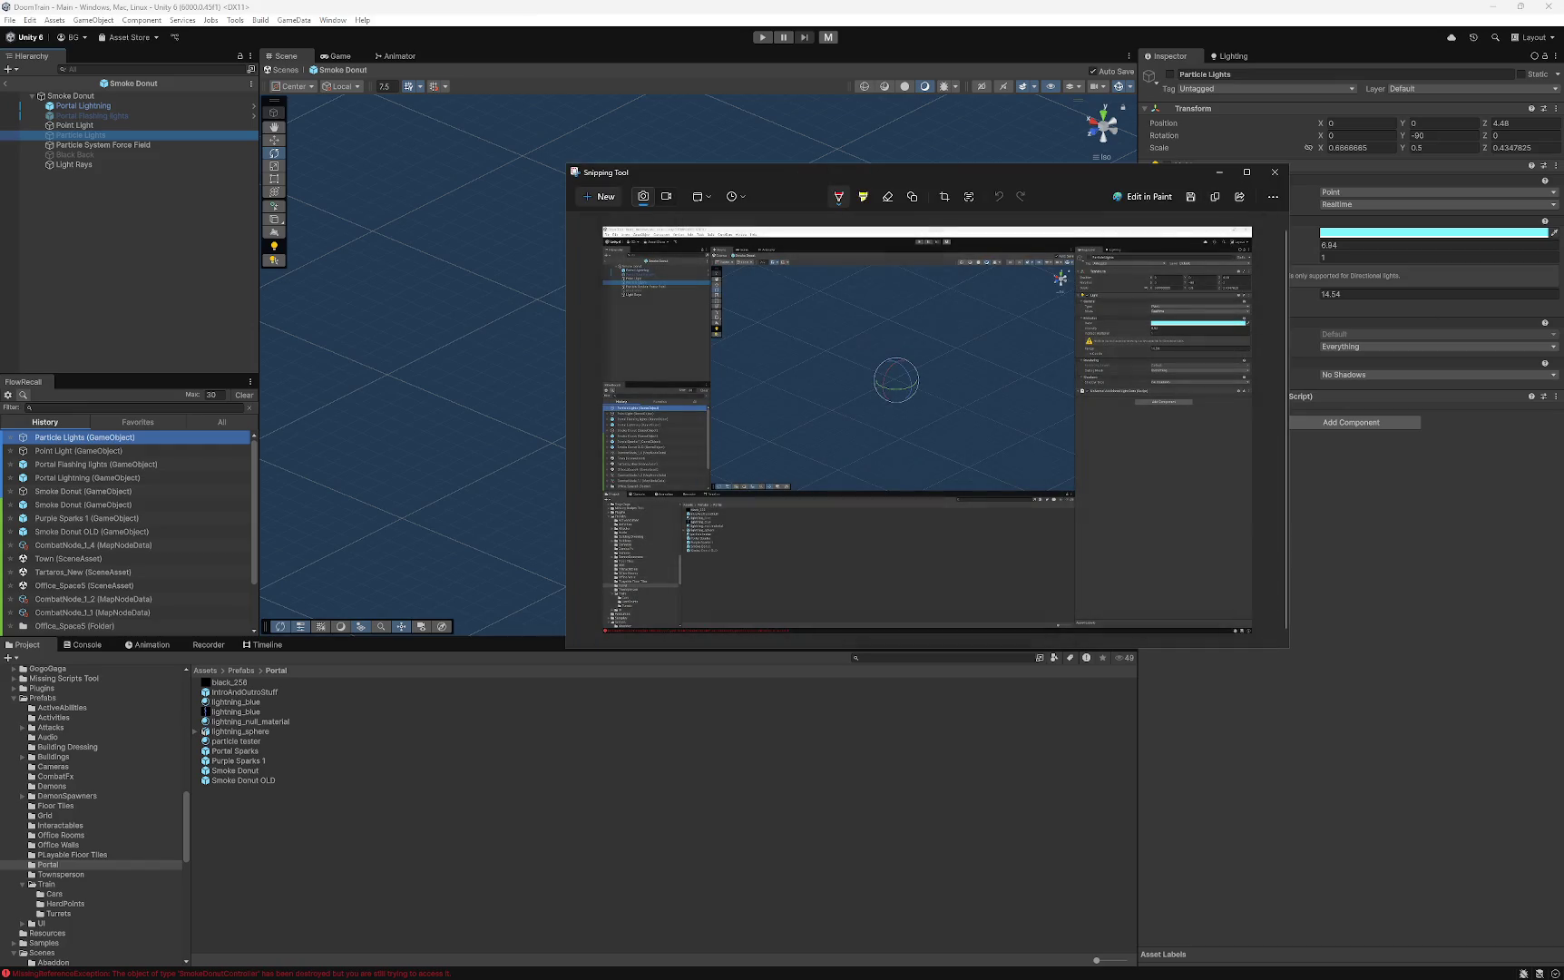
- Capture full-screen snips of the Particle System Force Field and Black Back children's settings
click(100, 144)
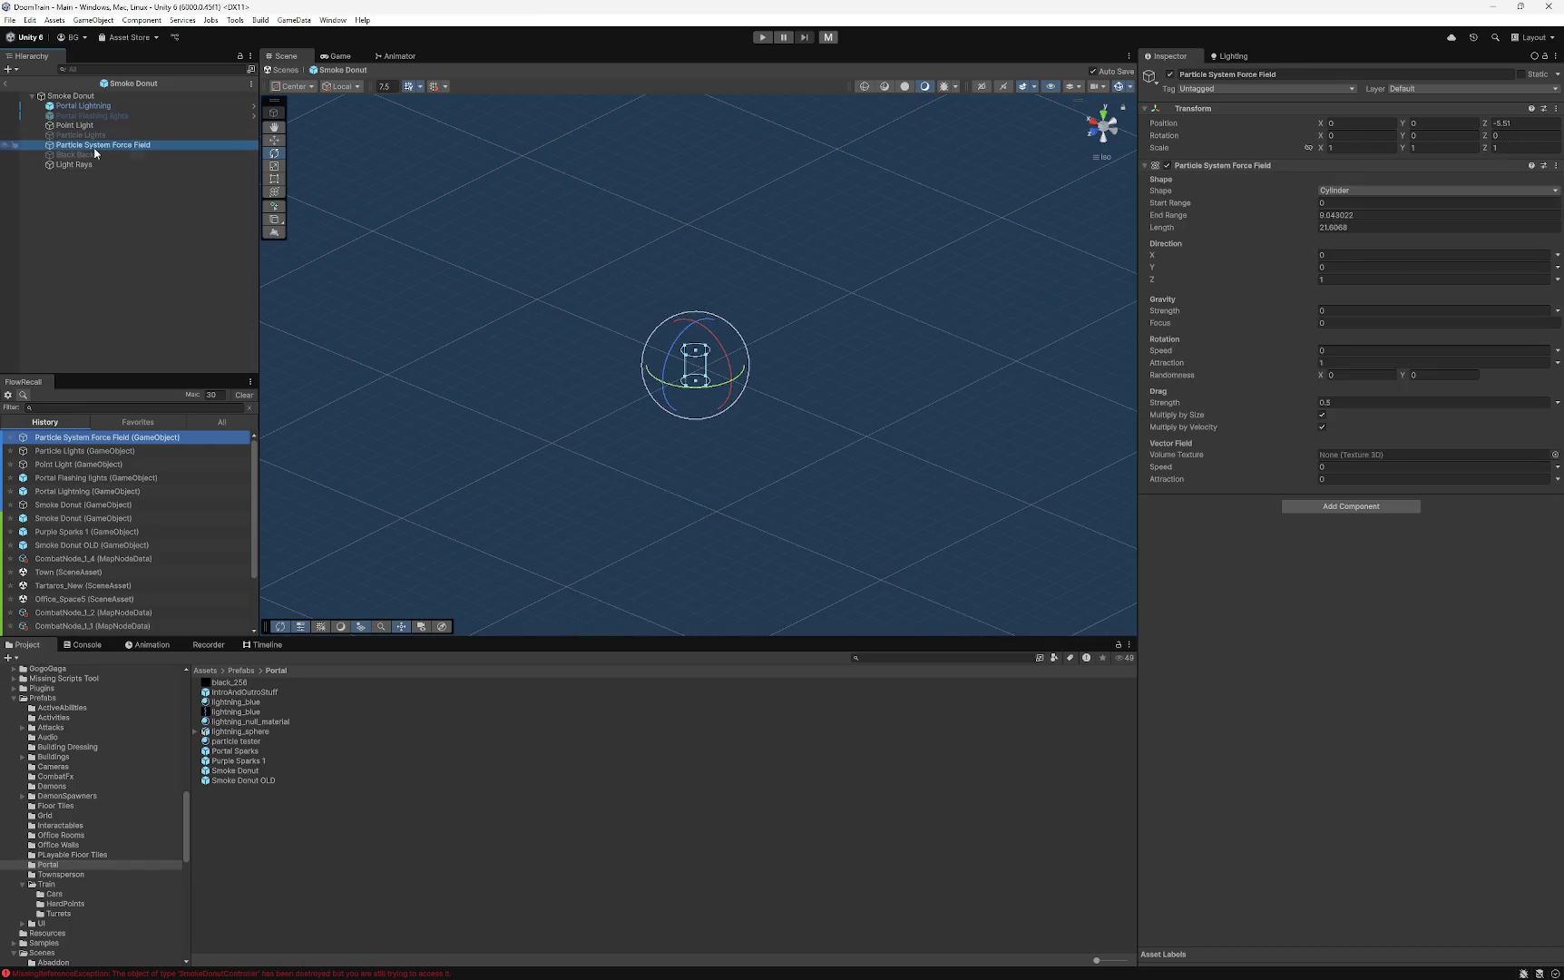
key(alt+Tab)
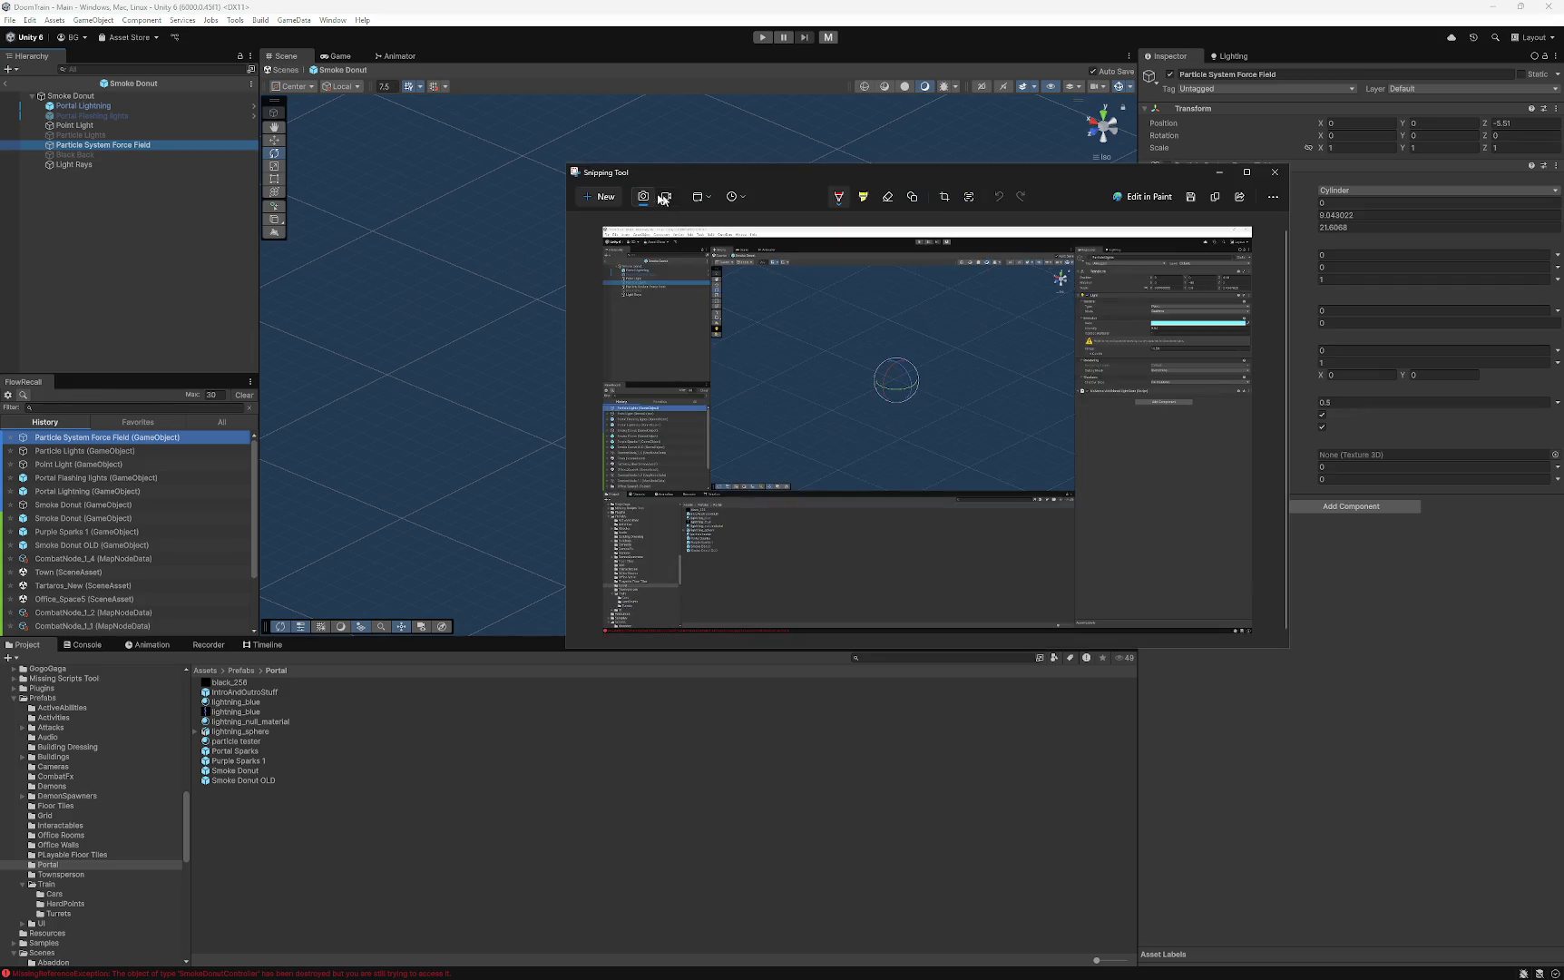
click(611, 200)
click(888, 271)
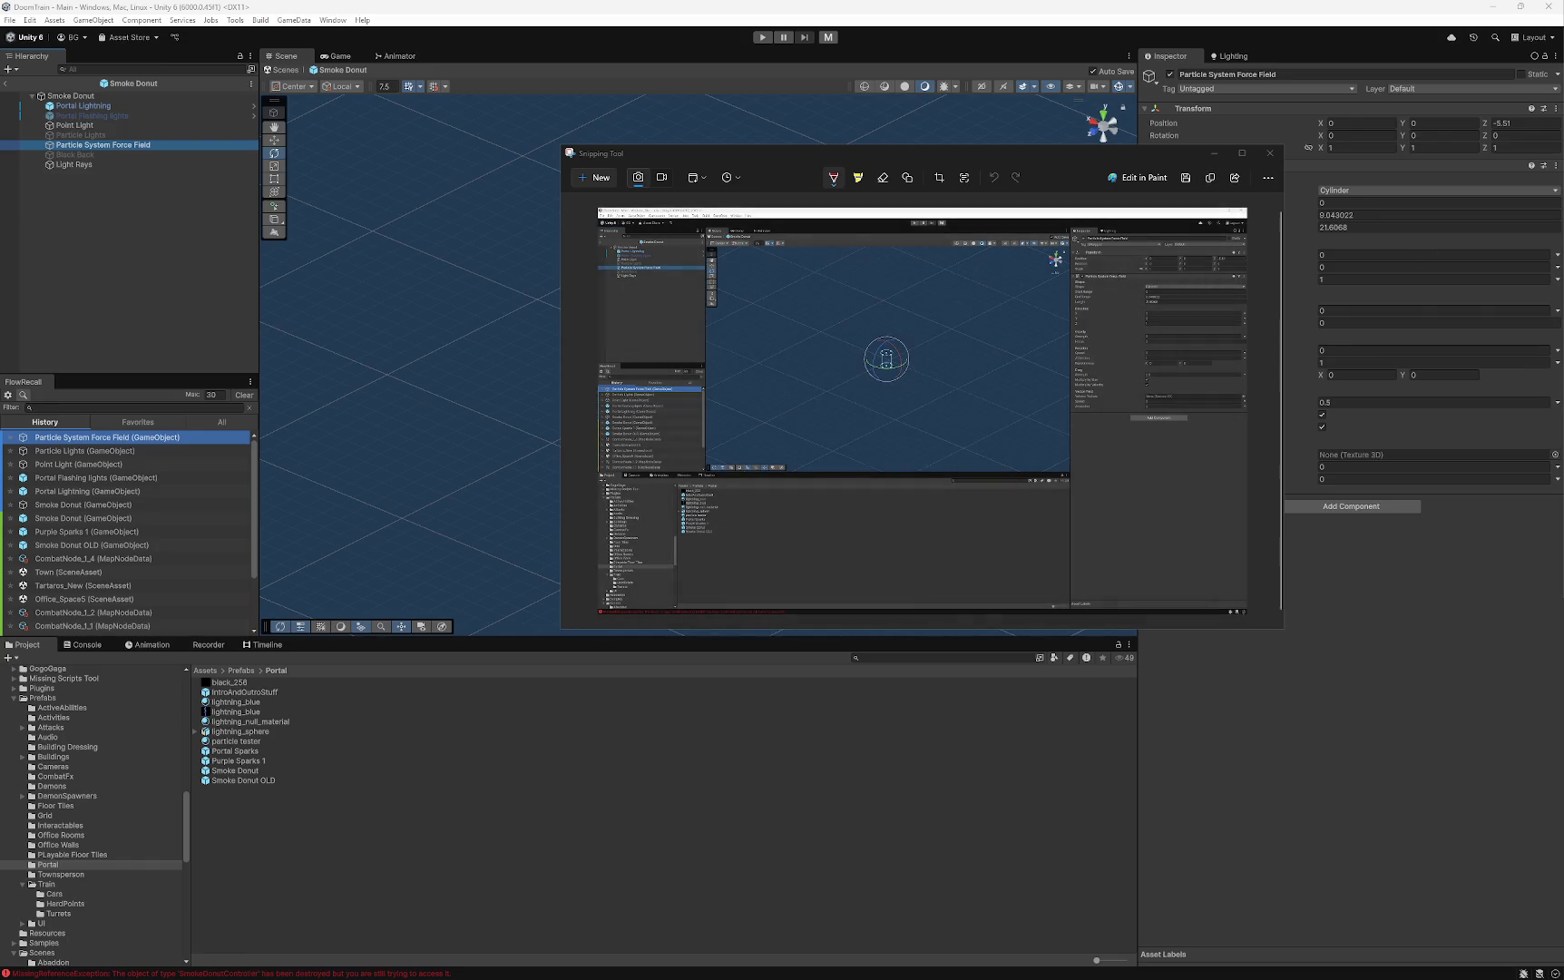
click(87, 155)
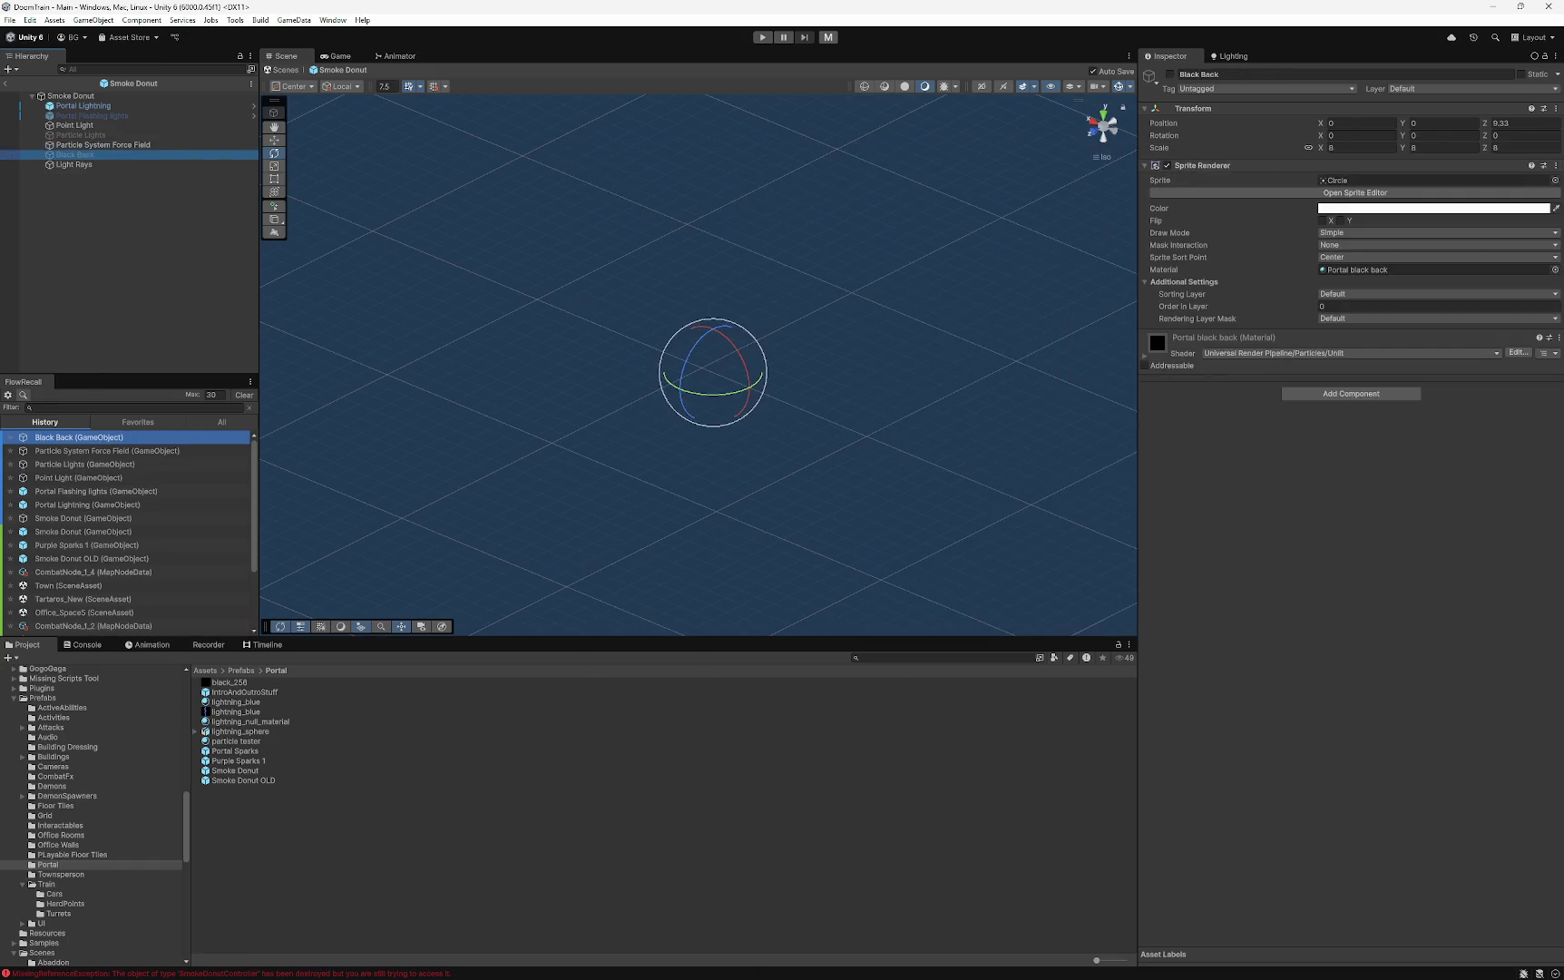
key(alt+Tab)
click(606, 186)
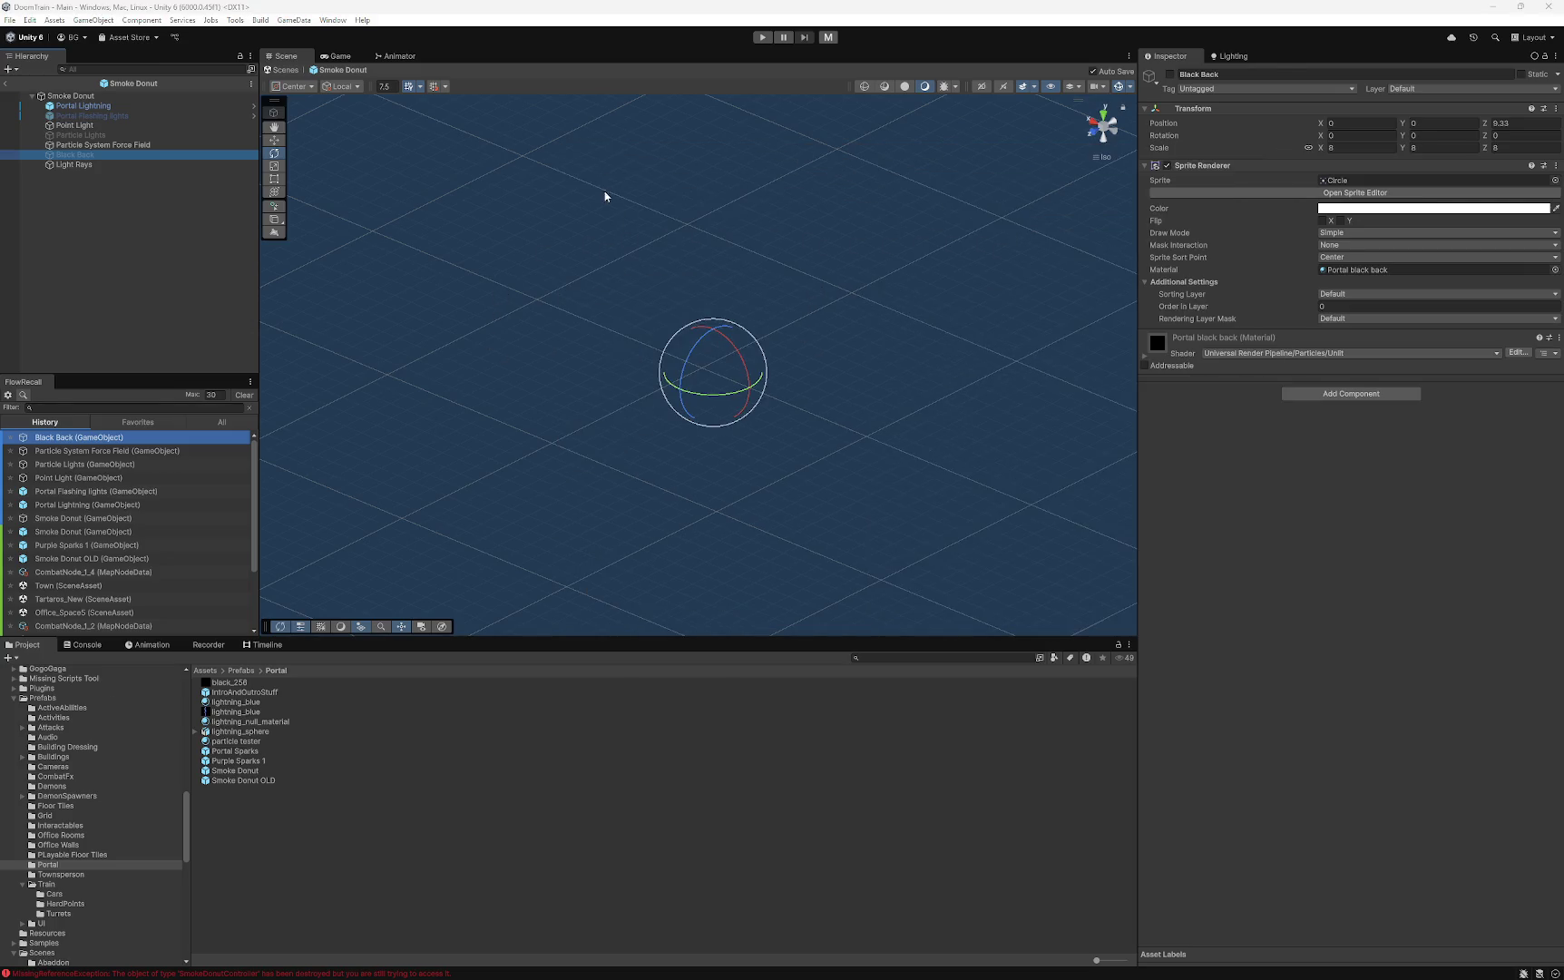
click(648, 224)
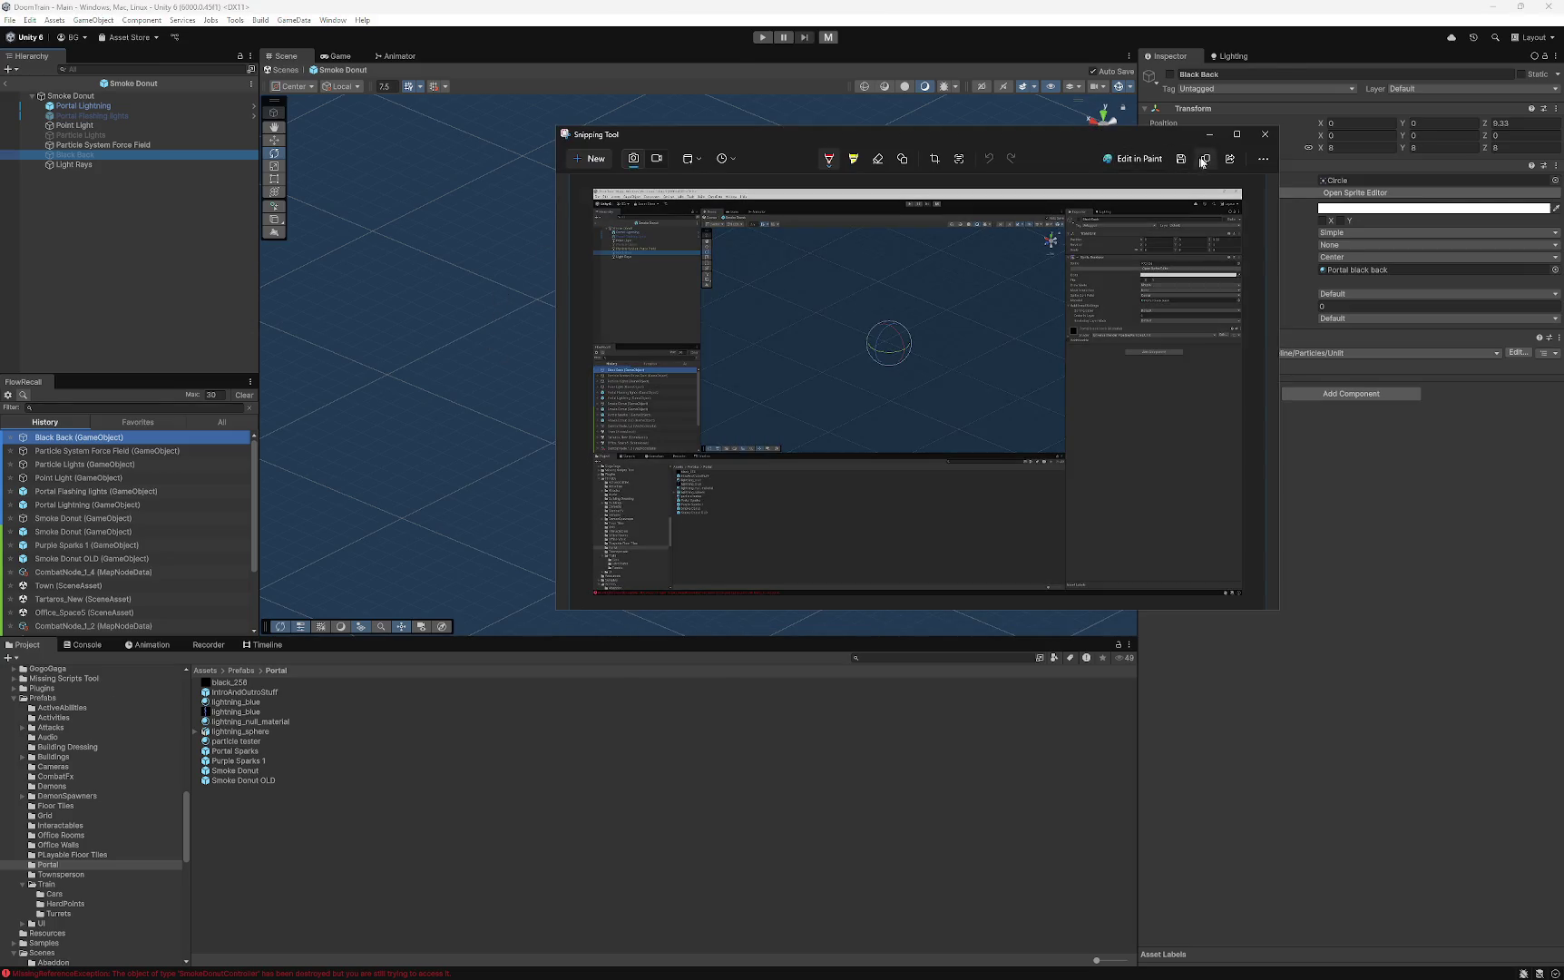
- Select Light Rays and capture a full-screen snip of its settings
click(90, 165)
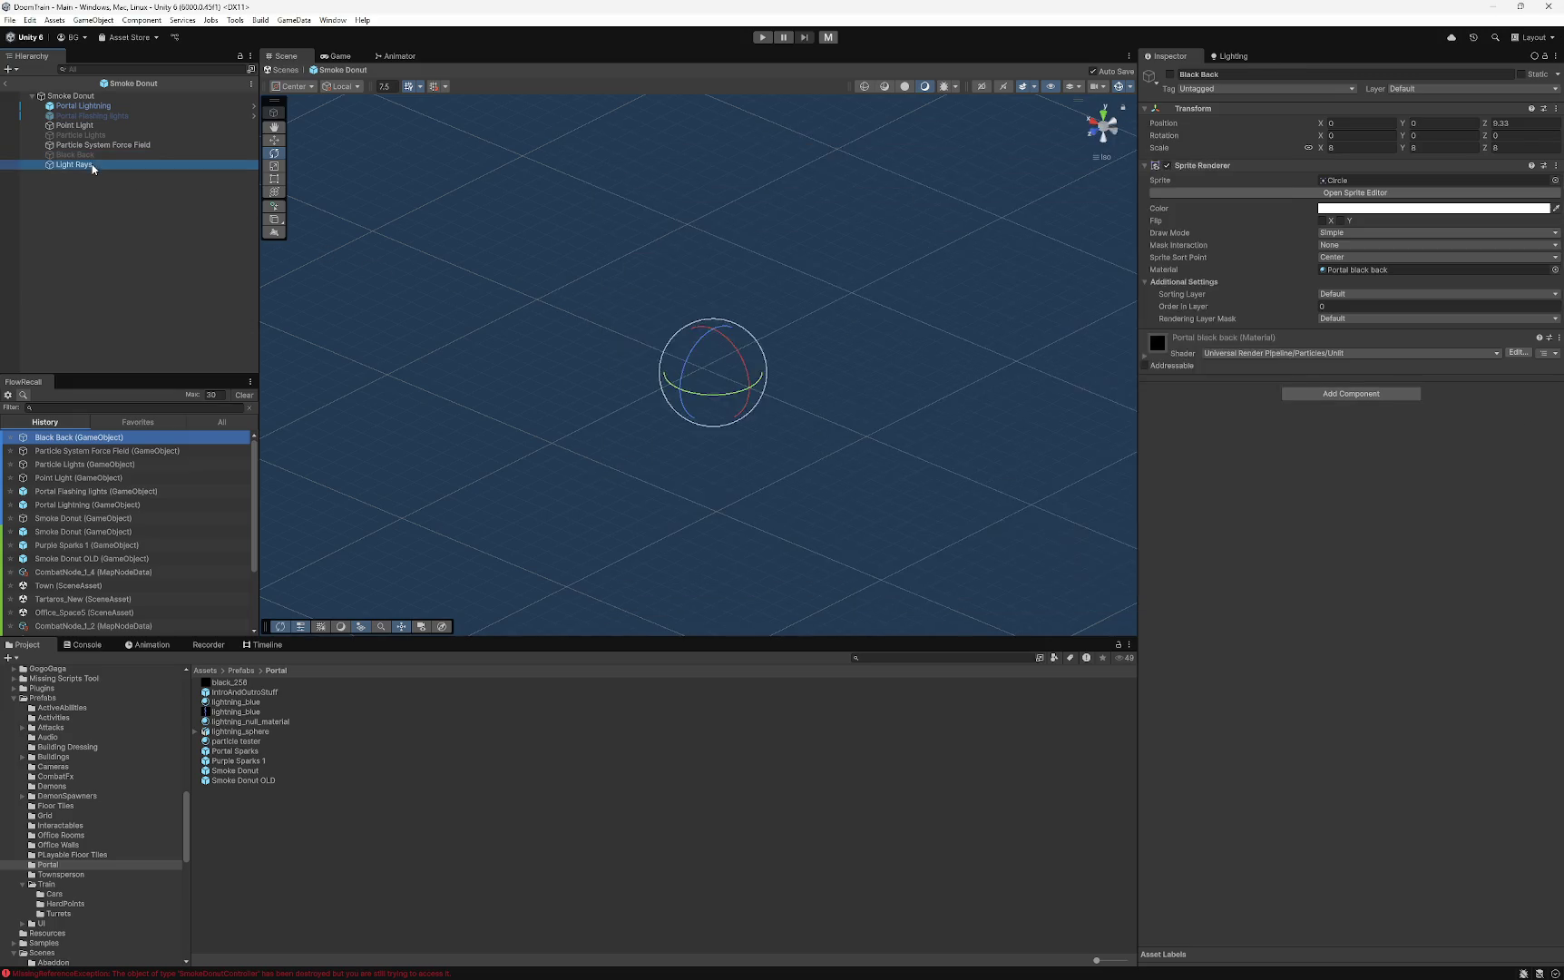
key(alt+Tab)
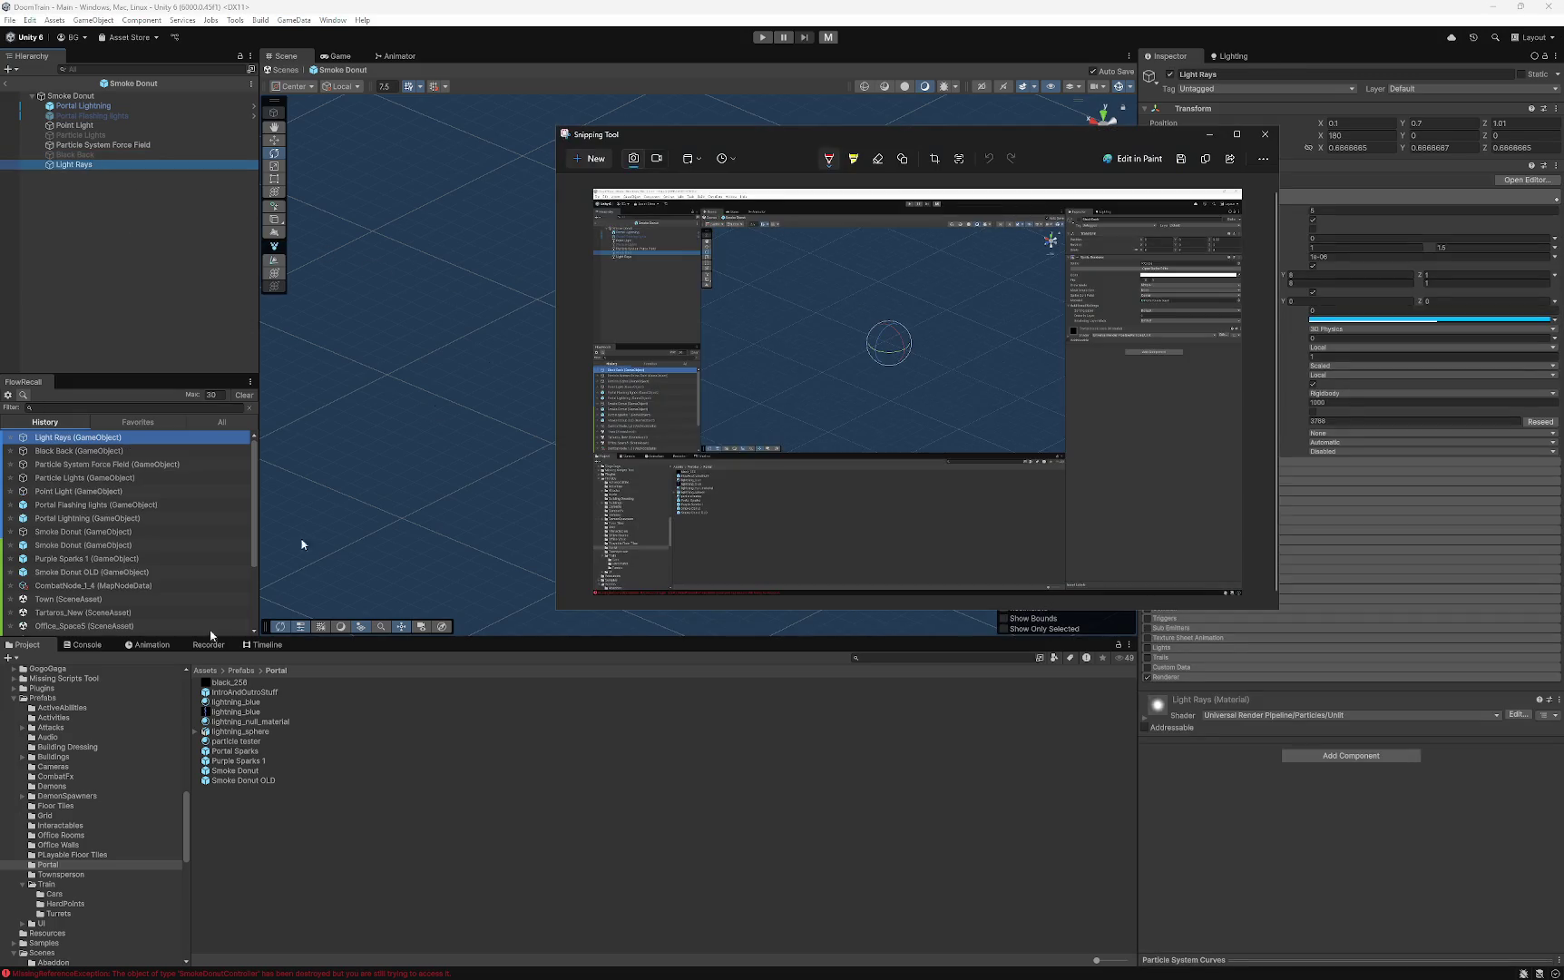
click(613, 181)
click(884, 247)
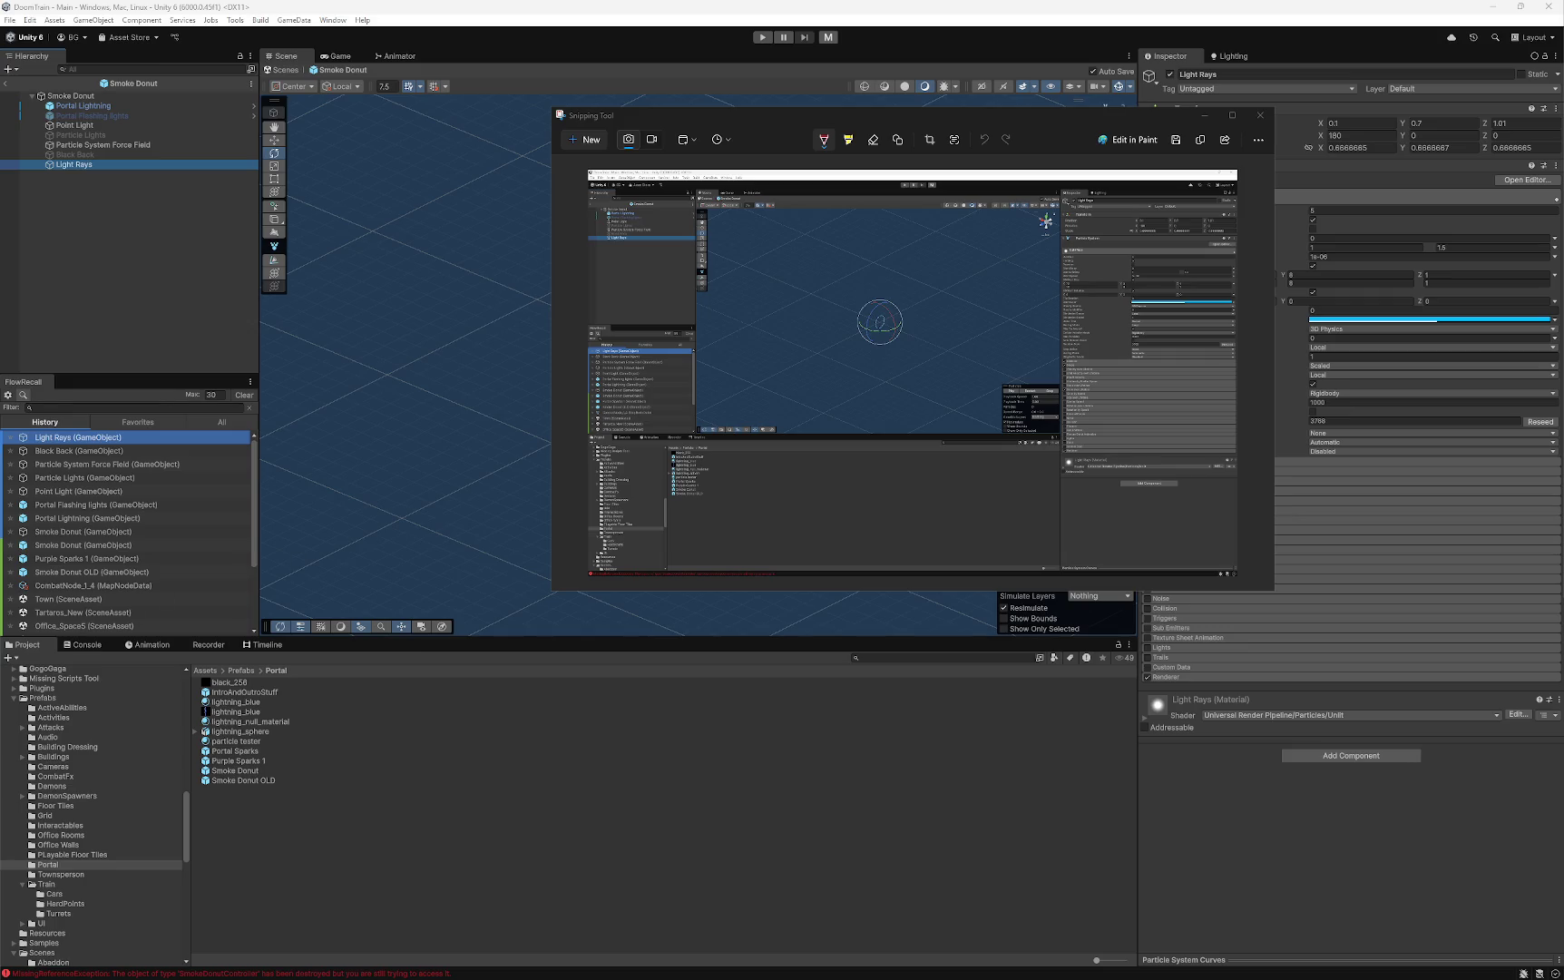
- Close the Snipping Tool screenshot window to get back to Unity
click(1262, 115)
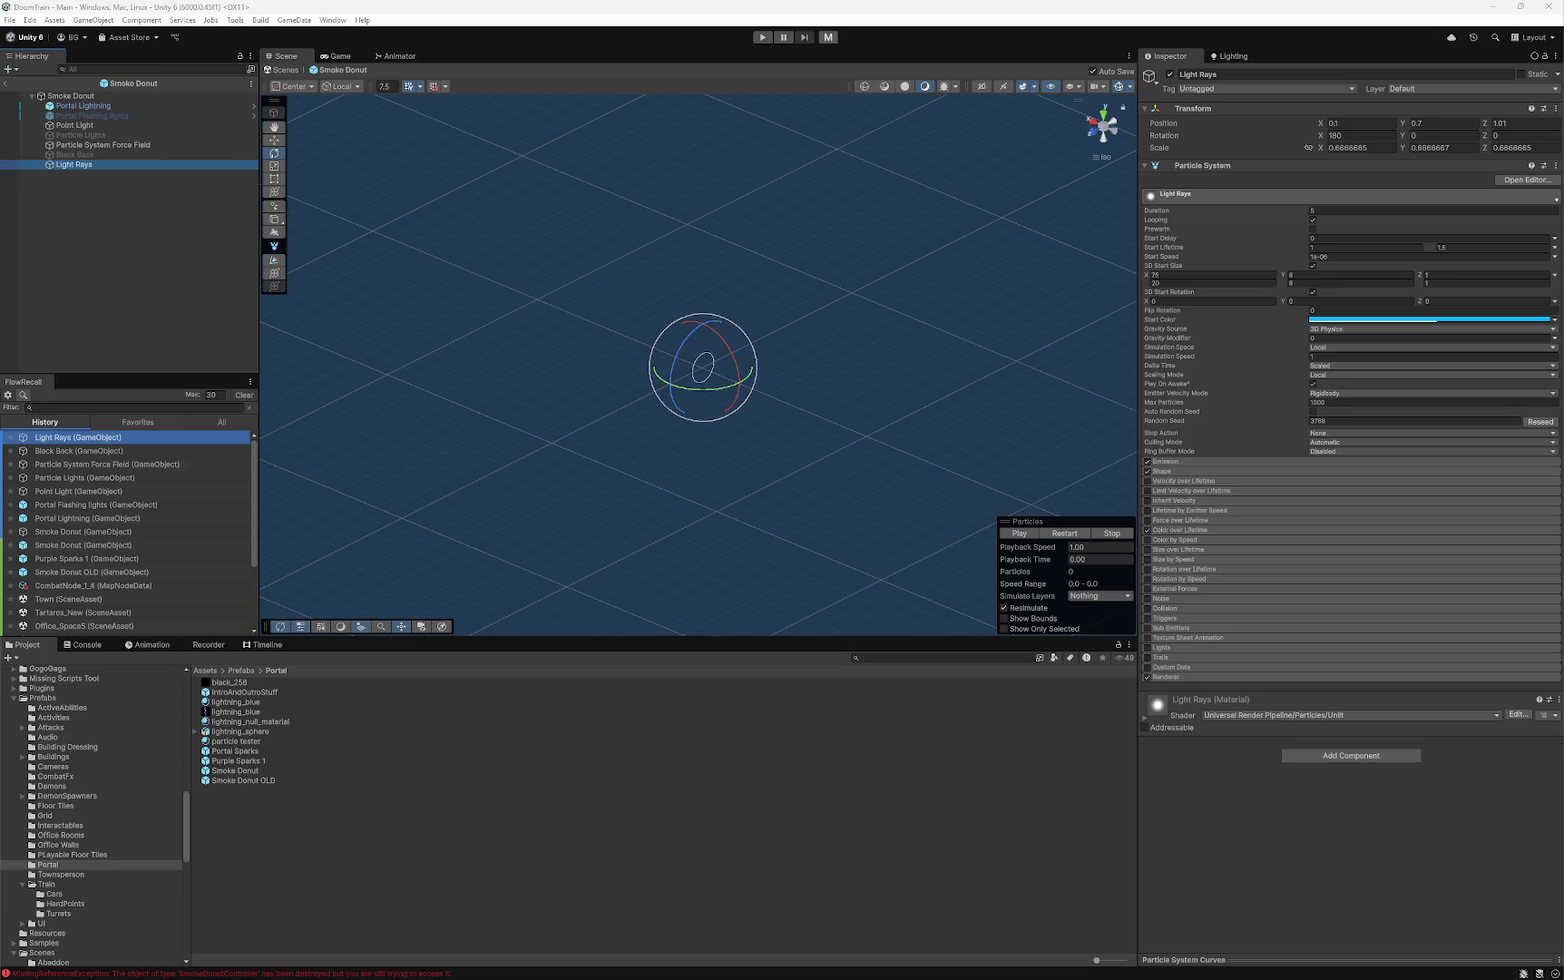
- Add a Playable Director component to the Smoke Donut root object by searching 'playab'
click(71, 96)
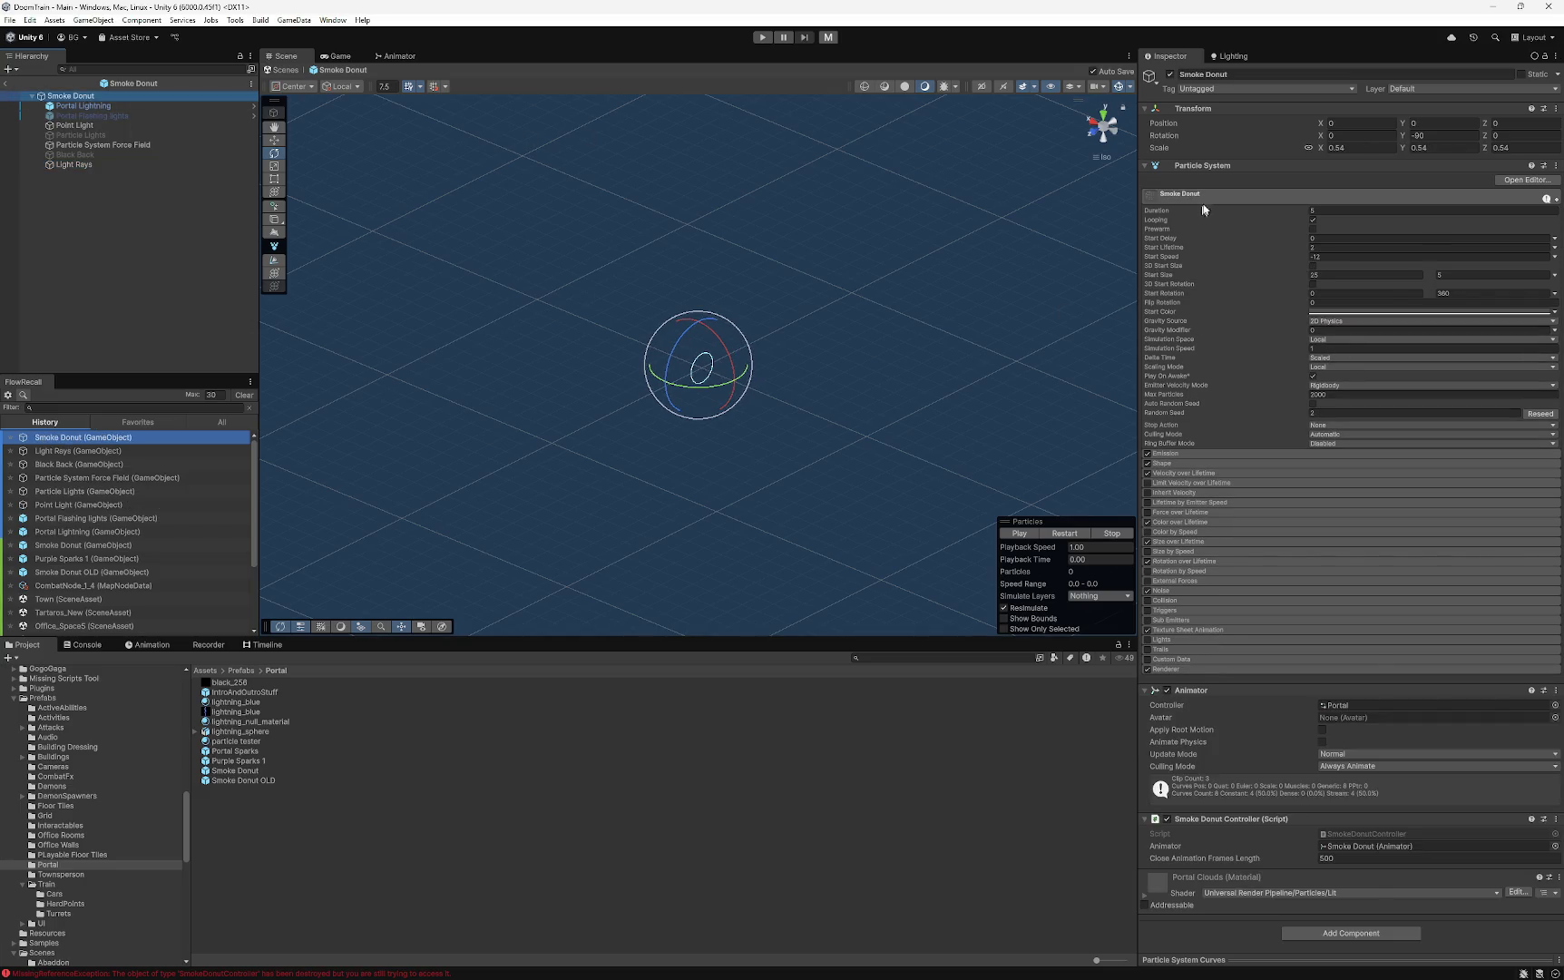
click(1219, 196)
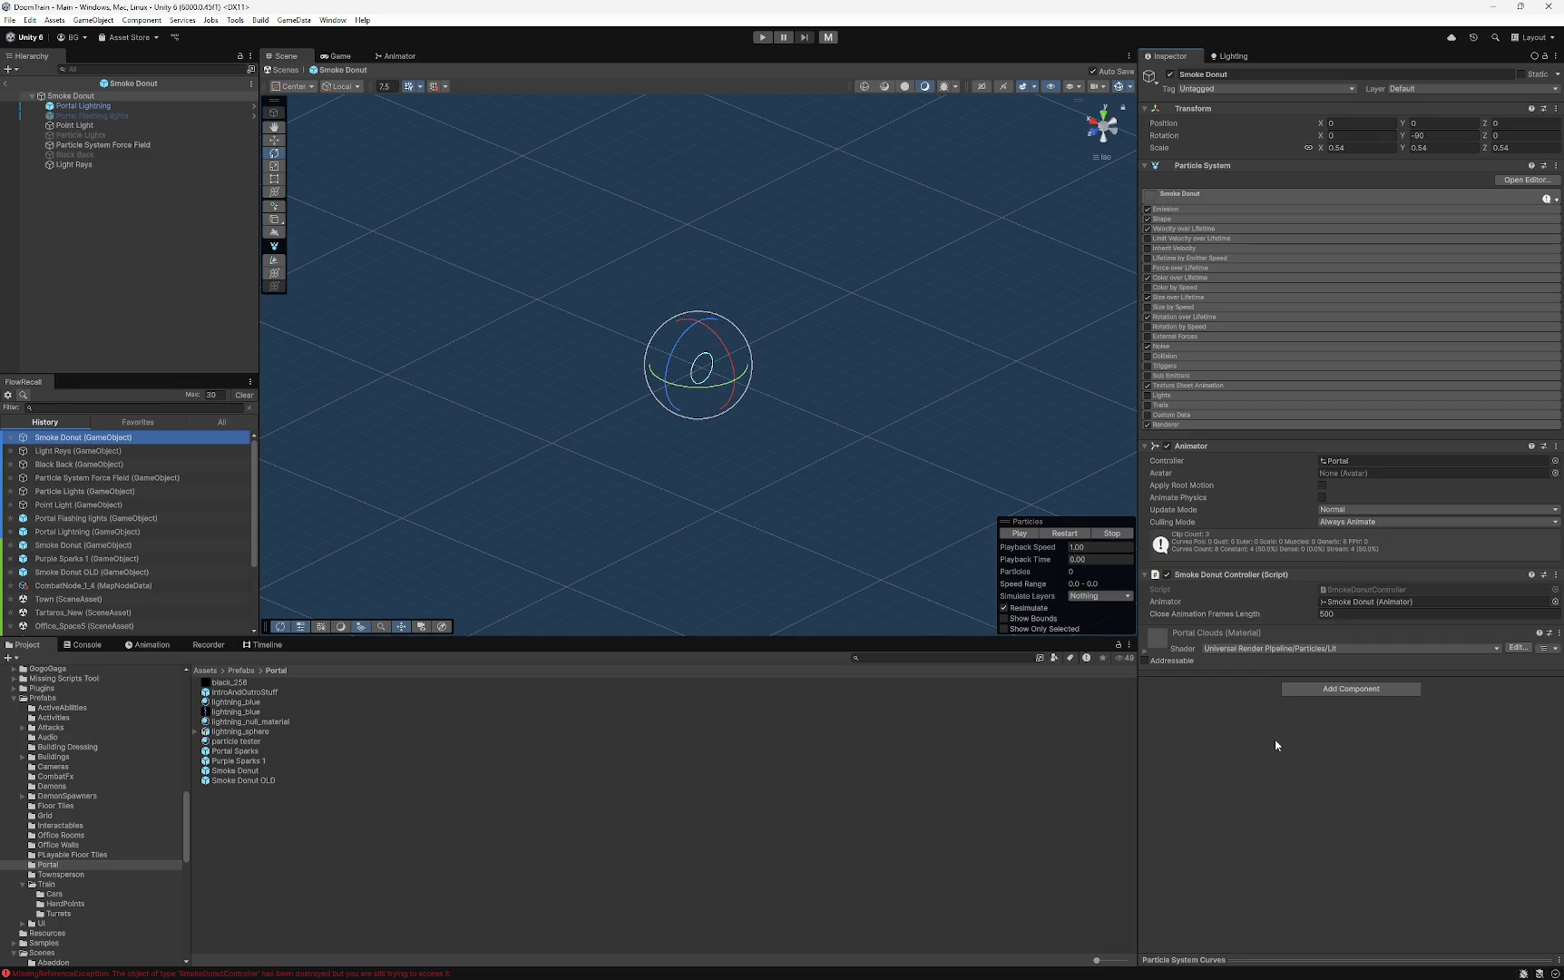
click(1343, 690)
text(playab)
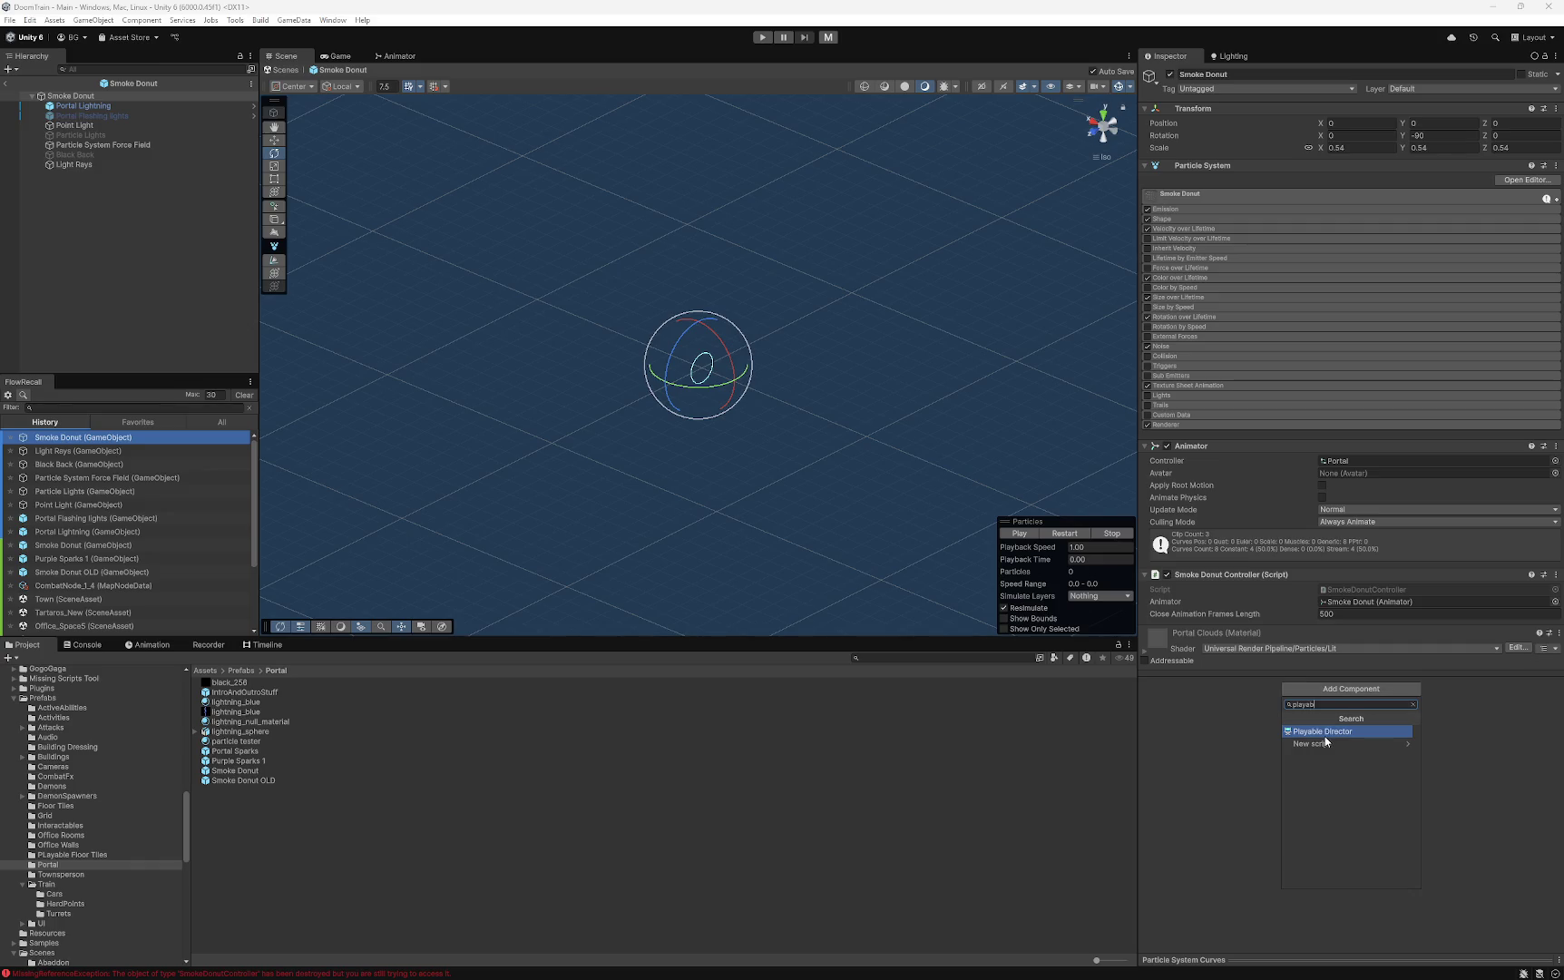
click(1324, 733)
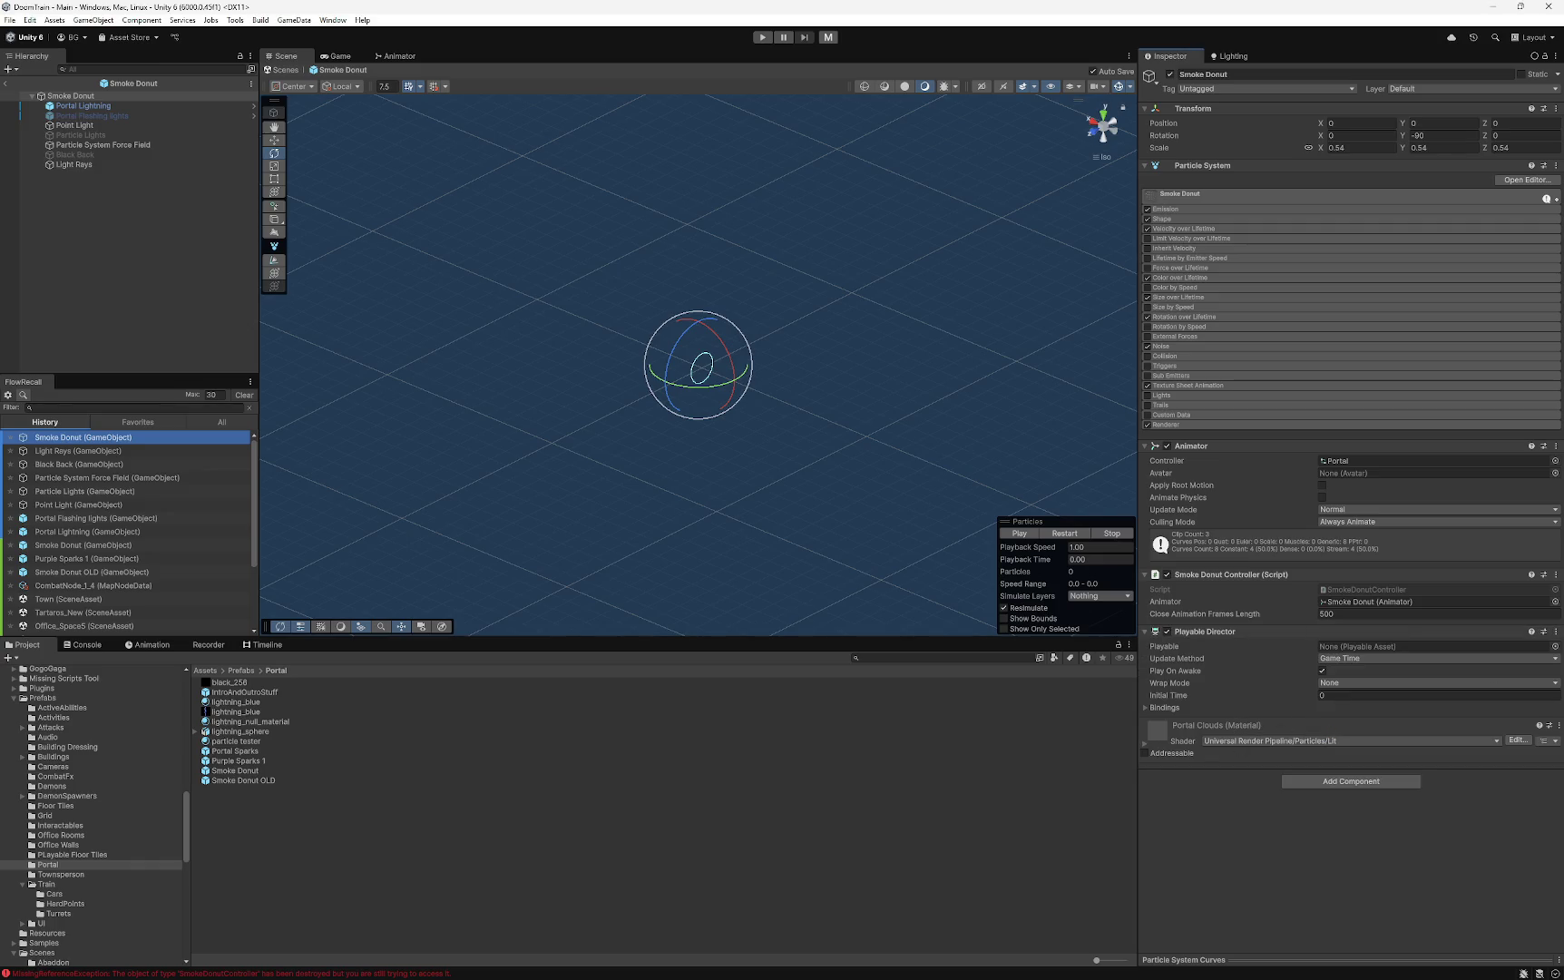
- Create a Timeline Signal asset in the Portal folder named Smoke Donut Timeline
right_click(287, 874)
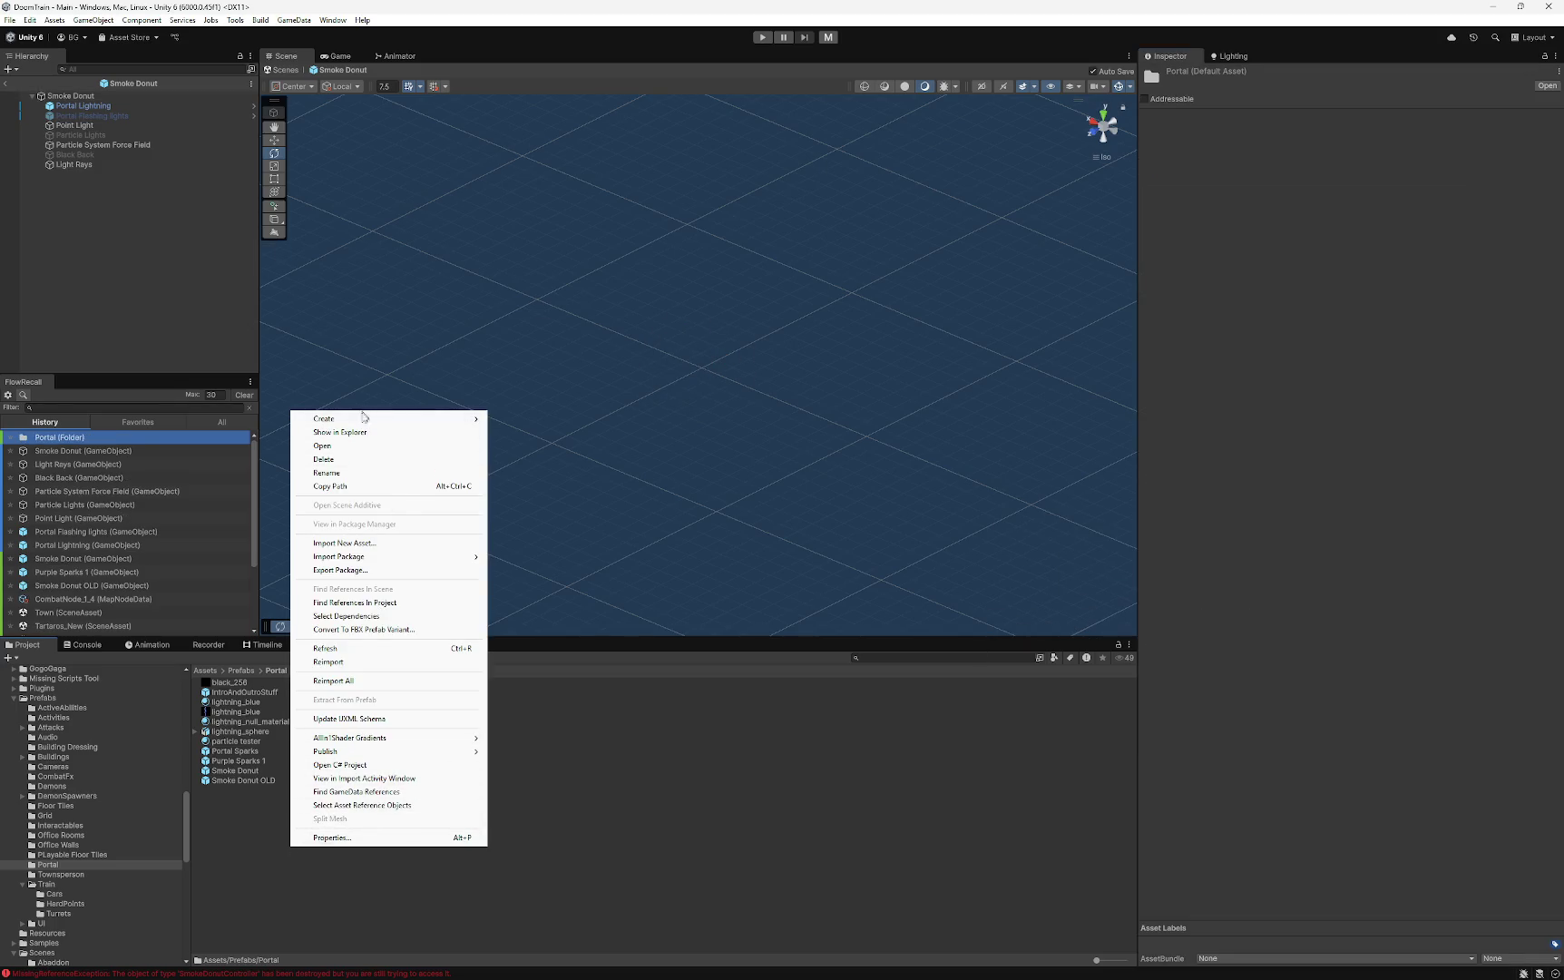
mouse_move(363, 418)
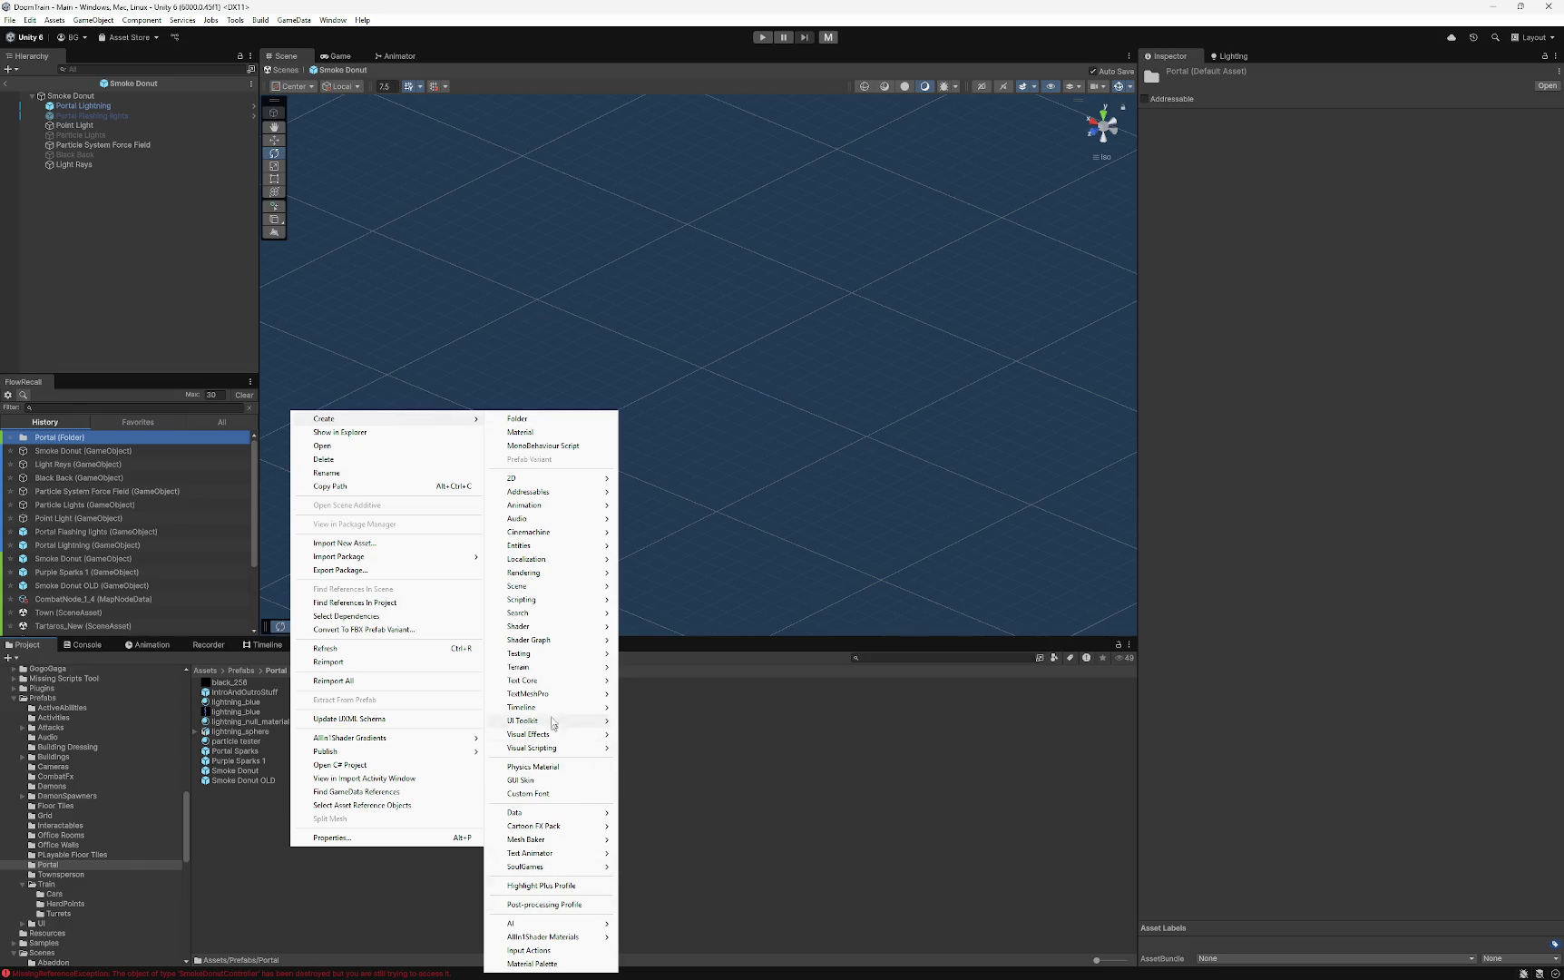
mouse_move(525, 626)
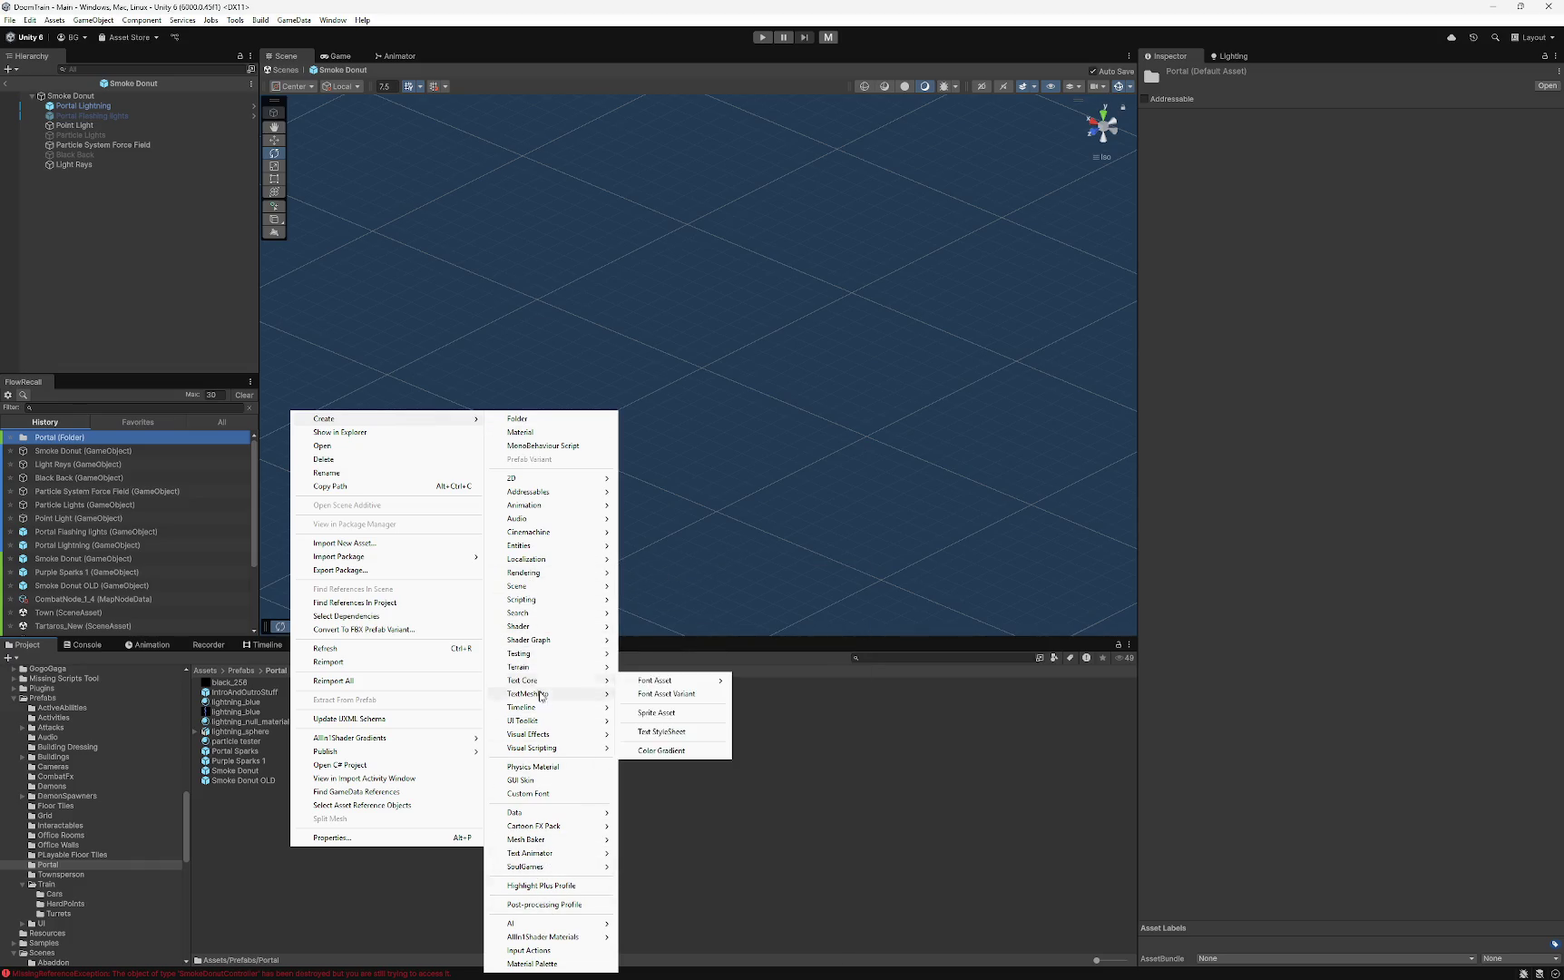
mouse_move(547, 707)
click(669, 711)
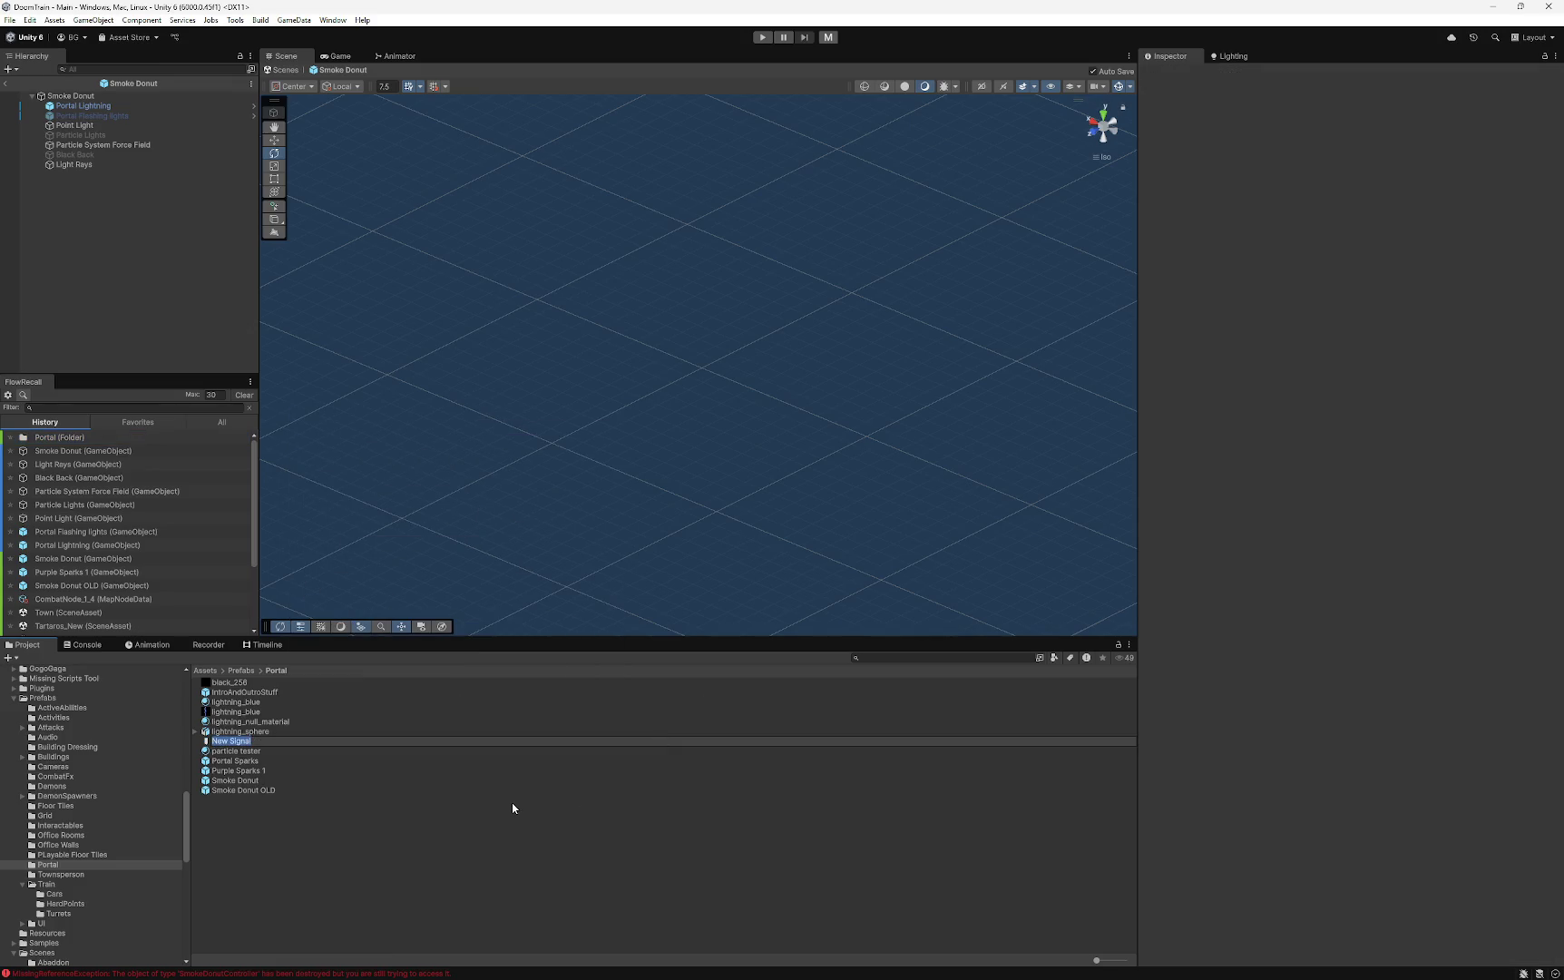
text(Smoke Donut Timeline)
key(Return)
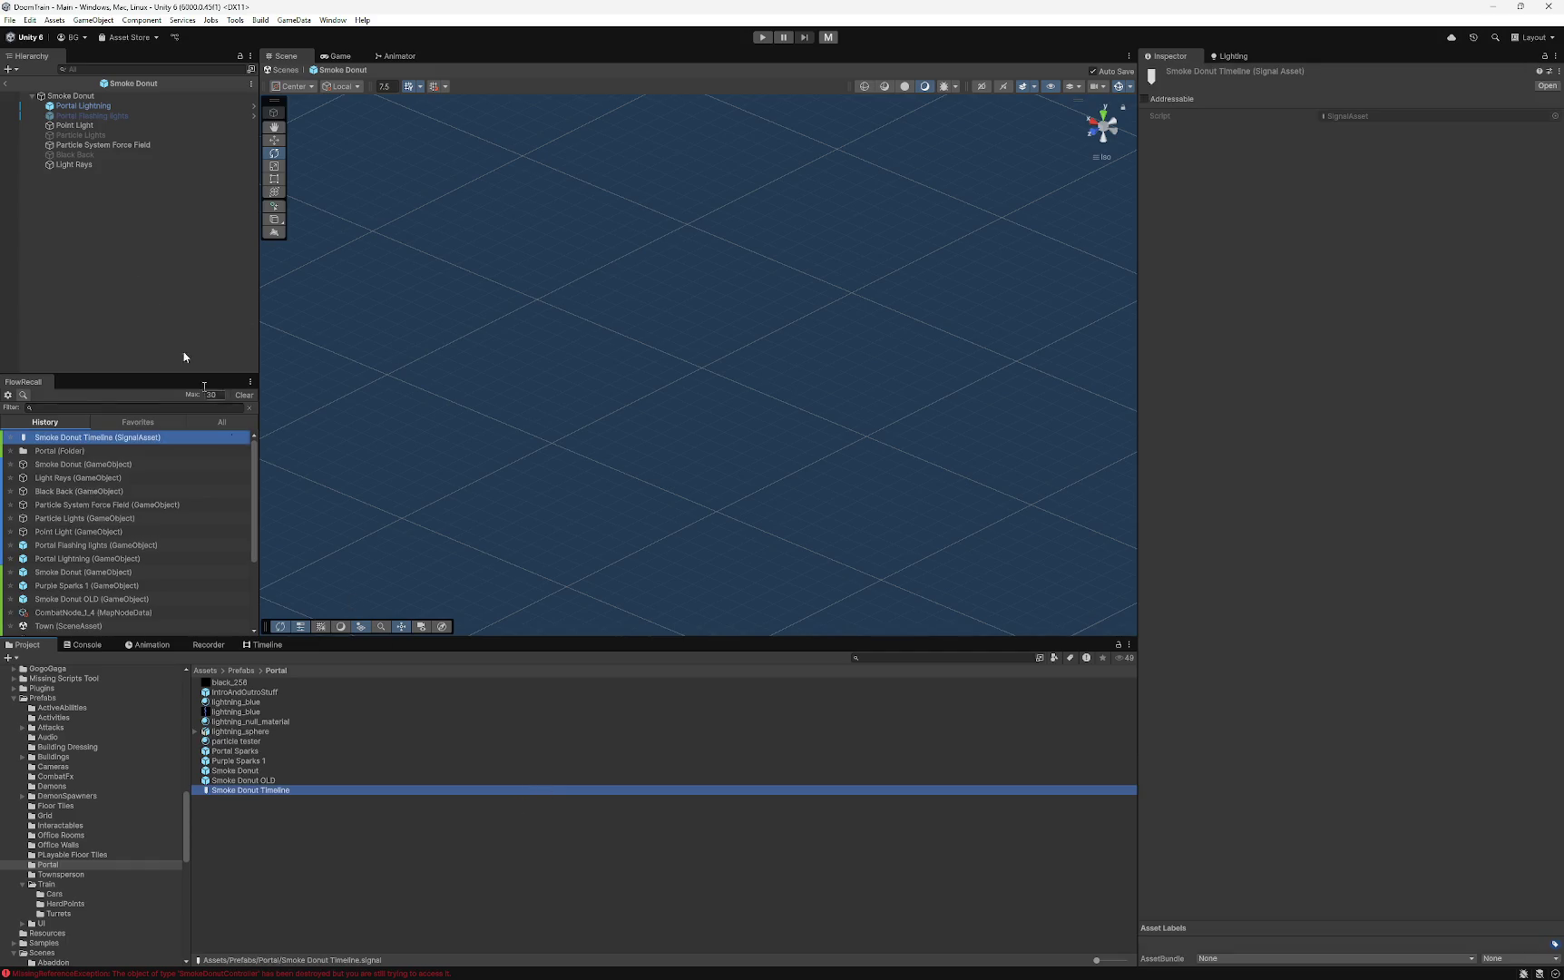
- Try assigning the signal asset to the Smoke Donut's Playable Director
click(72, 96)
mouse_move(272, 790)
mouse_down()
mouse_move(1309, 719)
mouse_move(1379, 641)
mouse_move(1366, 648)
mouse_up()
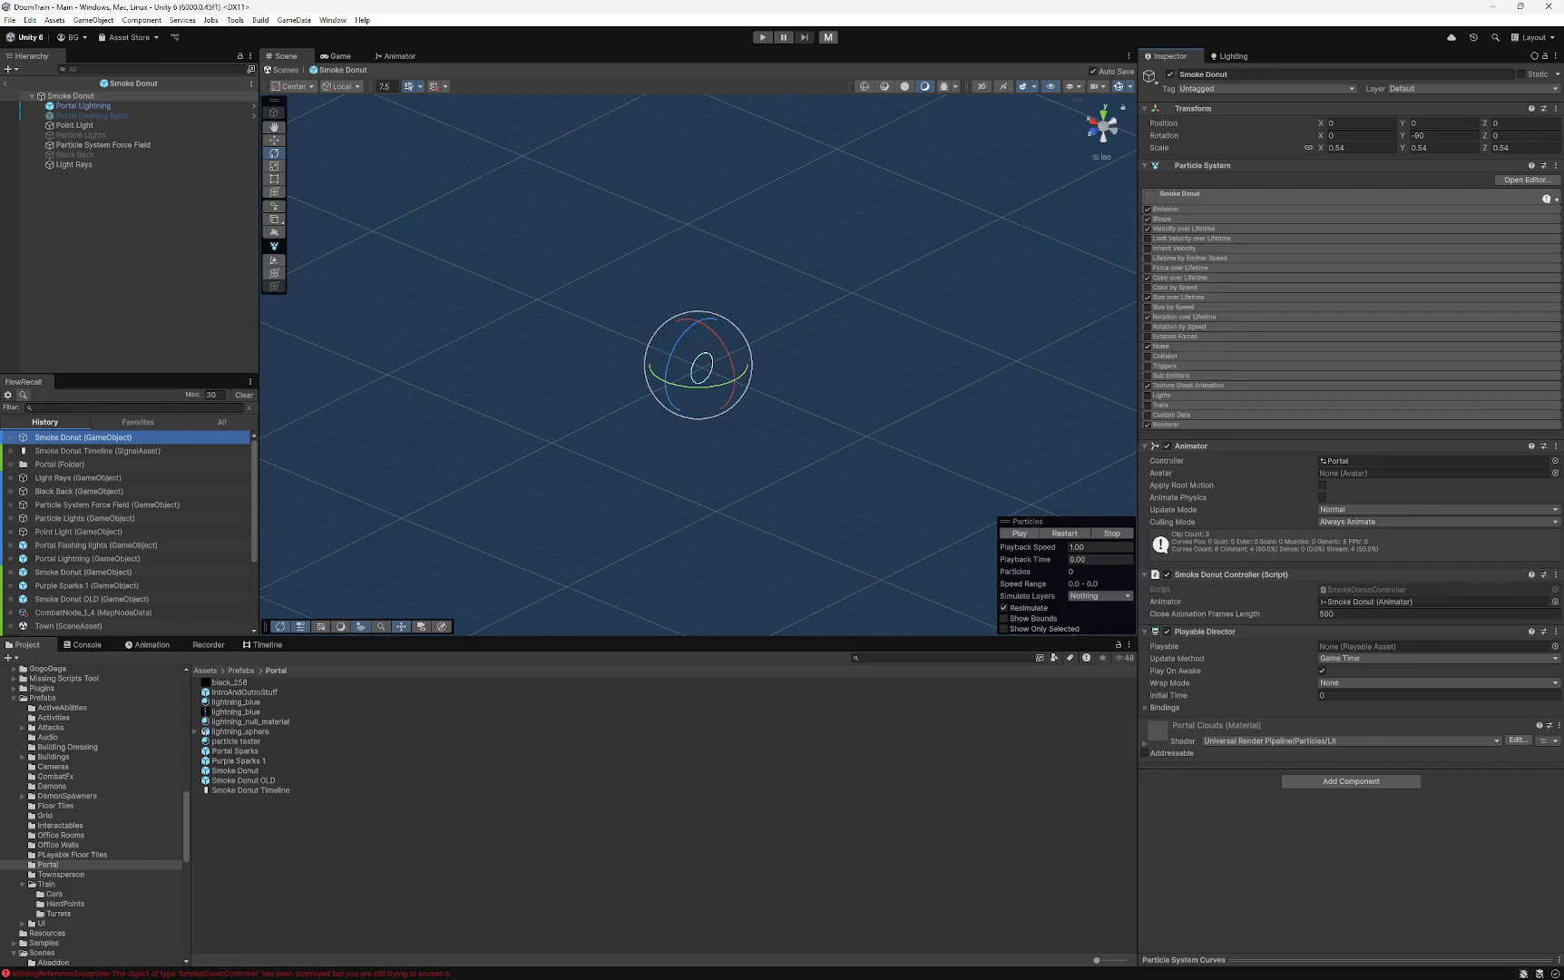
click(1221, 195)
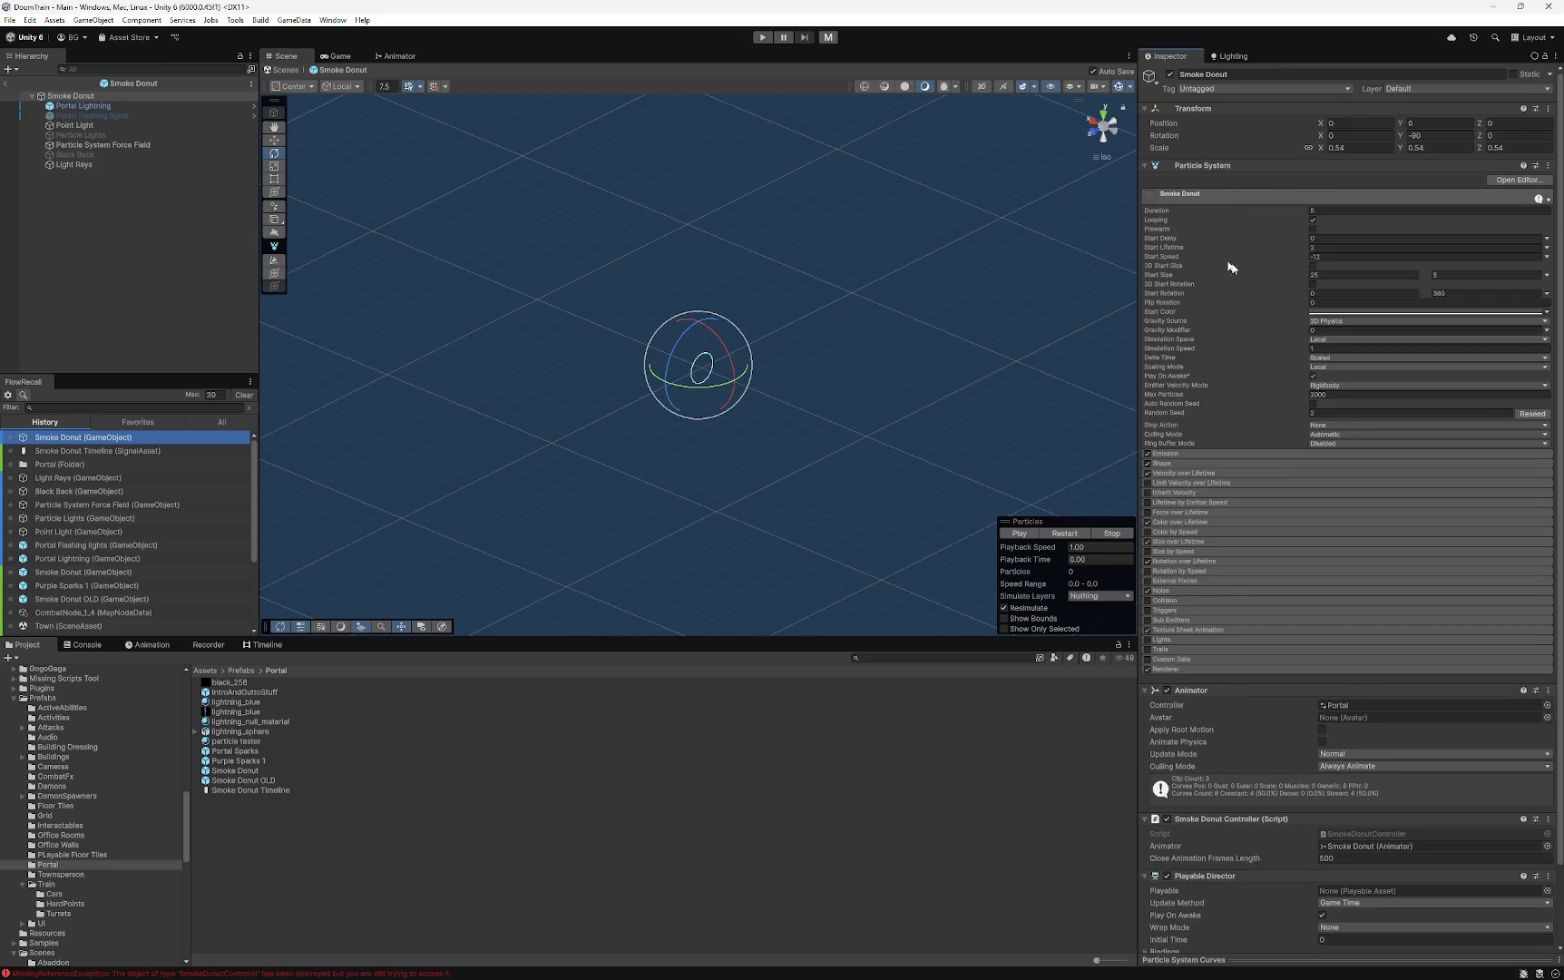
click(1305, 200)
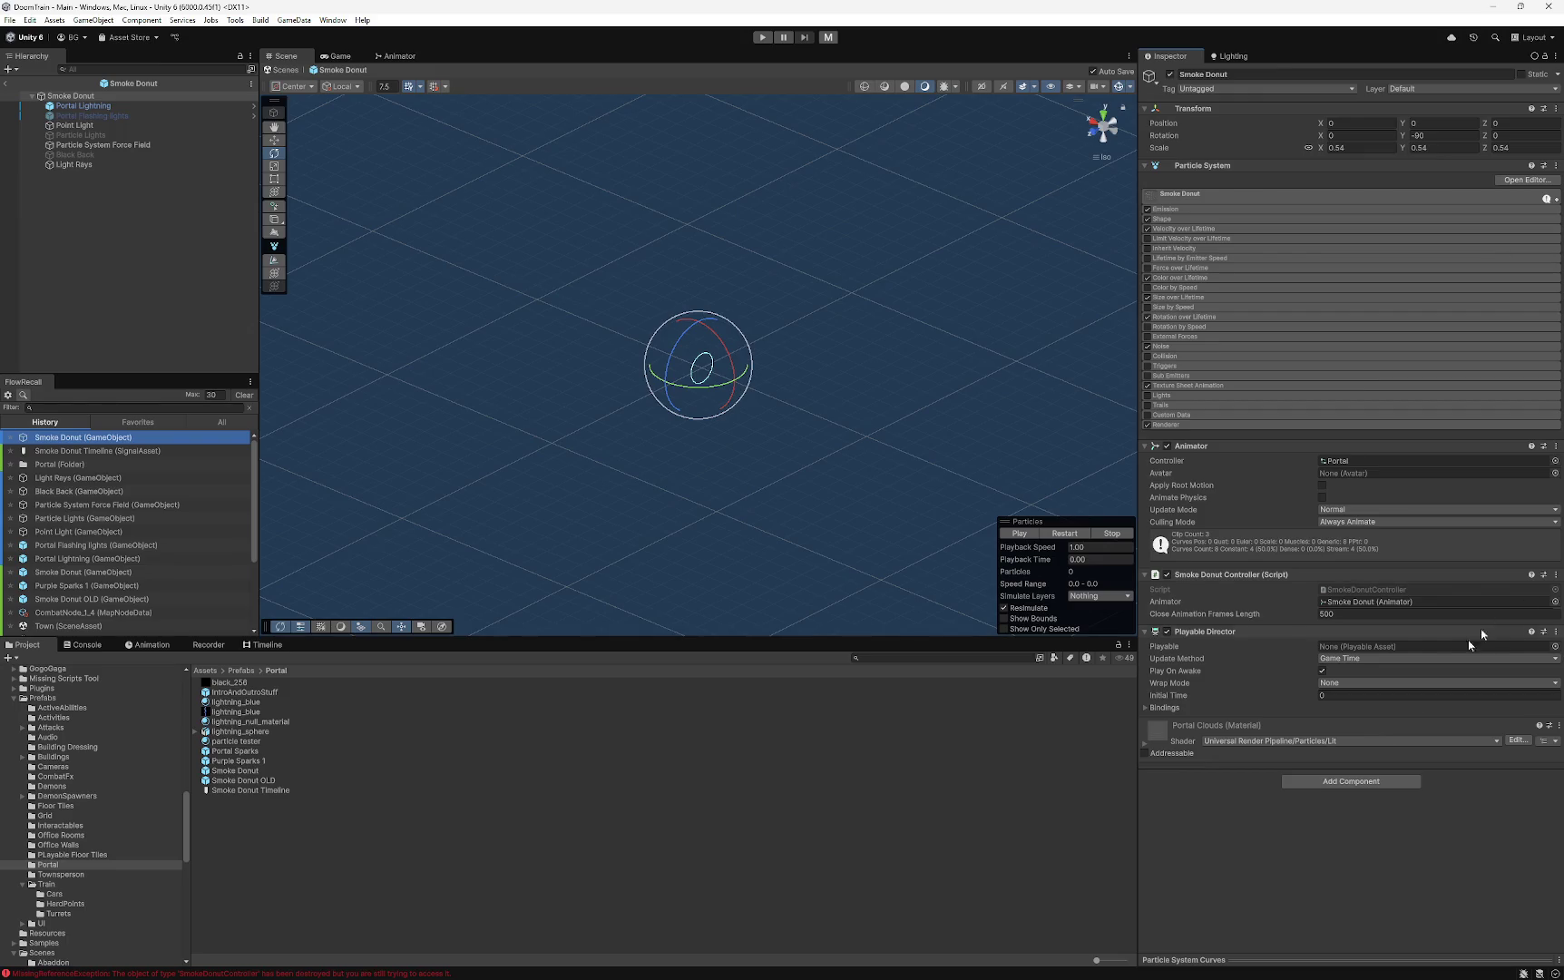
- Delete the Smoke Donut Timeline signal asset and confirm the deletion
mouse_move(233, 789)
mouse_down()
mouse_move(321, 828)
mouse_move(980, 722)
mouse_move(1333, 646)
mouse_up()
click(250, 790)
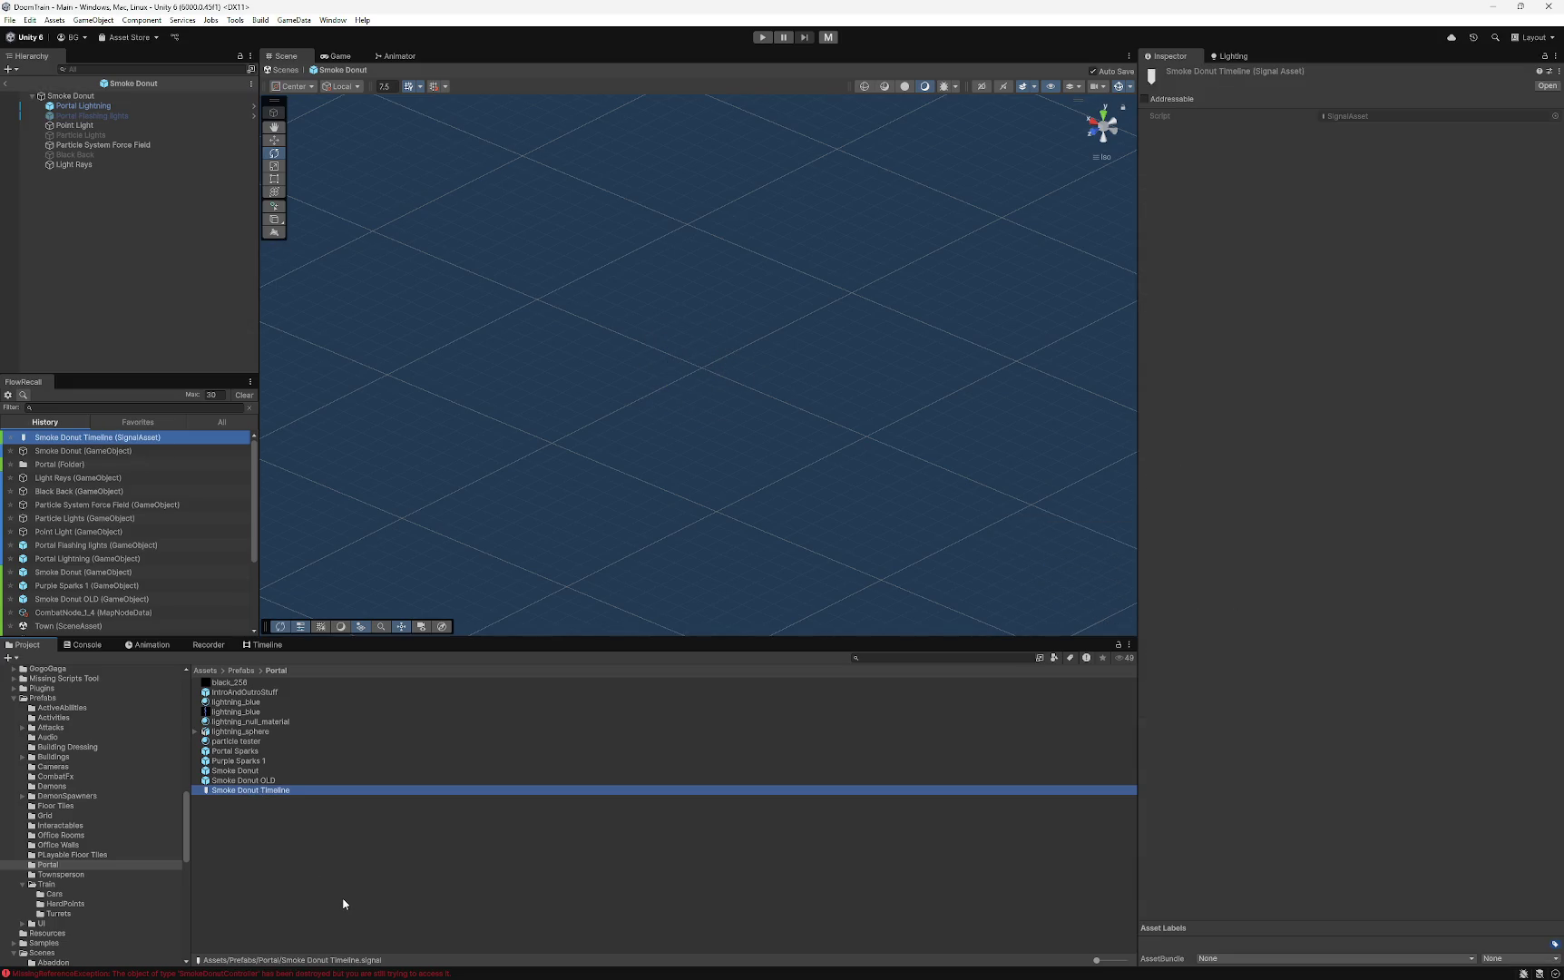
key(Delete)
click(812, 521)
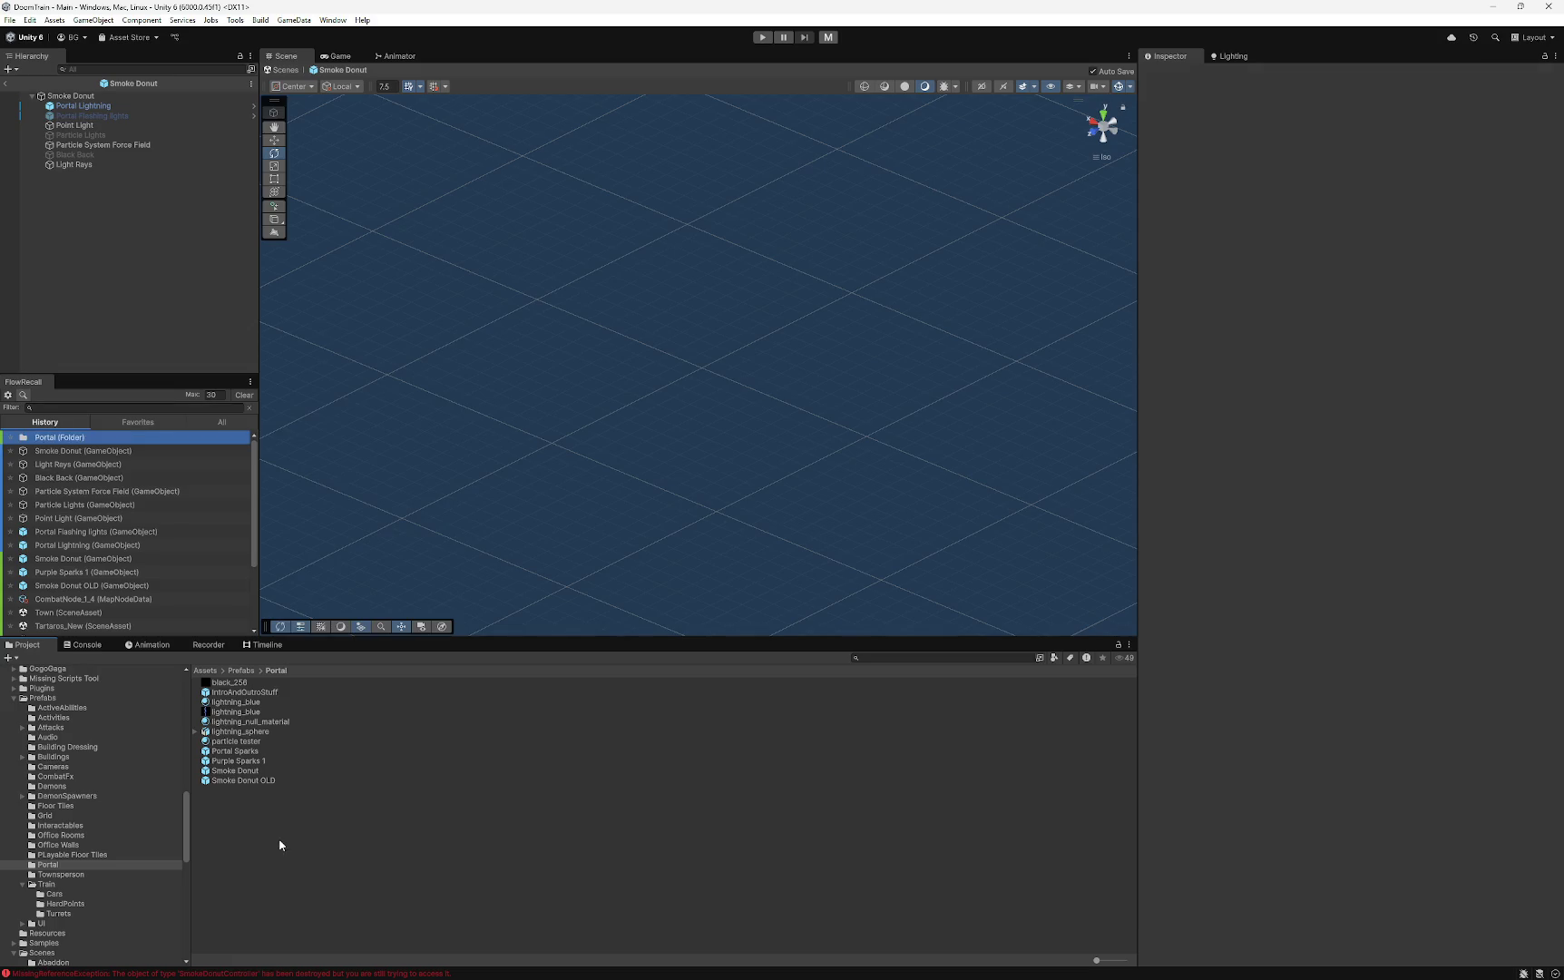
- Create a Timeline asset in the Portal folder named Smoke Donut Timeline
right_click(279, 844)
mouse_move(345, 413)
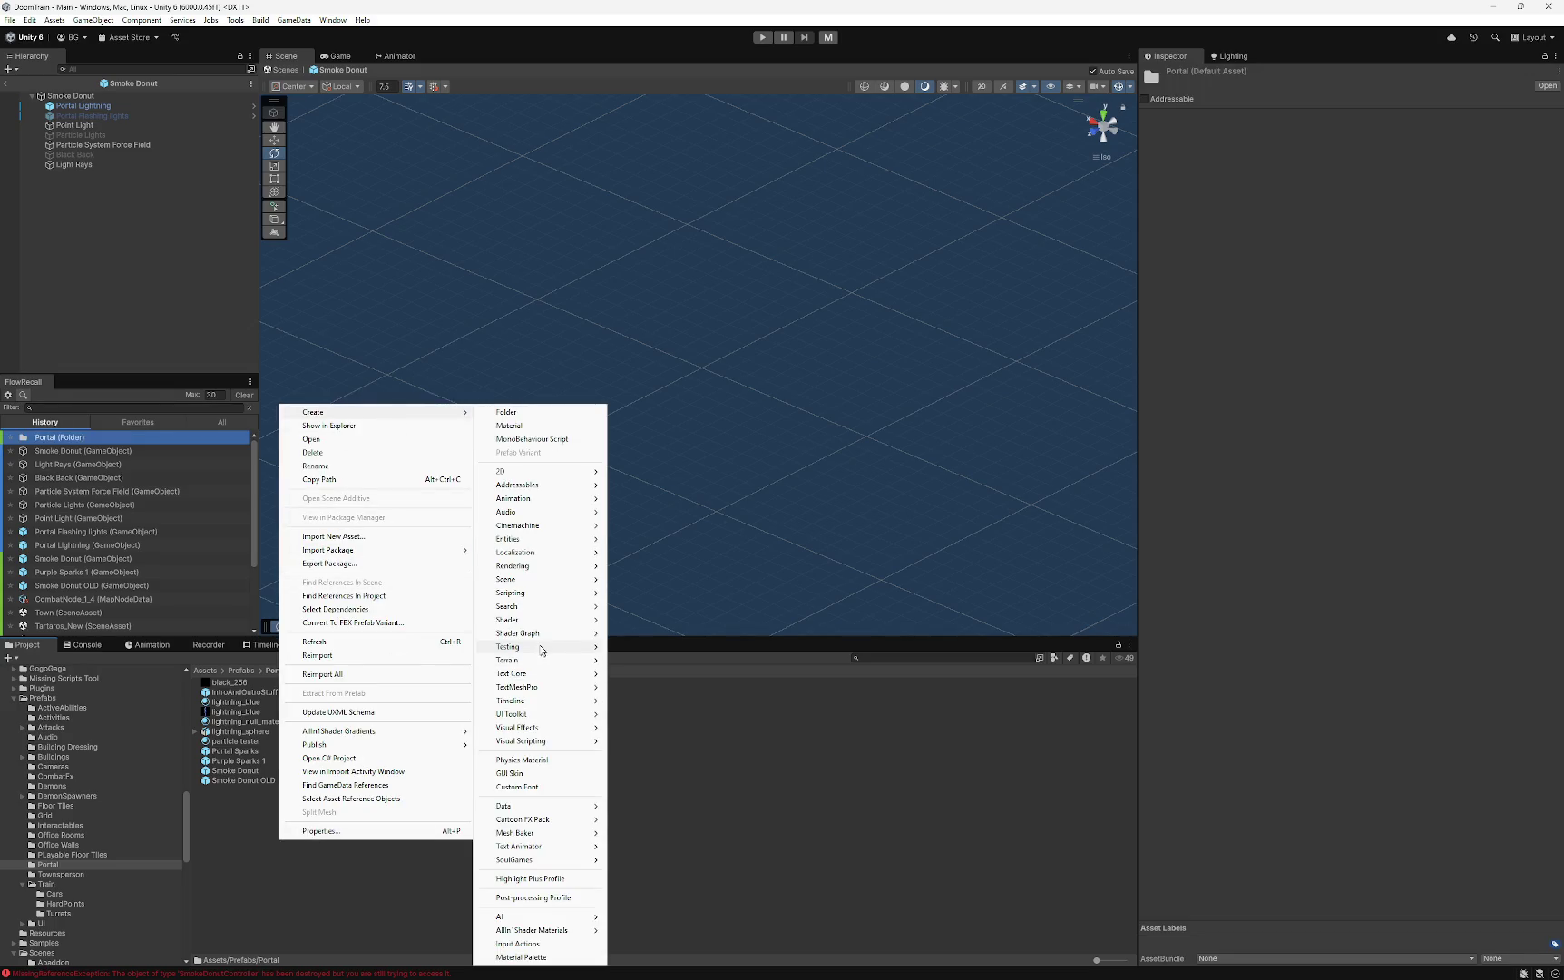
mouse_move(544, 701)
click(641, 717)
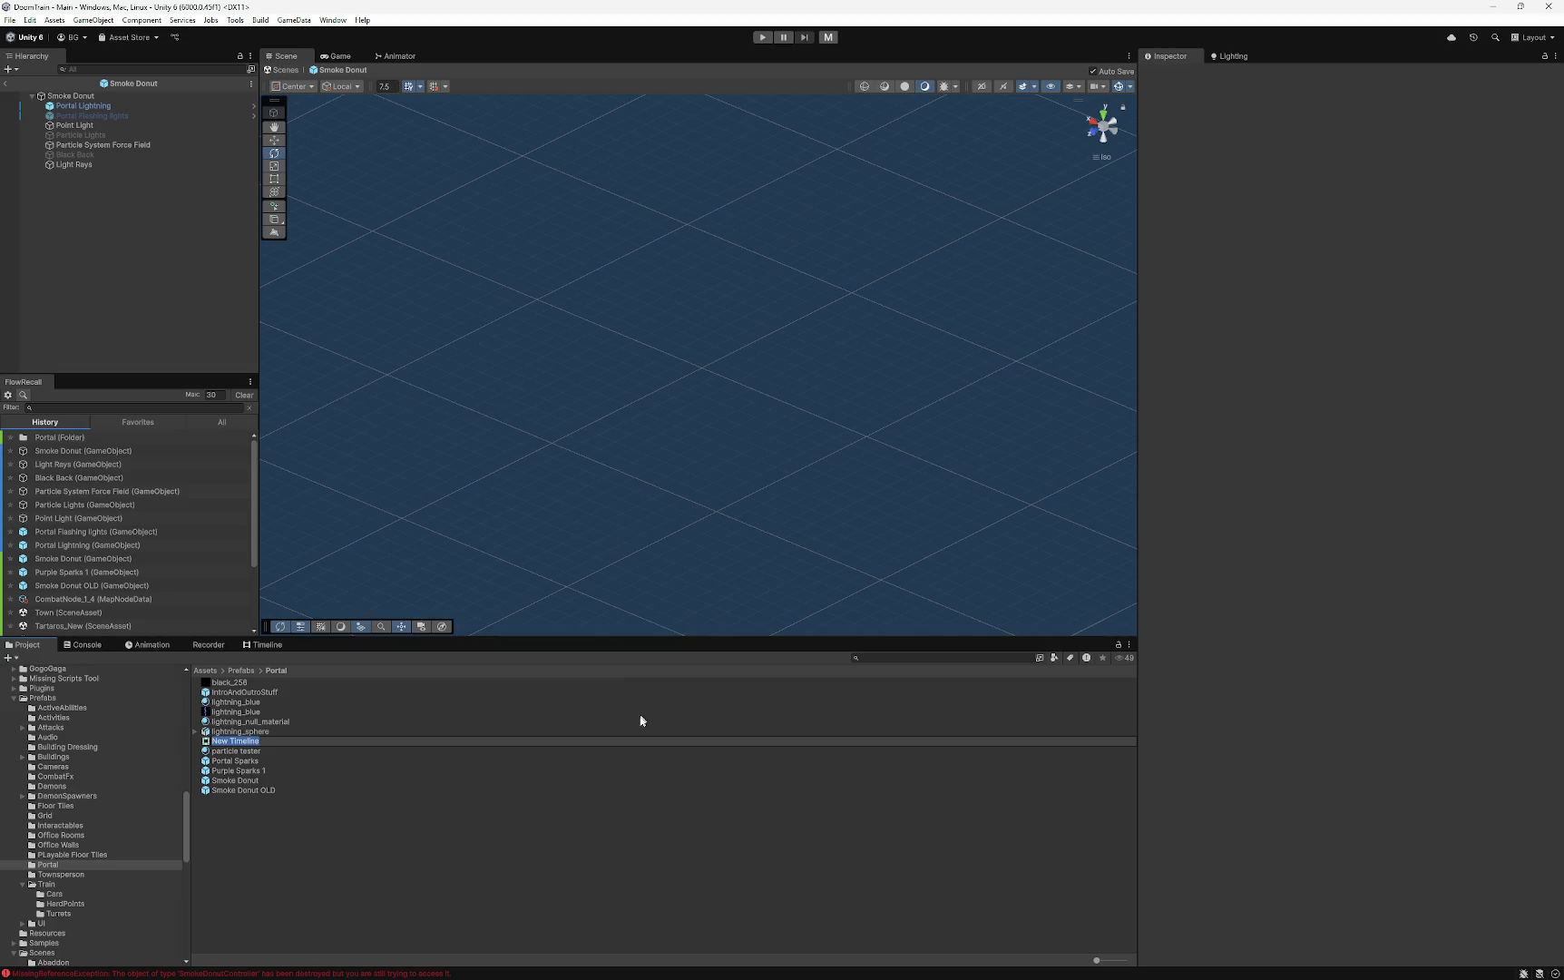
text(Smoke T)
text(or)
key(BackSpace)
key(BackSpace)
key(BackSpace)
text(Donut Timeline)
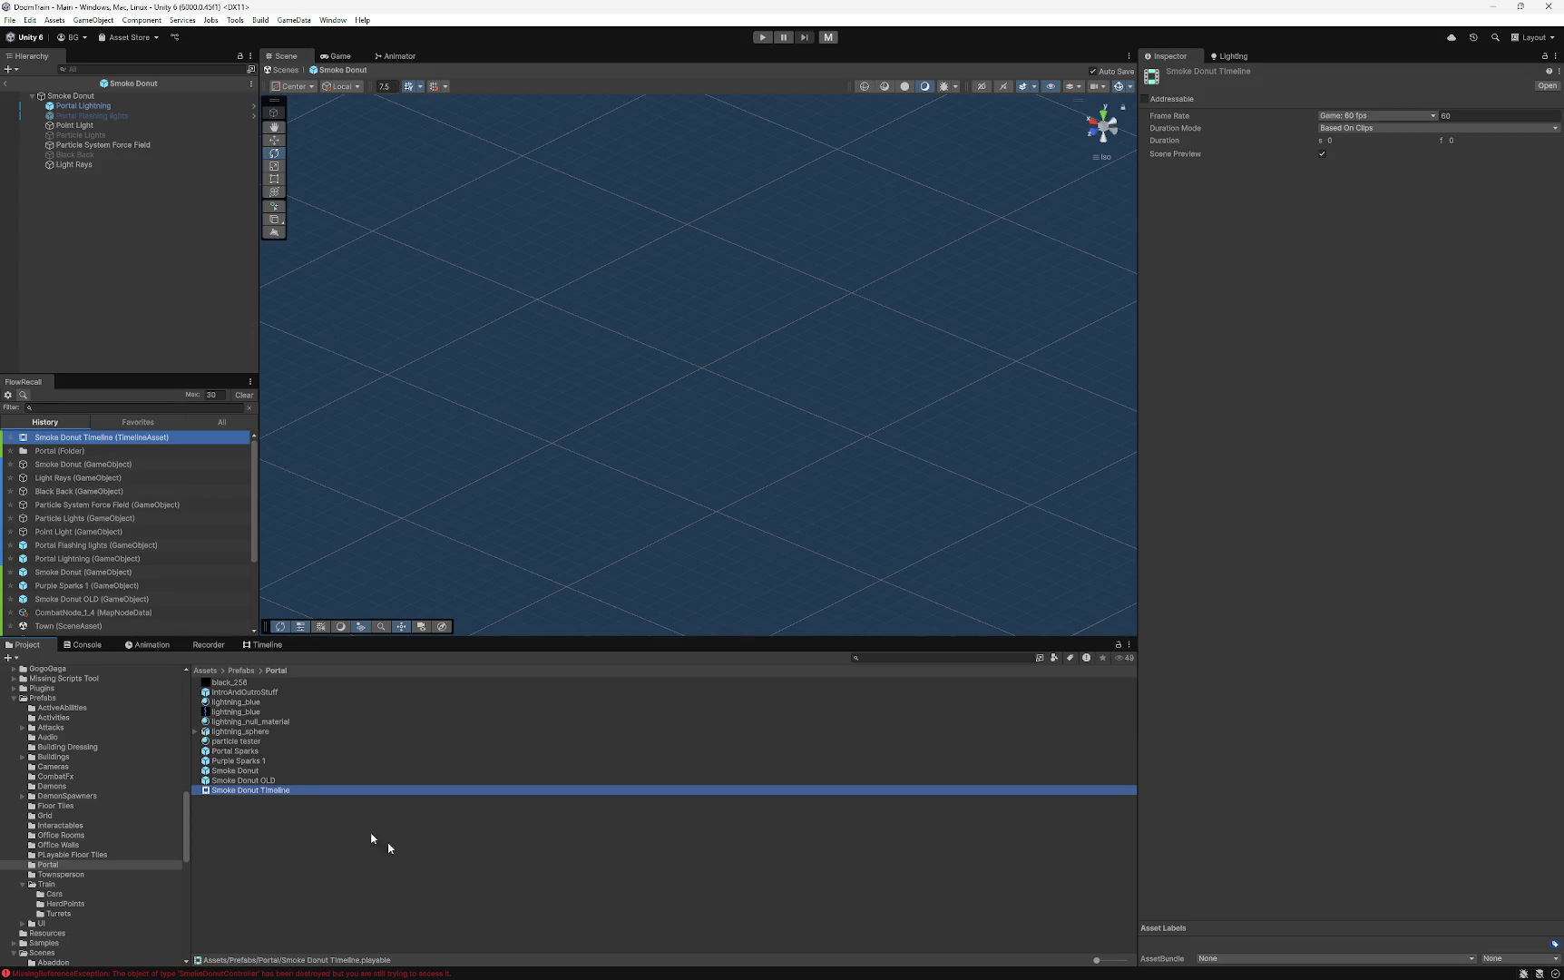
click(263, 772)
- Drag Smoke Donut Timeline into the Smoke Donut's Playable Director Playable field
click(73, 95)
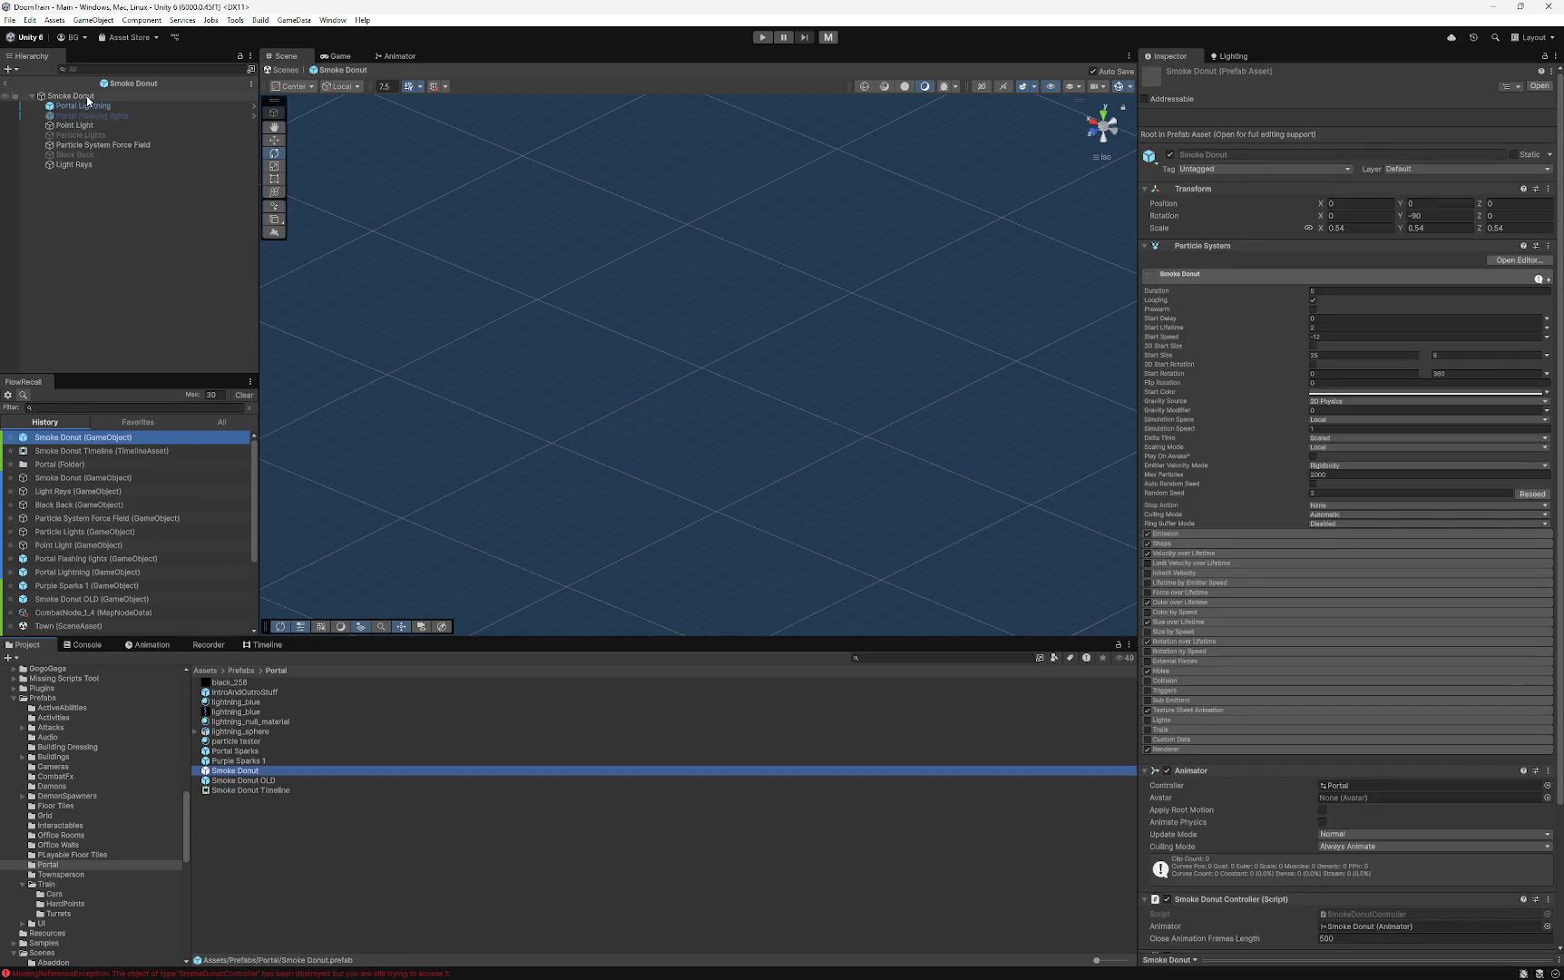
click(270, 823)
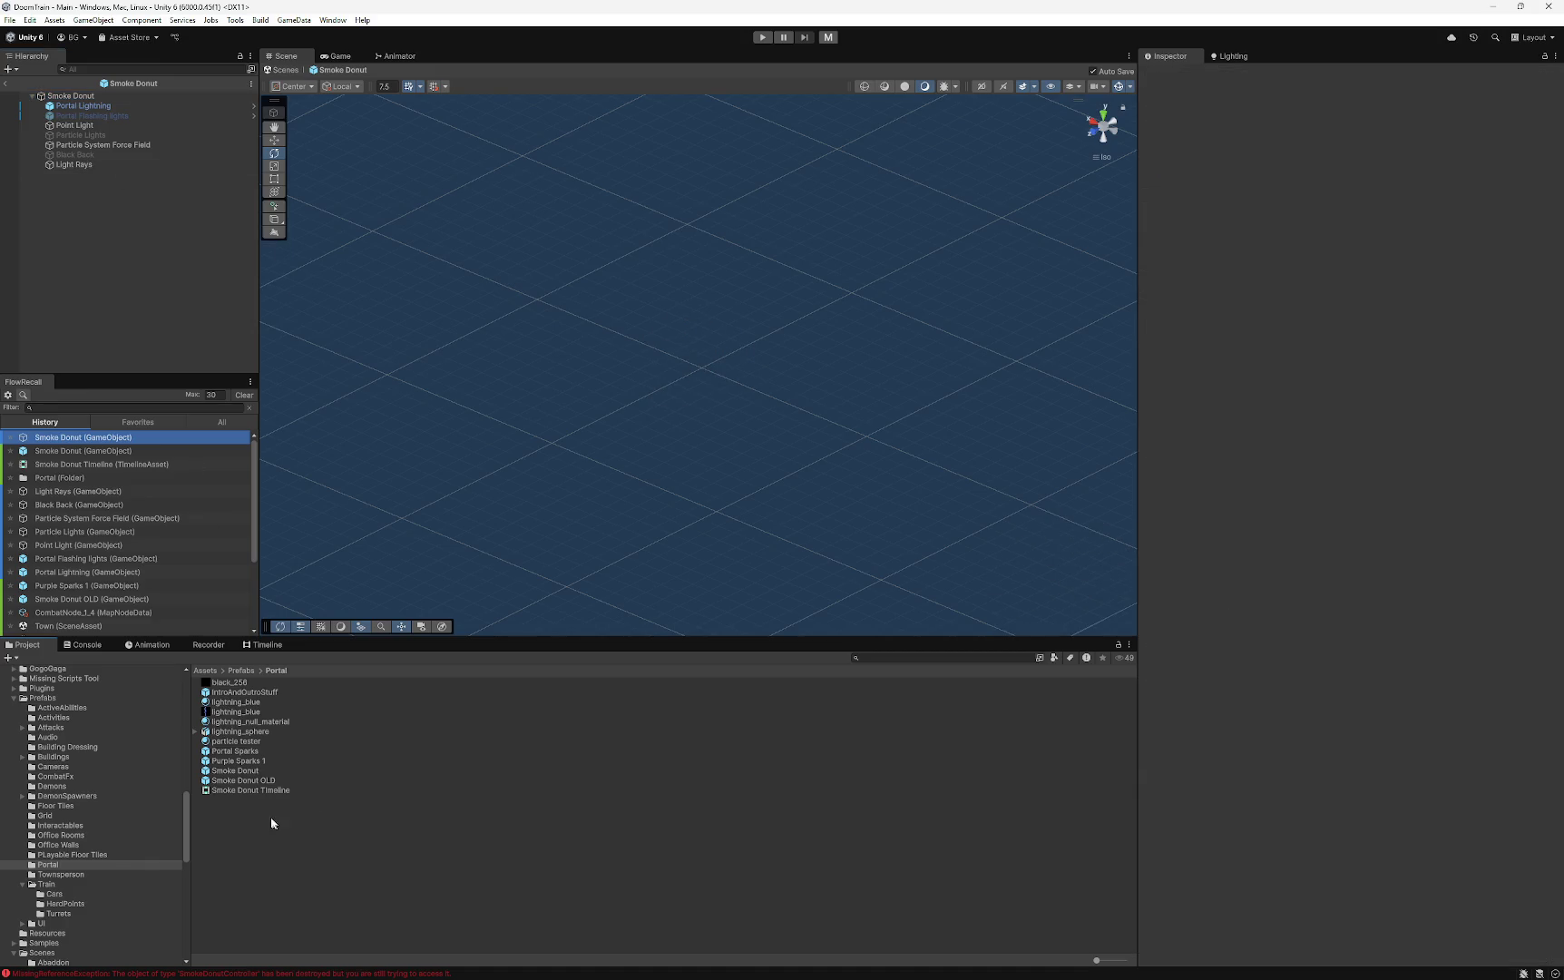
click(18, 96)
mouse_move(269, 795)
mouse_down()
mouse_move(1089, 766)
mouse_move(1331, 650)
mouse_up()
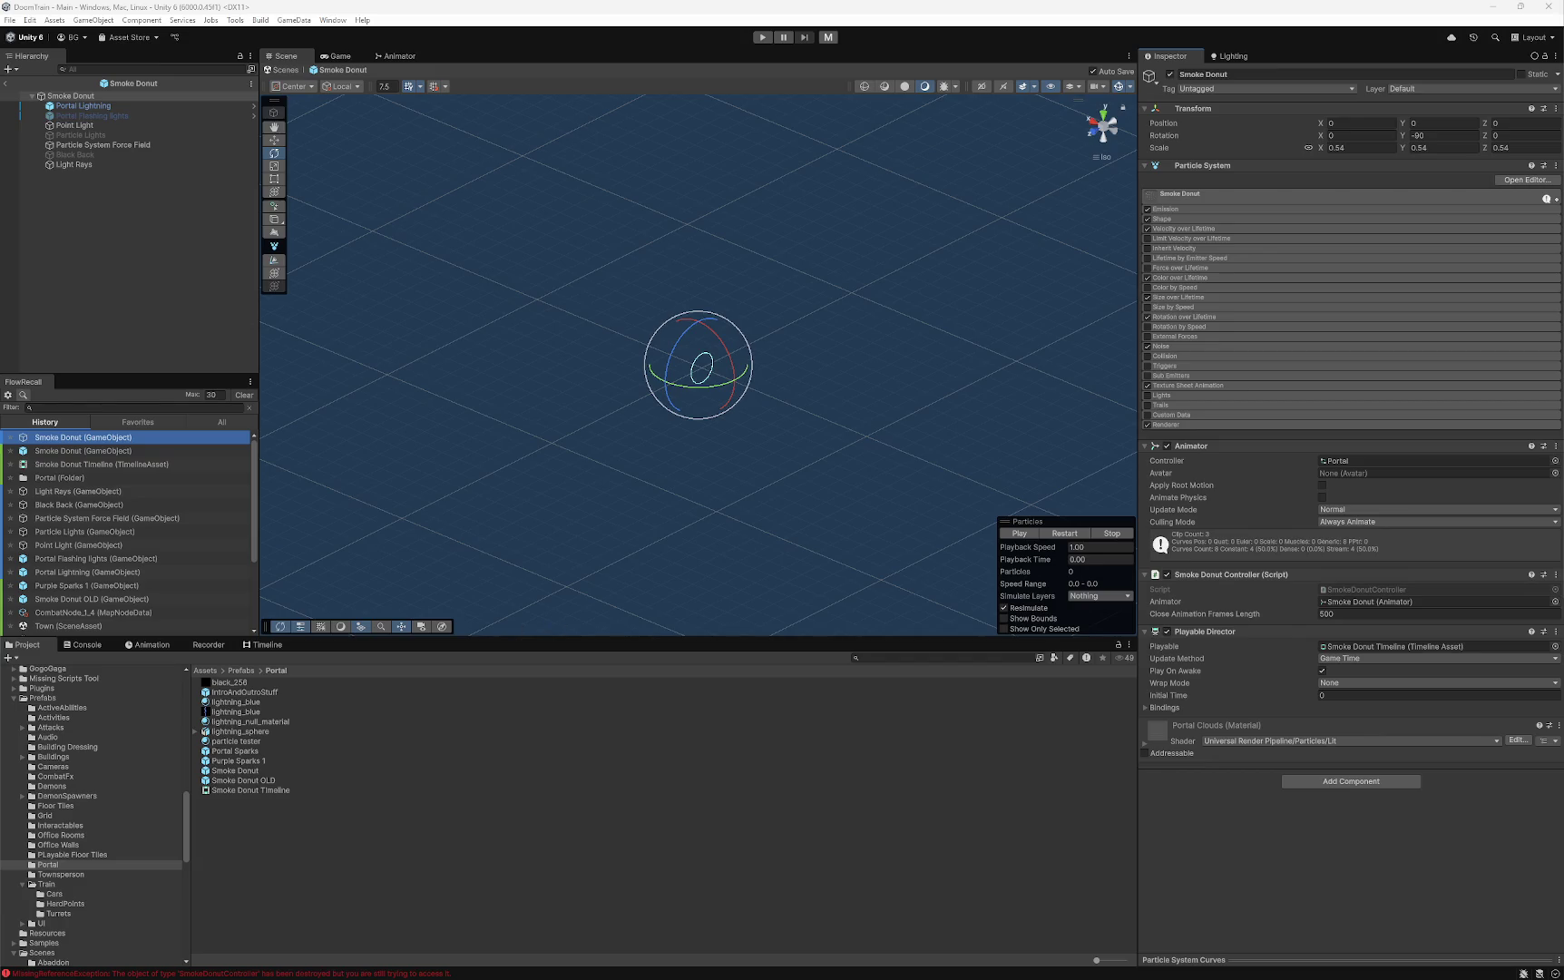
- Expand the Smoke Donut particle system's main settings in the Inspector
click(1179, 193)
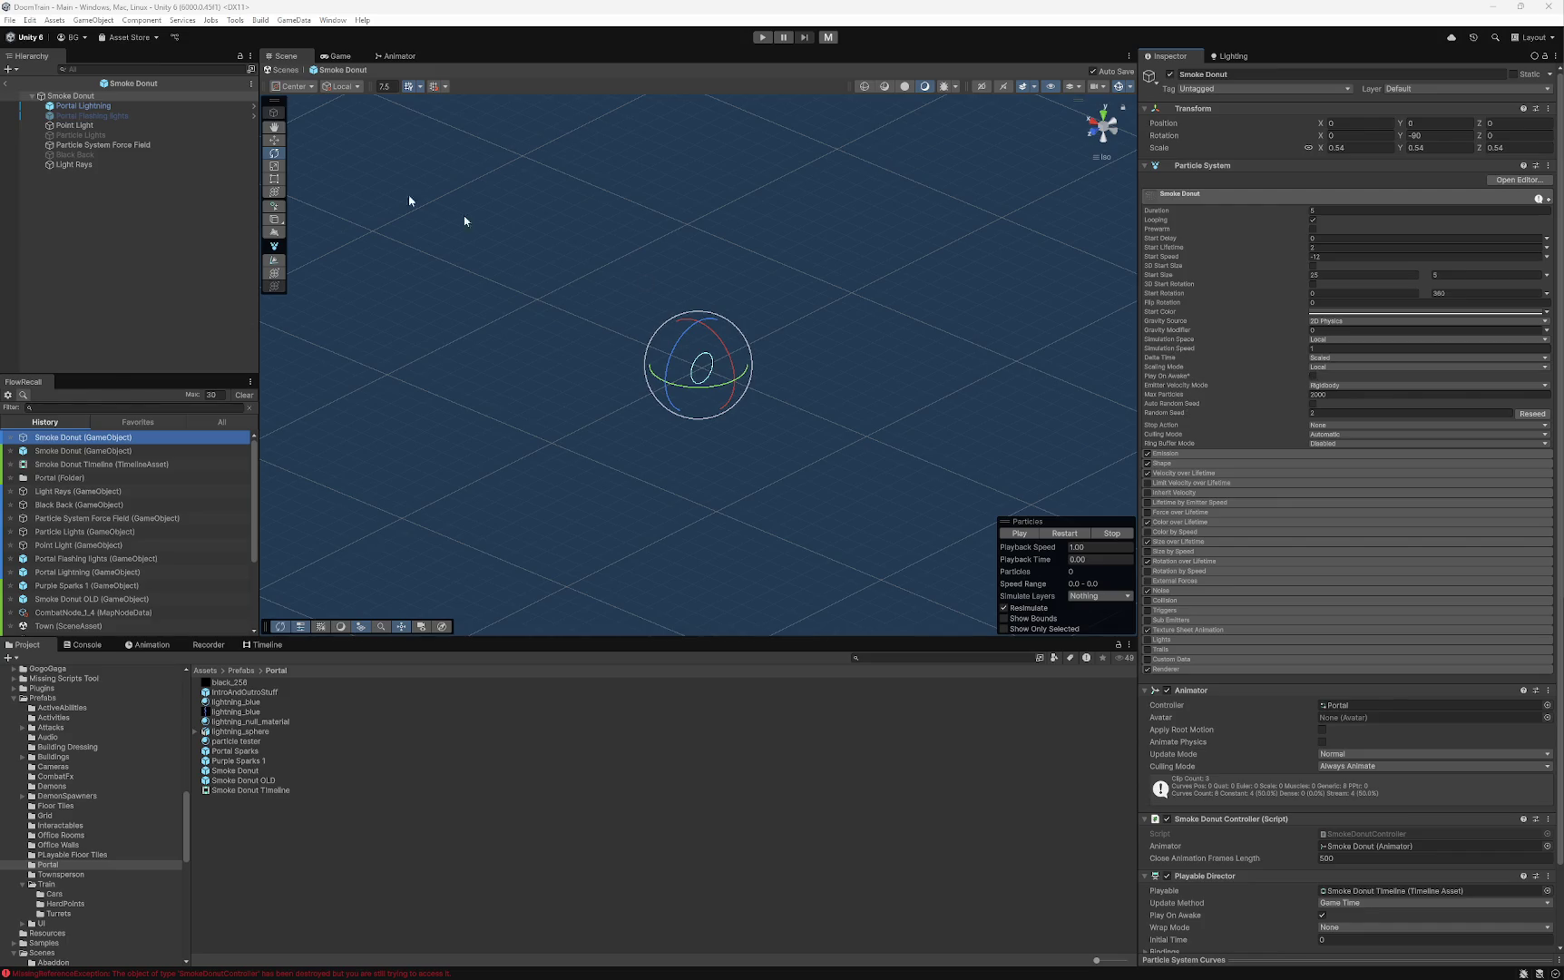
- Review each child: Portal Lightning, Portal Flashing lights, Point Light, Particle Lights, Force Field, Black Back, Light Rays
click(57, 105)
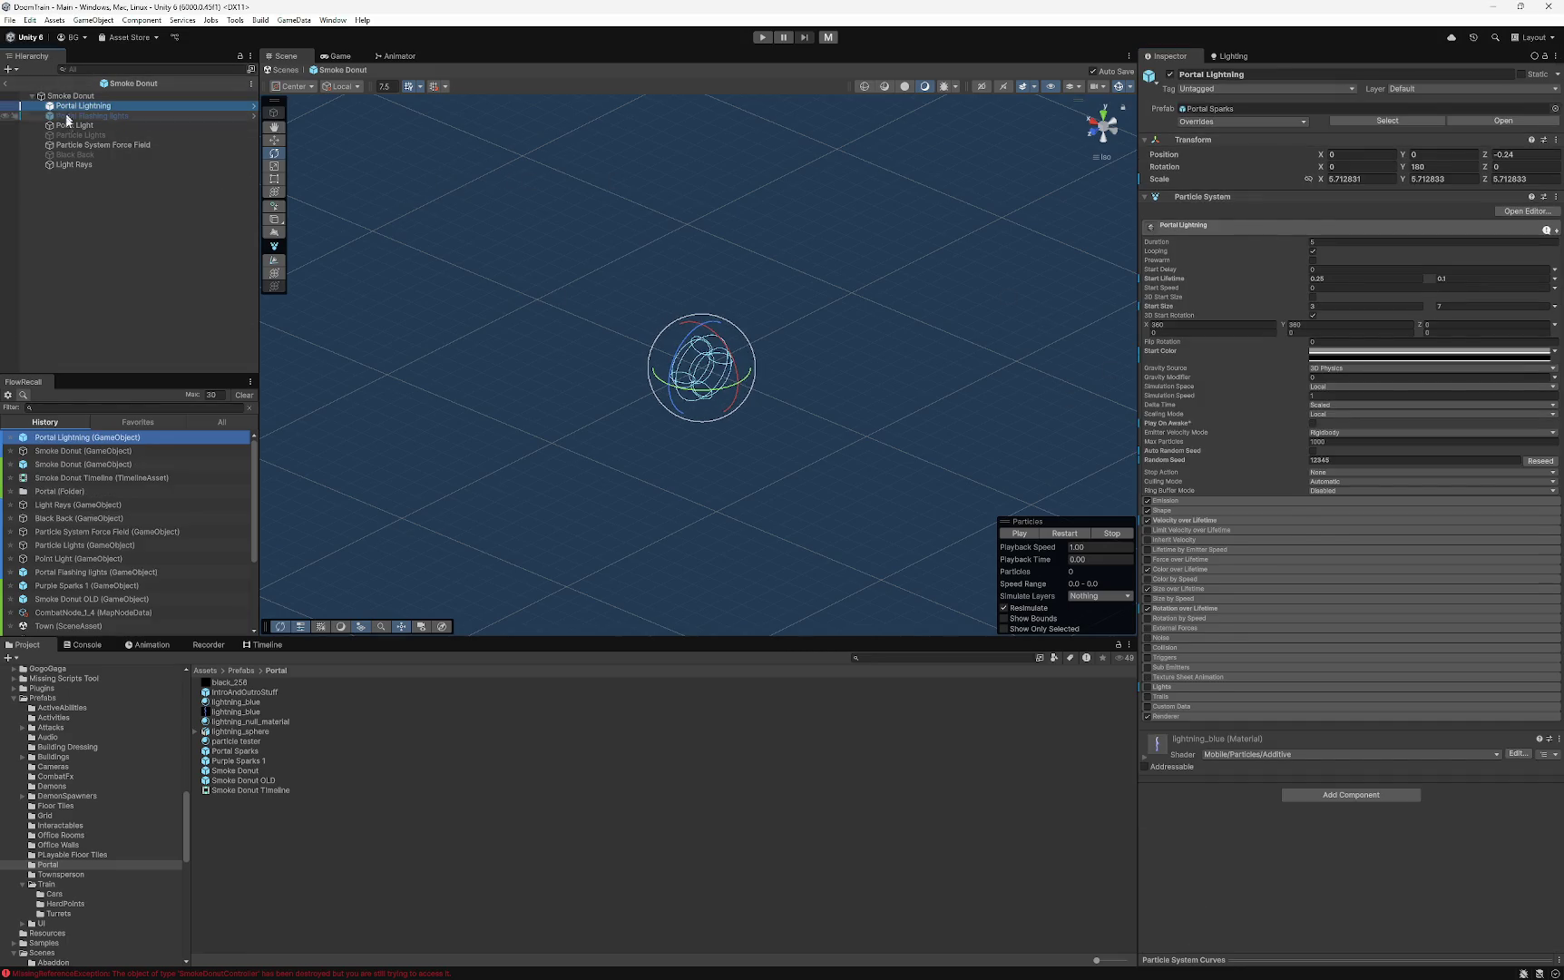
click(73, 116)
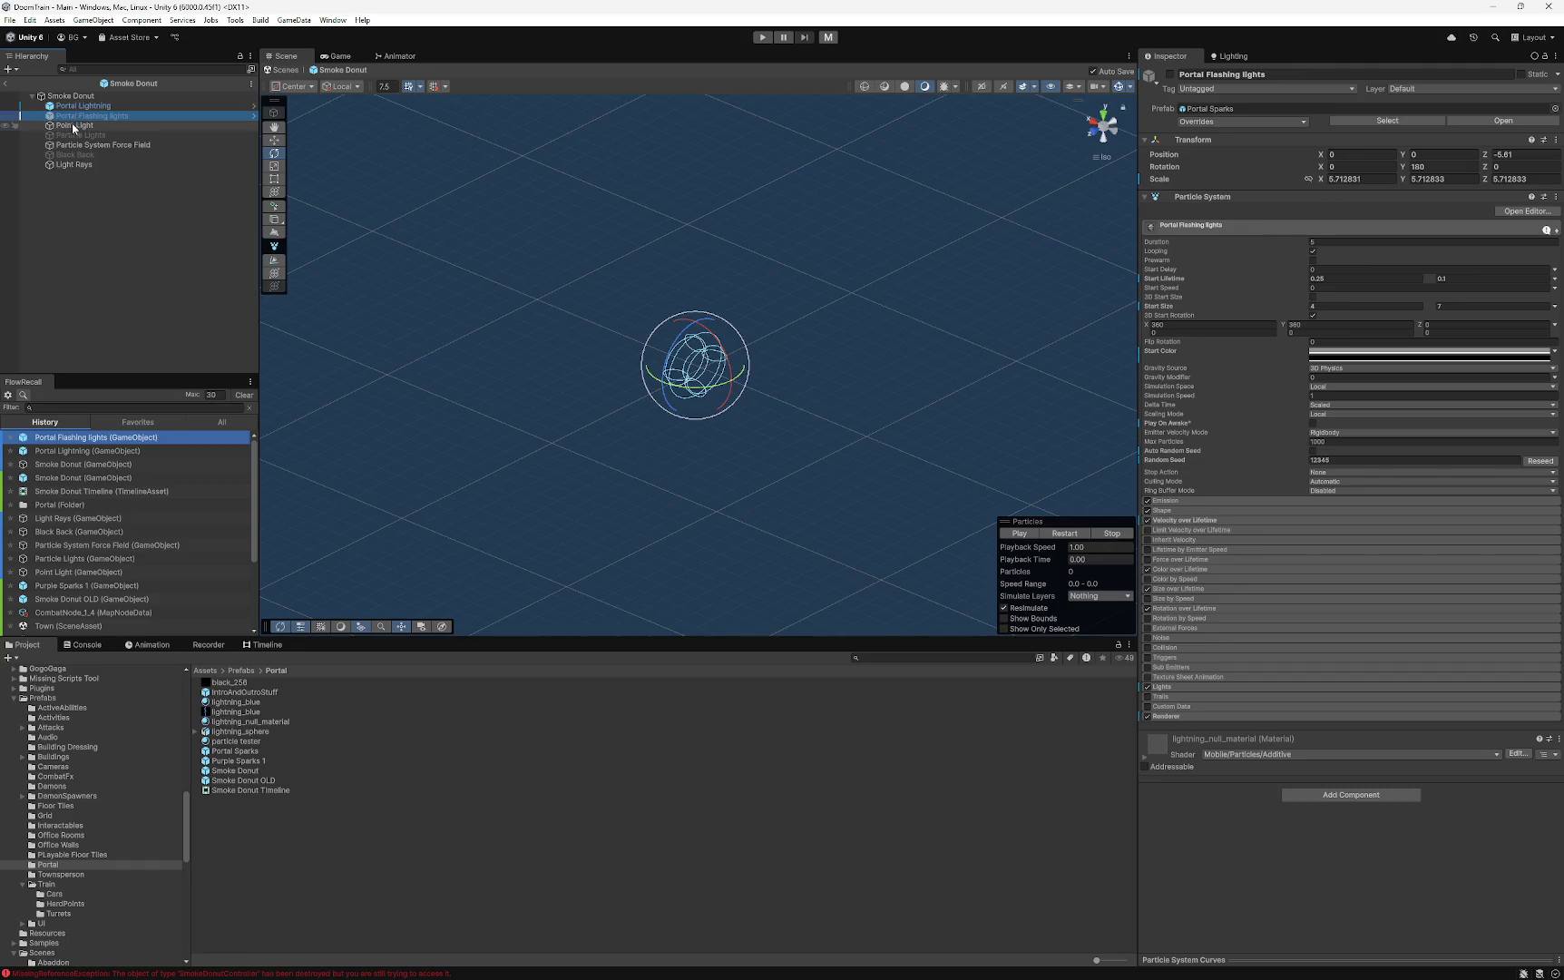
click(79, 126)
click(84, 134)
click(96, 145)
click(76, 155)
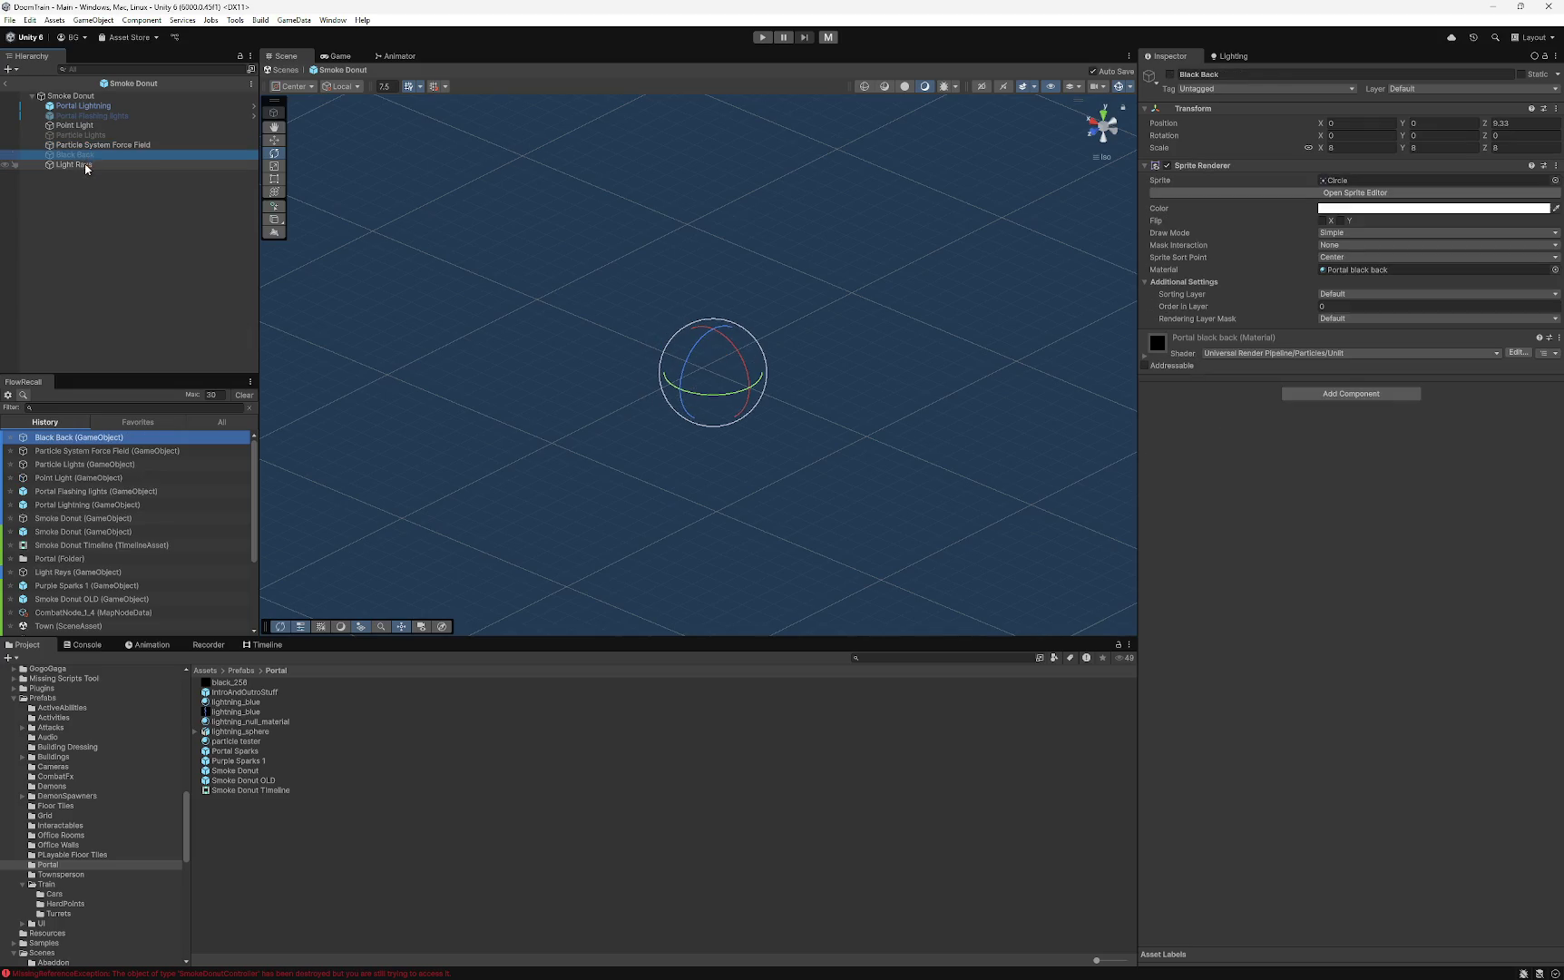
click(81, 165)
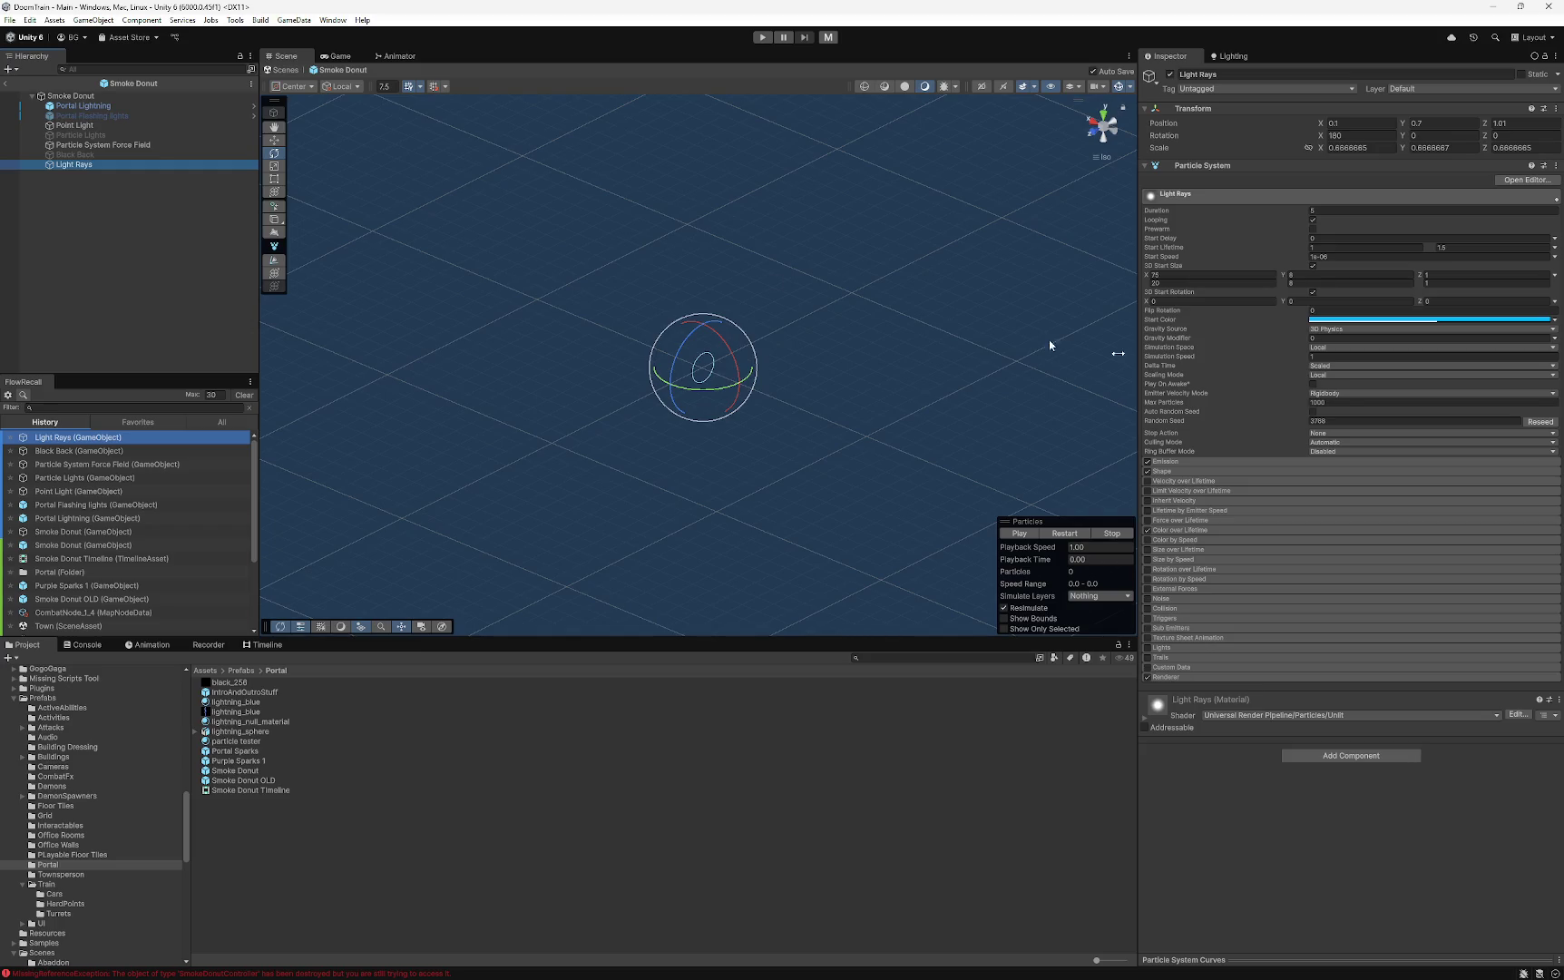
- Show the Smoke Donut root's Renderer settings and scroll down to its Playable Director
key(Left)
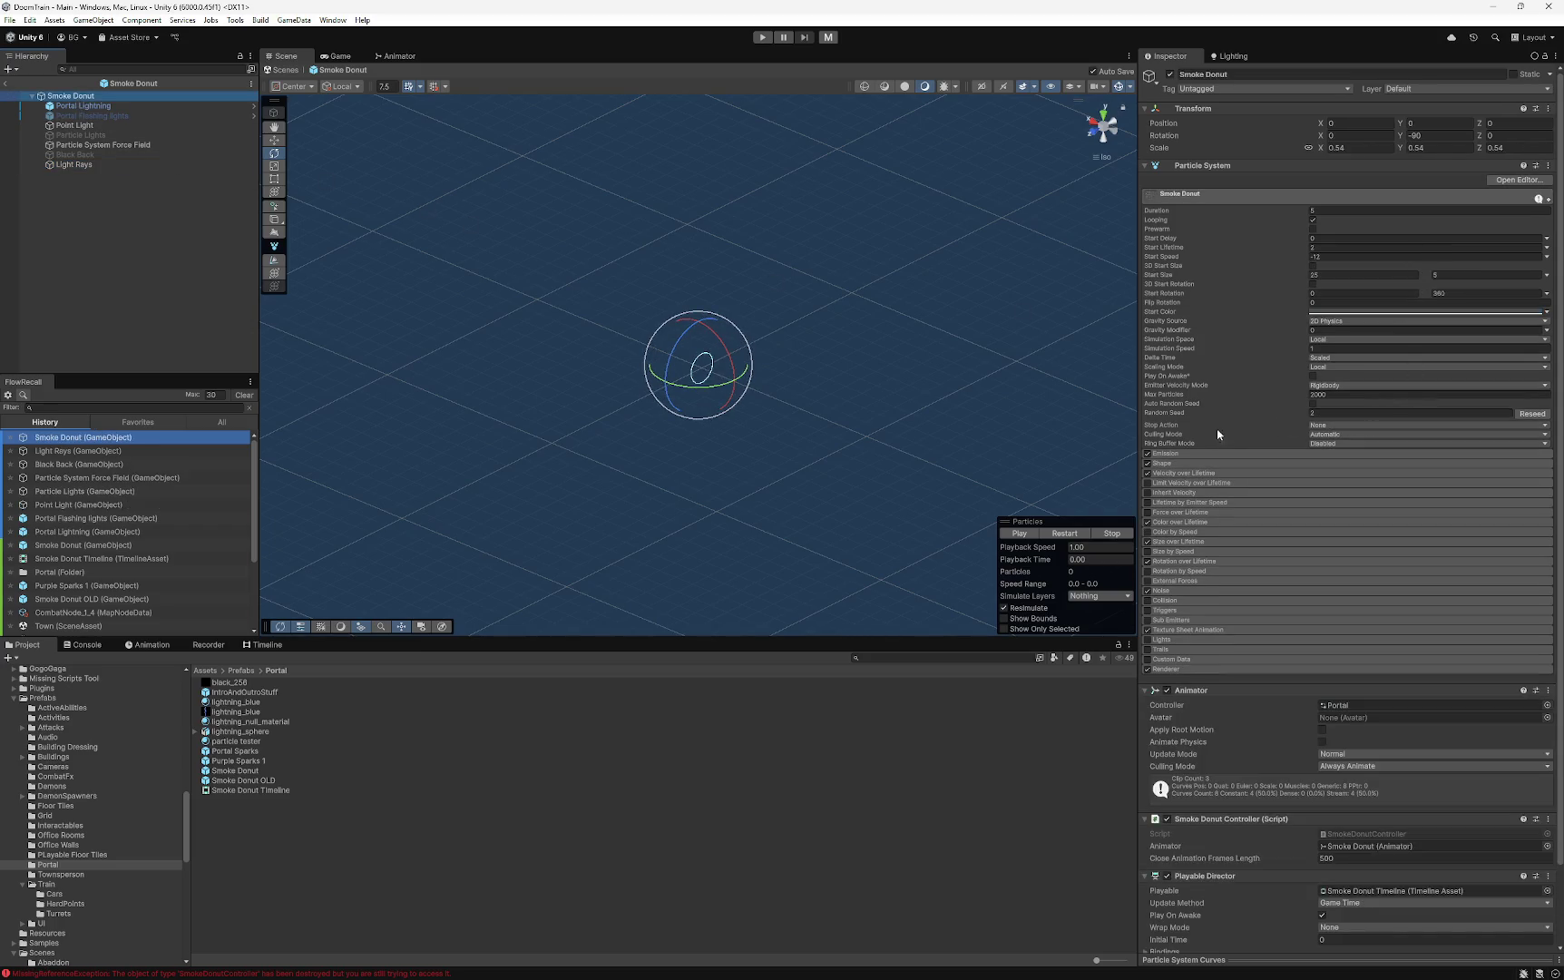
click(1184, 669)
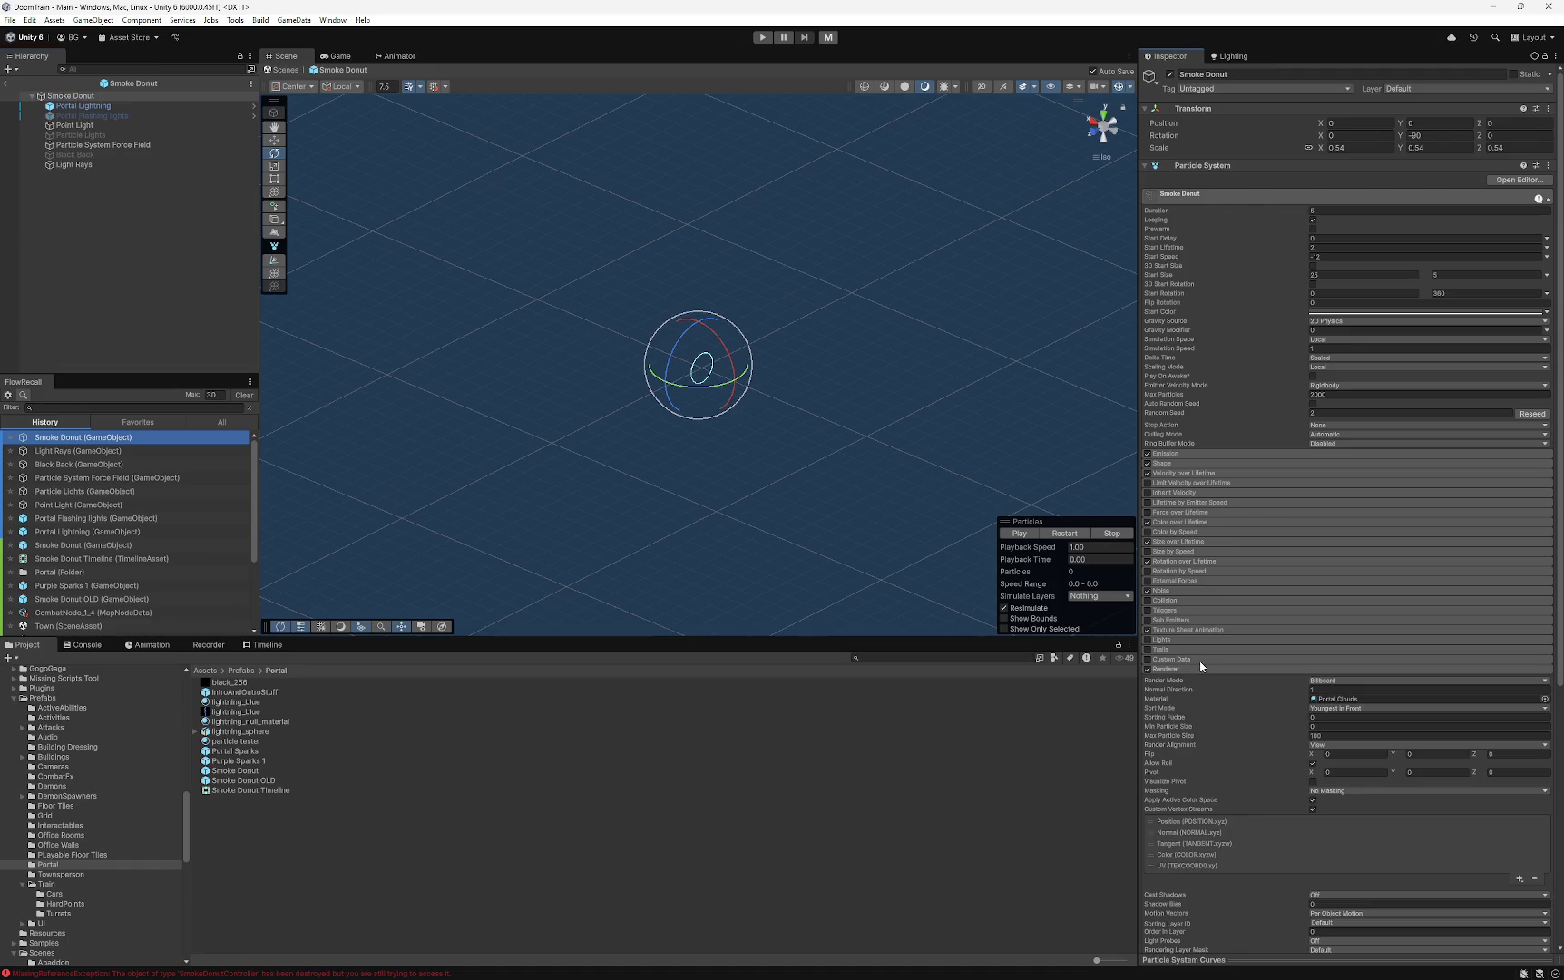
scroll(1194, 706, down, 2)
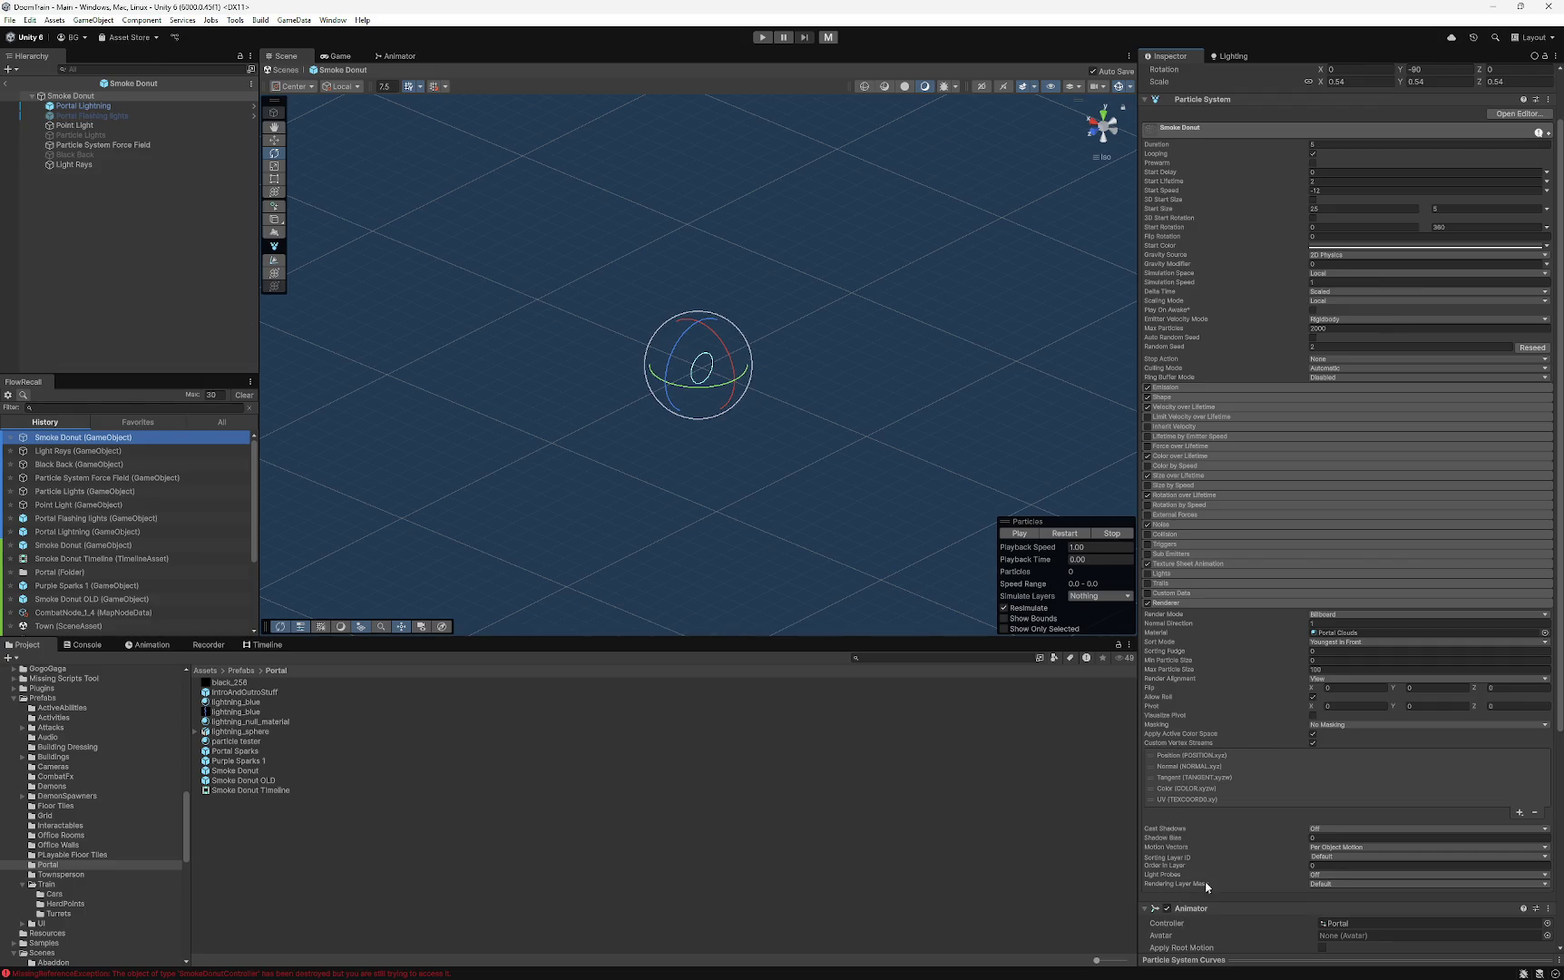
scroll(1205, 887, down, 10)
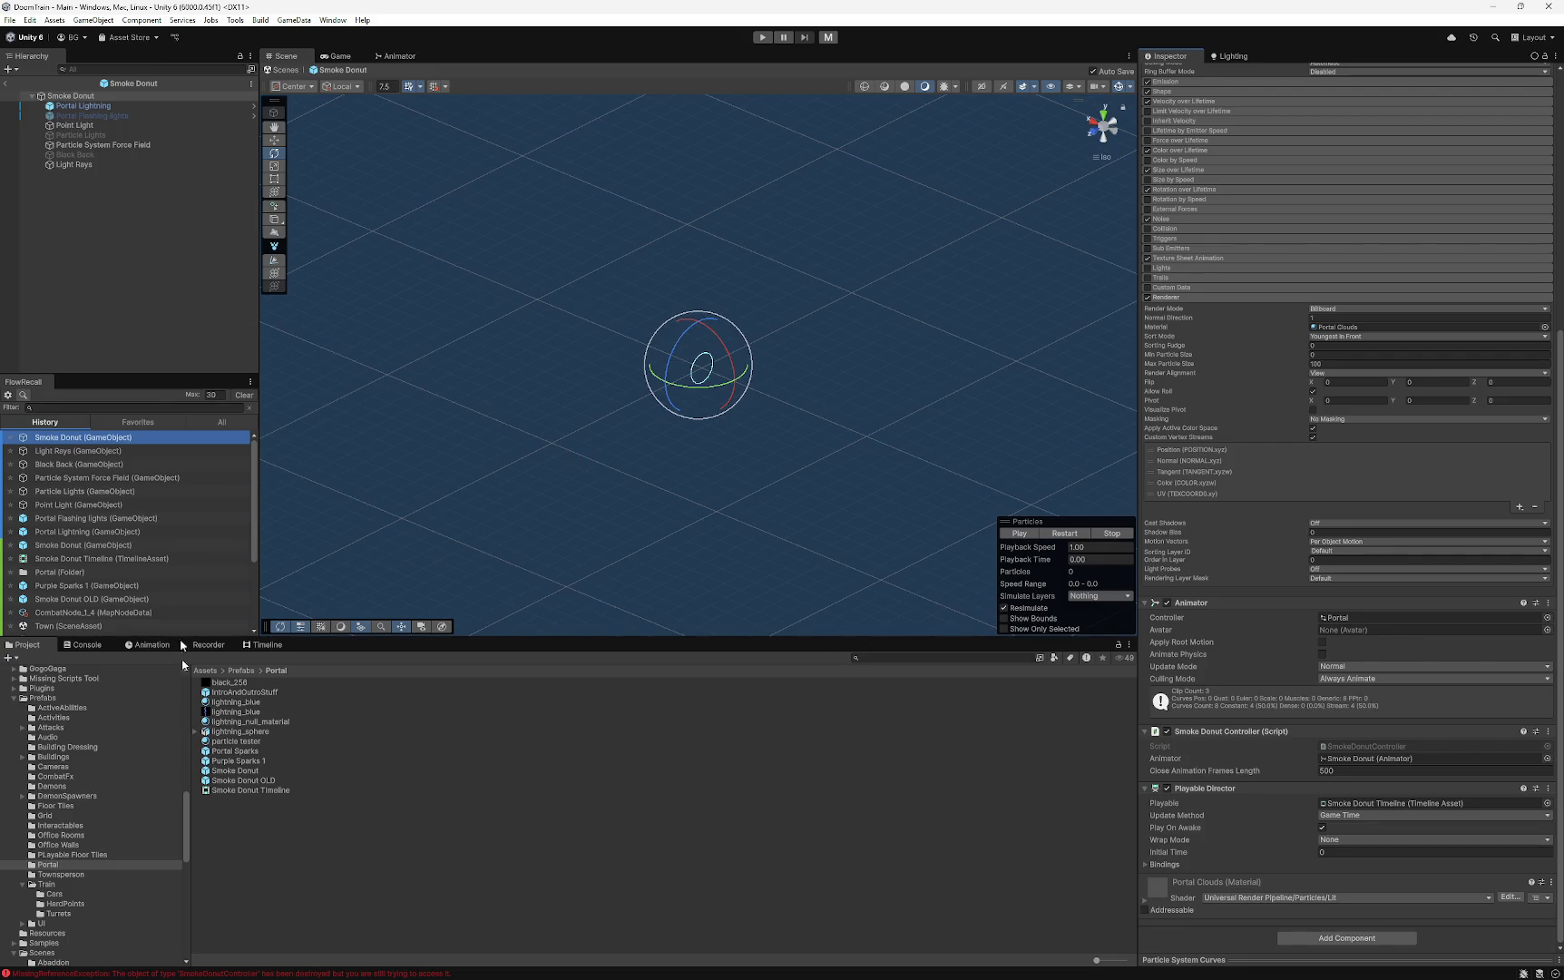
- Open Smoke Donut Timeline in the Timeline window and add a Control Track
click(247, 789)
click(267, 646)
right_click(91, 704)
click(135, 772)
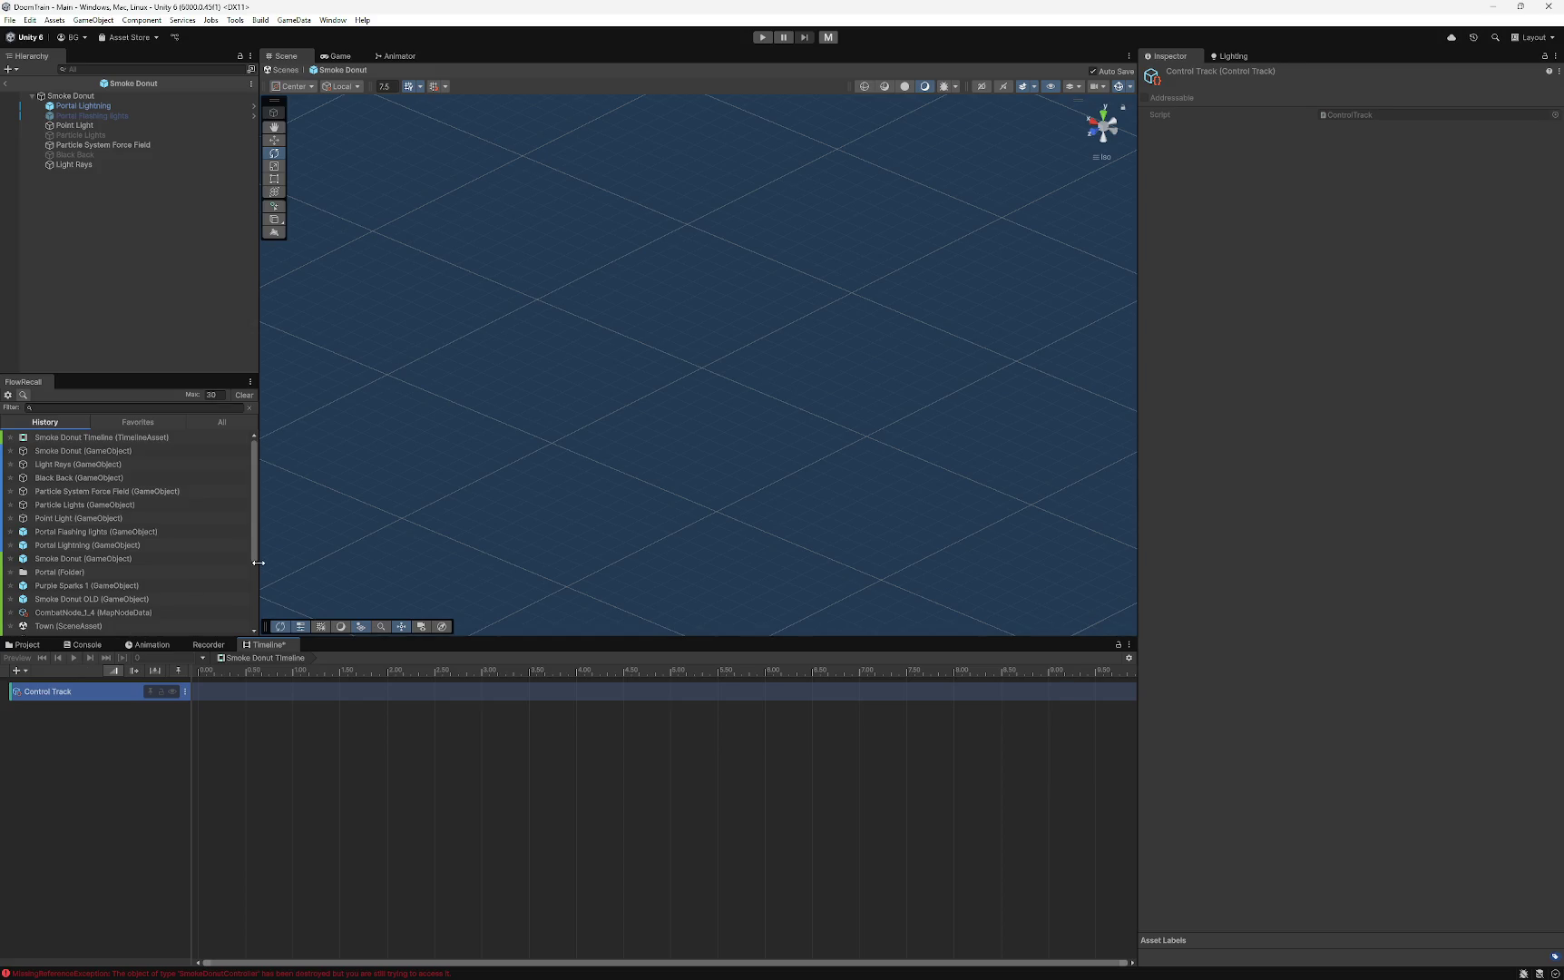
- Rename the control track to Smoke Donut Control and widen the track name column
double_click(55, 690)
text(Smoke Donut)
text( Cont)
key(Return)
mouse_move(63, 96)
mouse_down()
mouse_move(193, 444)
mouse_move(243, 693)
mouse_move(107, 694)
mouse_move(226, 695)
mouse_up()
mouse_move(193, 713)
mouse_down()
mouse_move(168, 715)
mouse_move(212, 711)
mouse_up()
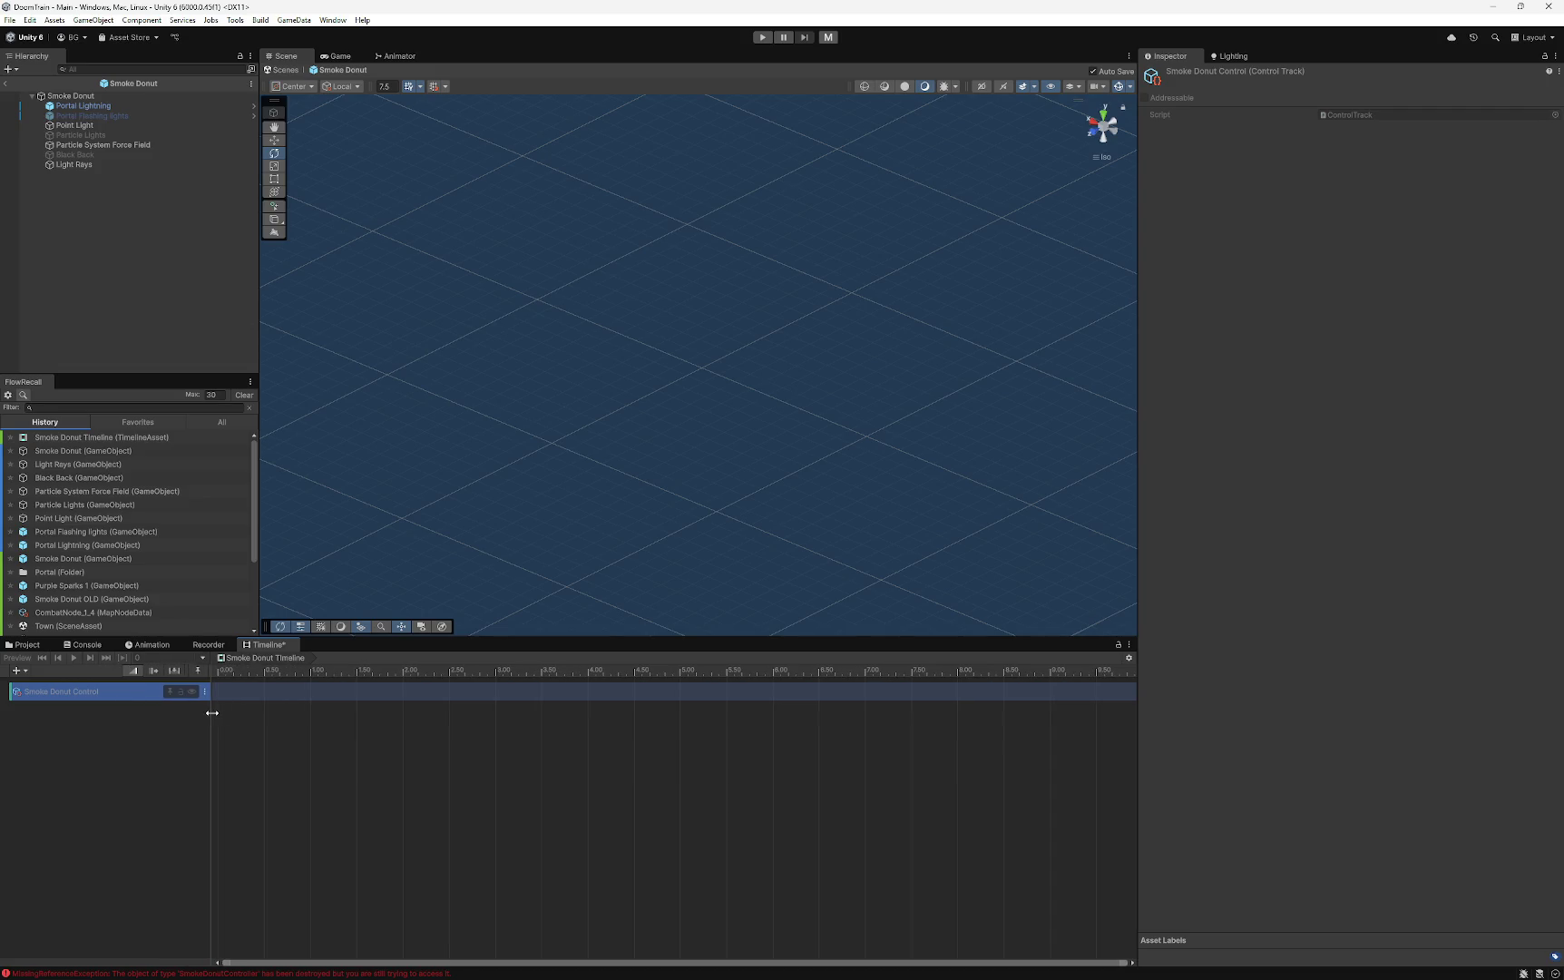
click(70, 97)
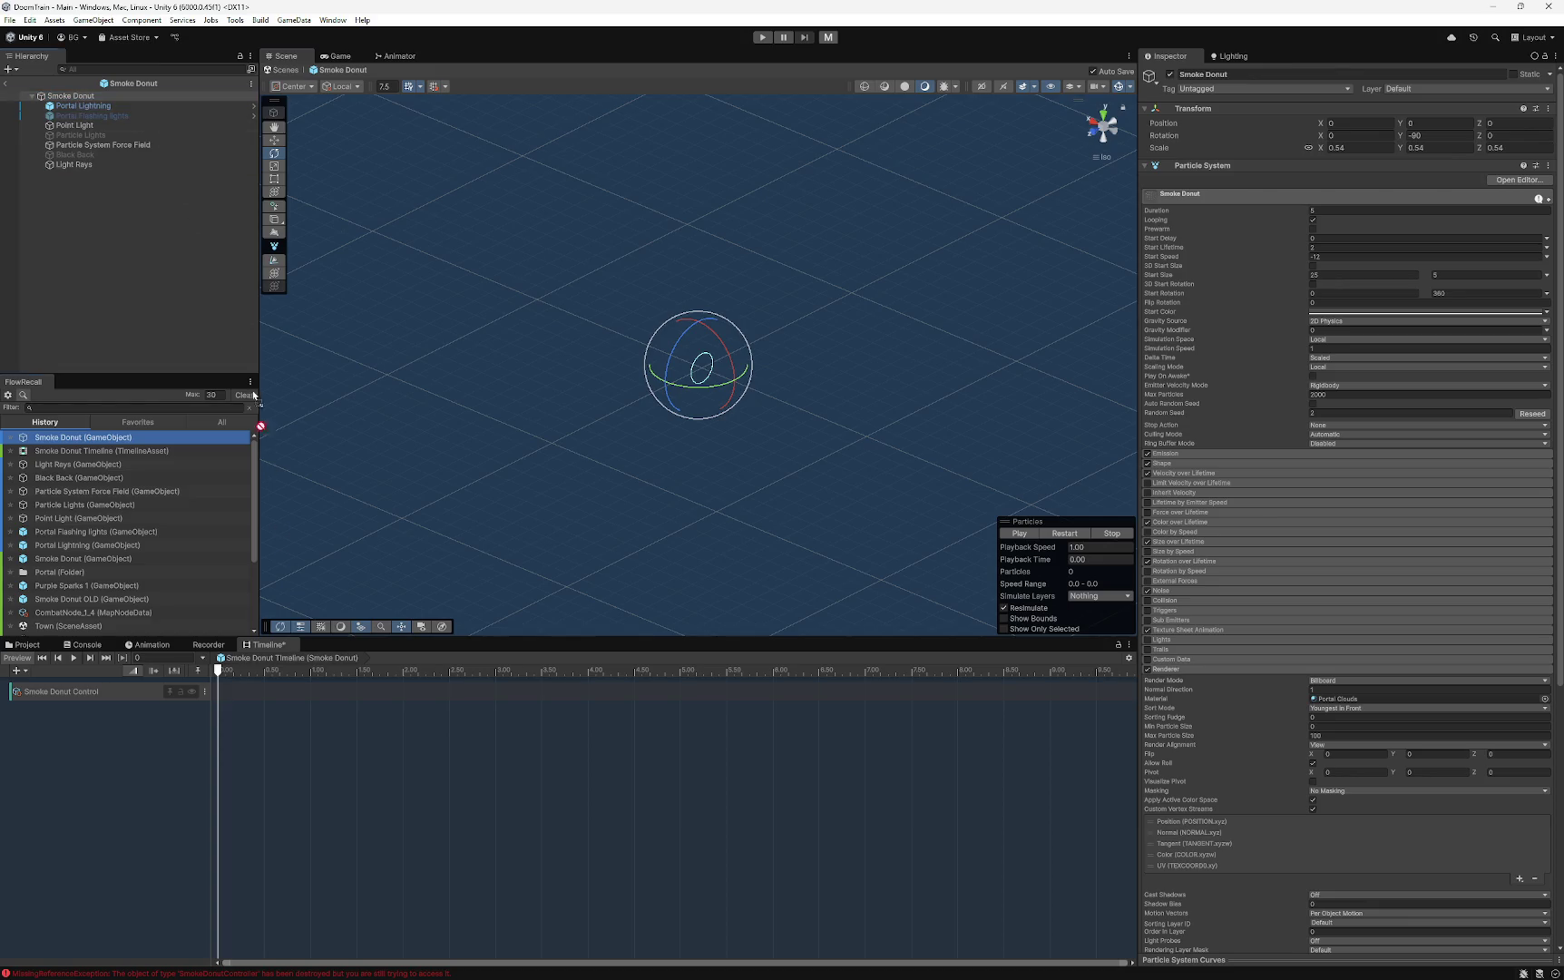
- Drop Smoke Donut onto the Smoke Donut Control track and slide the clip to start at frame 0
click(186, 691)
drag(186, 692, 235, 692)
drag(361, 692, 341, 687)
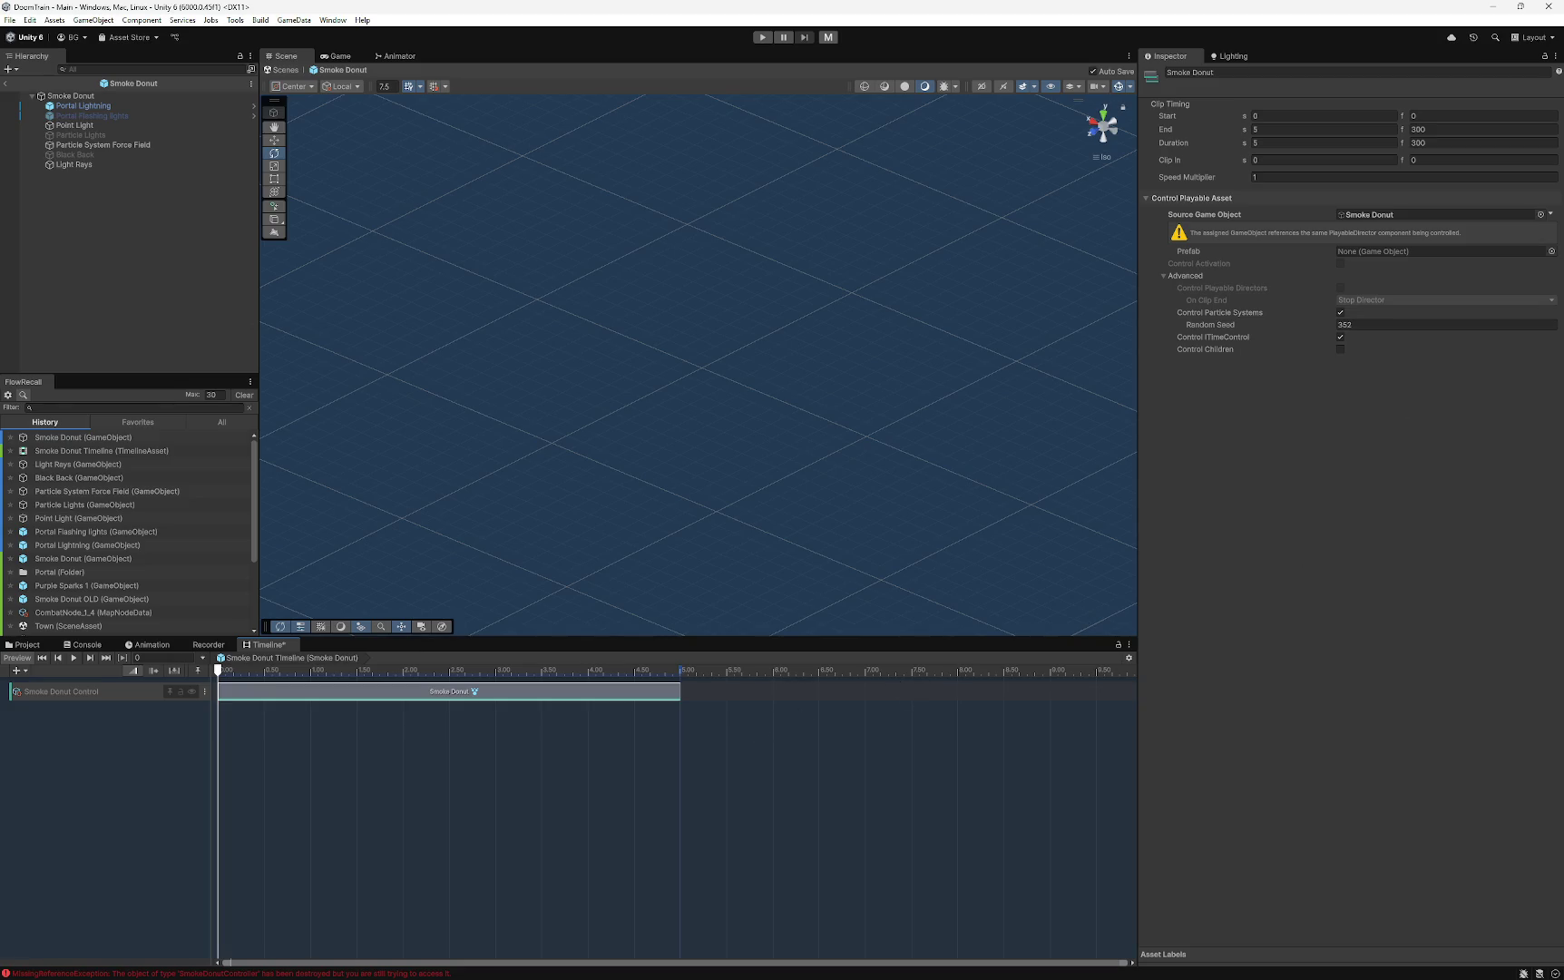
- Browse the Smoke Donut clip, control track and add-track context menus without changing anything
right_click(362, 694)
right_click(119, 694)
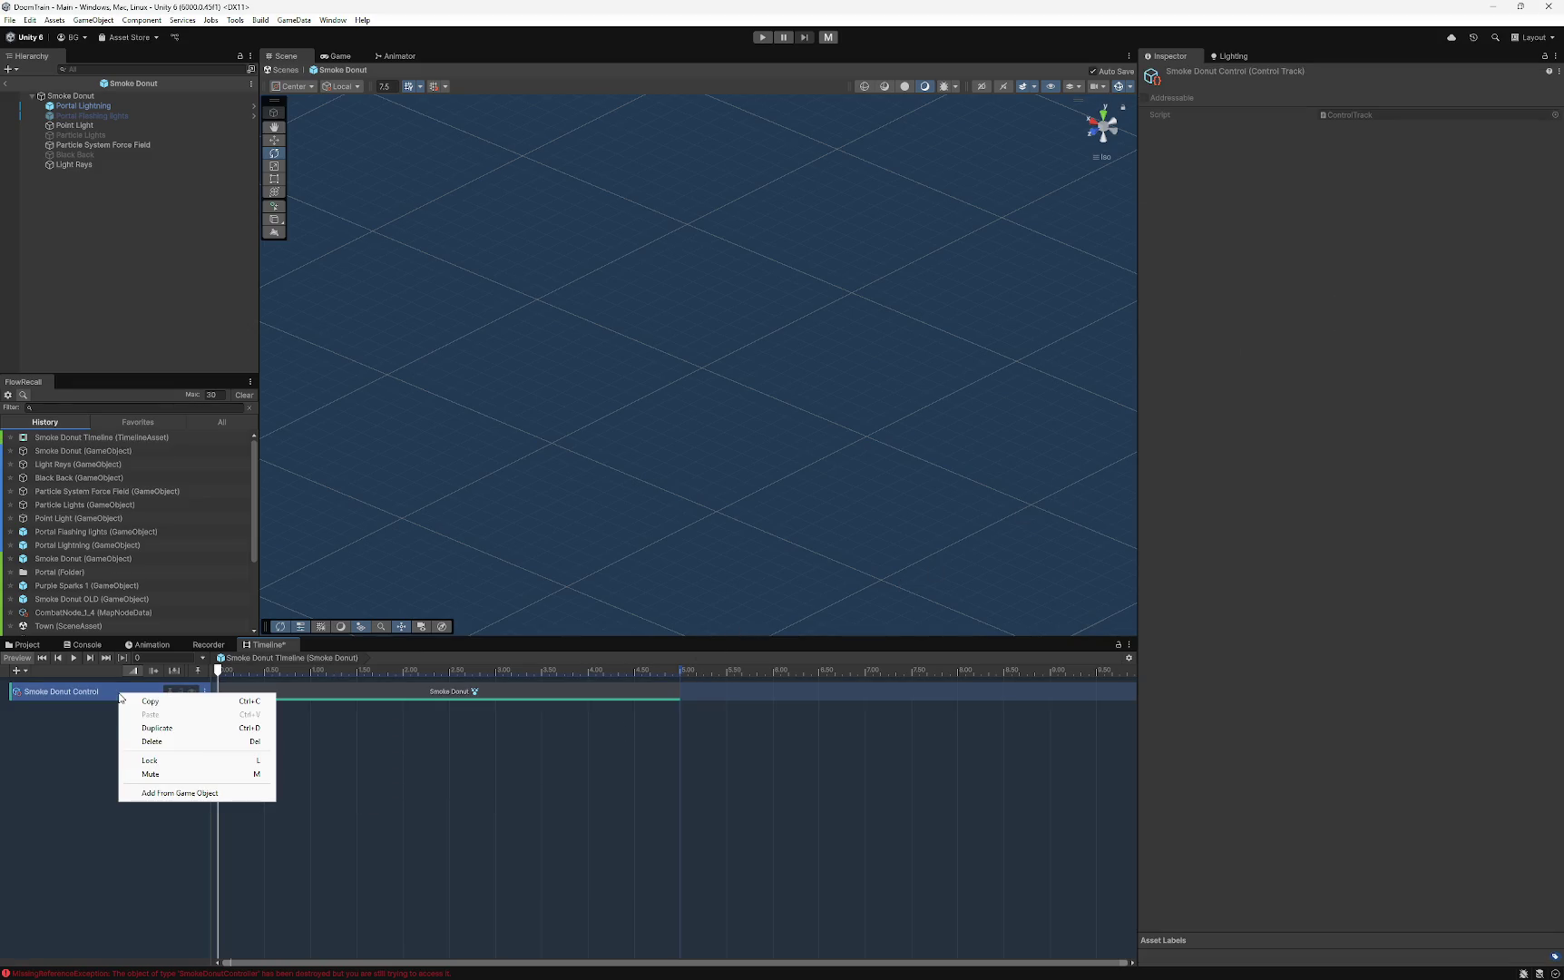
right_click(88, 742)
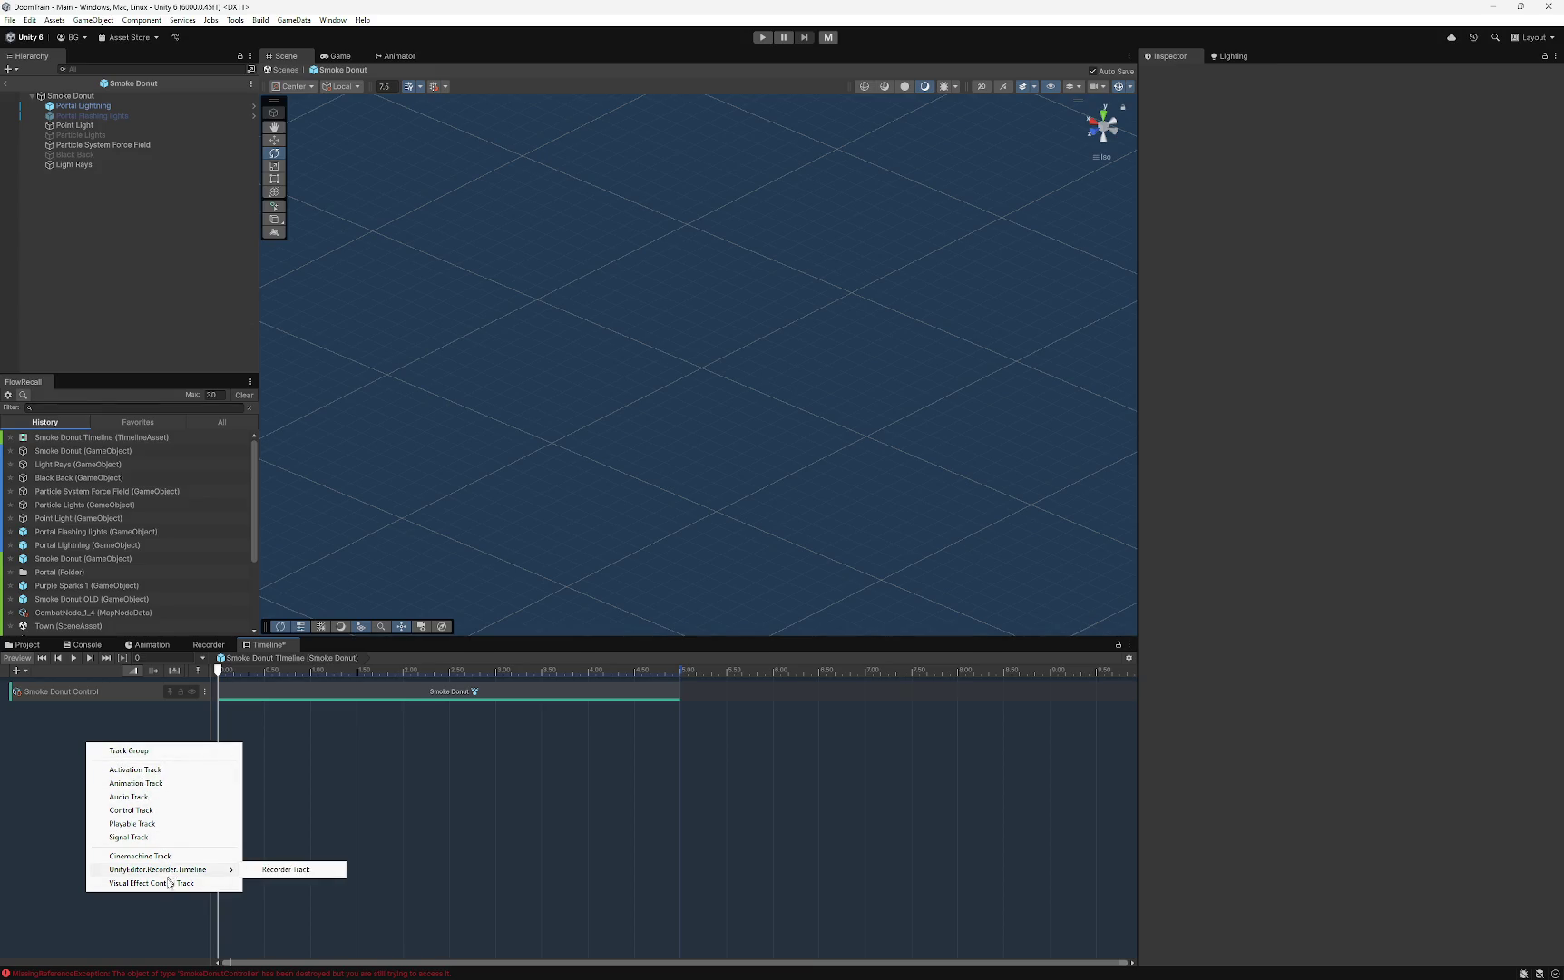
click(70, 723)
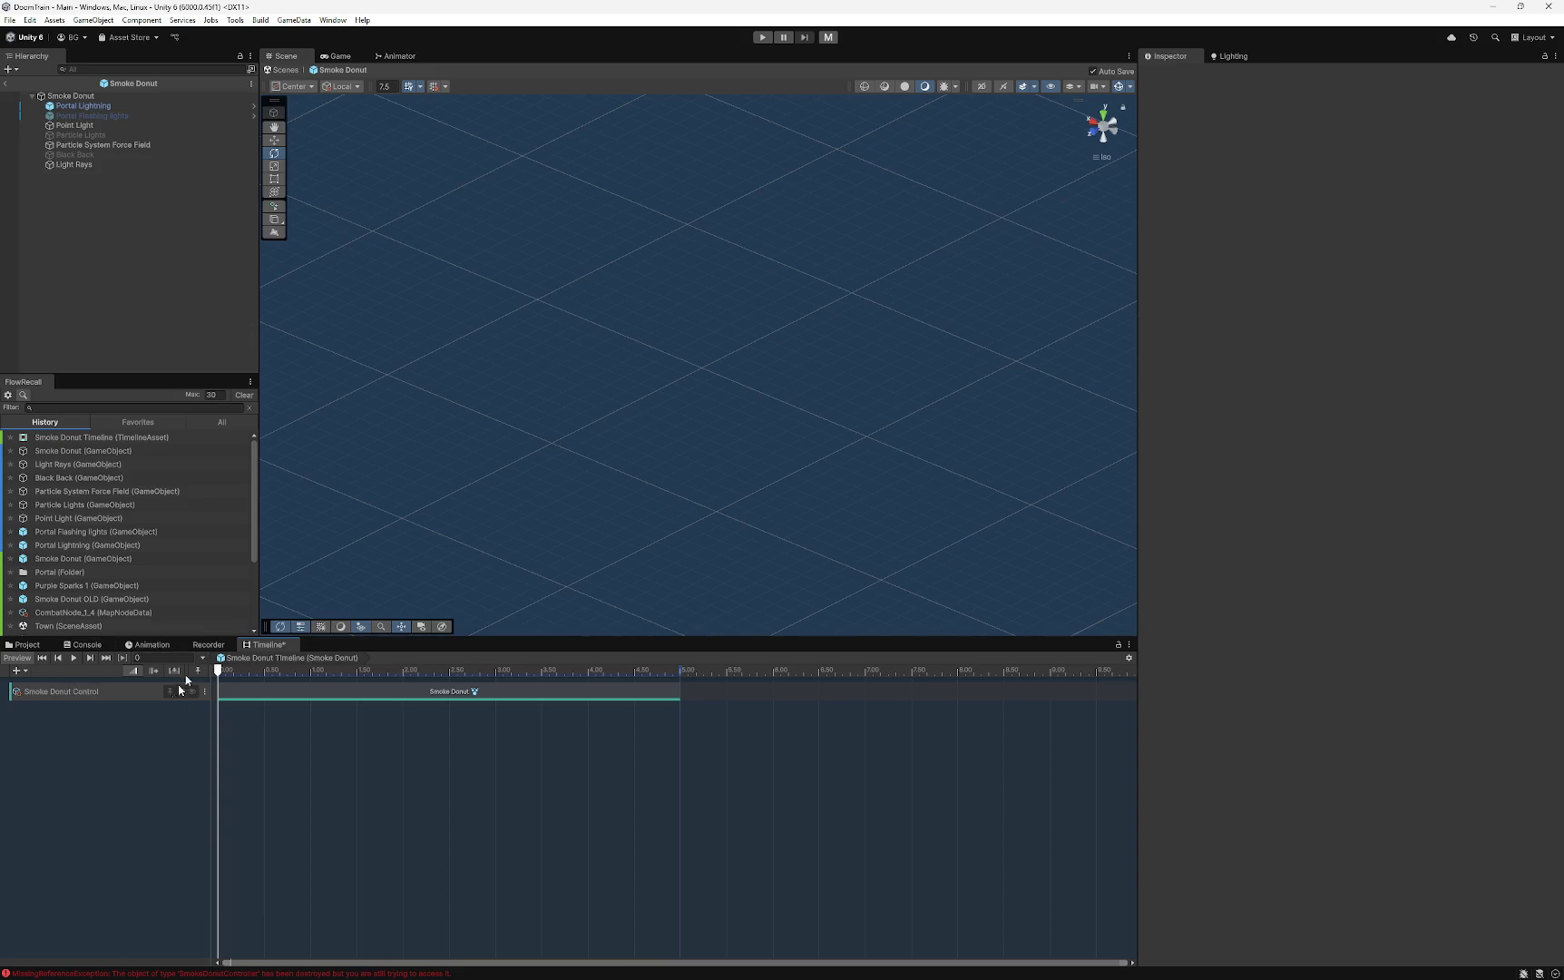
right_click(118, 731)
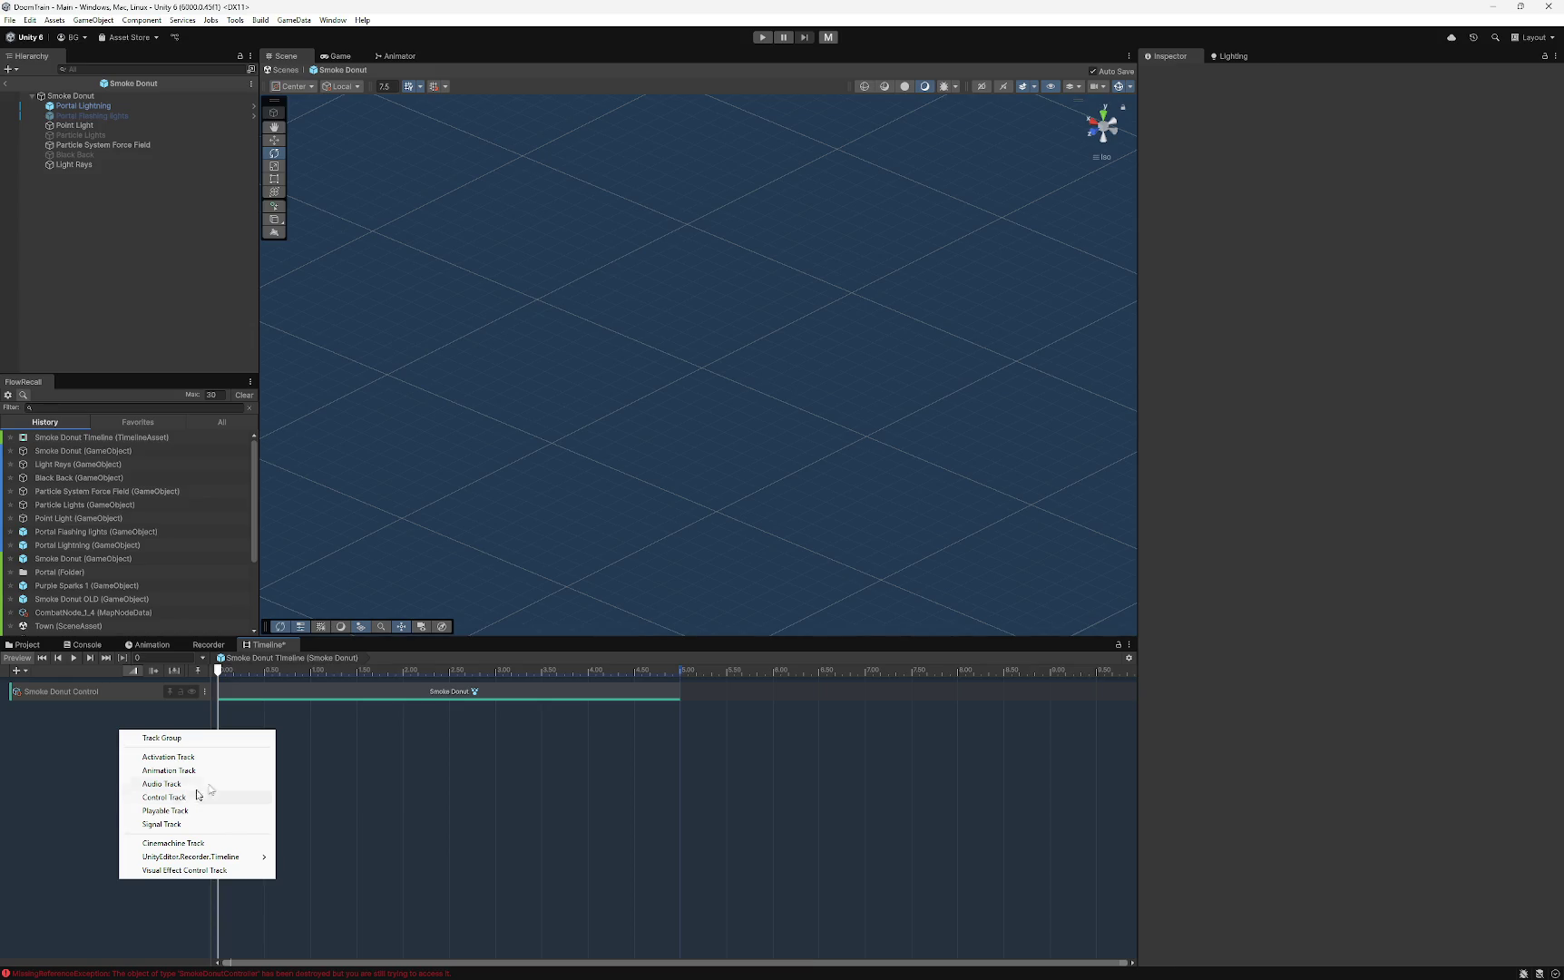
key(Escape)
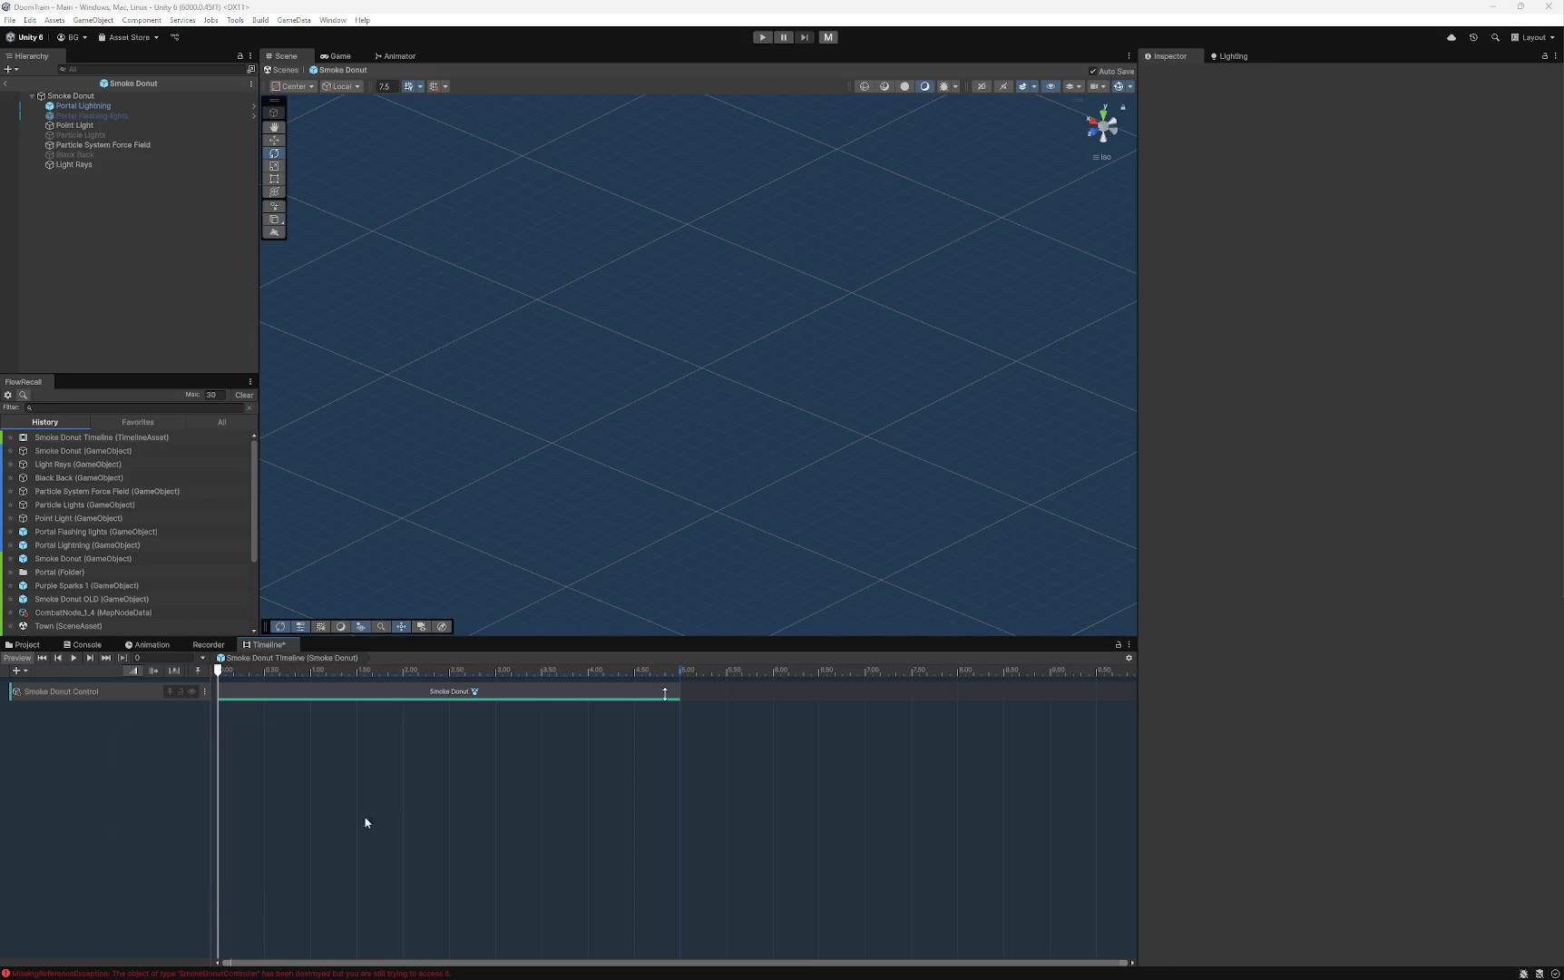
right_click(85, 746)
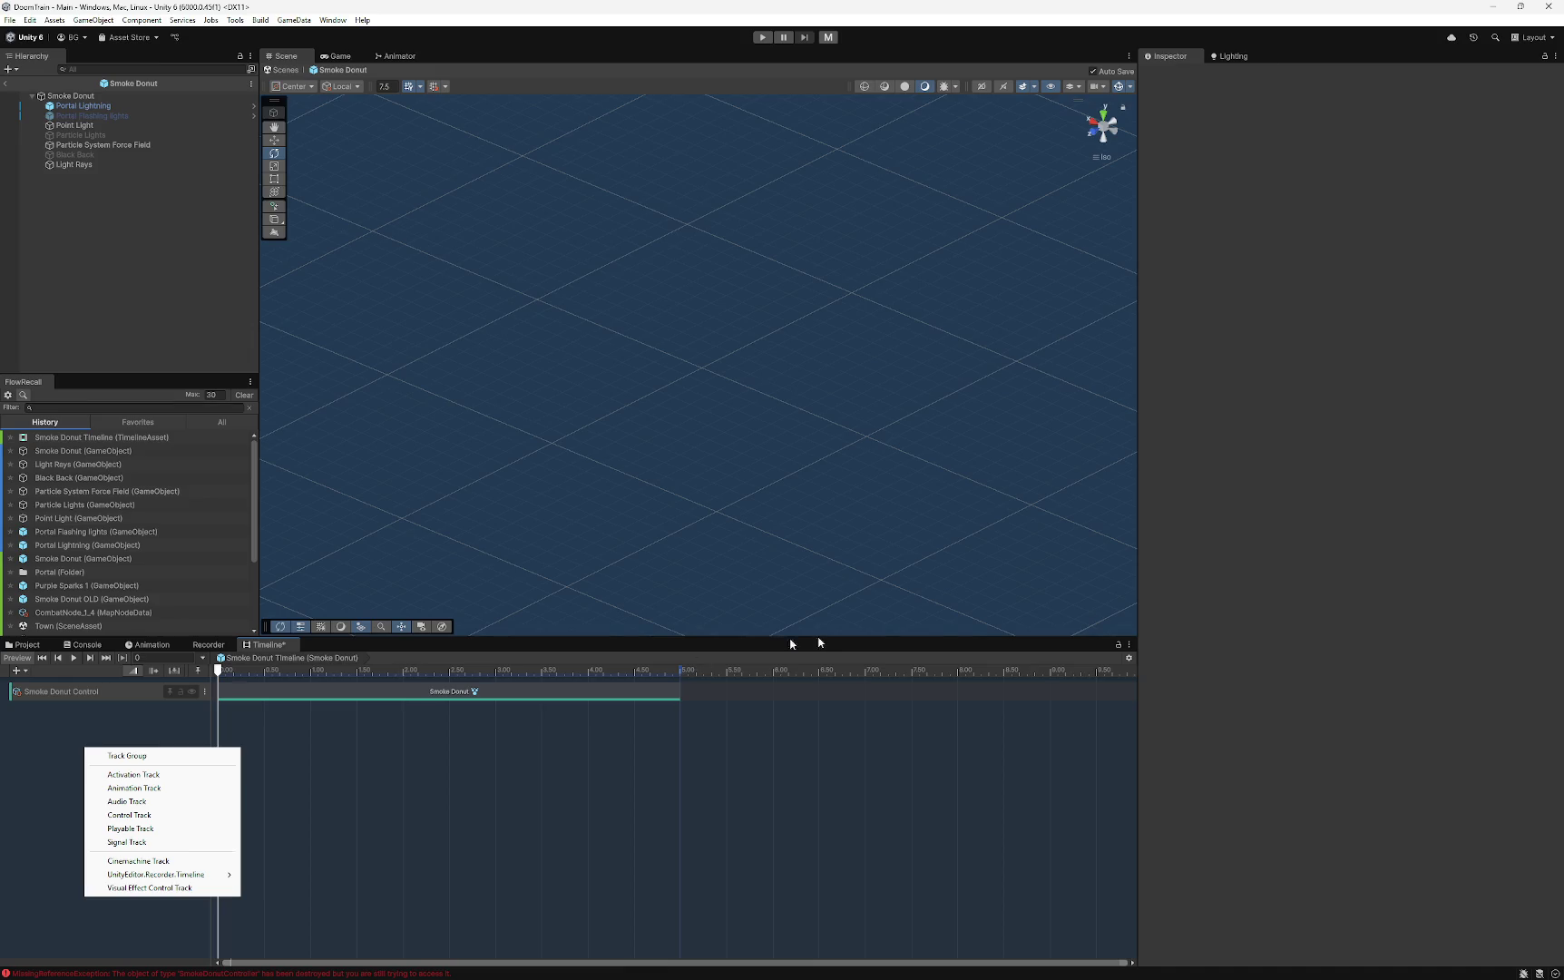
key(Escape)
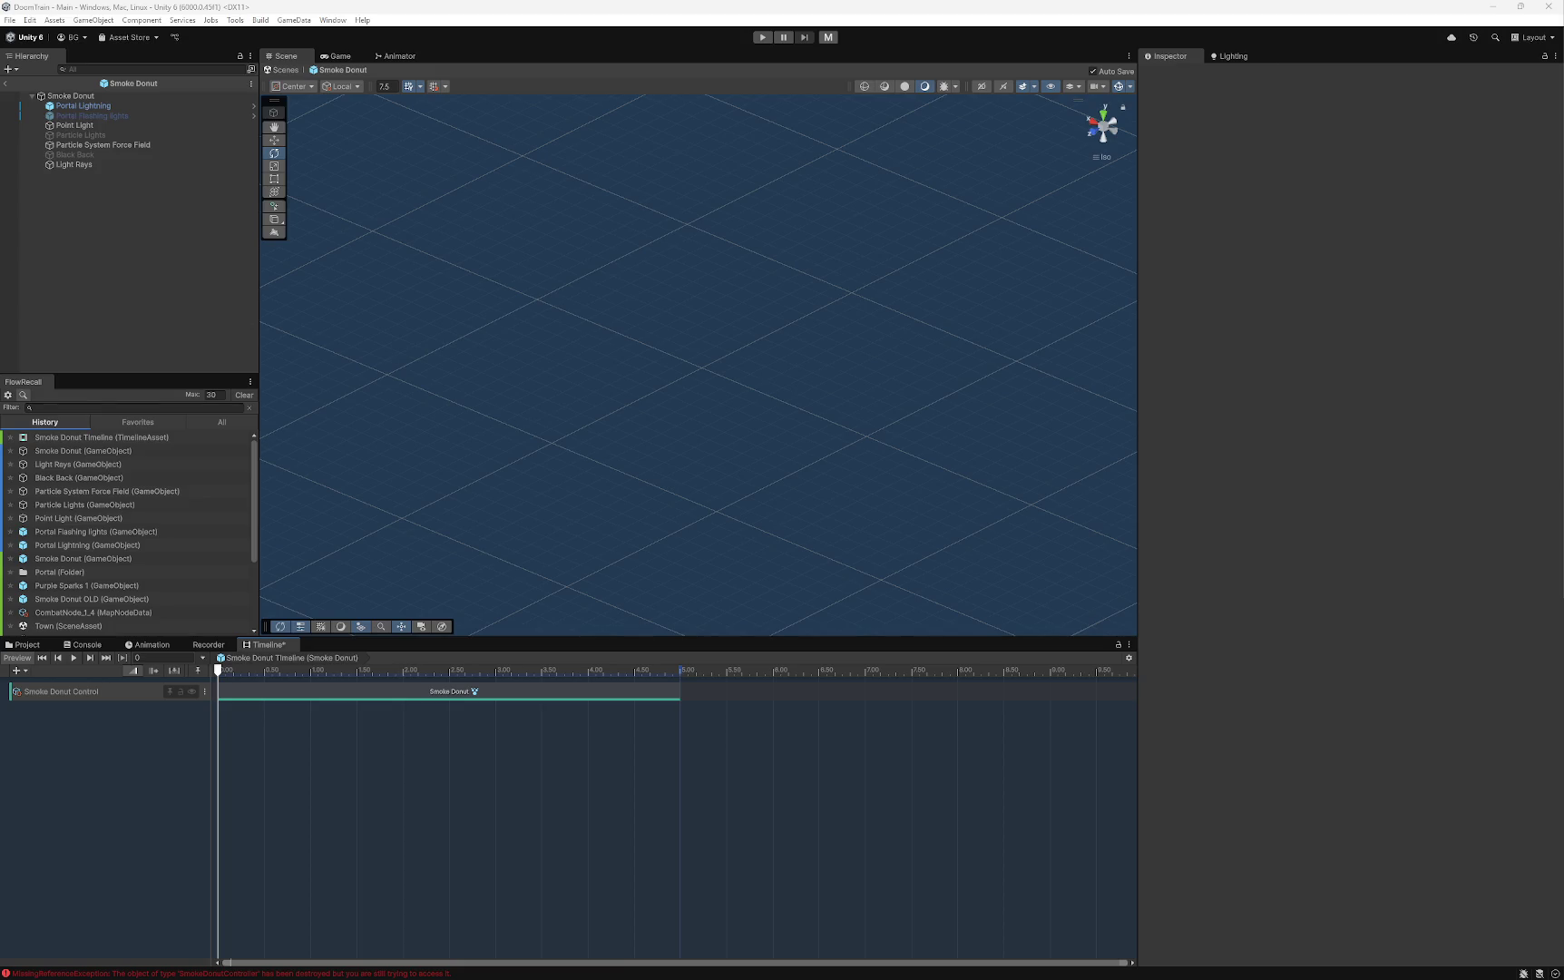
- Reopen the add-track, clip and track context menus, then launch Snipping Tool with Win+Shift+S
right_click(464, 737)
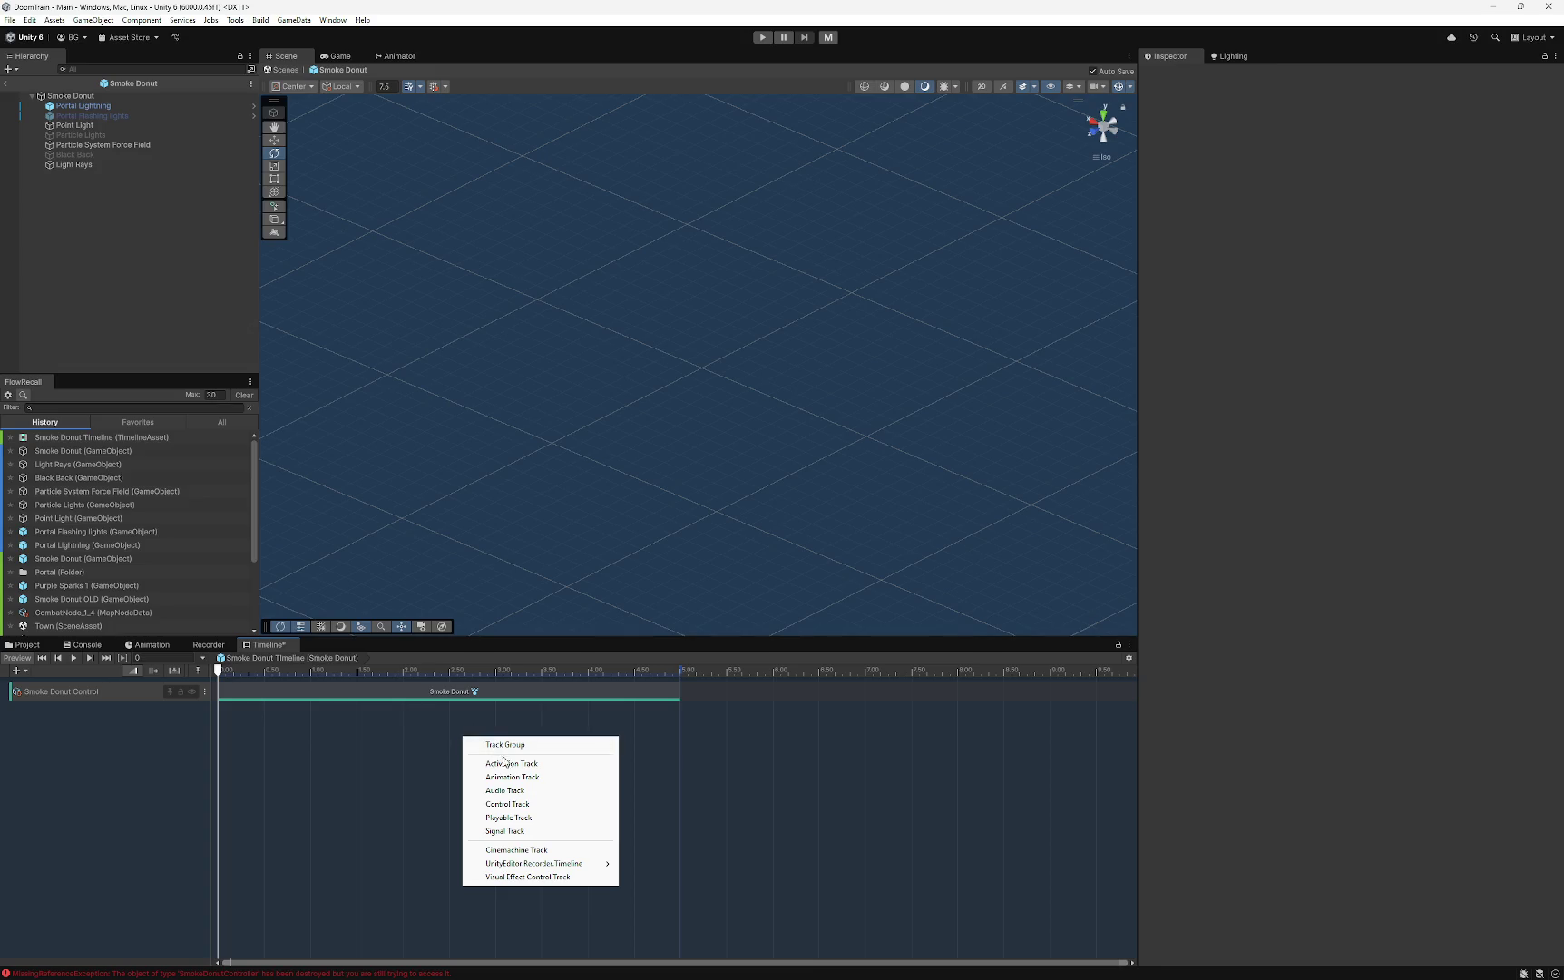
right_click(620, 692)
right_click(782, 695)
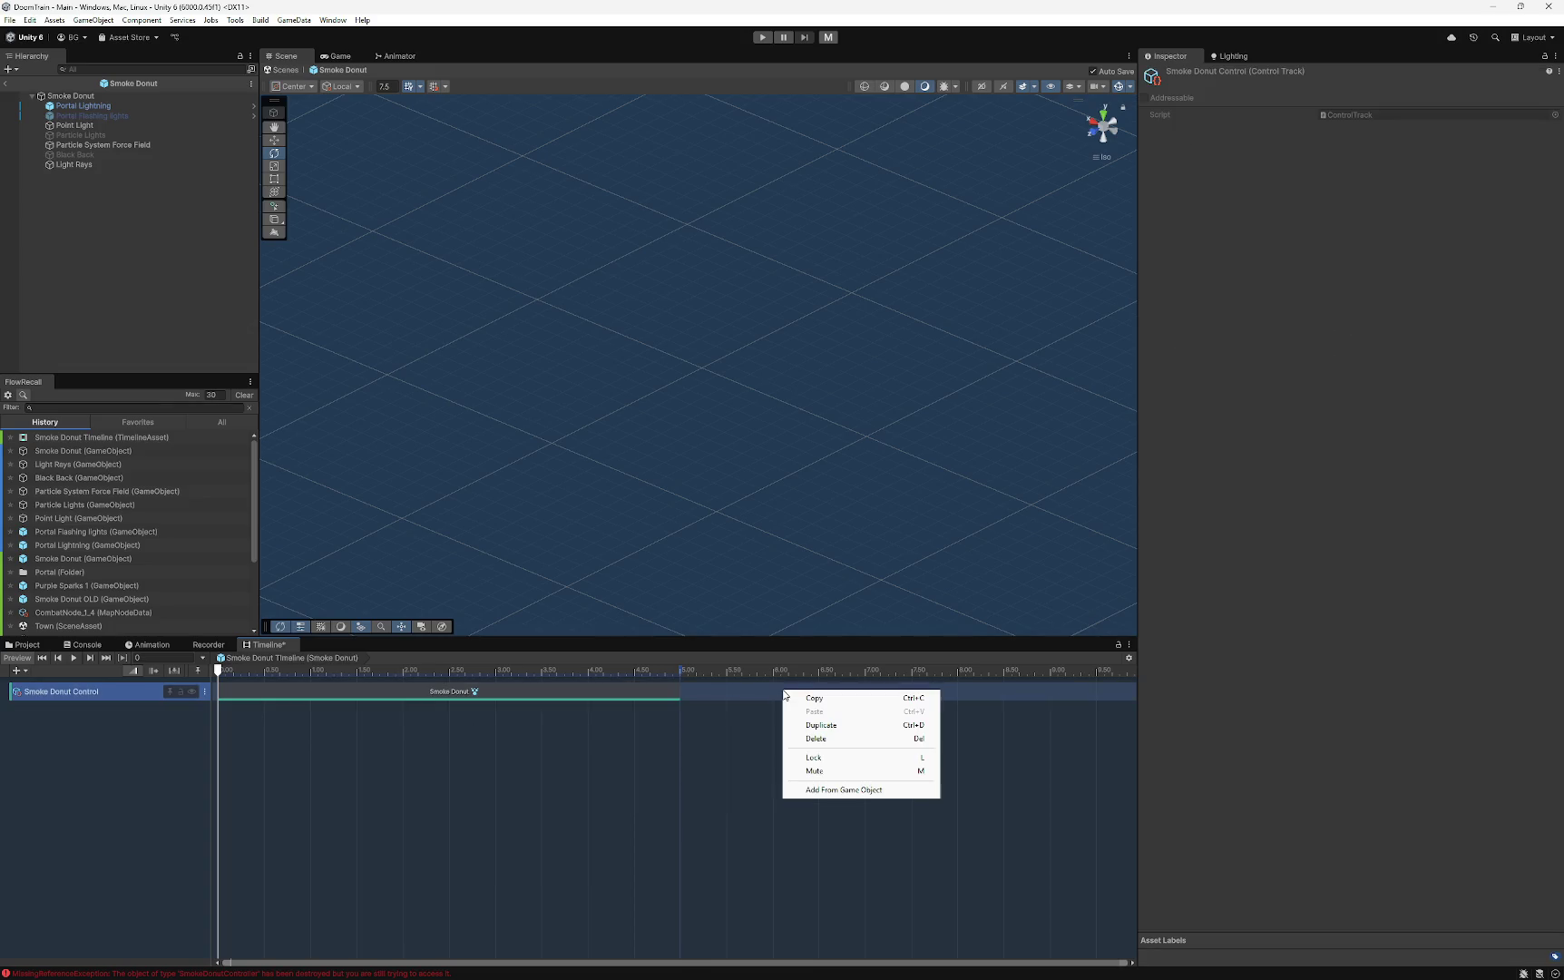
right_click(489, 745)
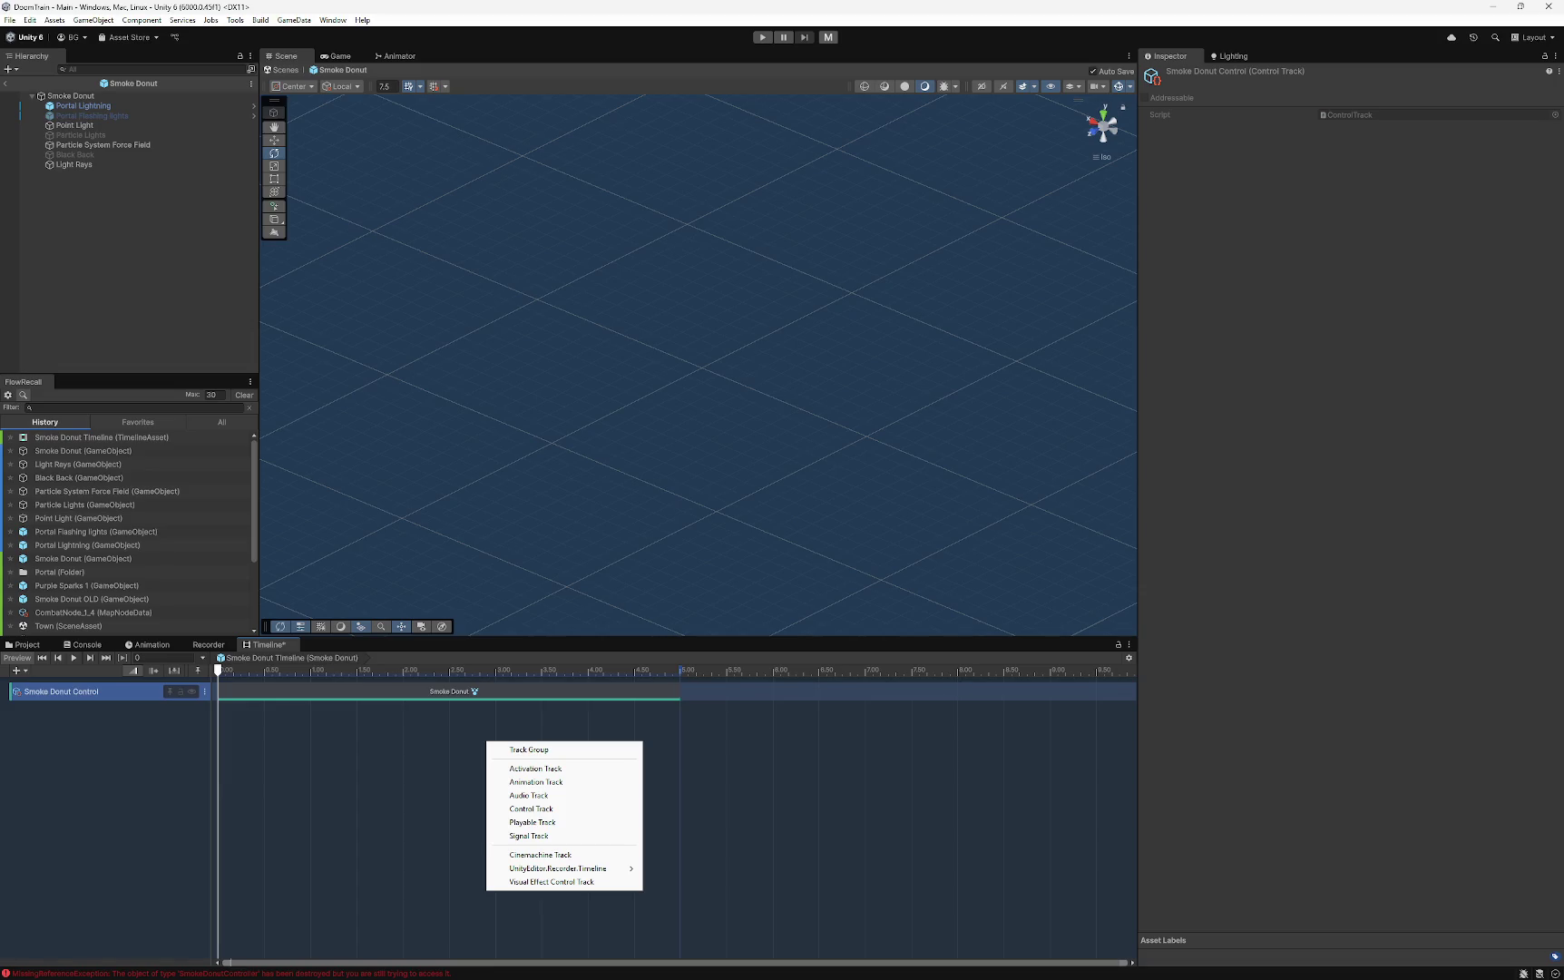
key(super+shift+s)
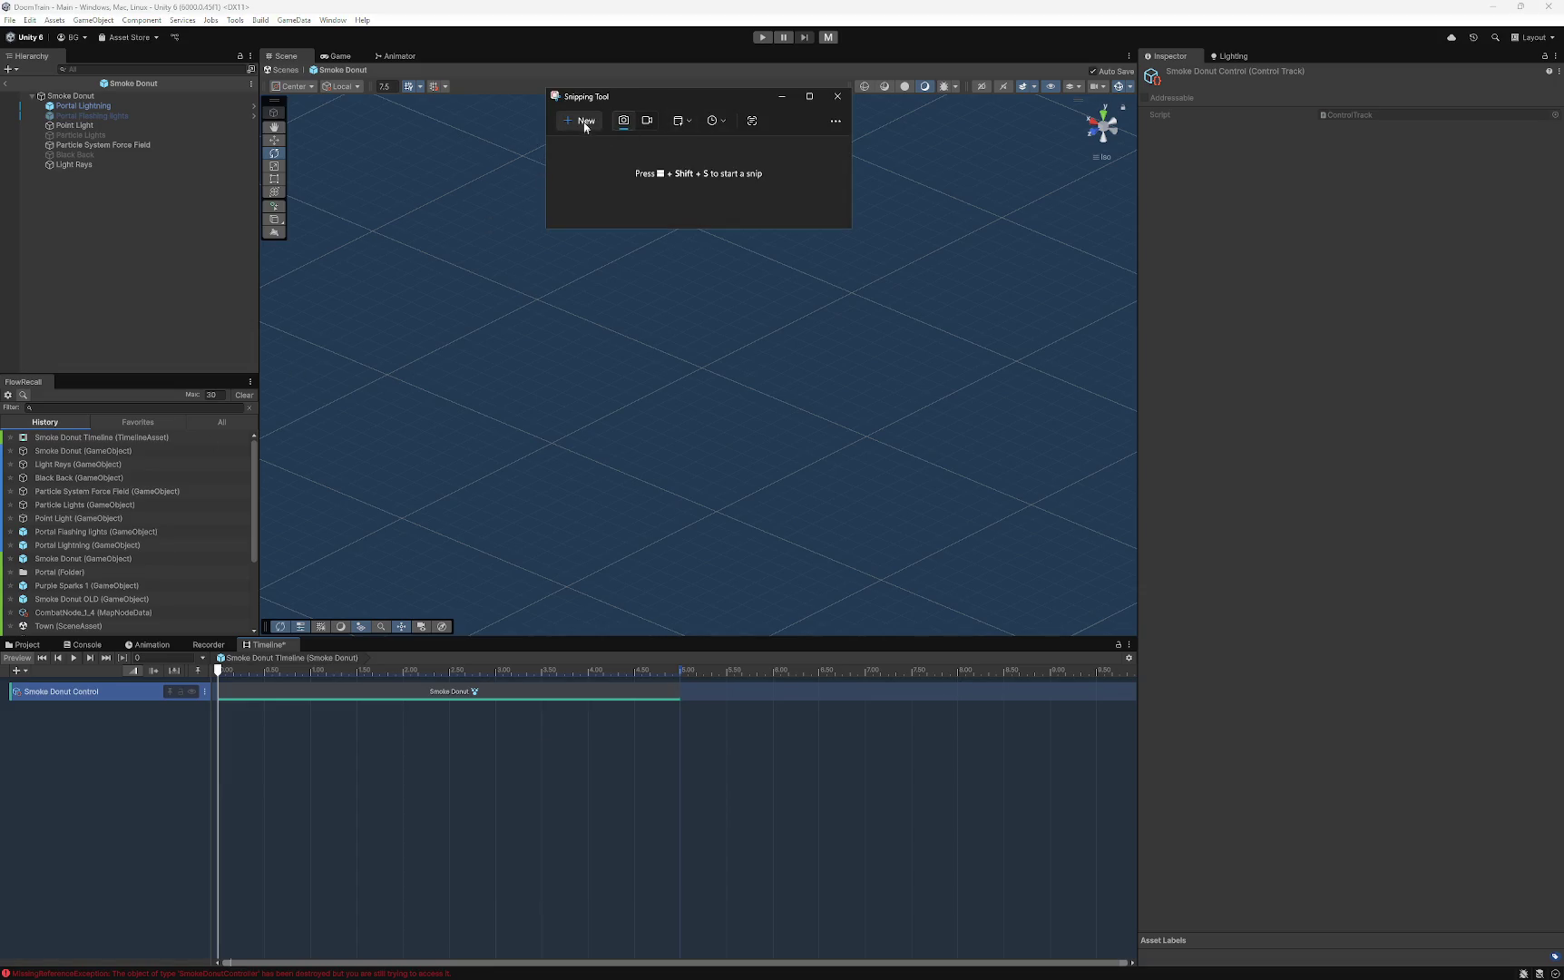
- Set a 3-second snip delay and start a delayed screenshot
click(585, 128)
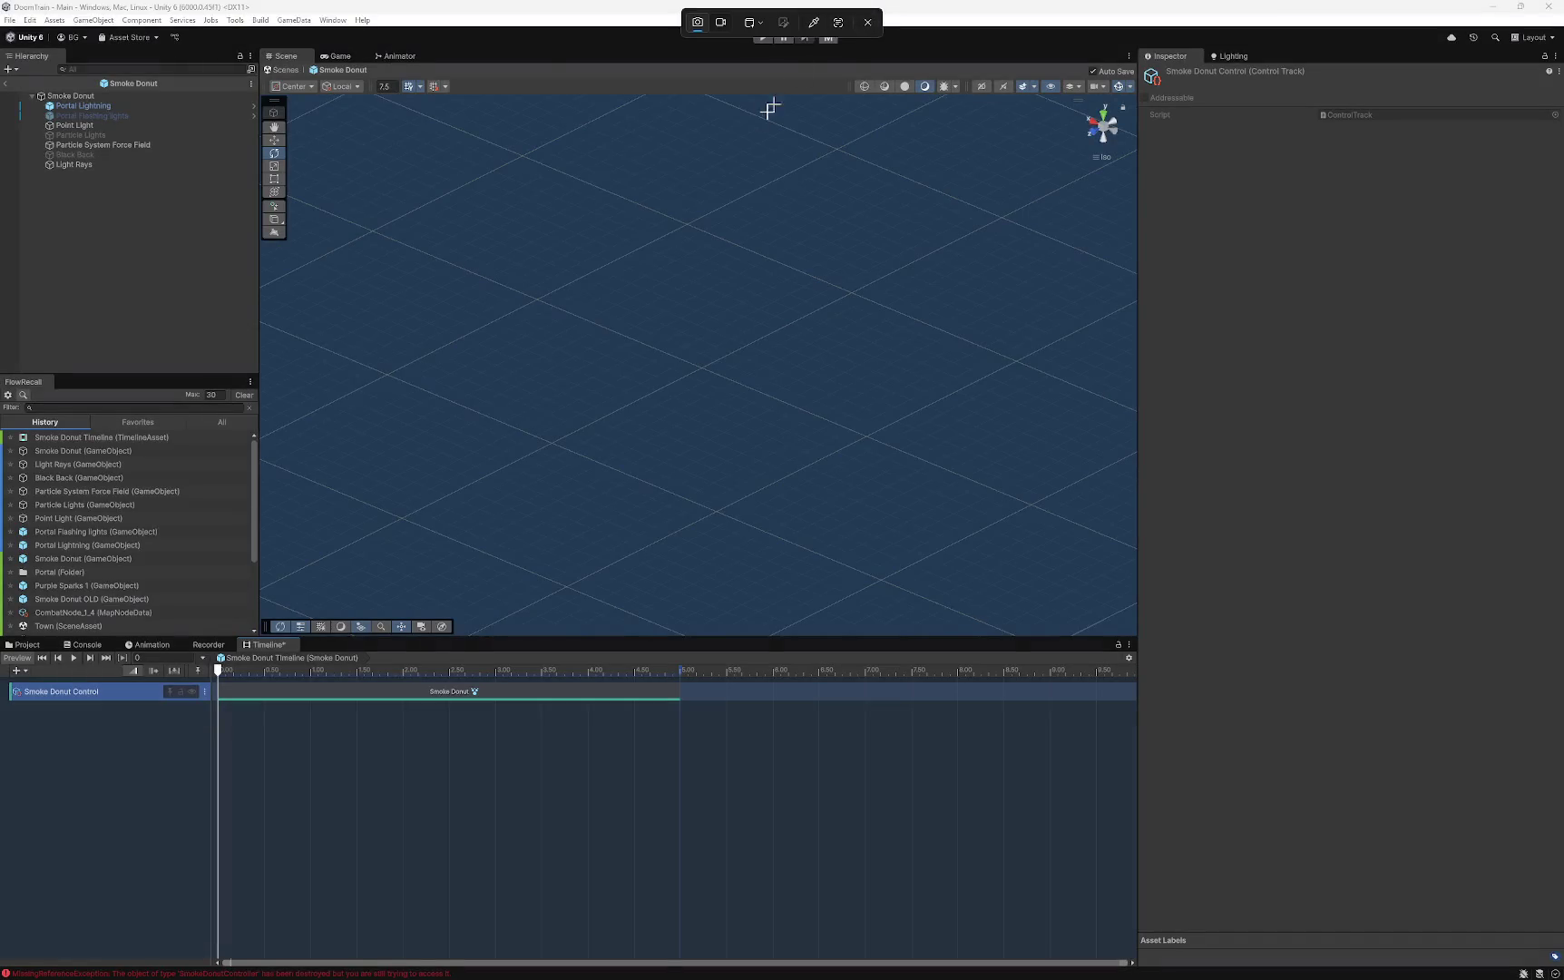
key(Escape)
click(680, 102)
click(709, 102)
click(709, 101)
click(726, 126)
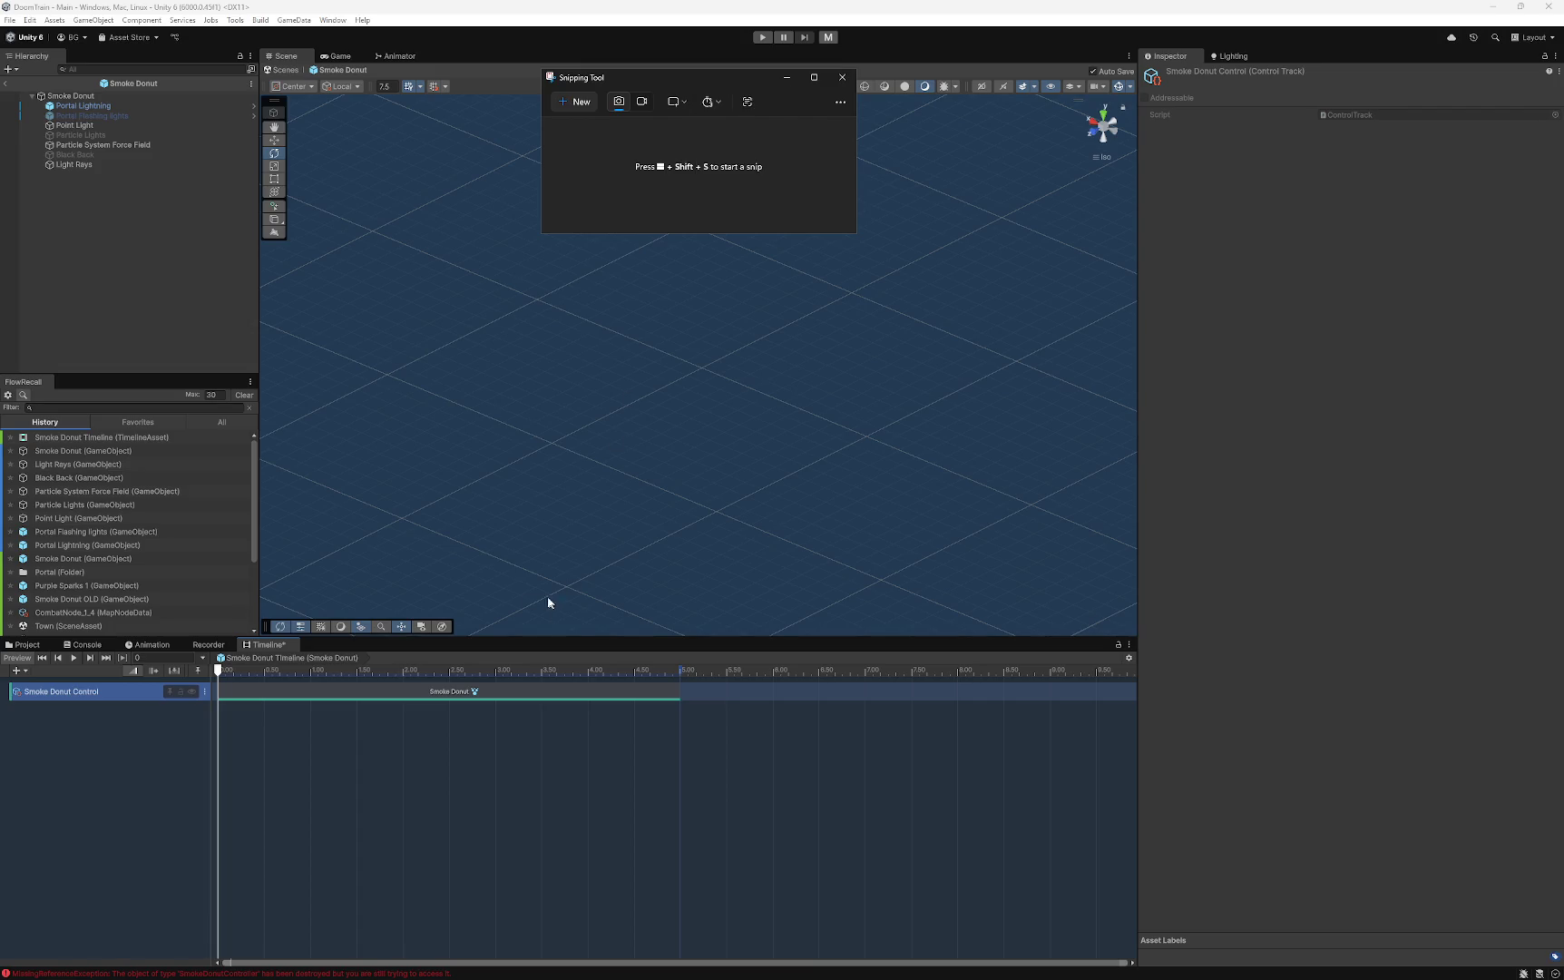
click(575, 102)
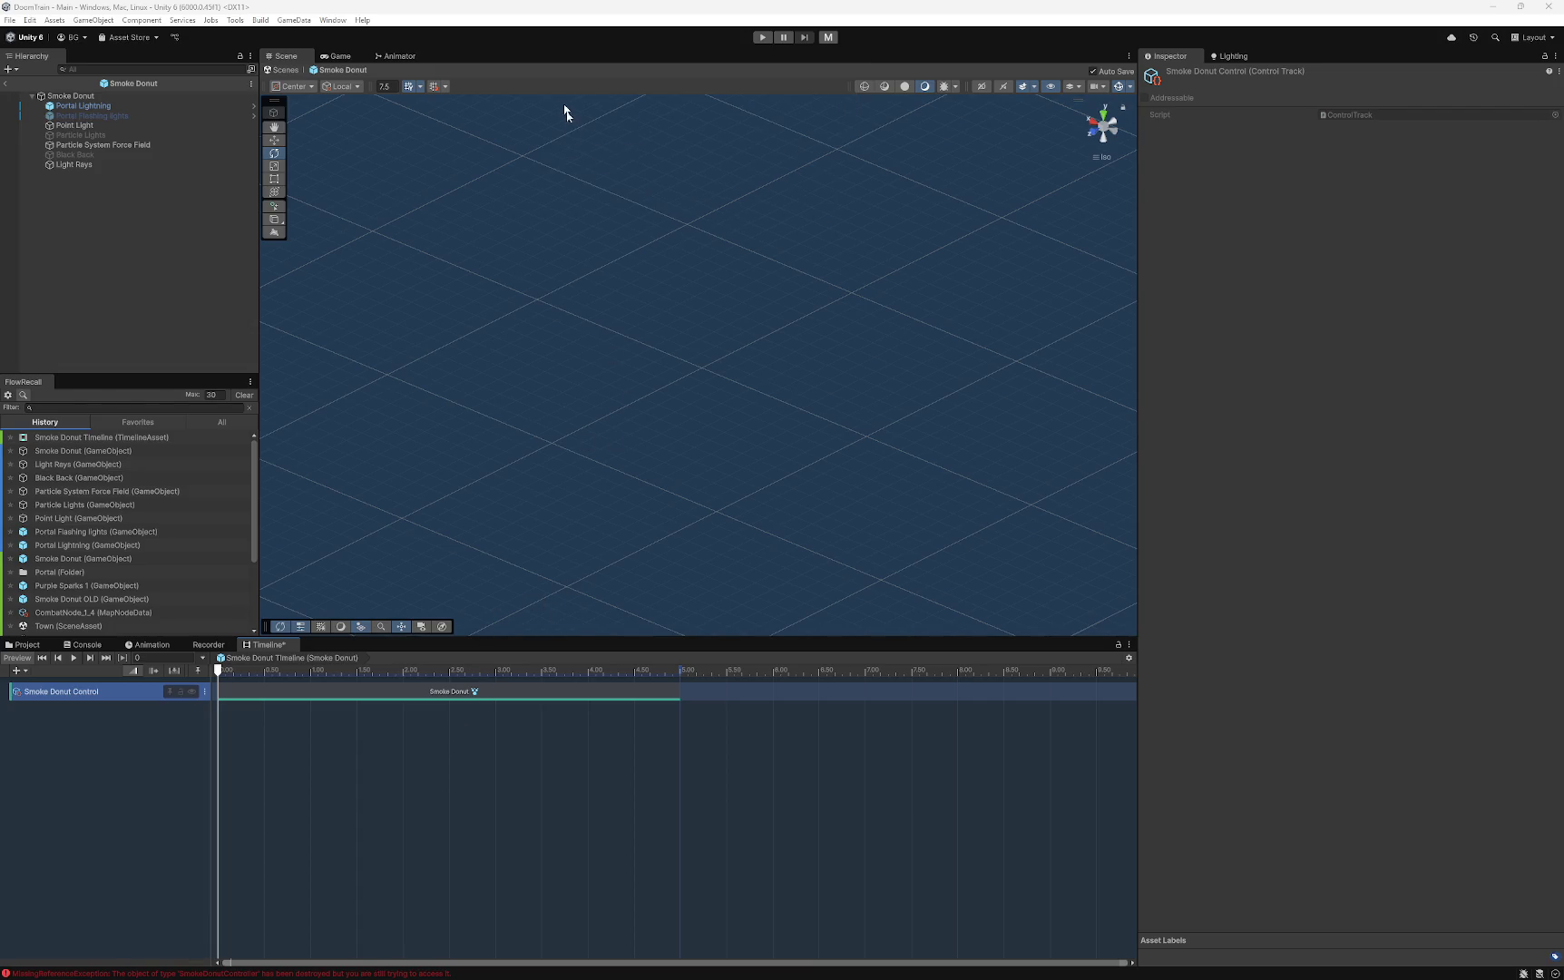
- Capture the timeline with its add-track menu and Recorder Track submenu open, then close the snip window
right_click(511, 737)
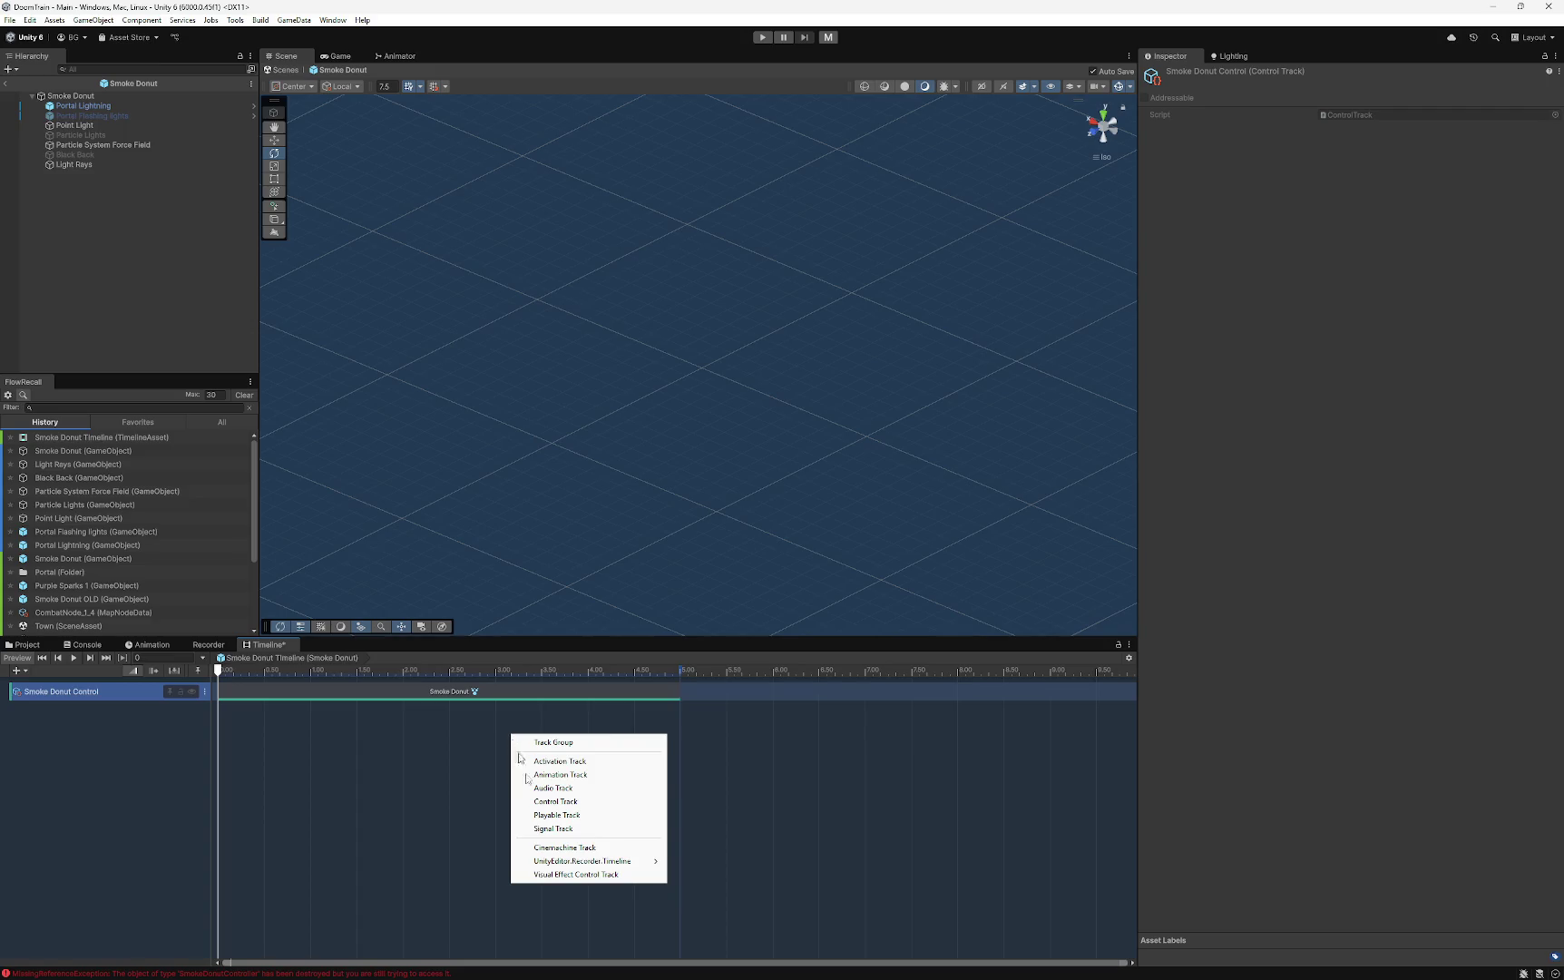
mouse_move(640, 860)
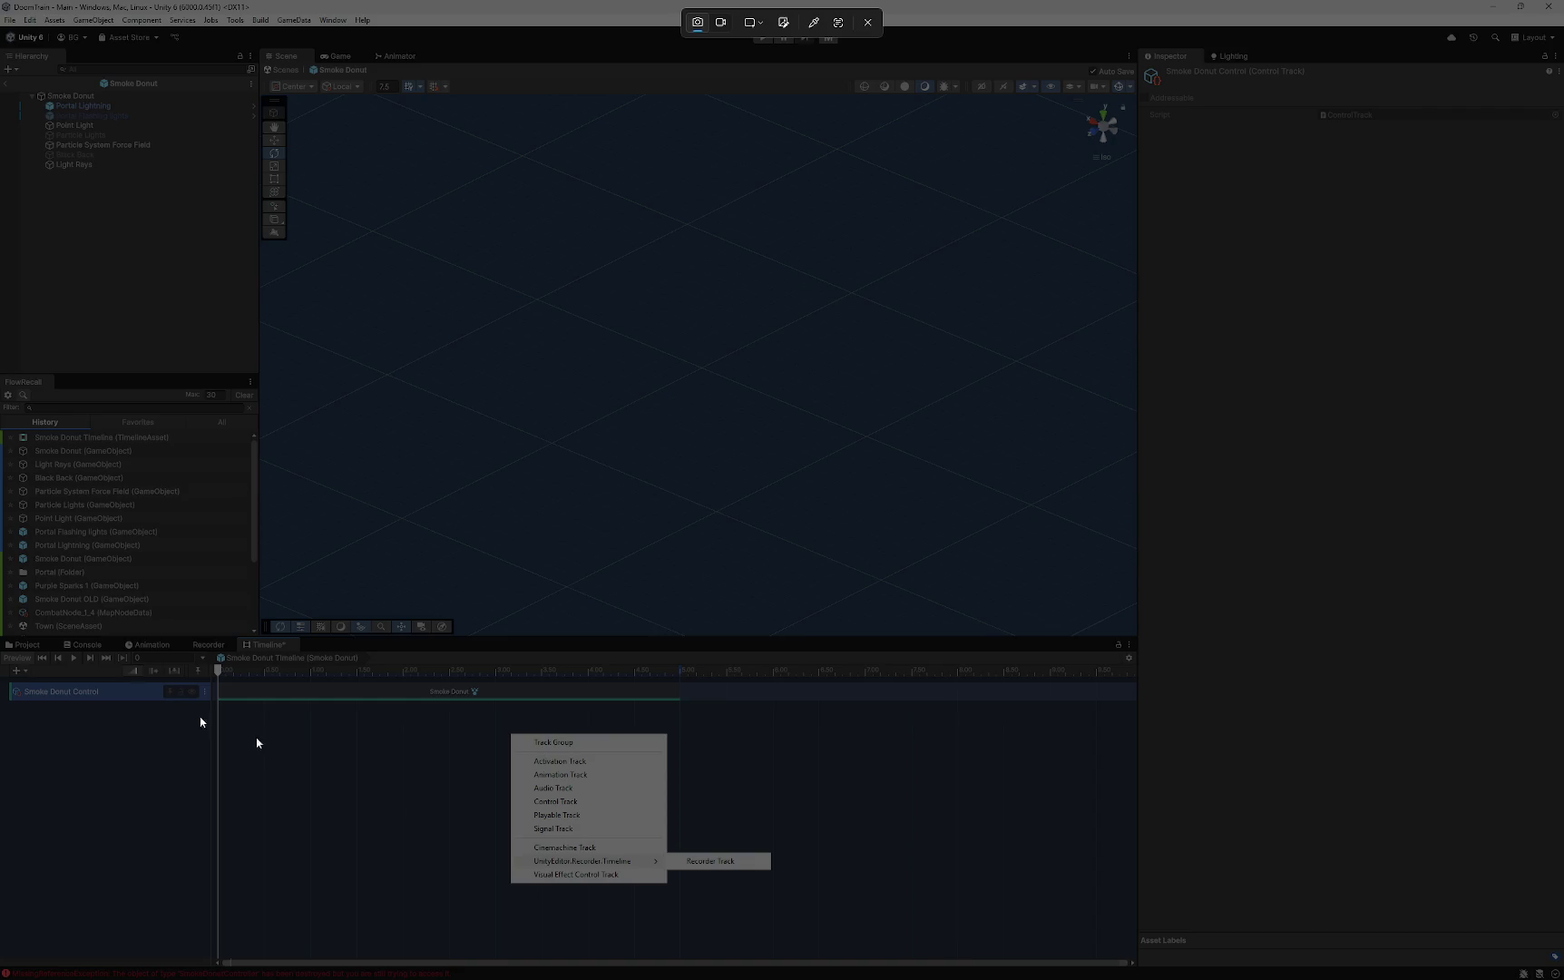
mouse_move(836, 926)
mouse_down()
mouse_move(43, 673)
mouse_move(5, 638)
mouse_up()
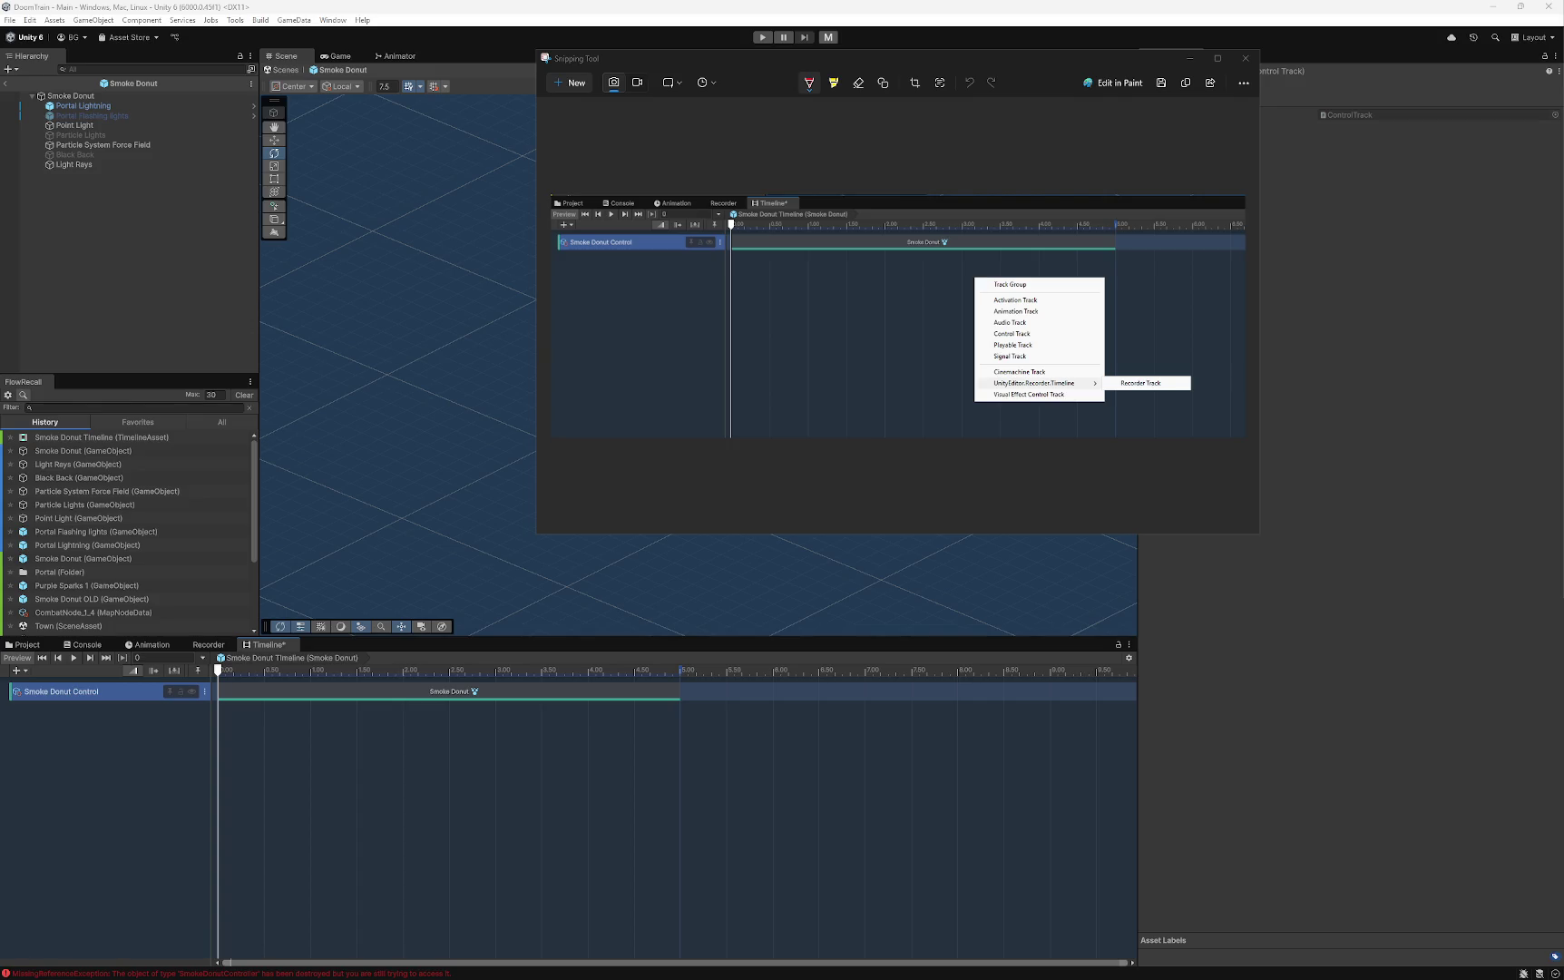
click(1244, 58)
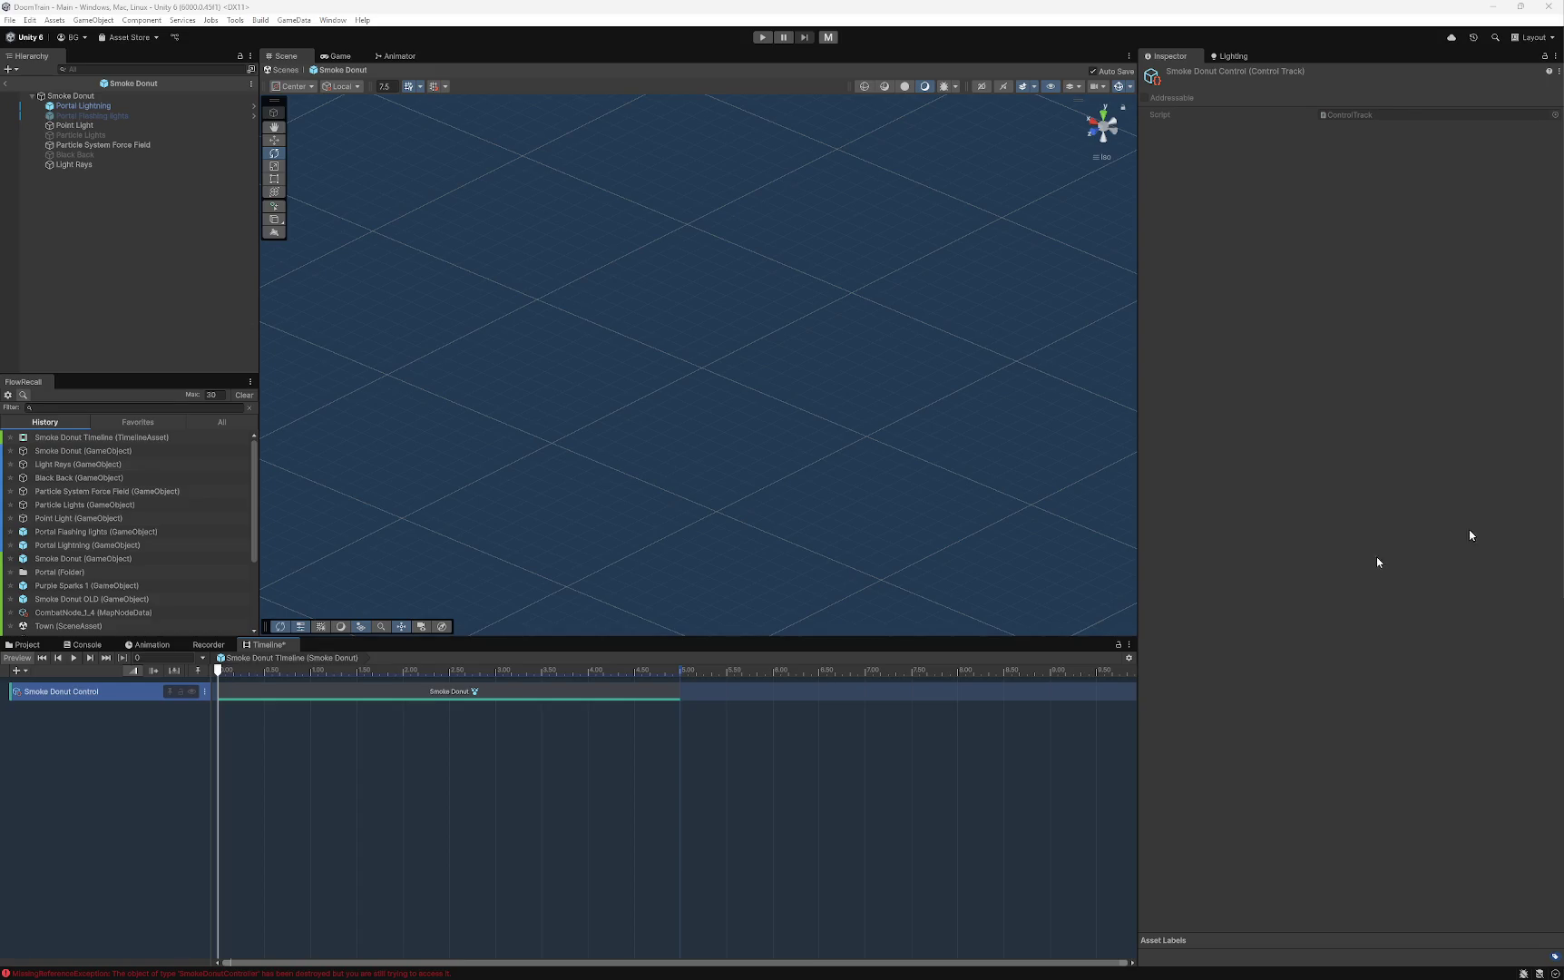
right_click(699, 673)
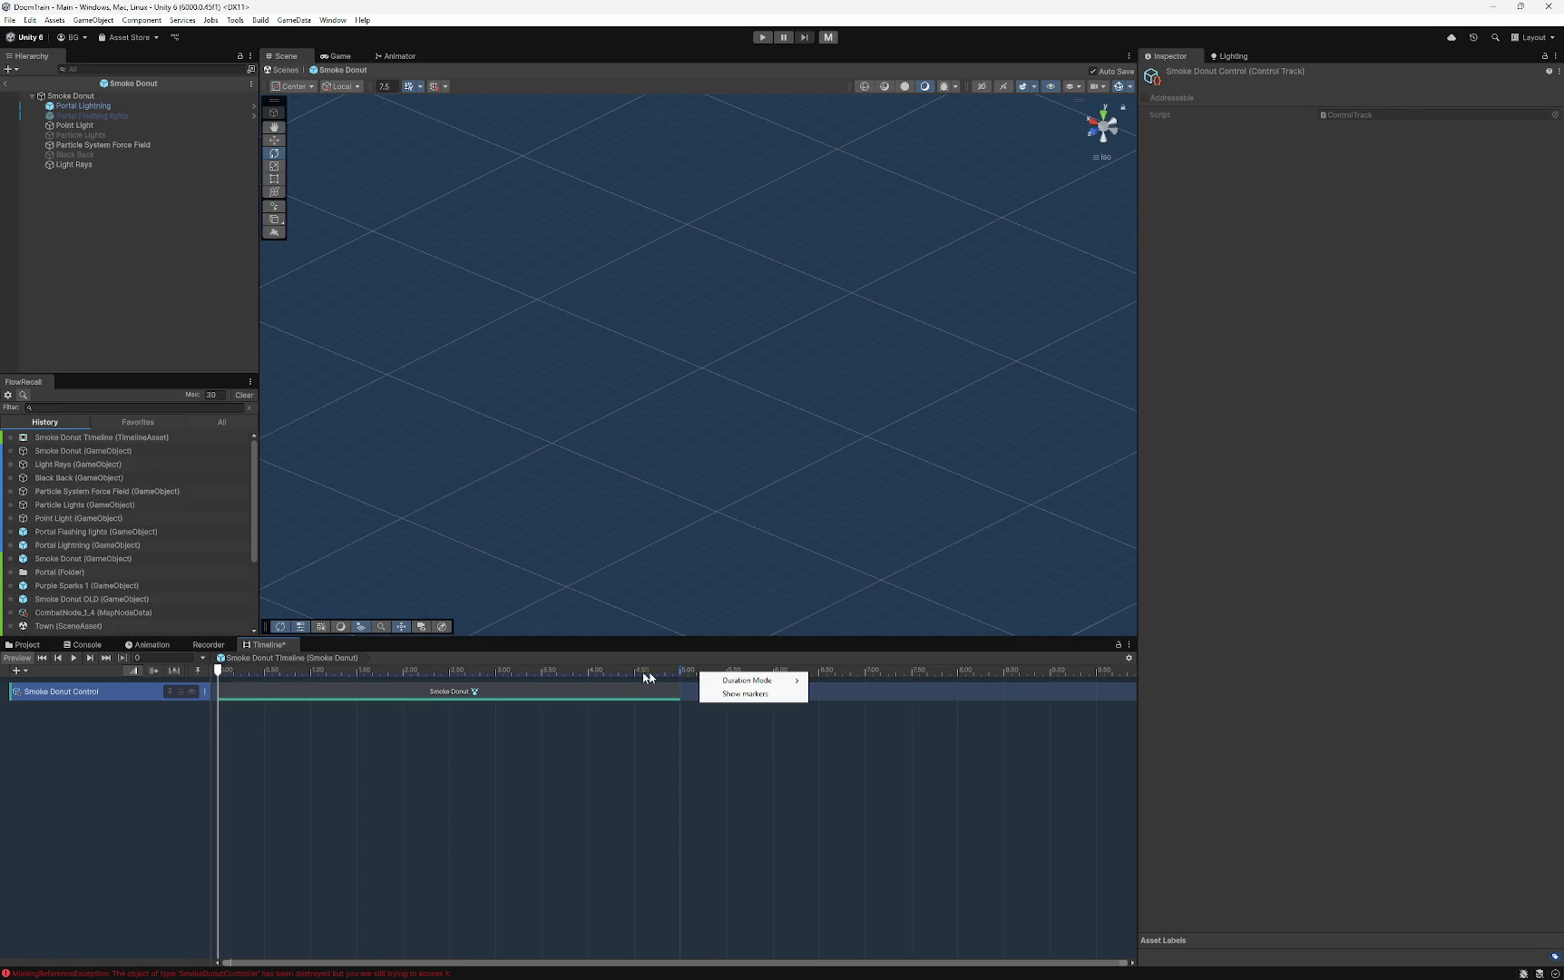
click(281, 685)
right_click(281, 674)
click(1246, 464)
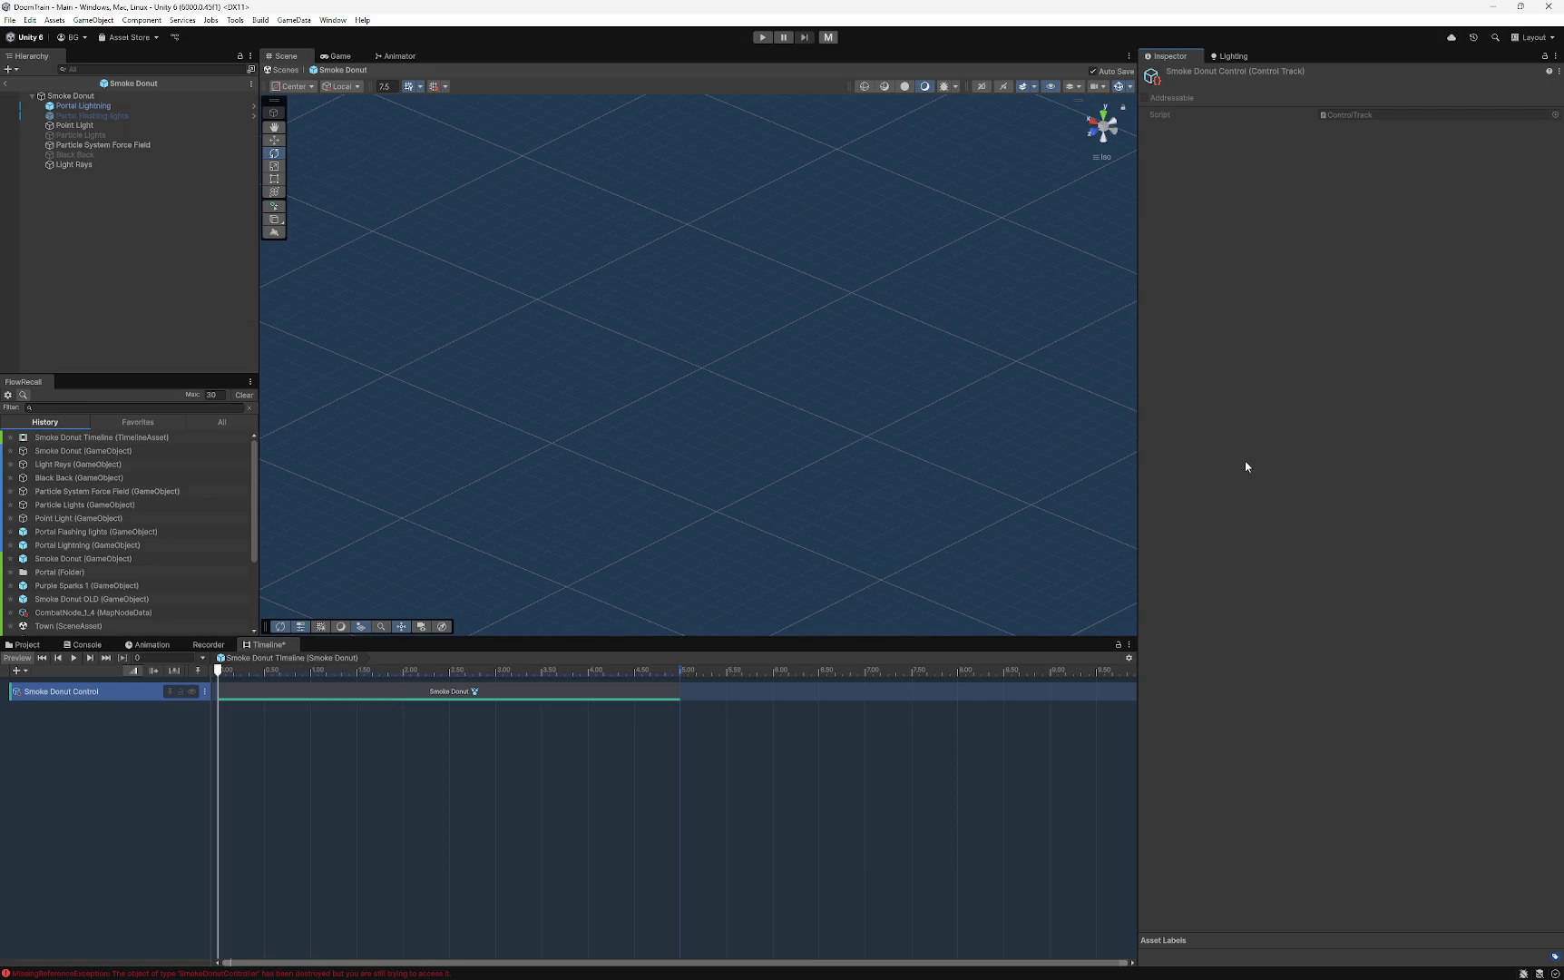
right_click(81, 813)
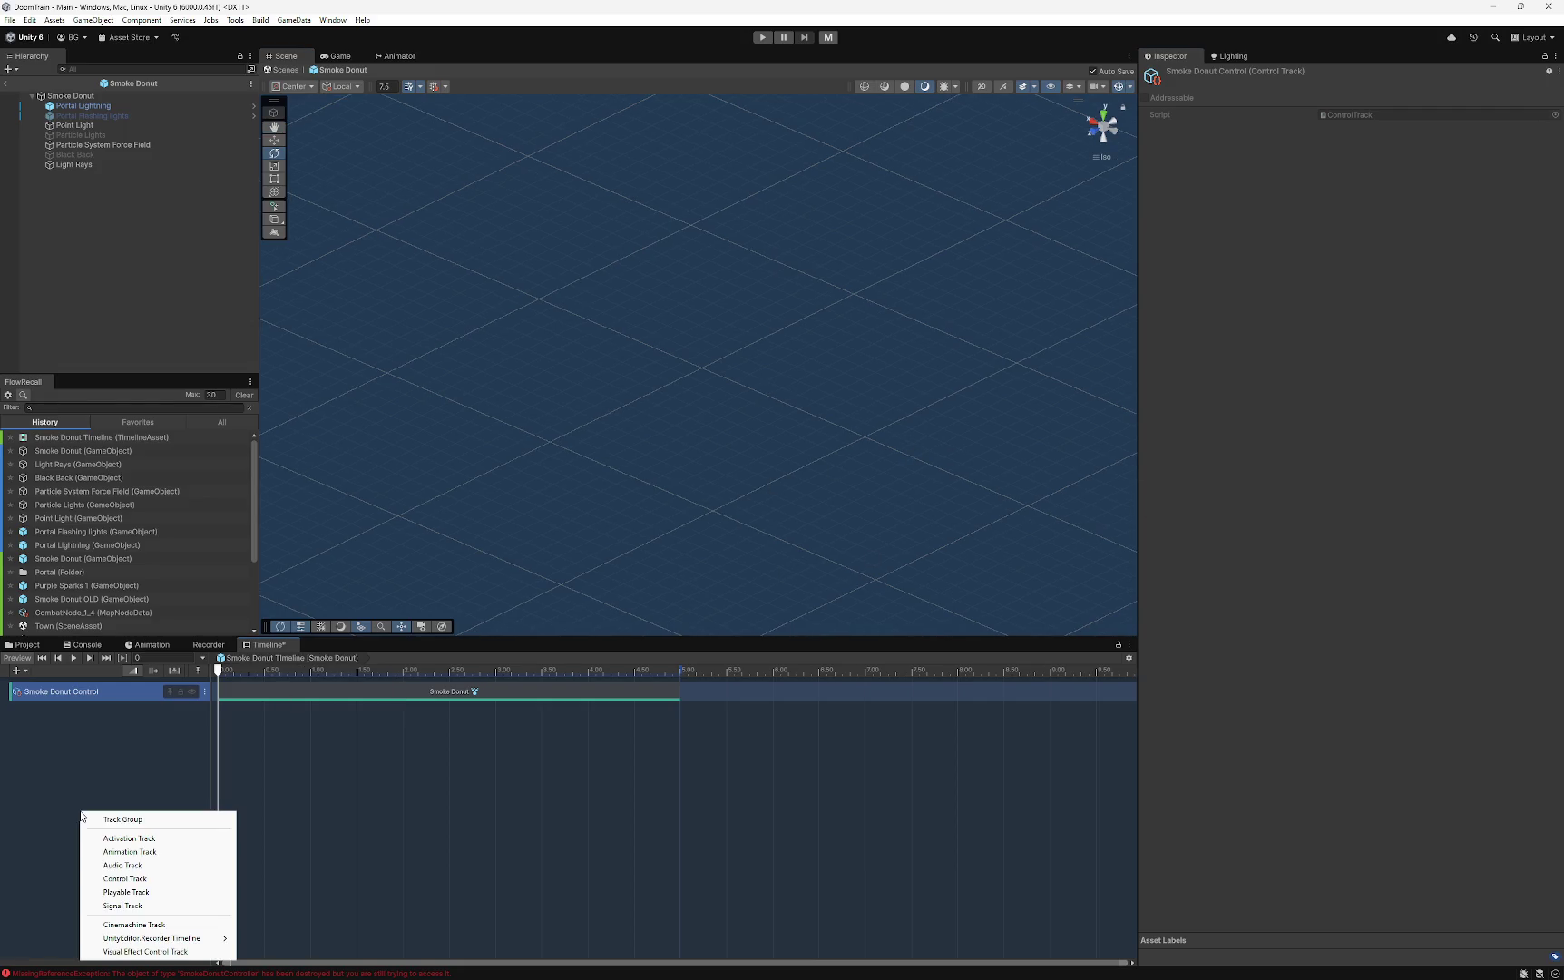
right_click(60, 741)
right_click(59, 741)
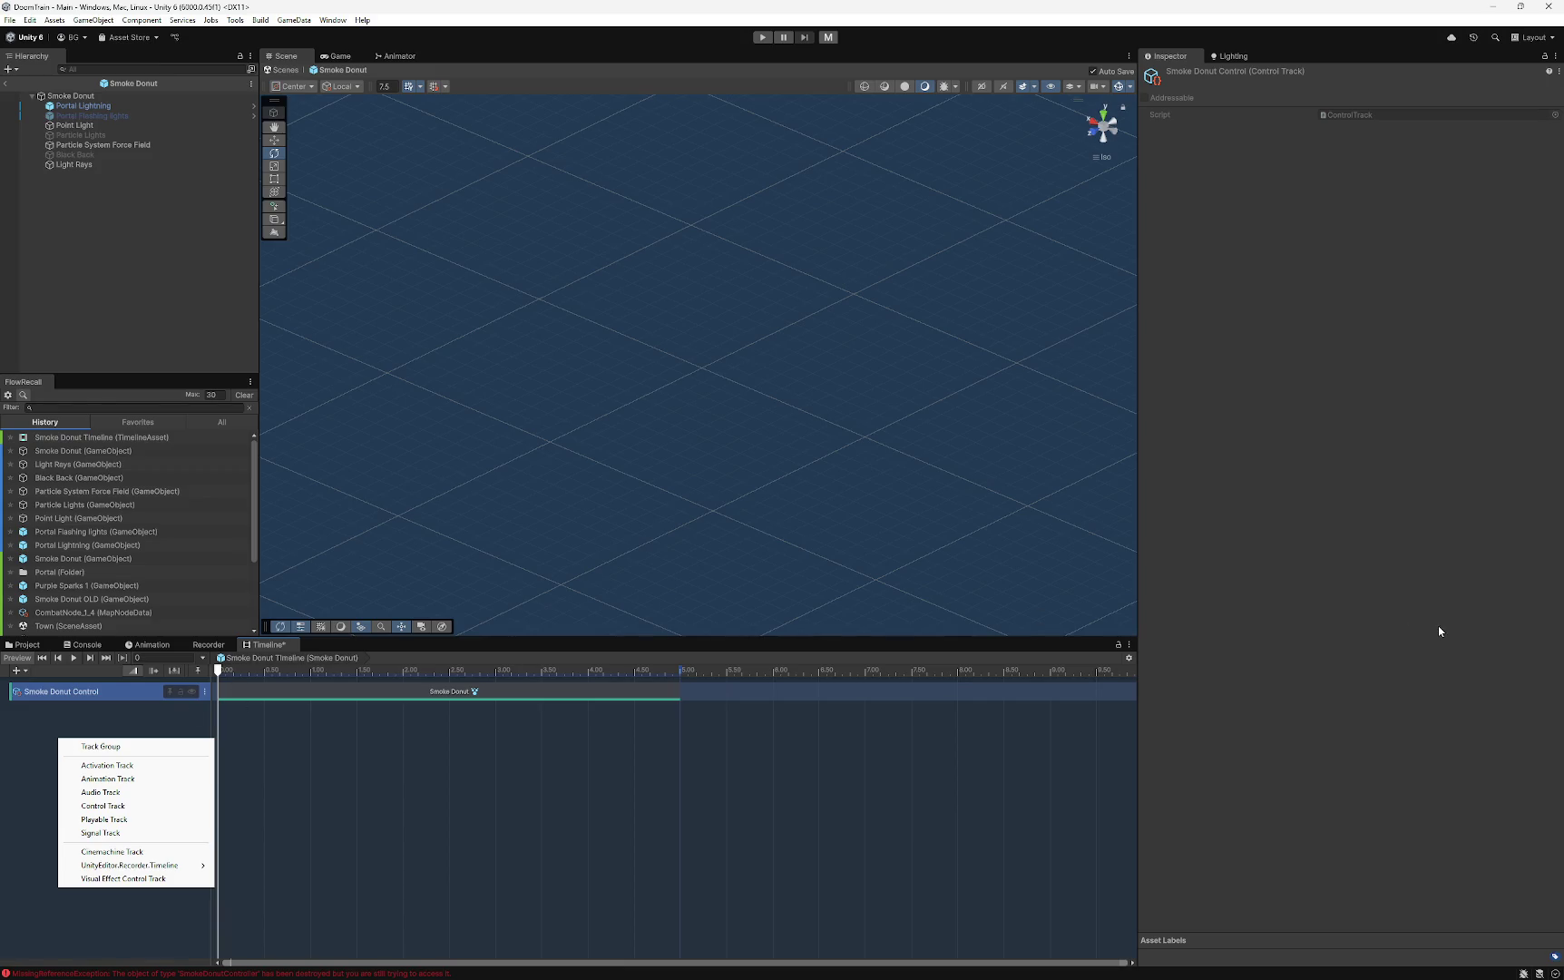
key(Escape)
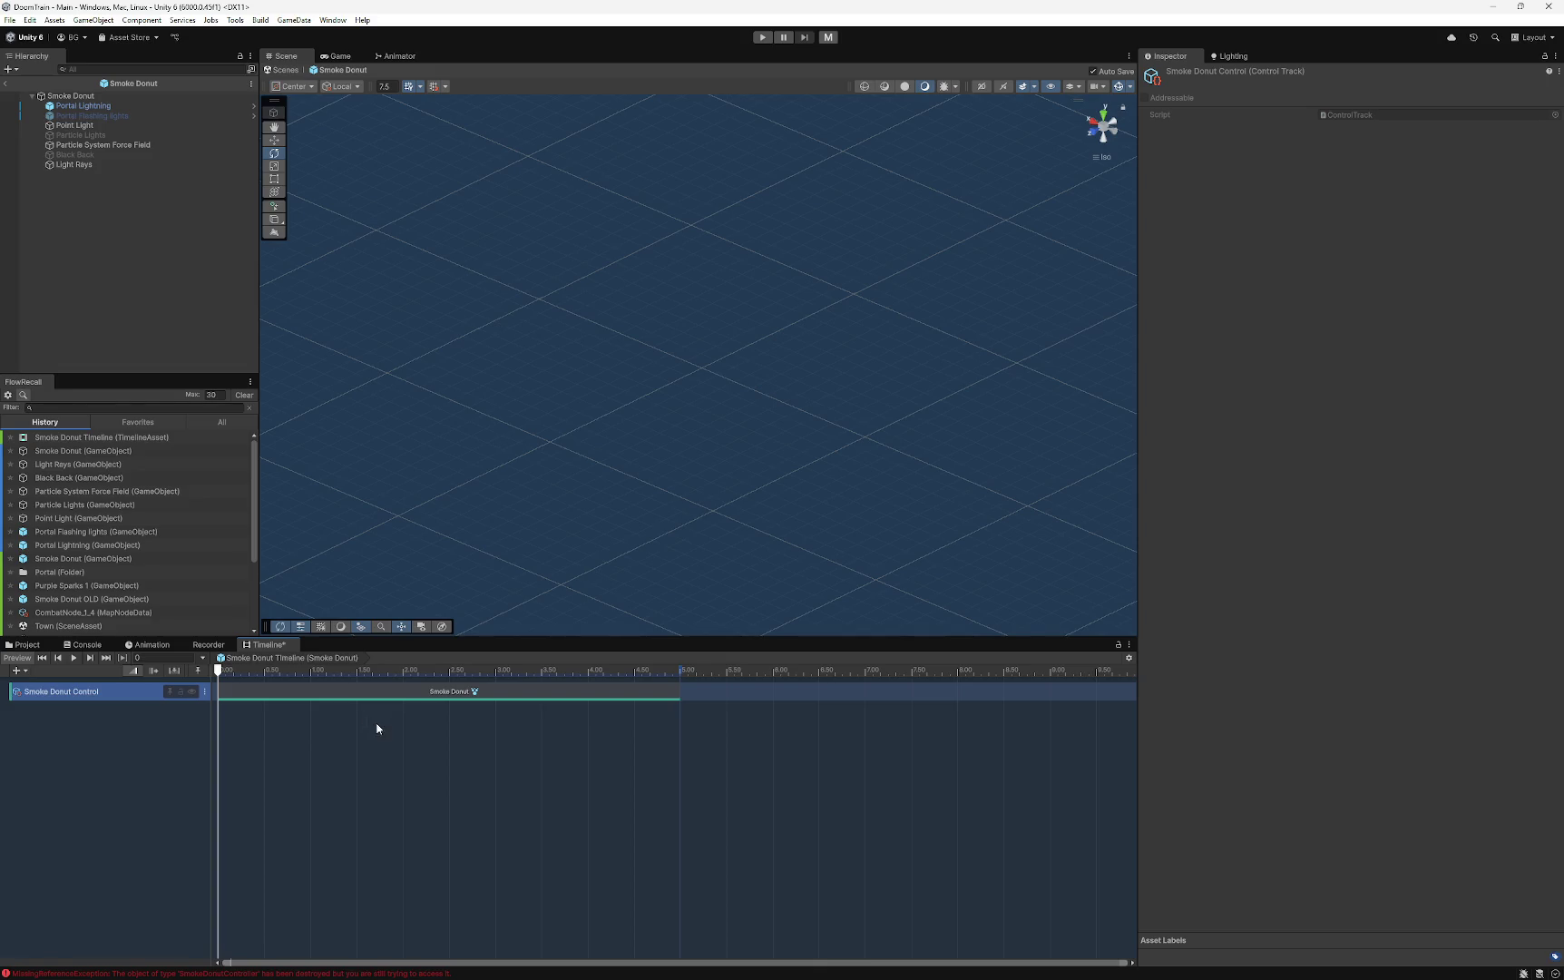
right_click(236, 694)
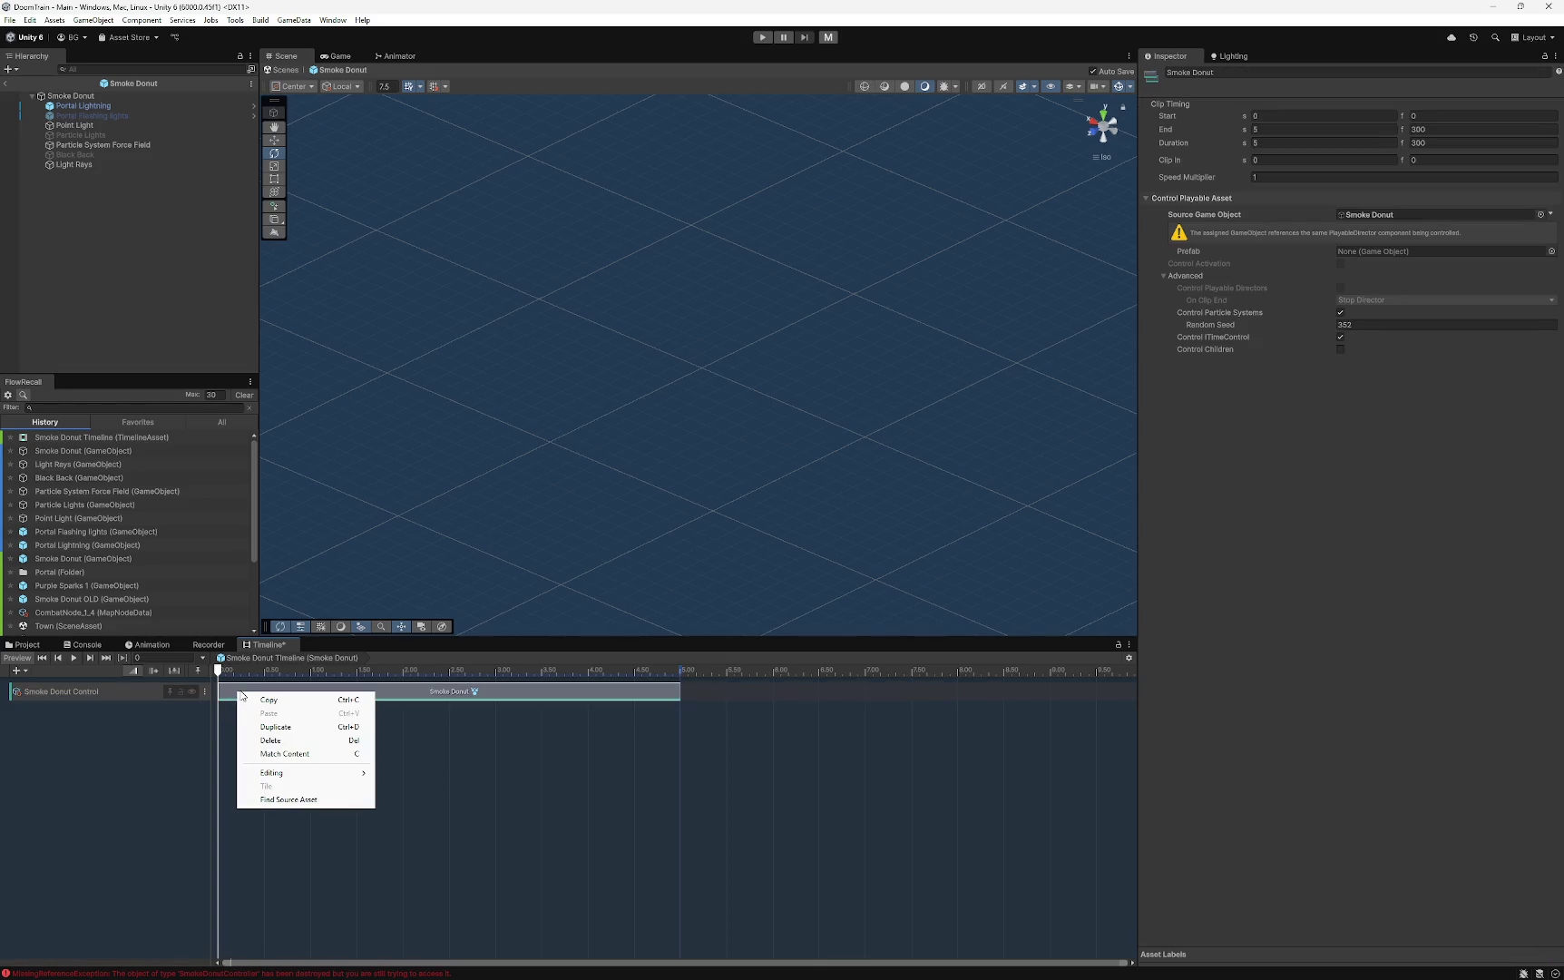
mouse_move(307, 776)
right_click(712, 696)
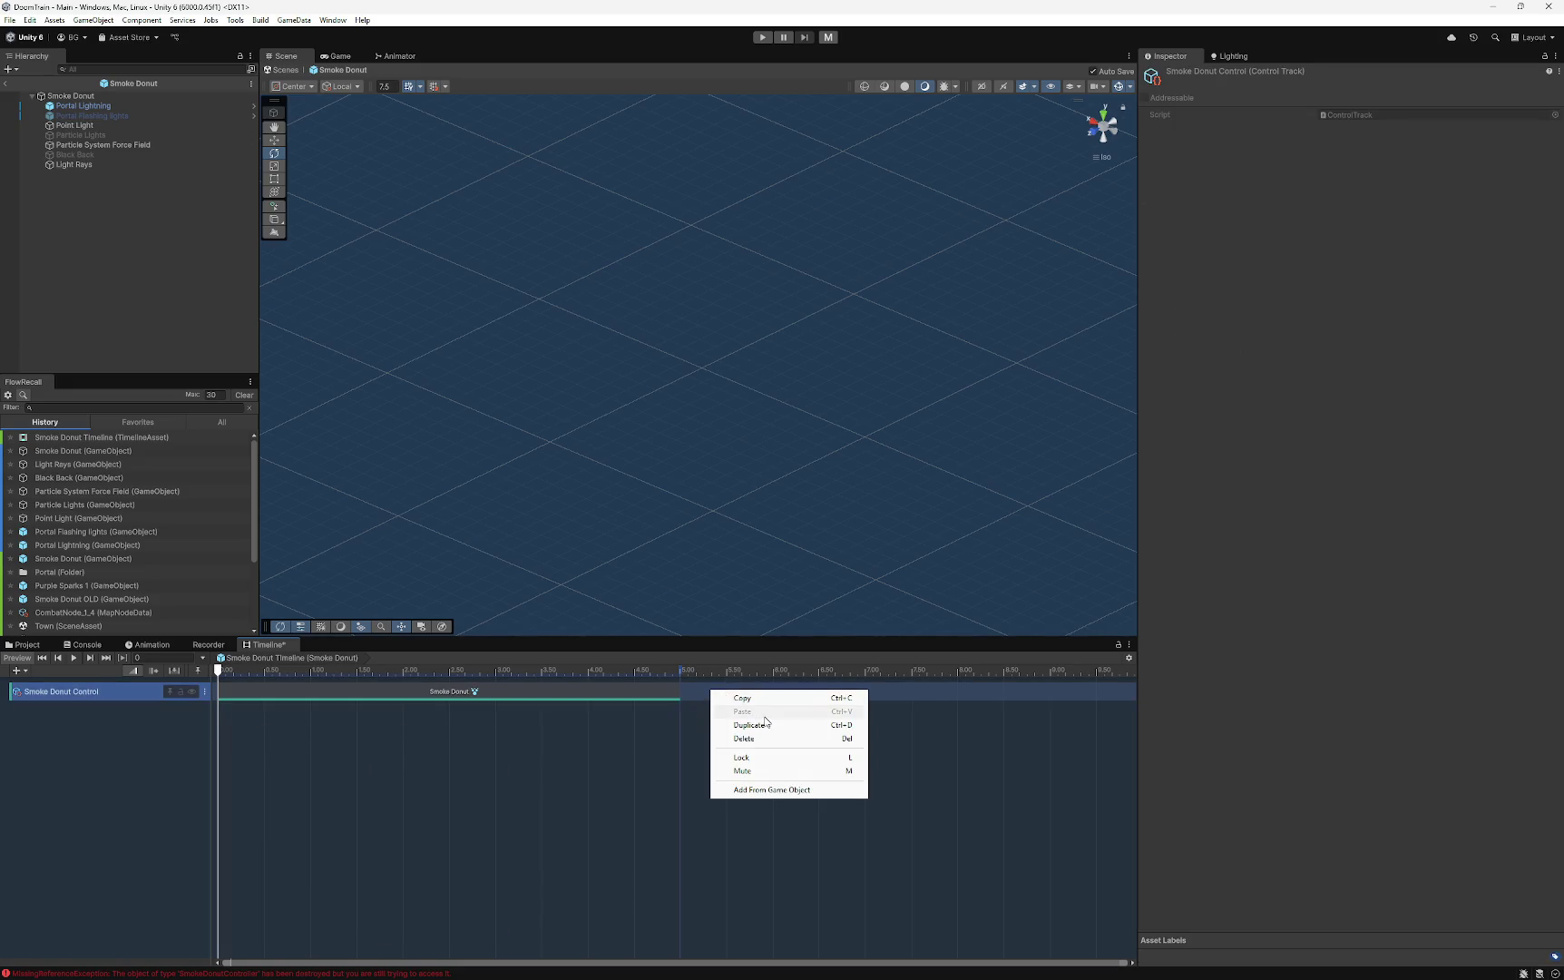
right_click(698, 694)
right_click(711, 692)
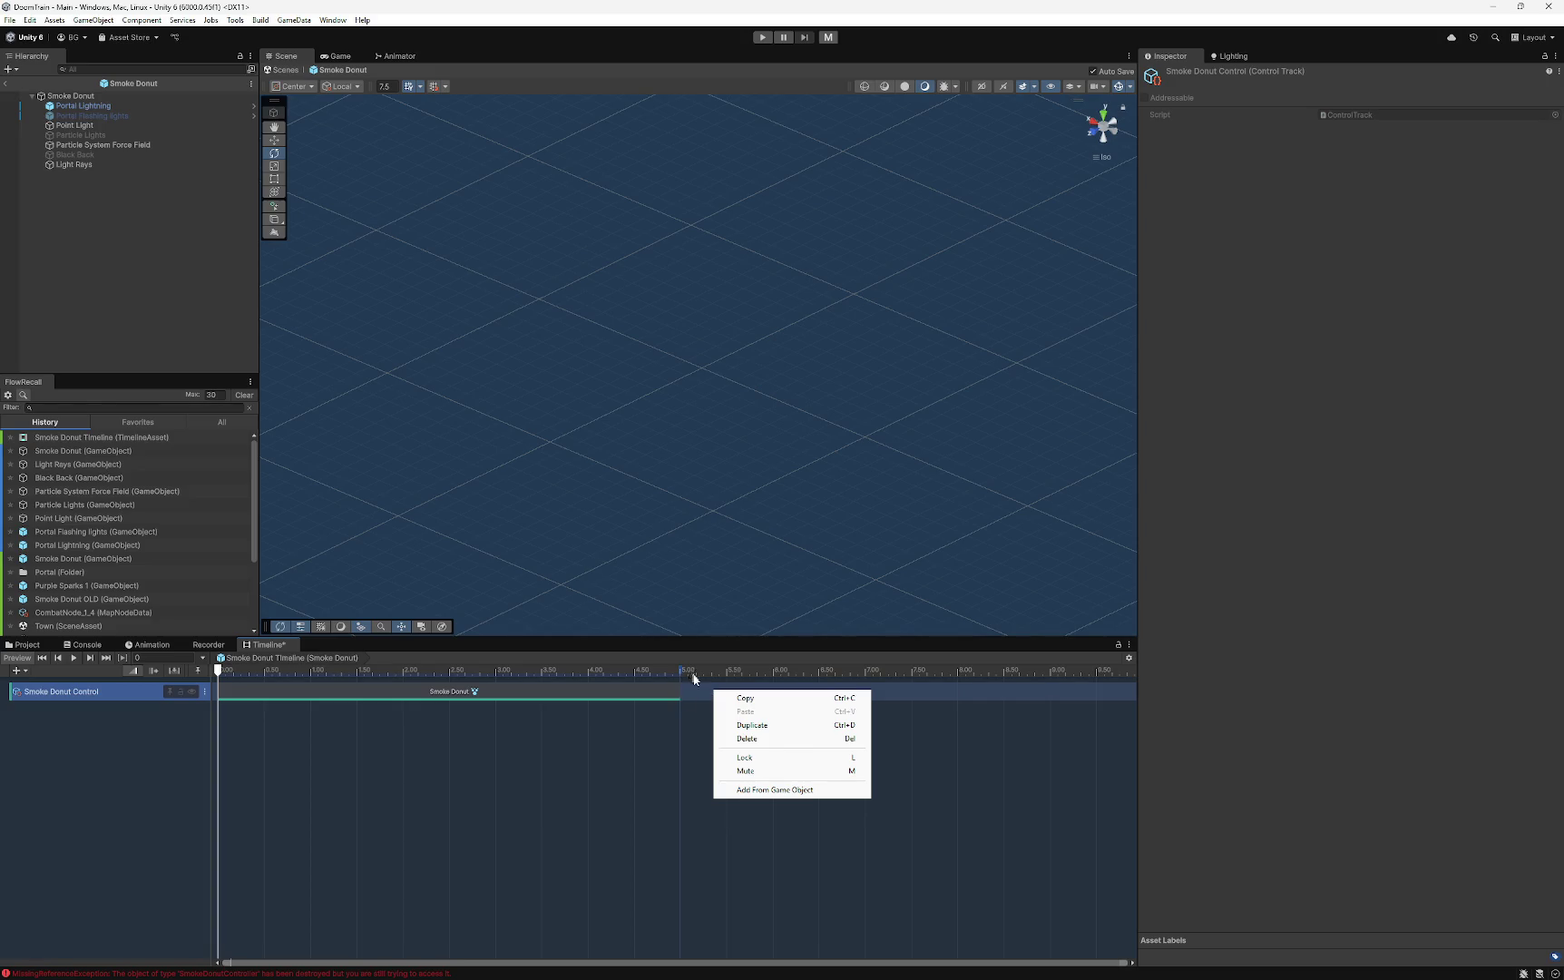
right_click(694, 691)
right_click(704, 671)
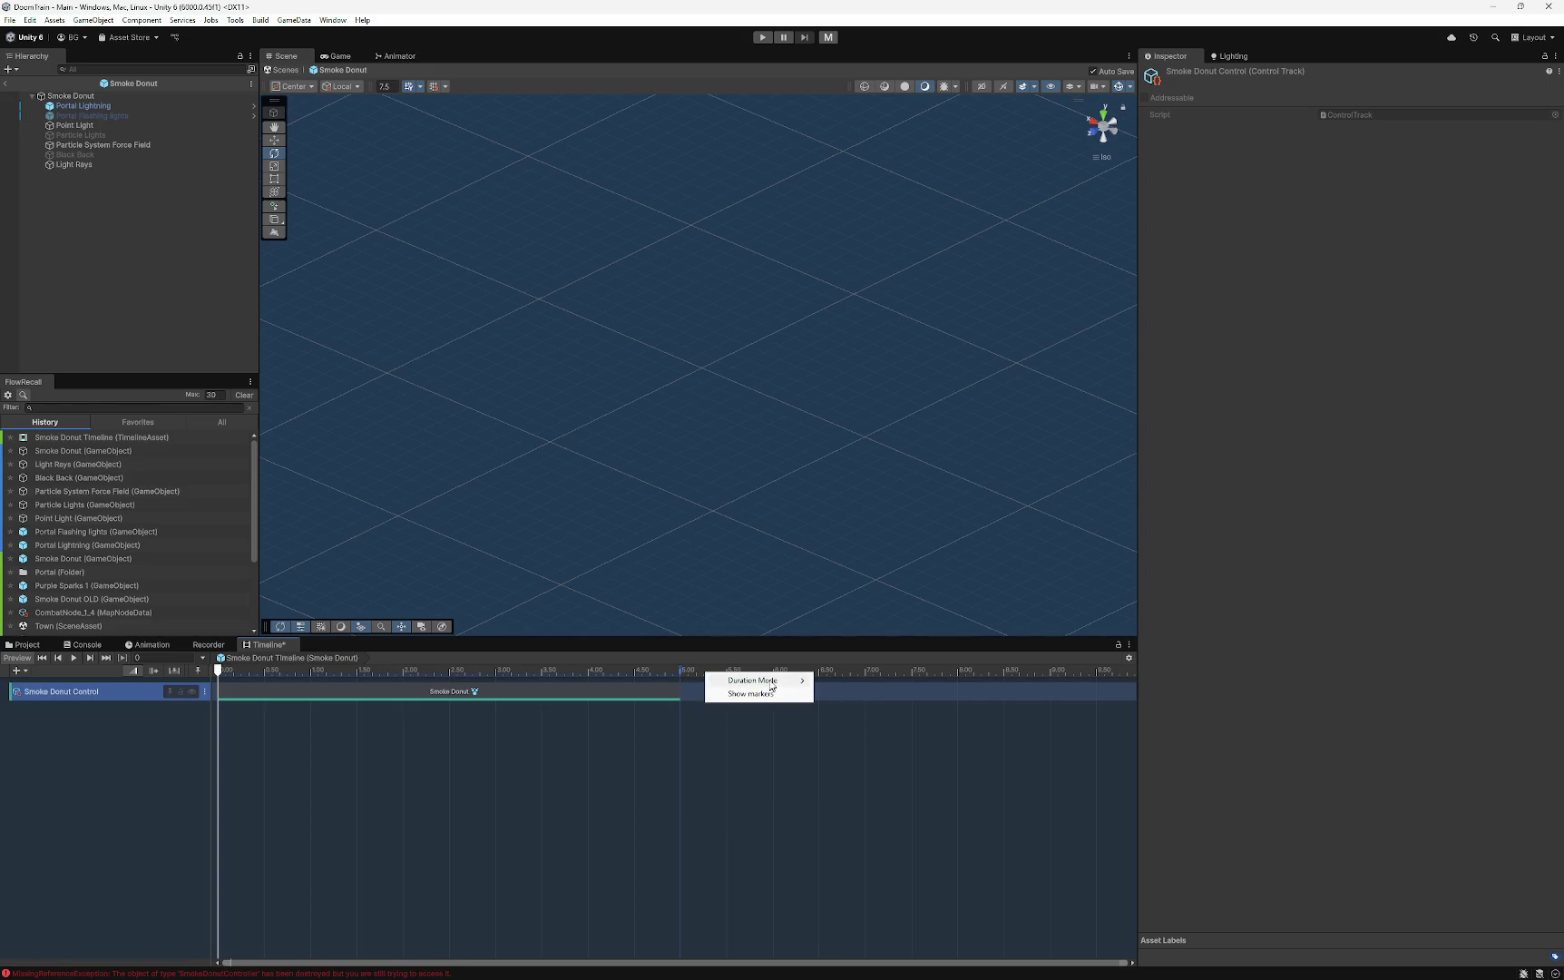
click(622, 707)
click(595, 700)
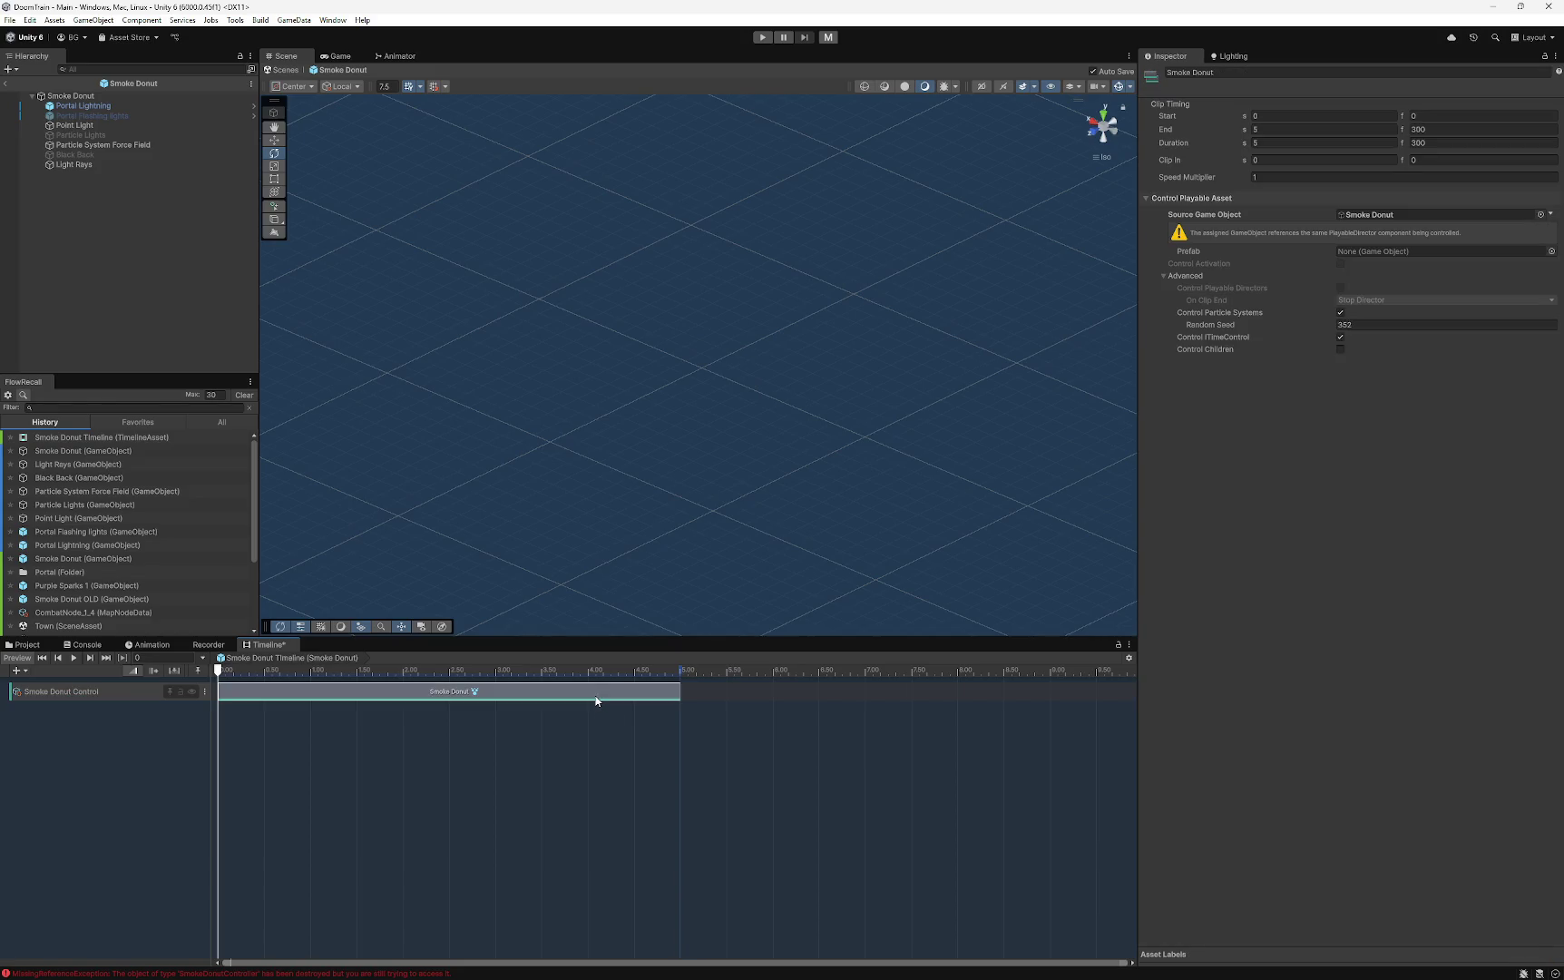
click(111, 693)
right_click(115, 694)
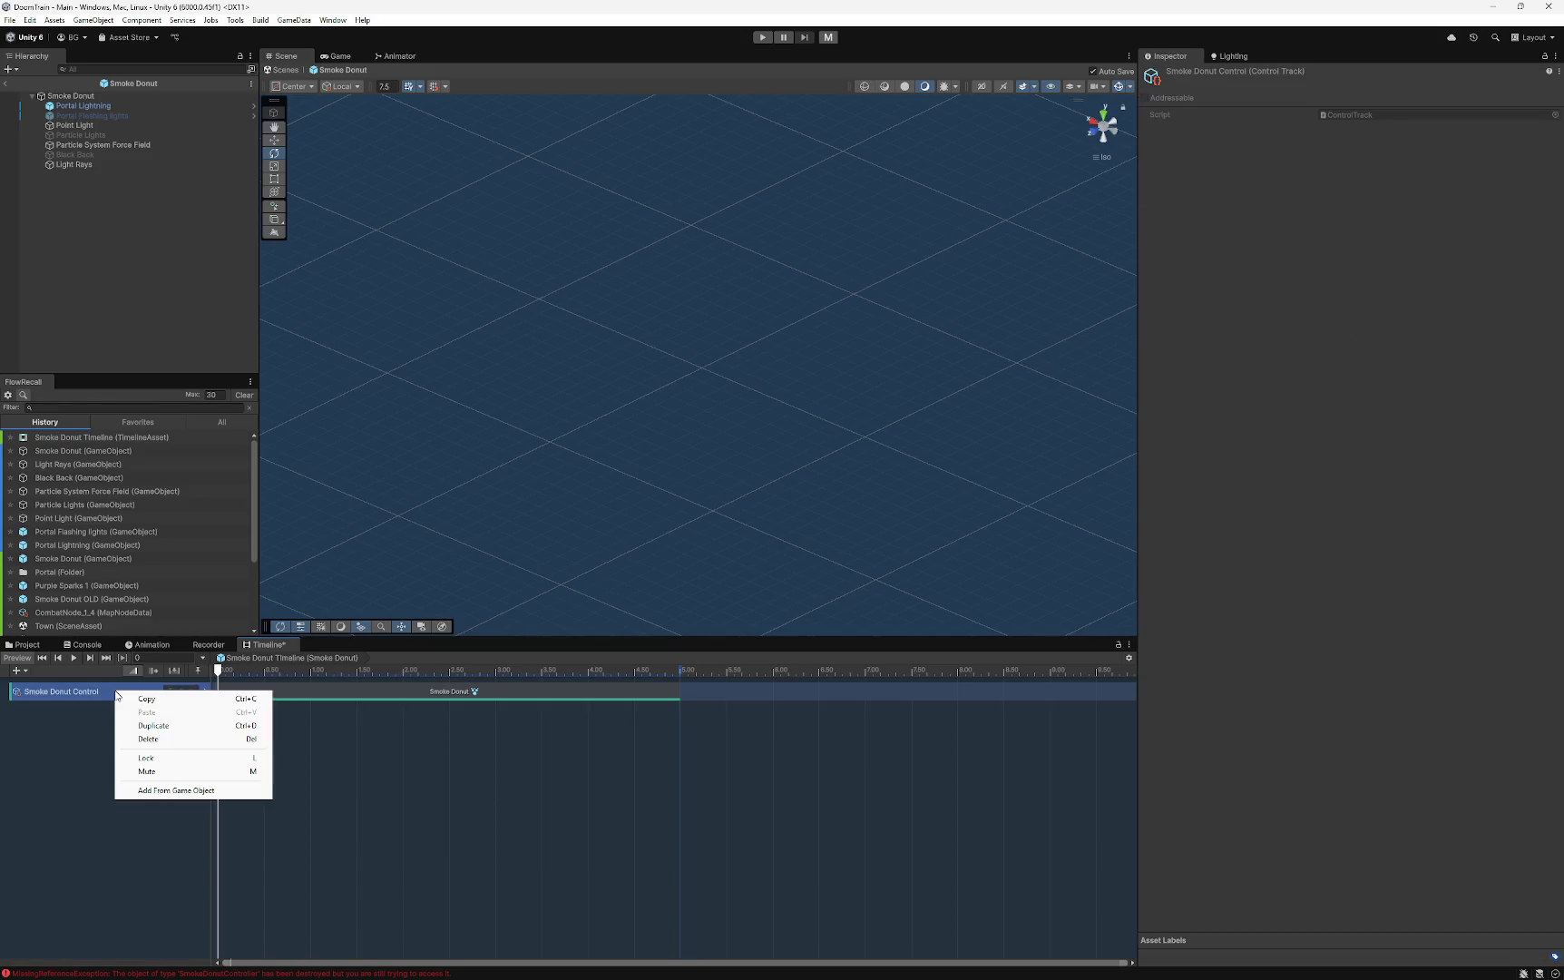
right_click(763, 687)
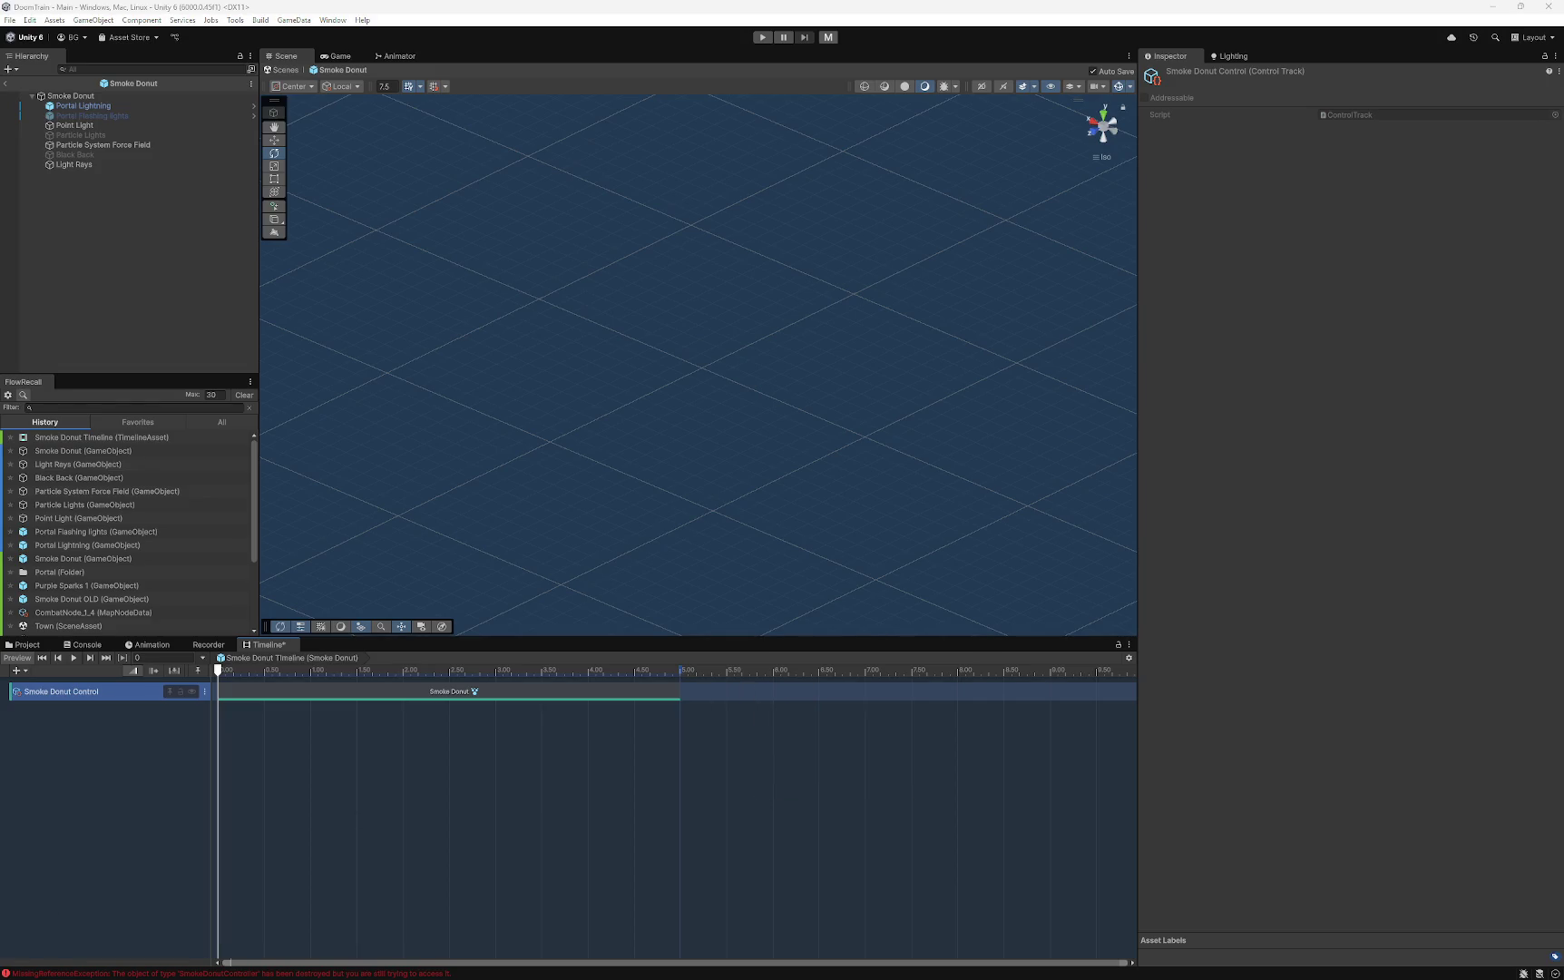
click(570, 64)
key(Escape)
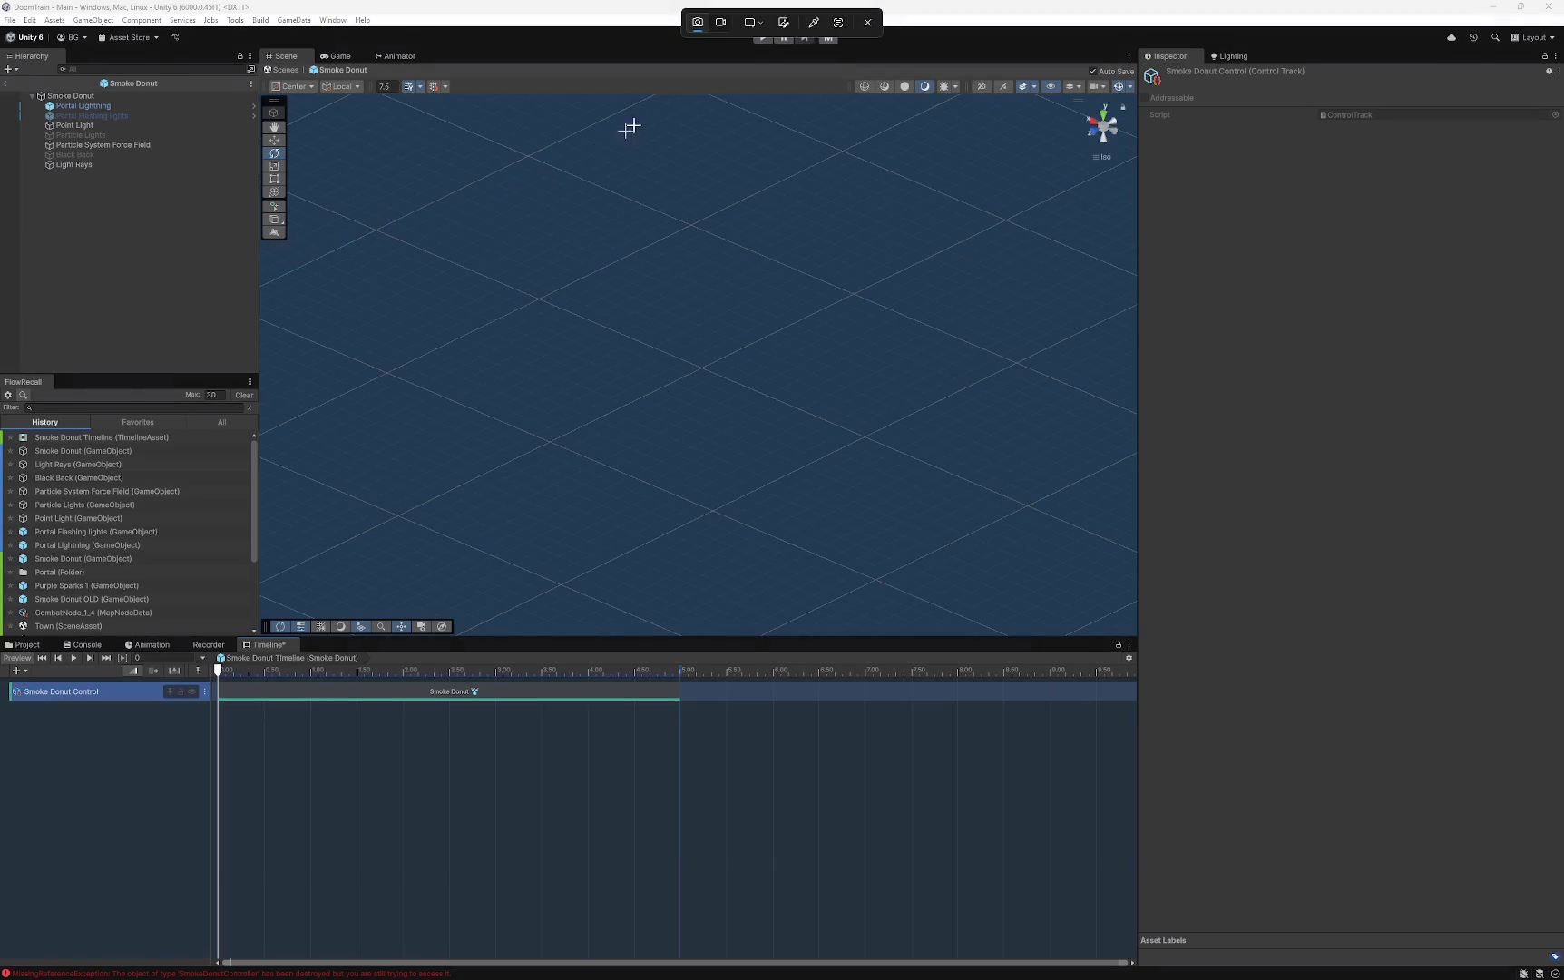
- Take a delayed snip of the timeline with the control track's options menu open, then close it
click(699, 47)
click(721, 71)
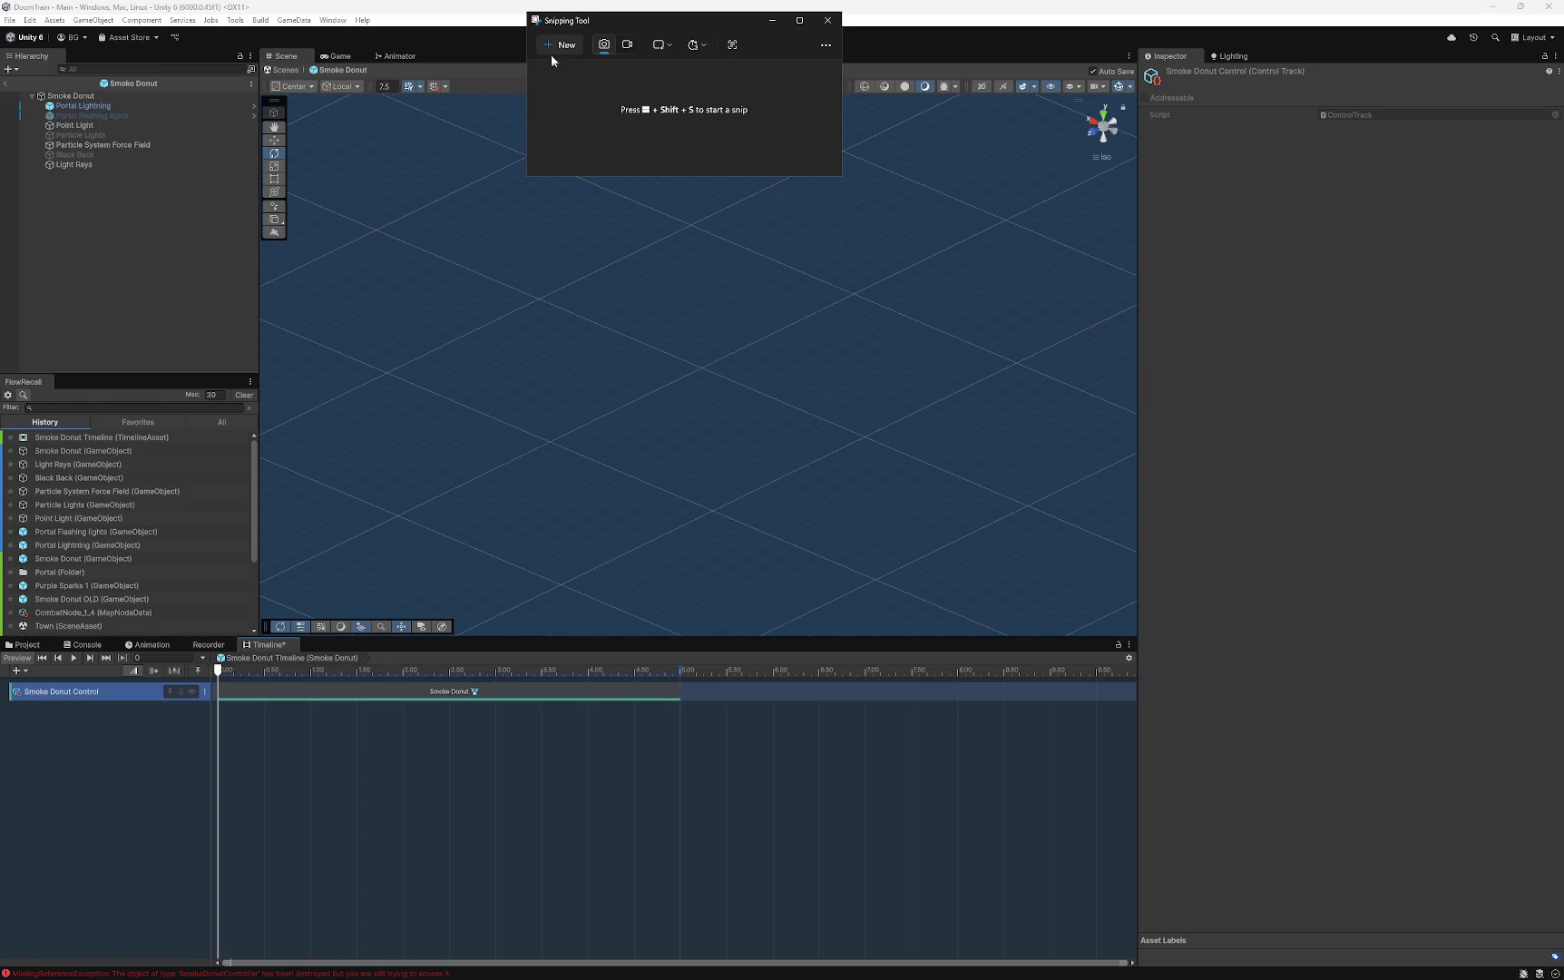
click(561, 45)
right_click(714, 693)
click(704, 692)
right_click(732, 698)
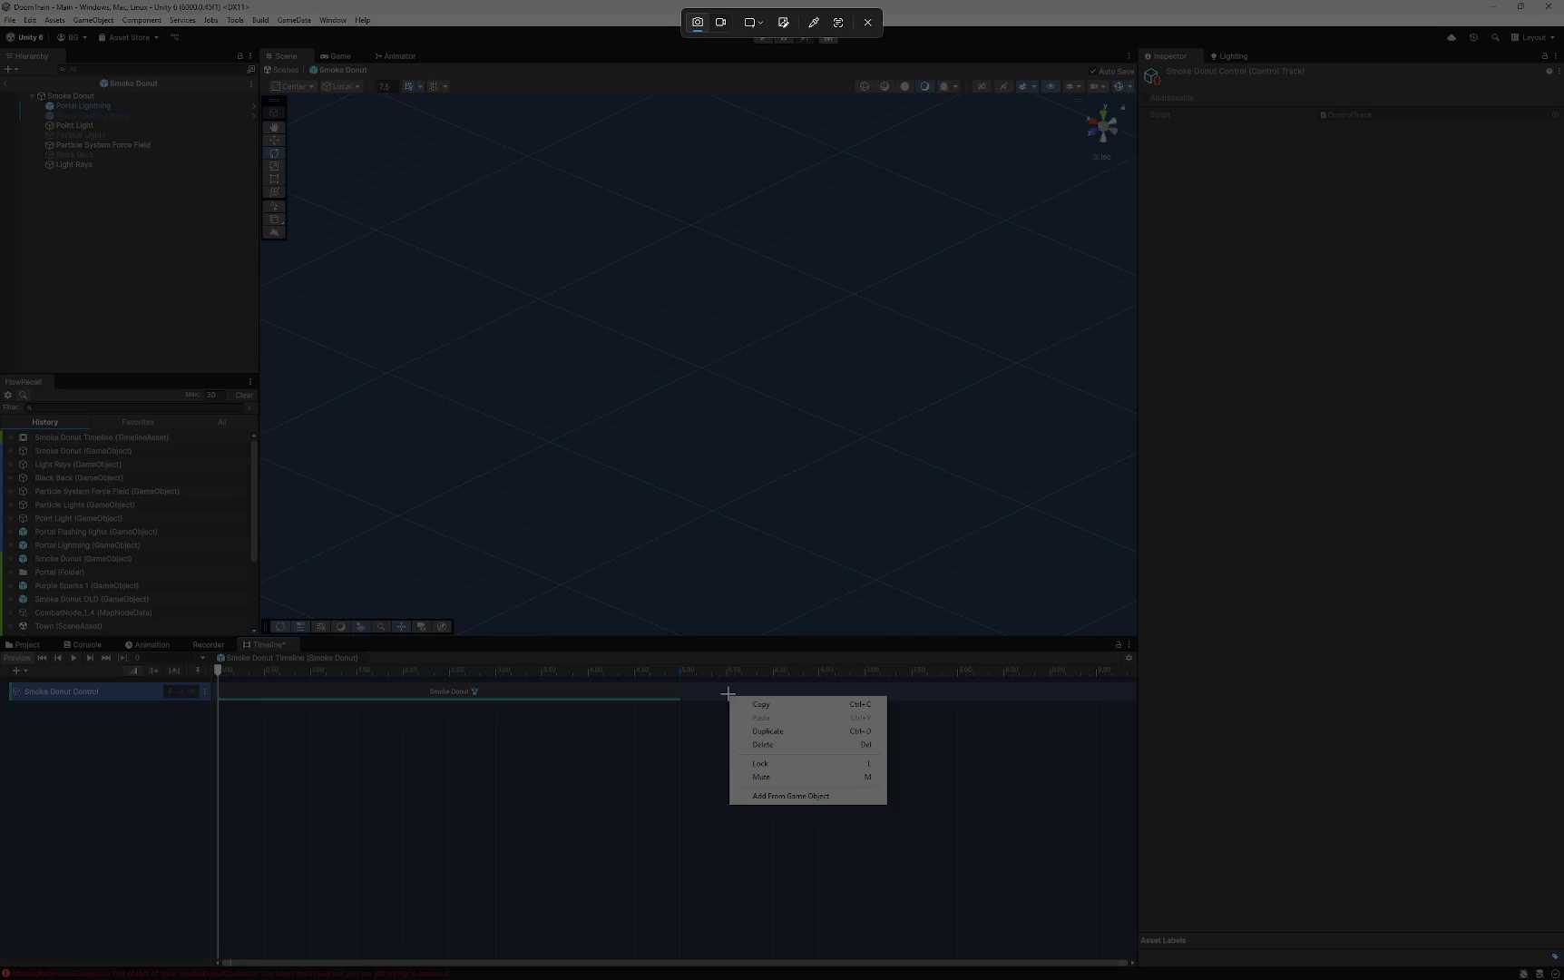
mouse_move(929, 839)
mouse_down()
mouse_move(784, 790)
mouse_move(1, 635)
mouse_up()
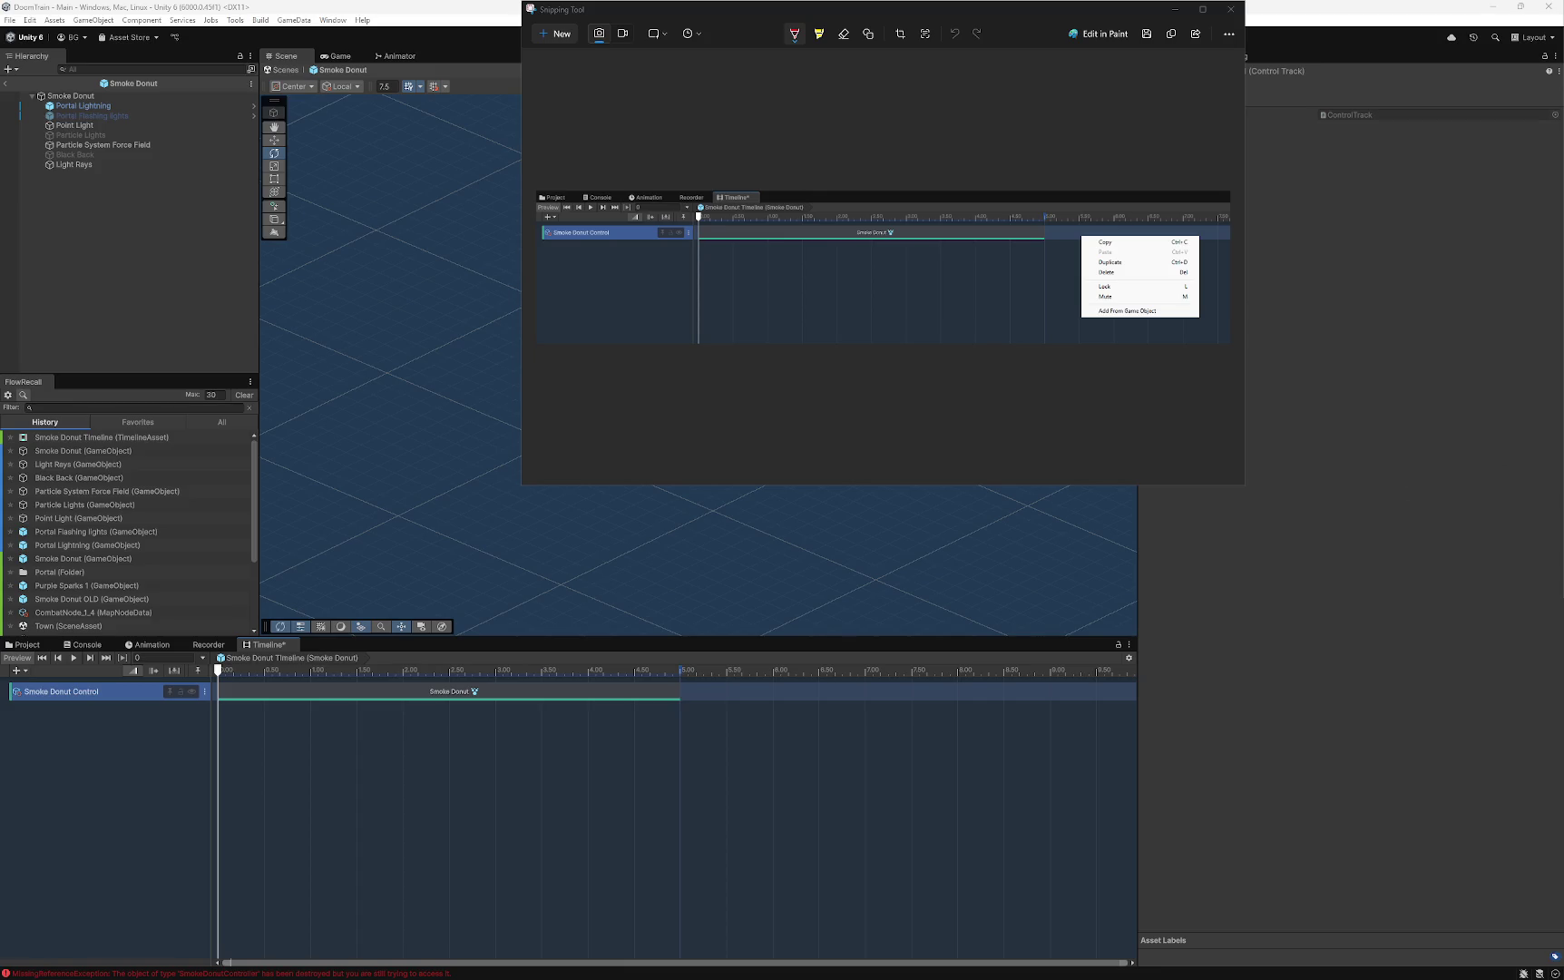
click(1230, 9)
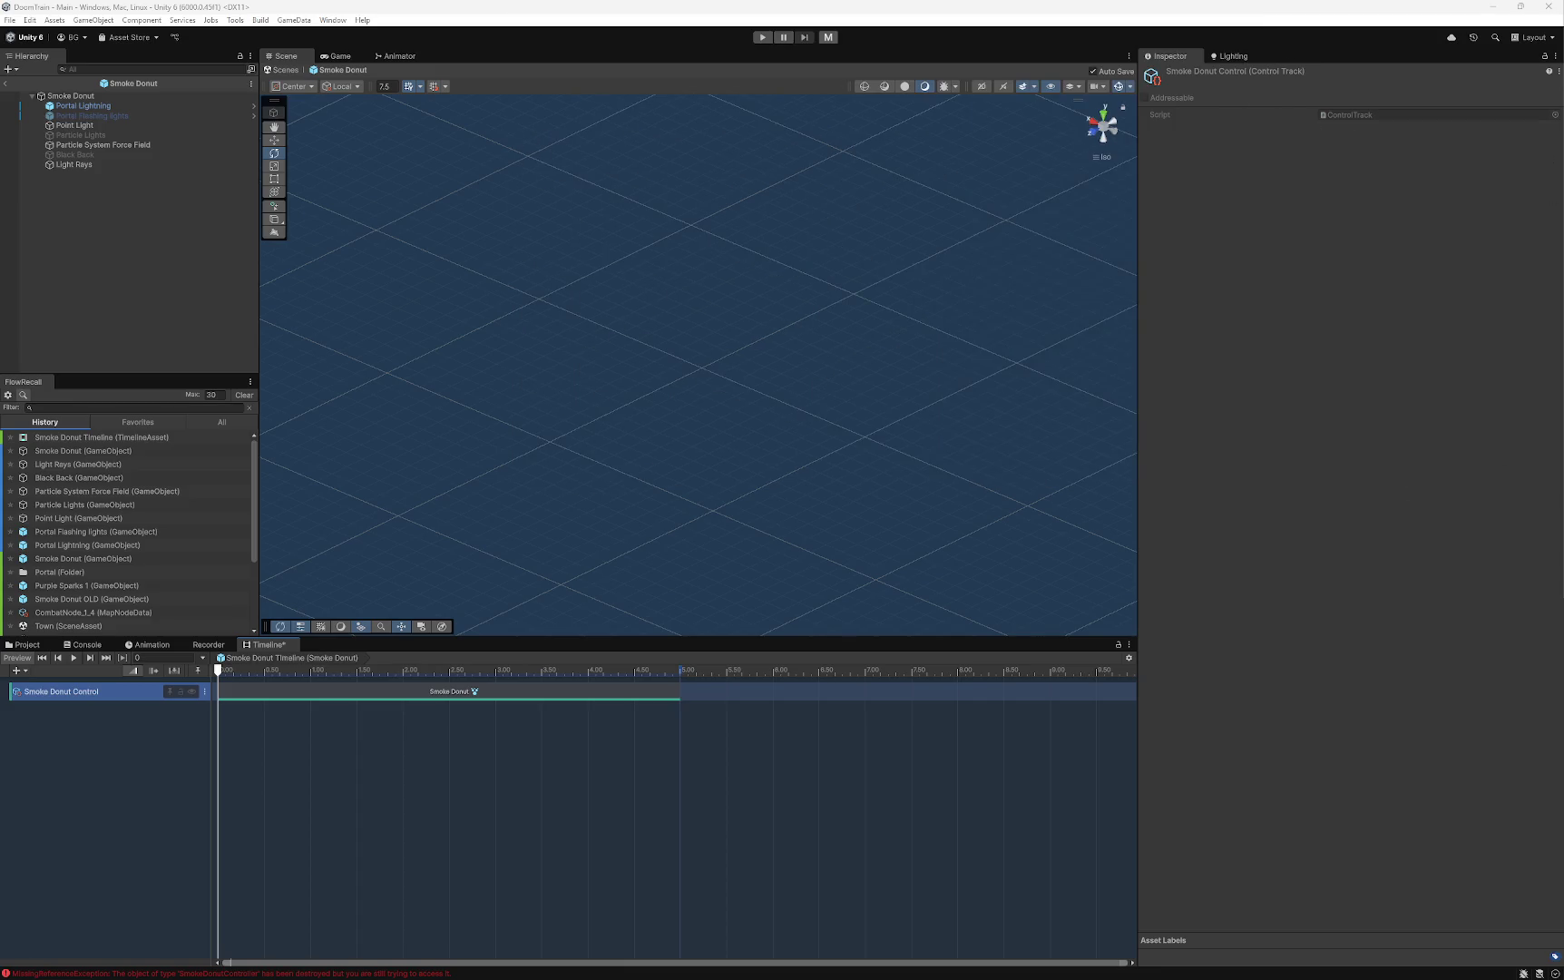